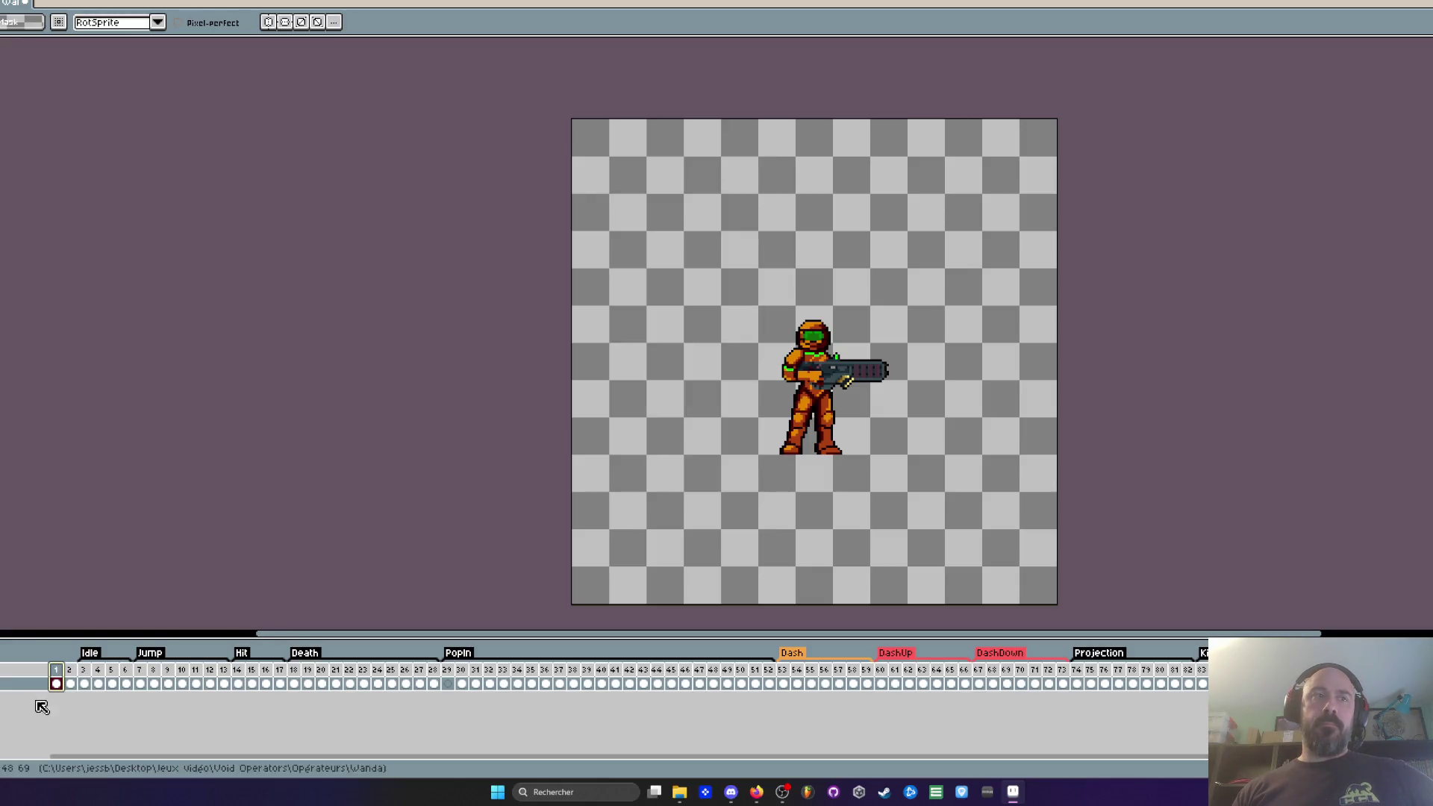
Step: Go to frame 2 and step between frames 10 and 12 of the celebration sprite to view the raised-gun pose
{"action": "left_click", "coordinate": [70, 676]}
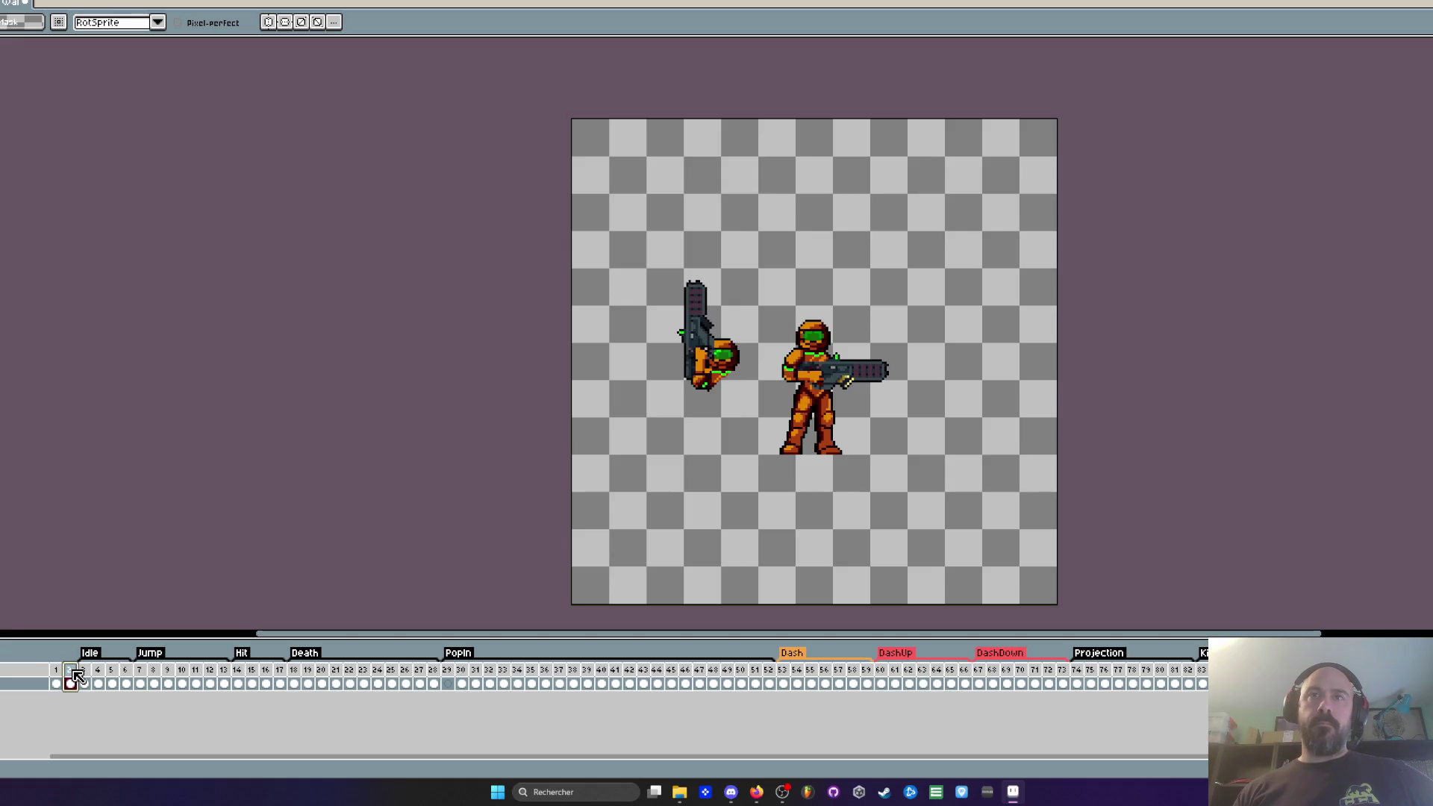
{"action": "scroll", "coordinate": [762, 387], "scroll_direction": "up", "scroll_amount": 1}
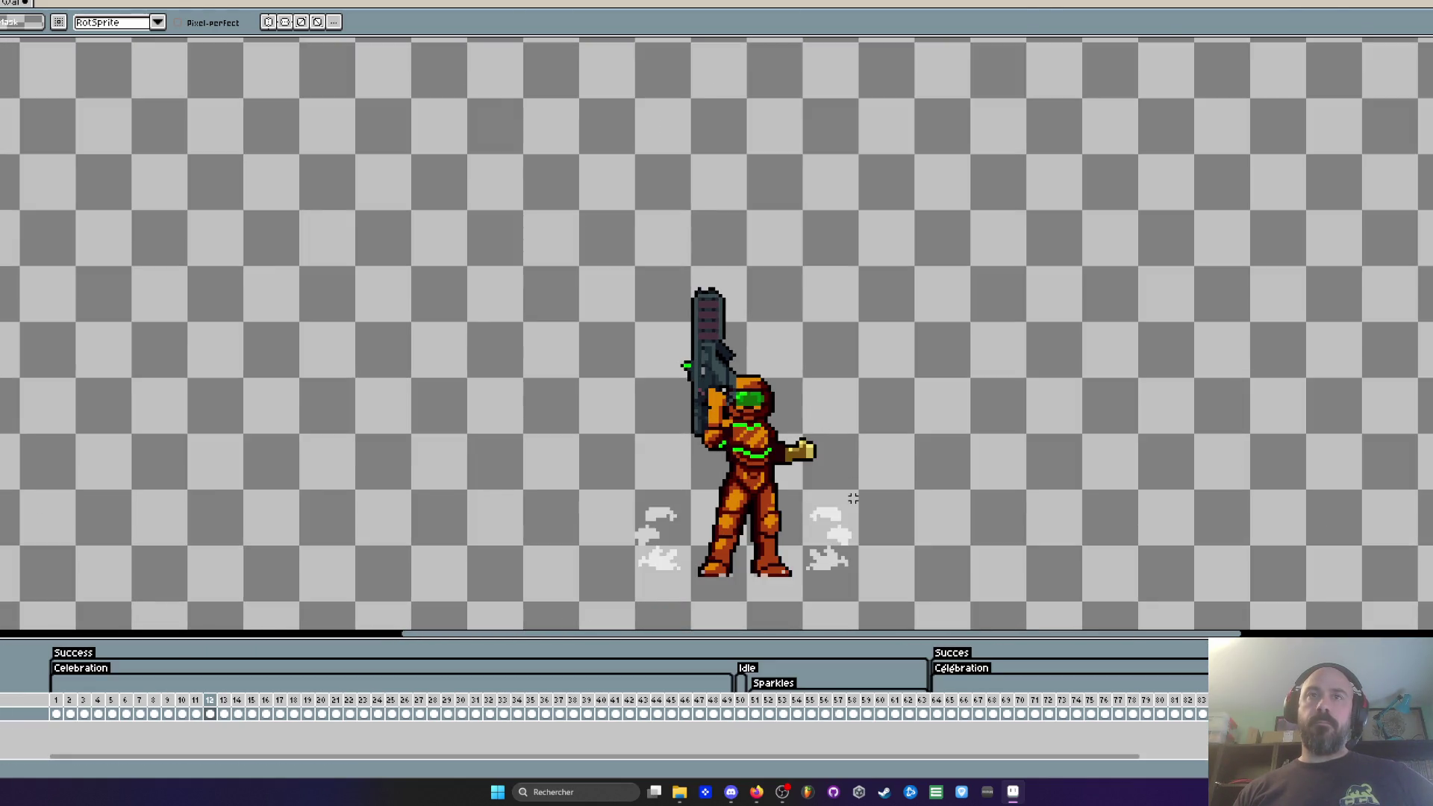
{"action": "scroll", "coordinate": [809, 461], "scroll_direction": "up", "scroll_amount": 2}
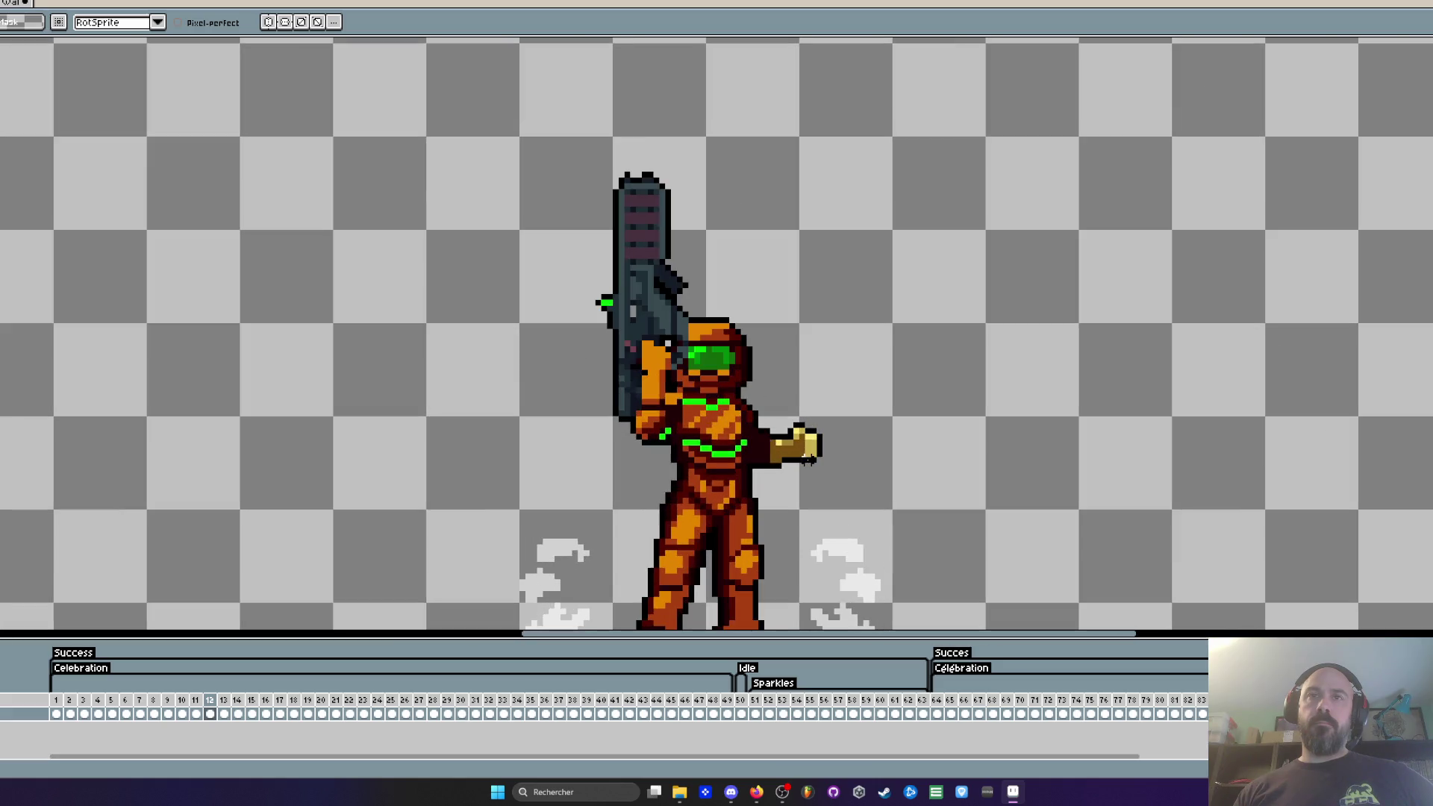
{"action": "key", "text": "Left"}
{"action": "key", "text": "Left"}
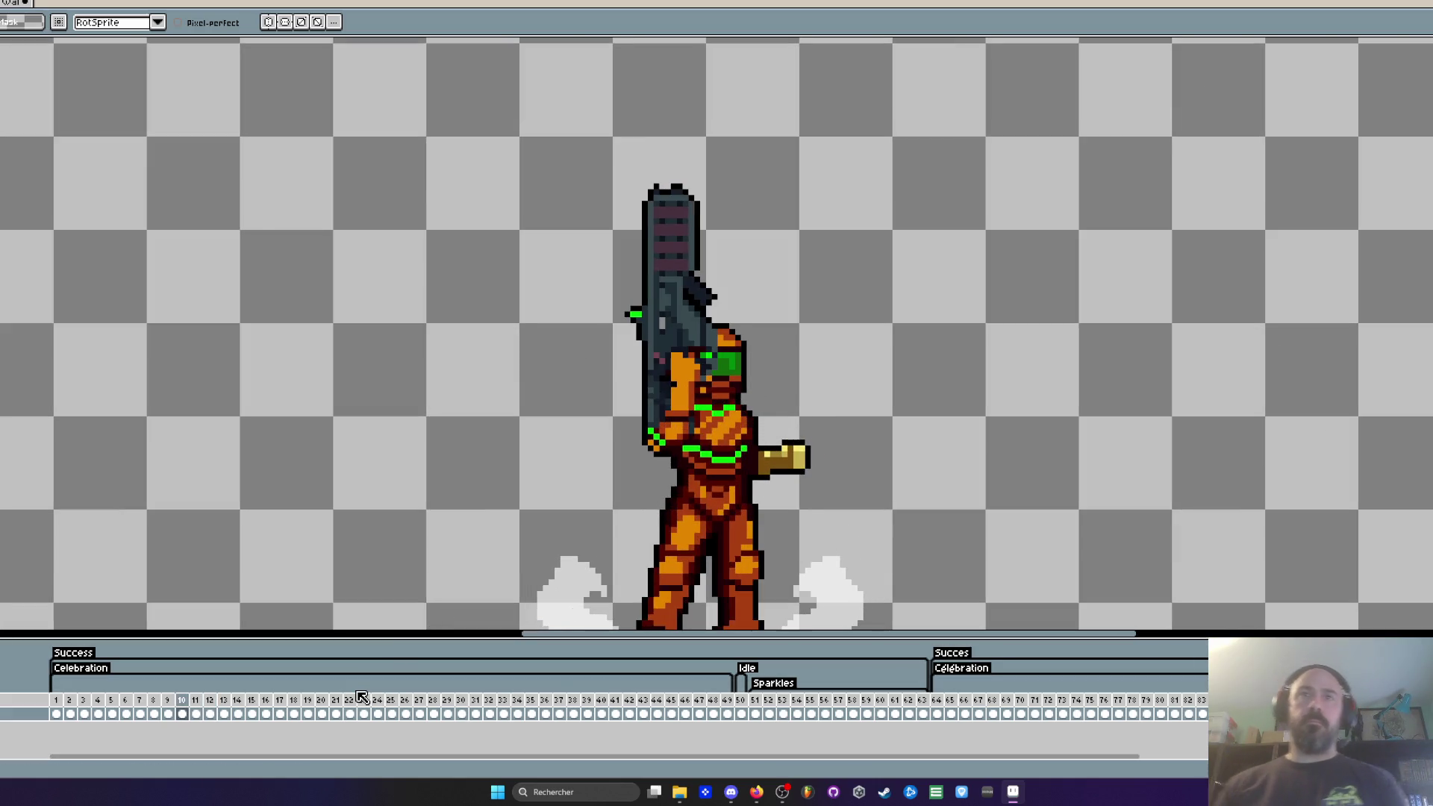
{"action": "key", "text": "Right"}
{"action": "key", "text": "Right"}
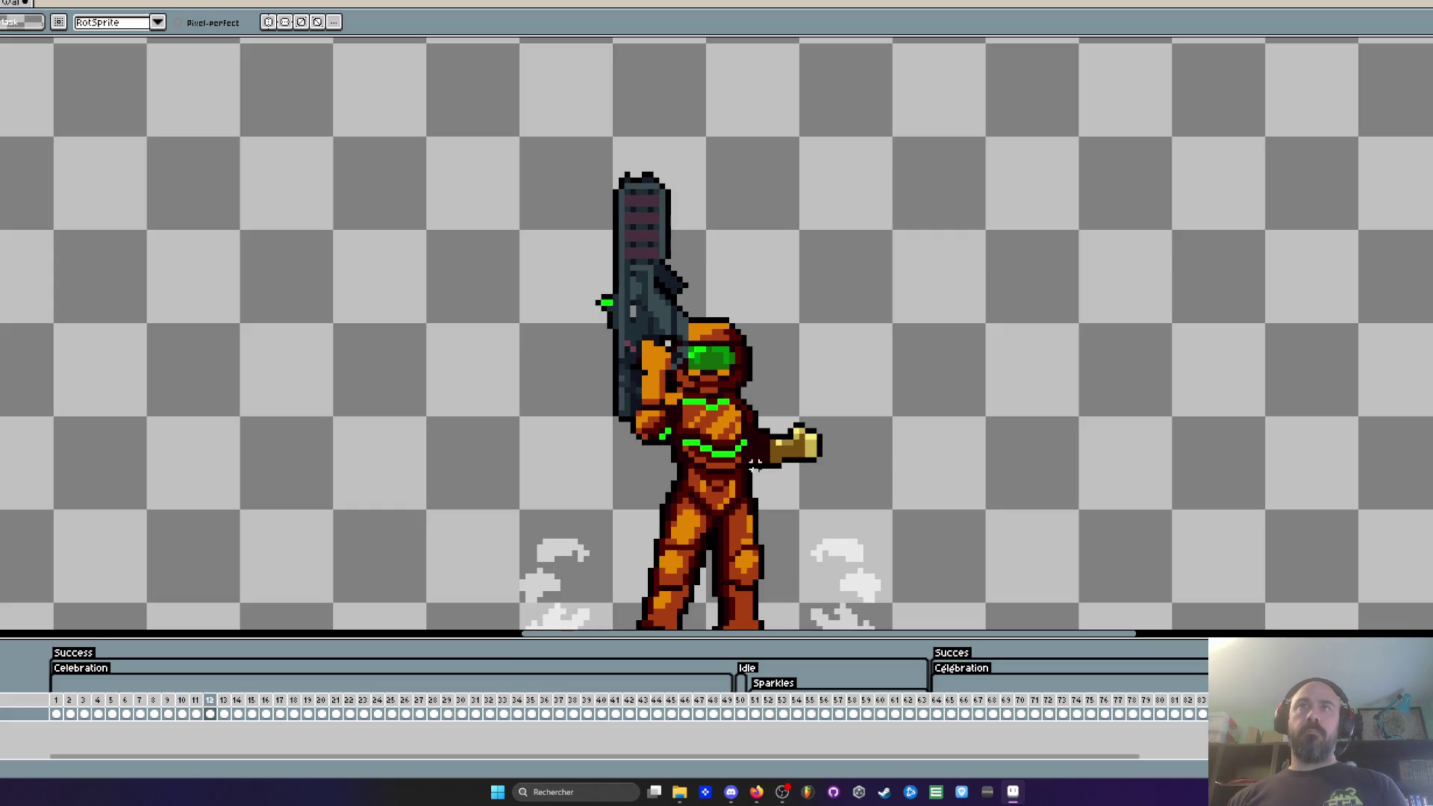
{"action": "scroll", "coordinate": [754, 464], "scroll_direction": "down", "scroll_amount": 1}
Step: Copy the raised-gun pose and paste it into the idle sprite, right of the standing figure
{"action": "key", "text": "m"}
{"action": "mouse_move", "coordinate": [591, 181]}
{"action": "left_mouse_down"}
{"action": "mouse_move", "coordinate": [688, 281]}
{"action": "mouse_move", "coordinate": [873, 550]}
{"action": "mouse_move", "coordinate": [882, 494]}
{"action": "left_mouse_up"}
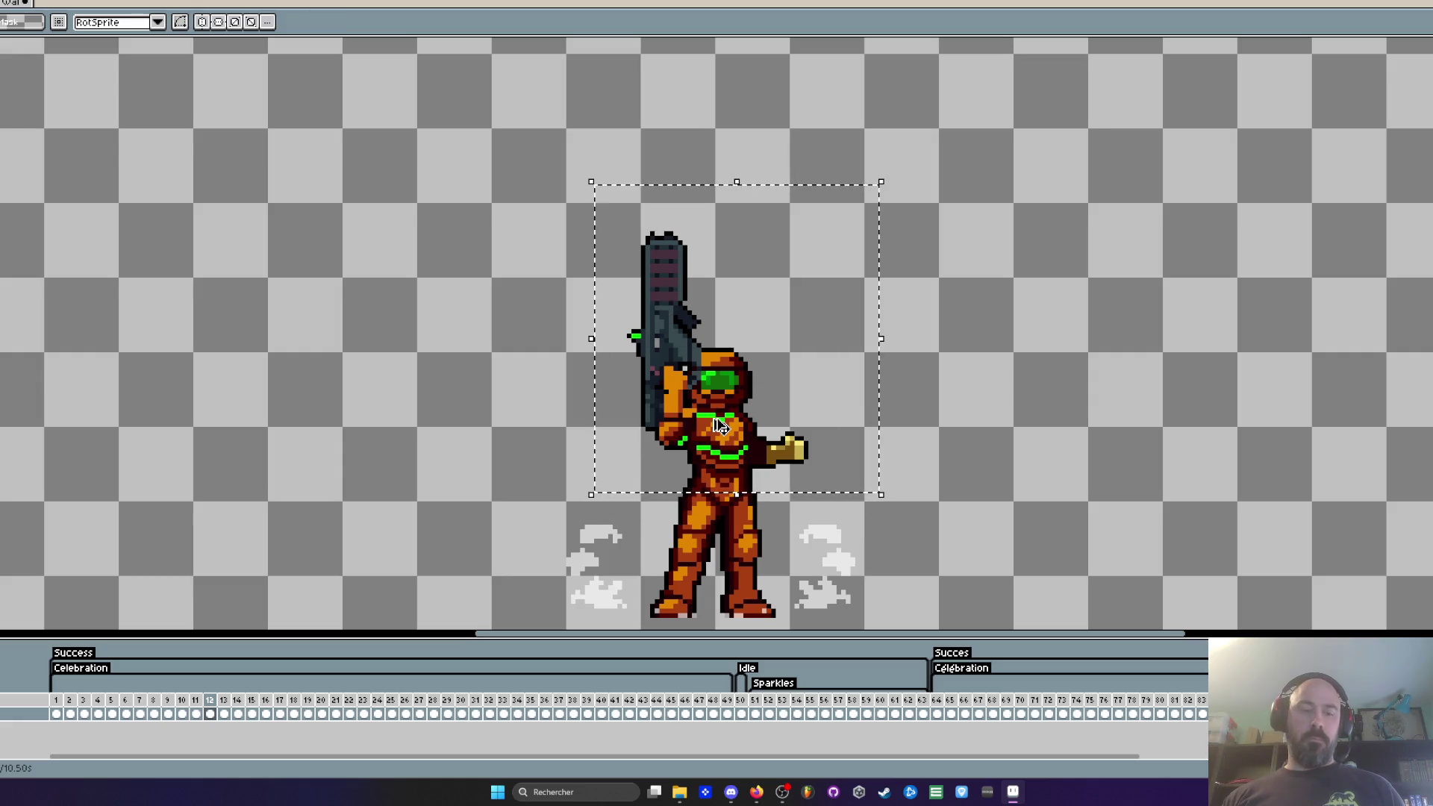
{"action": "left_click", "coordinate": [4, 21]}
{"action": "key", "text": "ctrl+Tab"}
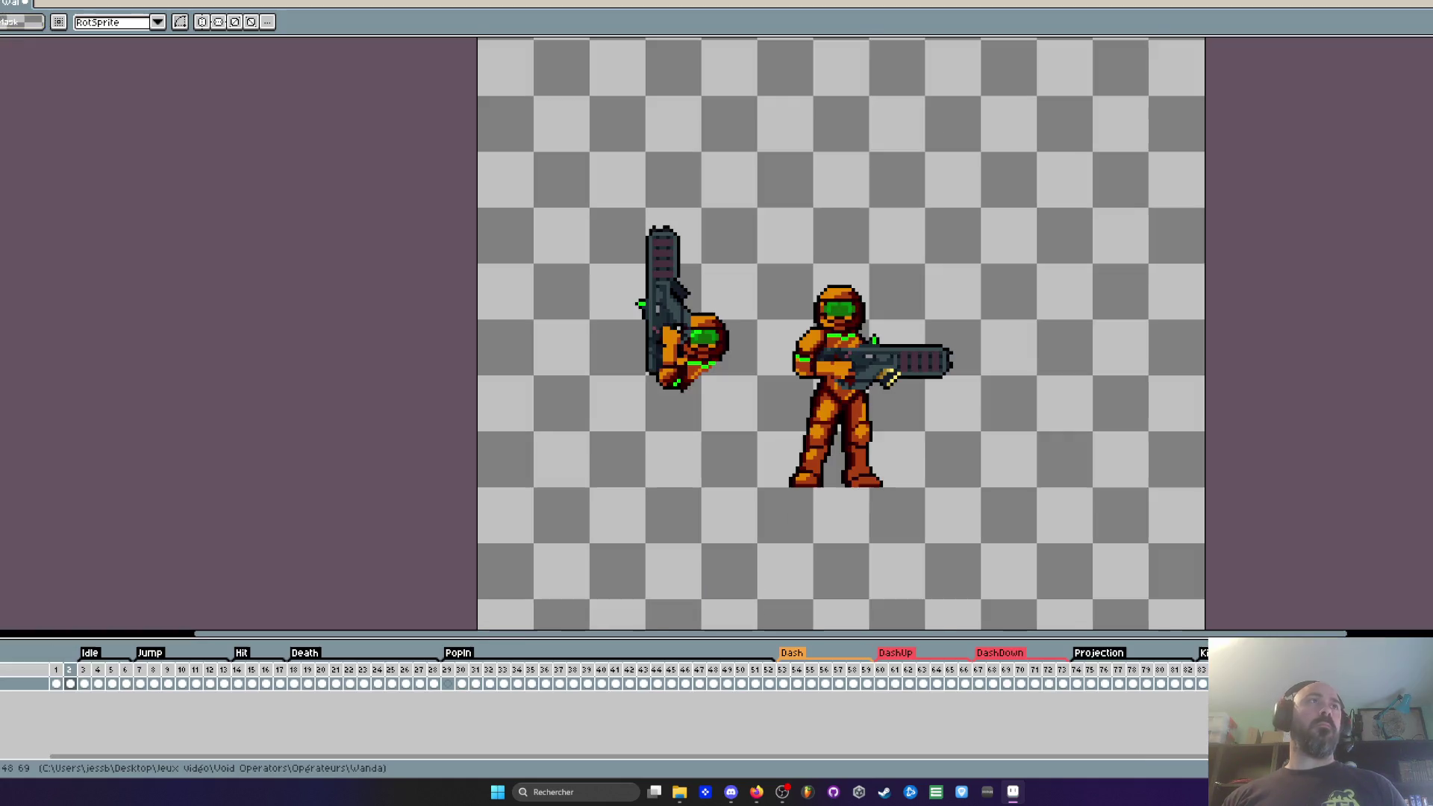
{"action": "scroll", "coordinate": [910, 360], "scroll_direction": "up", "scroll_amount": 1}
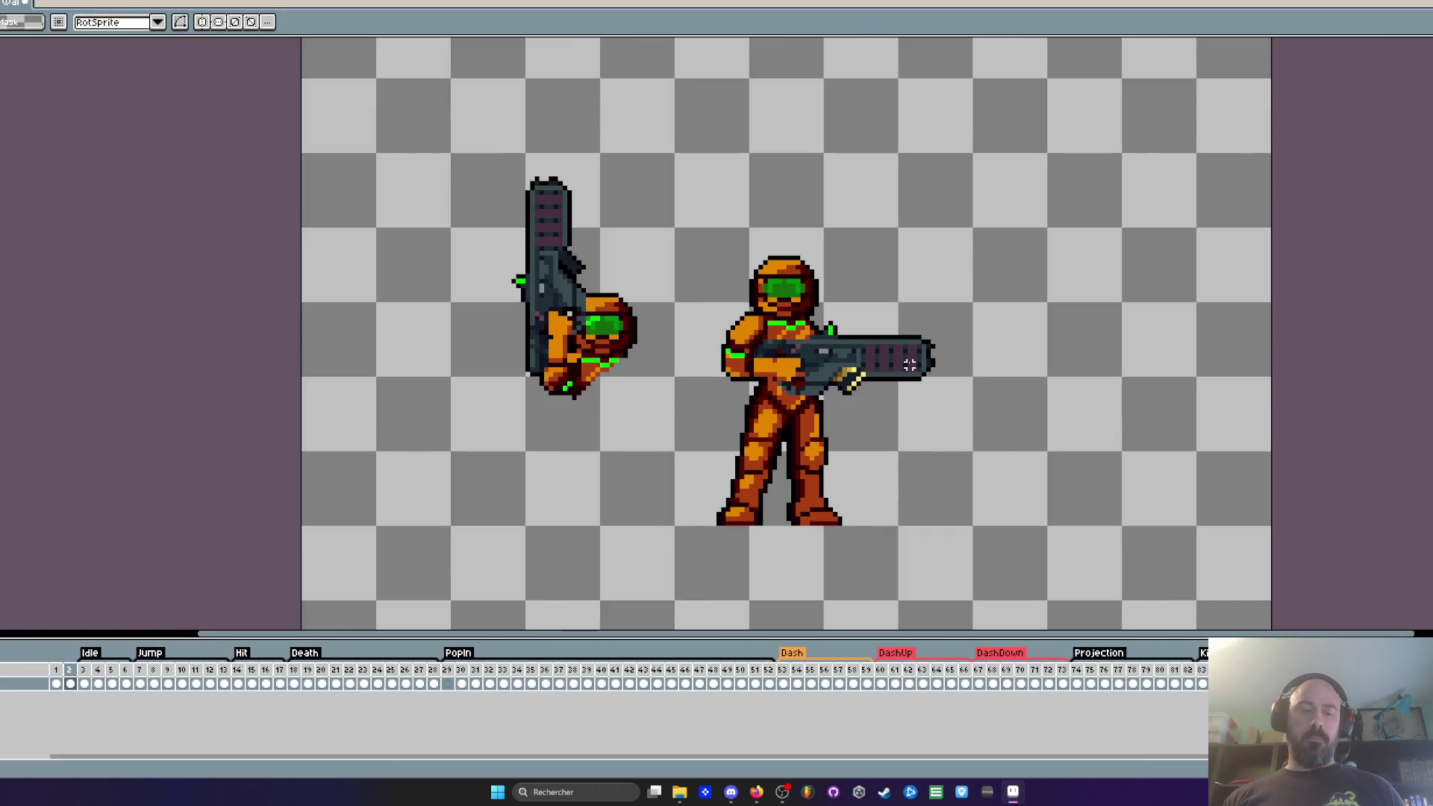
{"action": "key", "text": "ctrl+v"}
{"action": "mouse_move", "coordinate": [804, 433]}
{"action": "left_mouse_down"}
{"action": "mouse_move", "coordinate": [1082, 298]}
{"action": "mouse_move", "coordinate": [1083, 266]}
{"action": "left_mouse_up"}
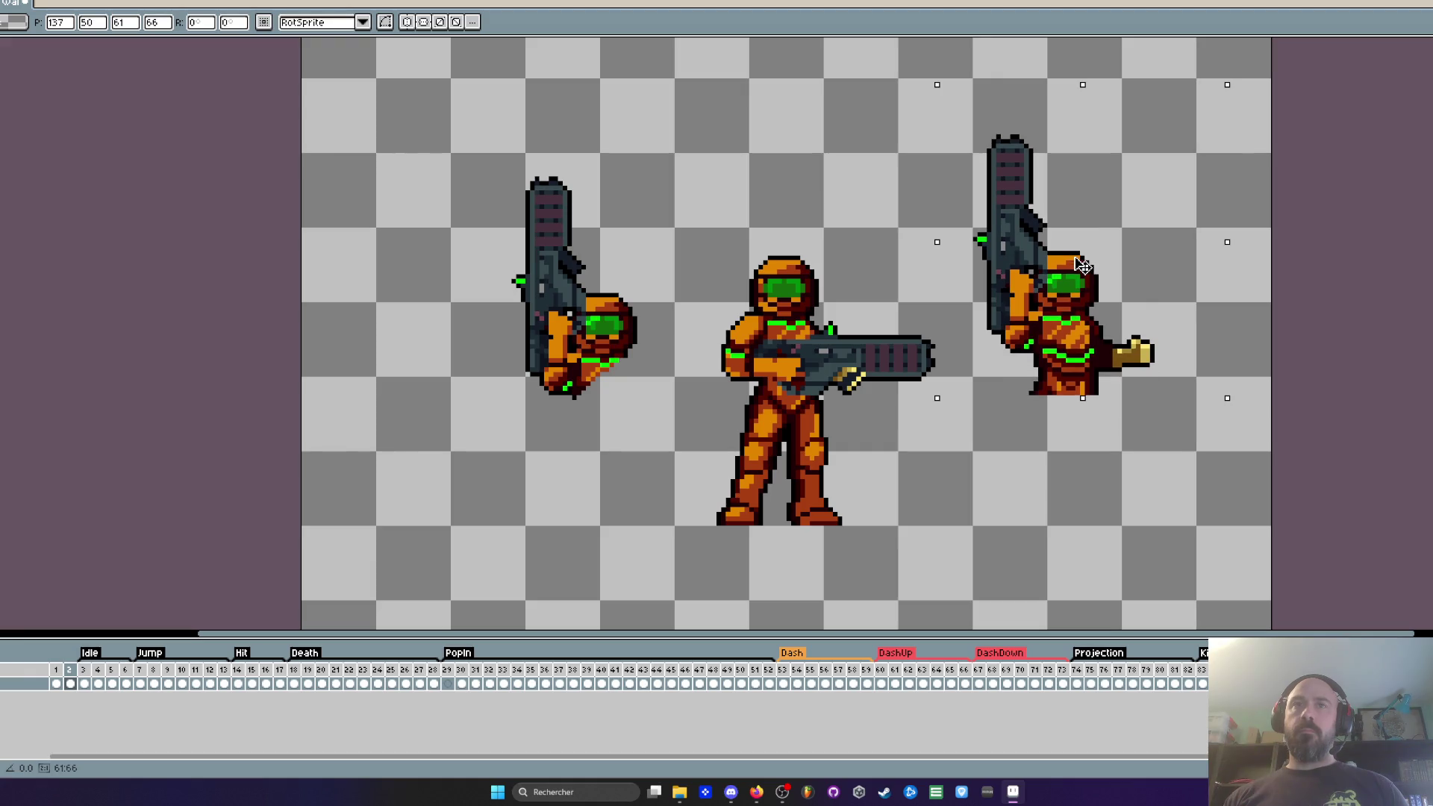
{"action": "scroll", "coordinate": [1161, 373], "scroll_direction": "up", "scroll_amount": 2}
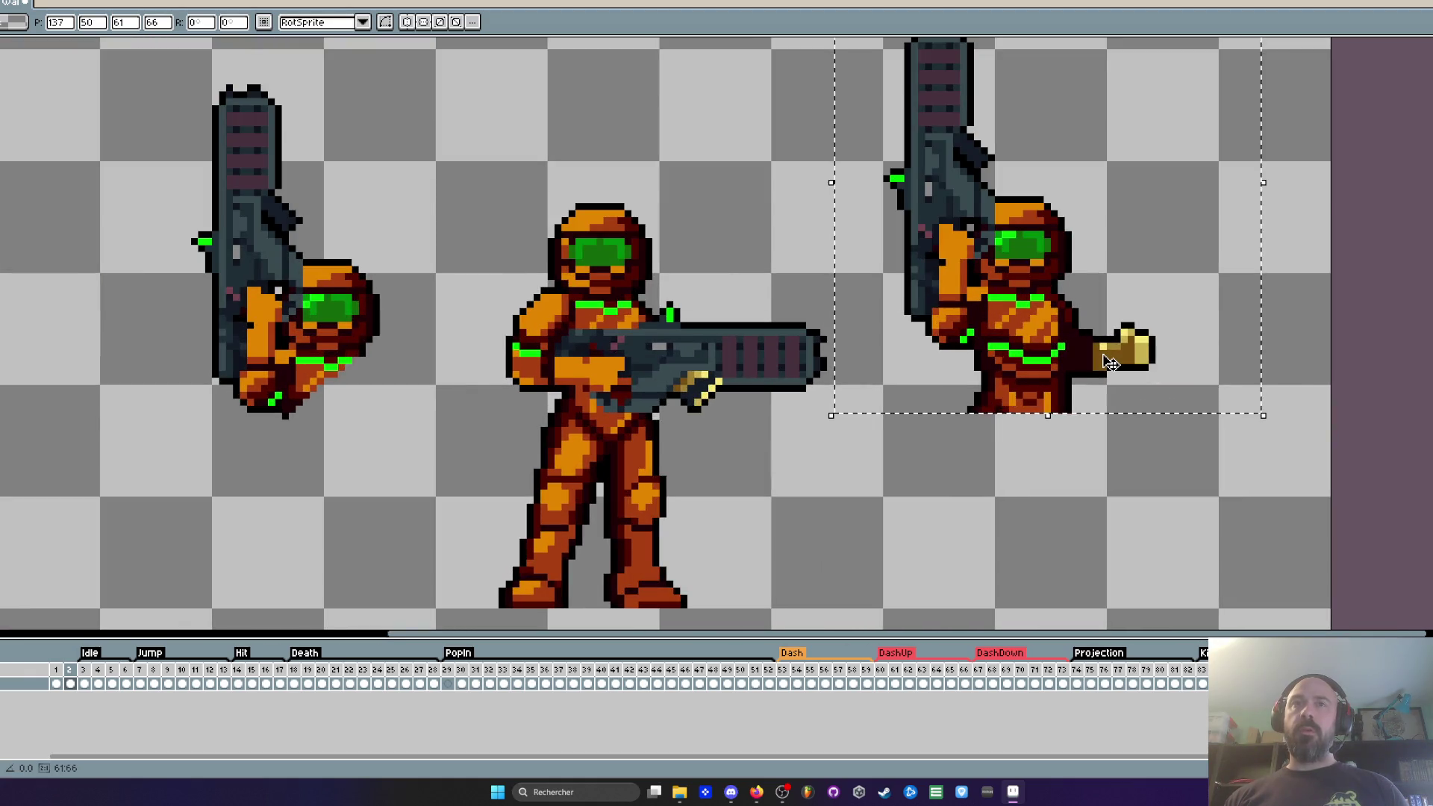
{"action": "scroll", "coordinate": [1111, 362], "scroll_direction": "down", "scroll_amount": 1}
{"action": "key", "text": "Return"}
{"action": "scroll", "coordinate": [1110, 362], "scroll_direction": "up", "scroll_amount": 3}
{"action": "scroll", "coordinate": [1120, 381], "scroll_direction": "down", "scroll_amount": 2}
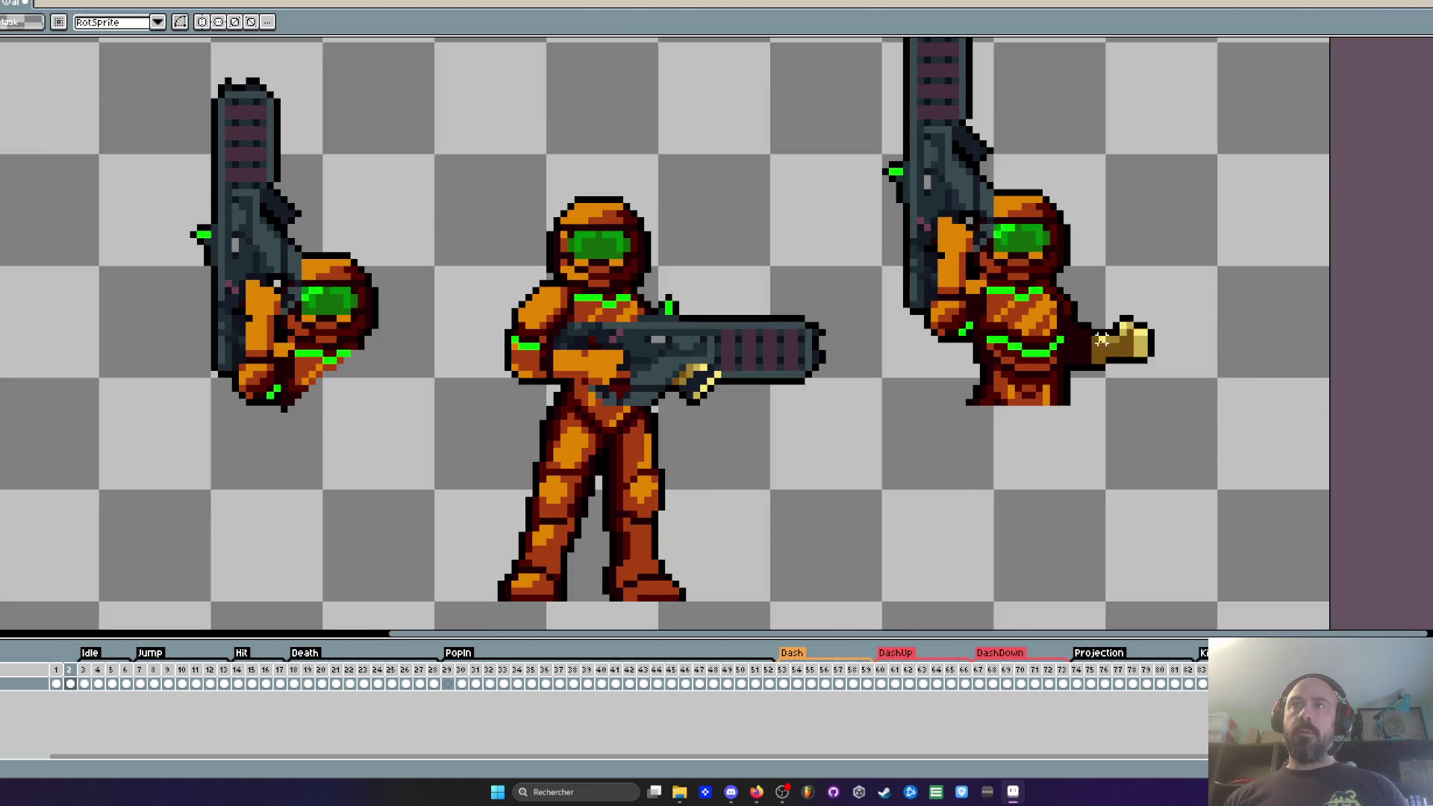
{"action": "scroll", "coordinate": [1086, 315], "scroll_direction": "up", "scroll_amount": 1}
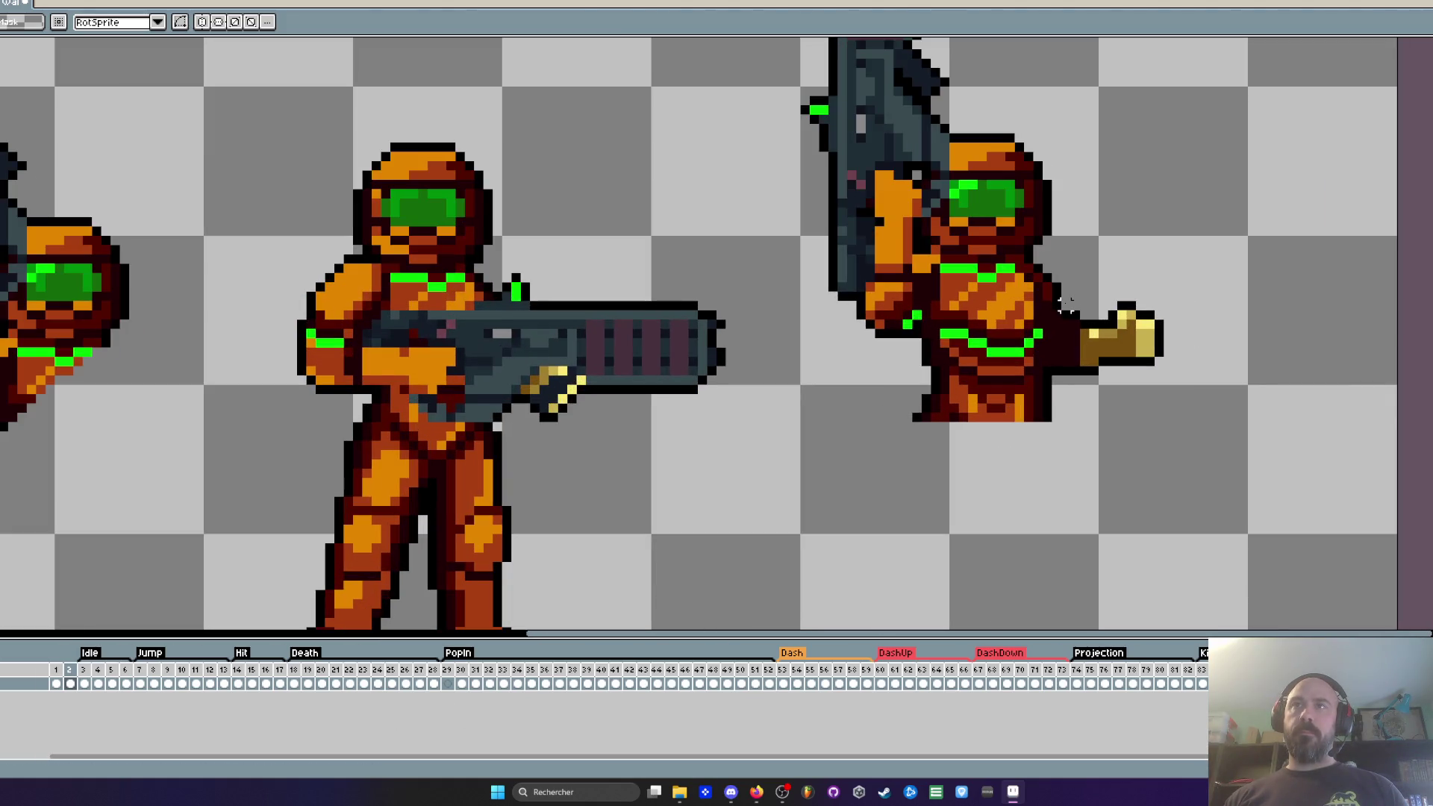
Step: Try erasing the golden hand and arm pixels, then undo the erasing
{"action": "key", "text": "b"}
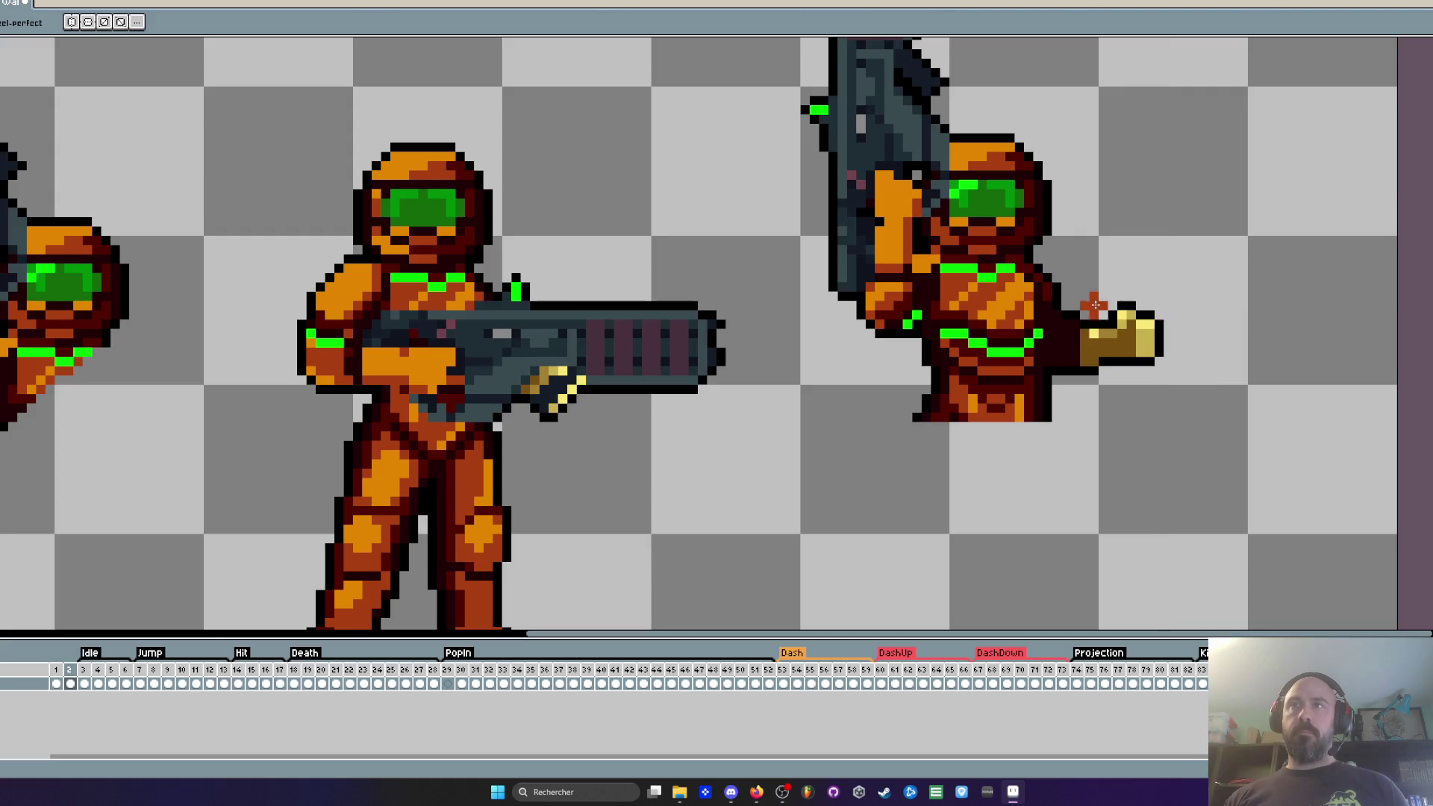
{"action": "scroll", "coordinate": [1083, 335], "scroll_direction": "up", "scroll_amount": 3}
{"action": "mouse_move", "coordinate": [1070, 337]}
{"action": "left_mouse_down"}
{"action": "mouse_move", "coordinate": [1119, 396]}
{"action": "mouse_move", "coordinate": [1210, 343]}
{"action": "mouse_move", "coordinate": [1217, 407]}
{"action": "left_mouse_up"}
{"action": "left_click_drag", "start_coordinate": [1030, 314], "coordinate": [1033, 444]}
{"action": "scroll", "coordinate": [1113, 406], "scroll_direction": "down", "scroll_amount": 5}
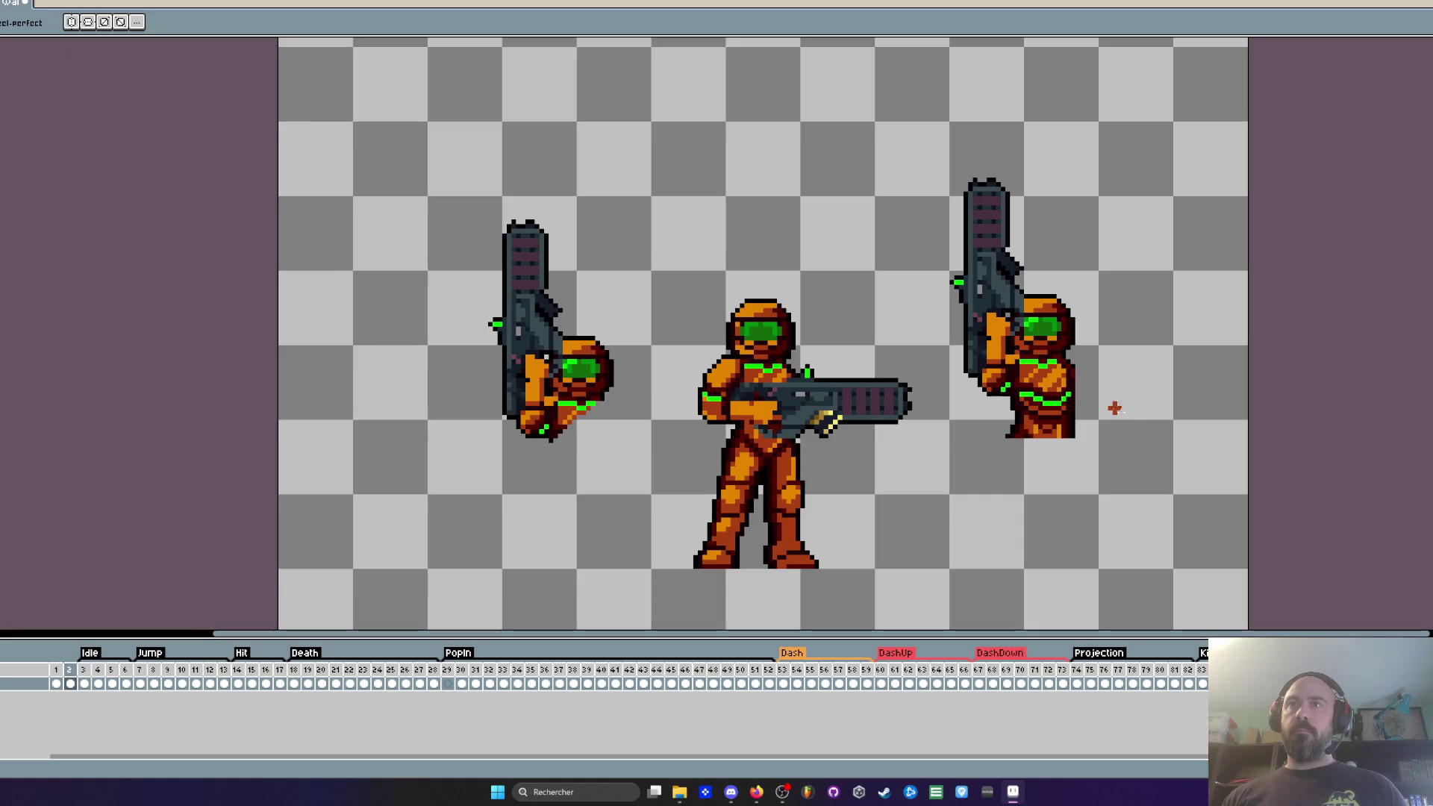
{"action": "scroll", "coordinate": [915, 474], "scroll_direction": "up", "scroll_amount": 1}
{"action": "key", "text": "i"}
{"action": "key", "text": "ctrl+z"}
{"action": "scroll", "coordinate": [1178, 373], "scroll_direction": "up", "scroll_amount": 2}
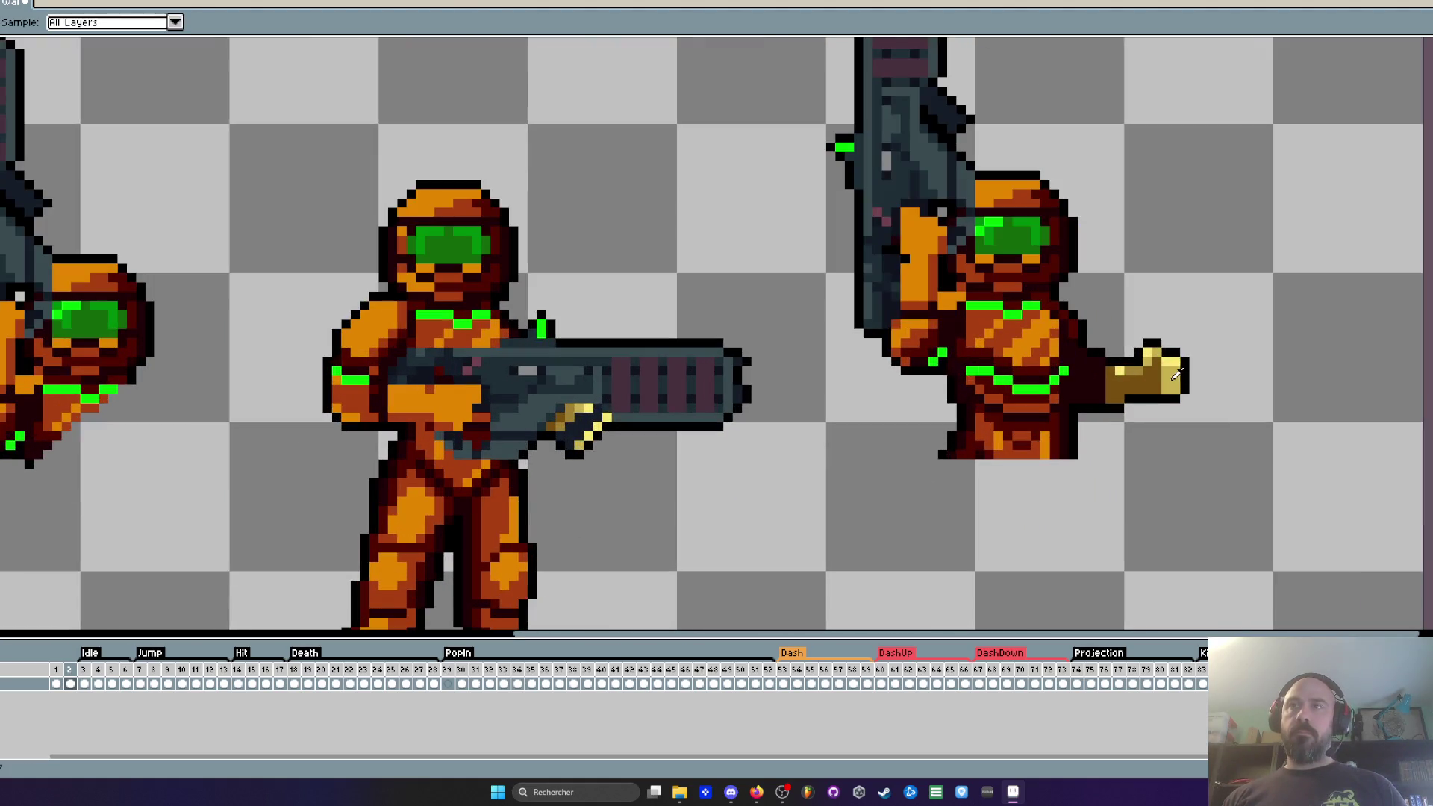
Step: Try rotating and moving the golden hand beside the figure, then cancel and deselect
{"action": "key", "text": "m"}
{"action": "mouse_move", "coordinate": [1084, 318]}
{"action": "left_mouse_down"}
{"action": "mouse_move", "coordinate": [1247, 506]}
{"action": "mouse_move", "coordinate": [1104, 614]}
{"action": "mouse_move", "coordinate": [943, 614]}
{"action": "mouse_move", "coordinate": [895, 579]}
{"action": "left_mouse_up"}
{"action": "mouse_move", "coordinate": [1204, 373]}
{"action": "left_mouse_down"}
{"action": "mouse_move", "coordinate": [1115, 476]}
{"action": "mouse_move", "coordinate": [1110, 439]}
{"action": "left_mouse_up"}
{"action": "key", "text": "Escape"}
{"action": "scroll", "coordinate": [1242, 324], "scroll_direction": "down", "scroll_amount": 1}
{"action": "key", "text": "ctrl+d"}
{"action": "scroll", "coordinate": [1241, 329], "scroll_direction": "down", "scroll_amount": 1}
Step: Delete the left rotated figure and the right raised-gun figure
{"action": "left_click_drag", "start_coordinate": [490, 134], "coordinate": [743, 465]}
{"action": "key", "text": "Delete"}
{"action": "left_click_drag", "start_coordinate": [1040, 116], "coordinate": [1292, 467]}
{"action": "key", "text": "Delete"}
{"action": "scroll", "coordinate": [1229, 448], "scroll_direction": "down", "scroll_amount": 1}
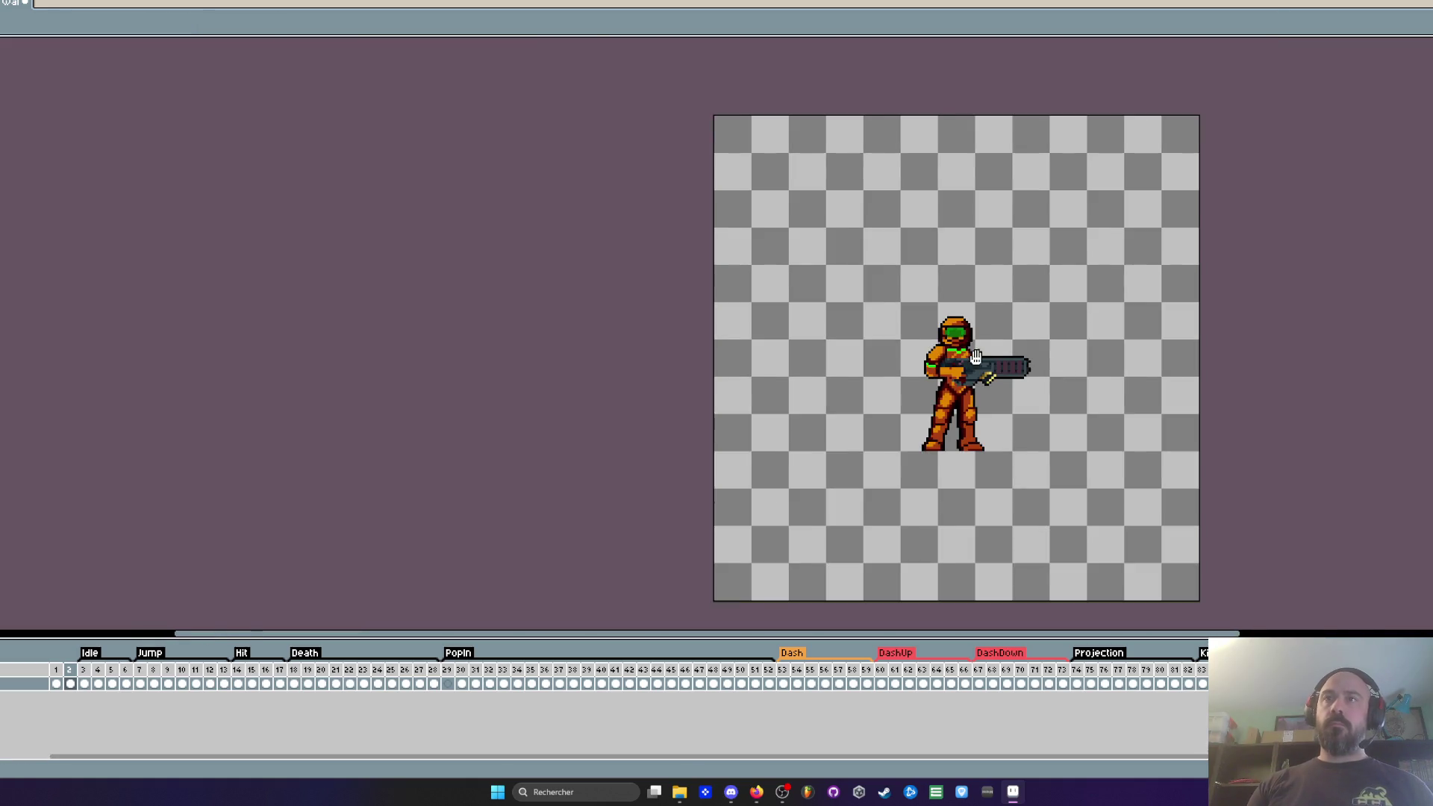
{"action": "left_click_drag", "start_coordinate": [970, 523], "coordinate": [833, 504]}
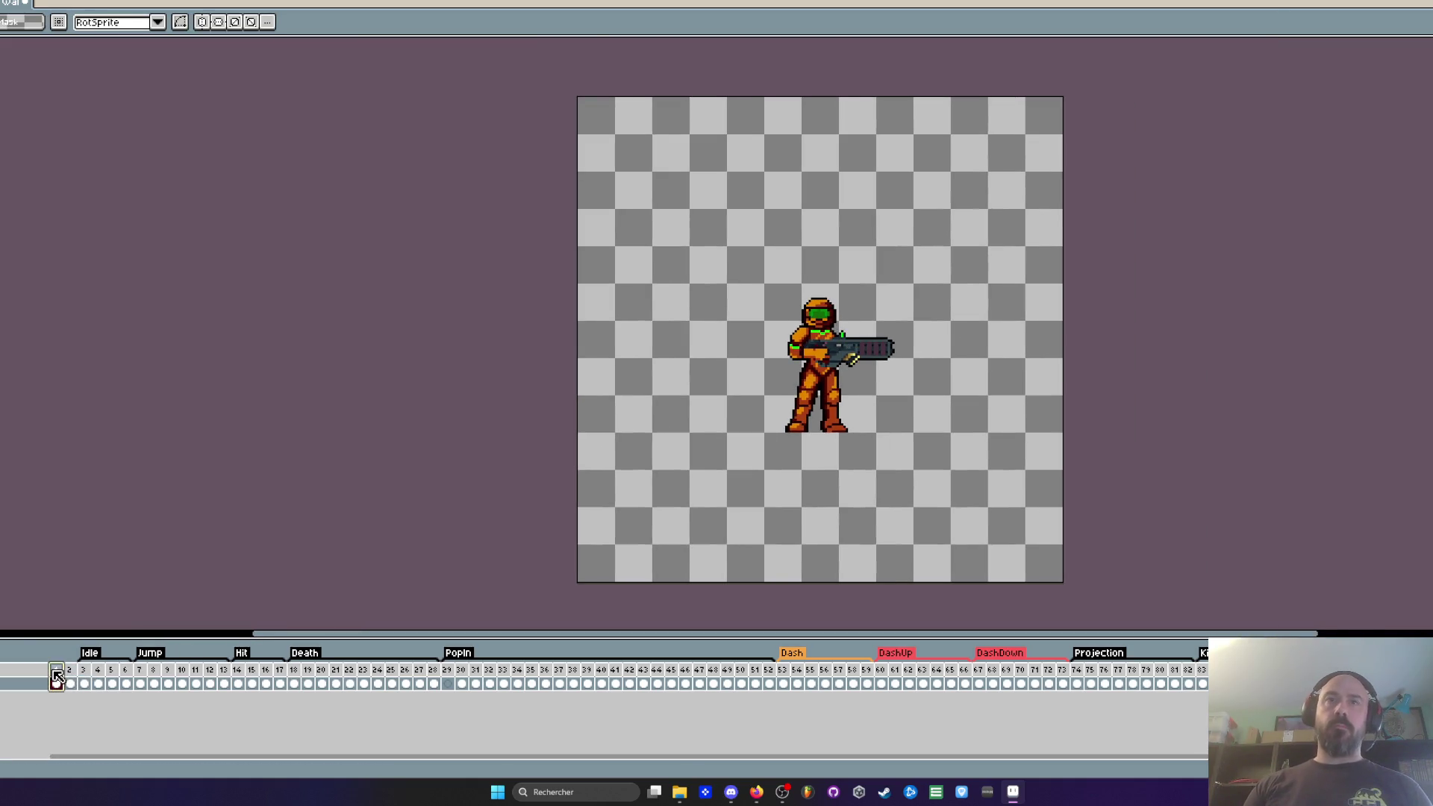
{"action": "key", "text": "Delete"}
{"action": "left_click", "coordinate": [56, 672]}
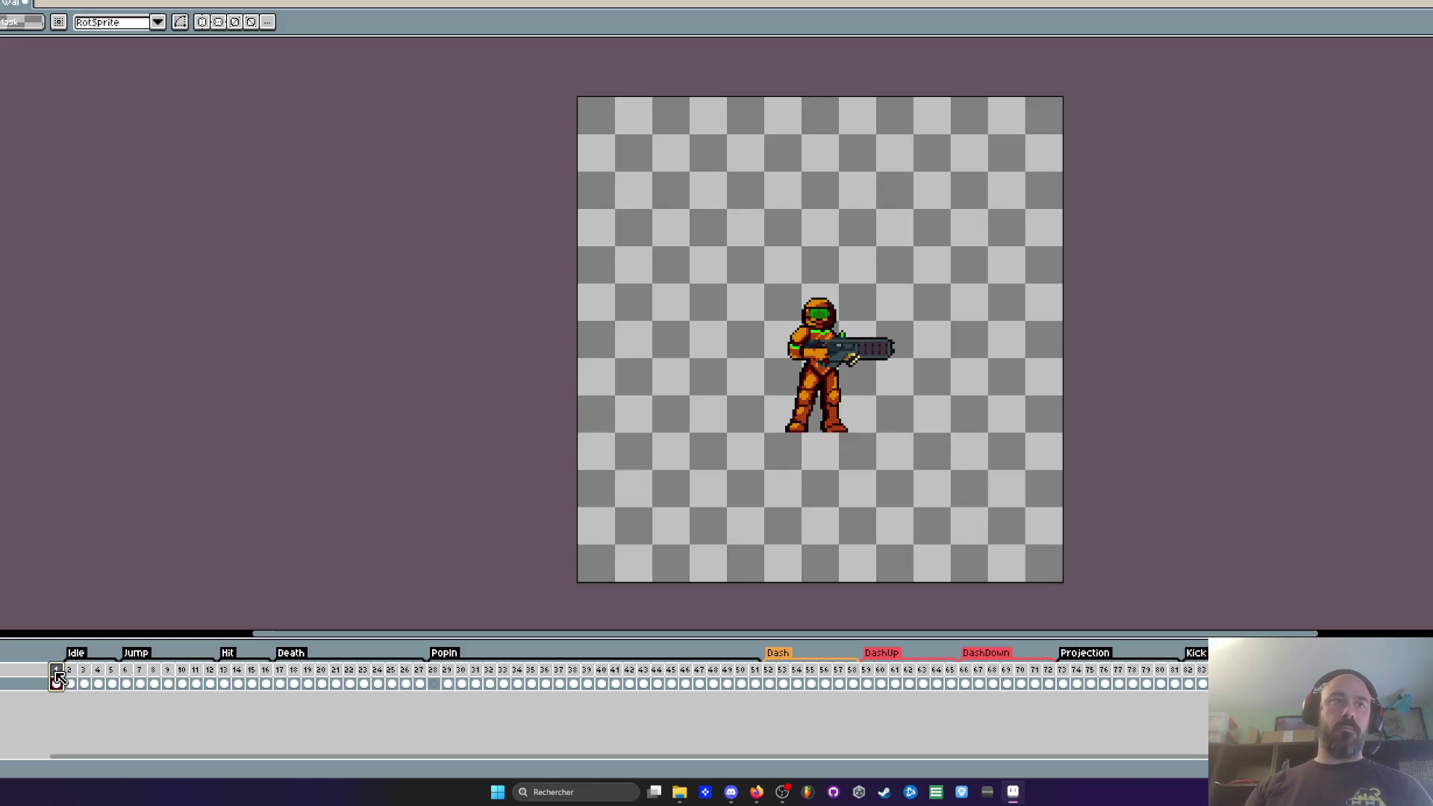
{"action": "left_click_drag", "start_coordinate": [74, 679], "coordinate": [63, 680]}
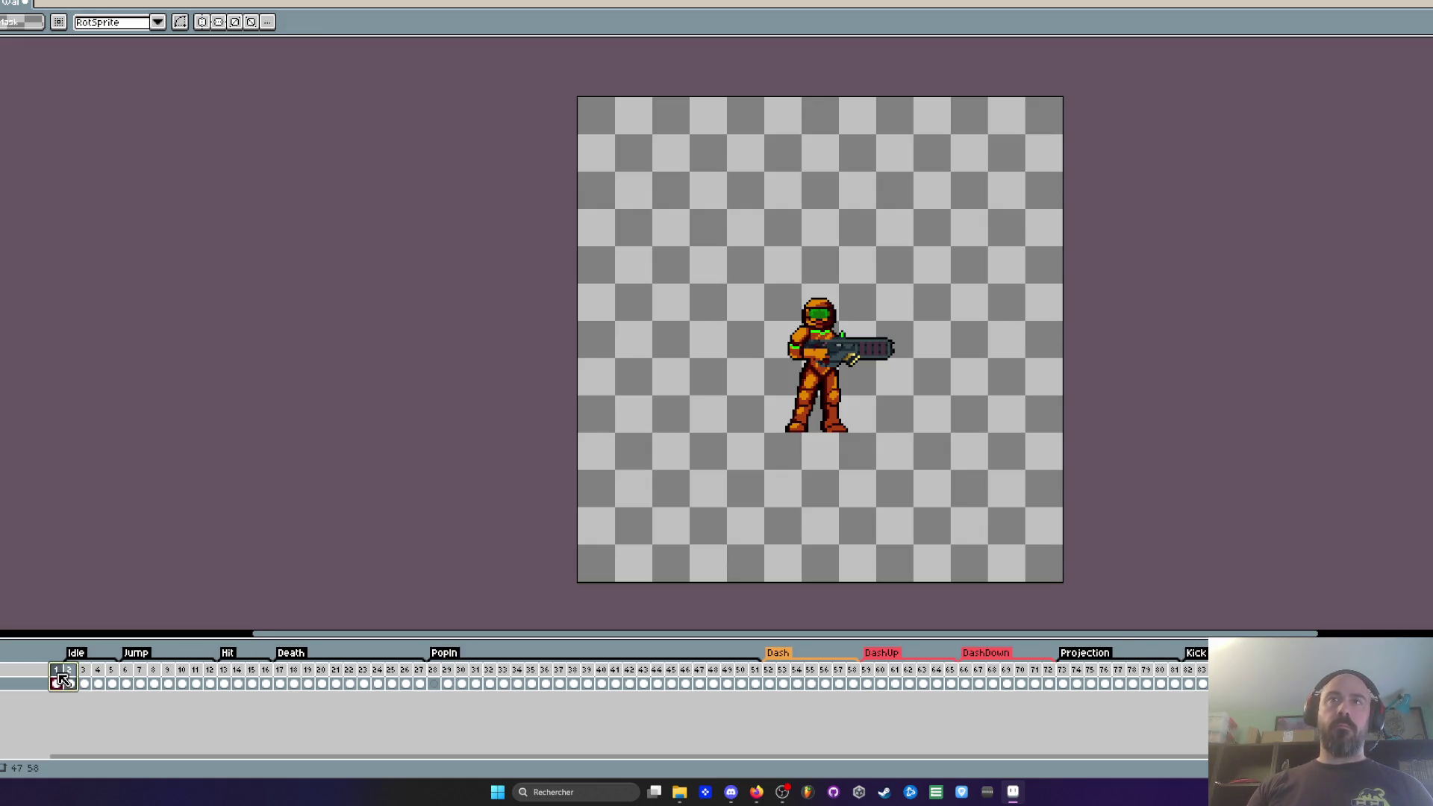
{"action": "left_click", "coordinate": [72, 679]}
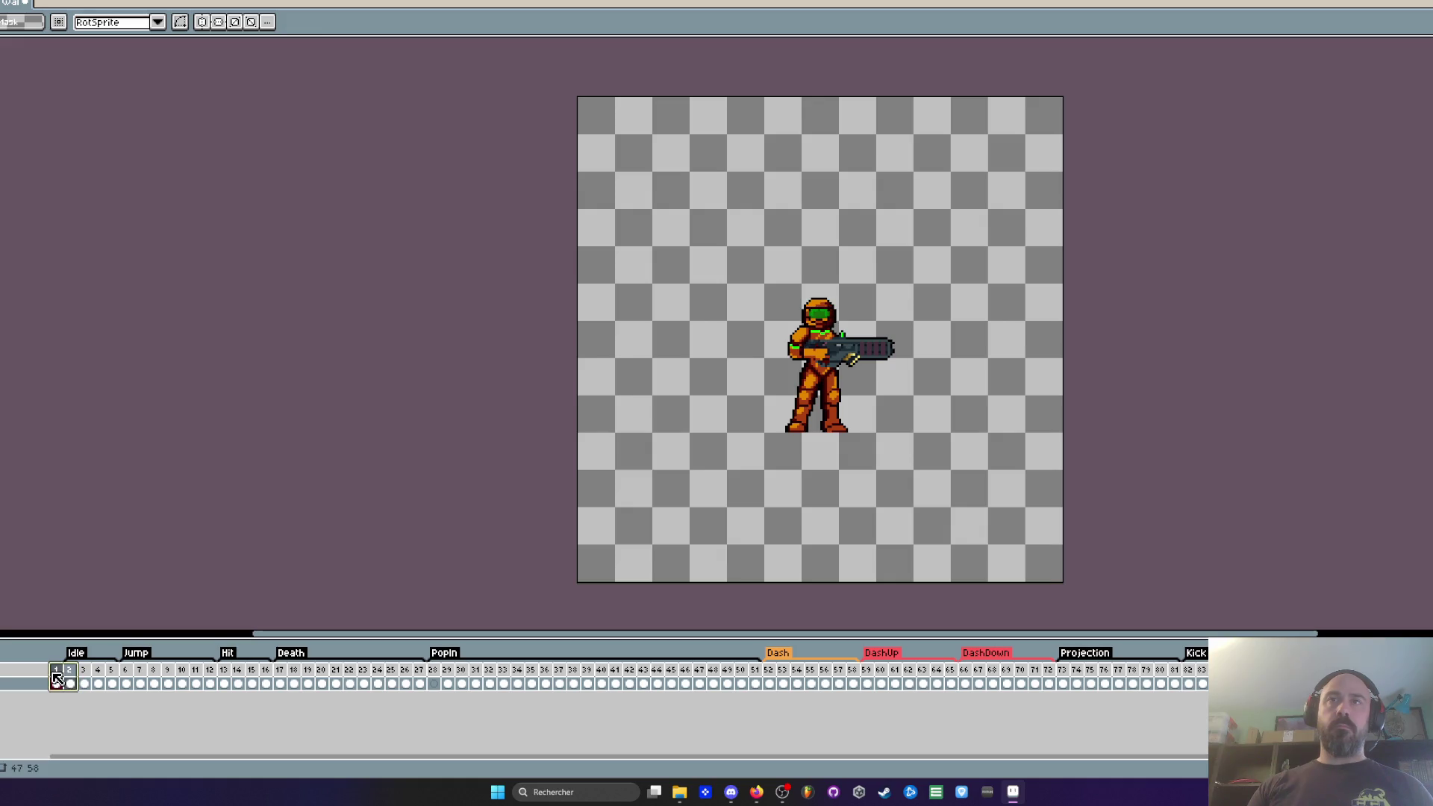
{"action": "left_click_drag", "start_coordinate": [72, 680], "coordinate": [62, 681]}
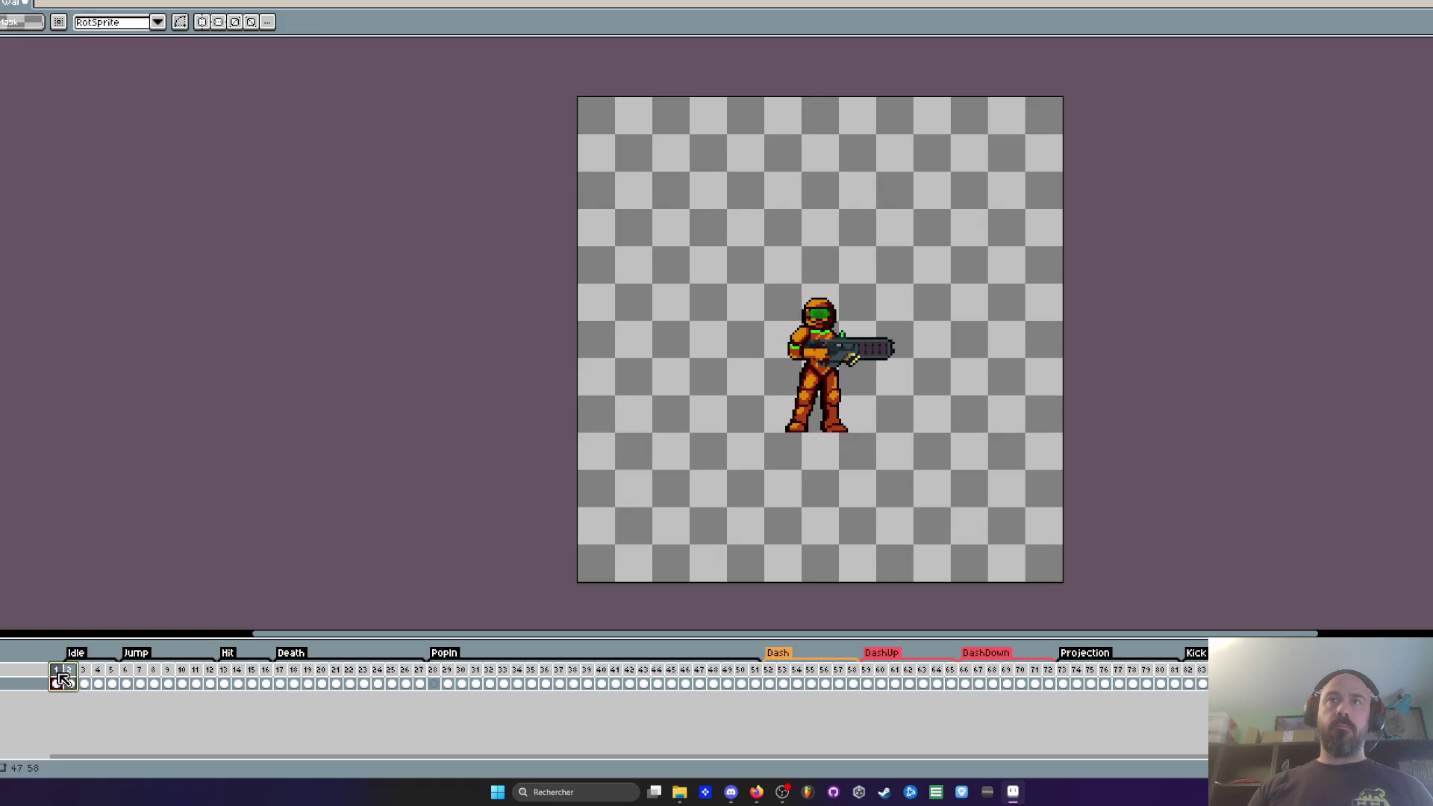
{"action": "scroll", "coordinate": [755, 383], "scroll_direction": "up", "scroll_amount": 2}
{"action": "left_click", "coordinate": [809, 354]}
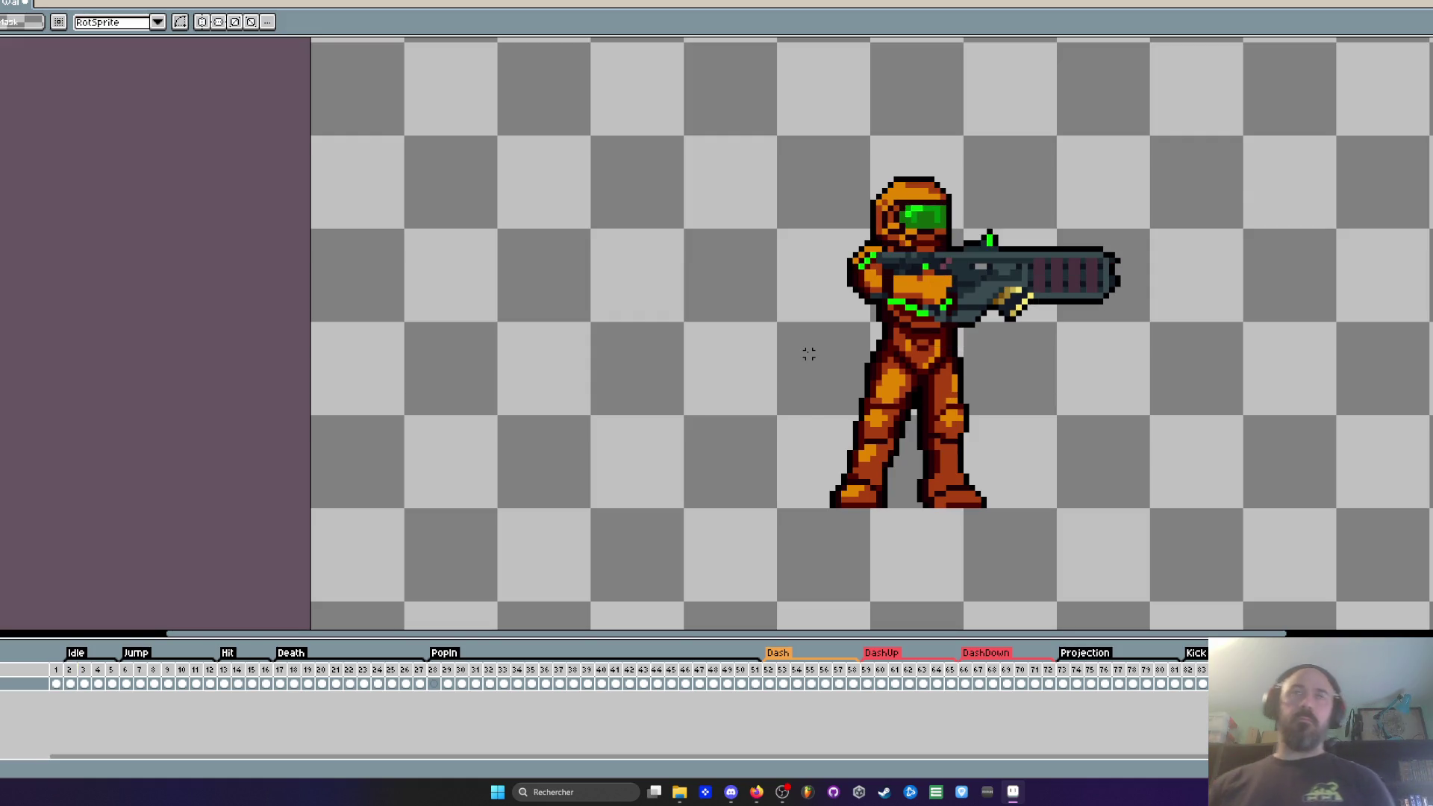
{"action": "scroll", "coordinate": [870, 235], "scroll_direction": "up", "scroll_amount": 2}
{"action": "key", "text": "i"}
{"action": "key", "text": "Left"}
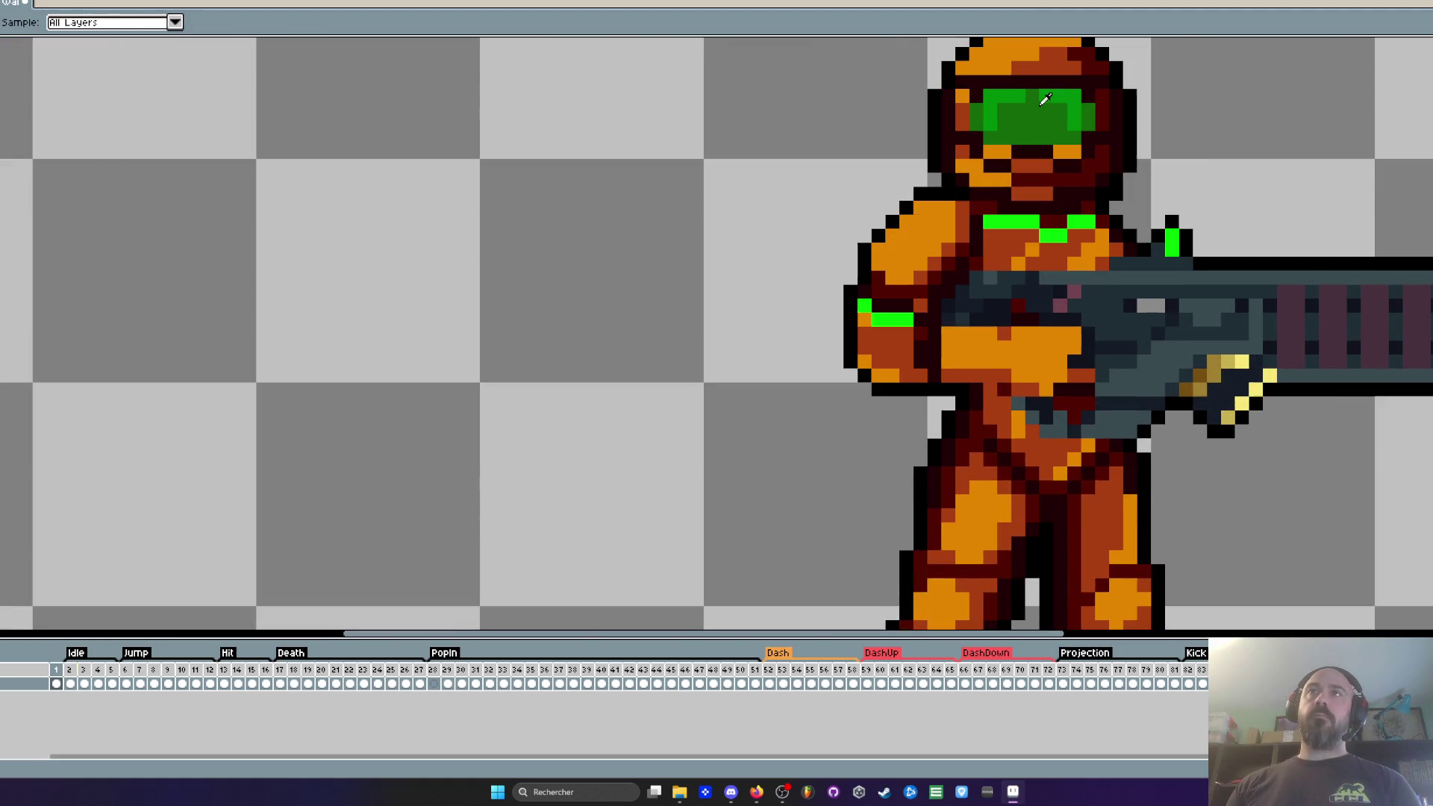
{"action": "key", "text": "b"}
{"action": "scroll", "coordinate": [979, 219], "scroll_direction": "down", "scroll_amount": 3}
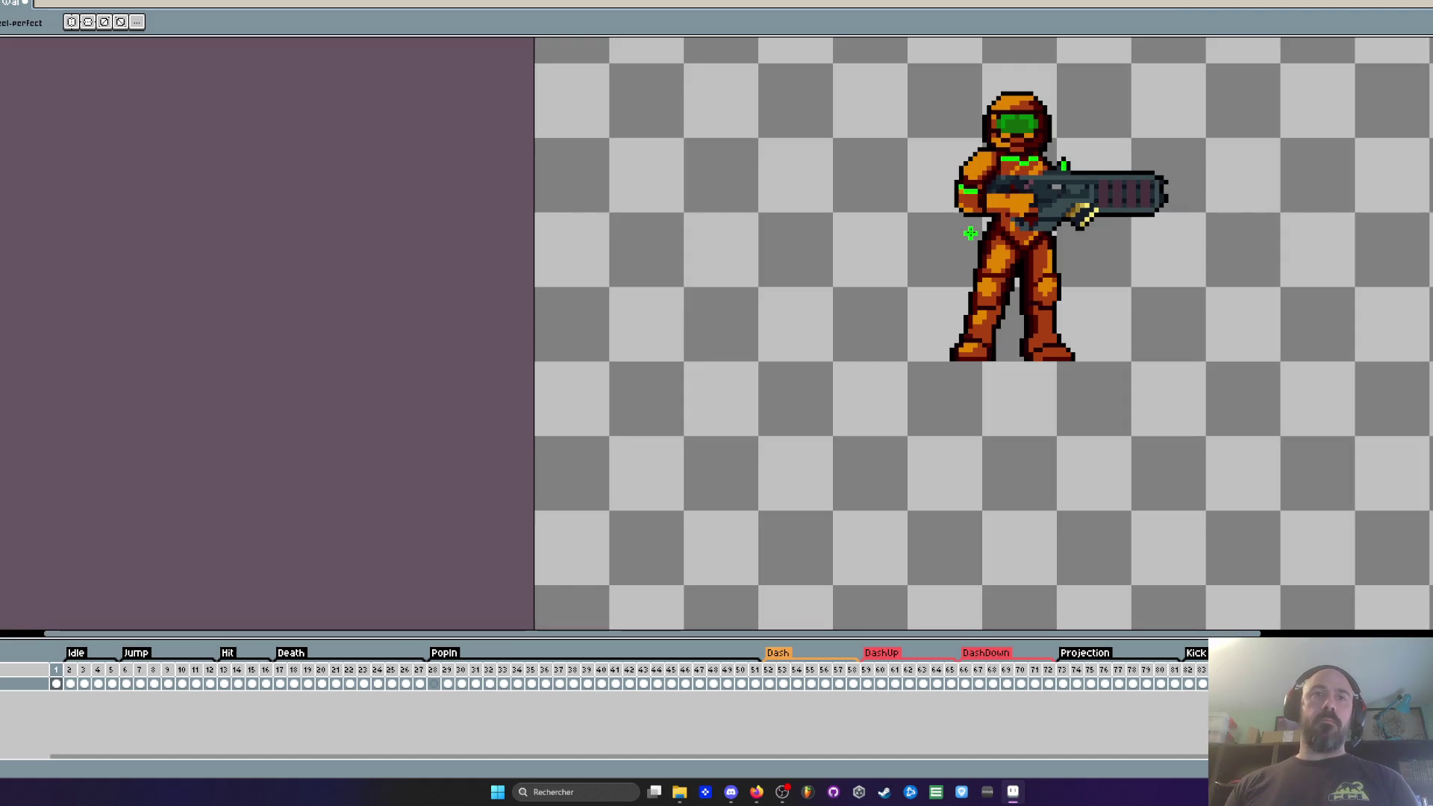
{"action": "key", "text": "Right"}
{"action": "key", "text": "Left"}
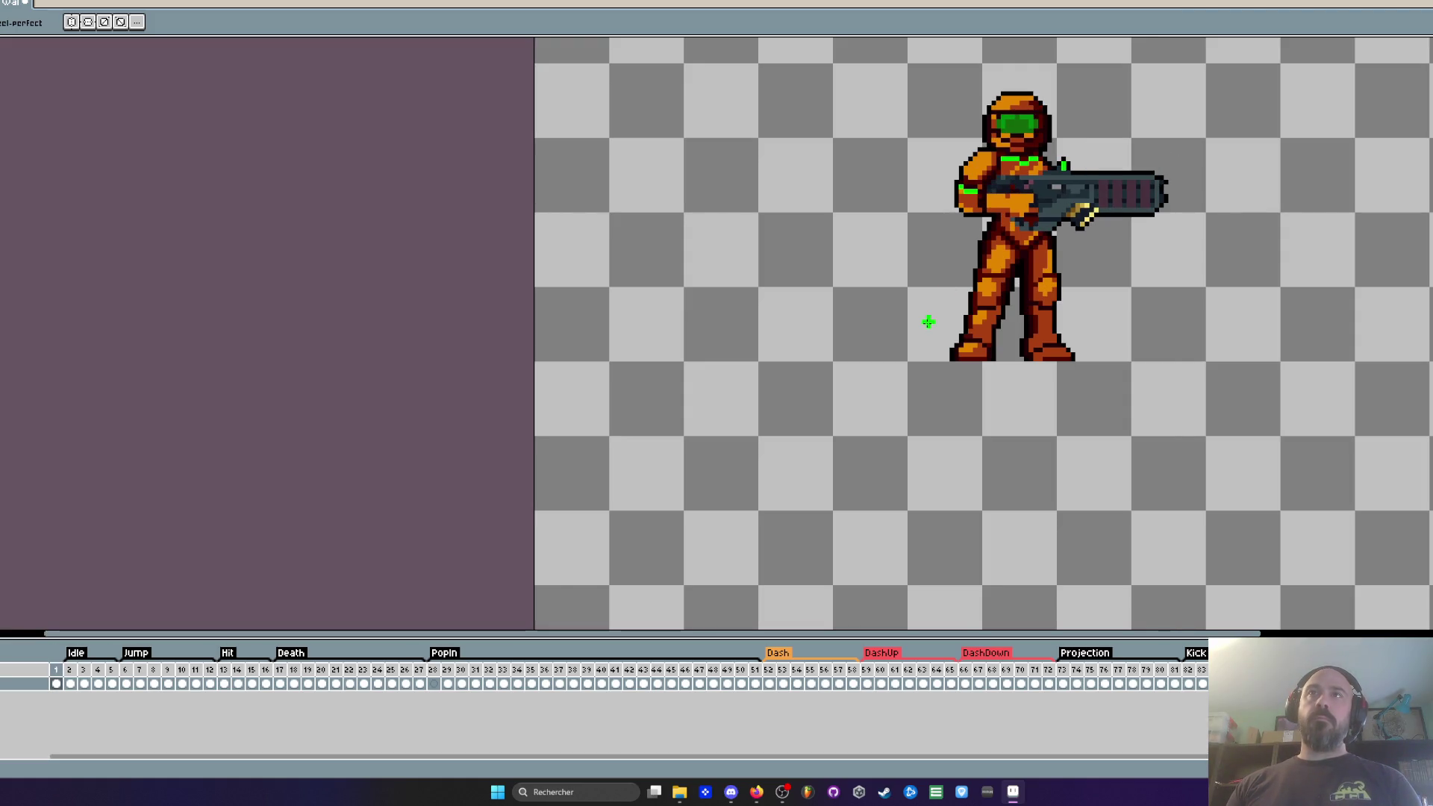
{"action": "key", "text": "Right"}
{"action": "key", "text": "Left"}
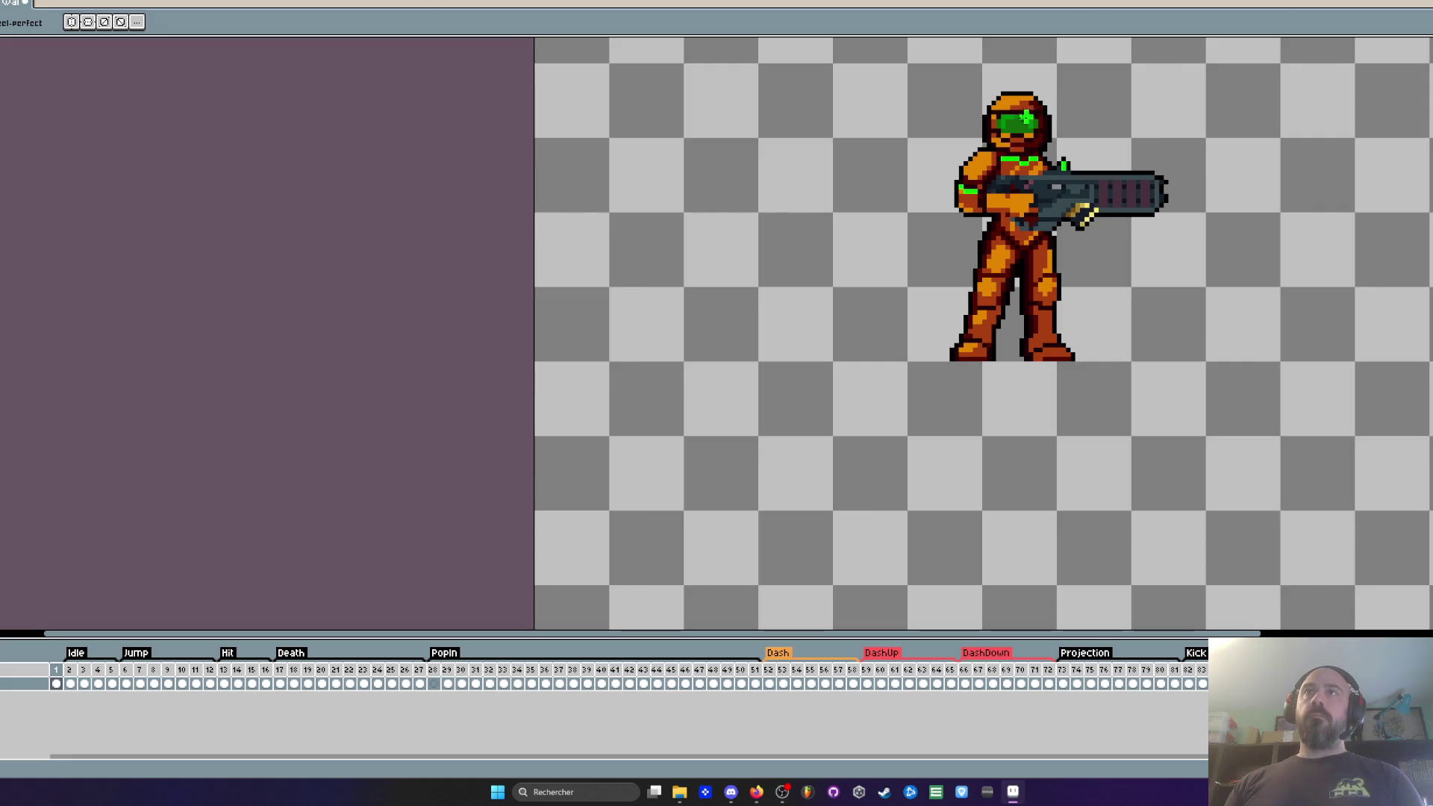
{"action": "scroll", "coordinate": [1031, 118], "scroll_direction": "up", "scroll_amount": 2}
{"action": "scroll", "coordinate": [987, 127], "scroll_direction": "up", "scroll_amount": 2}
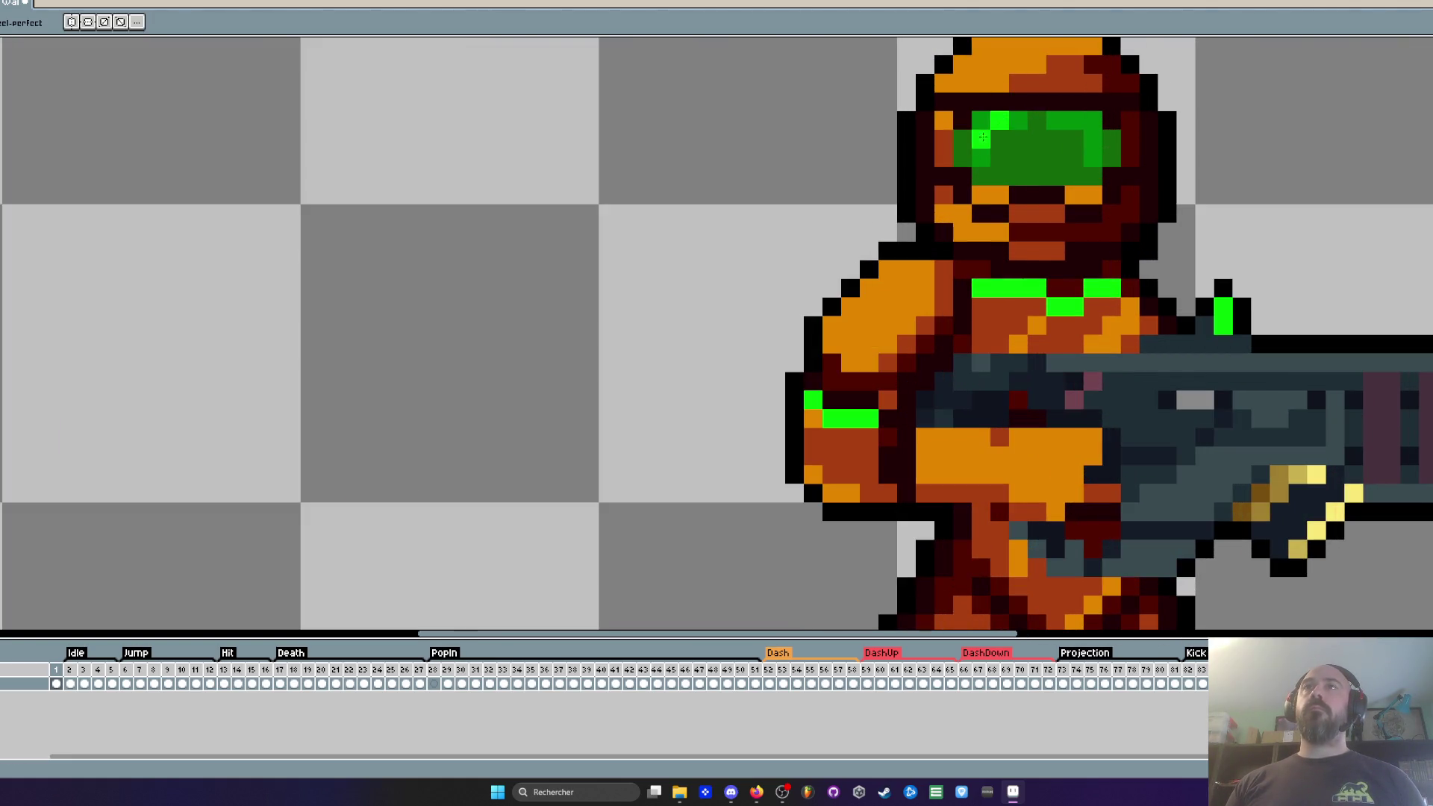
{"action": "scroll", "coordinate": [986, 135], "scroll_direction": "down", "scroll_amount": 2}
{"action": "scroll", "coordinate": [1030, 138], "scroll_direction": "down", "scroll_amount": 2}
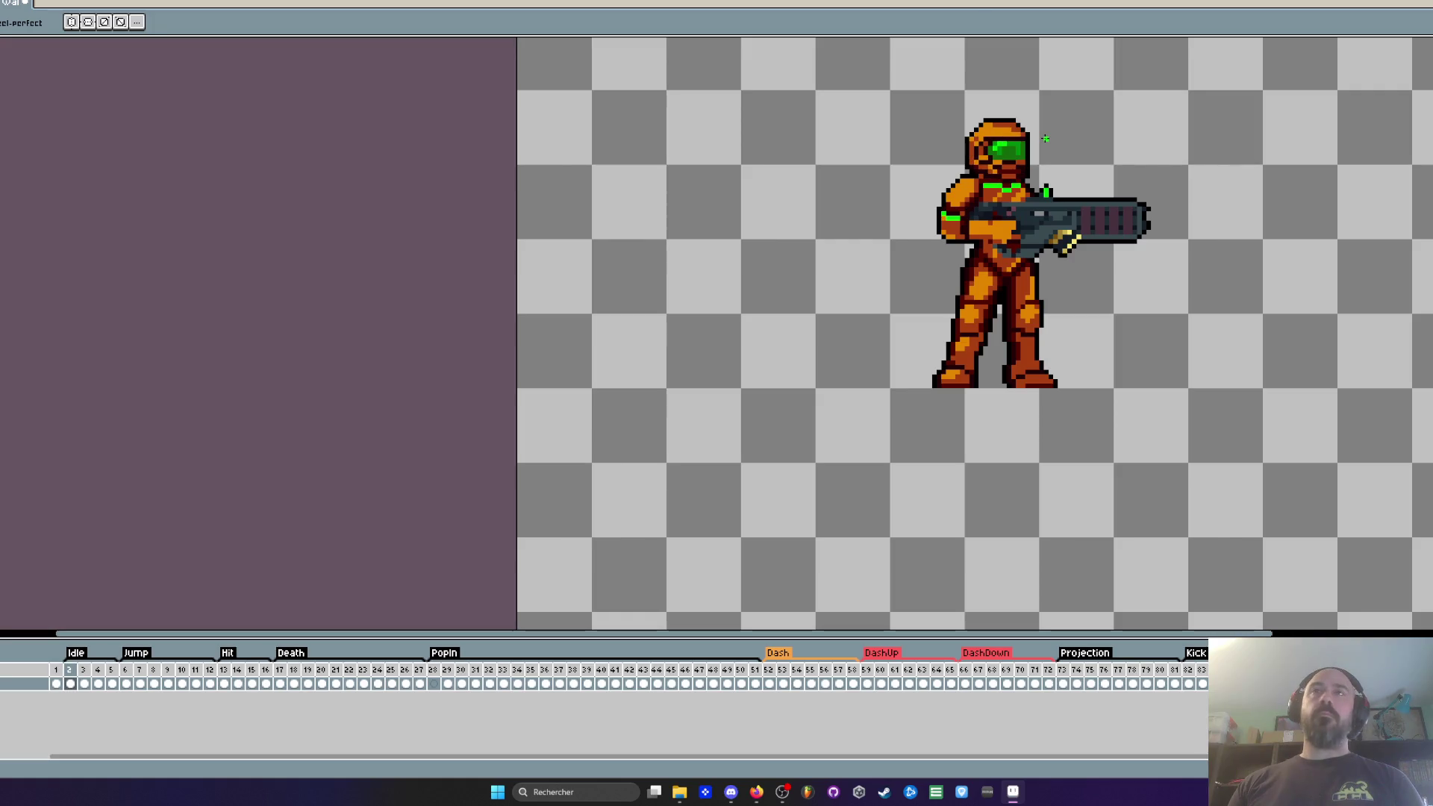
{"action": "scroll", "coordinate": [999, 140], "scroll_direction": "up", "scroll_amount": 1}
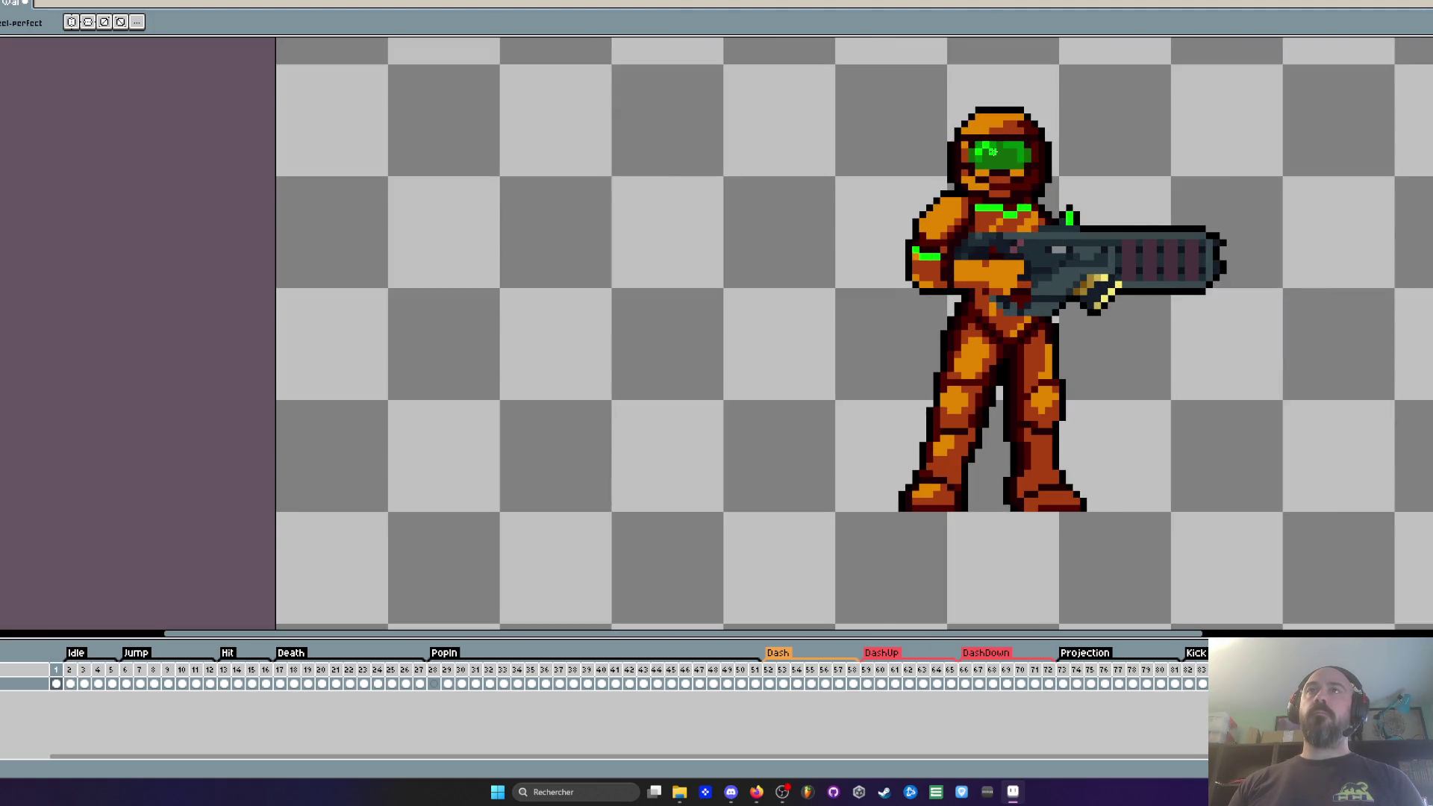
{"action": "scroll", "coordinate": [993, 146], "scroll_direction": "down", "scroll_amount": 2}
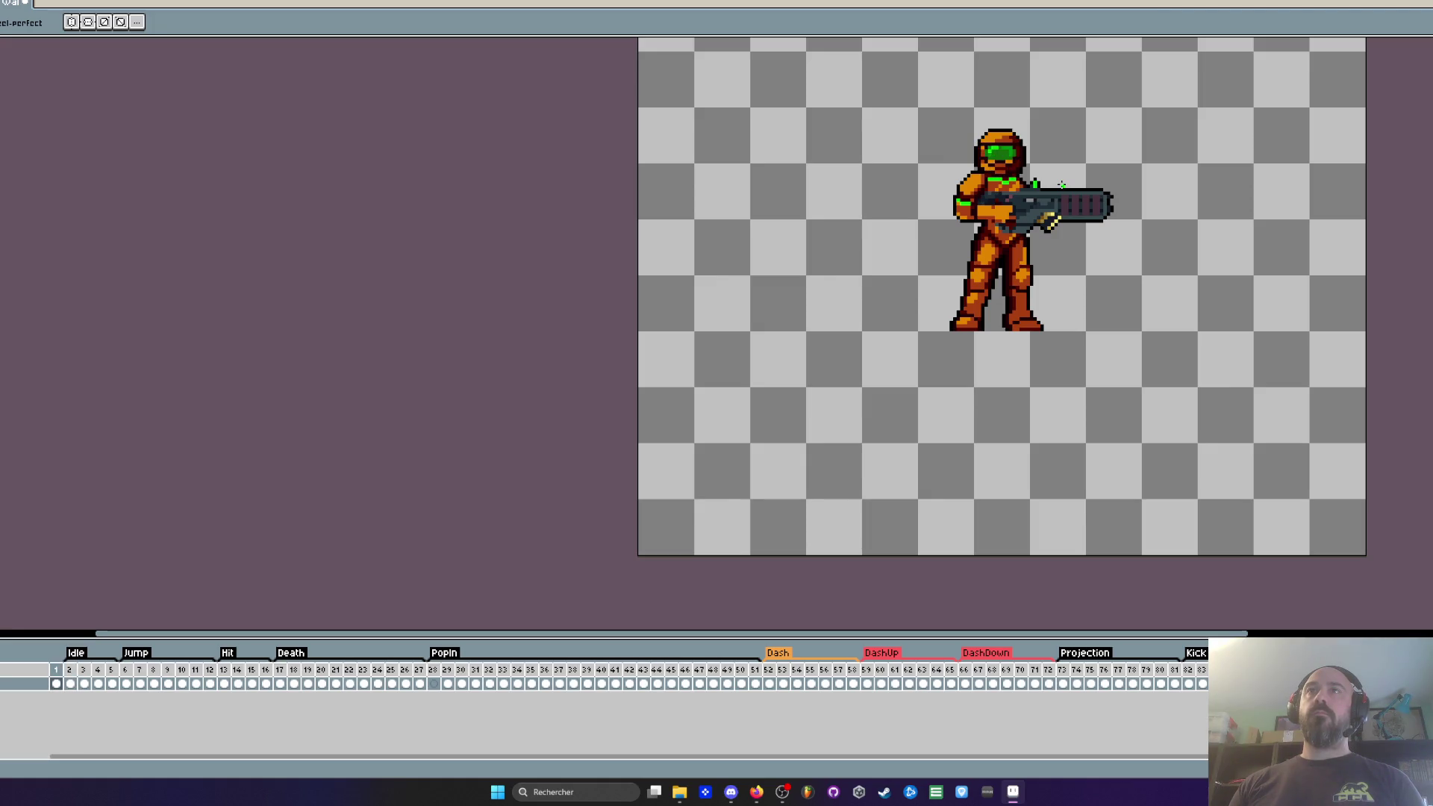
{"action": "scroll", "coordinate": [1001, 160], "scroll_direction": "up", "scroll_amount": 4}
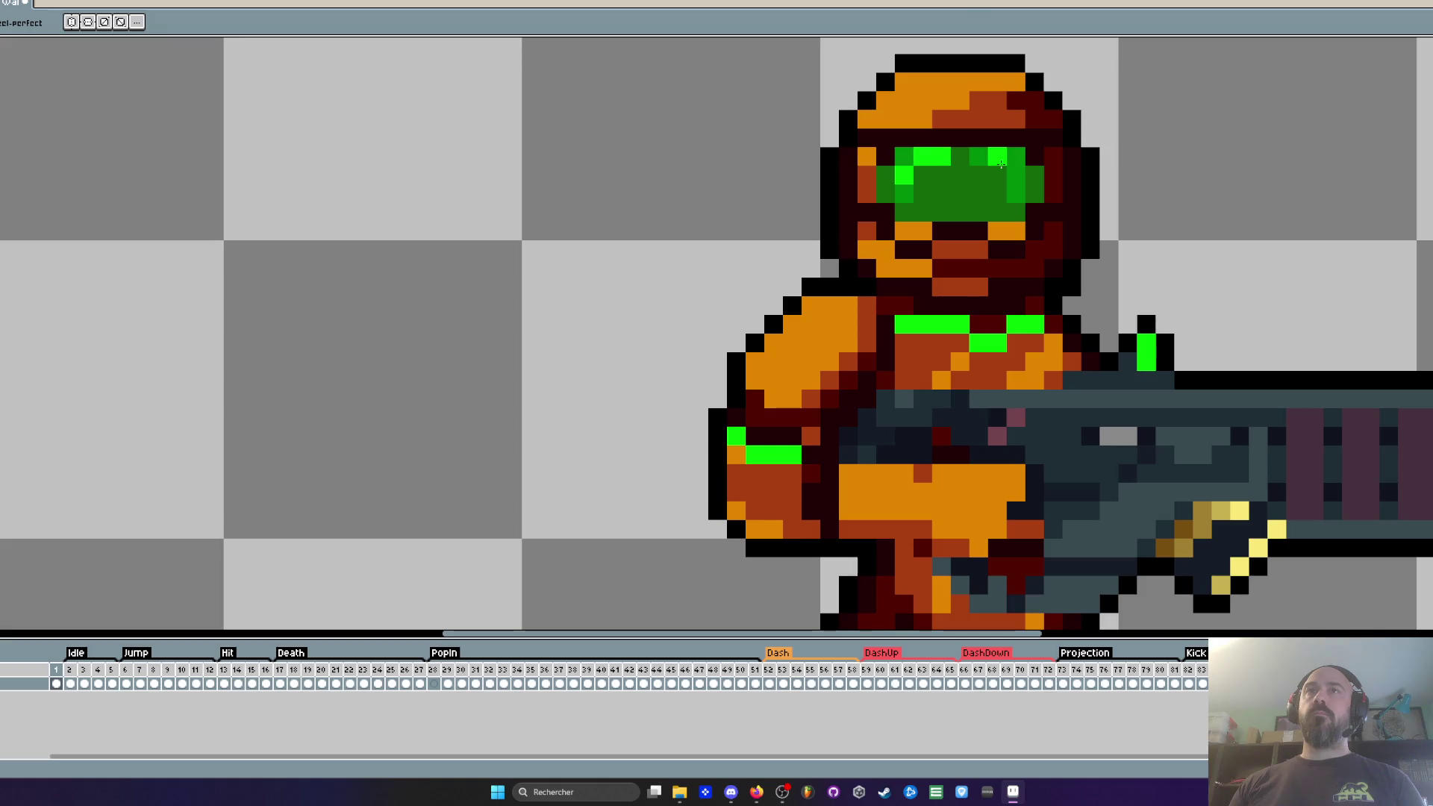
{"action": "key", "text": "i"}
{"action": "left_click", "coordinate": [873, 180]}
{"action": "scroll", "coordinate": [998, 185], "scroll_direction": "down", "scroll_amount": 2}
{"action": "key", "text": "b"}
{"action": "key", "text": "."}
{"action": "key", "text": "comma"}
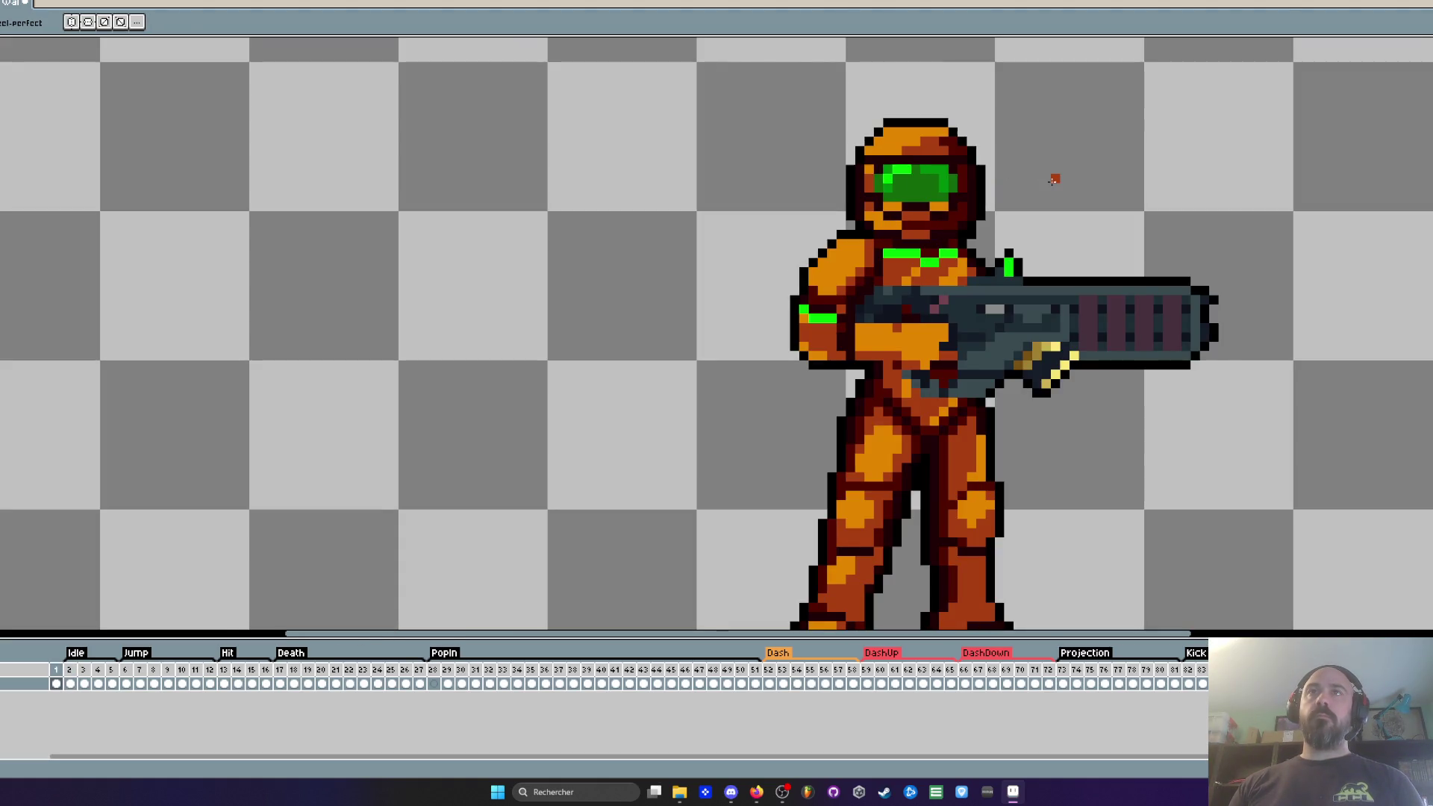
{"action": "scroll", "coordinate": [886, 194], "scroll_direction": "up", "scroll_amount": 2}
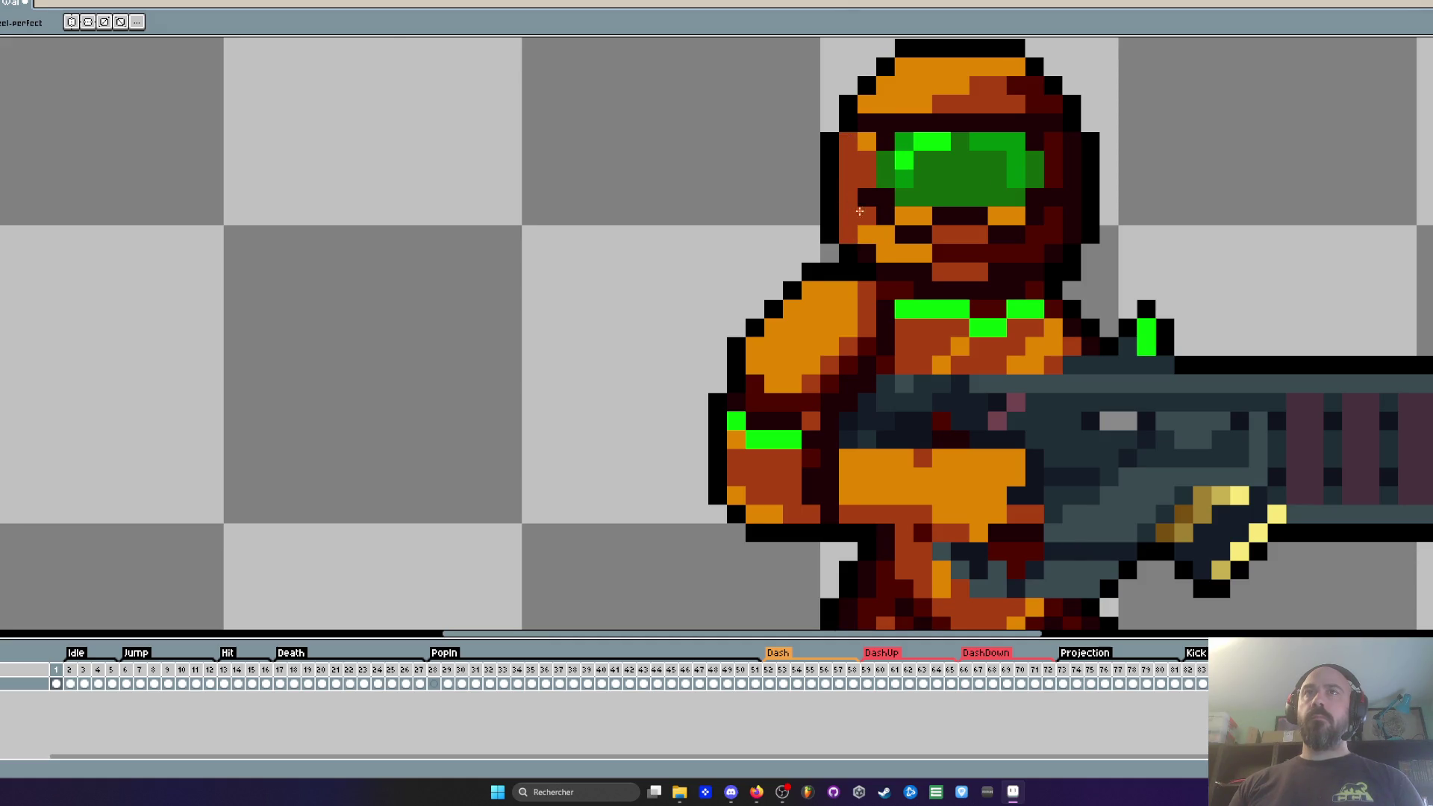
{"action": "scroll", "coordinate": [888, 206], "scroll_direction": "down", "scroll_amount": 3}
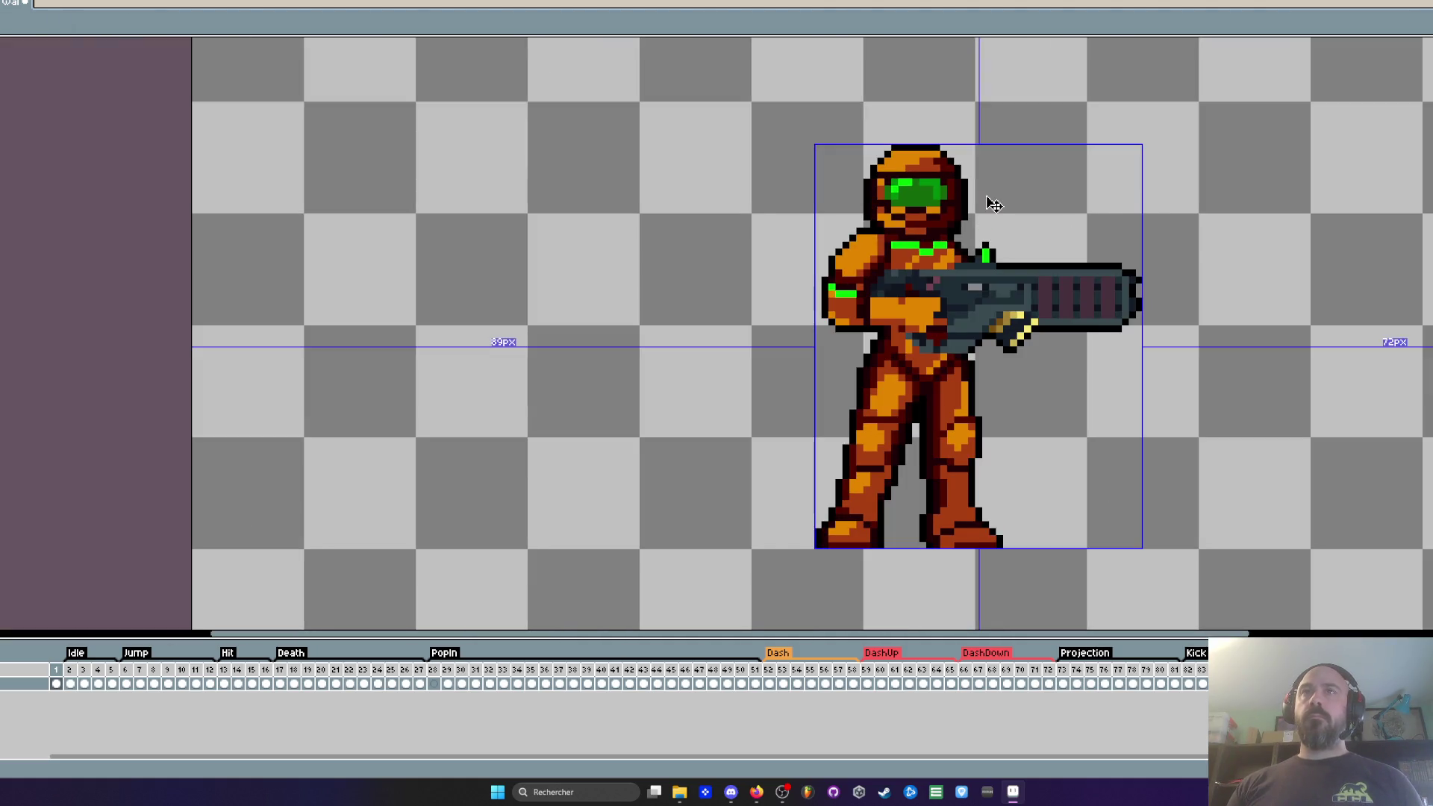
{"action": "scroll", "coordinate": [881, 201], "scroll_direction": "up", "scroll_amount": 3}
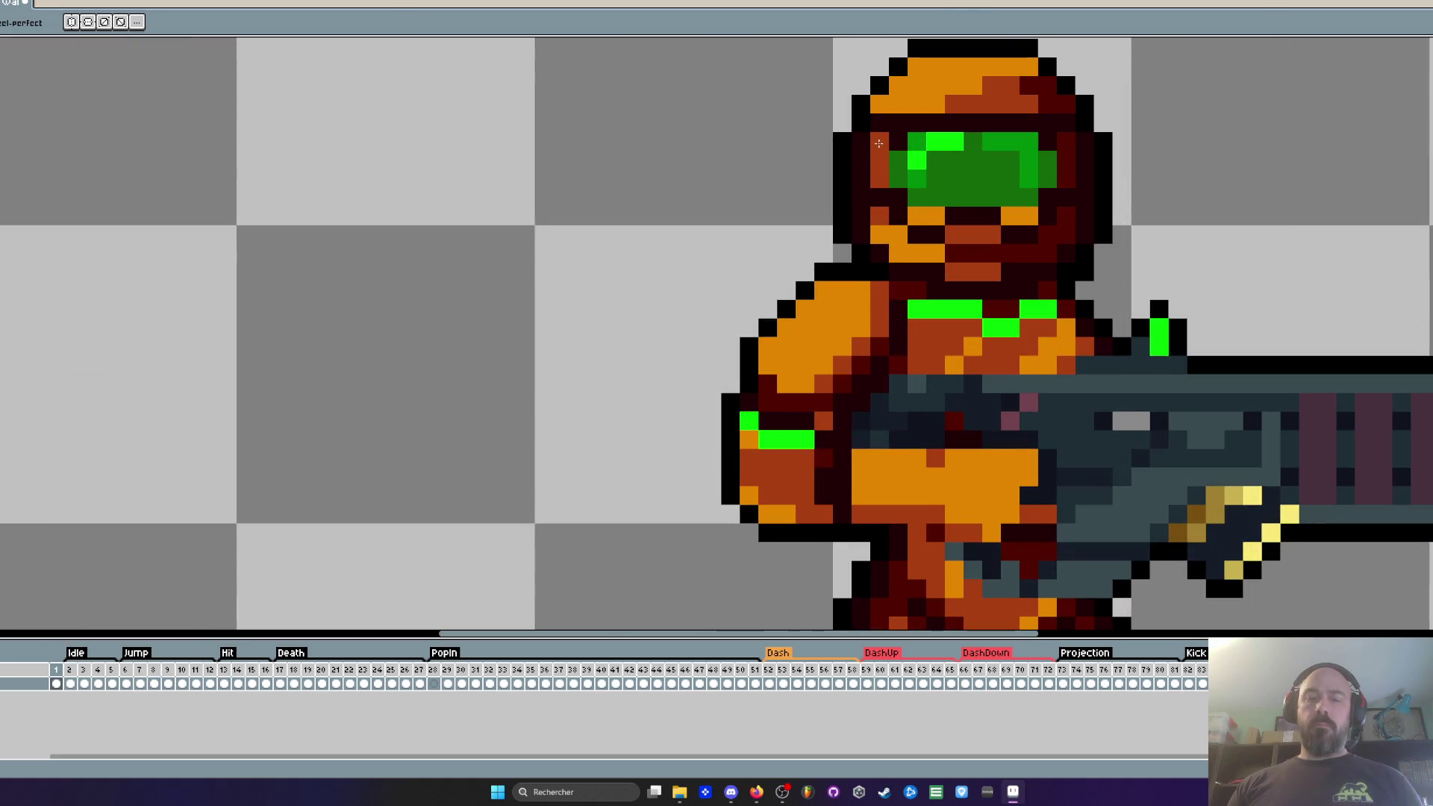
{"action": "key", "text": "i"}
{"action": "key", "text": "b"}
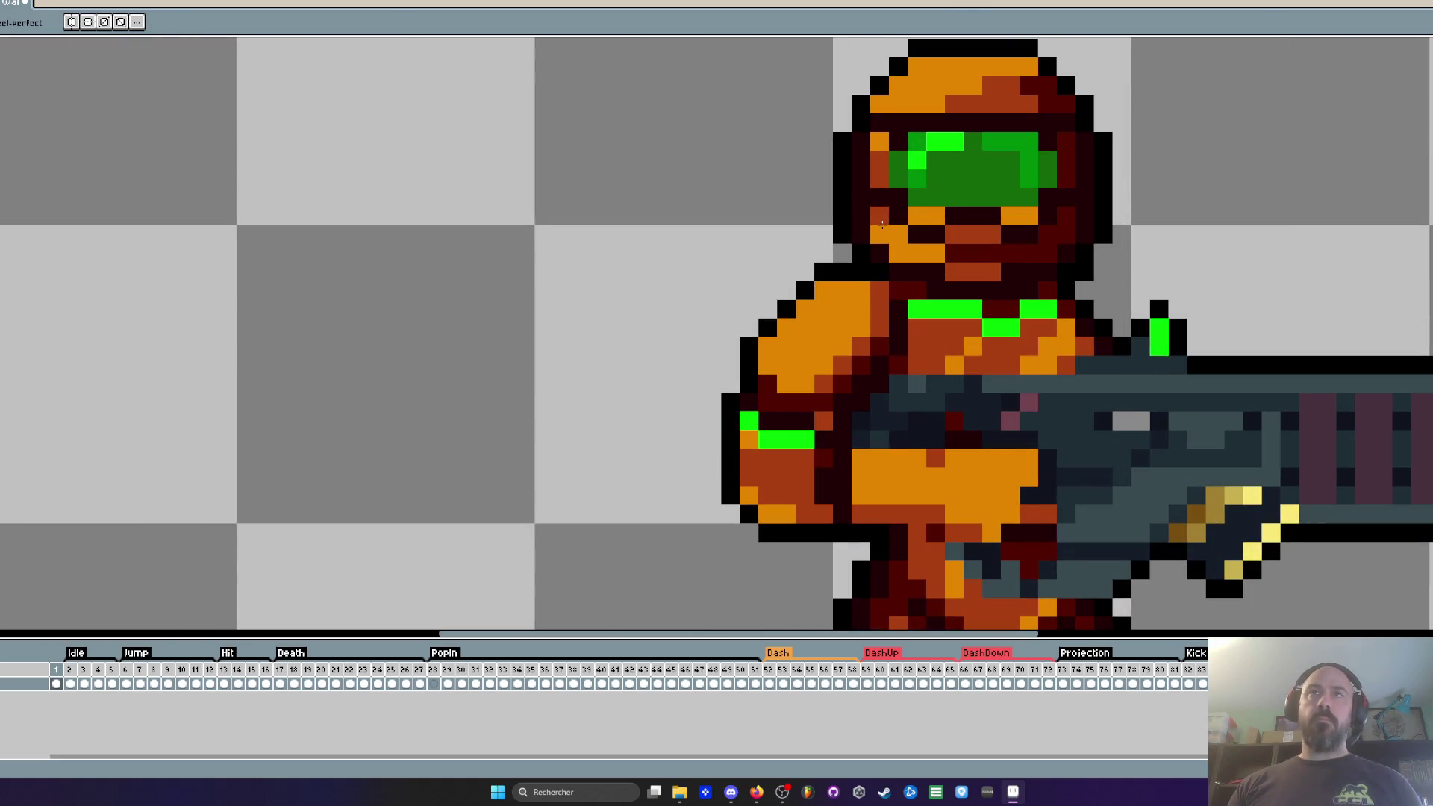
{"action": "scroll", "coordinate": [877, 175], "scroll_direction": "down", "scroll_amount": 3}
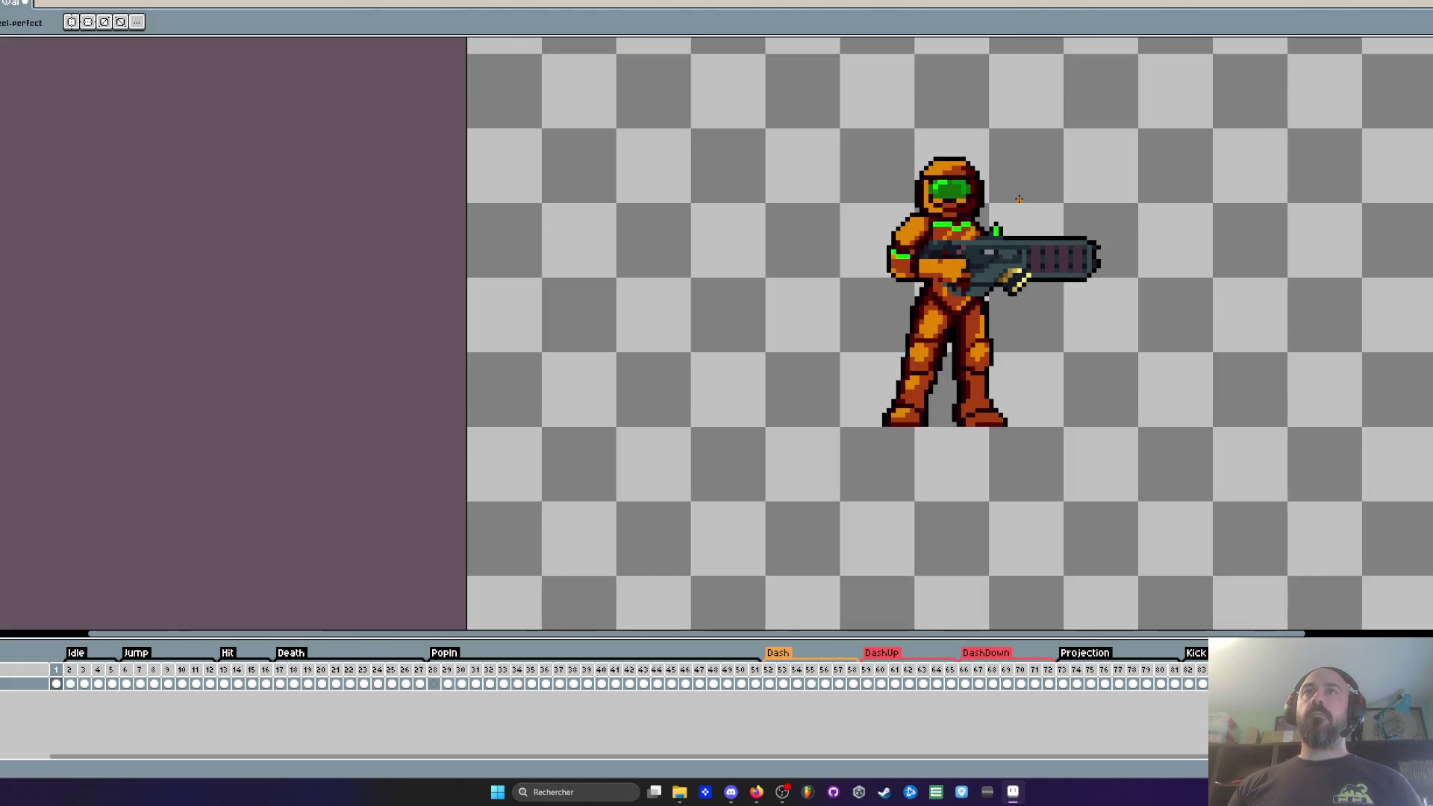
{"action": "scroll", "coordinate": [931, 195], "scroll_direction": "up", "scroll_amount": 3}
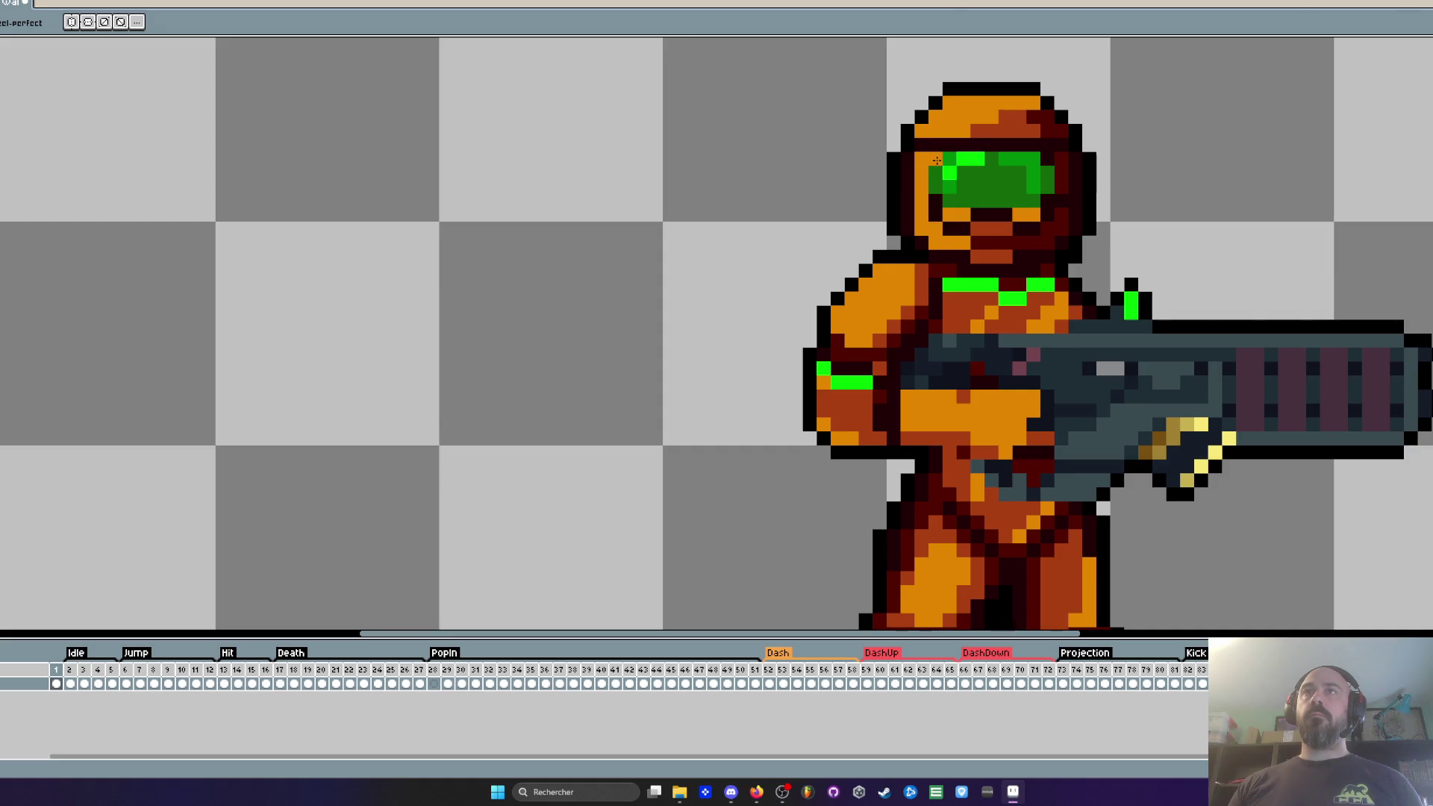
{"action": "scroll", "coordinate": [937, 161], "scroll_direction": "down", "scroll_amount": 4}
{"action": "key", "text": "Right"}
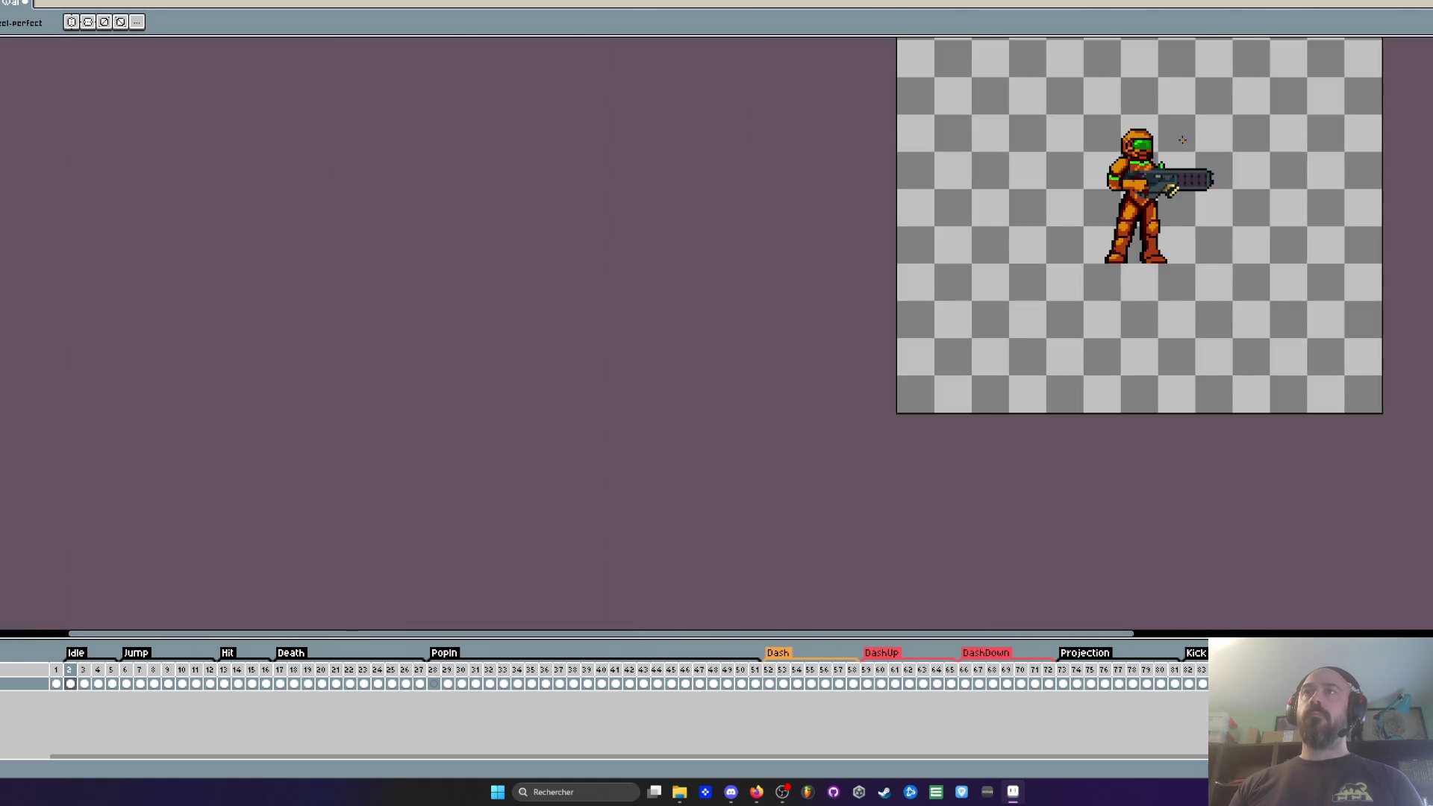
{"action": "key", "text": "Left"}
{"action": "scroll", "coordinate": [1182, 141], "scroll_direction": "up", "scroll_amount": 3}
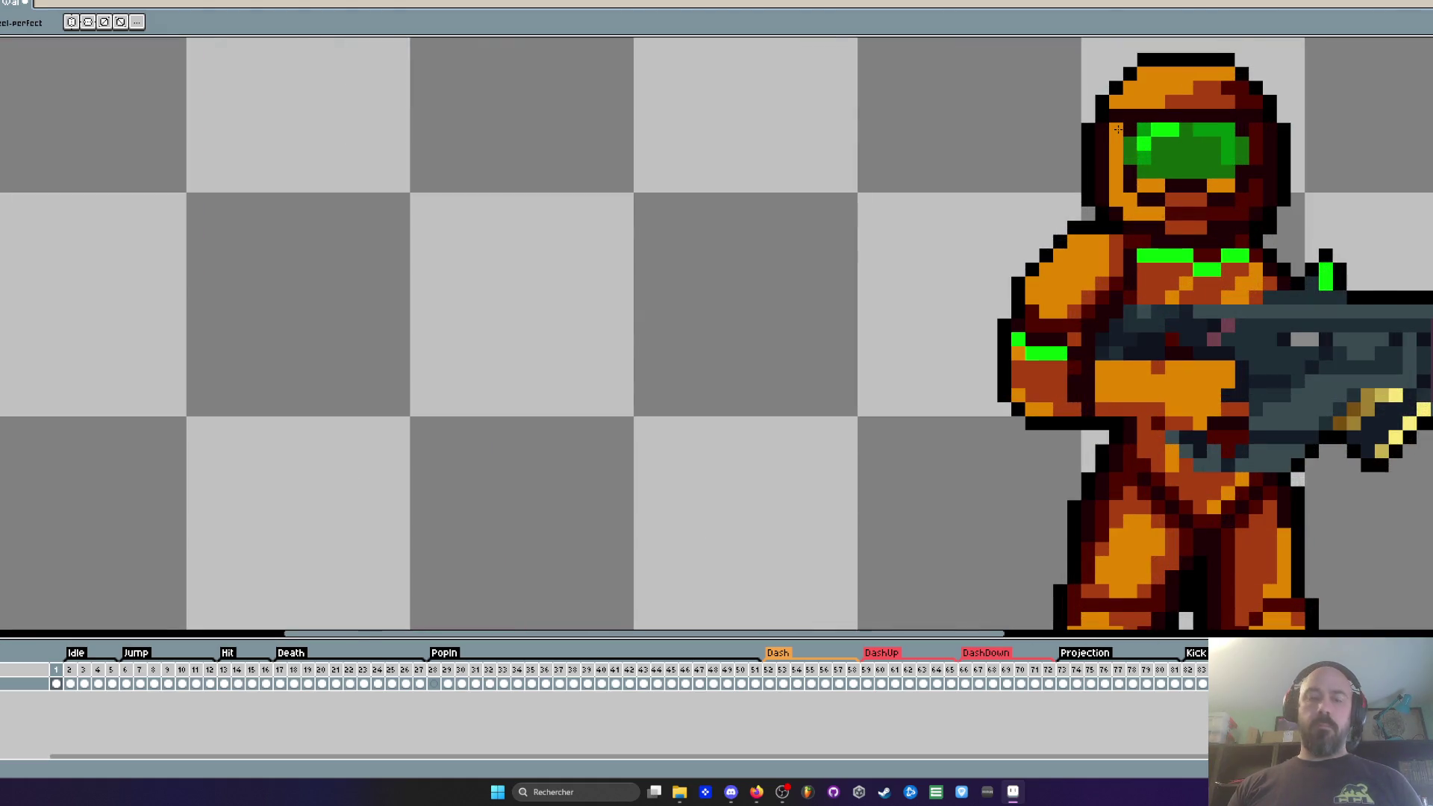
{"action": "scroll", "coordinate": [1126, 214], "scroll_direction": "up", "scroll_amount": 1}
{"action": "key", "text": "i"}
{"action": "key", "text": "b"}
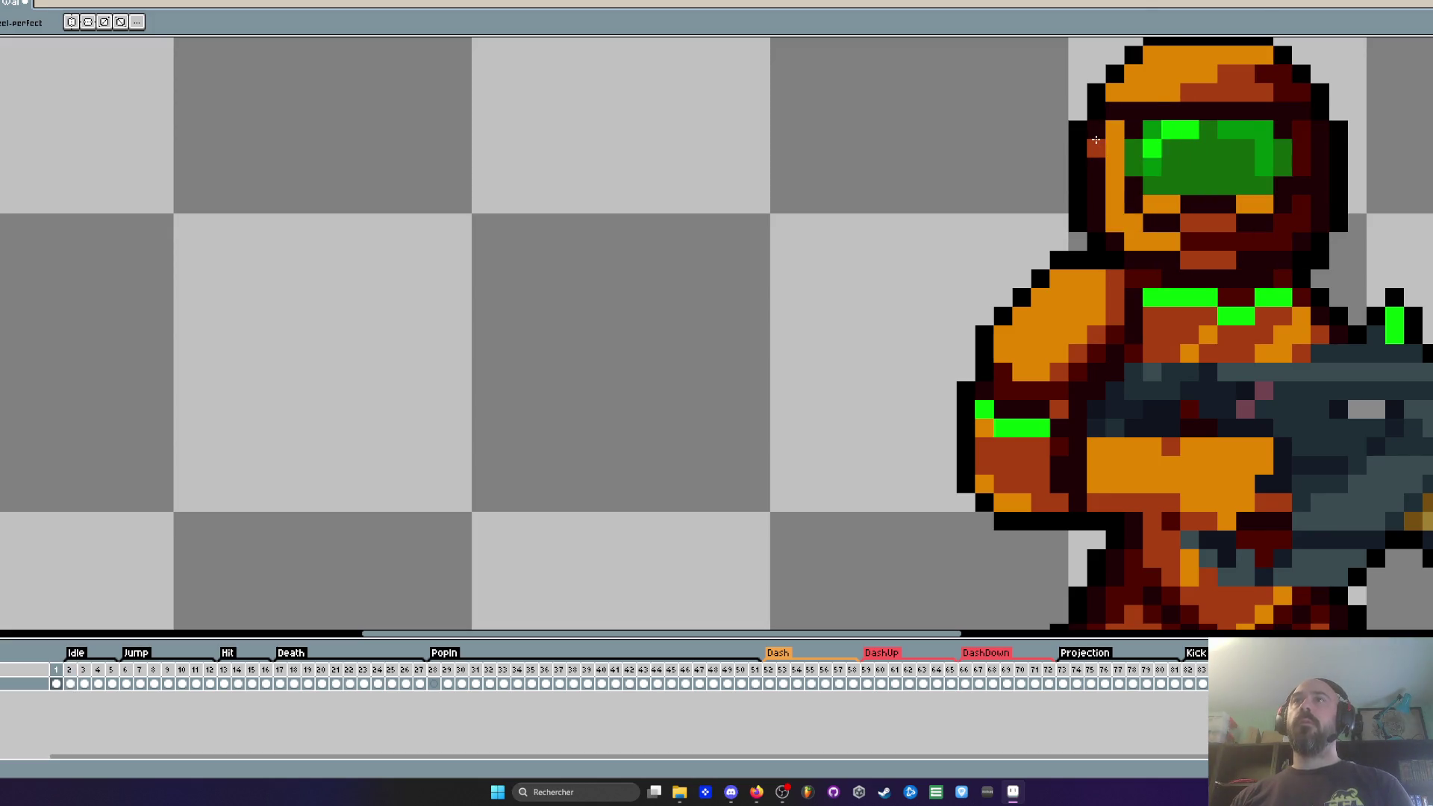
{"action": "scroll", "coordinate": [1090, 190], "scroll_direction": "down", "scroll_amount": 3}
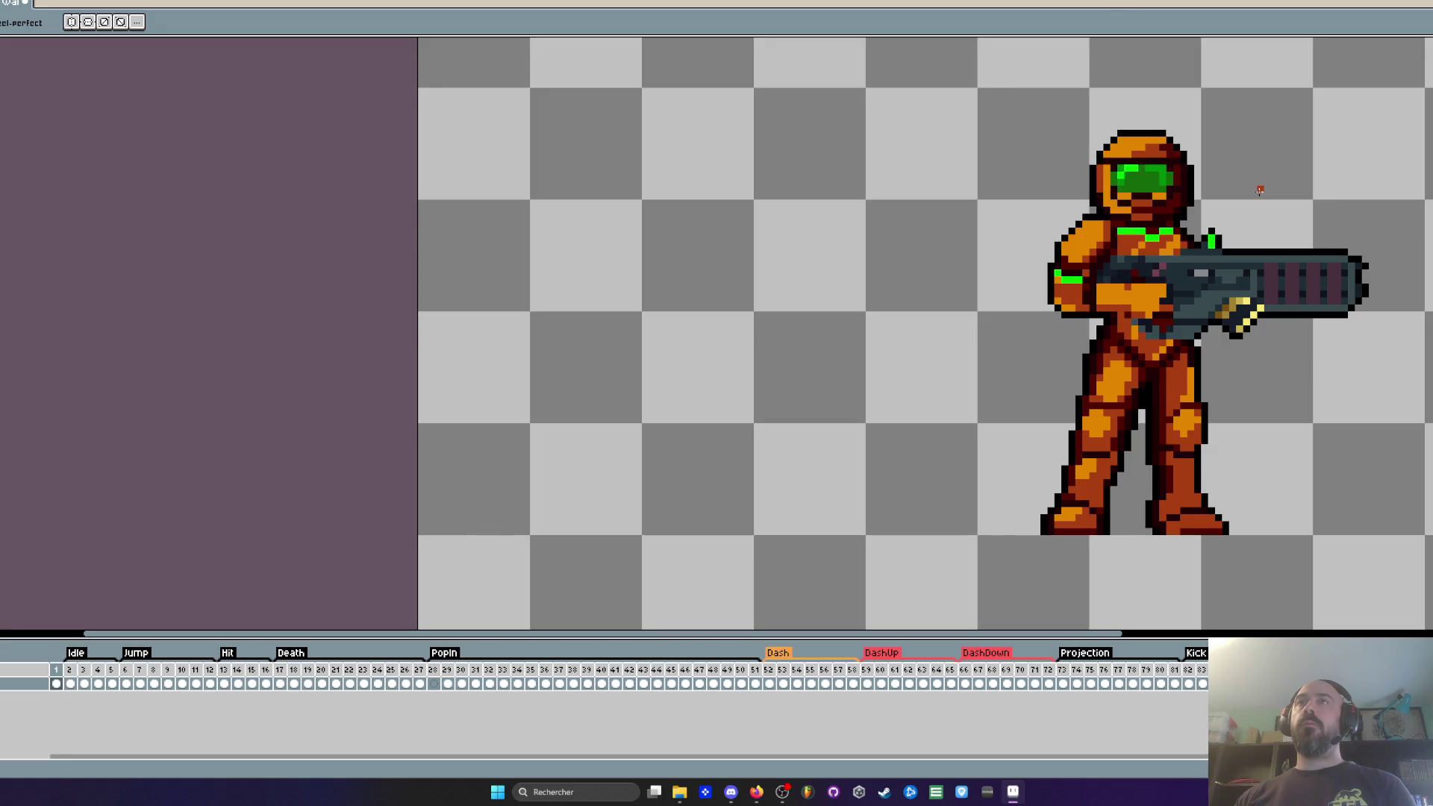
{"action": "scroll", "coordinate": [1260, 190], "scroll_direction": "down", "scroll_amount": 1}
{"action": "key", "text": "Return"}
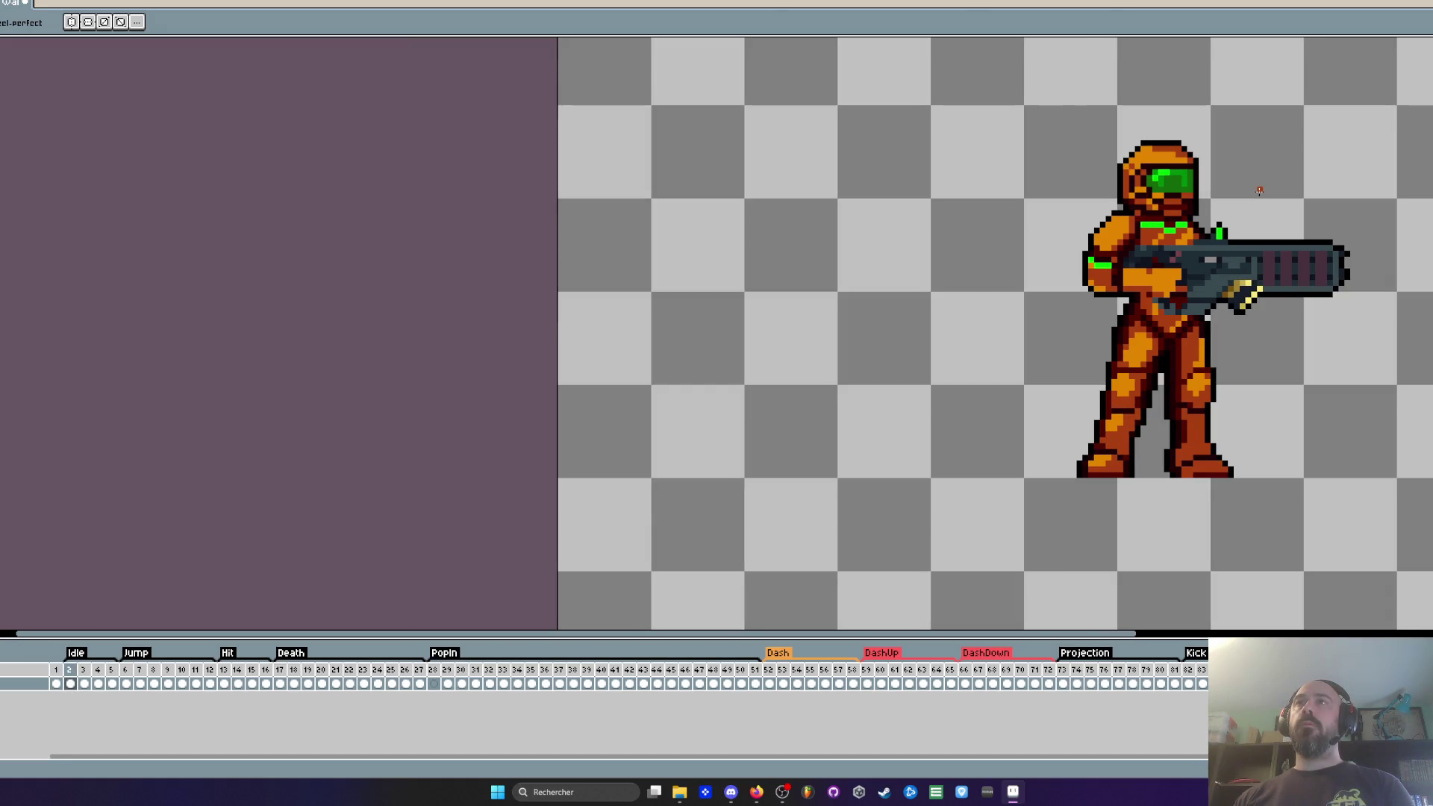
{"action": "scroll", "coordinate": [1260, 190], "scroll_direction": "up", "scroll_amount": 3}
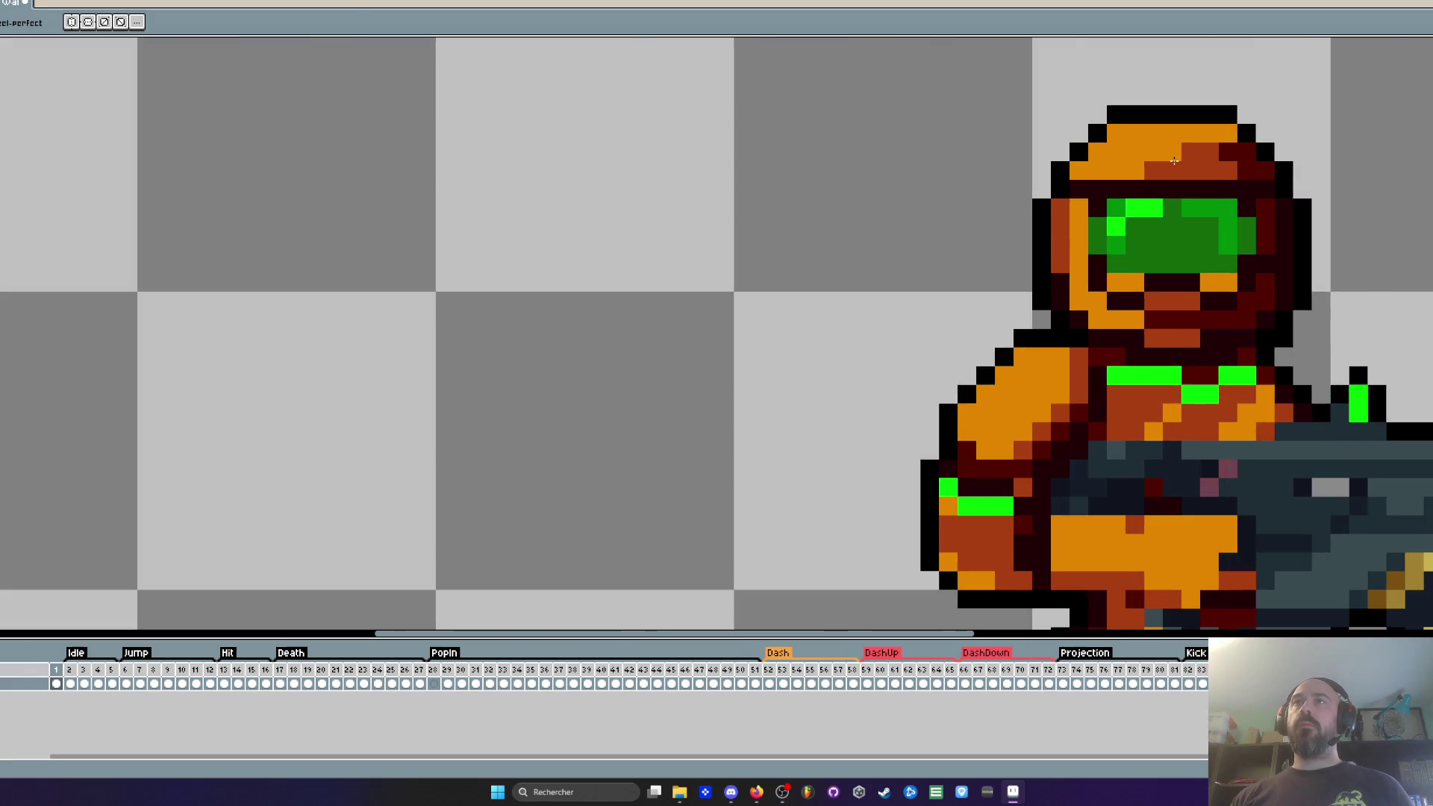
{"action": "scroll", "coordinate": [1211, 134], "scroll_direction": "down", "scroll_amount": 3}
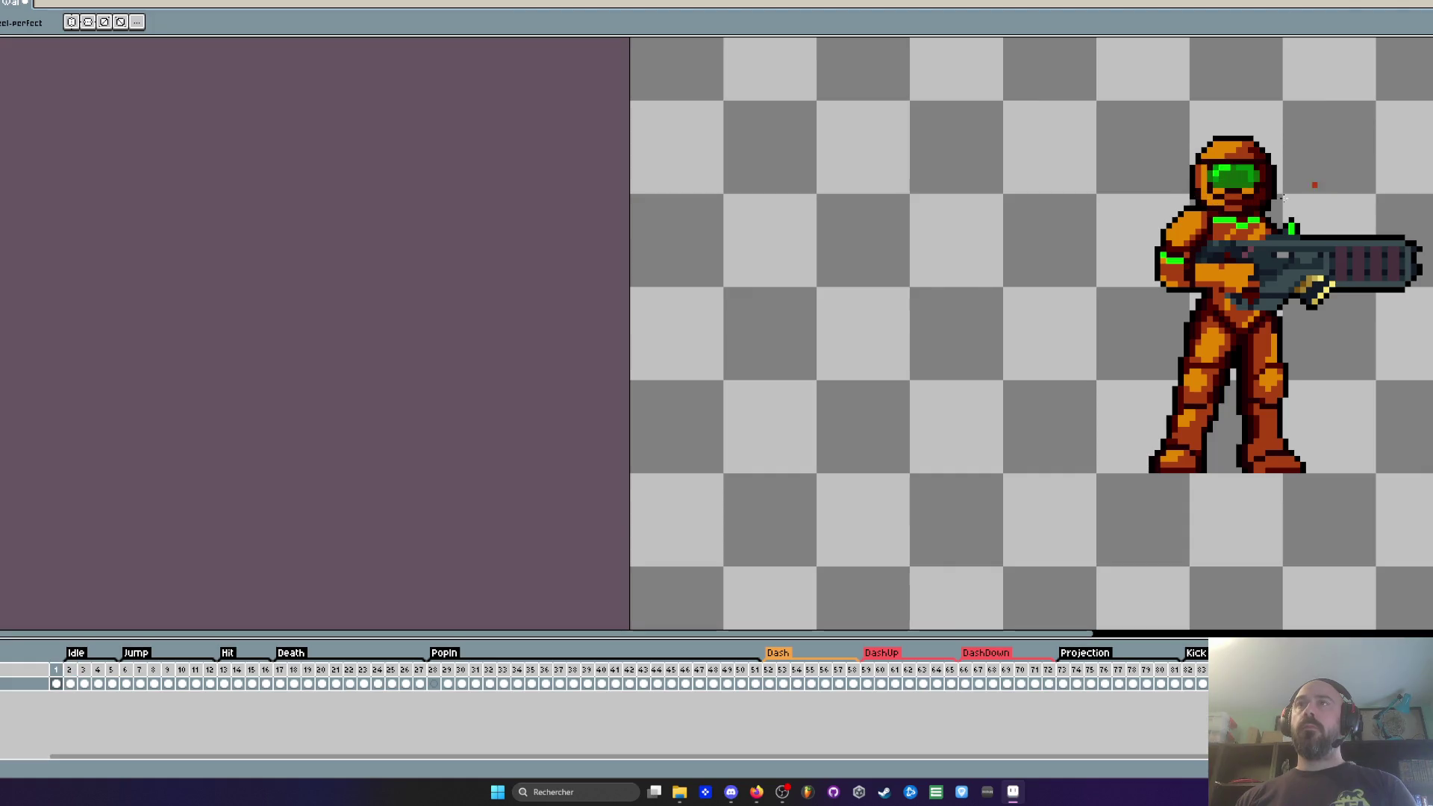
{"action": "scroll", "coordinate": [1193, 200], "scroll_direction": "up", "scroll_amount": 2}
{"action": "scroll", "coordinate": [1156, 182], "scroll_direction": "down", "scroll_amount": 3}
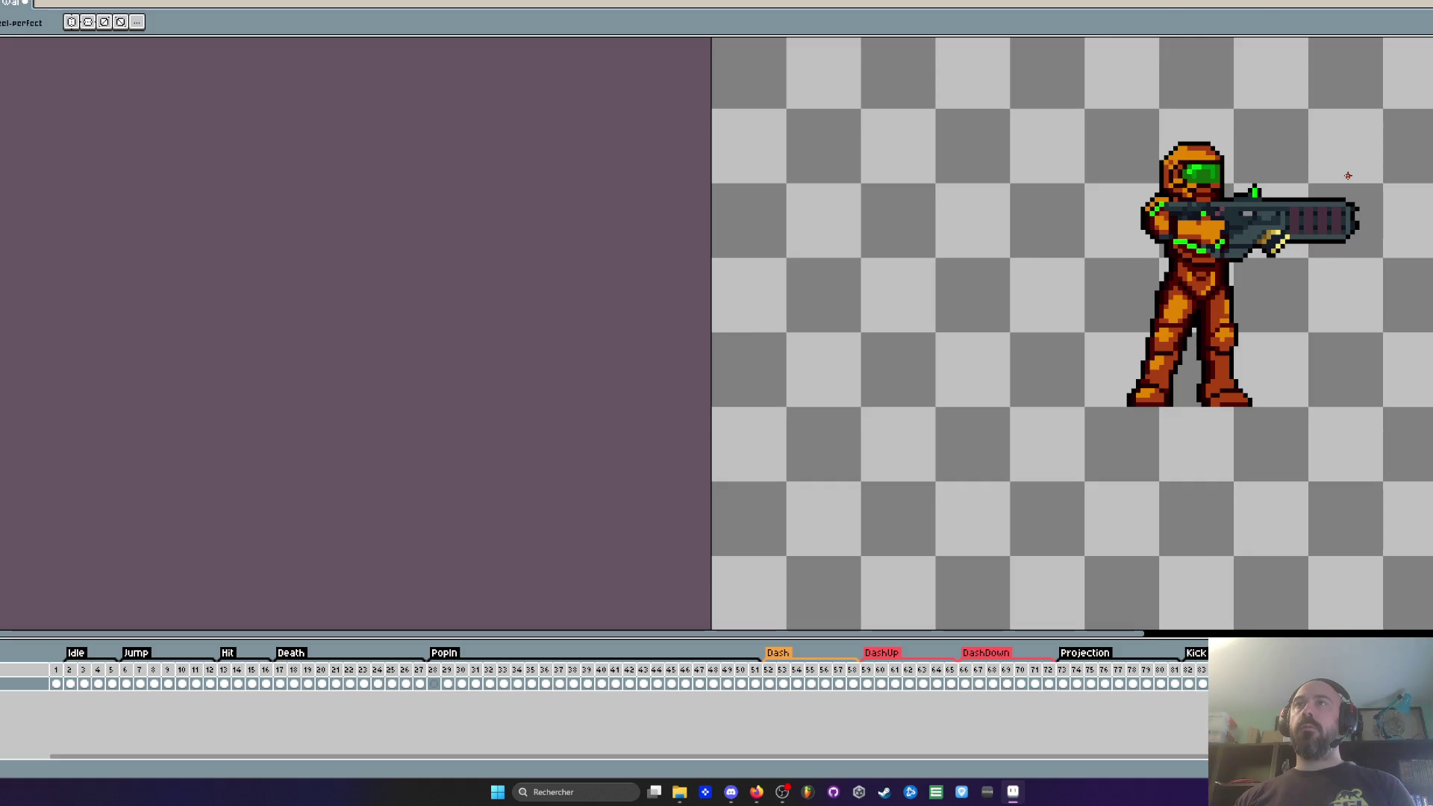
{"action": "scroll", "coordinate": [1348, 176], "scroll_direction": "down", "scroll_amount": 2}
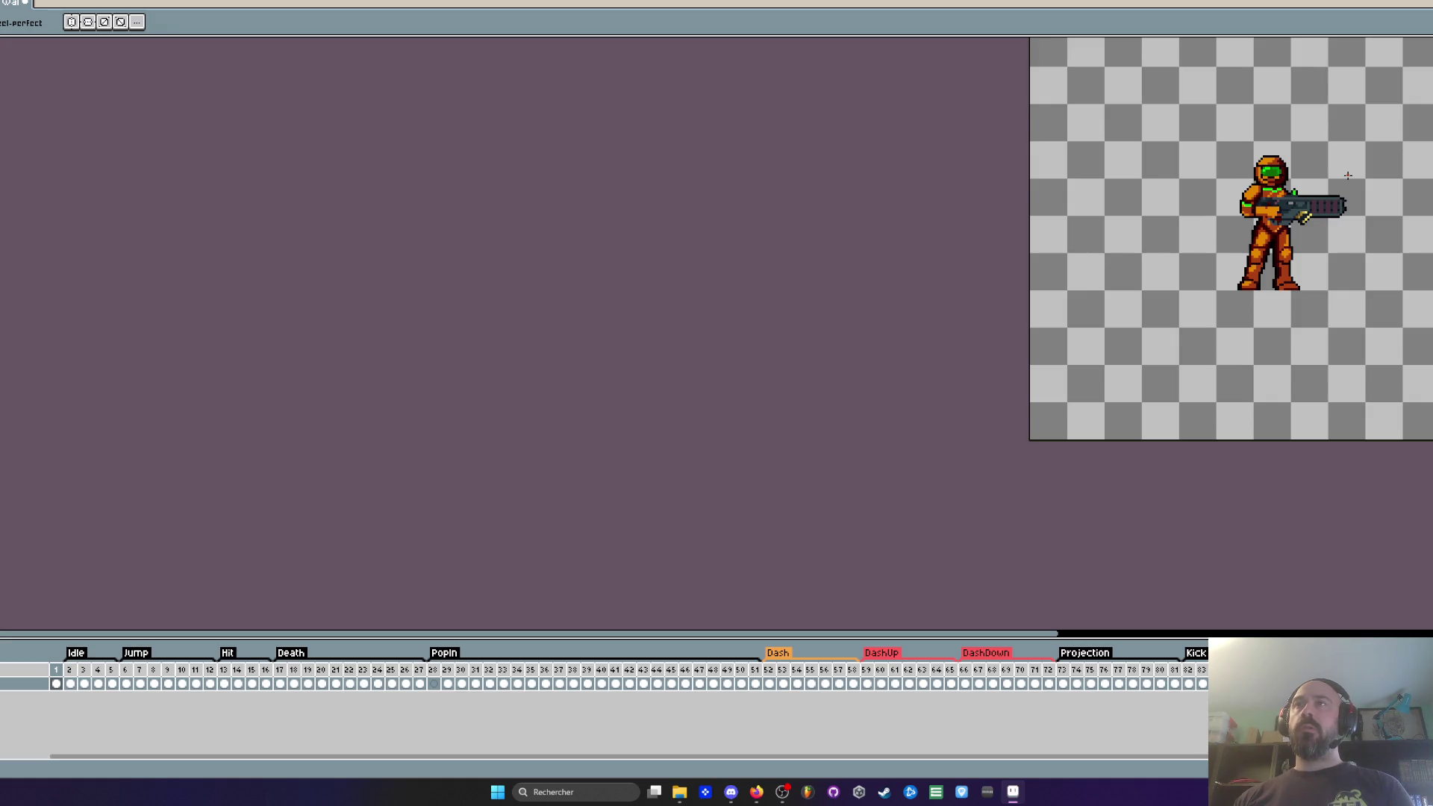
{"action": "scroll", "coordinate": [1349, 175], "scroll_direction": "up", "scroll_amount": 1}
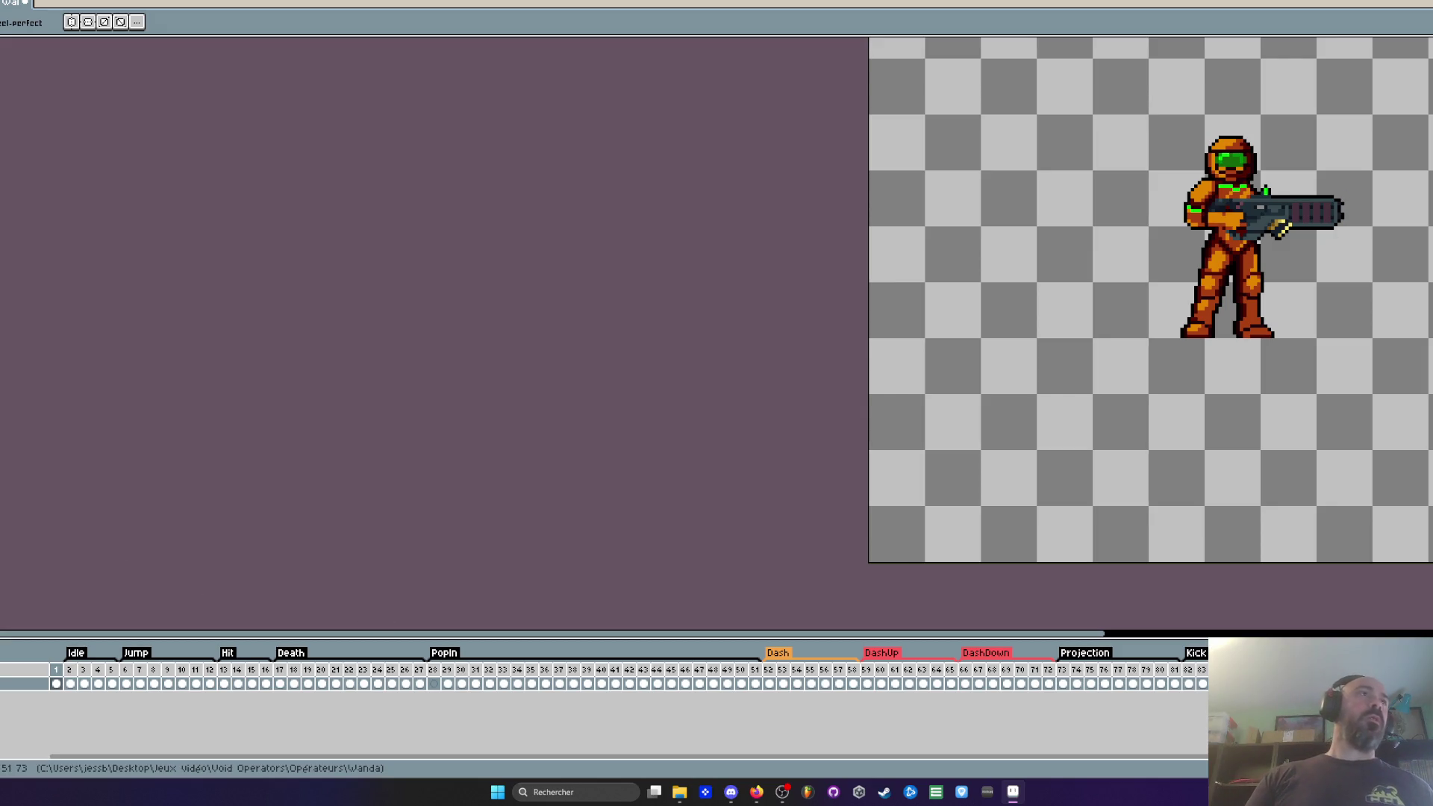
{"action": "scroll", "coordinate": [993, 247], "scroll_direction": "down", "scroll_amount": 2}
{"action": "scroll", "coordinate": [993, 247], "scroll_direction": "up", "scroll_amount": 3}
{"action": "key", "text": "b"}
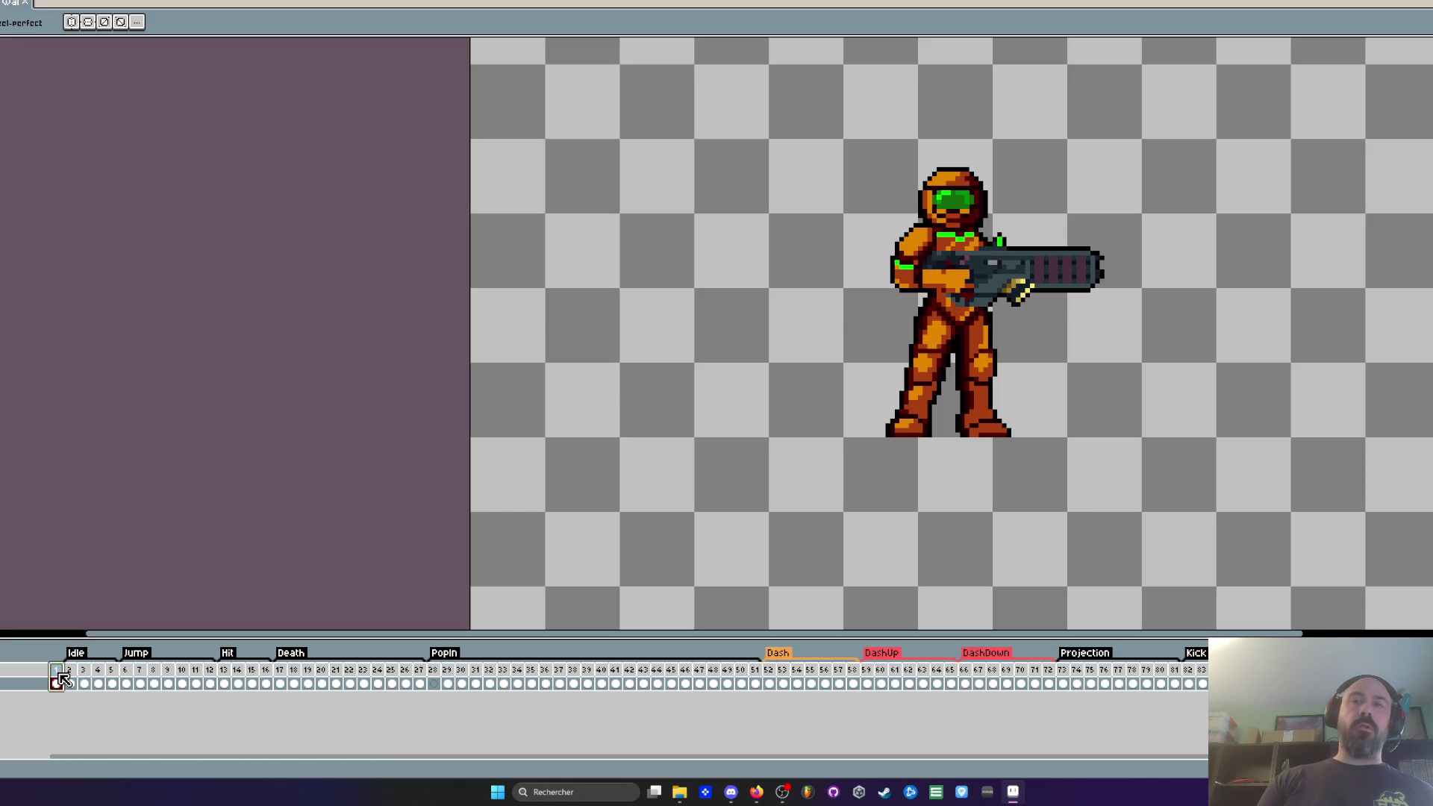
{"action": "scroll", "coordinate": [827, 390], "scroll_direction": "down", "scroll_amount": 1}
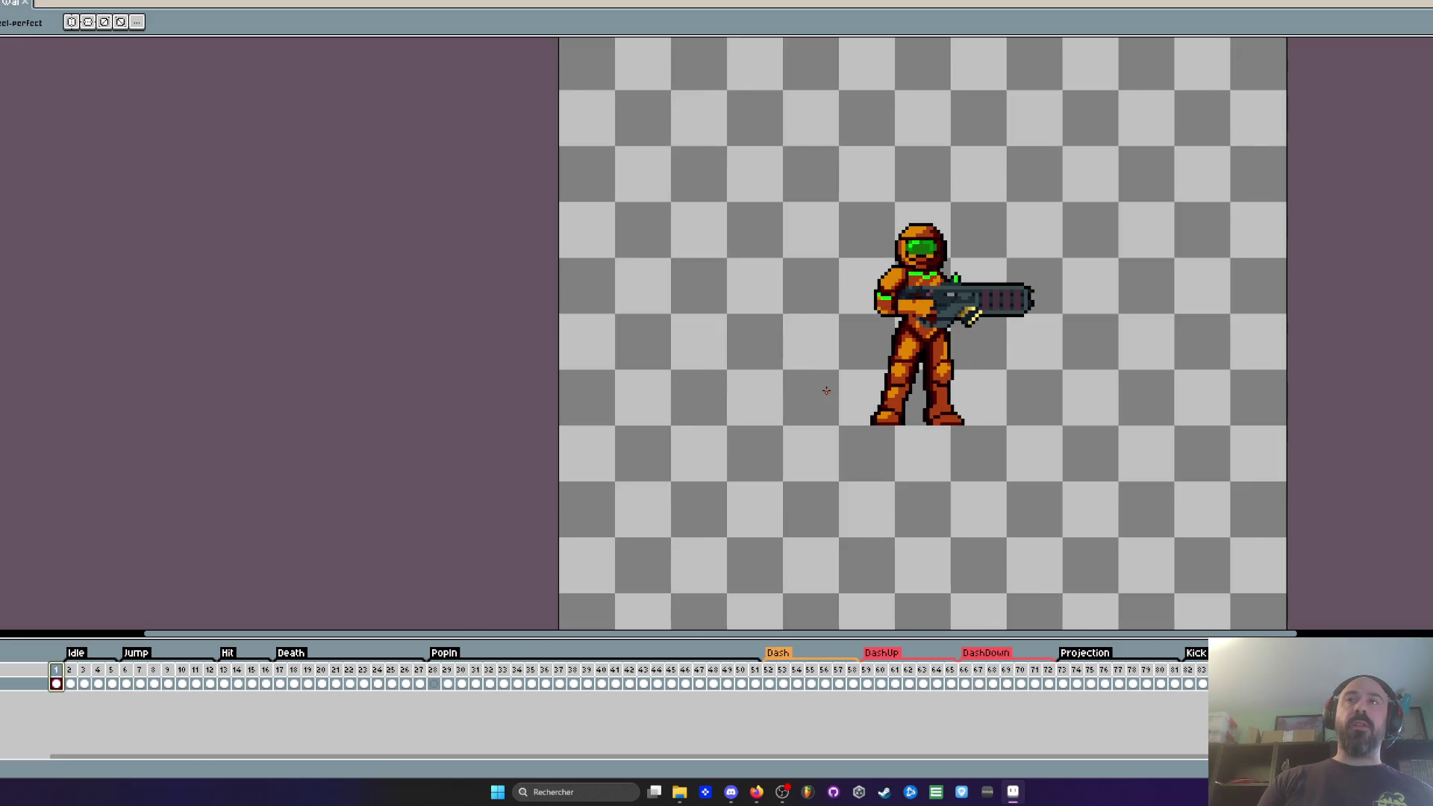
{"action": "scroll", "coordinate": [1044, 303], "scroll_direction": "up", "scroll_amount": 2}
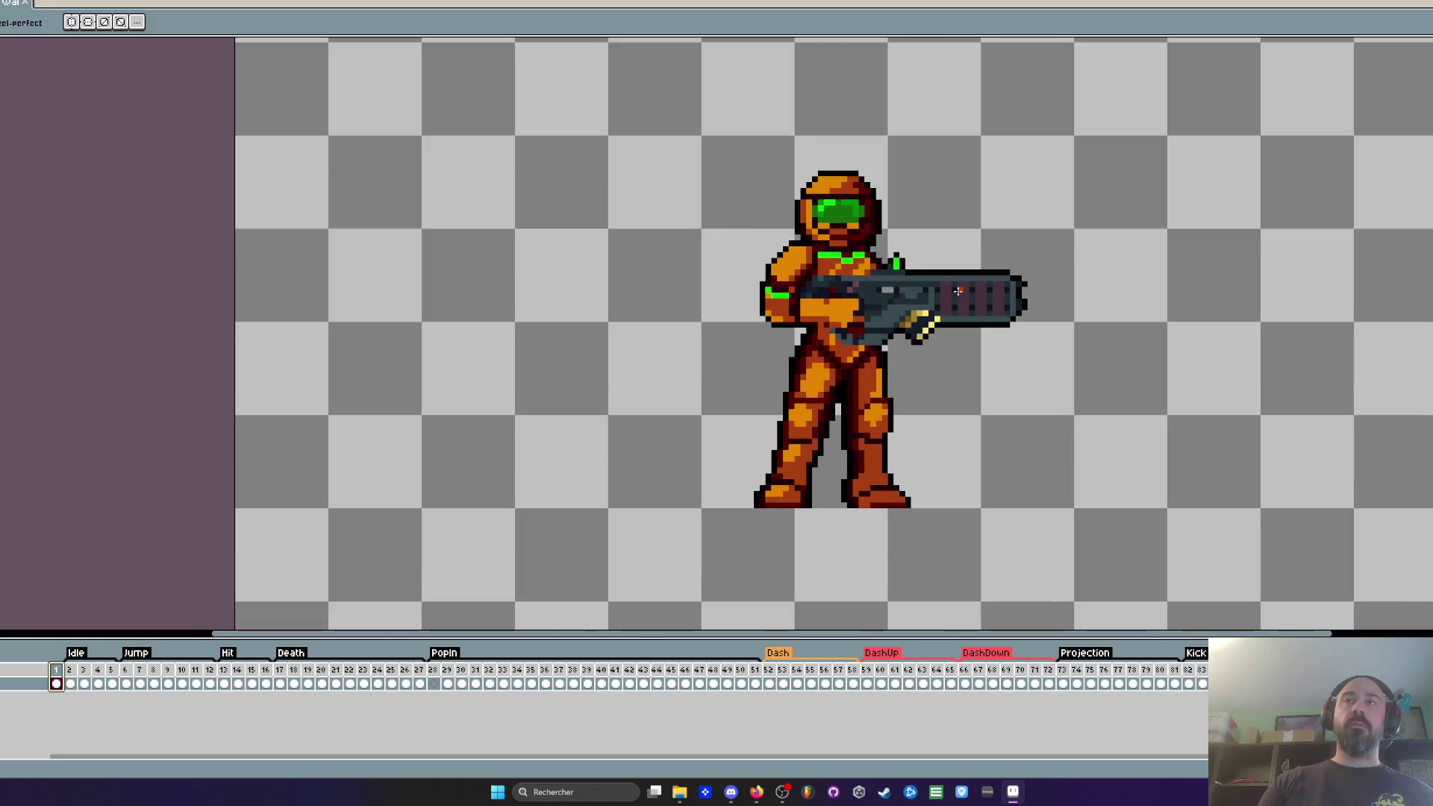
{"action": "left_click_drag", "start_coordinate": [78, 675], "coordinate": [60, 680]}
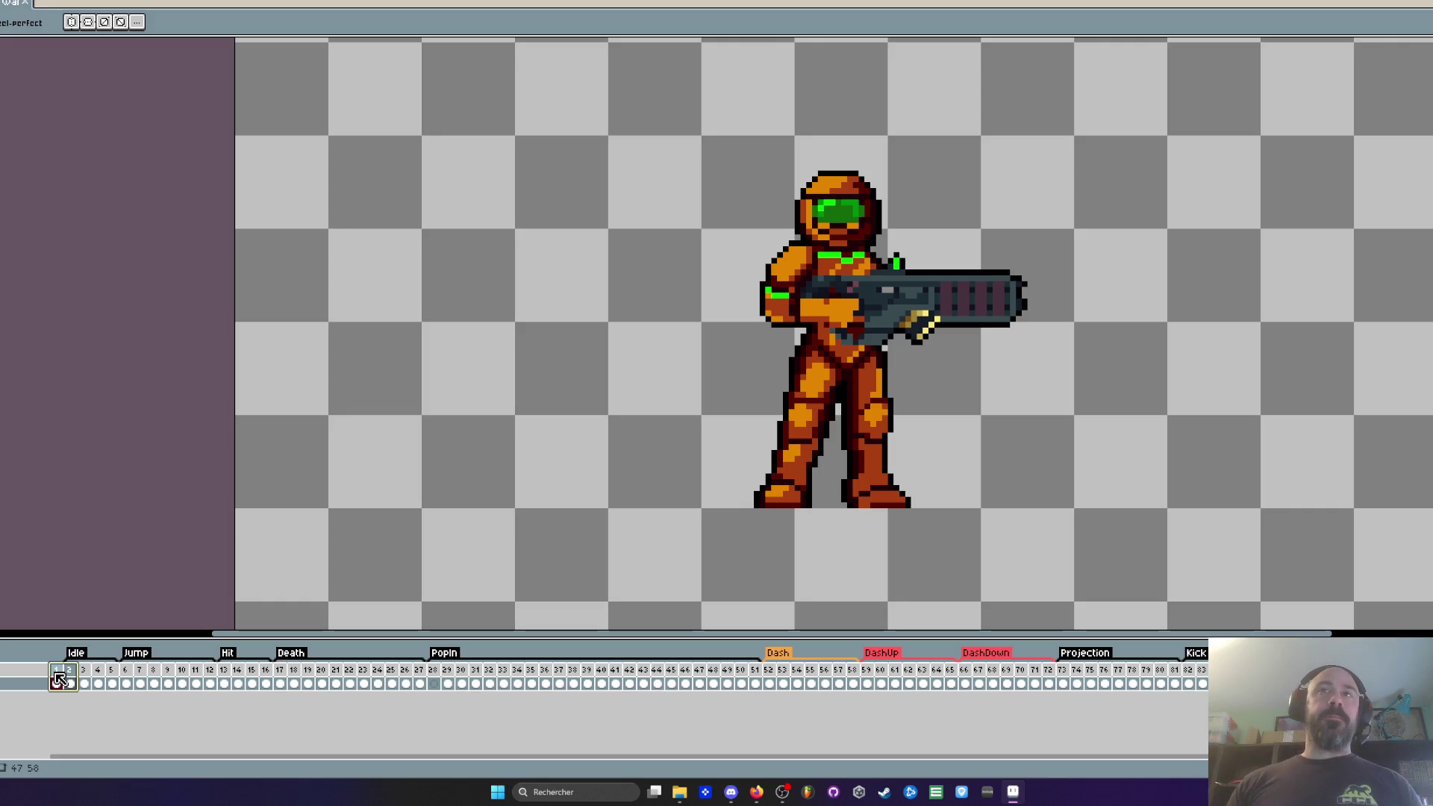
{"action": "left_click", "coordinate": [71, 681]}
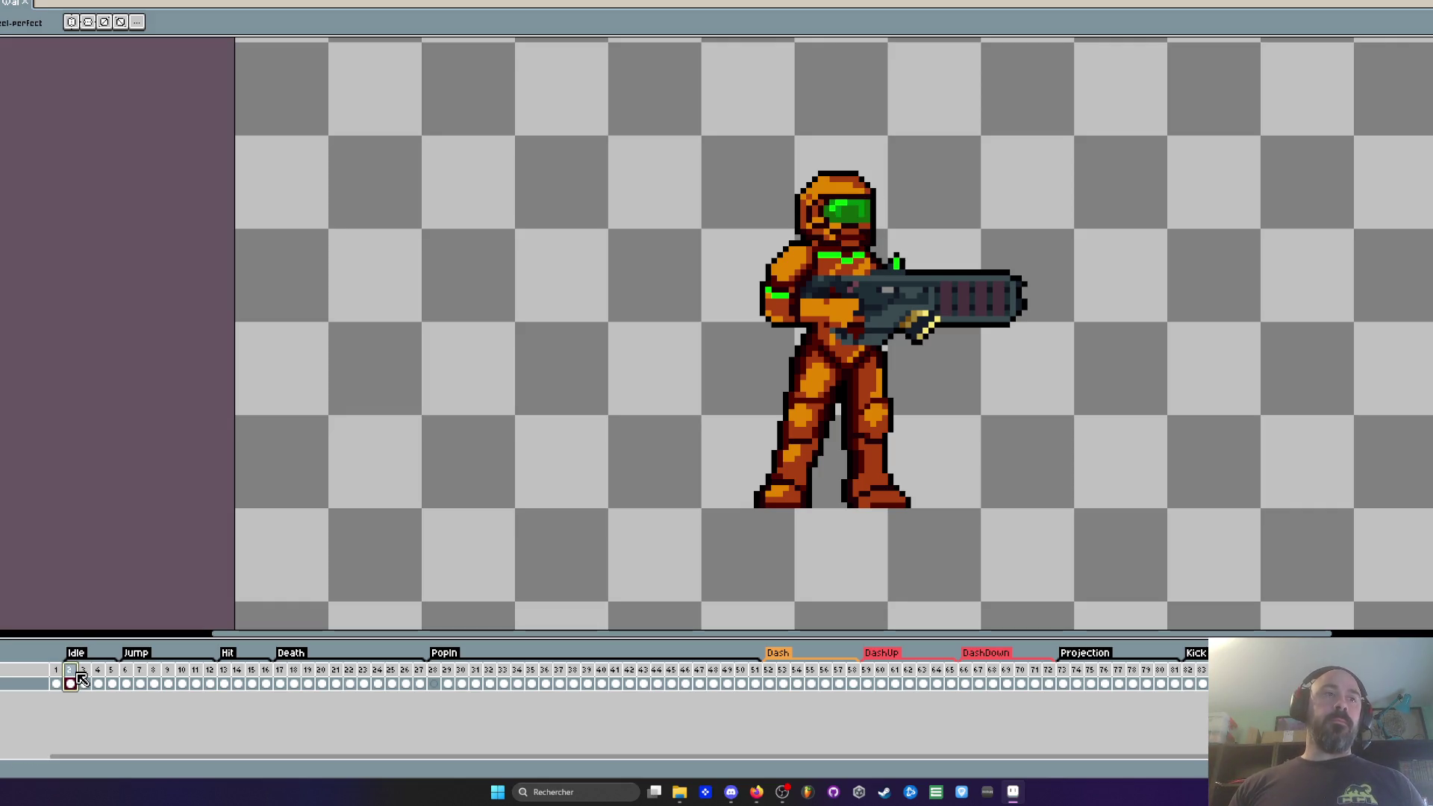
{"action": "key", "text": "Return"}
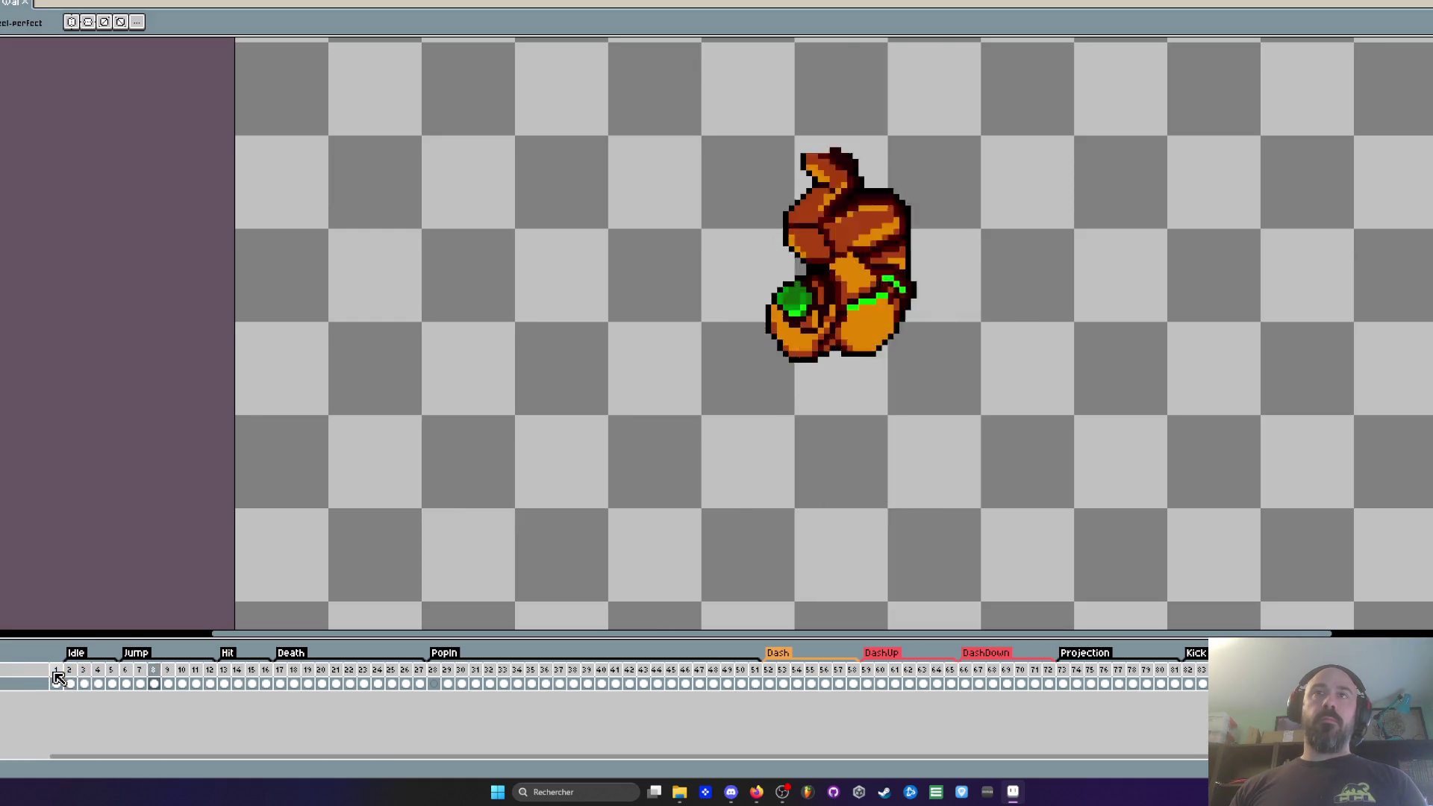
{"action": "left_click", "coordinate": [57, 672]}
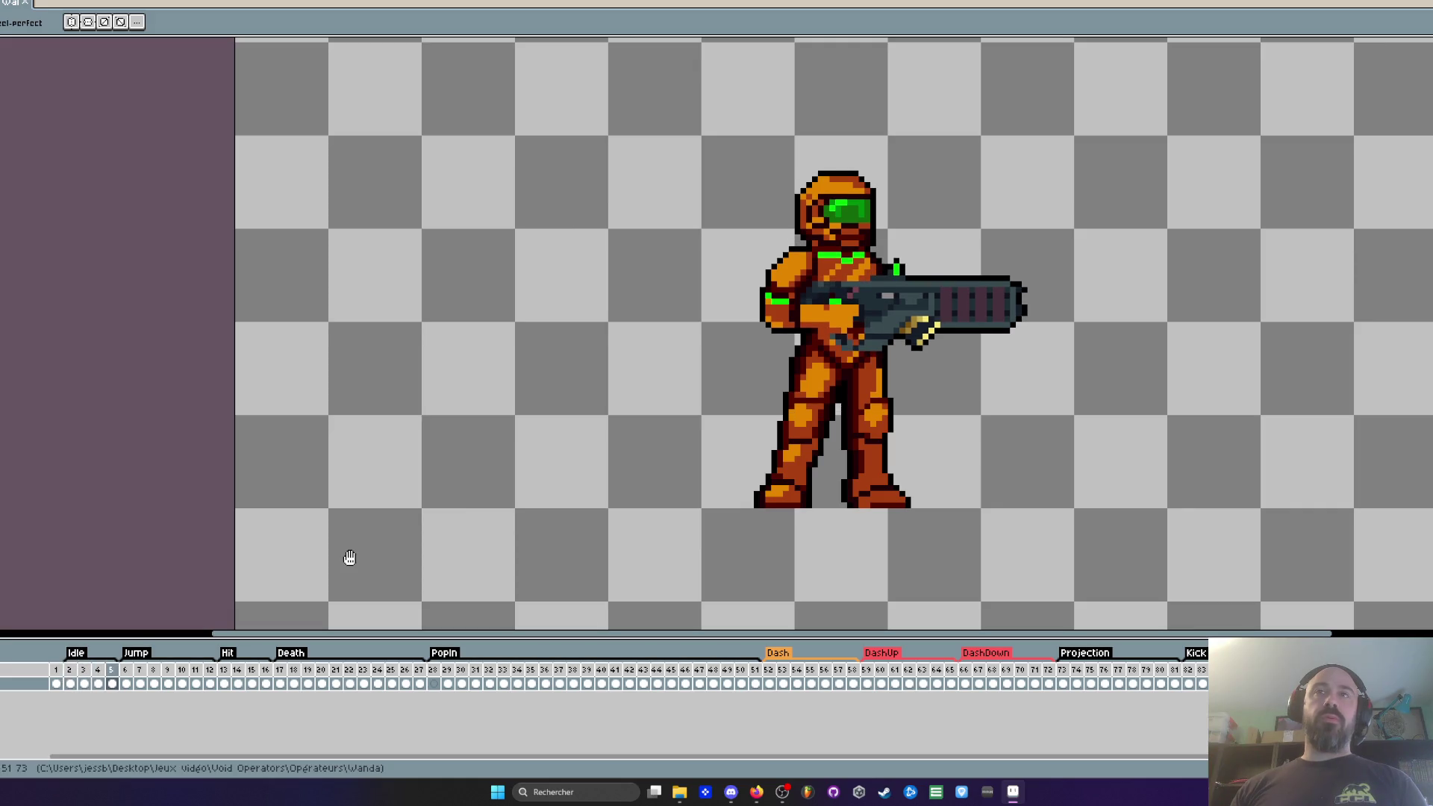
{"action": "scroll", "coordinate": [393, 547], "scroll_direction": "down", "scroll_amount": 1}
{"action": "scroll", "coordinate": [528, 540], "scroll_direction": "down", "scroll_amount": 1}
{"action": "scroll", "coordinate": [575, 566], "scroll_direction": "up", "scroll_amount": 1}
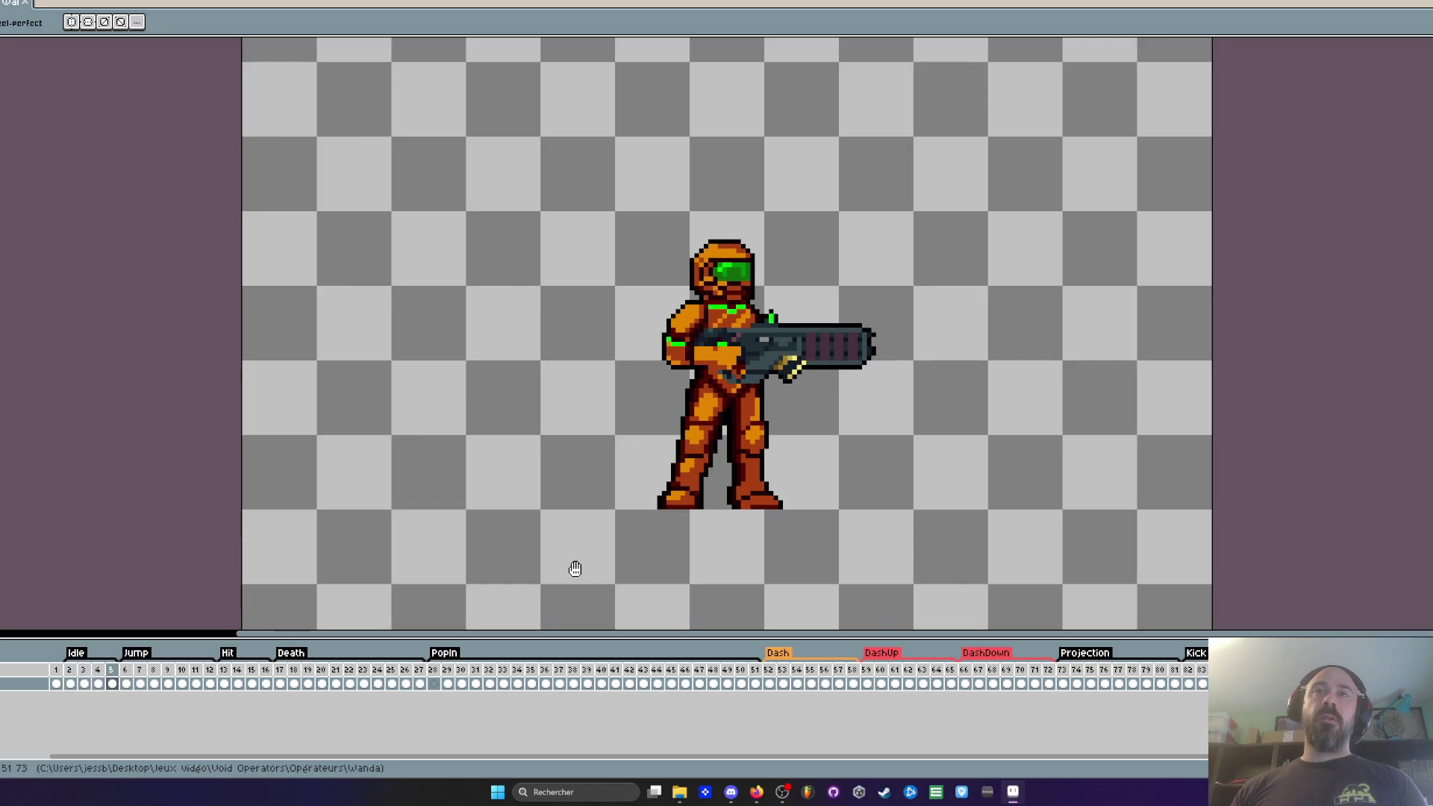
{"action": "scroll", "coordinate": [575, 569], "scroll_direction": "down", "scroll_amount": 1}
{"action": "scroll", "coordinate": [575, 569], "scroll_direction": "down", "scroll_amount": 1}
{"action": "scroll", "coordinate": [575, 569], "scroll_direction": "up", "scroll_amount": 1}
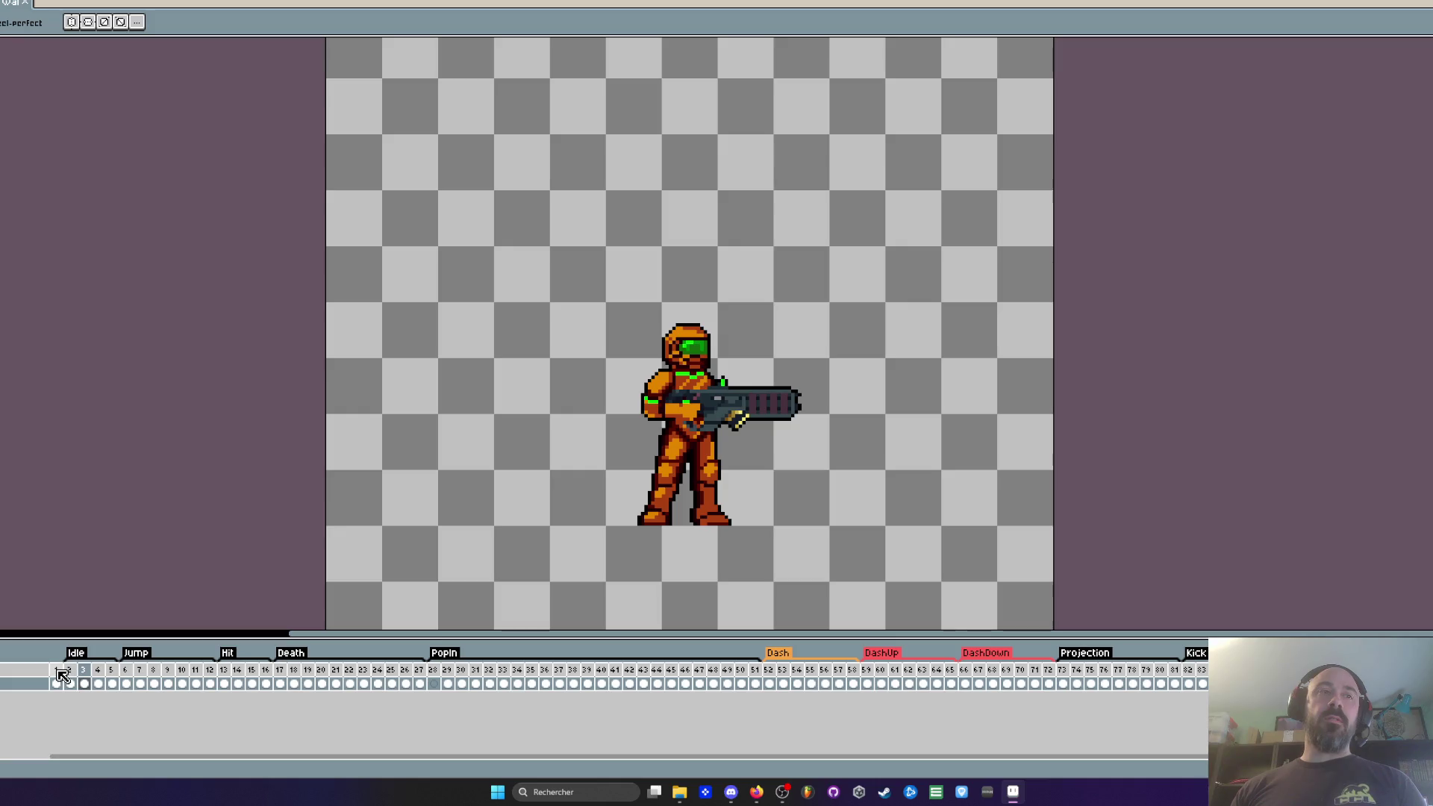
{"action": "left_click", "coordinate": [57, 671]}
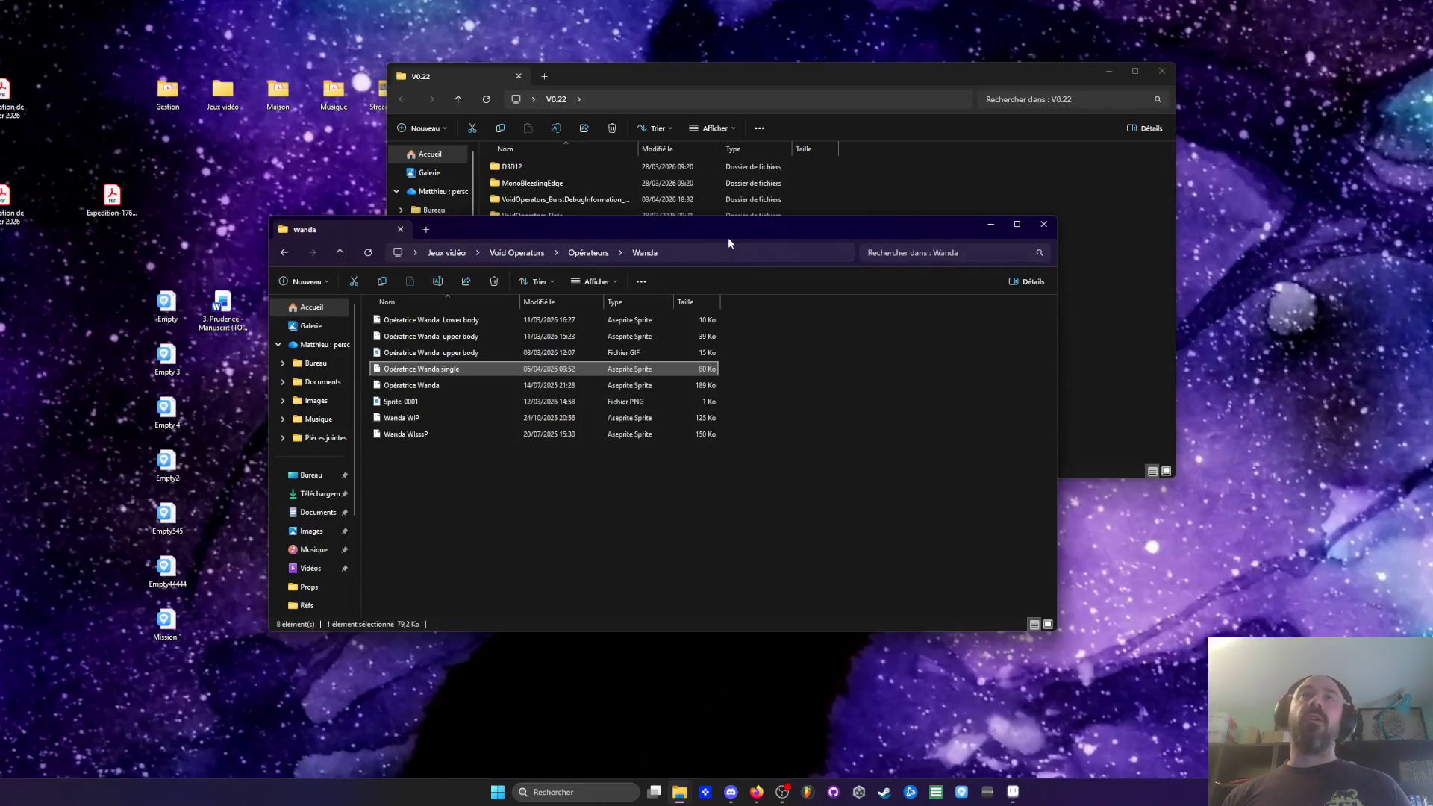
Step: Close the Opératrice Wanda sprite without saving and quit the sprite editor
{"action": "left_click_drag", "start_coordinate": [728, 245], "coordinate": [570, 168]}
{"action": "left_click", "coordinate": [709, 76]}
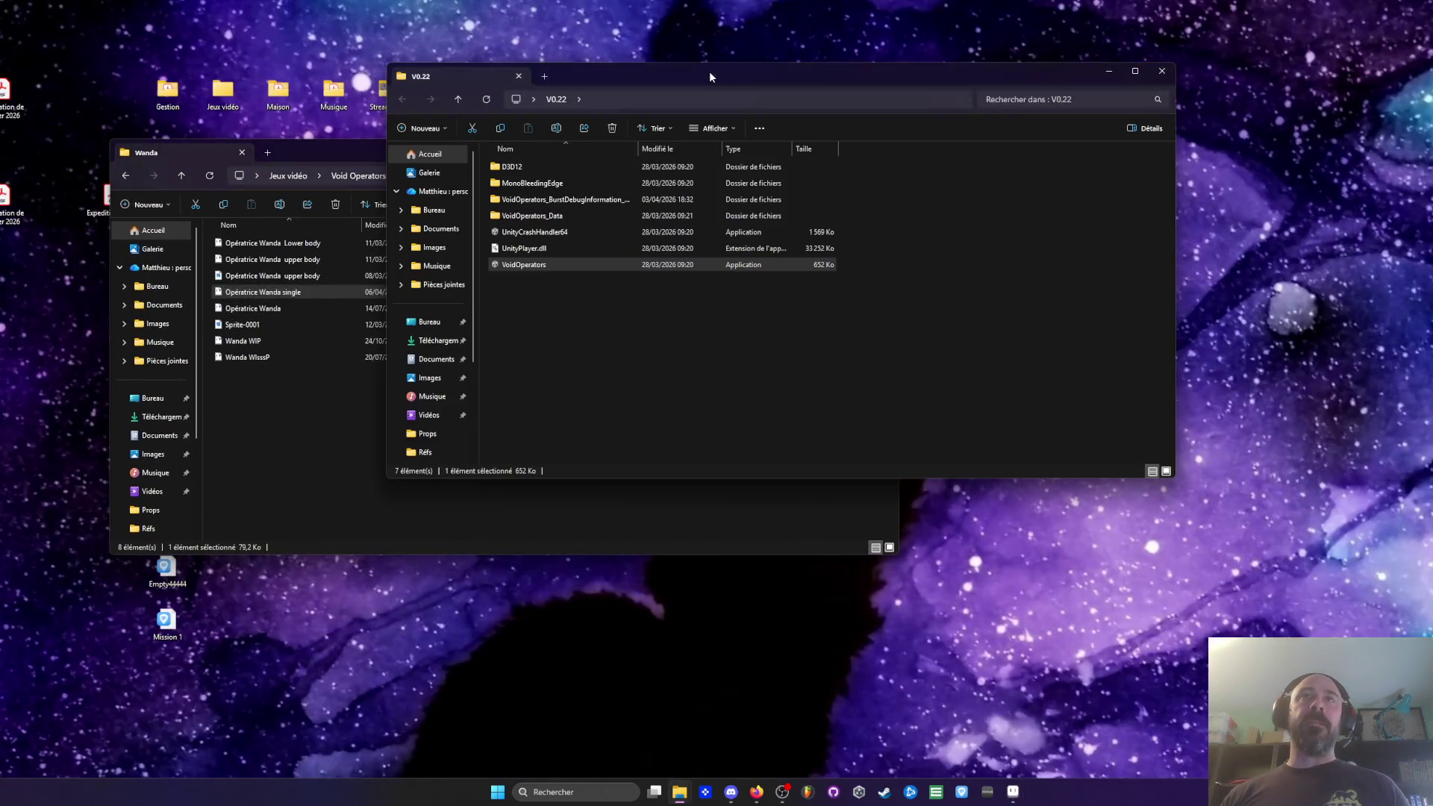
{"action": "left_click", "coordinate": [1013, 792]}
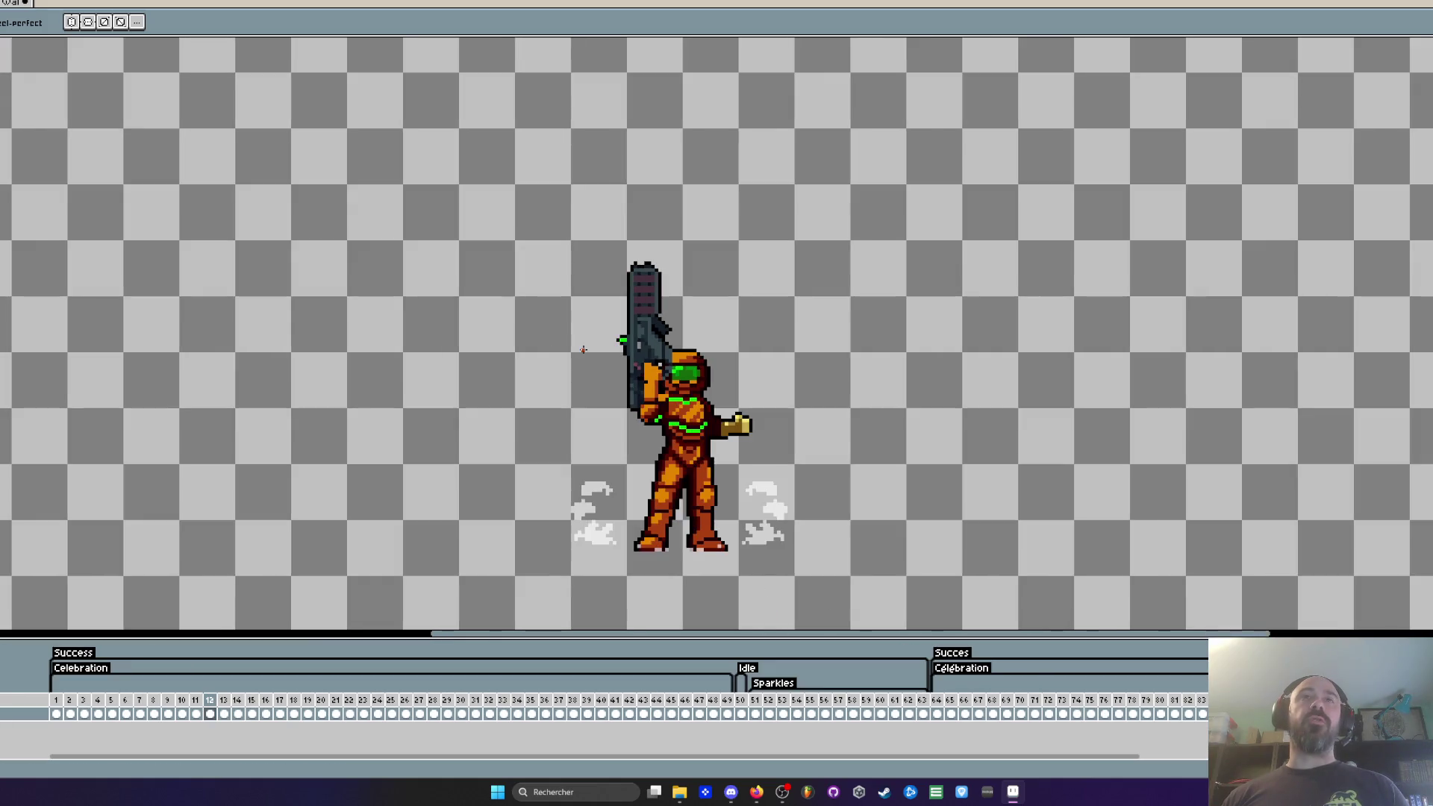
{"action": "key", "text": "ctrl+w"}
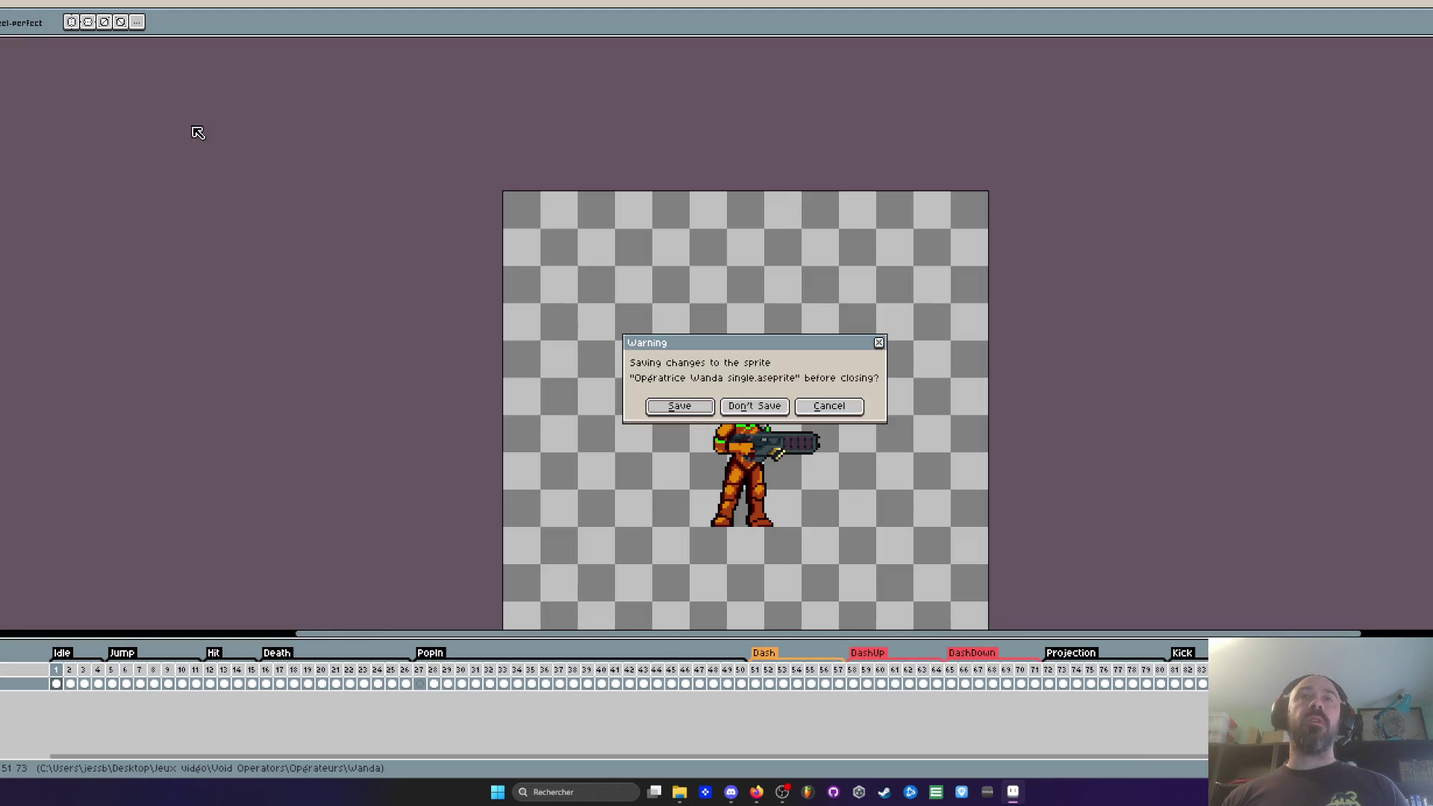
{"action": "left_click", "coordinate": [768, 407]}
{"action": "key", "text": "alt+F4"}
Step: Move the folder windows aside and bring Firefox's Milanote Tuto board to the front
{"action": "left_click_drag", "start_coordinate": [760, 80], "coordinate": [991, 68]}
{"action": "left_click", "coordinate": [540, 151]}
{"action": "left_click_drag", "start_coordinate": [540, 151], "coordinate": [469, 102]}
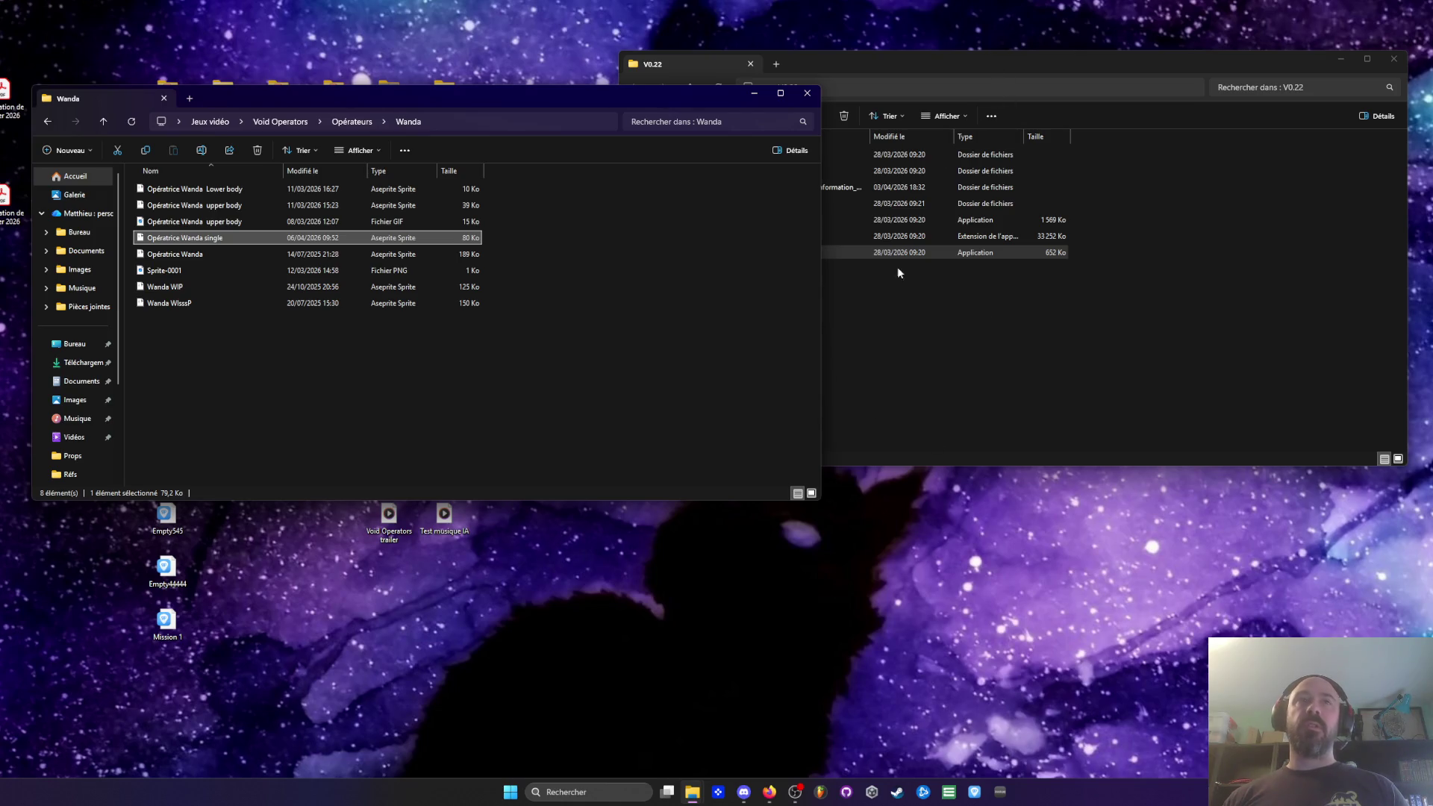
{"action": "left_click", "coordinate": [769, 795]}
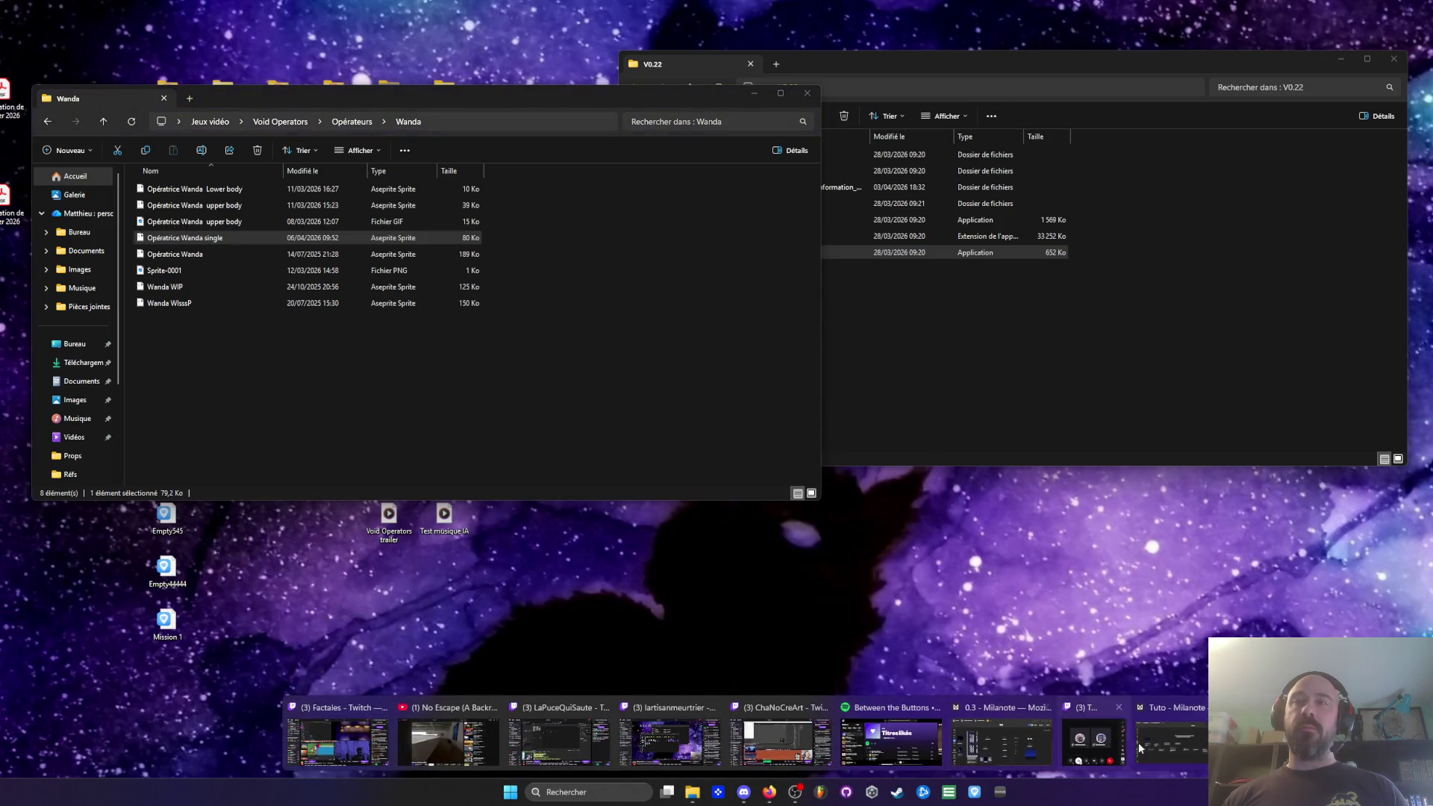
{"action": "left_click", "coordinate": [1171, 753]}
{"action": "left_click_drag", "start_coordinate": [810, 407], "coordinate": [537, 404]}
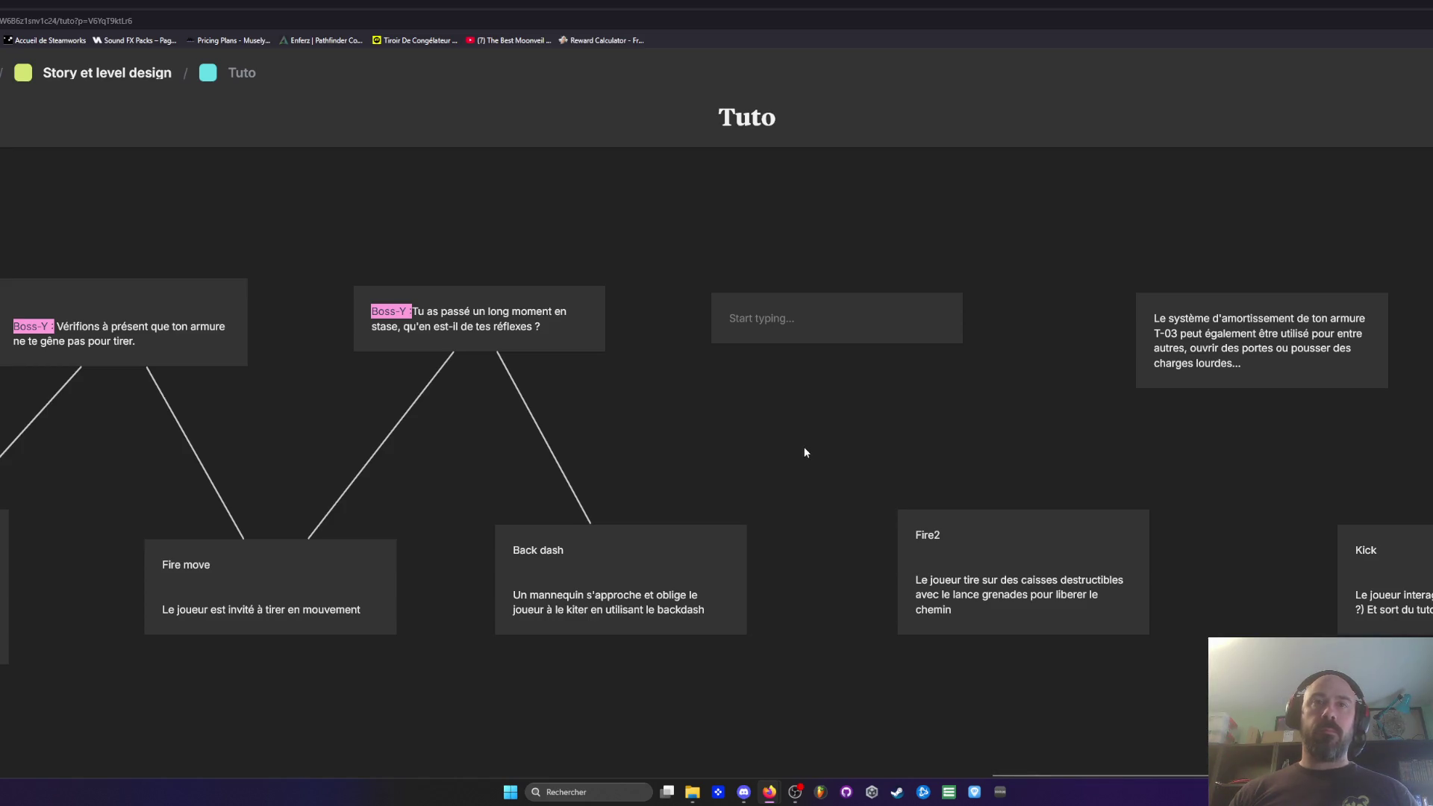
Step: Connect the Back dash card to the empty card
{"action": "left_click", "coordinate": [700, 546]}
{"action": "left_click_drag", "start_coordinate": [806, 350], "coordinate": [812, 322]}
{"action": "scroll", "coordinate": [933, 254], "scroll_direction": "right", "scroll_amount": 2}
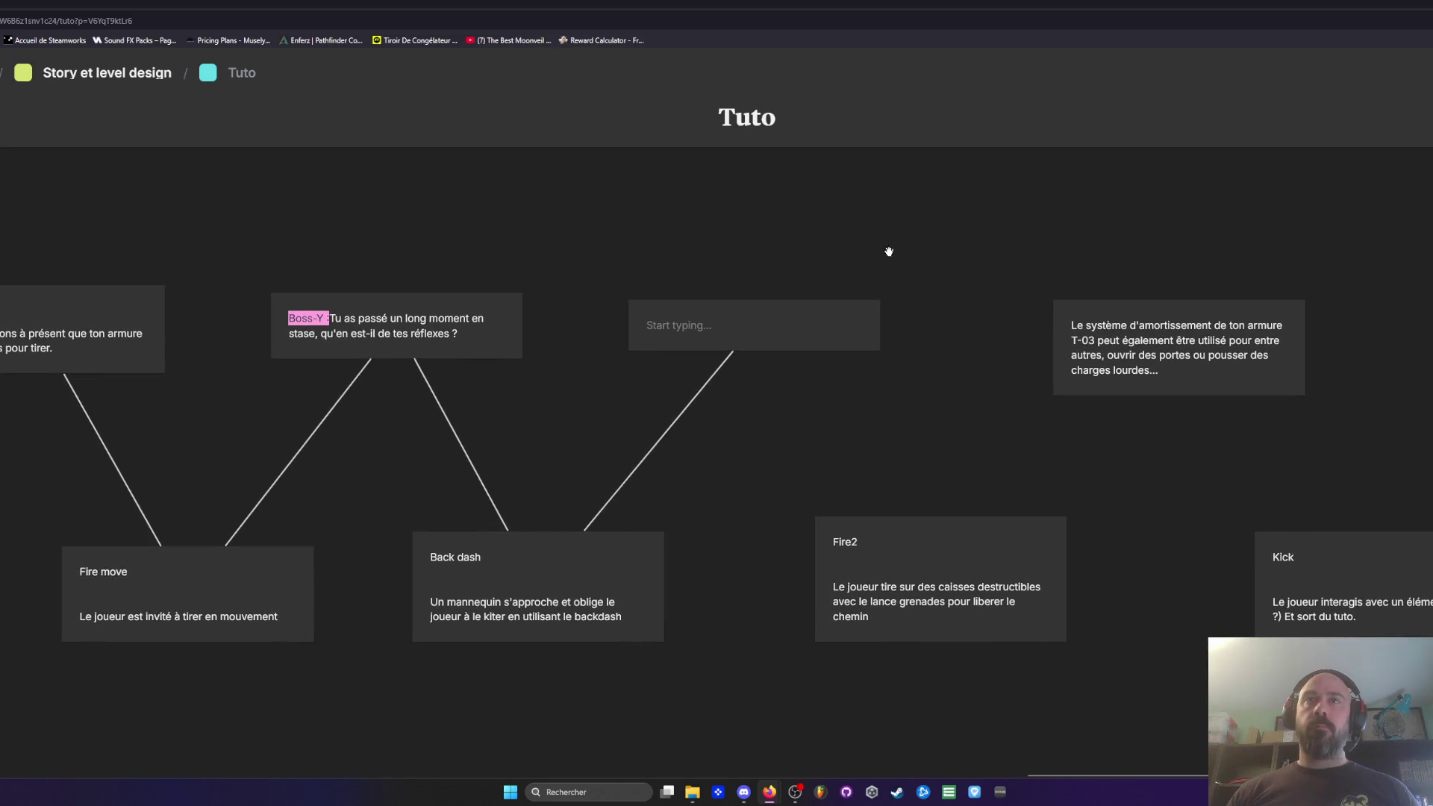
Step: Write 'Un tir secondaire à été adjoint à ton fusil. Il consomm…' in the empty card
{"action": "left_click", "coordinate": [694, 314]}
{"action": "type", "text": "Ton"}
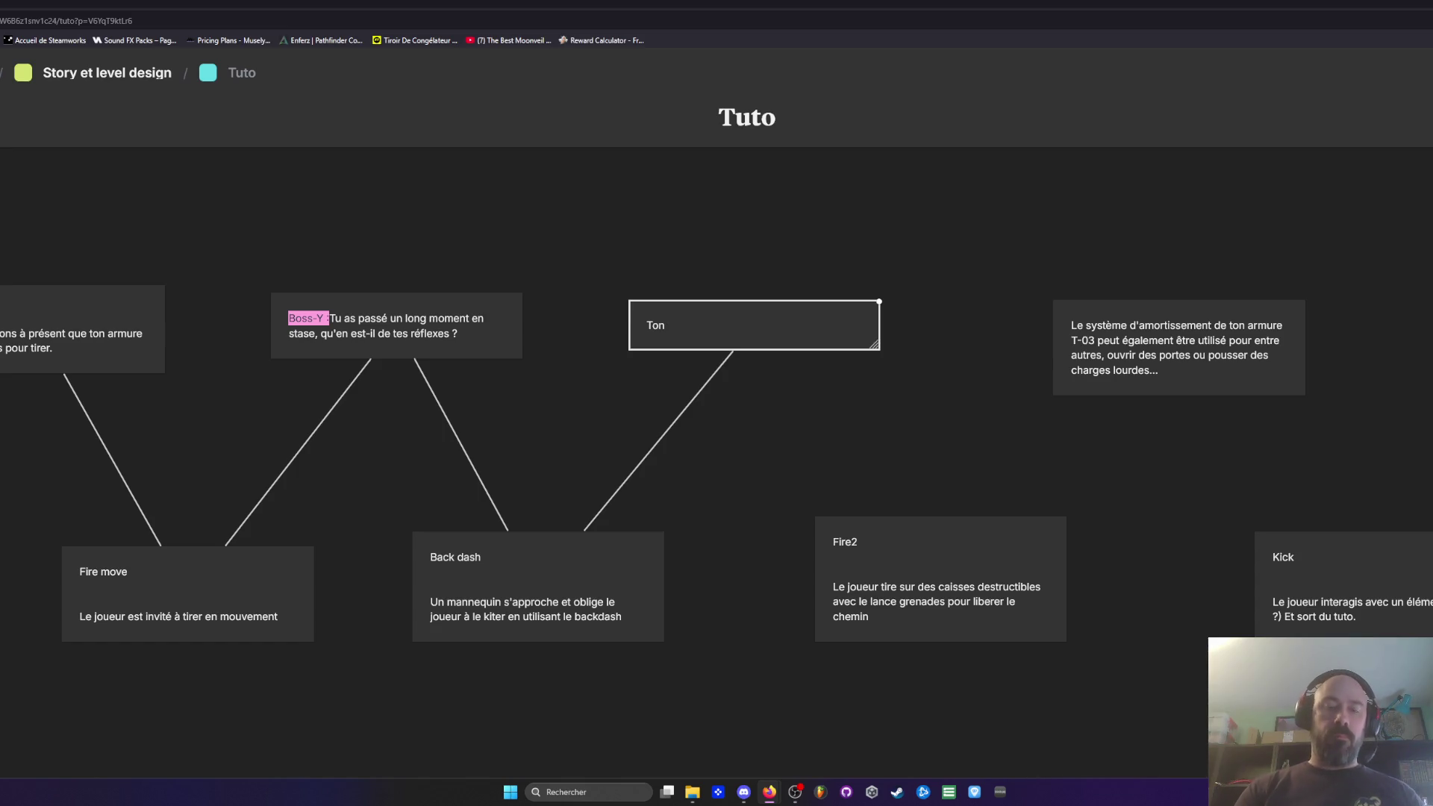
{"action": "type", "text": " fusil a"}
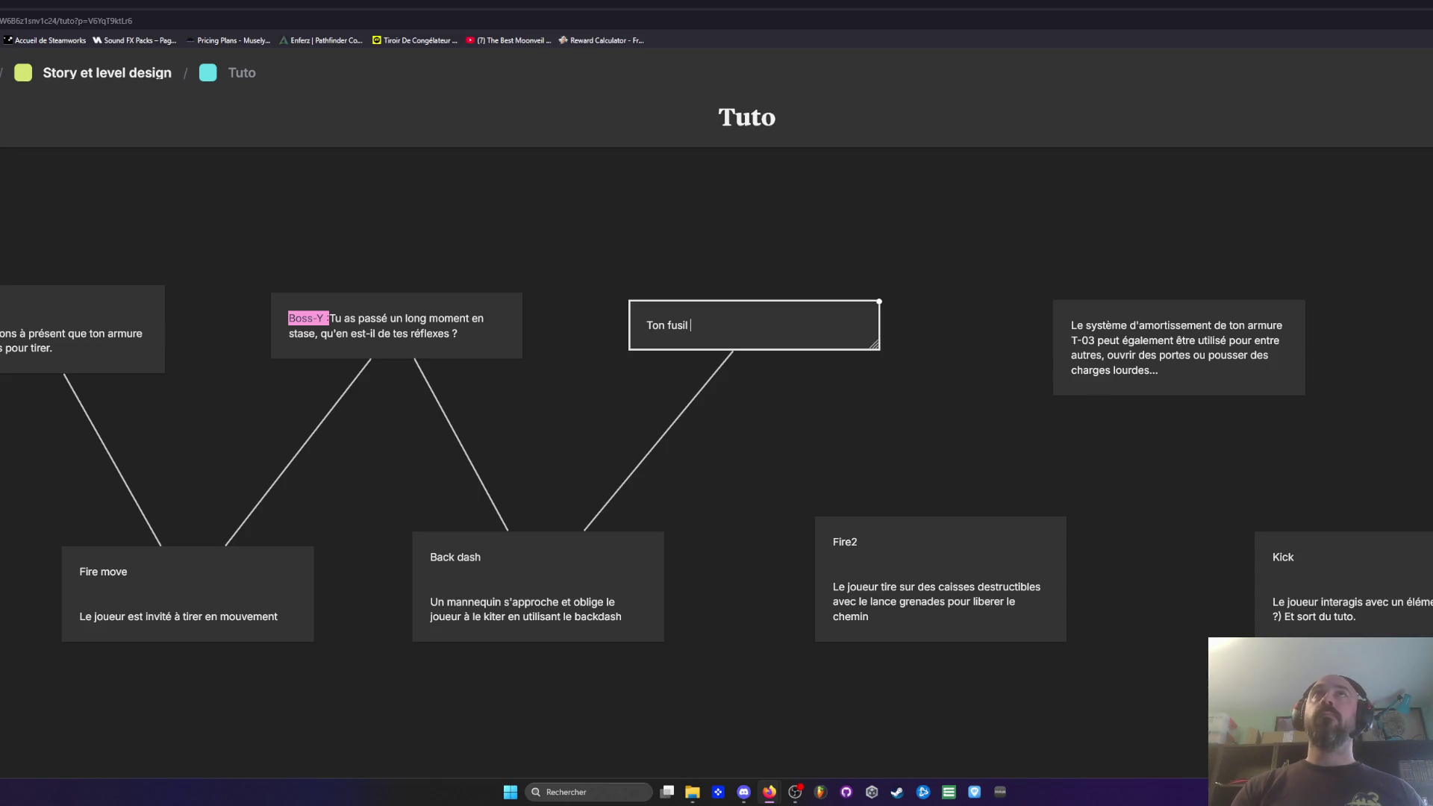
{"action": "key", "text": "BackSpace"}
{"action": "key", "text": "BackSpace"}
{"action": "key", "text": "BackSpace"}
{"action": "type", "text": "U"}
{"action": "type", "text": "e"}
{"action": "key", "text": "BackSpace"}
{"action": "type", "text": "tir secondaire à été a"}
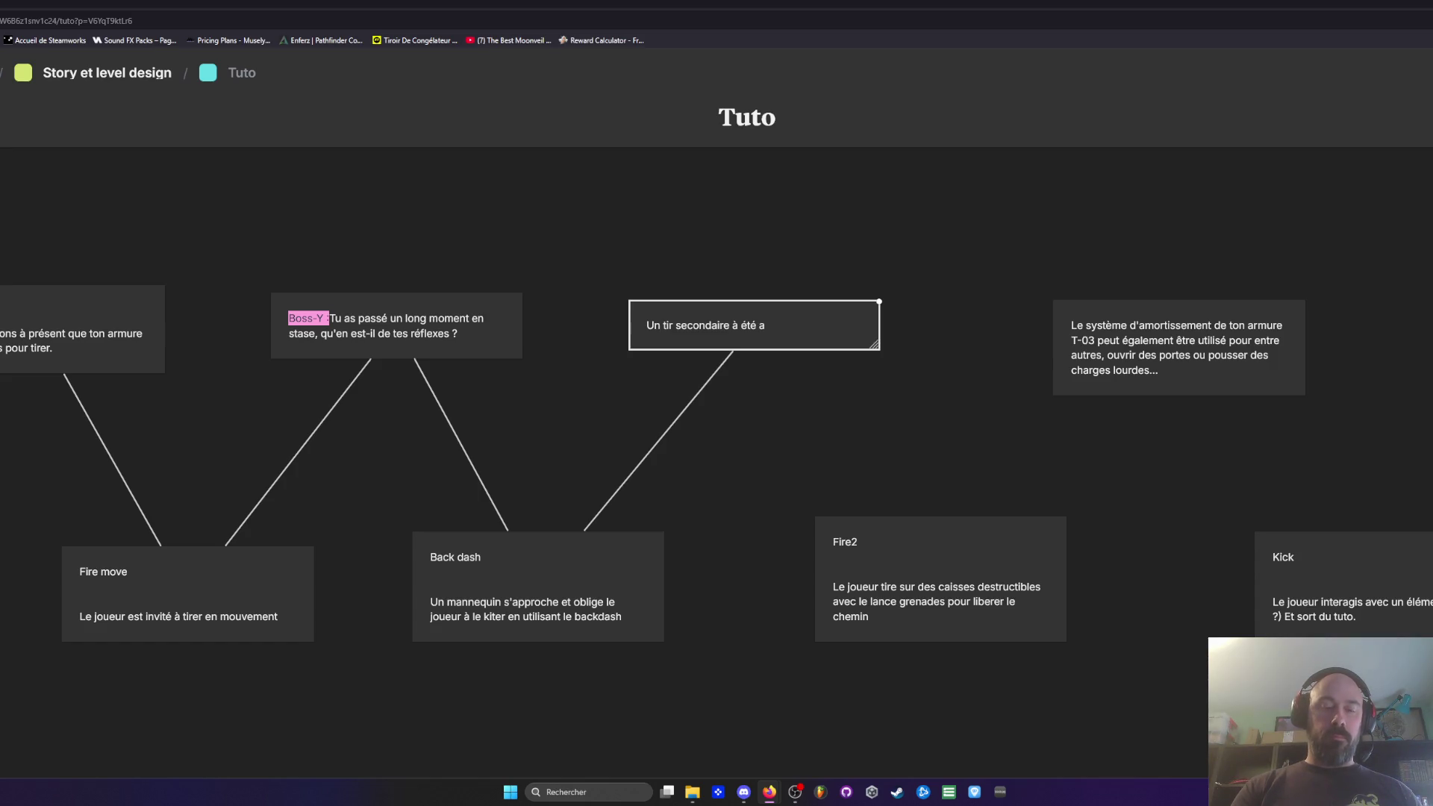
{"action": "type", "text": "djo"}
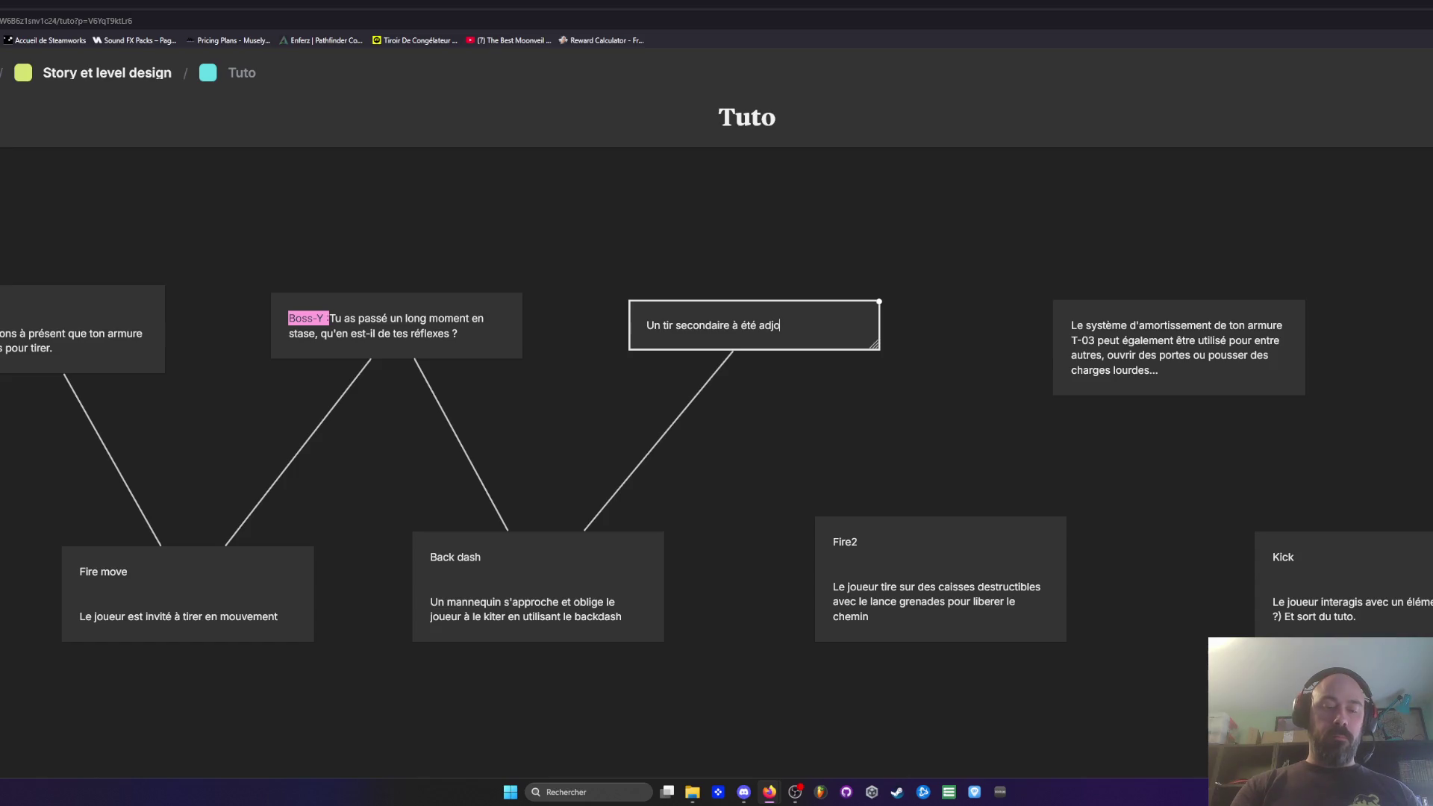
{"action": "type", "text": "int à ton fus"}
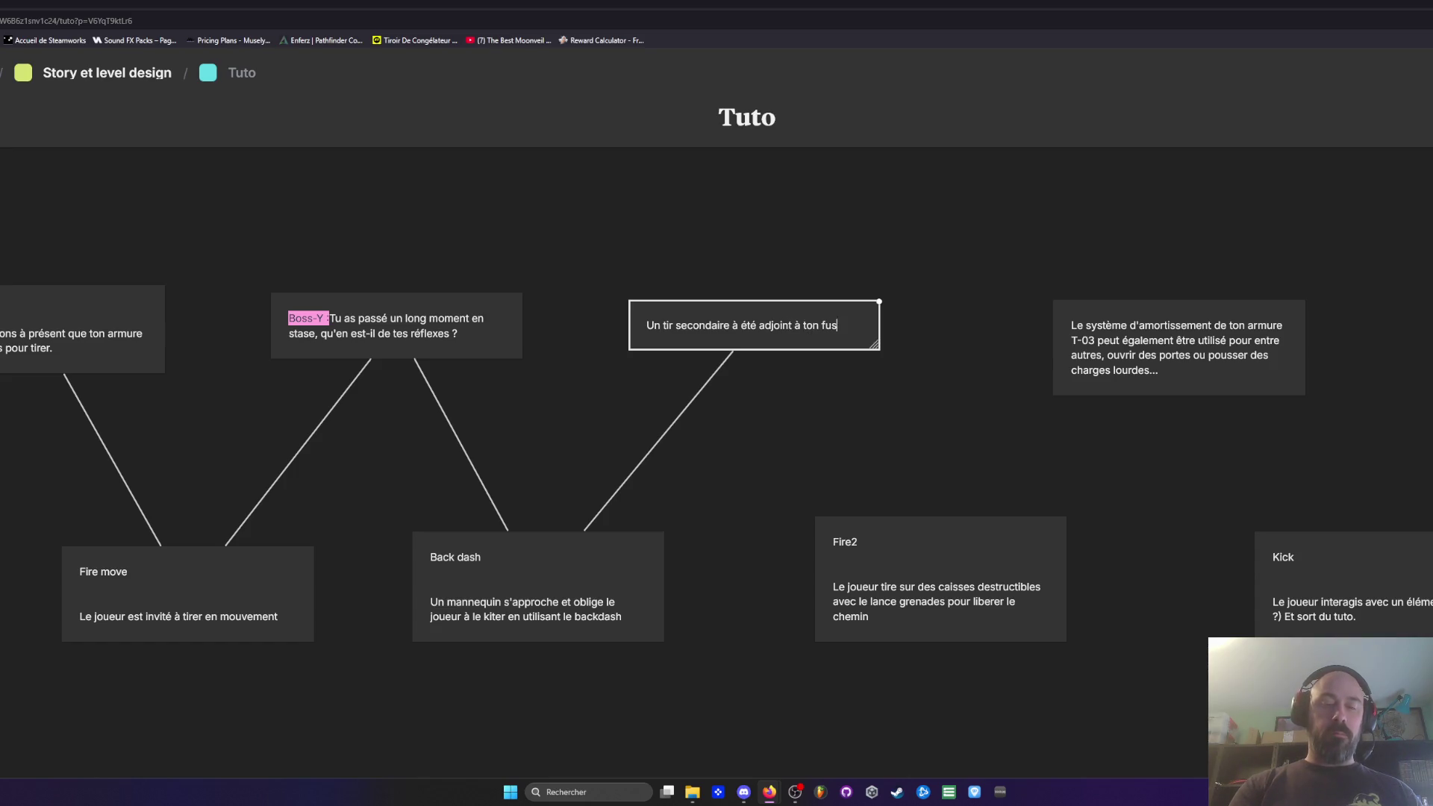
{"action": "type", "text": "il."}
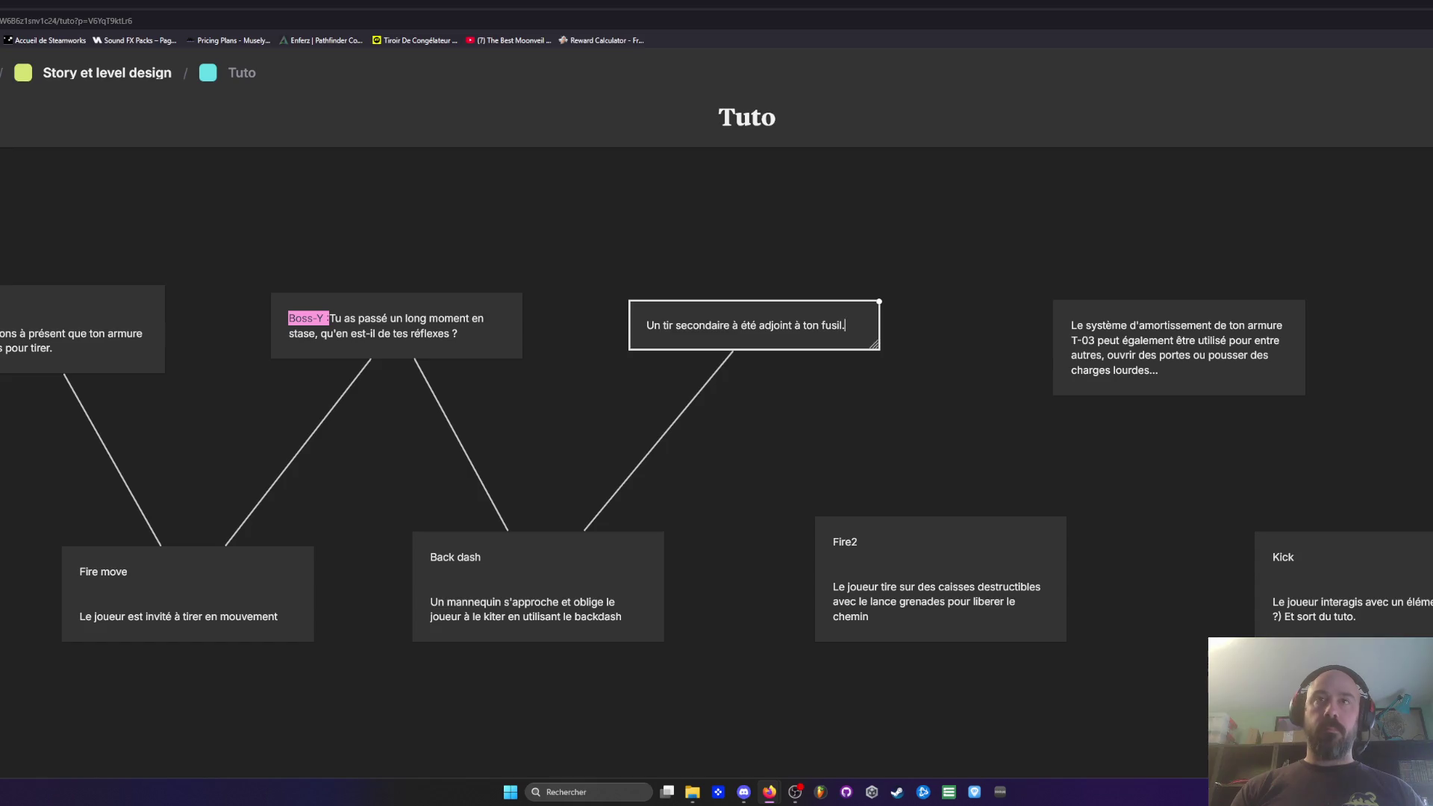
{"action": "type", "text": " Il consomme"}
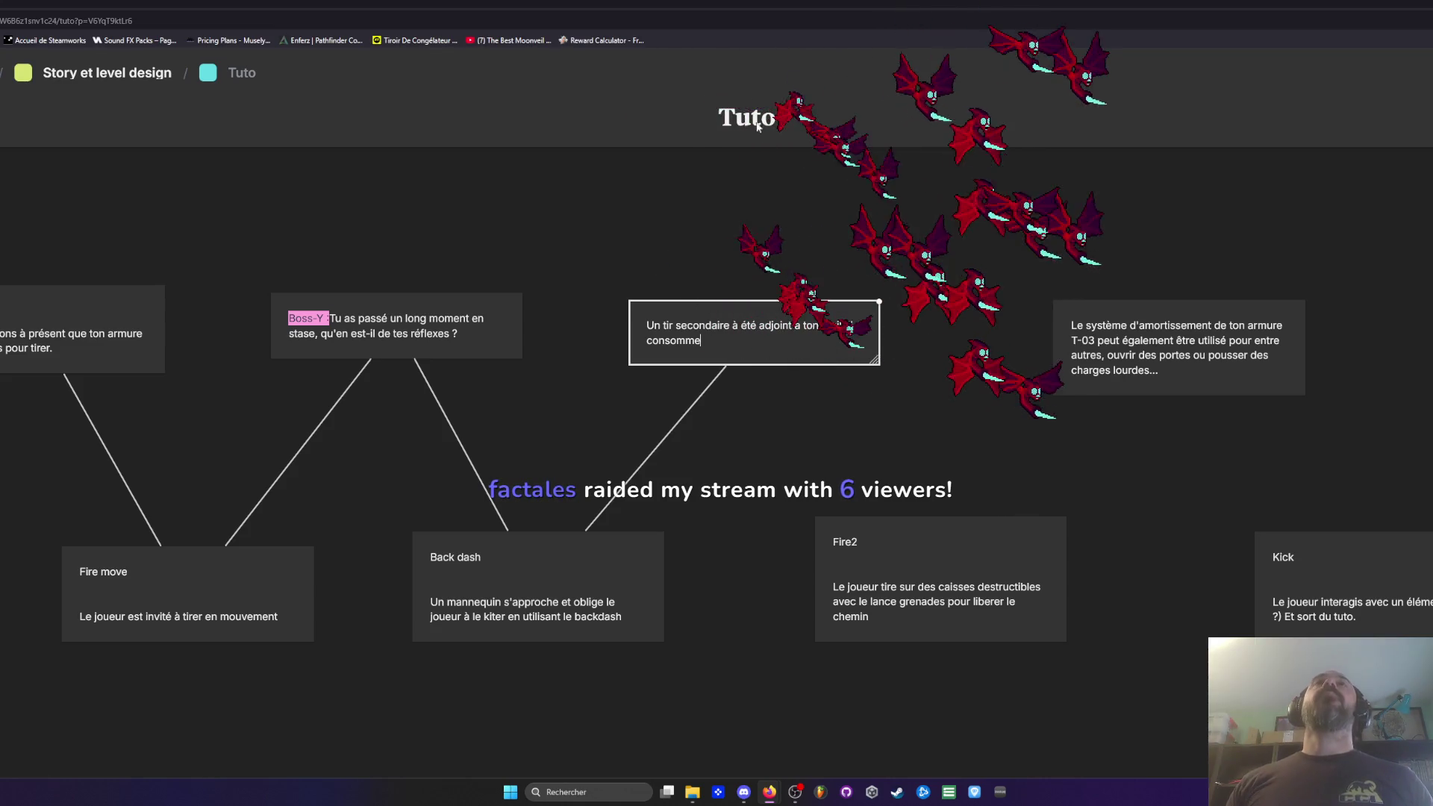
{"action": "left_click", "coordinate": [750, 252]}
{"action": "left_click", "coordinate": [713, 334]}
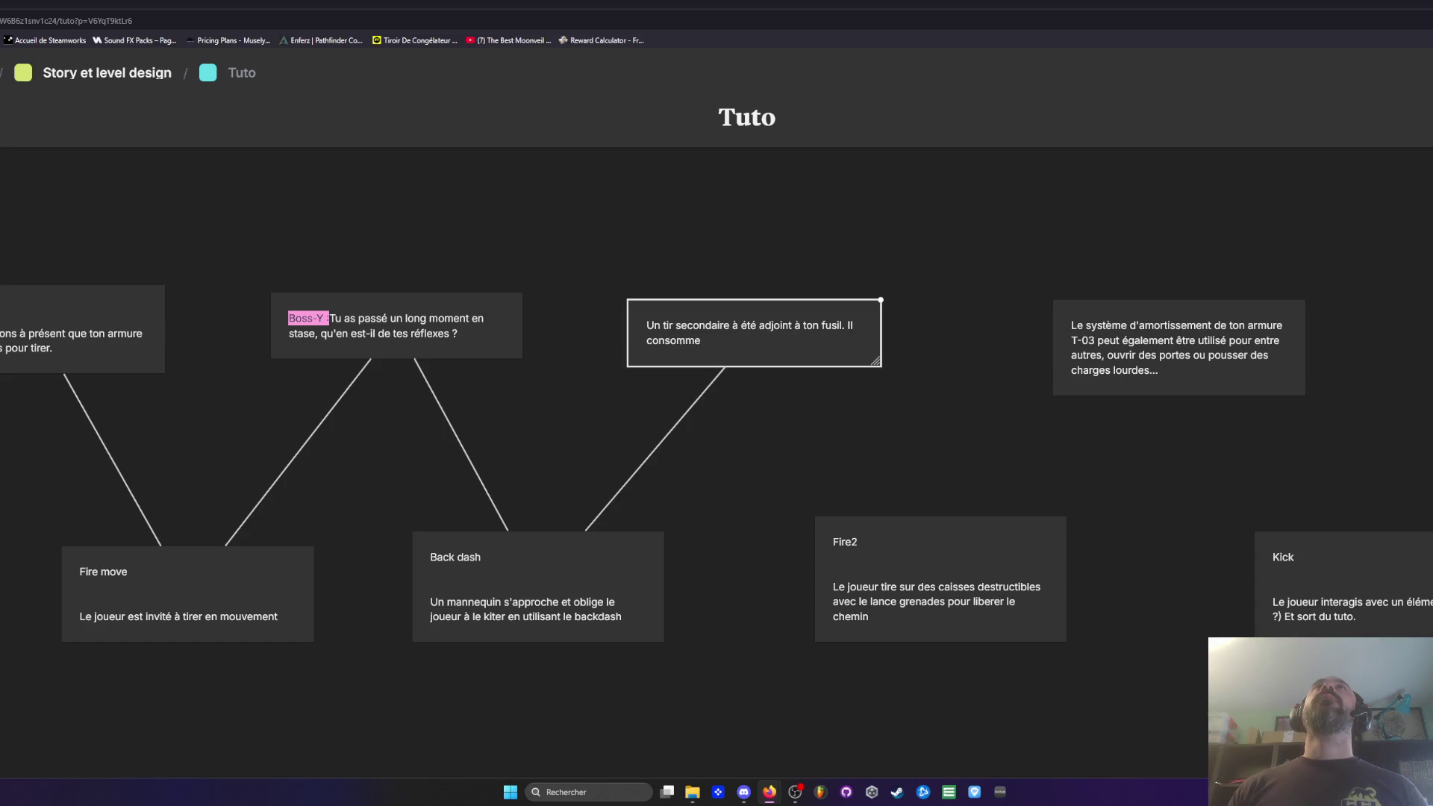
{"action": "left_click", "coordinate": [728, 343]}
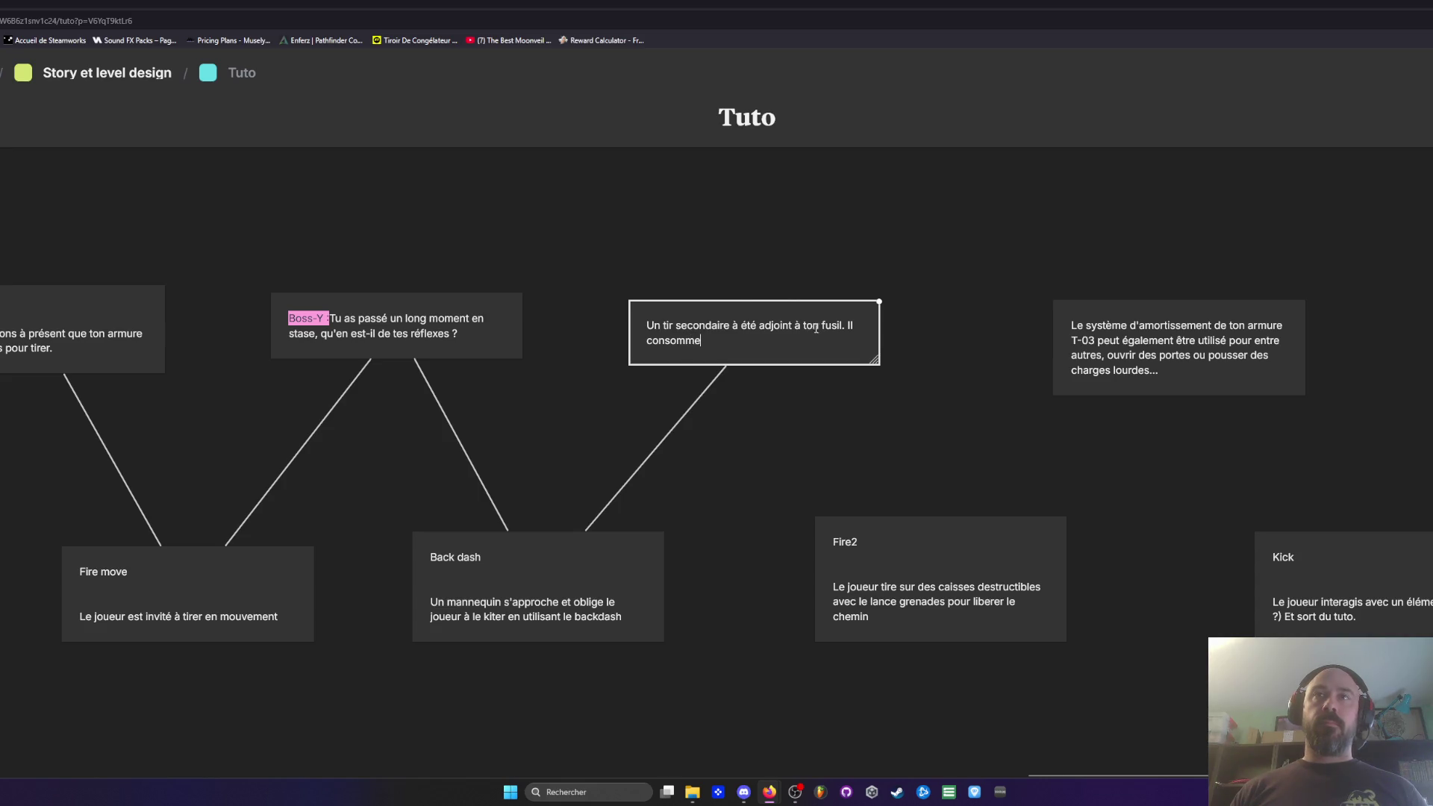
Step: Replace the card's unfinished sentences with 'Un lanceur multifonctions'
{"action": "mouse_move", "coordinate": [728, 344]}
{"action": "left_mouse_down"}
{"action": "mouse_move", "coordinate": [646, 341]}
{"action": "mouse_move", "coordinate": [857, 326]}
{"action": "mouse_move", "coordinate": [844, 317]}
{"action": "left_mouse_up"}
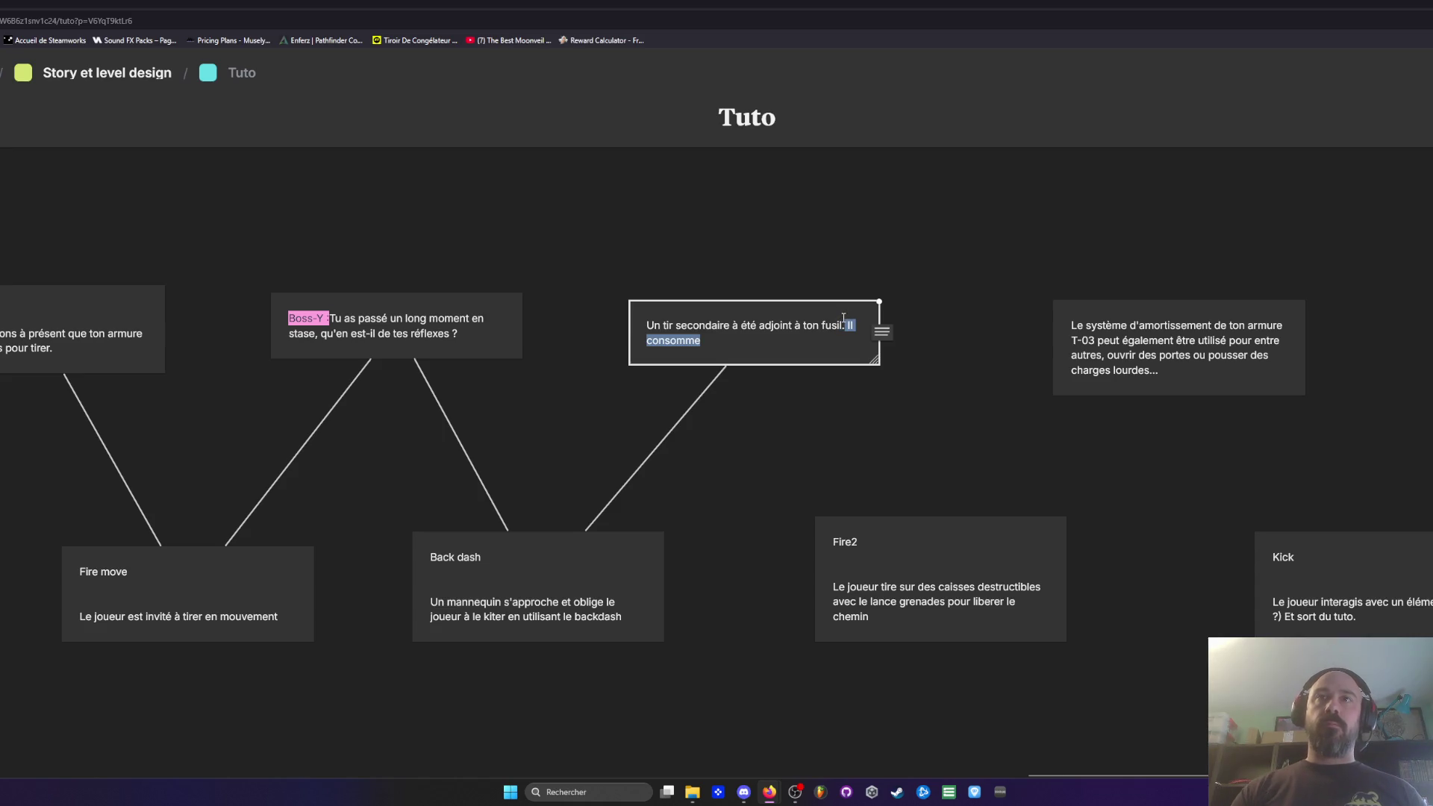
{"action": "key", "text": "BackSpace"}
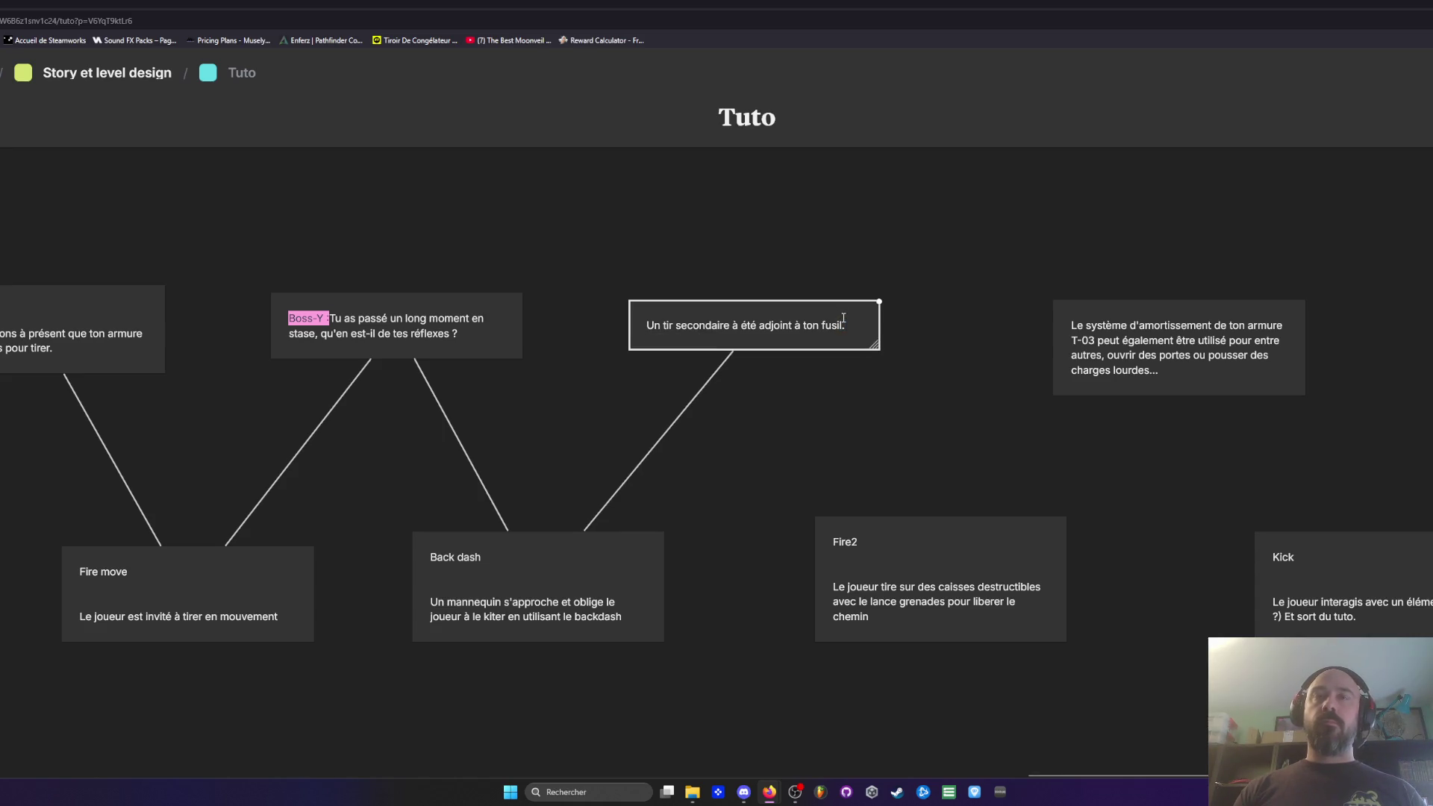
{"action": "key", "text": "BackSpace"}
{"action": "key", "text": "BackSpace"}
{"action": "key", "text": "BackSpace"}
{"action": "key", "text": "BackSpace"}
{"action": "key", "text": "BackSpace"}
{"action": "key", "text": "BackSpace"}
{"action": "type", "text": "la"}
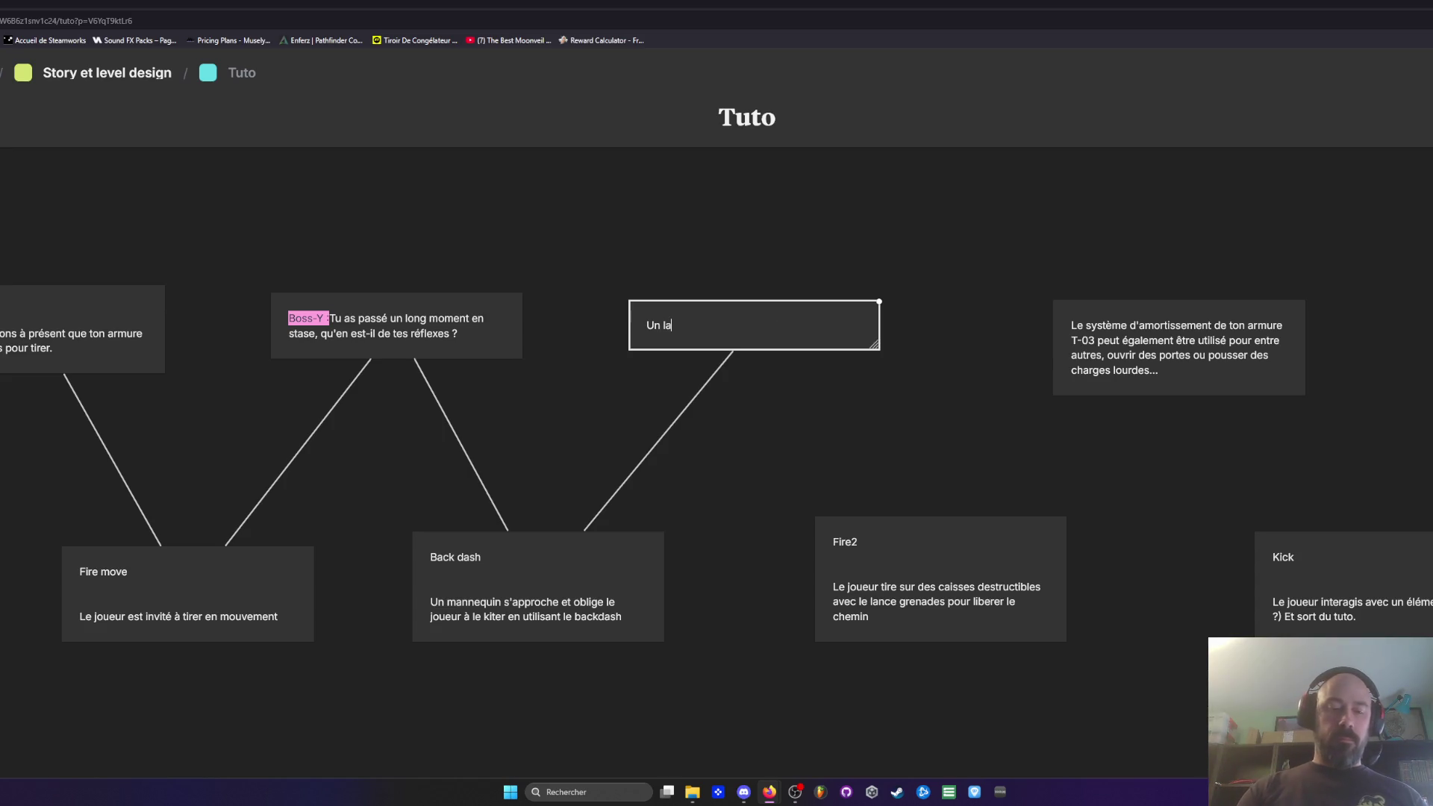
{"action": "type", "text": "nceur de granades à"}
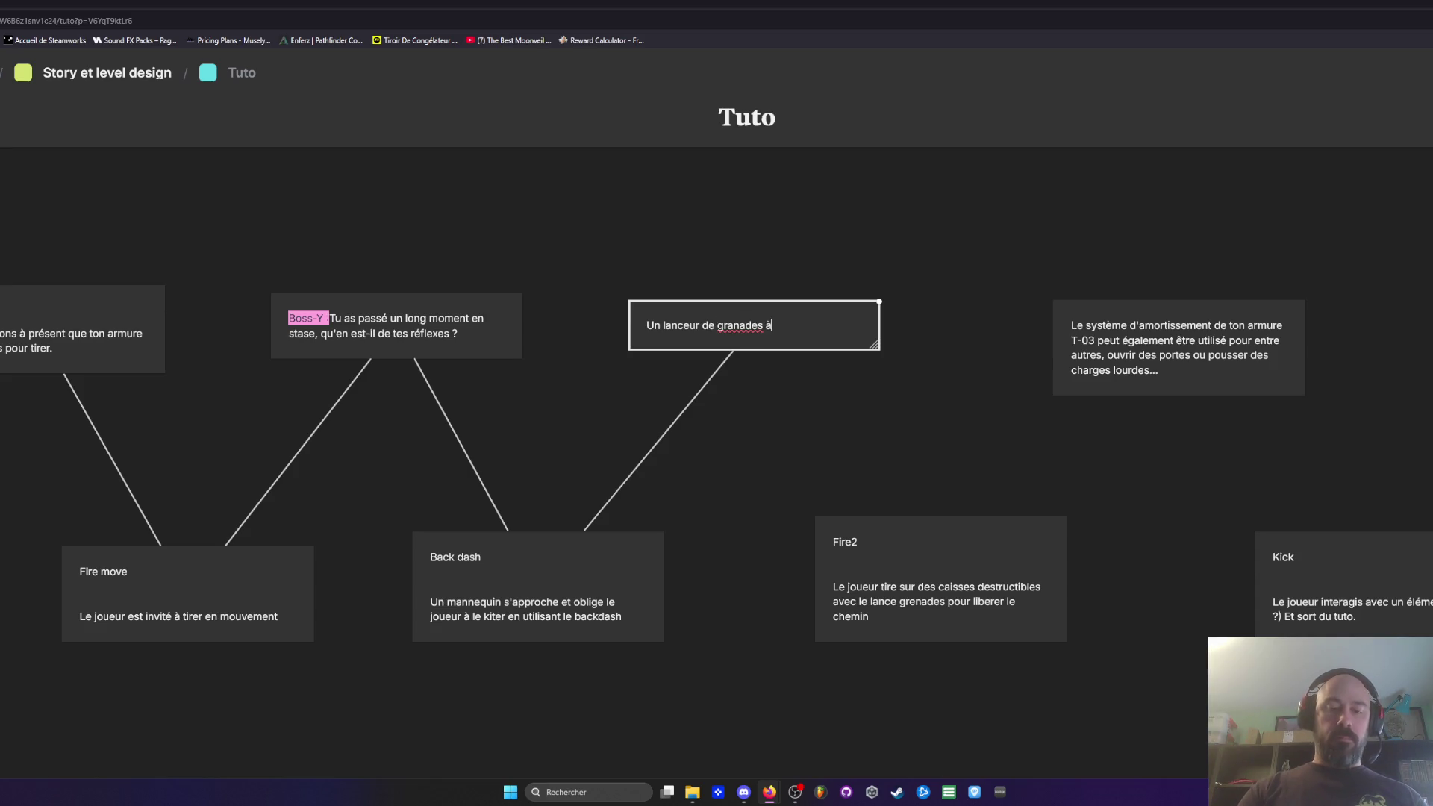
{"action": "key", "text": "BackSpace"}
{"action": "key", "text": "BackSpace"}
{"action": "key", "text": "BackSpace"}
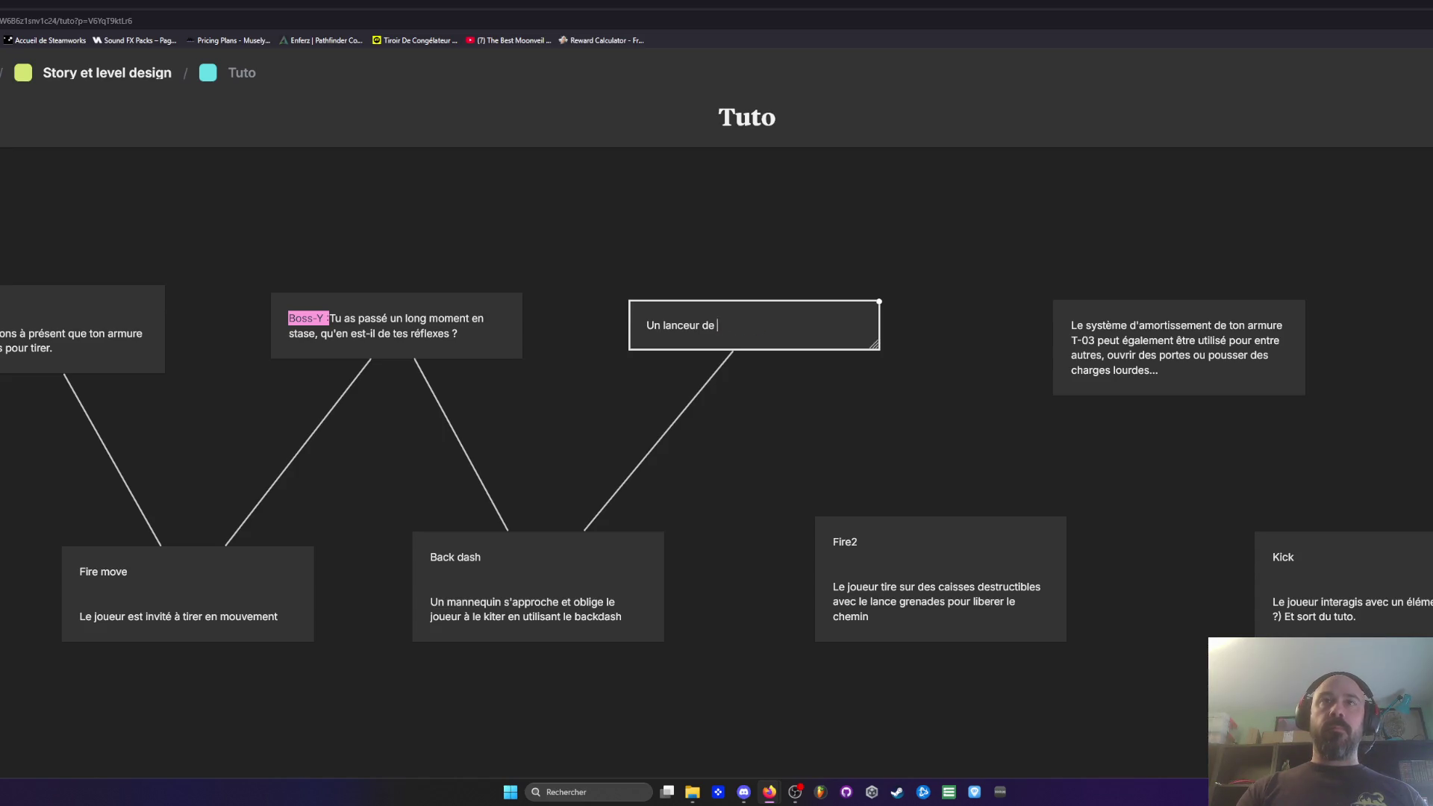
{"action": "type", "text": "multi"}
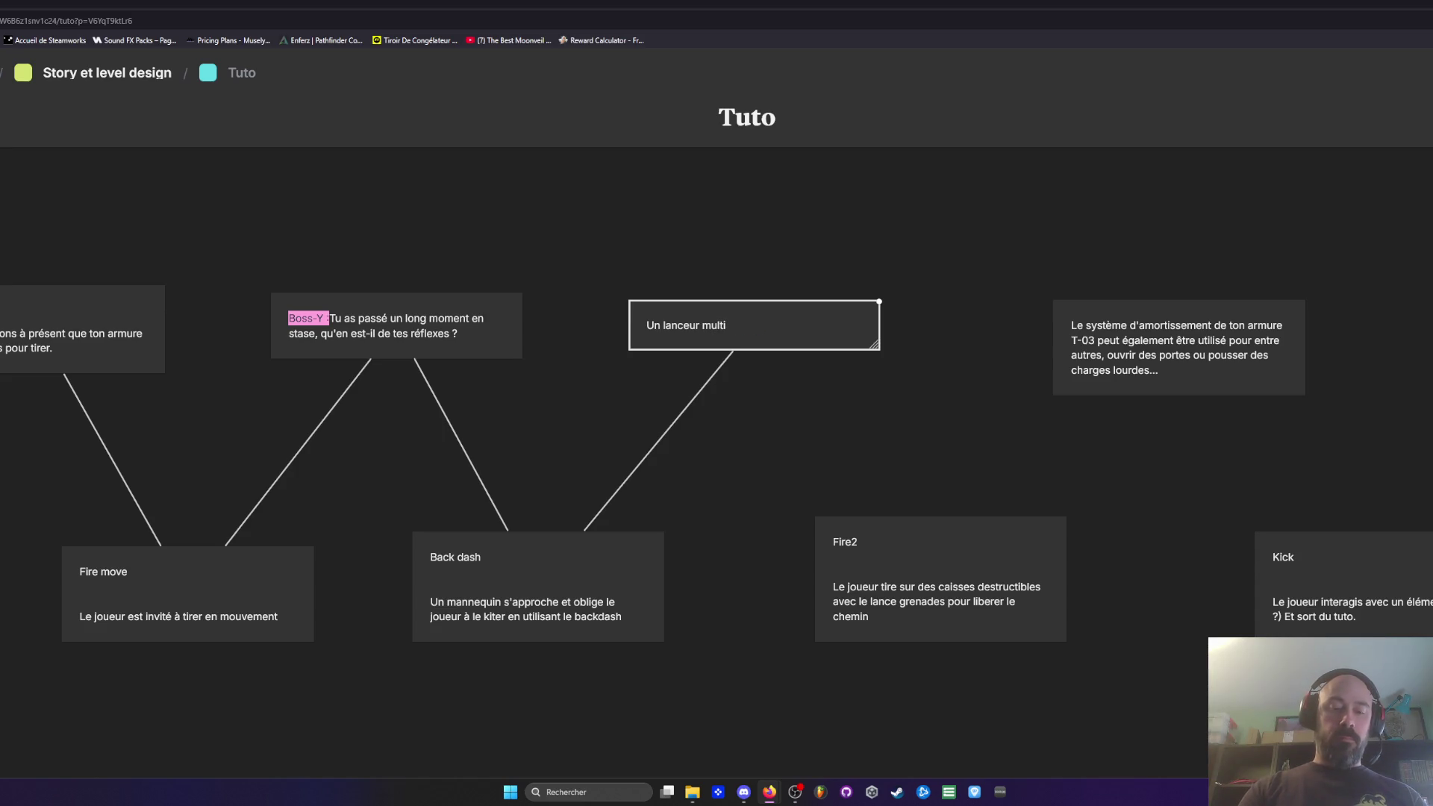
{"action": "type", "text": "fonctions"}
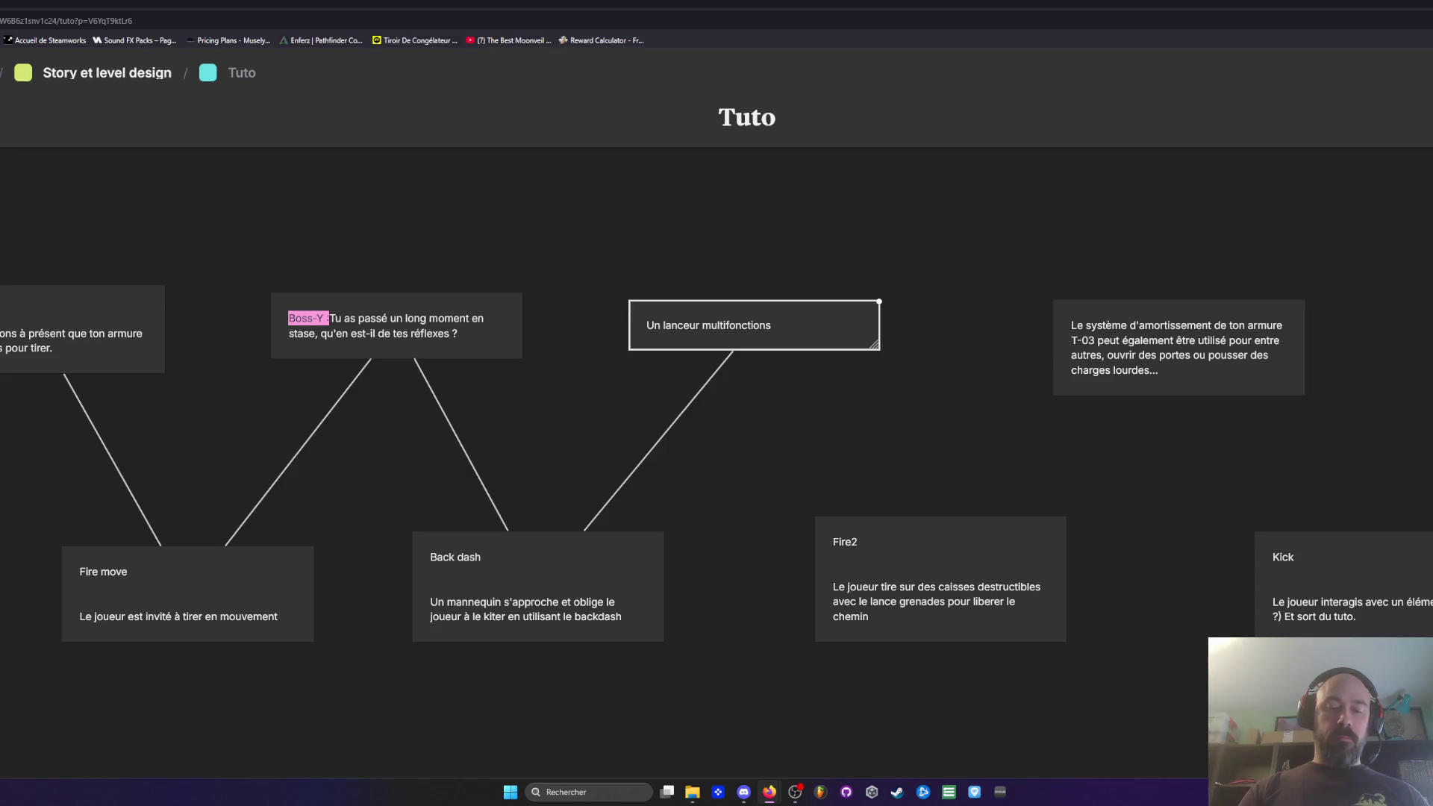
{"action": "type", "text": " à"}
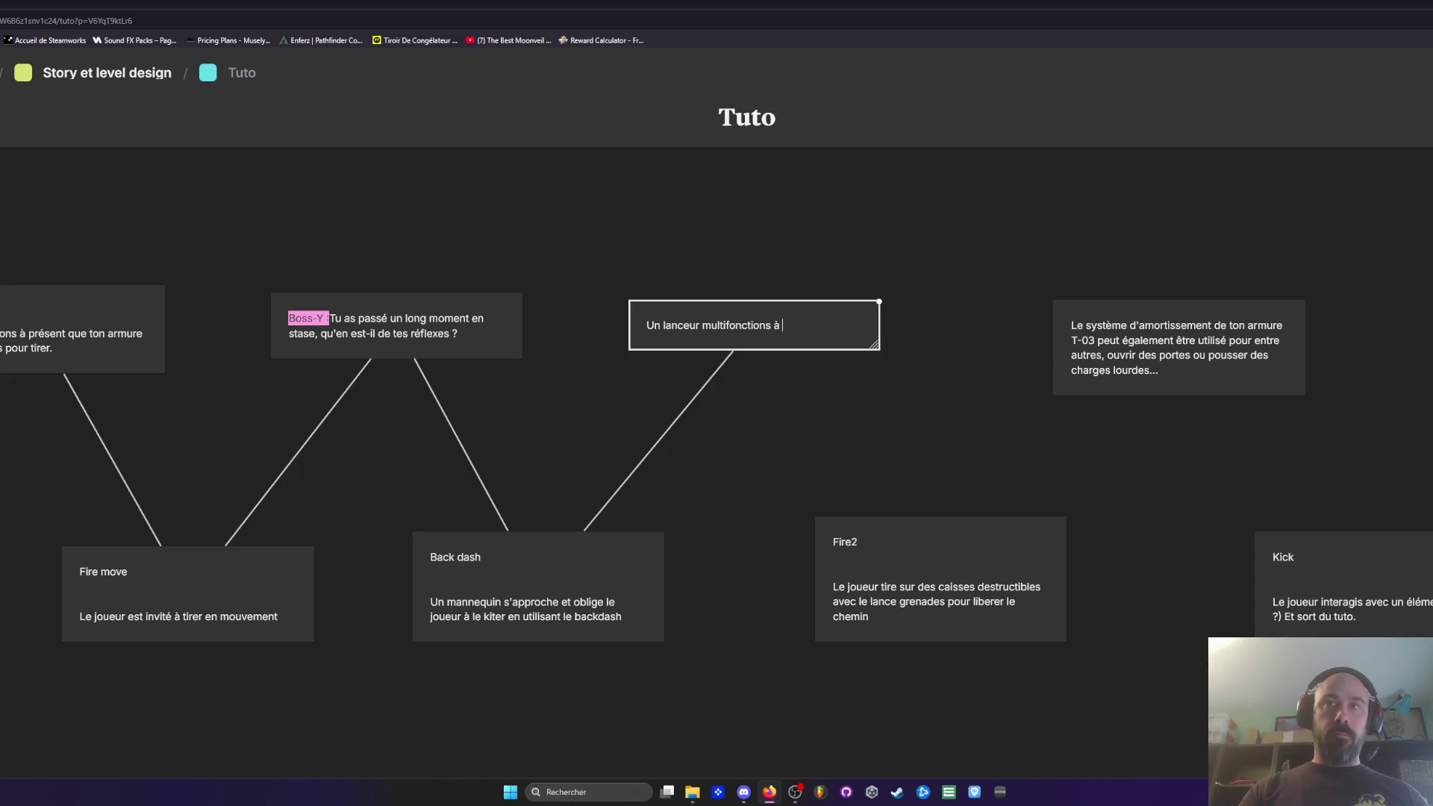
{"action": "key", "text": "BackSpace"}
{"action": "key", "text": "BackSpace"}
{"action": "key", "text": "BackSpace"}
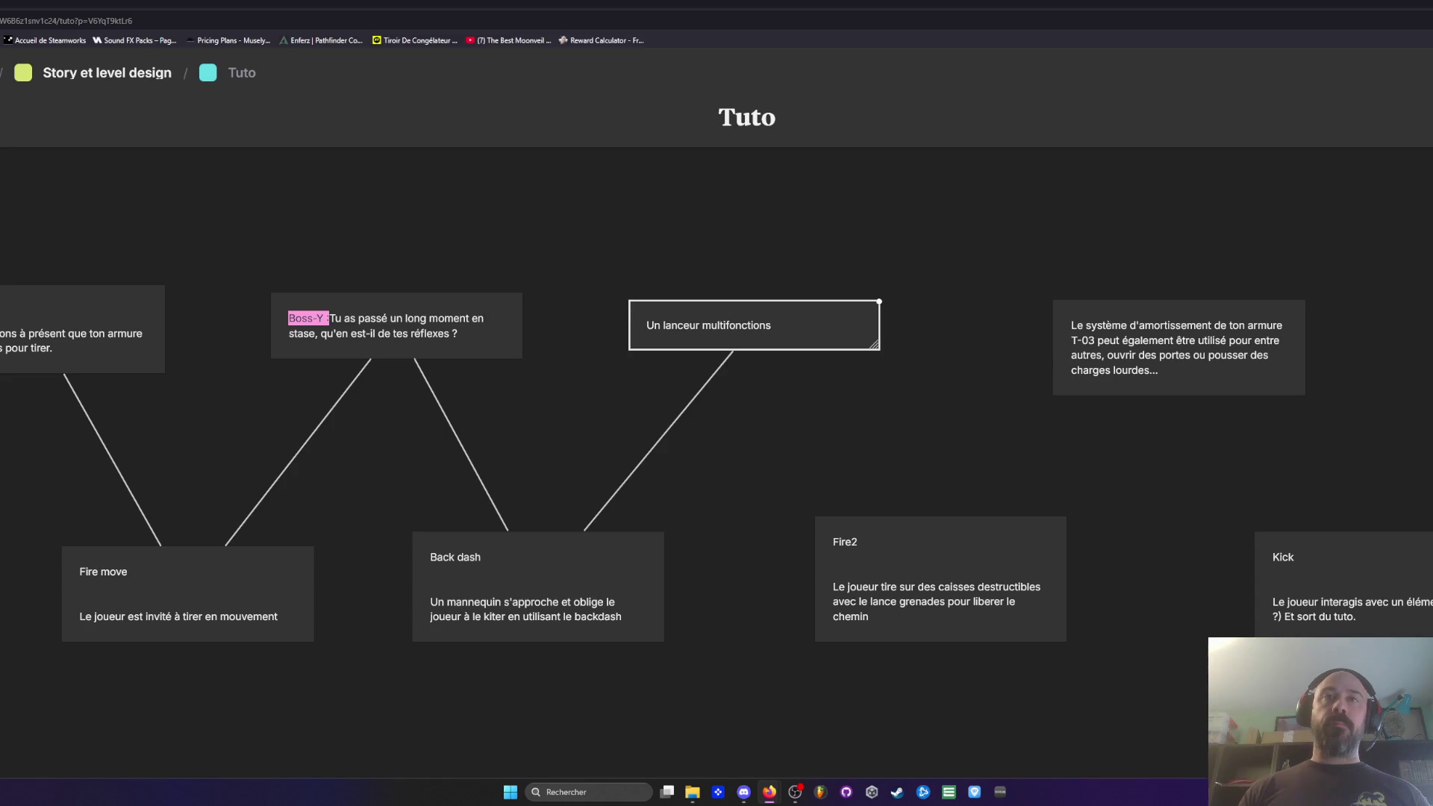
Step: Prefix the text with 'Ton fusil est désormais équipé d'un', removing the duplicated 'Un'
{"action": "scroll", "coordinate": [717, 530], "scroll_direction": "left", "scroll_amount": 2}
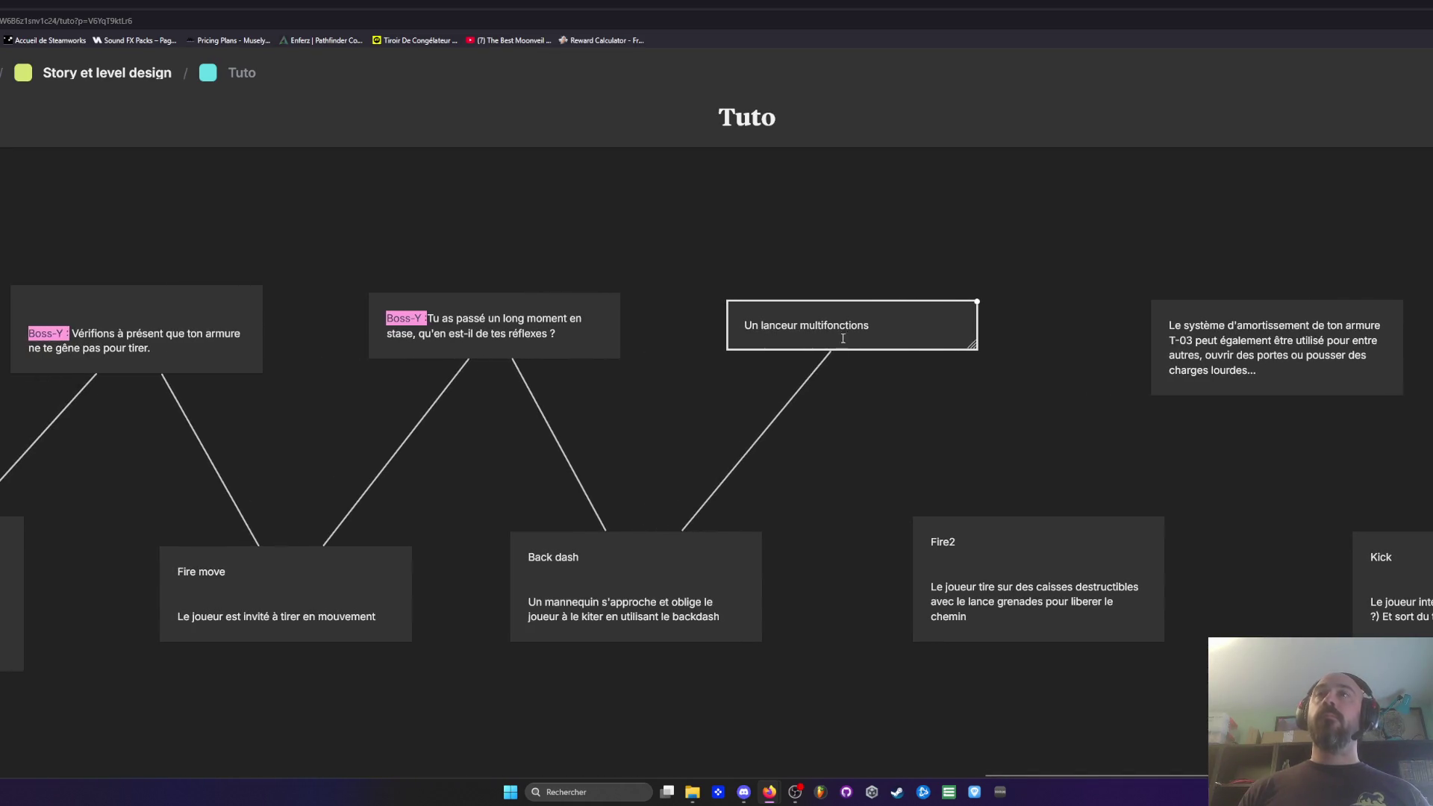
{"action": "left_click", "coordinate": [745, 326]}
{"action": "type", "text": "Ton"}
{"action": "type", "text": "fusil e"}
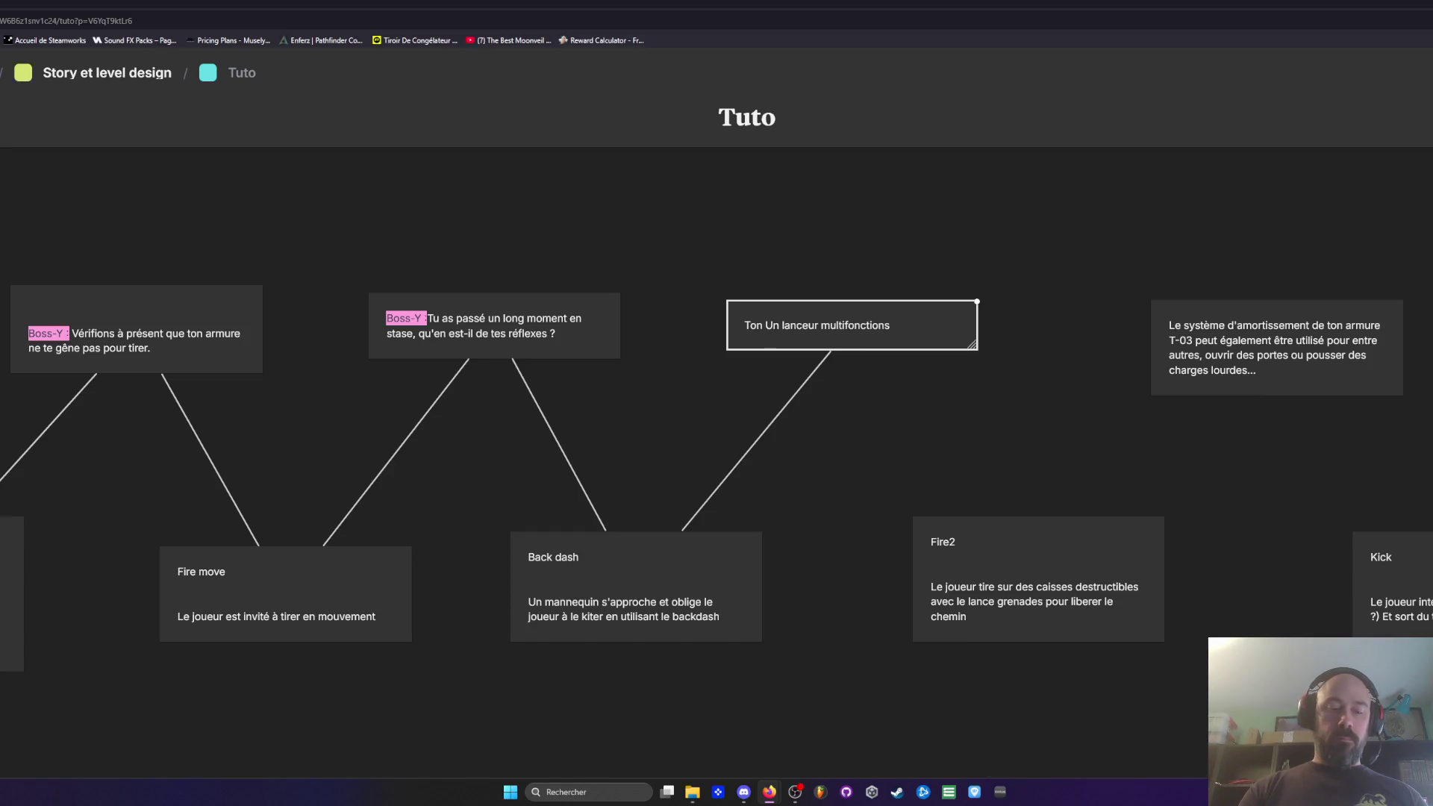
{"action": "type", "text": "st "}
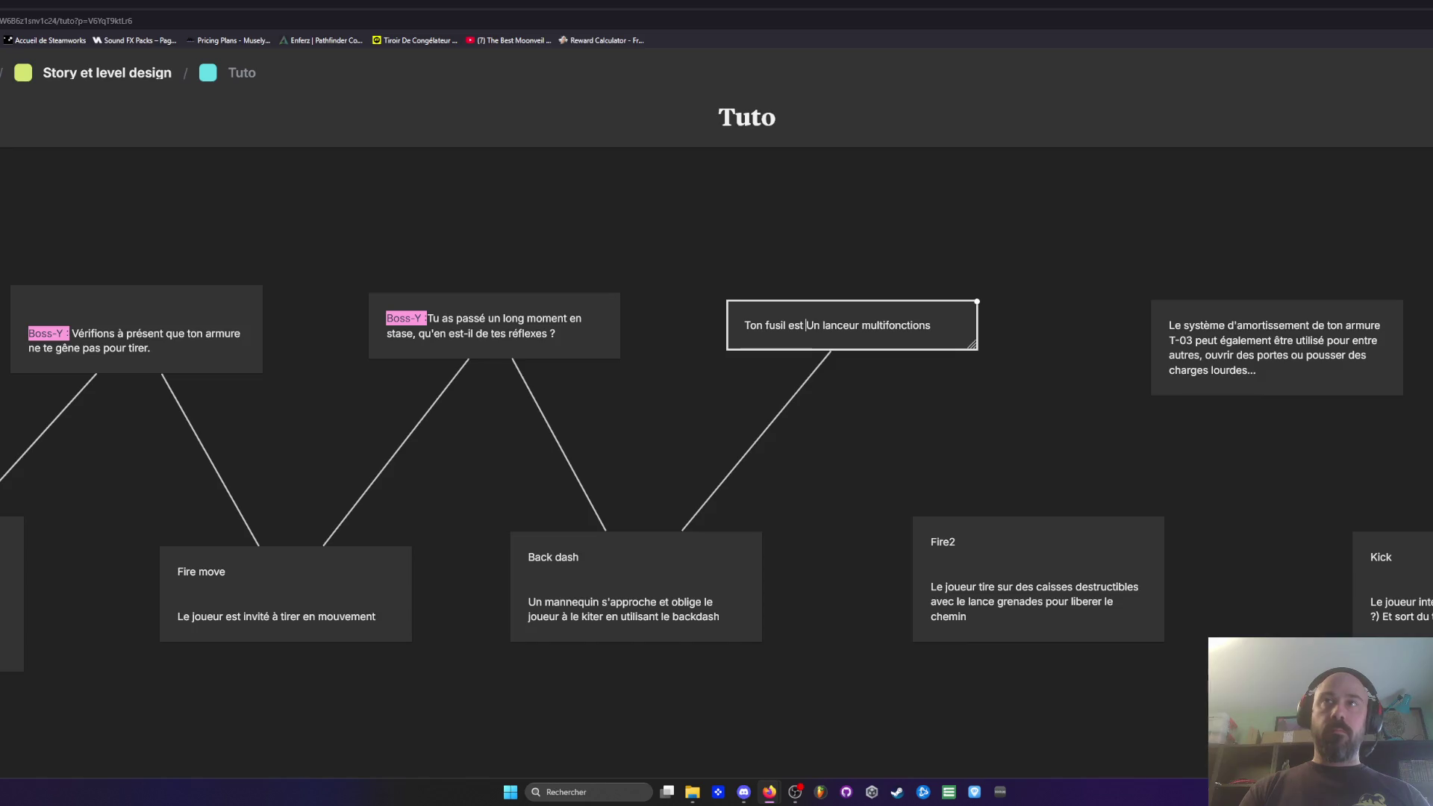
{"action": "type", "text": "d"}
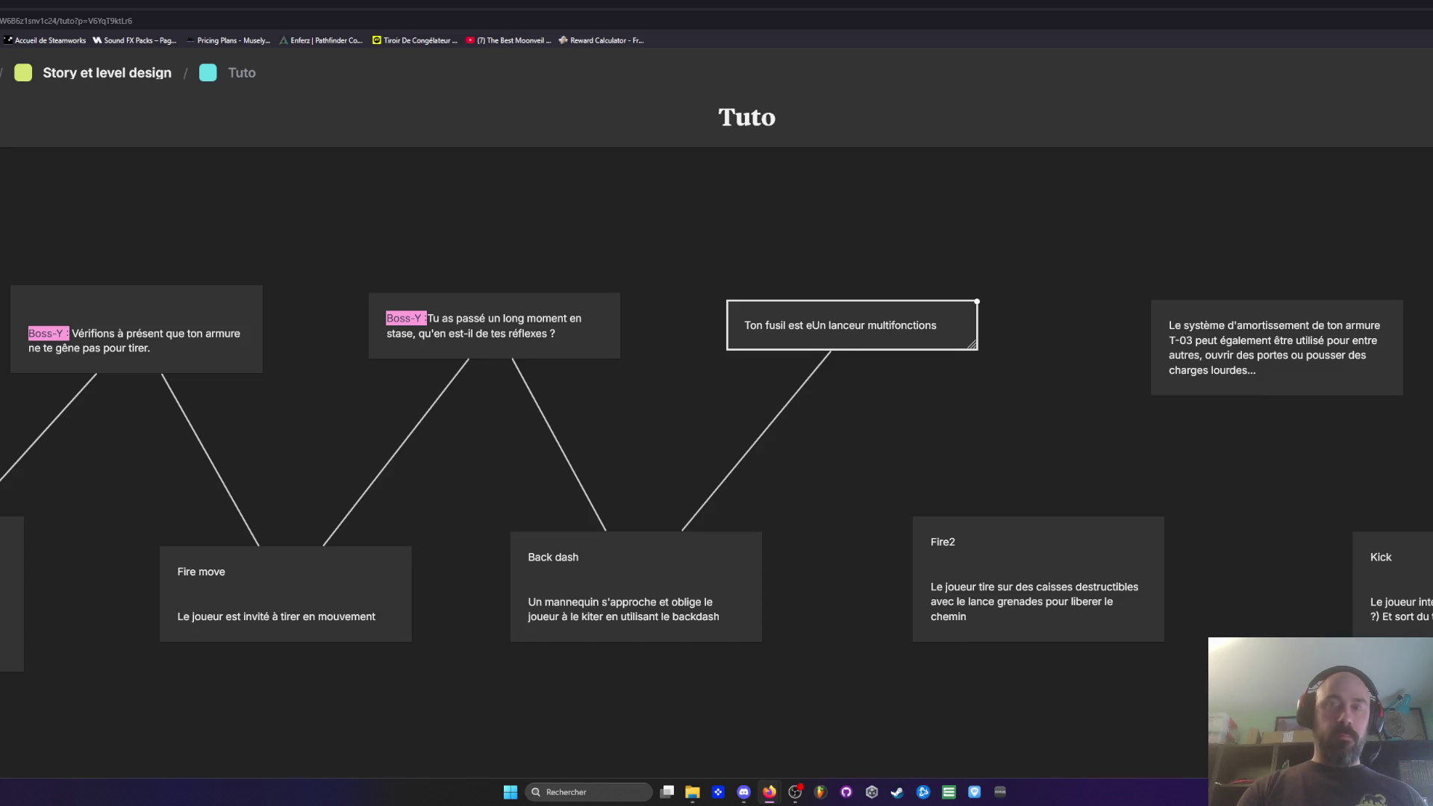
{"action": "type", "text": "ésormais éq"}
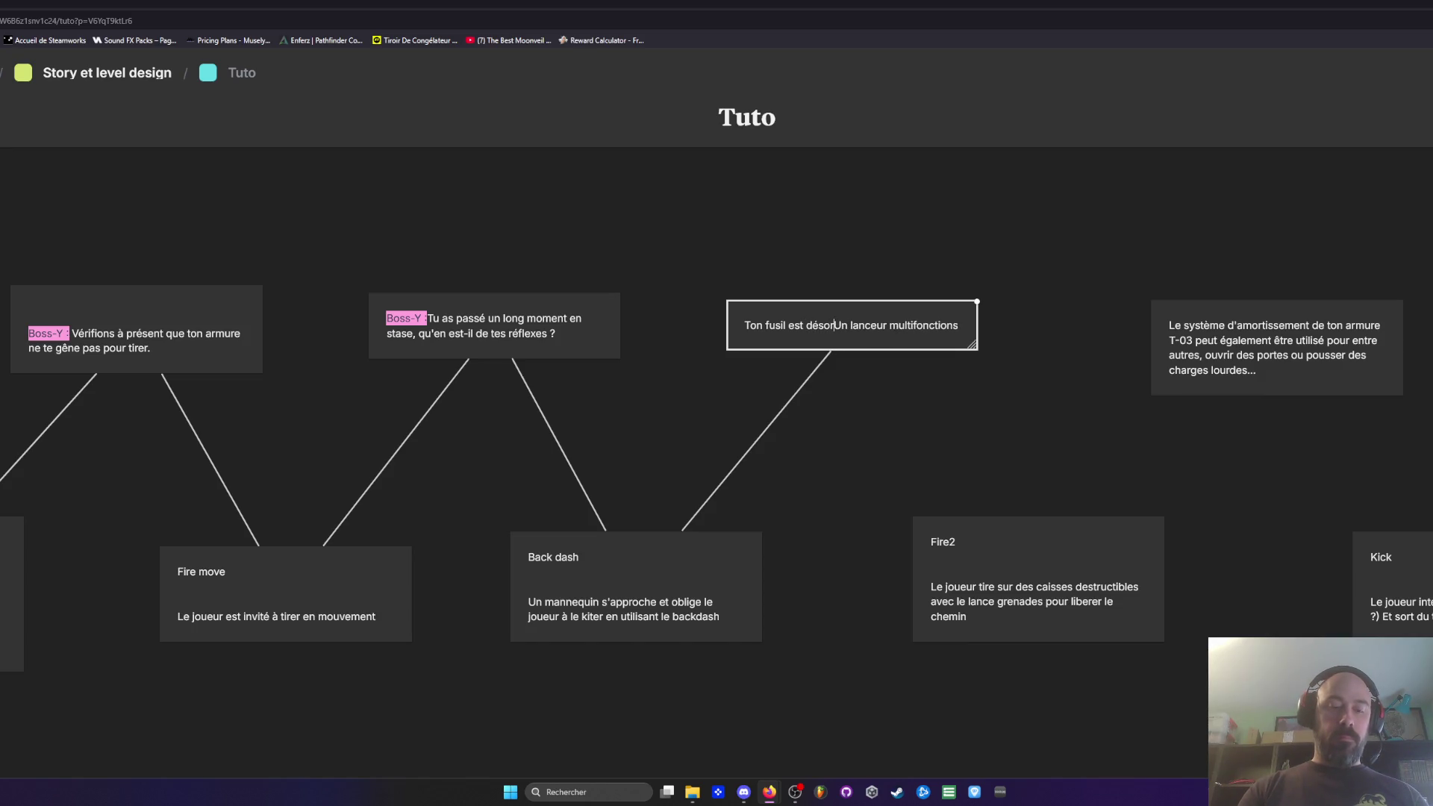
{"action": "type", "text": "uipé d'un"}
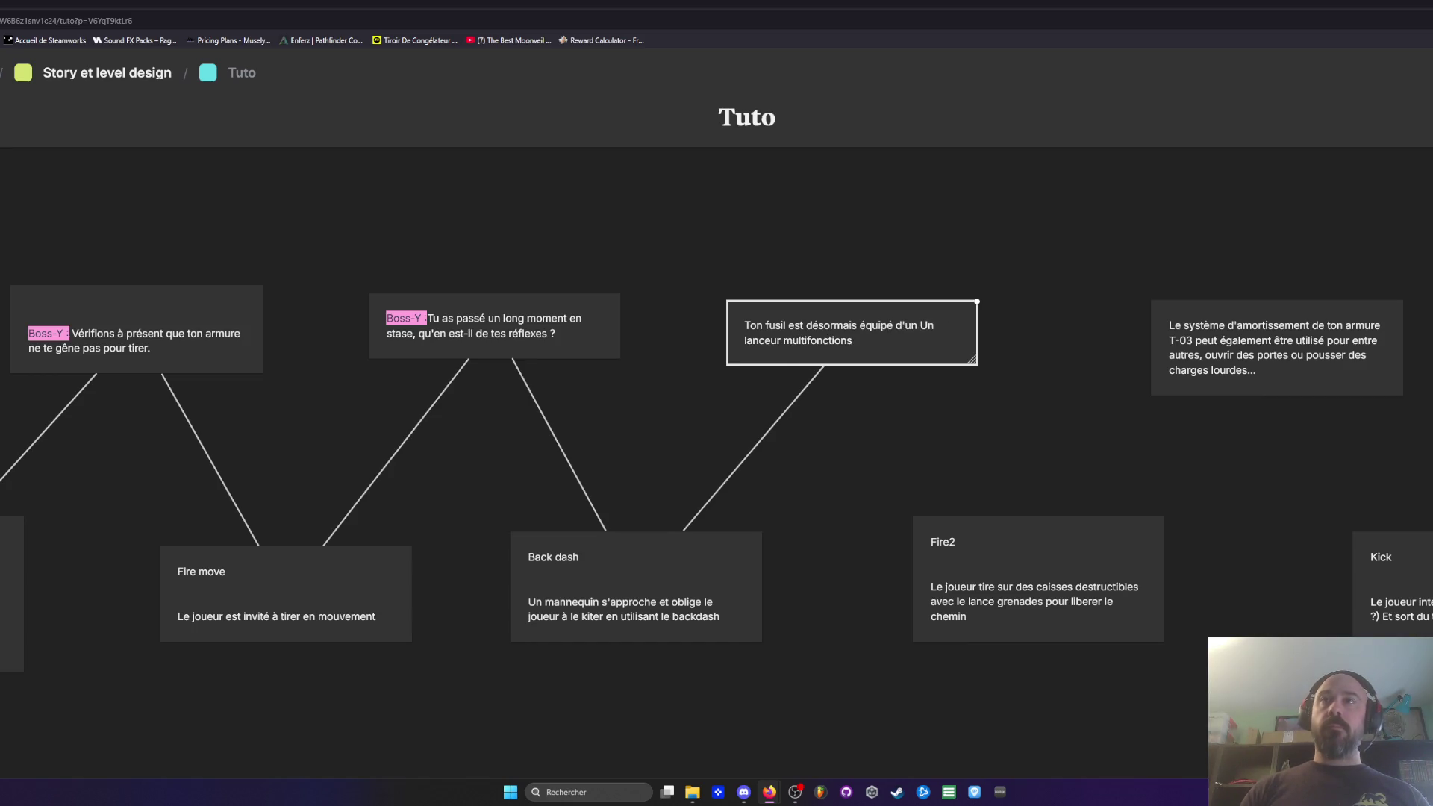
{"action": "key", "text": "BackSpace"}
{"action": "key", "text": "BackSpace"}
{"action": "key", "text": "BackSpace"}
{"action": "type", "text": "."}
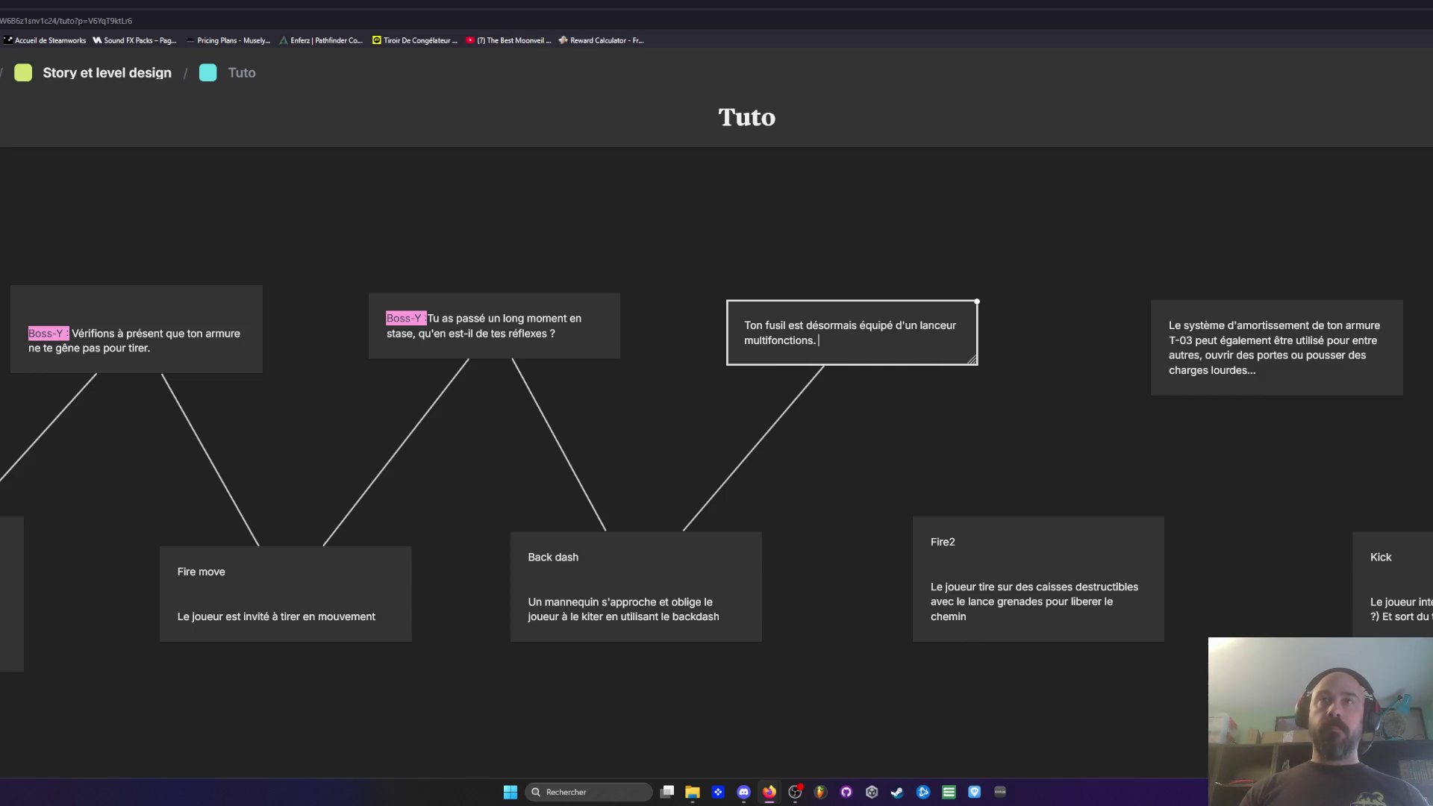
Step: Add 'il tir des grenades', correcting the typo, and delete the 'Par défaut' phrase
{"action": "type", "text": "Par défaut,"}
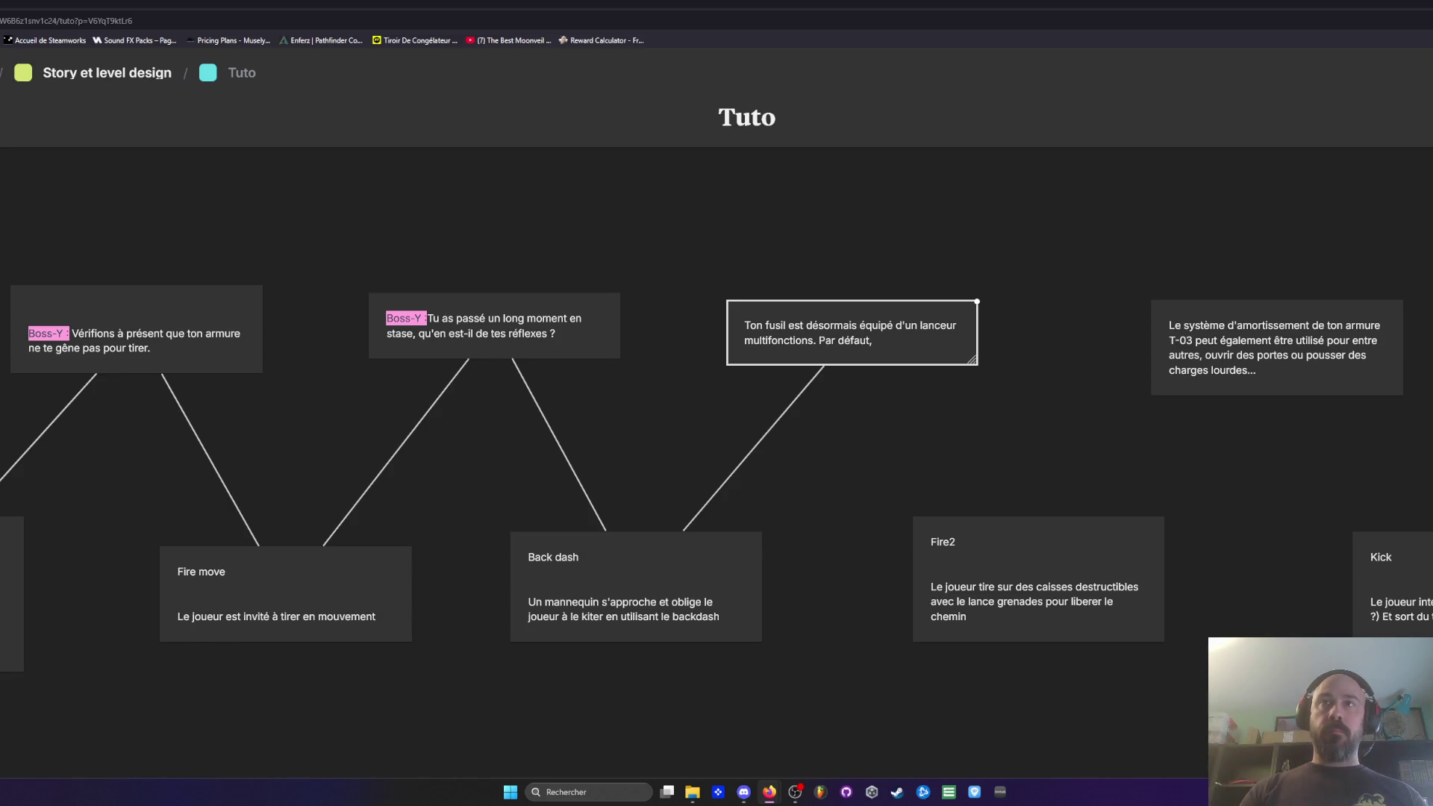
{"action": "type", "text": " il"}
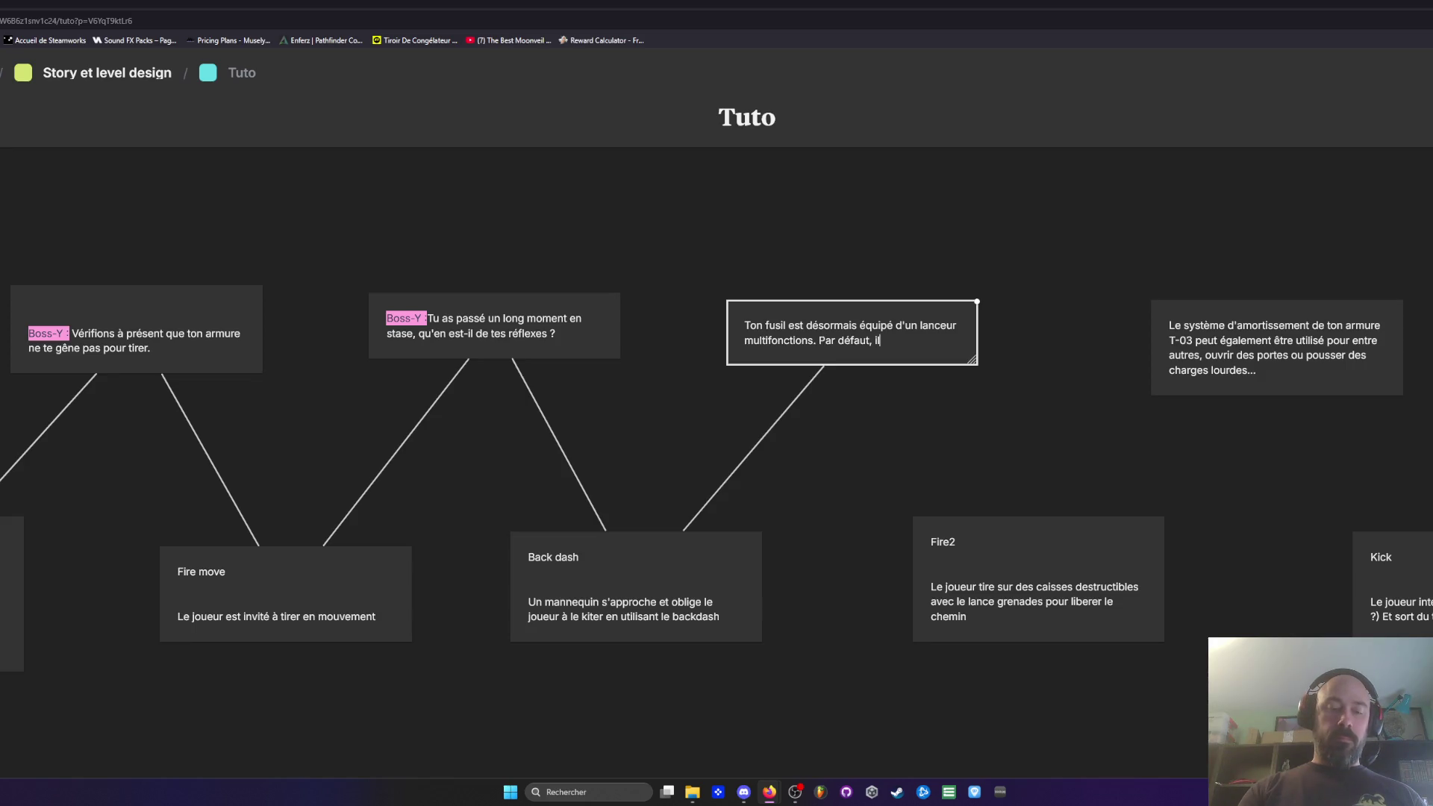
{"action": "type", "text": " tir des gran"}
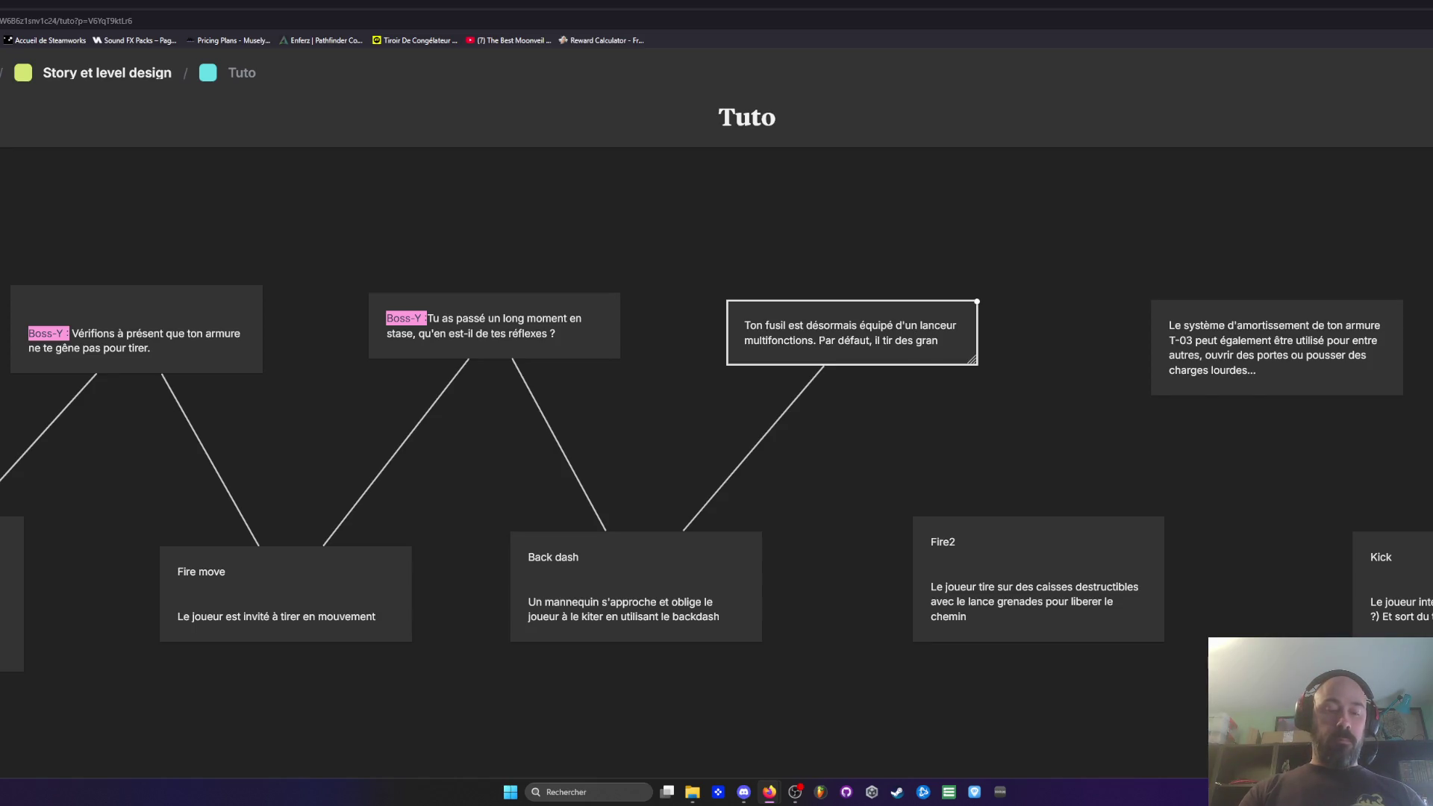
{"action": "type", "text": "des"}
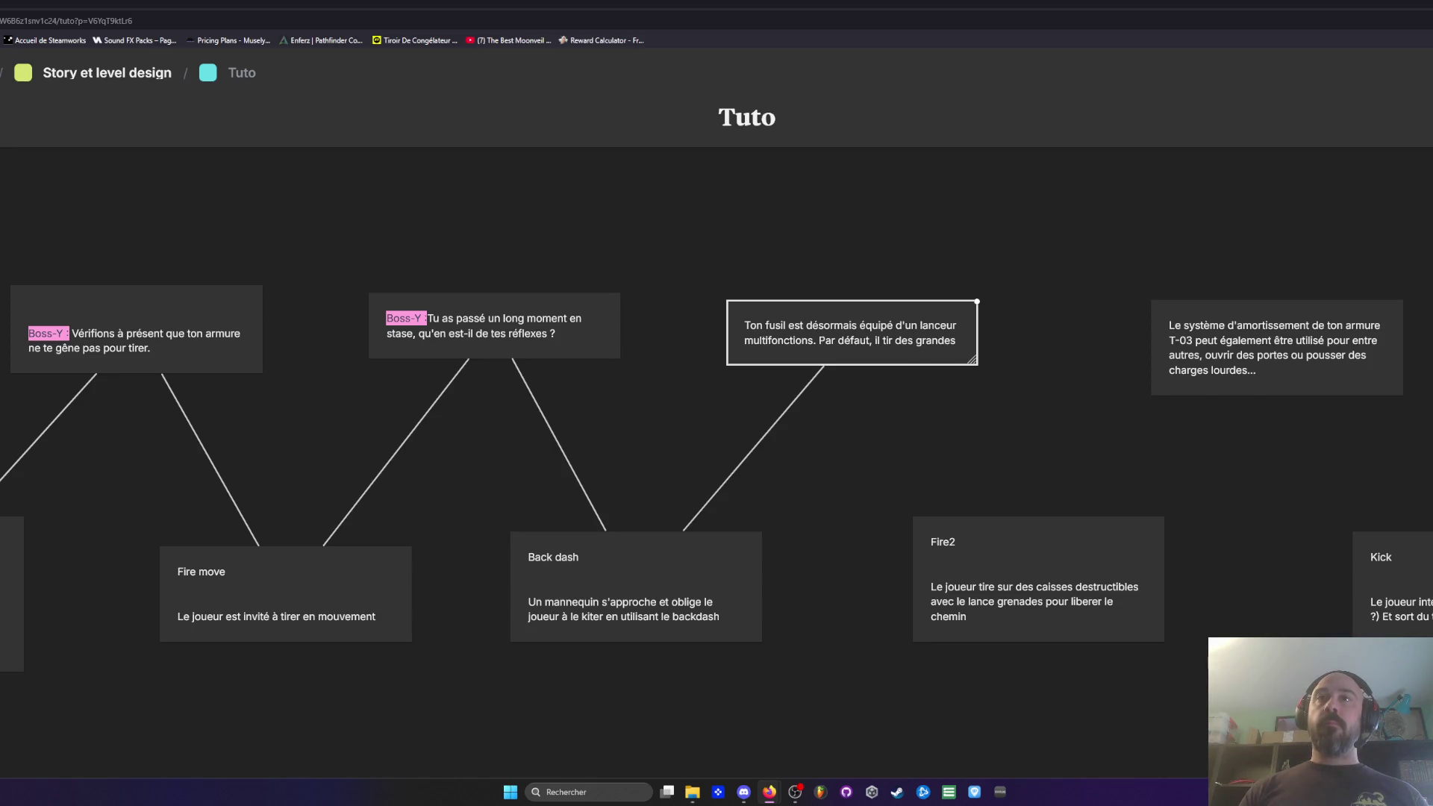
{"action": "key", "text": "Delete"}
{"action": "key", "text": "BackSpace"}
{"action": "type", "text": "ena"}
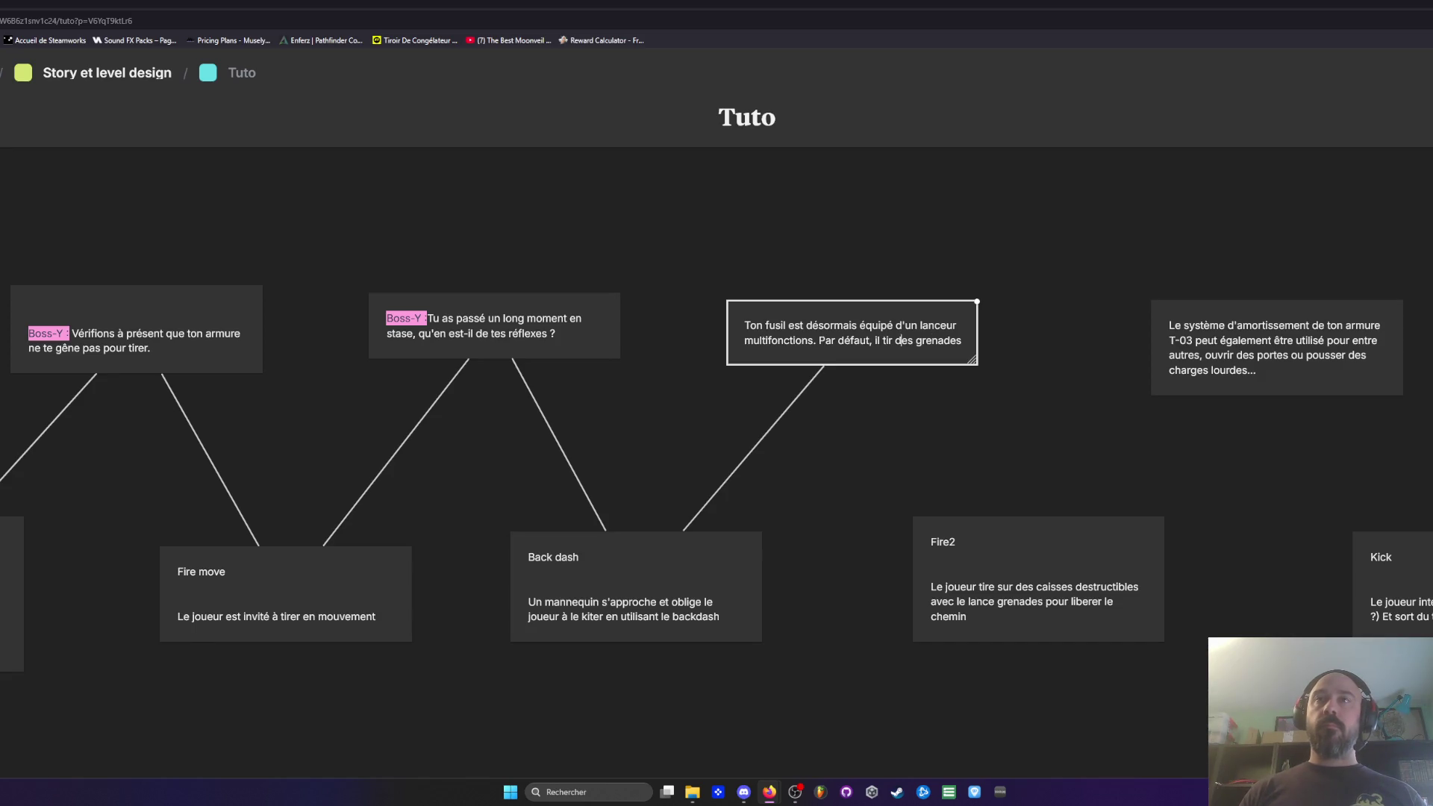
{"action": "left_click_drag", "start_coordinate": [881, 346], "coordinate": [819, 342]}
{"action": "key", "text": "BackSpace"}
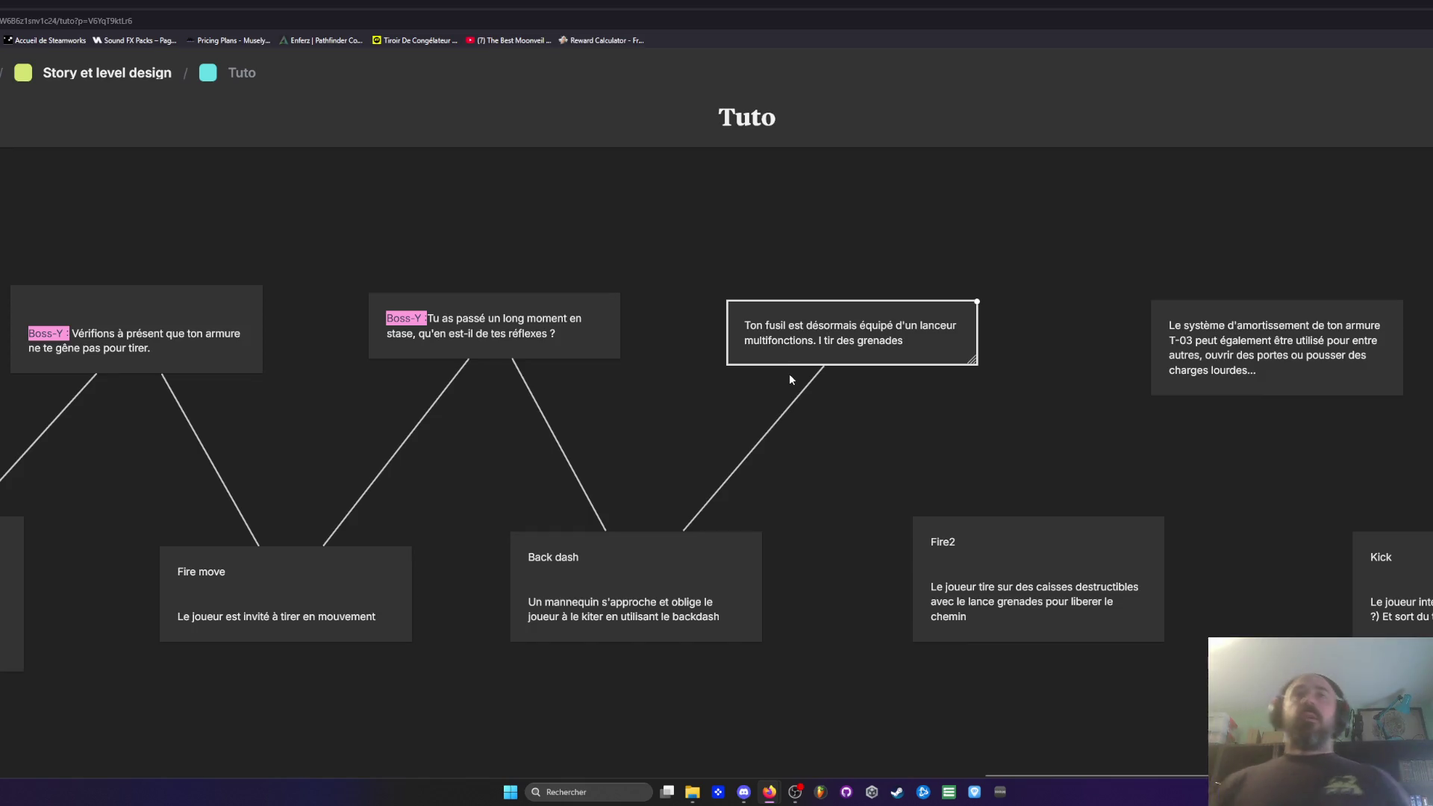
Step: Change the wording to 'un tir secondaire. C'est un lance-grenades par défaut, mais il'
{"action": "left_click", "coordinate": [811, 341]}
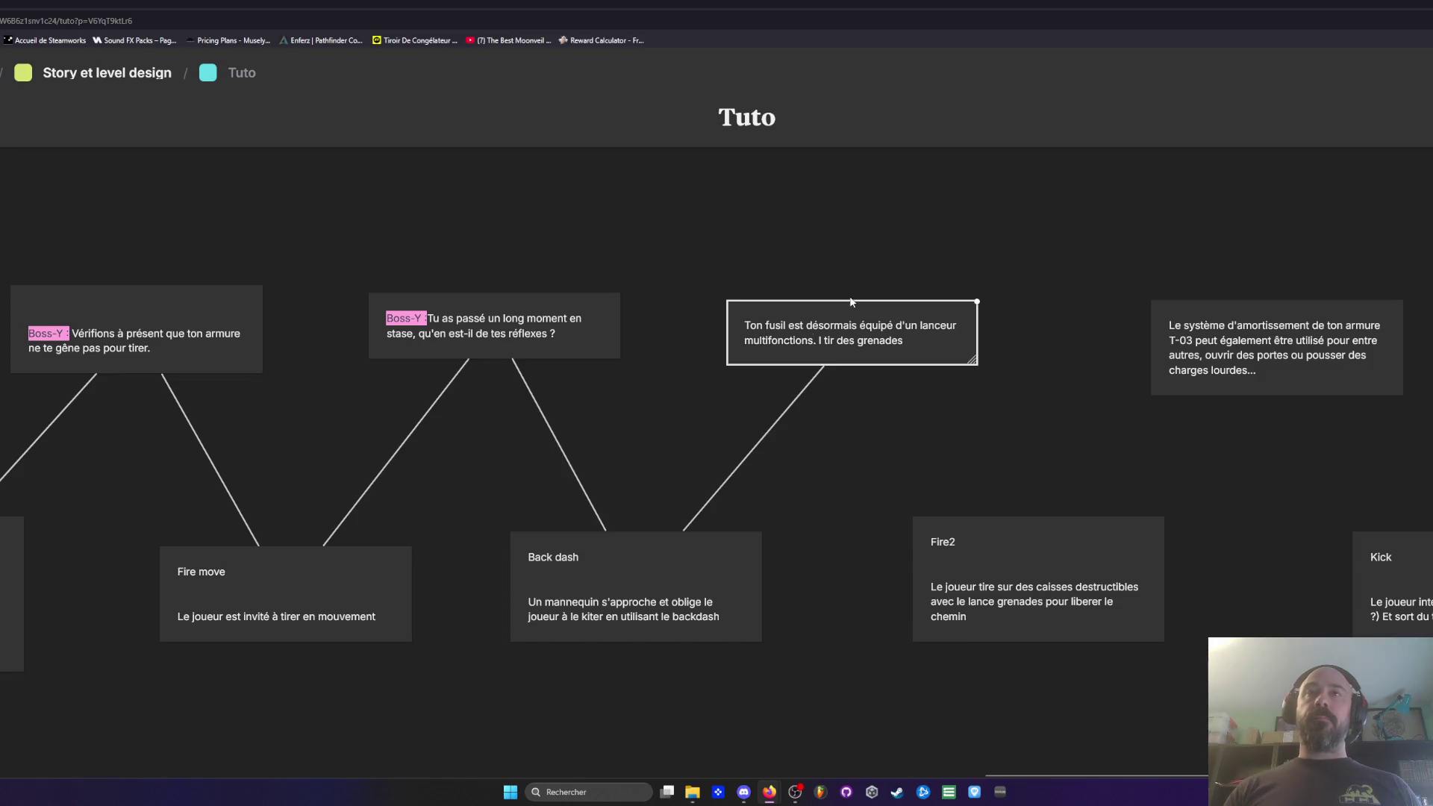
{"action": "key", "text": "BackSpace"}
{"action": "key", "text": "BackSpace"}
{"action": "key", "text": "BackSpace"}
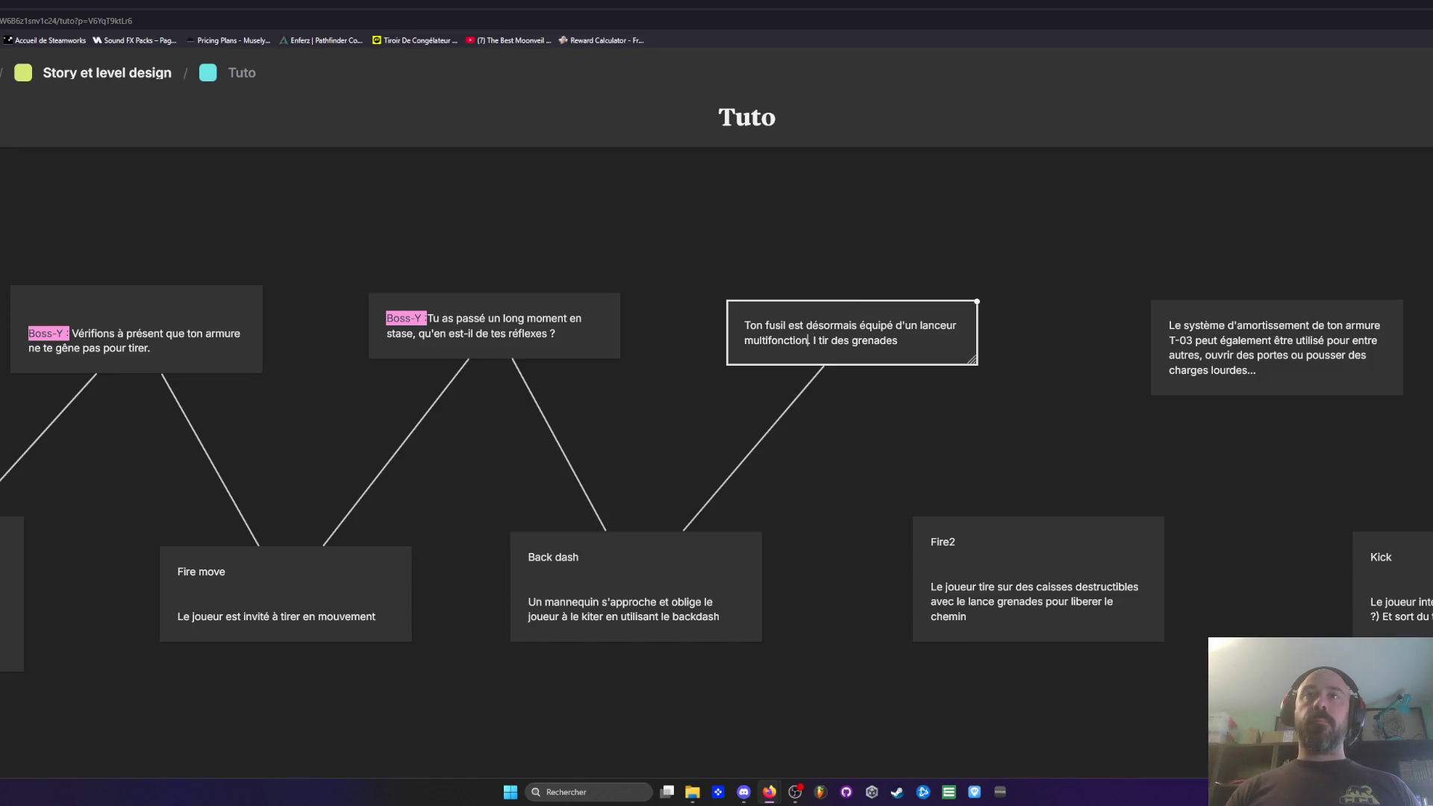
{"action": "key", "text": "BackSpace"}
{"action": "key", "text": "BackSpace"}
{"action": "key", "text": "BackSpace"}
{"action": "type", "text": "un tir secondaire"}
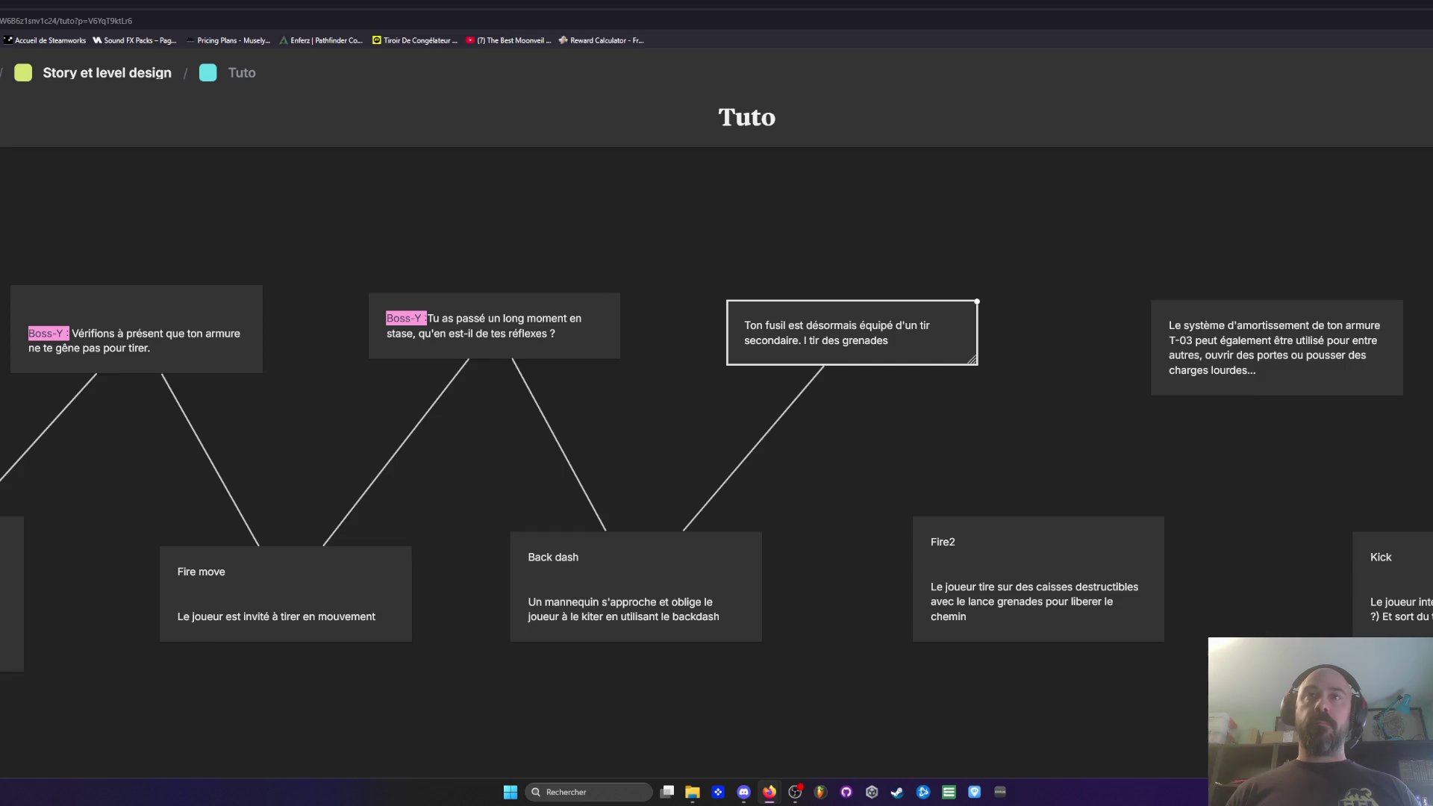
{"action": "key", "text": "BackSpace"}
{"action": "key", "text": "BackSpace"}
{"action": "key", "text": "BackSpace"}
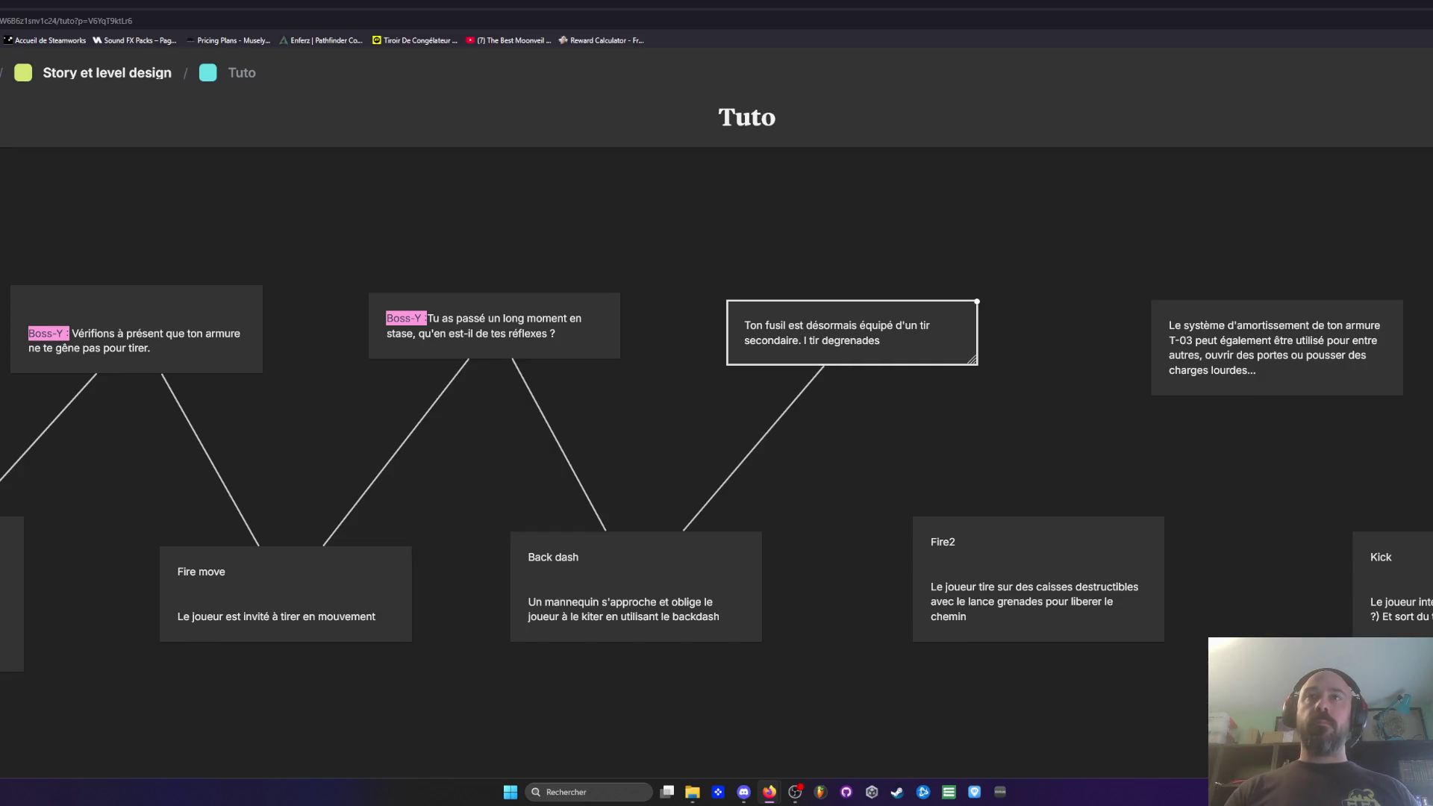
{"action": "type", "text": "C'est un "}
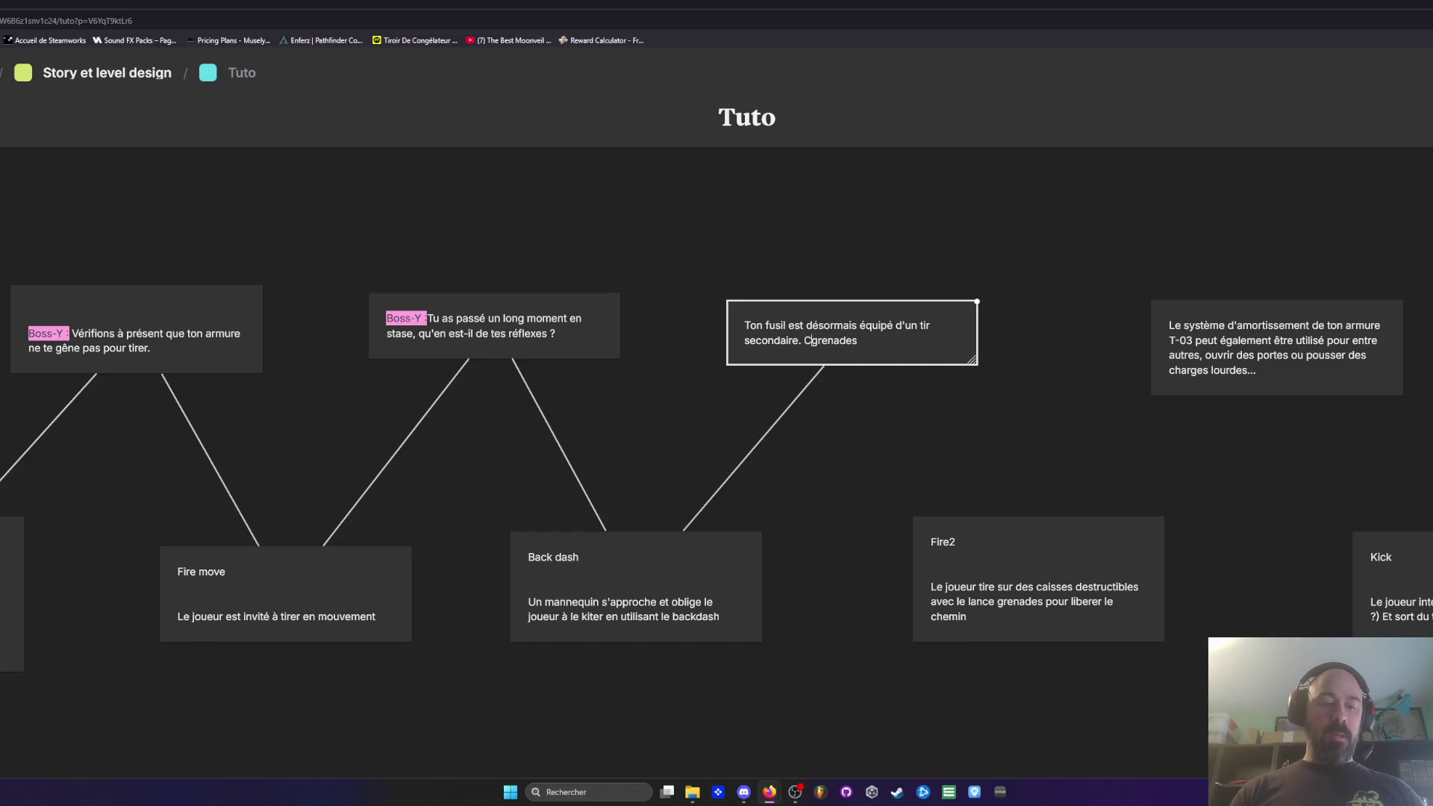
{"action": "type", "text": "lance-grenades"}
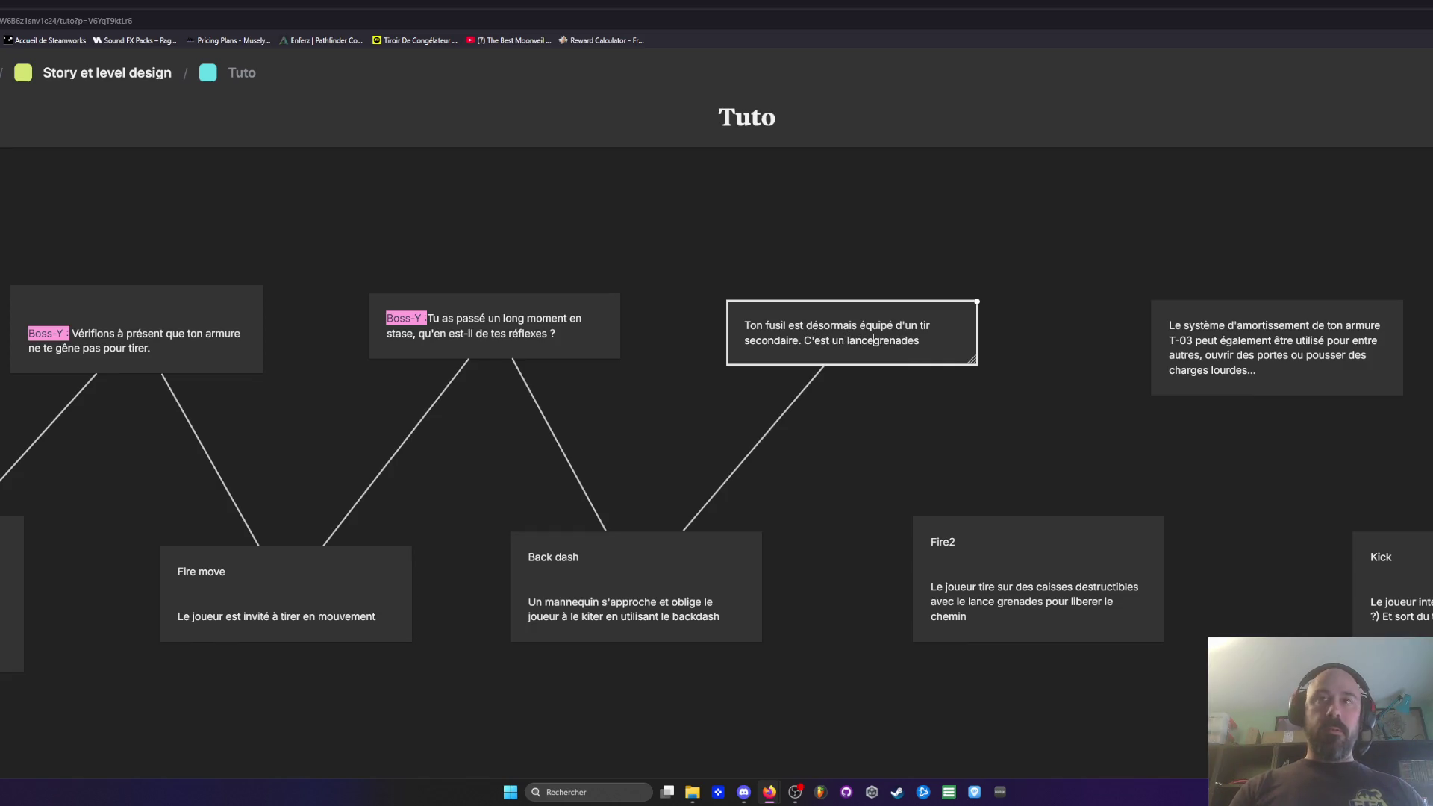
{"action": "type", "text": " par défaut, mais il"}
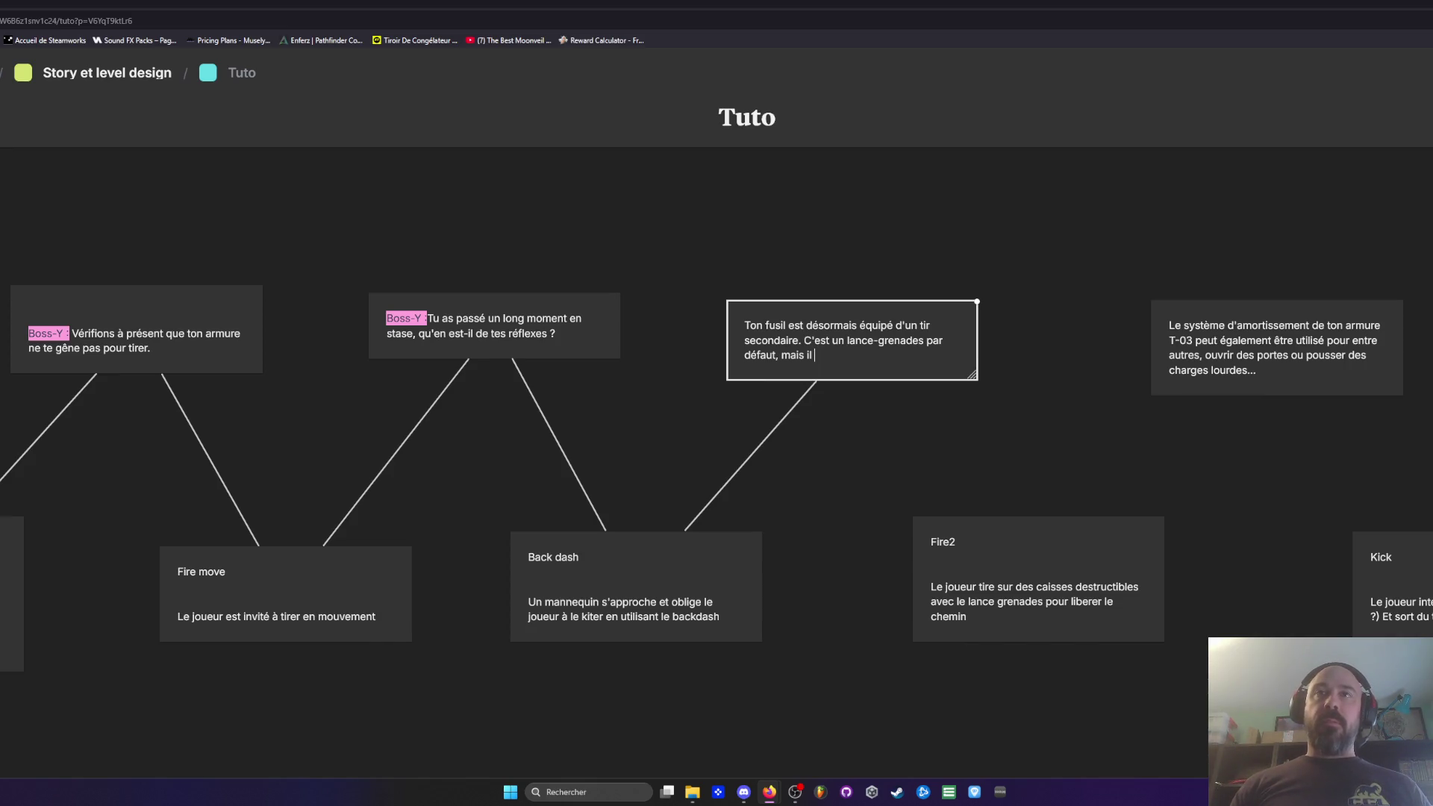
Step: Finish the sentence with 'peut tirer plusieurs types de munitions', fixing the typos
{"action": "type", "text": "peut"}
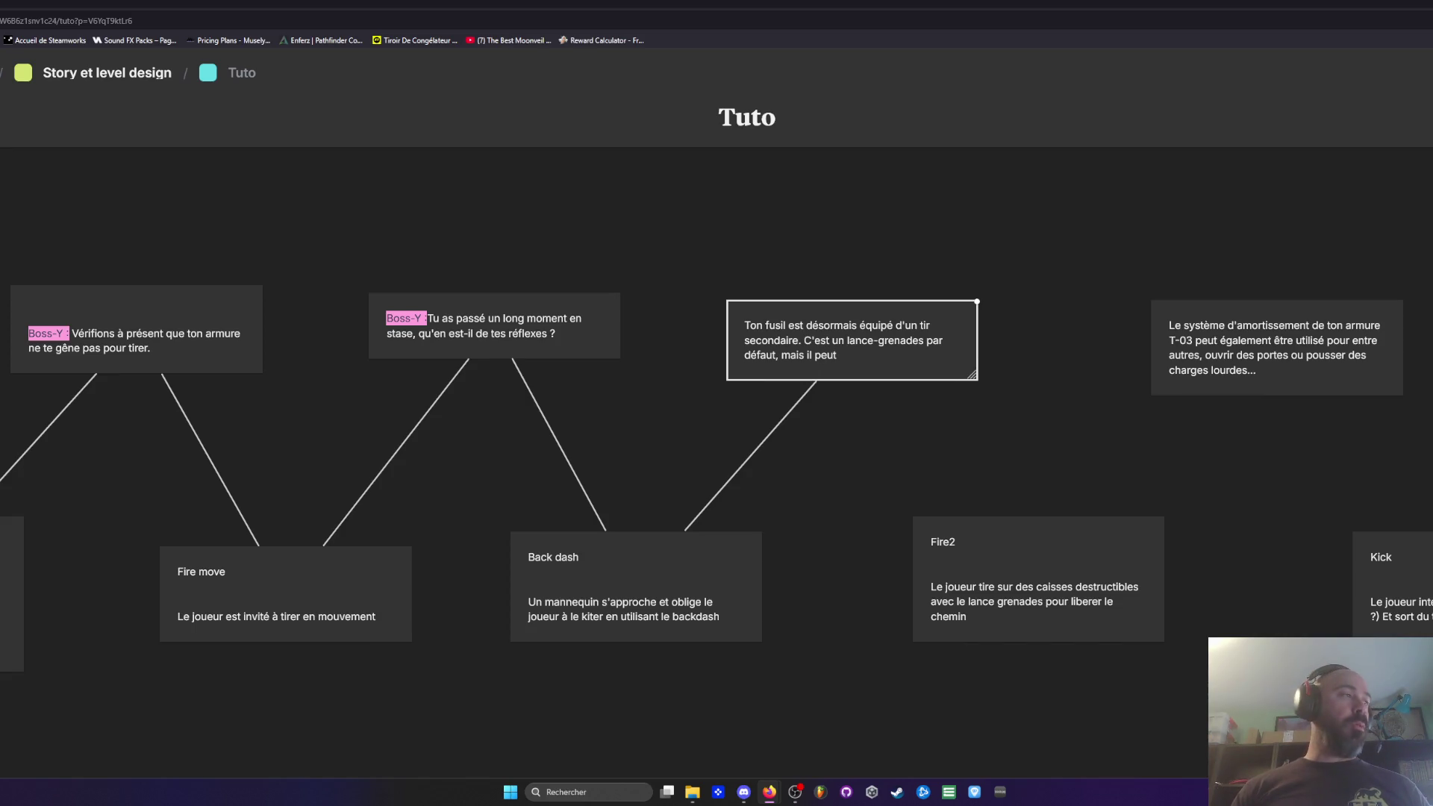
{"action": "type", "text": " être modifié"}
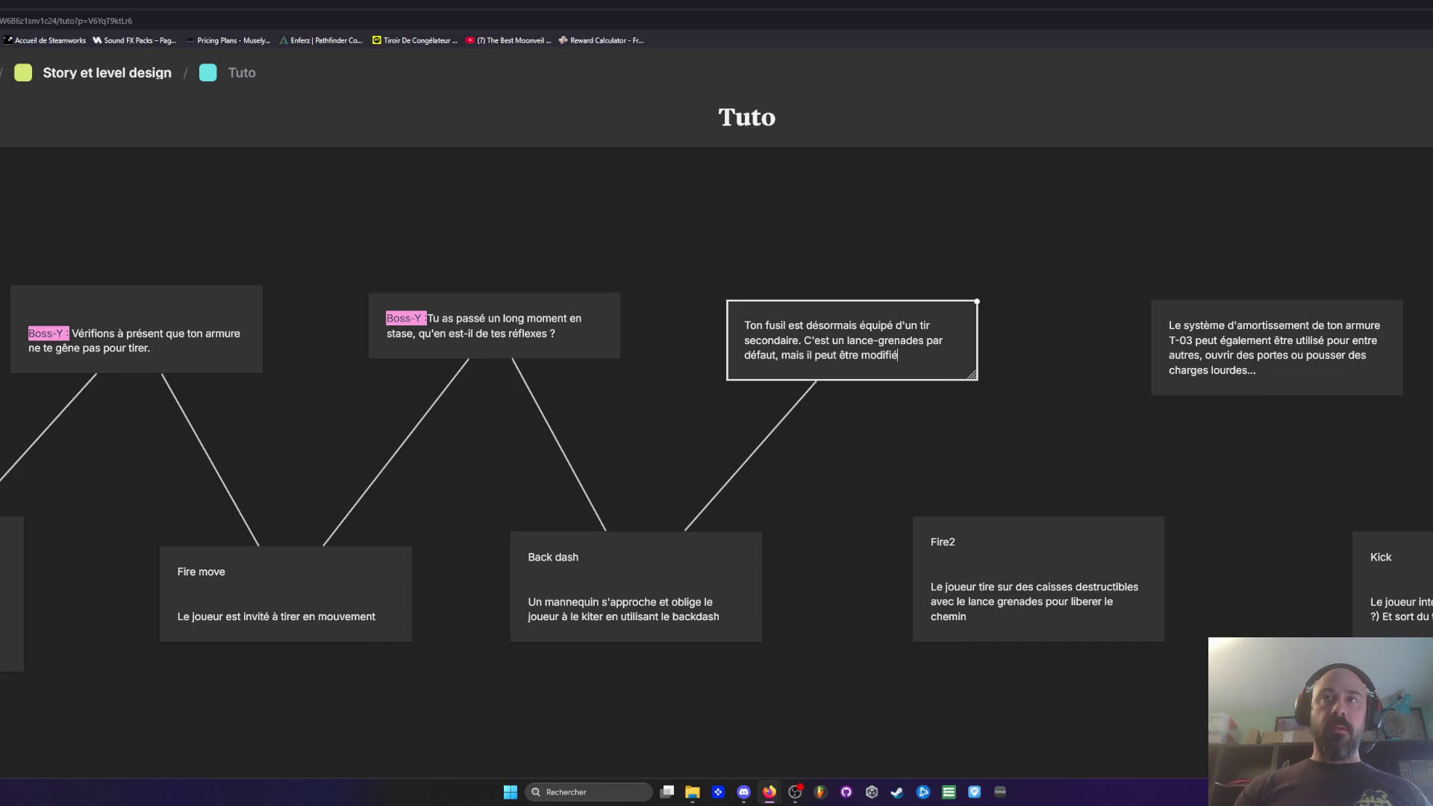
{"action": "key", "text": "BackSpace"}
{"action": "key", "text": "BackSpace"}
{"action": "key", "text": "BackSpace"}
{"action": "key", "text": "BackSpace"}
{"action": "type", "text": "tirer plusieurrs"}
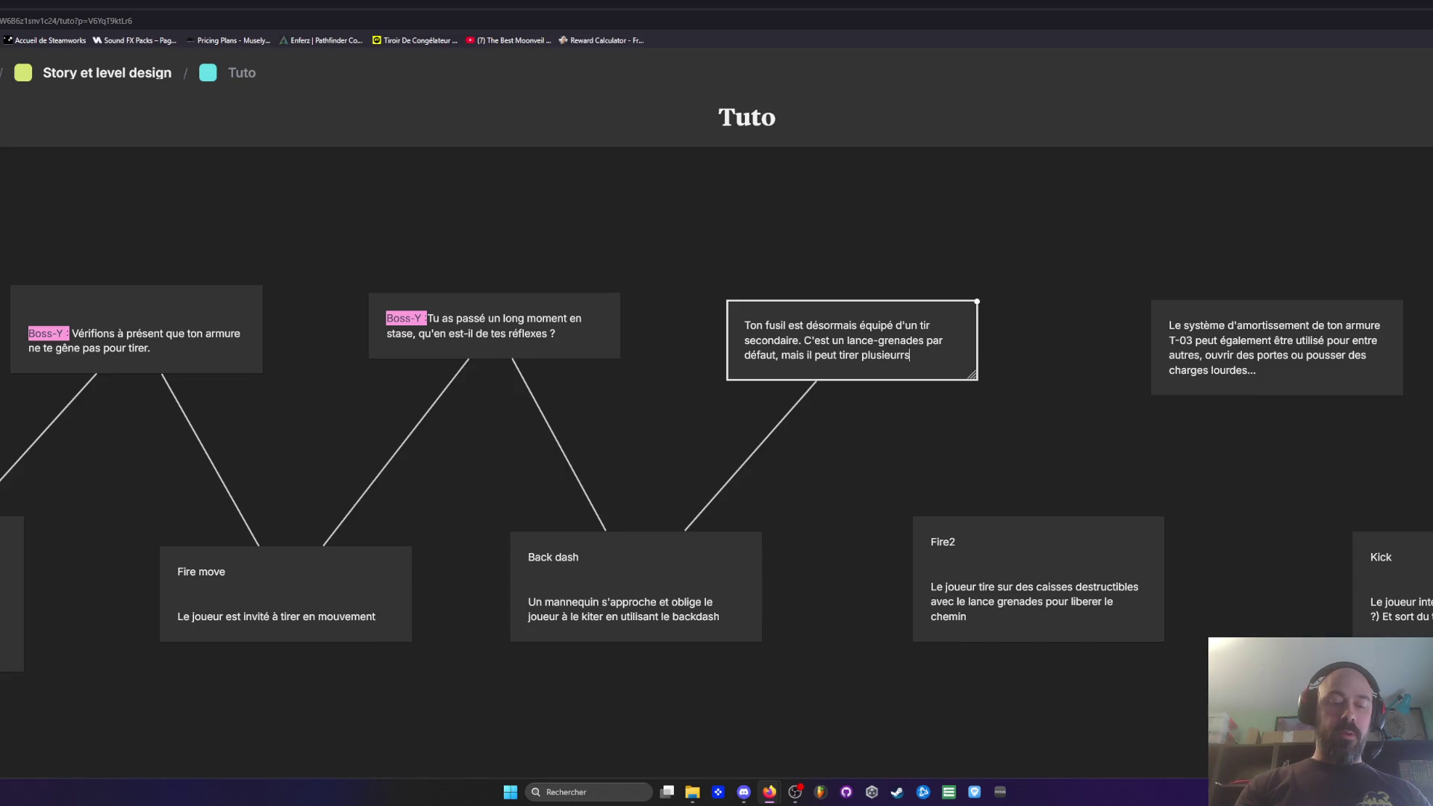
{"action": "key", "text": "BackSpace"}
{"action": "key", "text": "BackSpace"}
{"action": "type", "text": "s t"}
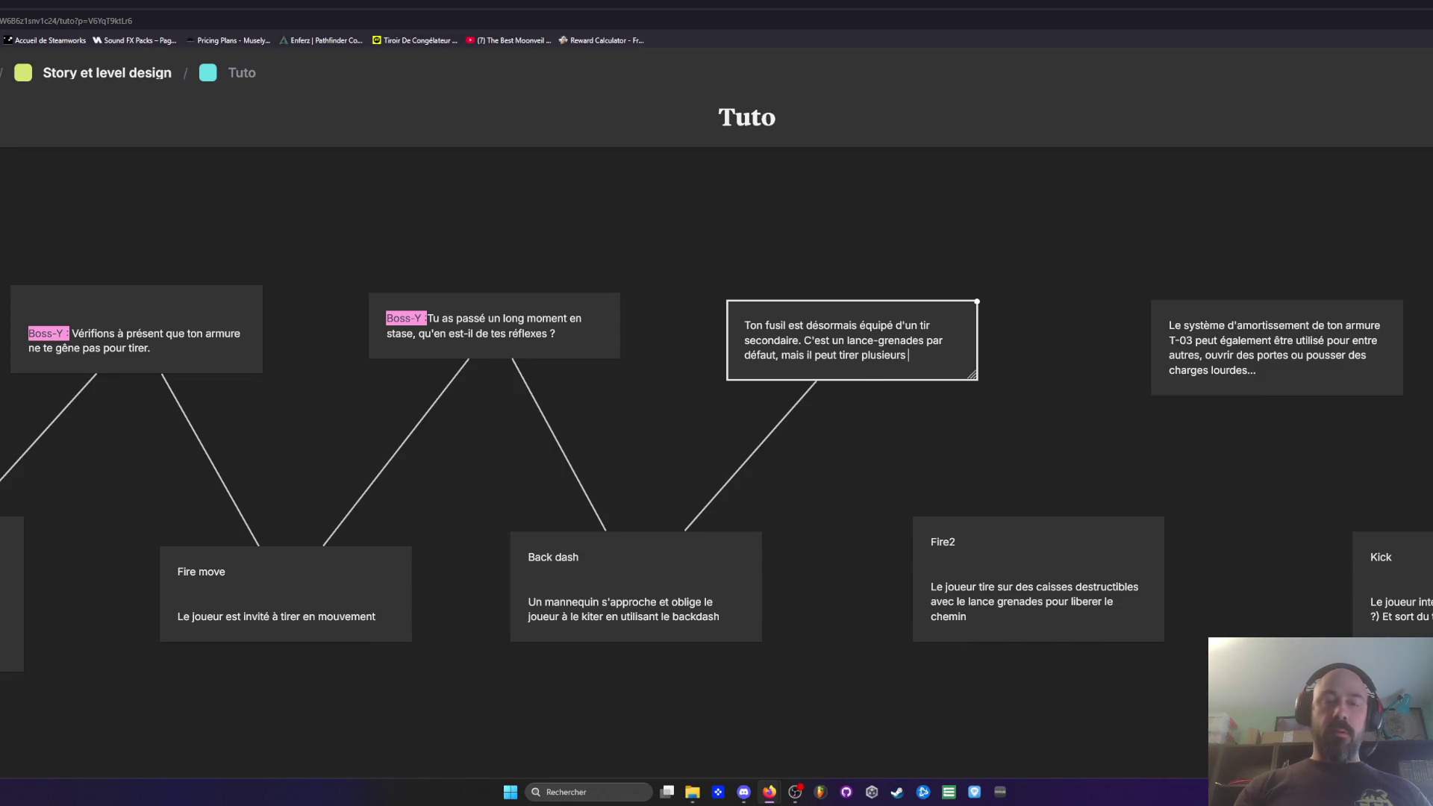
{"action": "type", "text": "ypês de mun"}
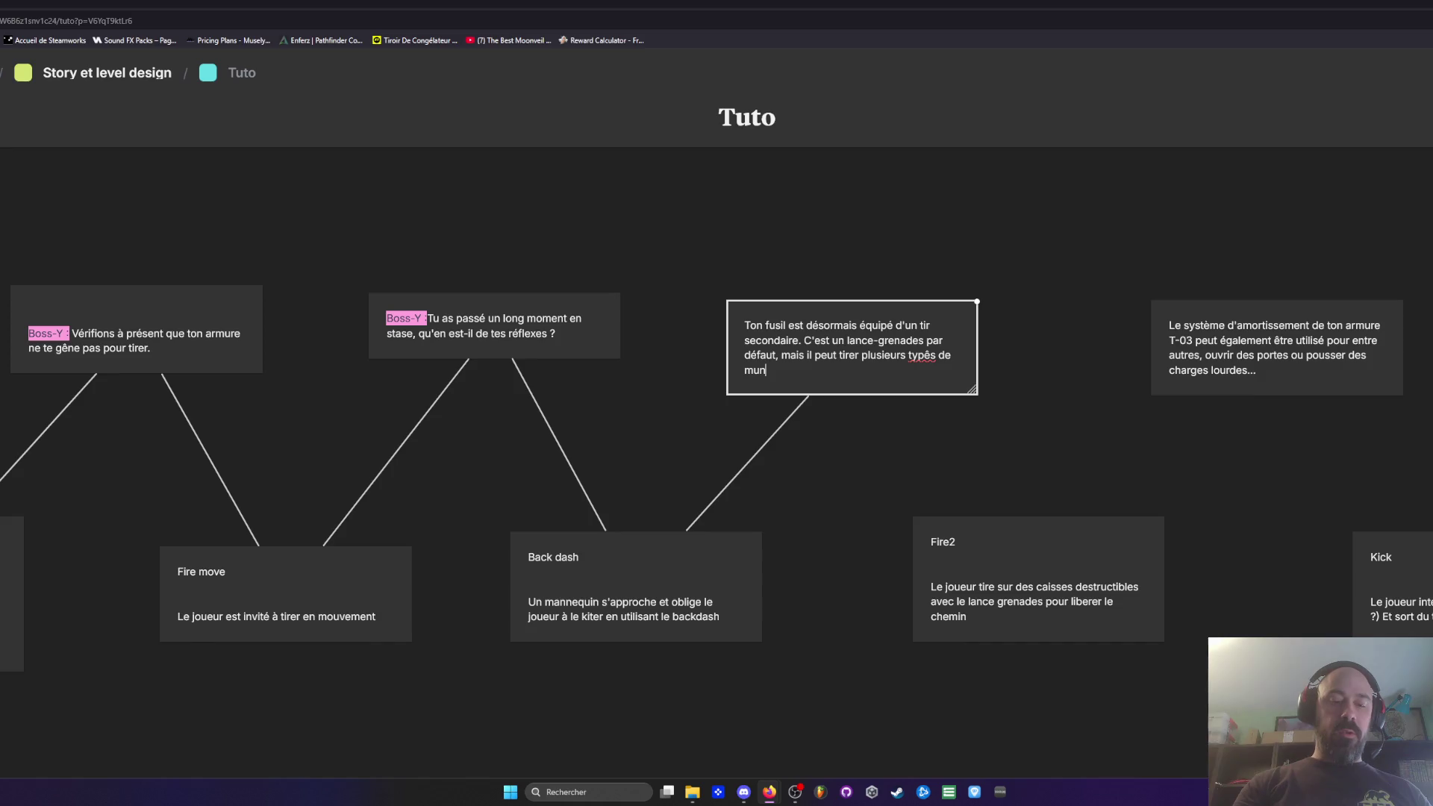
{"action": "type", "text": "itions."}
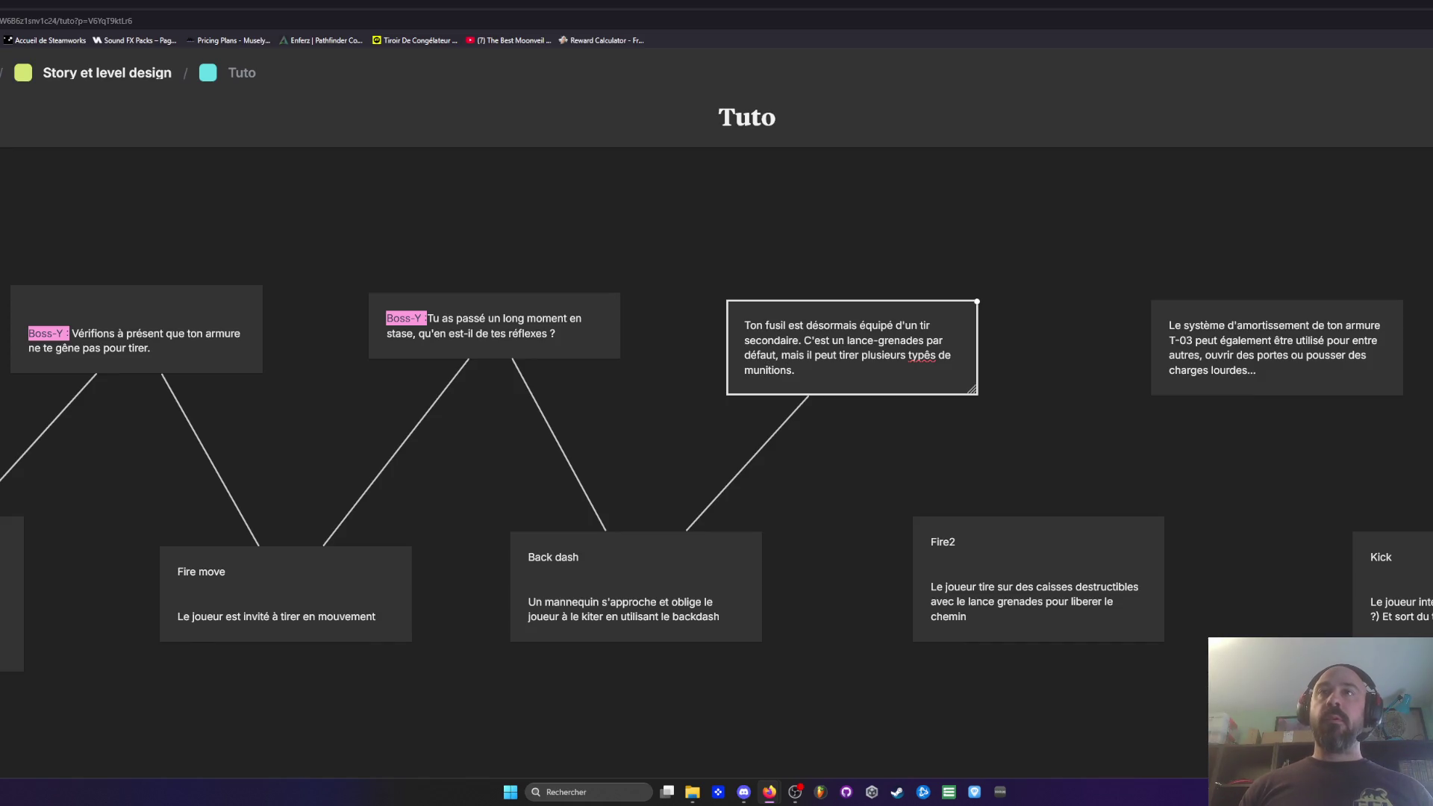
{"action": "left_click", "coordinate": [932, 356]}
{"action": "key", "text": "BackSpace"}
{"action": "type", "text": "e"}
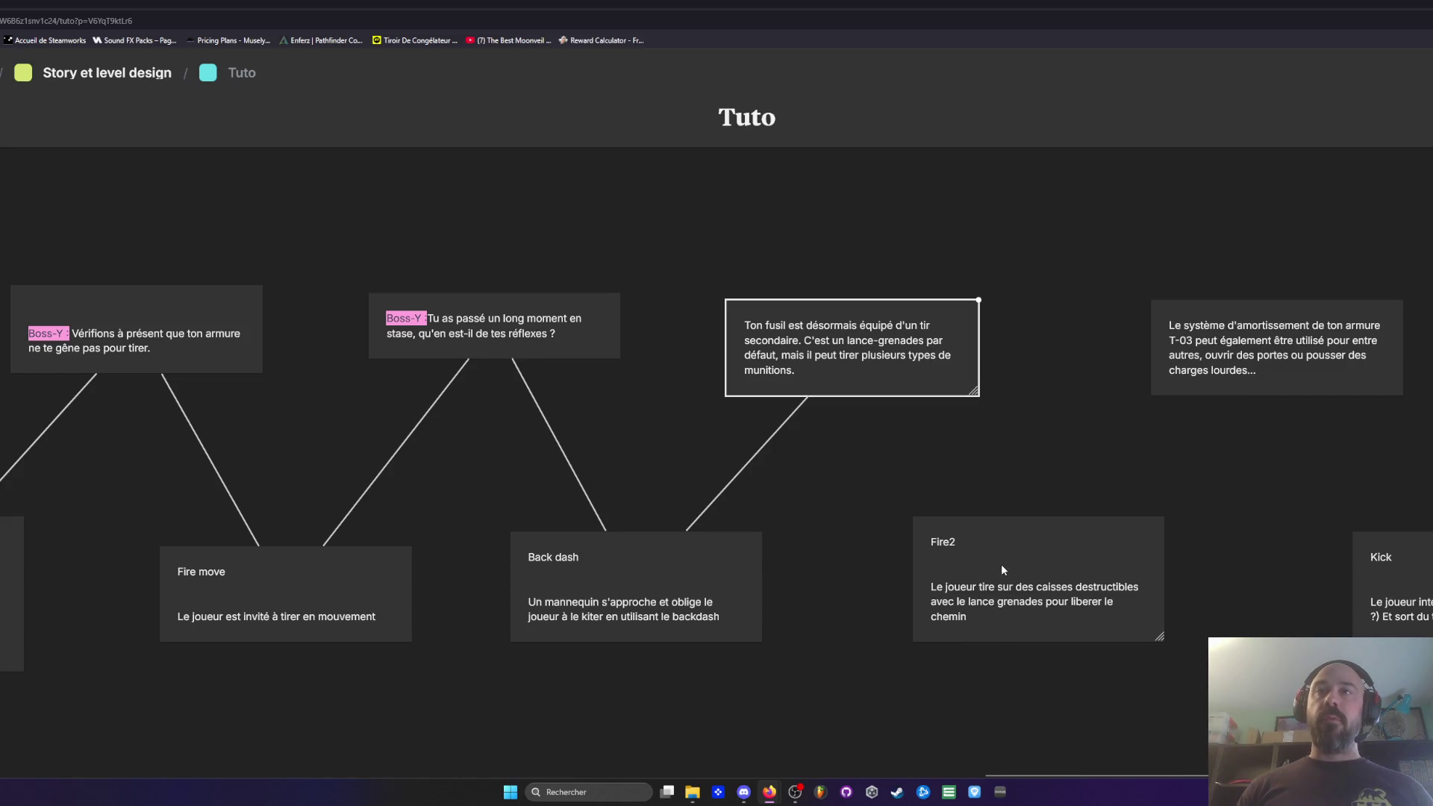
{"action": "left_click", "coordinate": [923, 252]}
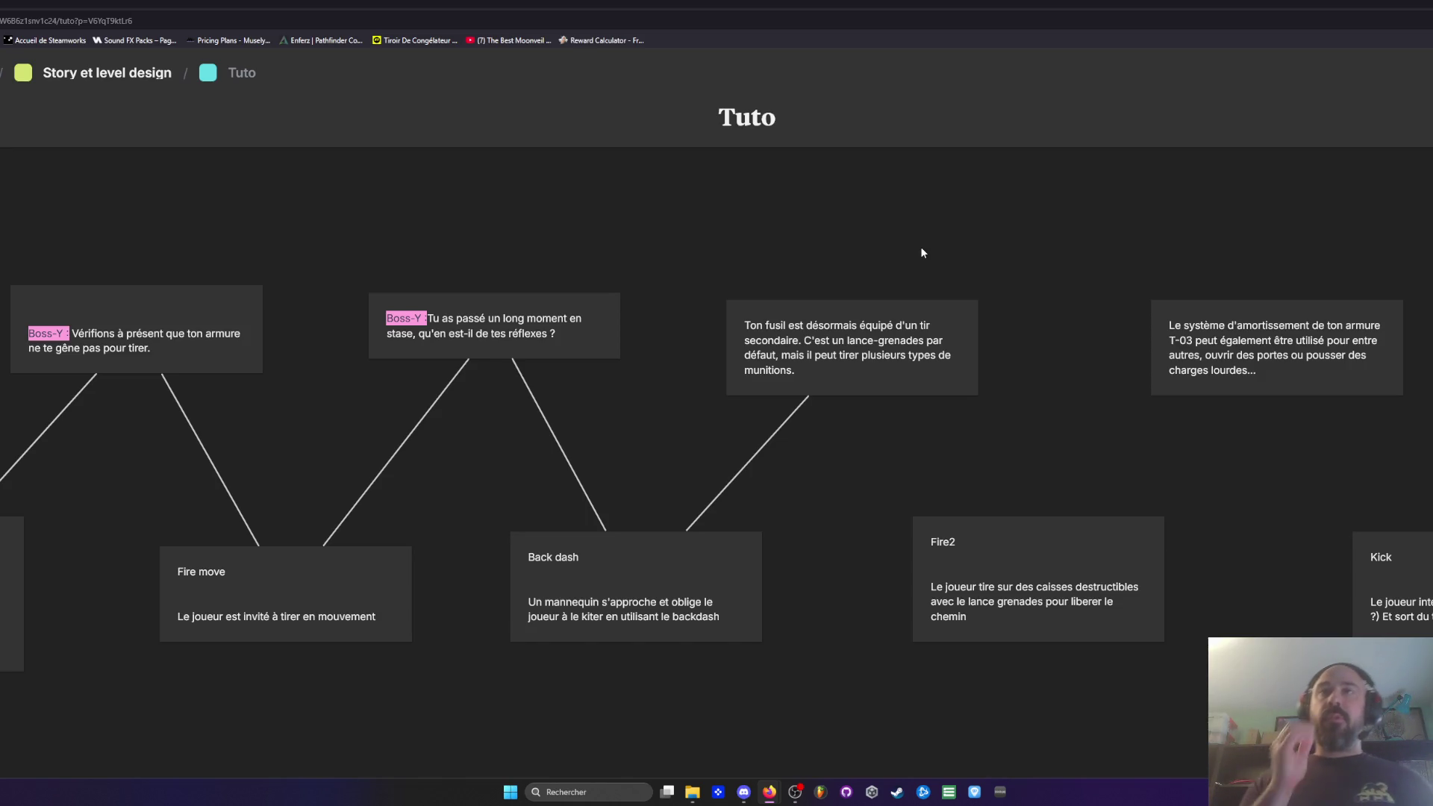
{"action": "left_click", "coordinate": [855, 357]}
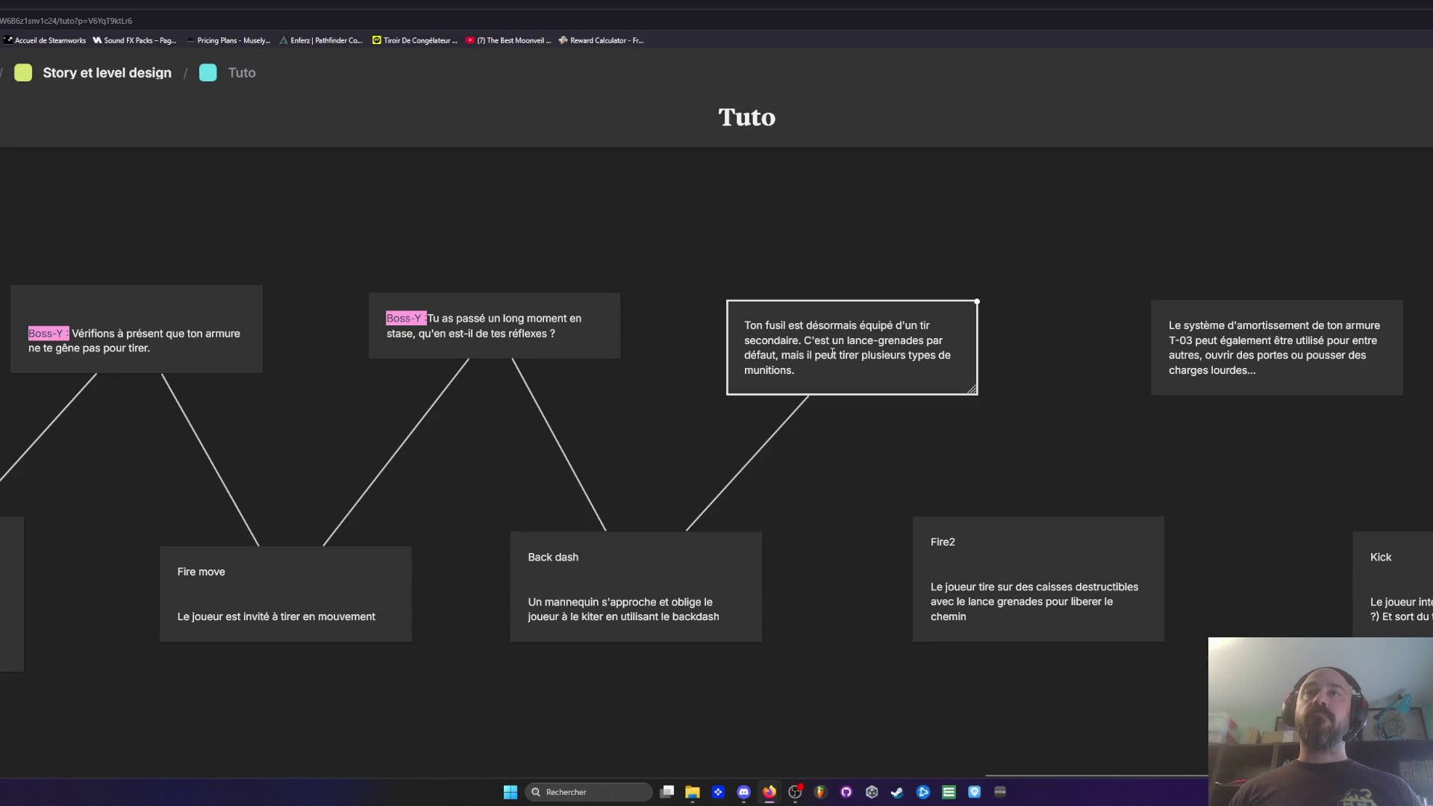
Step: Copy the 'Boss-Y :' label from a dialogue card and paste it before 'Ton fusil'
{"action": "double_click", "coordinate": [430, 316]}
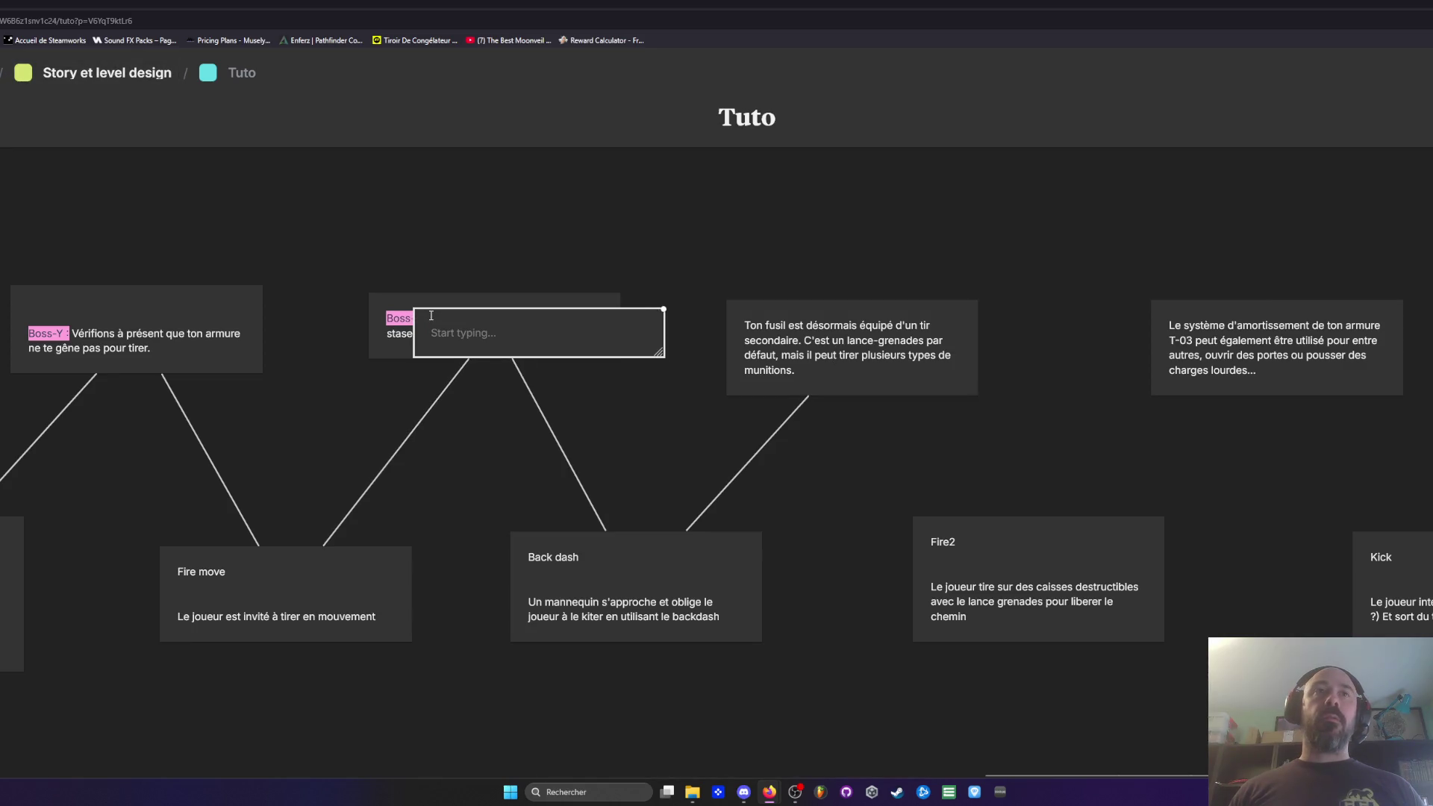
{"action": "left_click", "coordinate": [660, 384]}
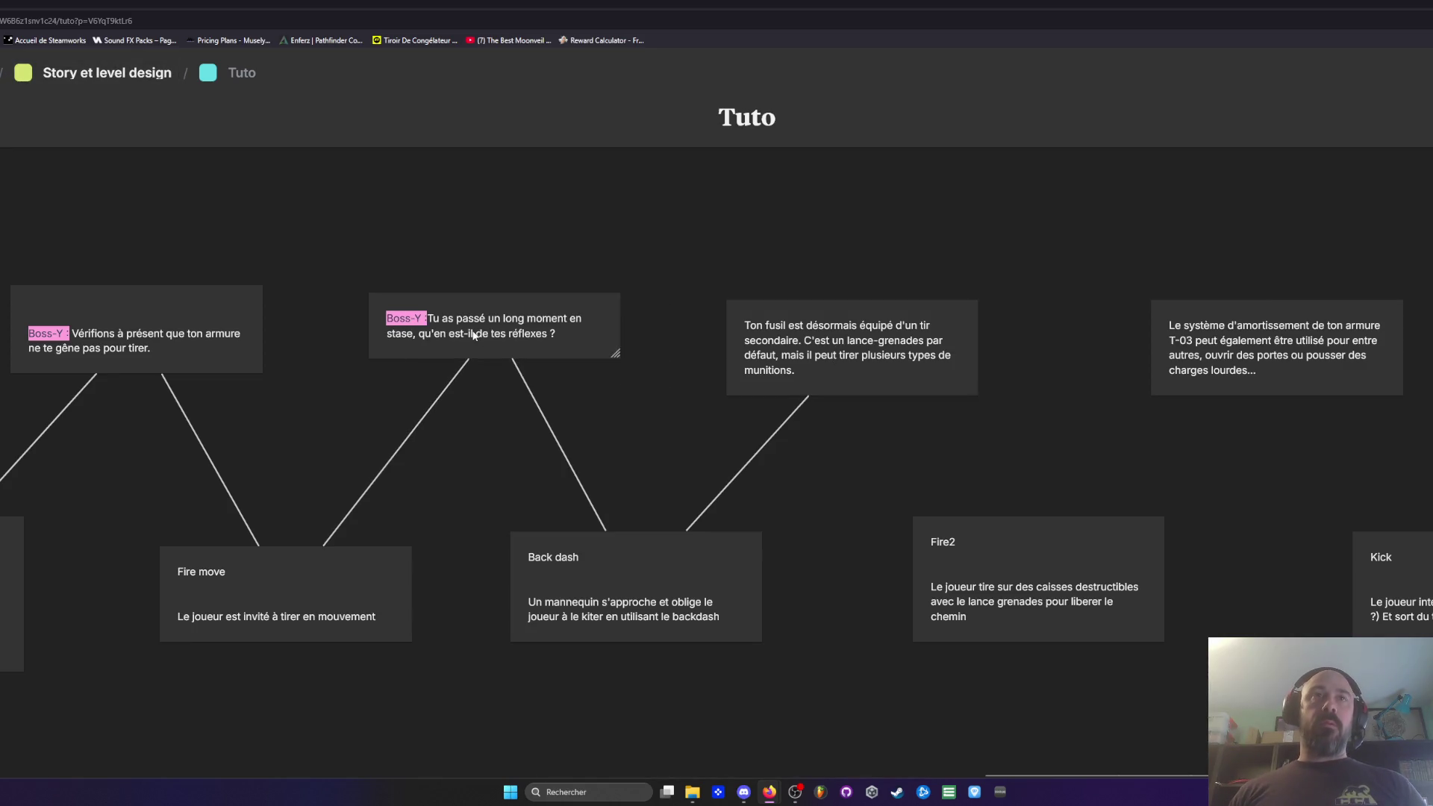
{"action": "double_click", "coordinate": [473, 335]}
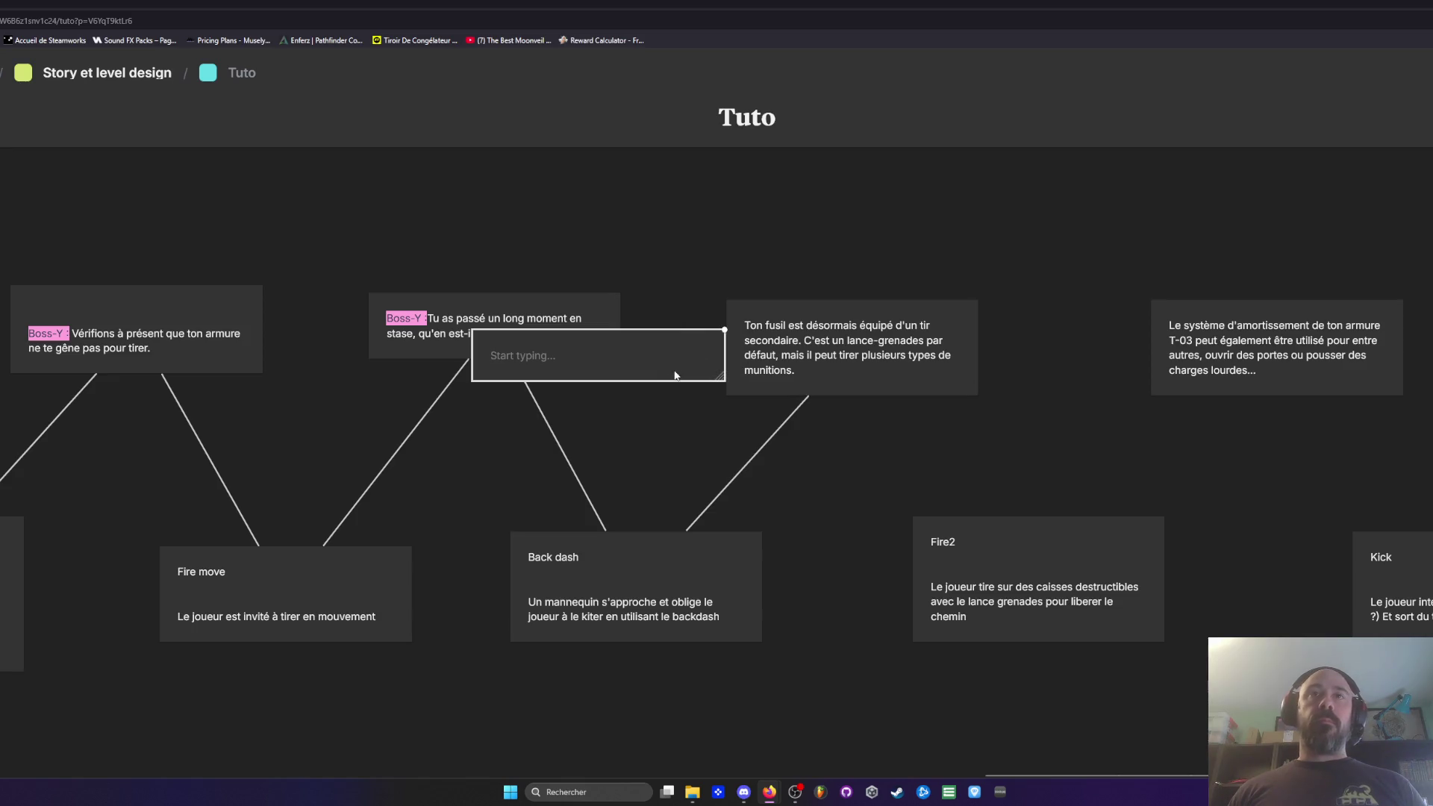
{"action": "left_click", "coordinate": [549, 324]}
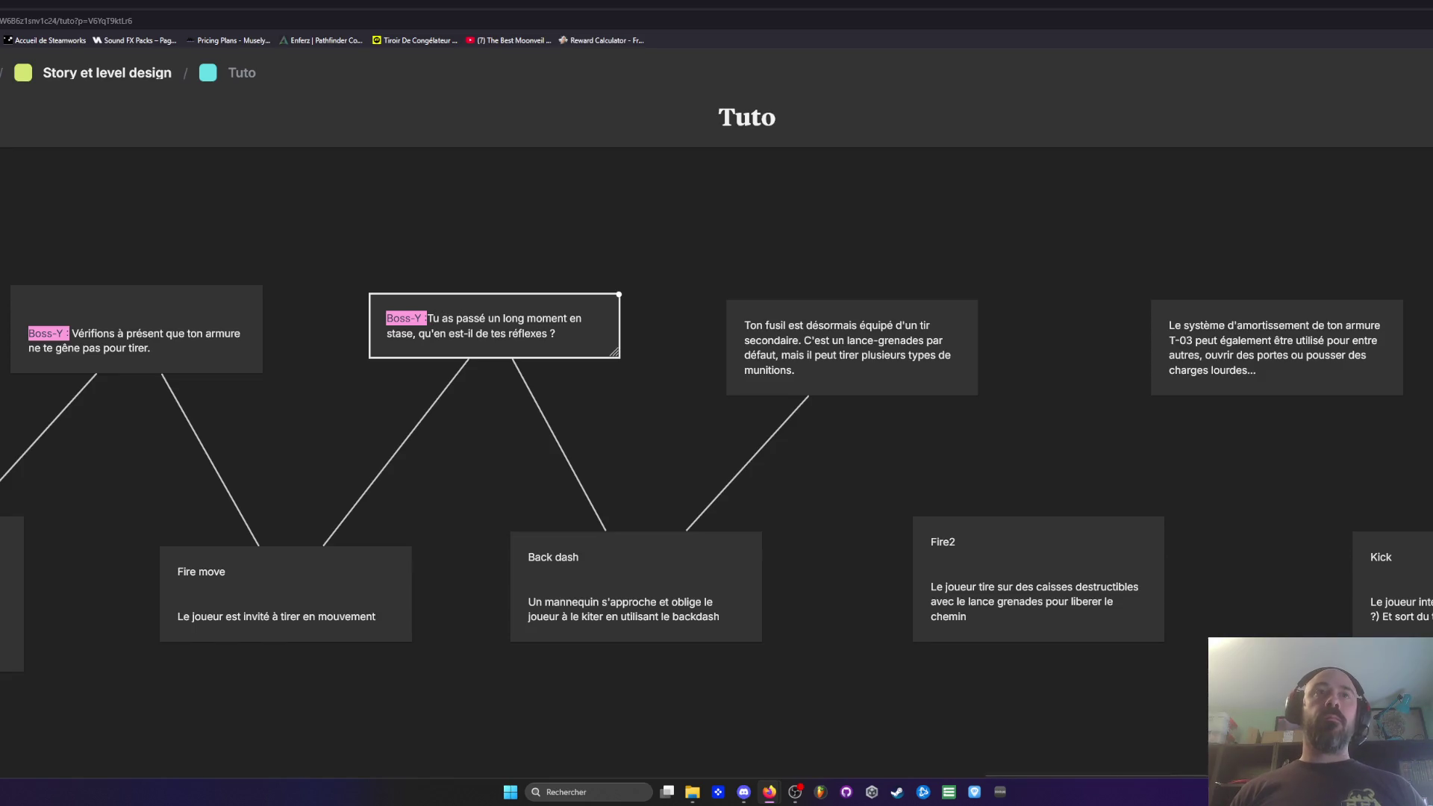
{"action": "left_click_drag", "start_coordinate": [429, 319], "coordinate": [380, 321]}
{"action": "key", "text": "ctrl+c"}
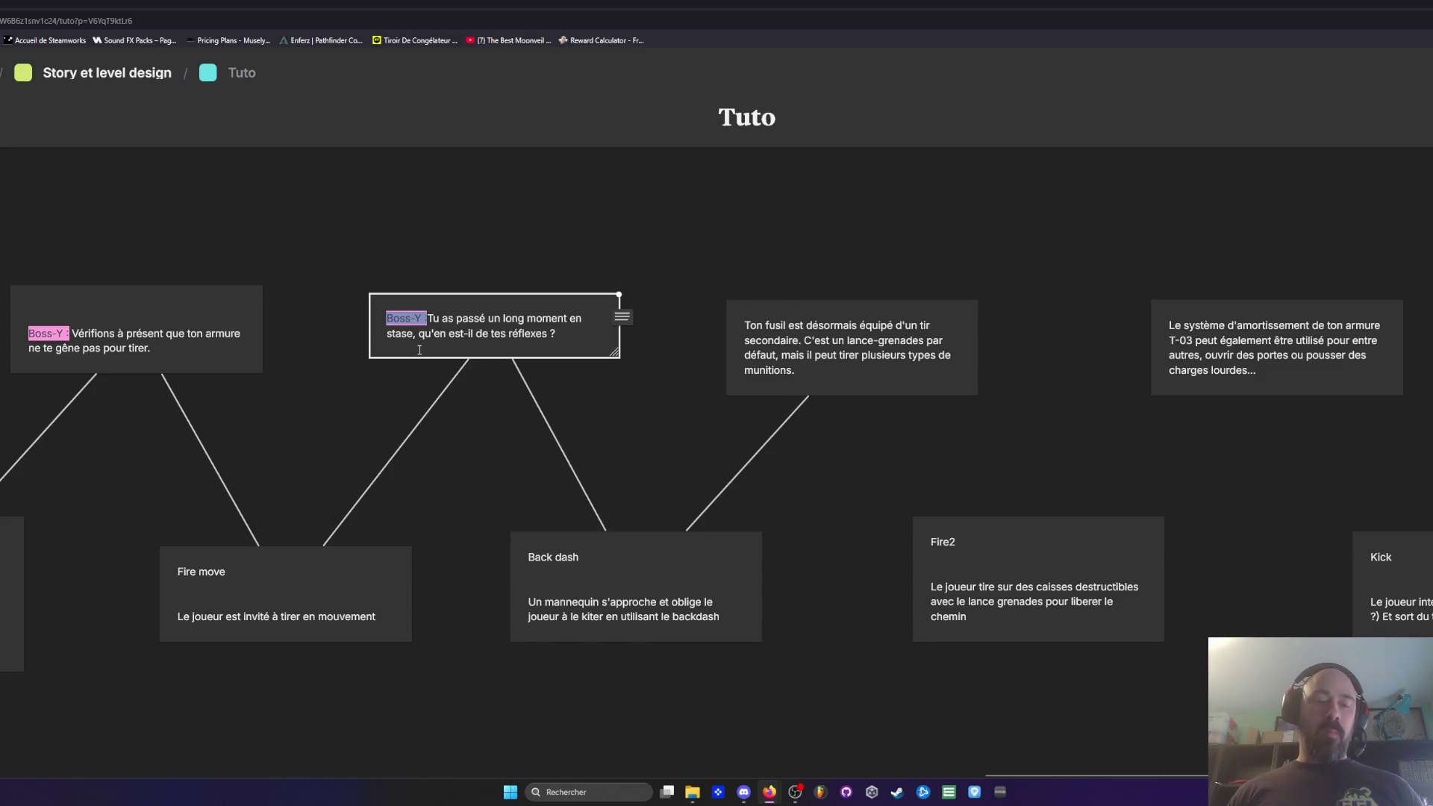
{"action": "left_click", "coordinate": [748, 326]}
{"action": "left_click", "coordinate": [748, 327]}
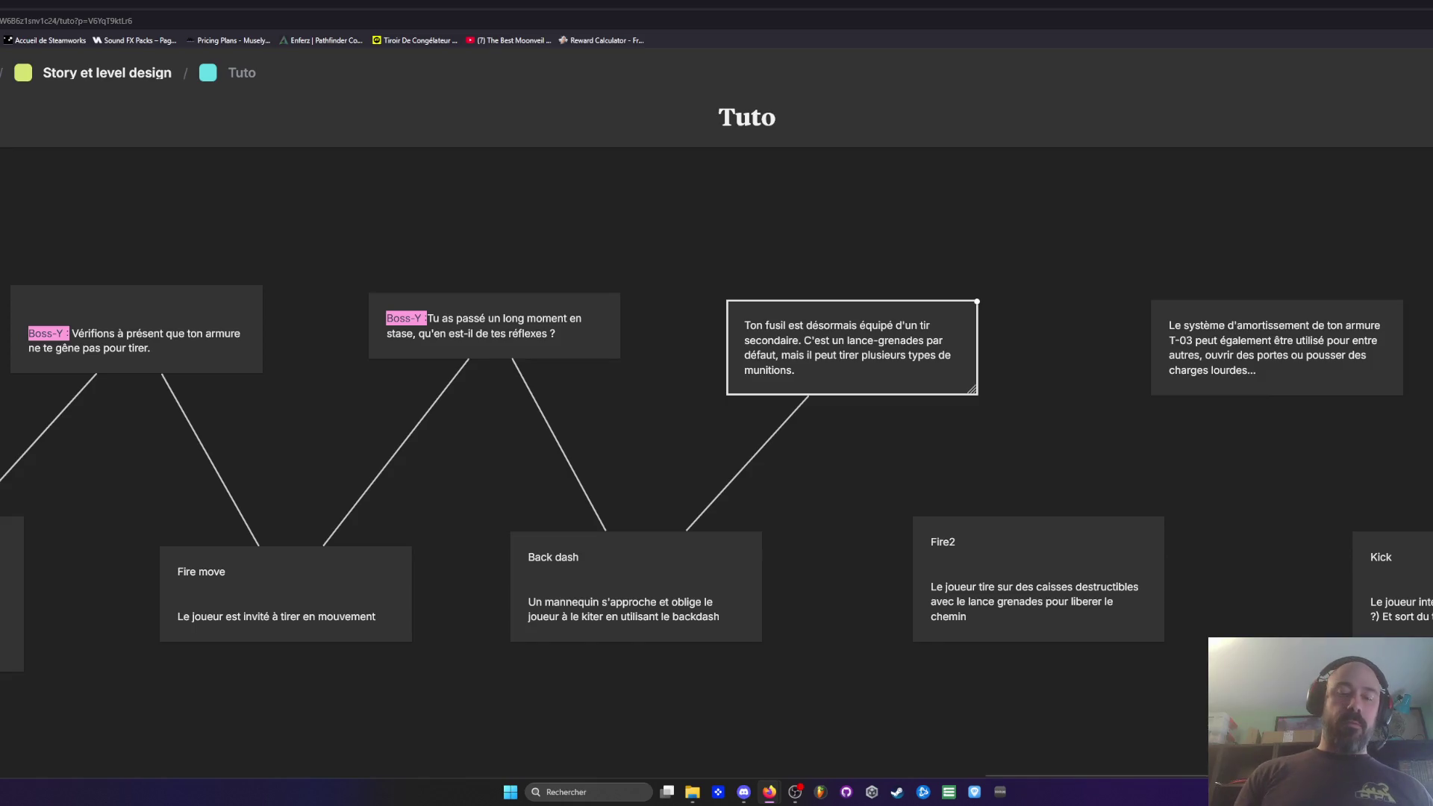
{"action": "key", "text": "ctrl+v"}
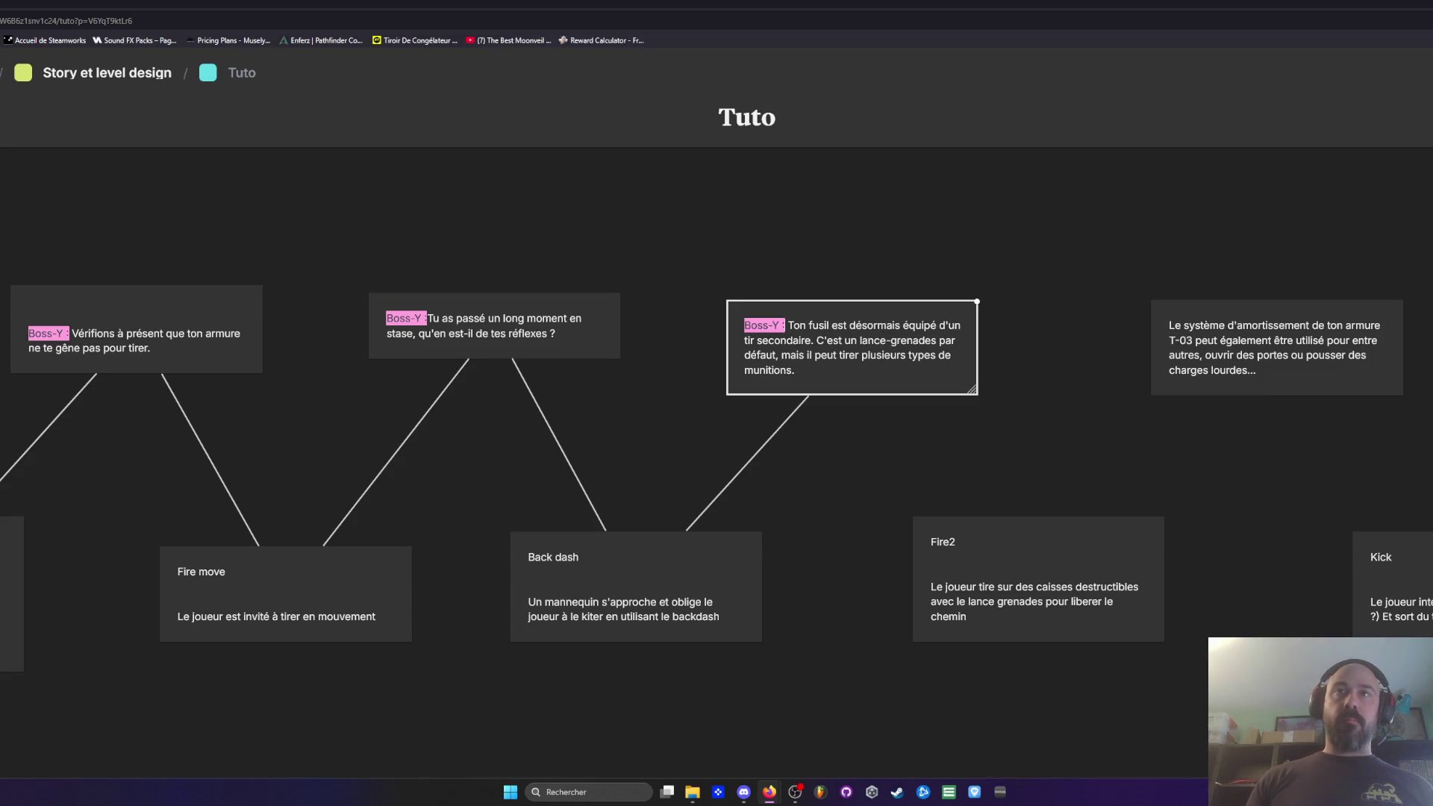
Step: Shift the secondary-fire Boss-Y card slightly up and to the right
{"action": "scroll", "coordinate": [895, 408], "scroll_direction": "right", "scroll_amount": 5}
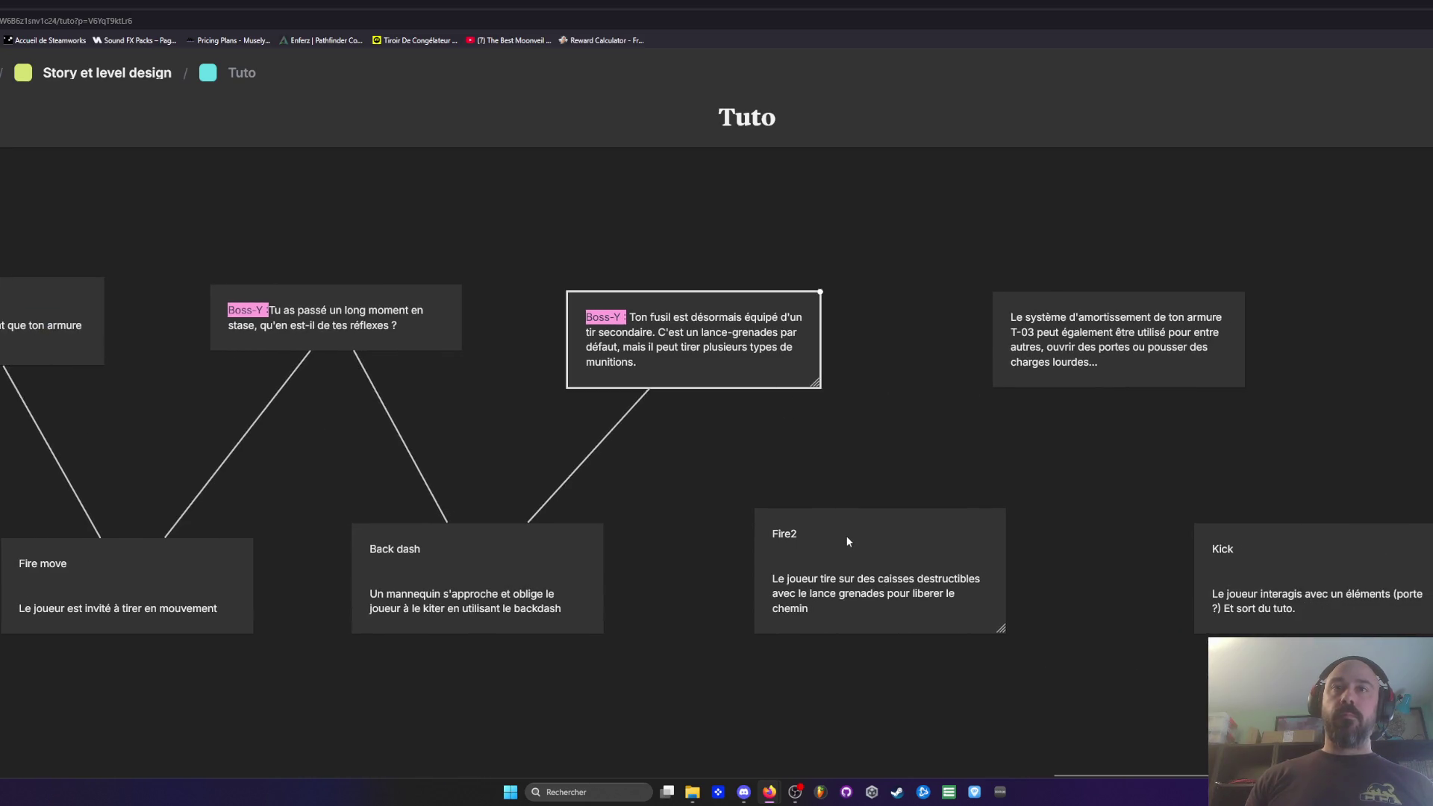
{"action": "left_click", "coordinate": [847, 536]}
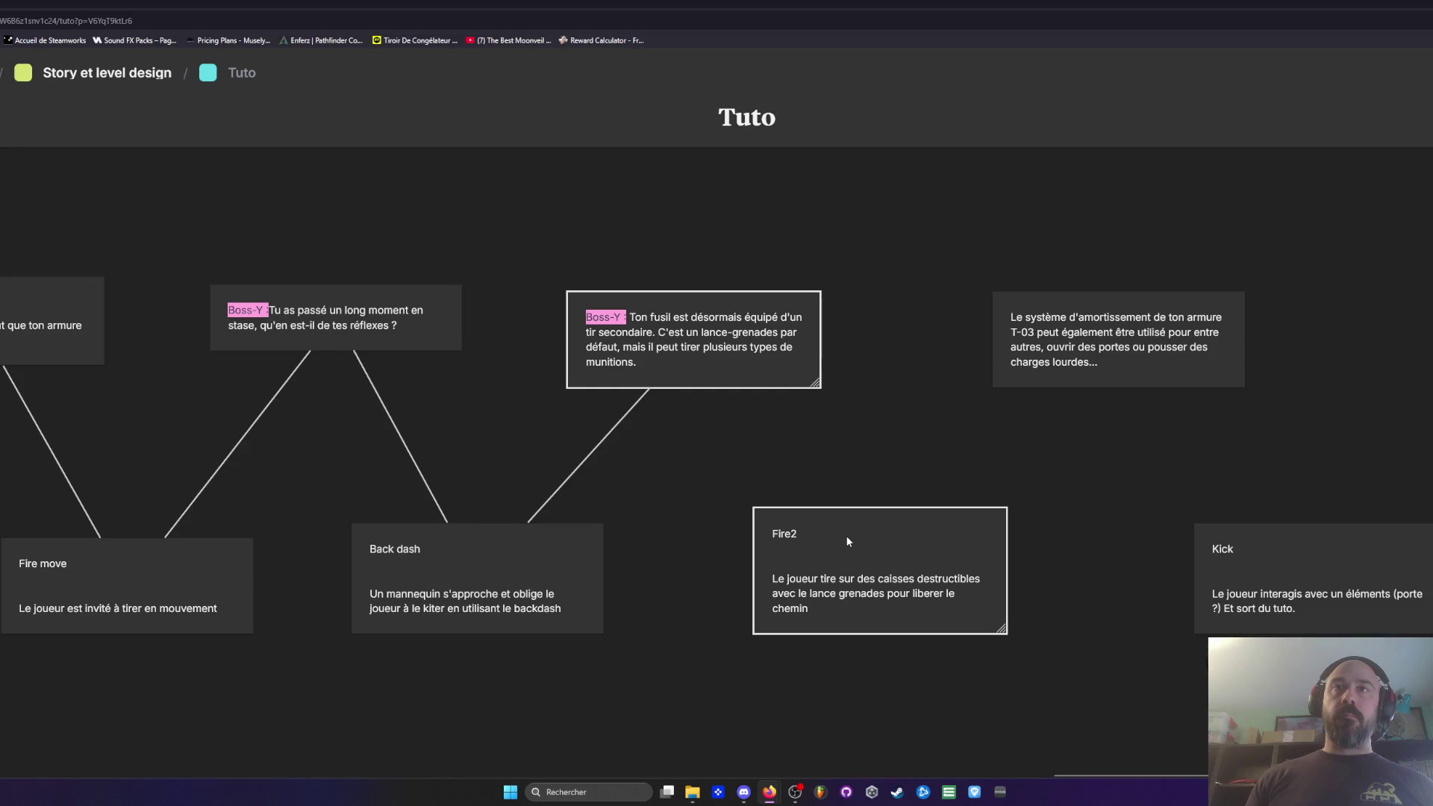
{"action": "left_click", "coordinate": [658, 365]}
{"action": "left_click_drag", "start_coordinate": [725, 351], "coordinate": [753, 321]}
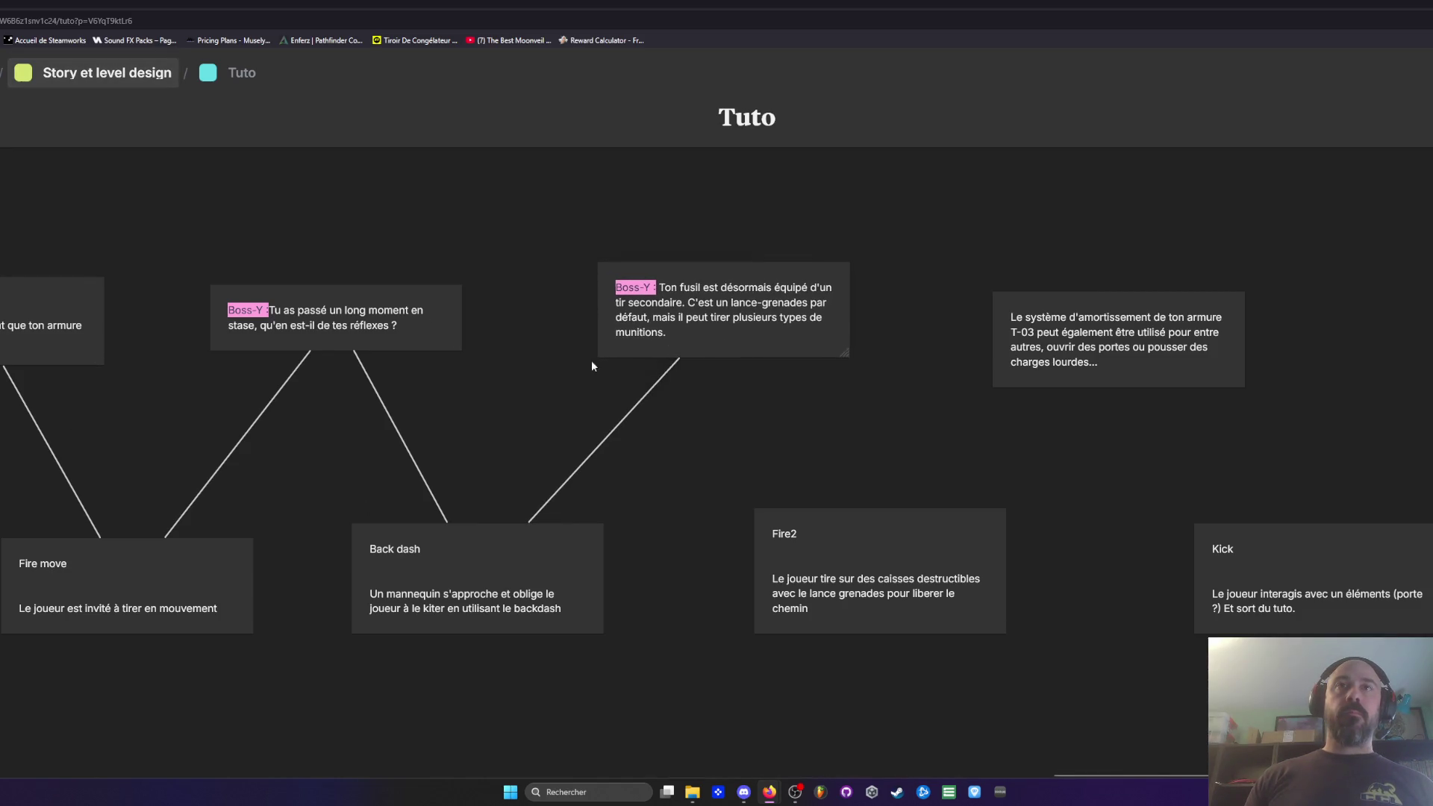
{"action": "left_click", "coordinate": [486, 403]}
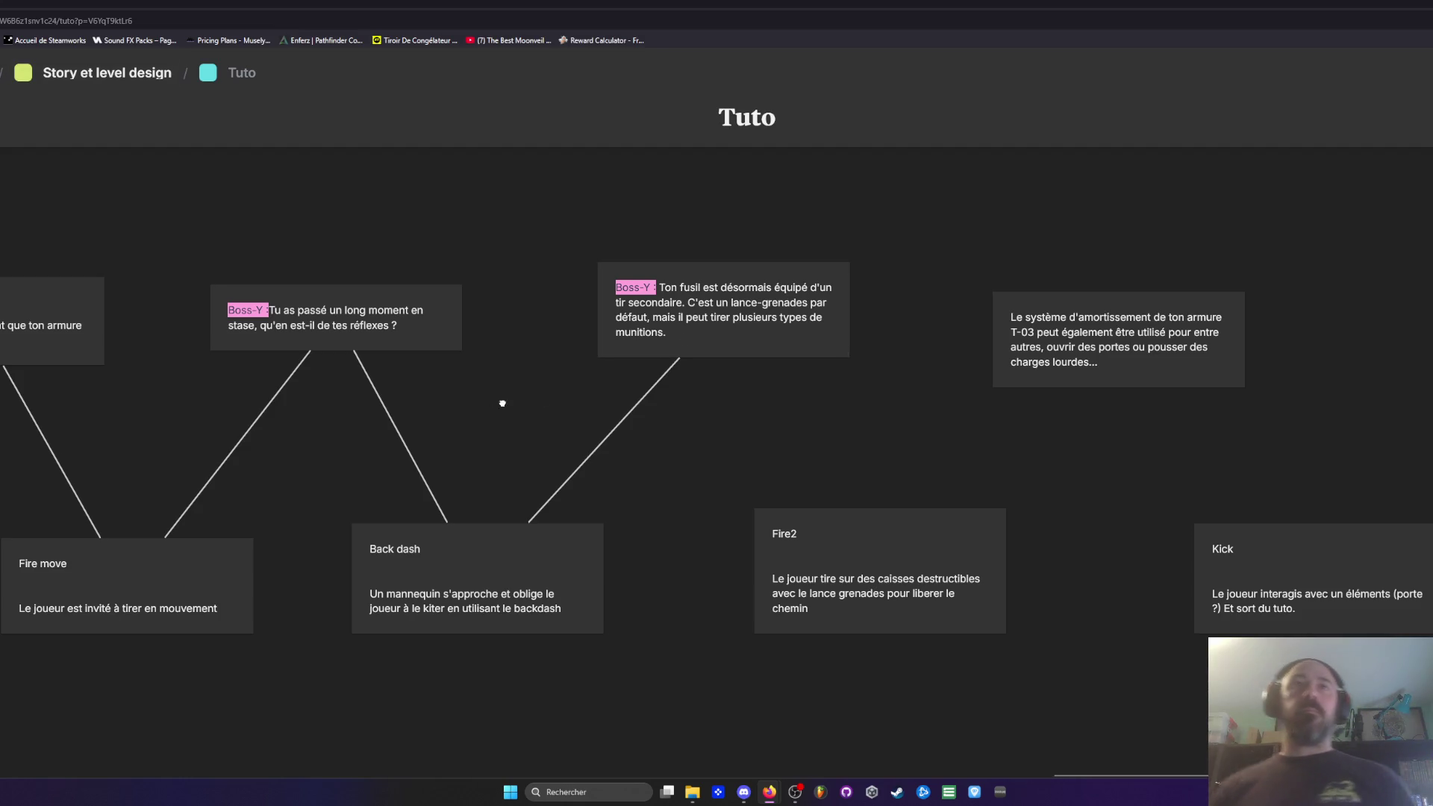
Step: Pan the Tuto board right to reveal the weapon-intro Boss-Y card ending 'Tir sur cette cible…'
{"action": "scroll", "coordinate": [521, 345], "scroll_direction": "down", "scroll_amount": 5}
{"action": "scroll", "coordinate": [440, 465], "scroll_direction": "up", "scroll_amount": 5}
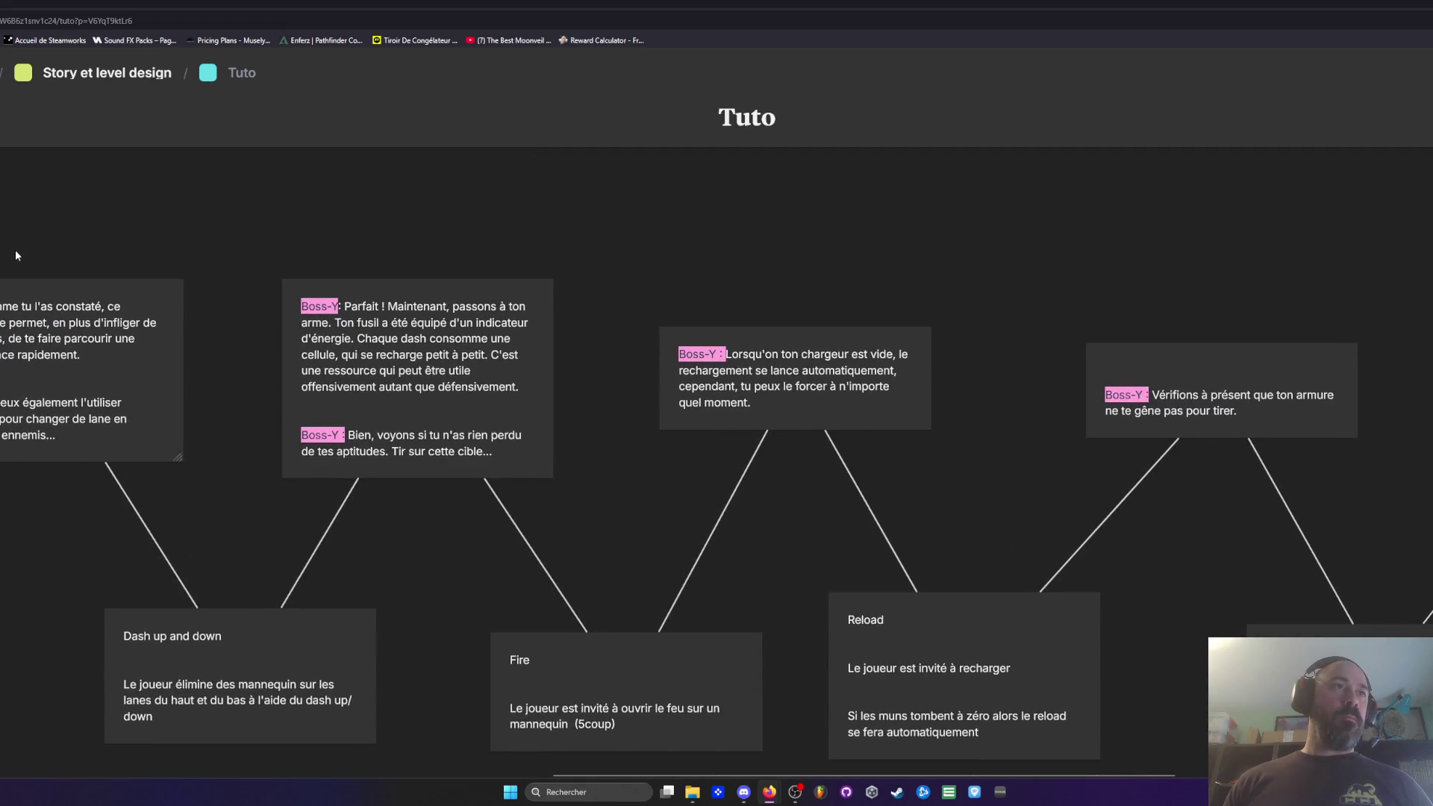
{"action": "left_click_drag", "start_coordinate": [16, 251], "coordinate": [105, 250]}
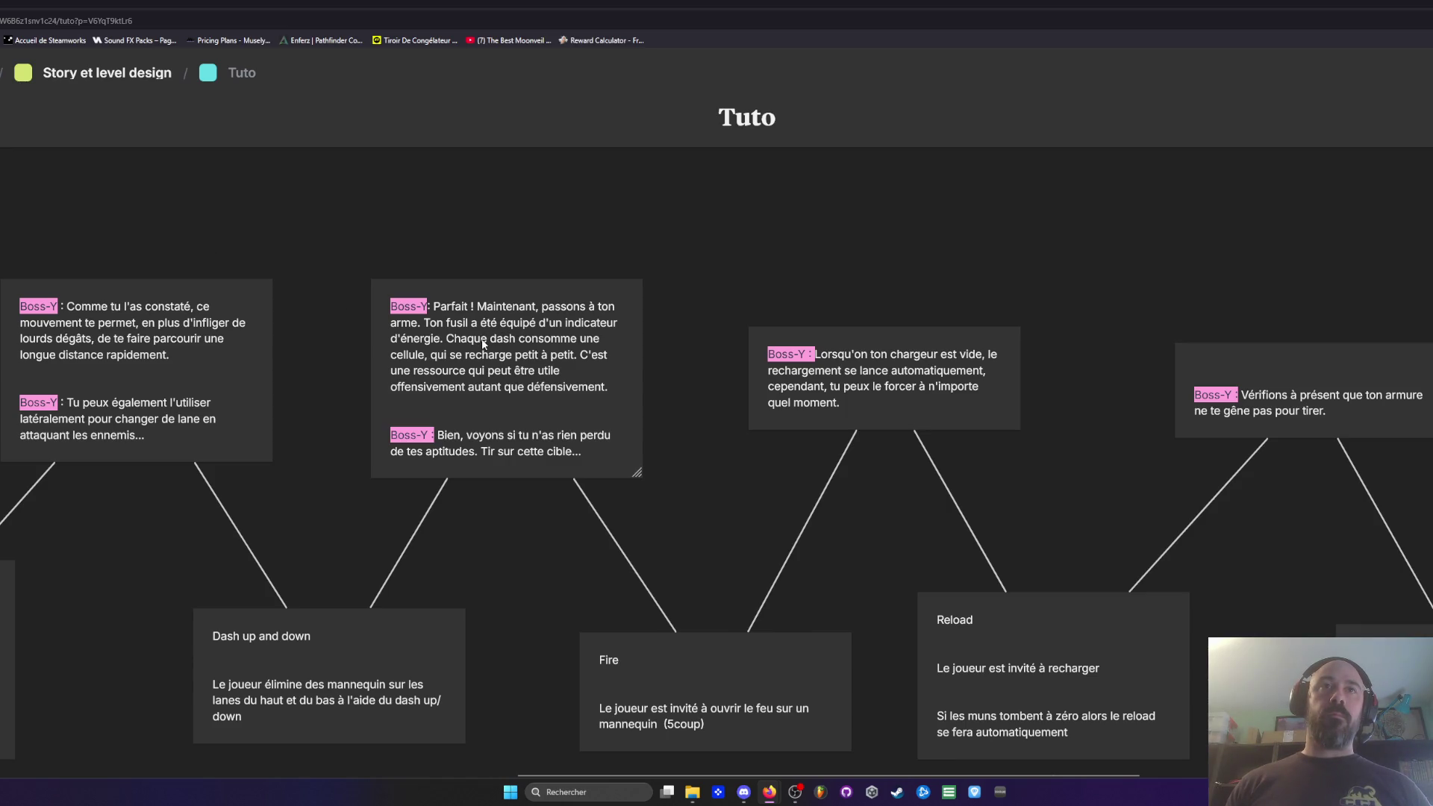
{"action": "left_click", "coordinate": [465, 356]}
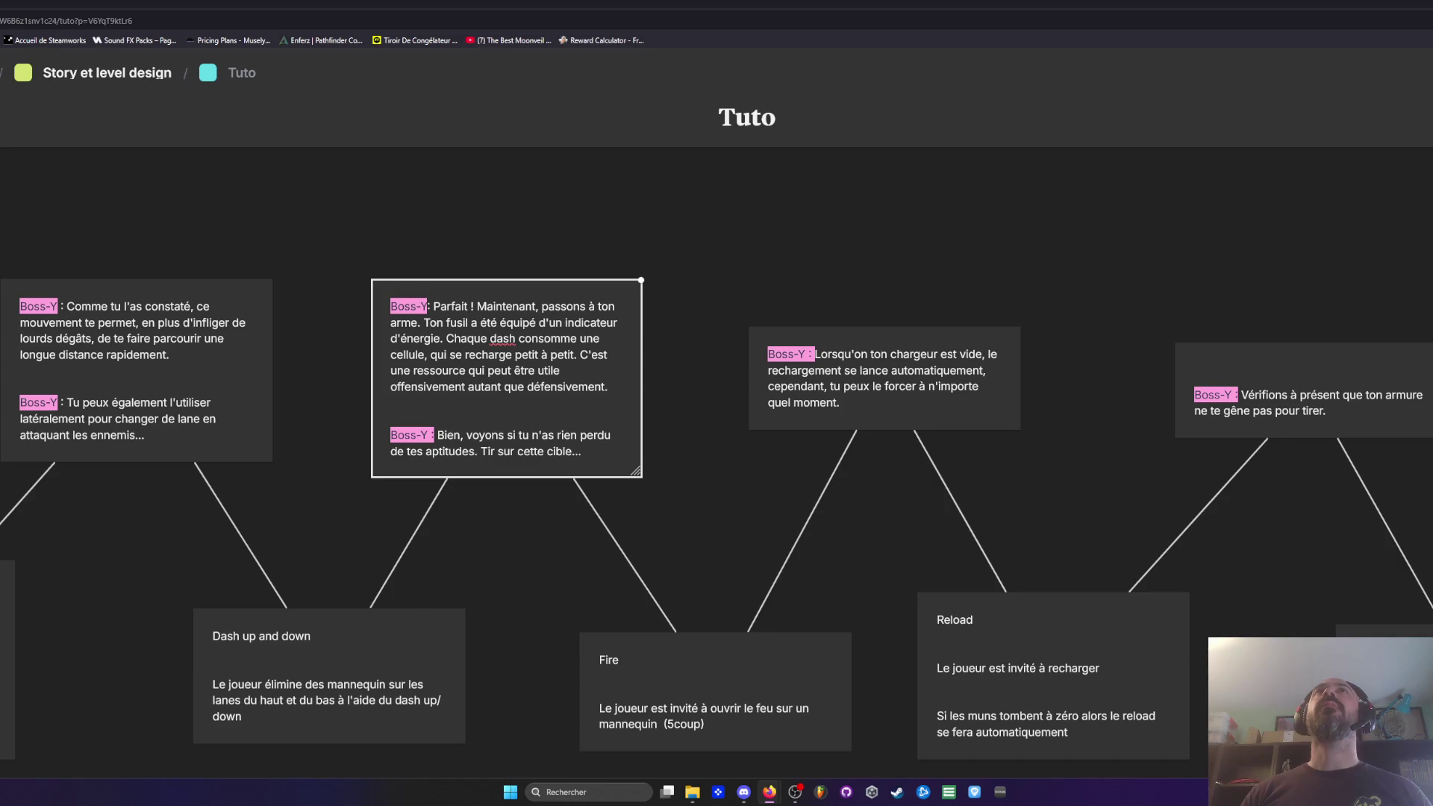
Step: Pan back across the Tuto board to the Dash card and its prosthesis-blade Boss-Y note
{"action": "left_click_drag", "start_coordinate": [830, 248], "coordinate": [649, 180]}
{"action": "scroll", "coordinate": [731, 294], "scroll_direction": "down", "scroll_amount": 3}
{"action": "scroll", "coordinate": [775, 304], "scroll_direction": "up", "scroll_amount": 5}
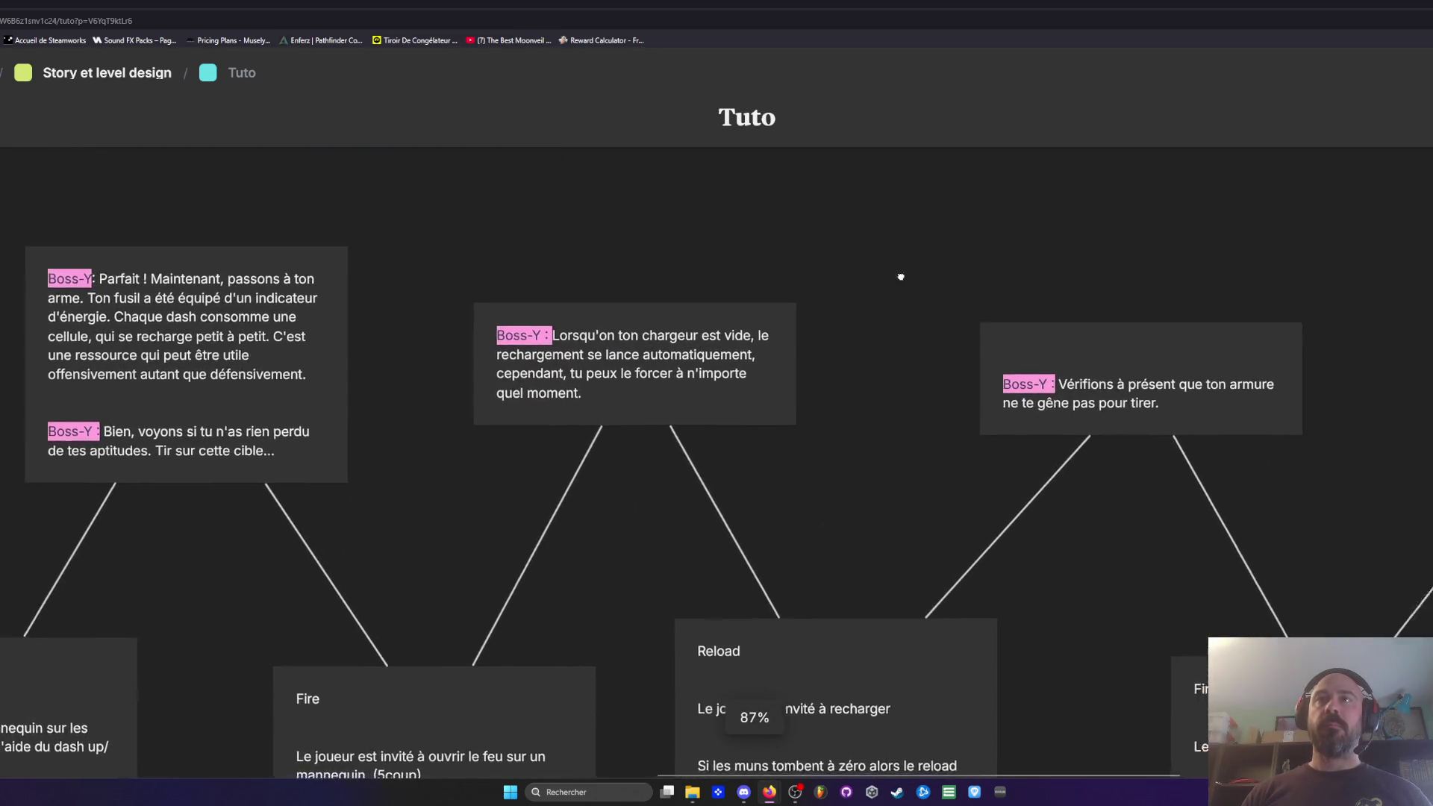
{"action": "scroll", "coordinate": [890, 310], "scroll_direction": "down", "scroll_amount": 3}
{"action": "scroll", "coordinate": [898, 320], "scroll_direction": "up", "scroll_amount": 2}
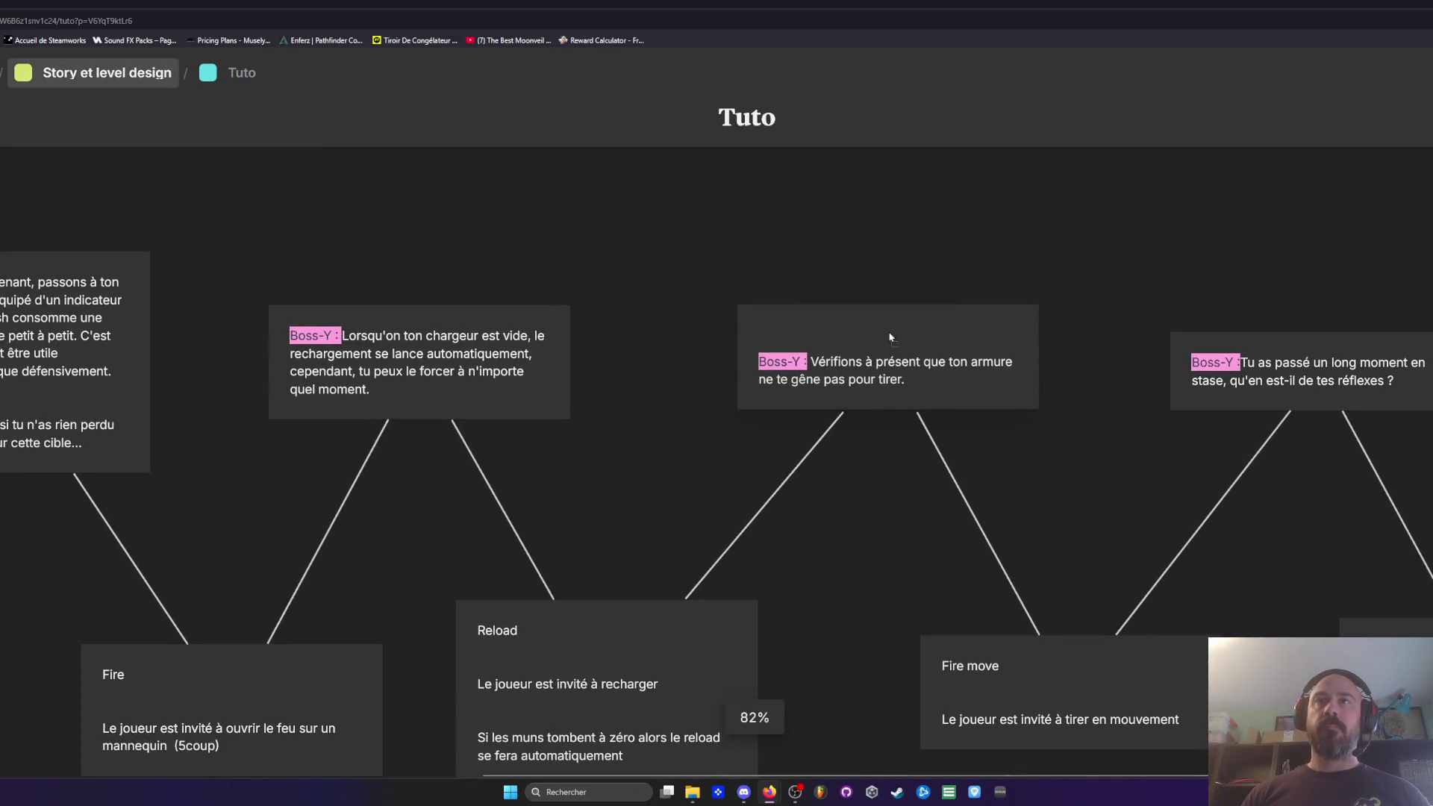
{"action": "left_click_drag", "start_coordinate": [908, 275], "coordinate": [762, 246]}
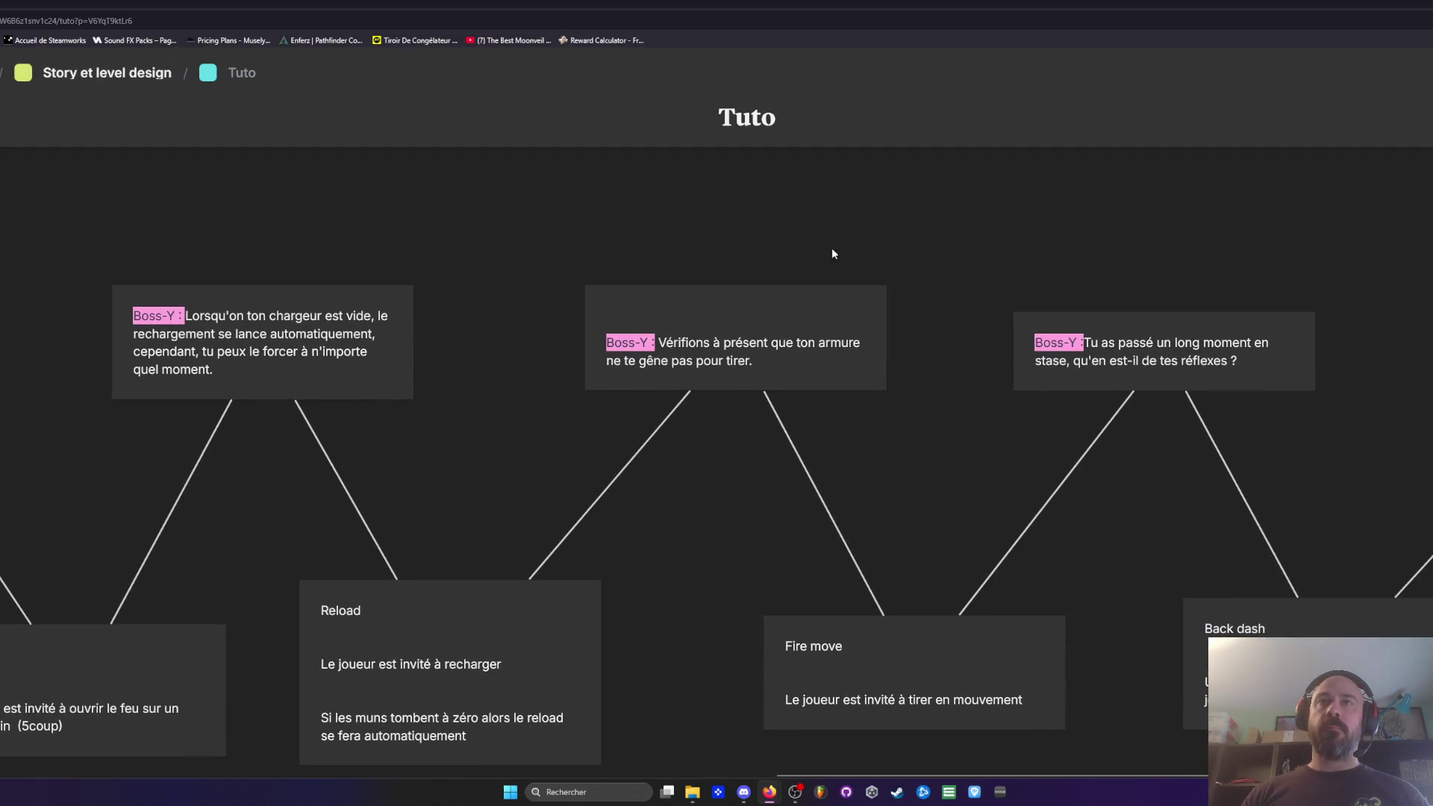
{"action": "left_click_drag", "start_coordinate": [925, 260], "coordinate": [641, 252]}
{"action": "left_click_drag", "start_coordinate": [777, 252], "coordinate": [1048, 251]}
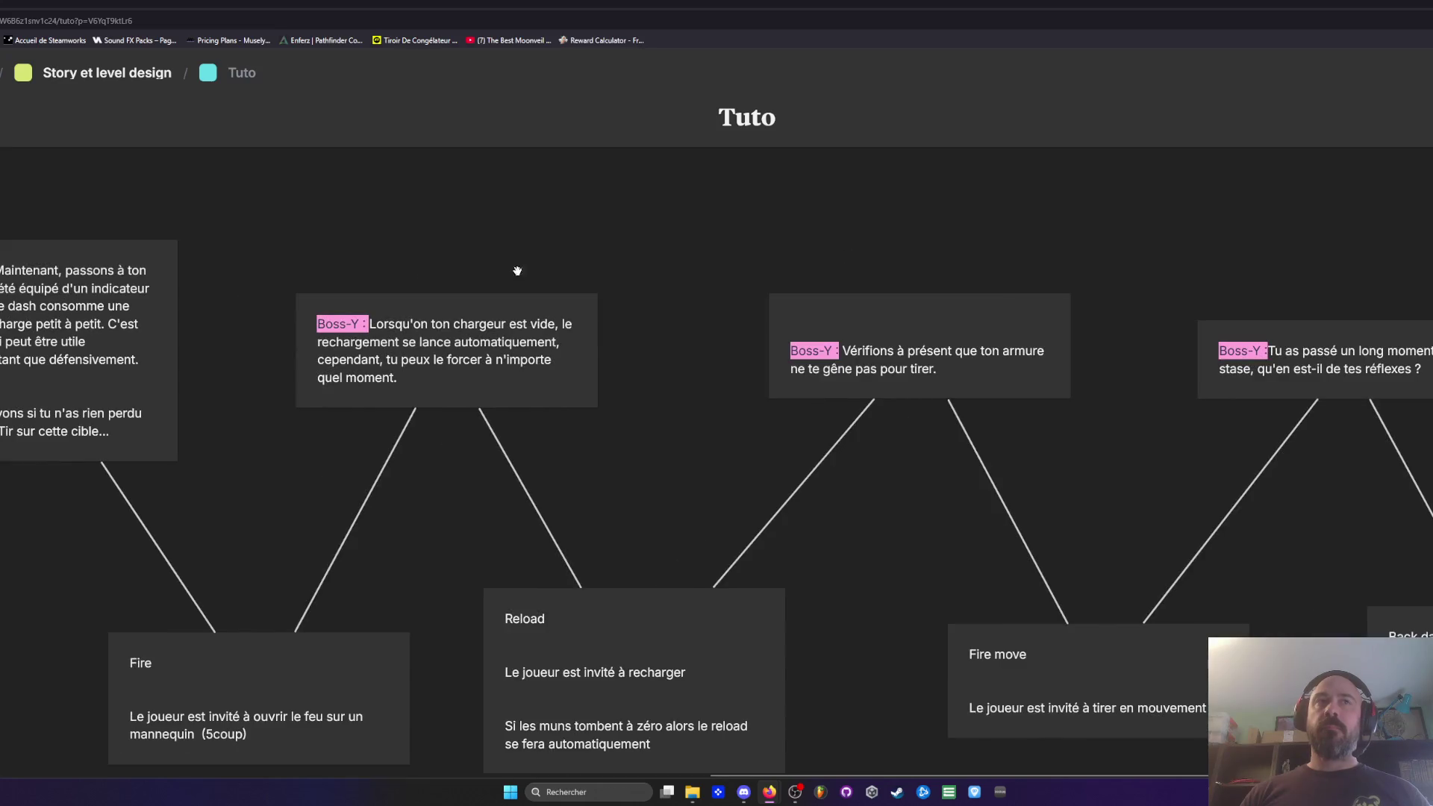
{"action": "left_click_drag", "start_coordinate": [631, 269], "coordinate": [763, 266]}
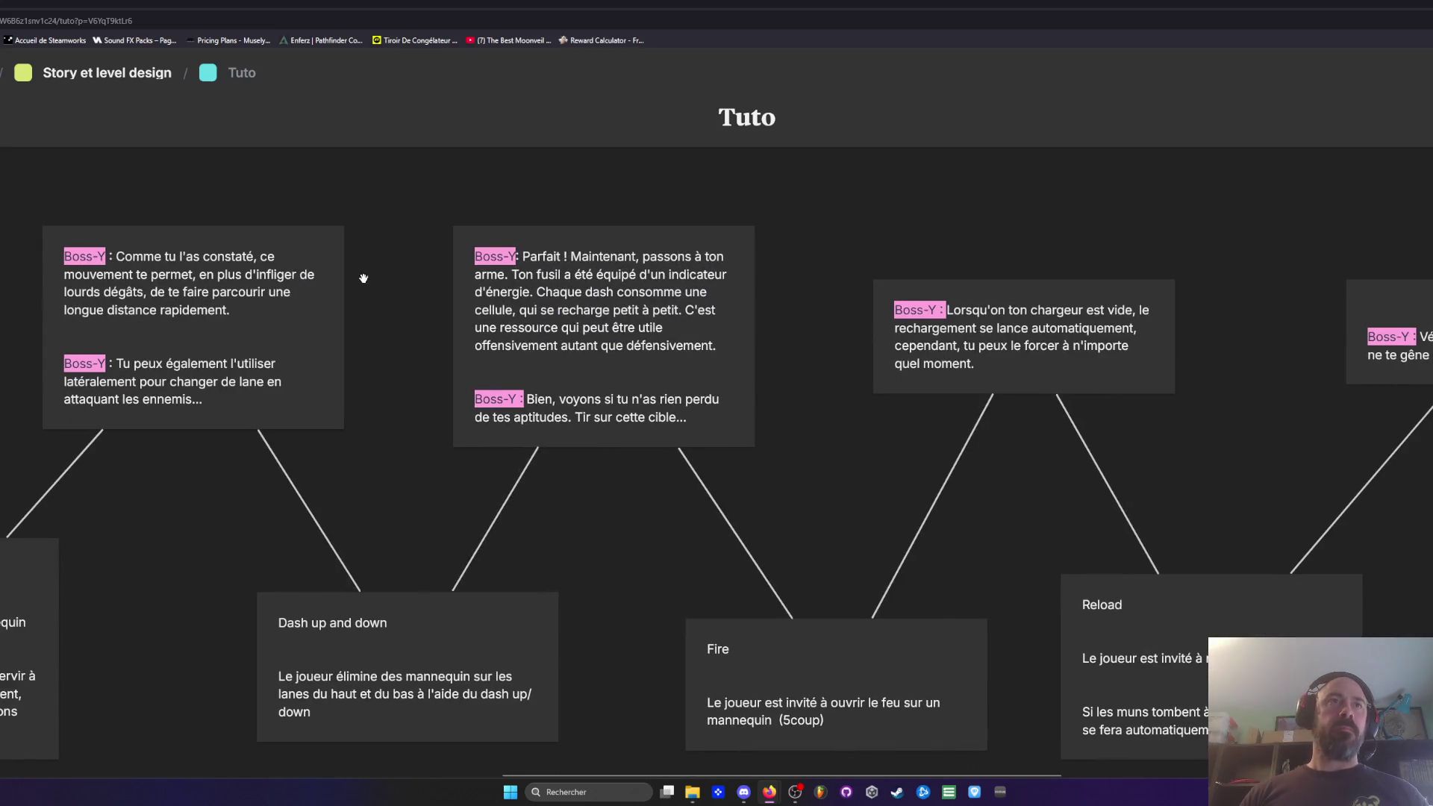
{"action": "left_click_drag", "start_coordinate": [363, 279], "coordinate": [474, 279]}
{"action": "mouse_move", "coordinate": [77, 346]}
{"action": "left_mouse_down"}
{"action": "mouse_move", "coordinate": [426, 289]}
{"action": "mouse_move", "coordinate": [774, 304]}
{"action": "mouse_move", "coordinate": [630, 300]}
{"action": "left_mouse_up"}
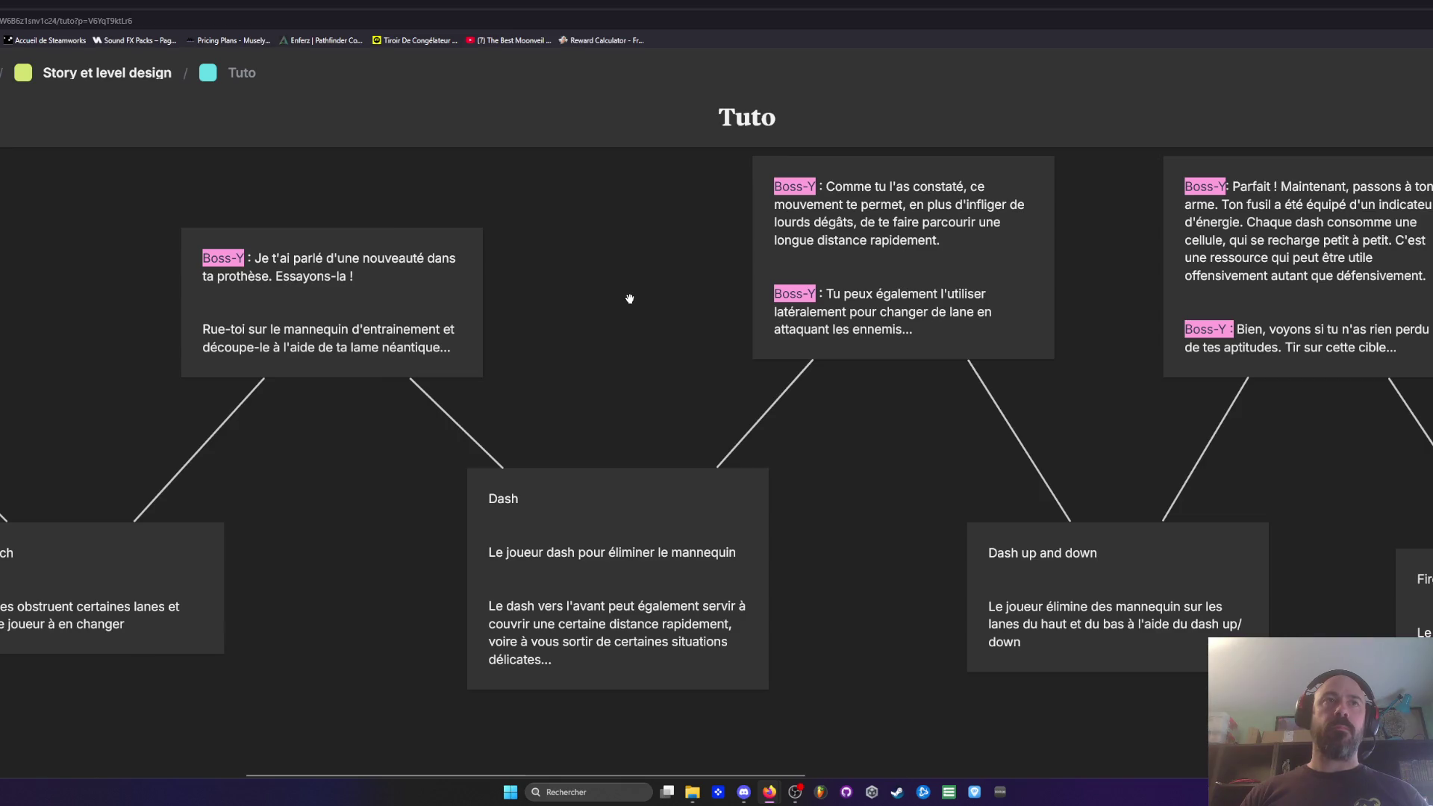
{"action": "double_click", "coordinate": [238, 263]}
Step: Paste the pink Boss-Y label followed by ':' before the 'Rue-toi sur le mannequin' line
{"action": "left_click_drag", "start_coordinate": [246, 258], "coordinate": [192, 258]}
{"action": "key", "text": "ctrl+c"}
{"action": "left_click", "coordinate": [201, 331]}
{"action": "left_click", "coordinate": [203, 330]}
{"action": "key", "text": "ctrl+v"}
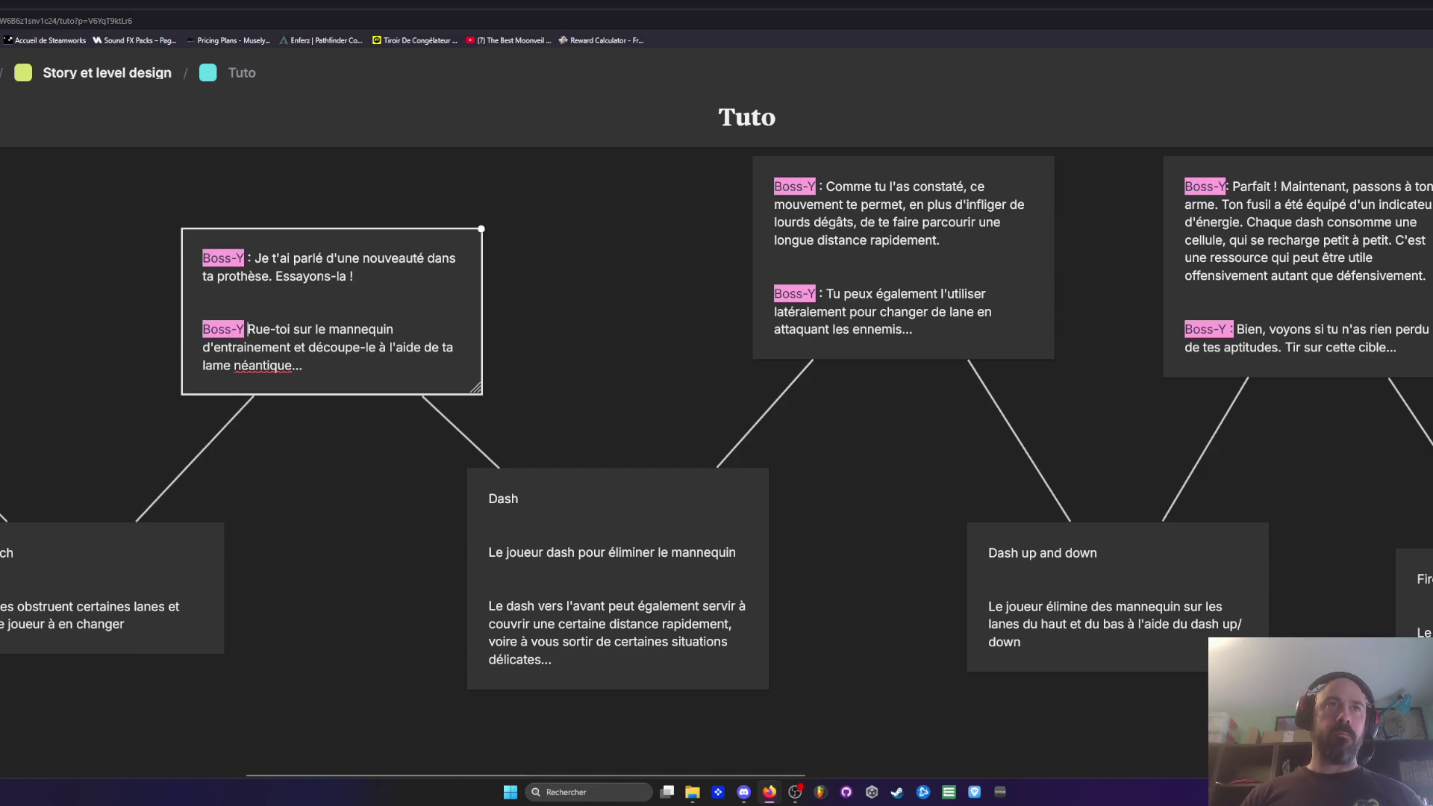
{"action": "type", "text": ":"}
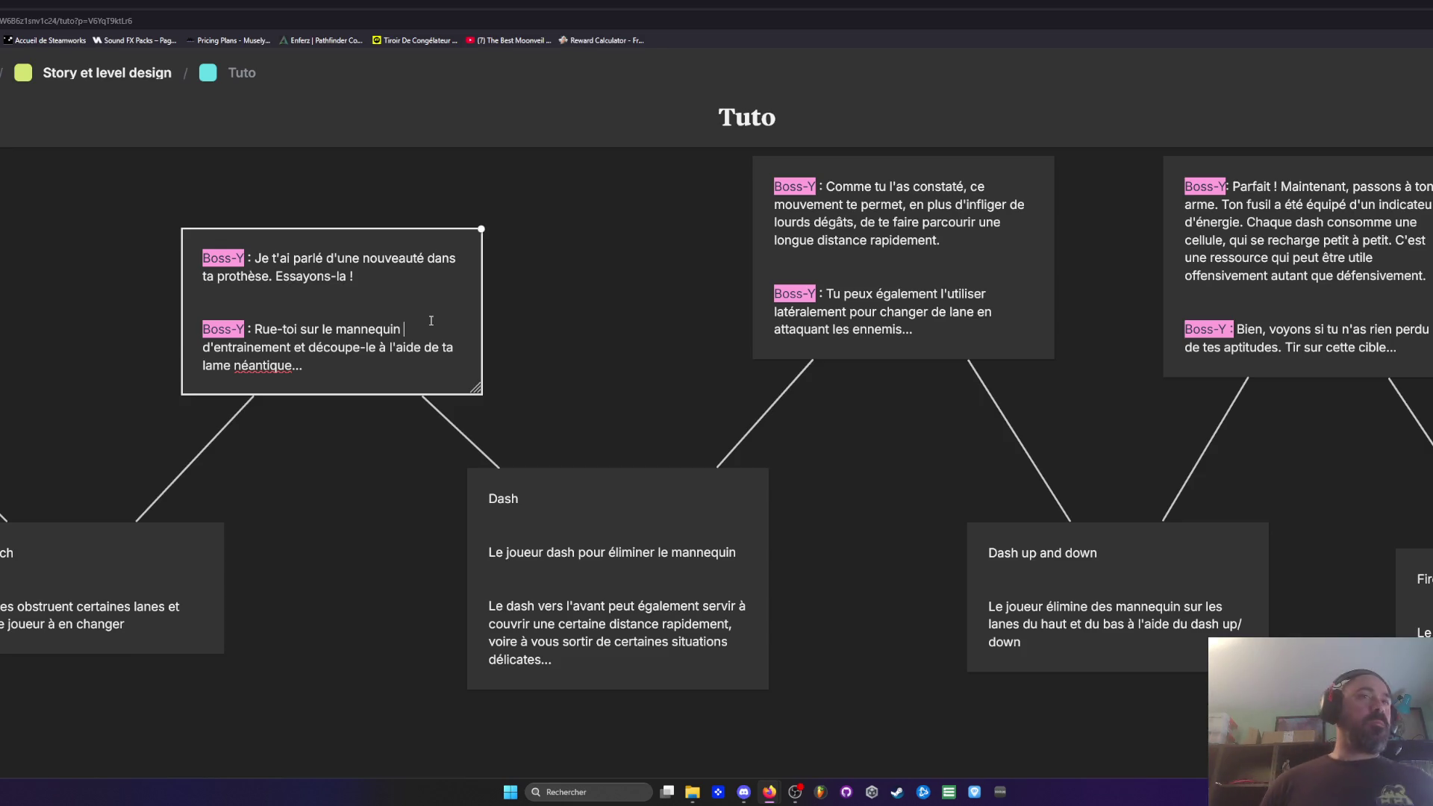
{"action": "left_click", "coordinate": [602, 362]}
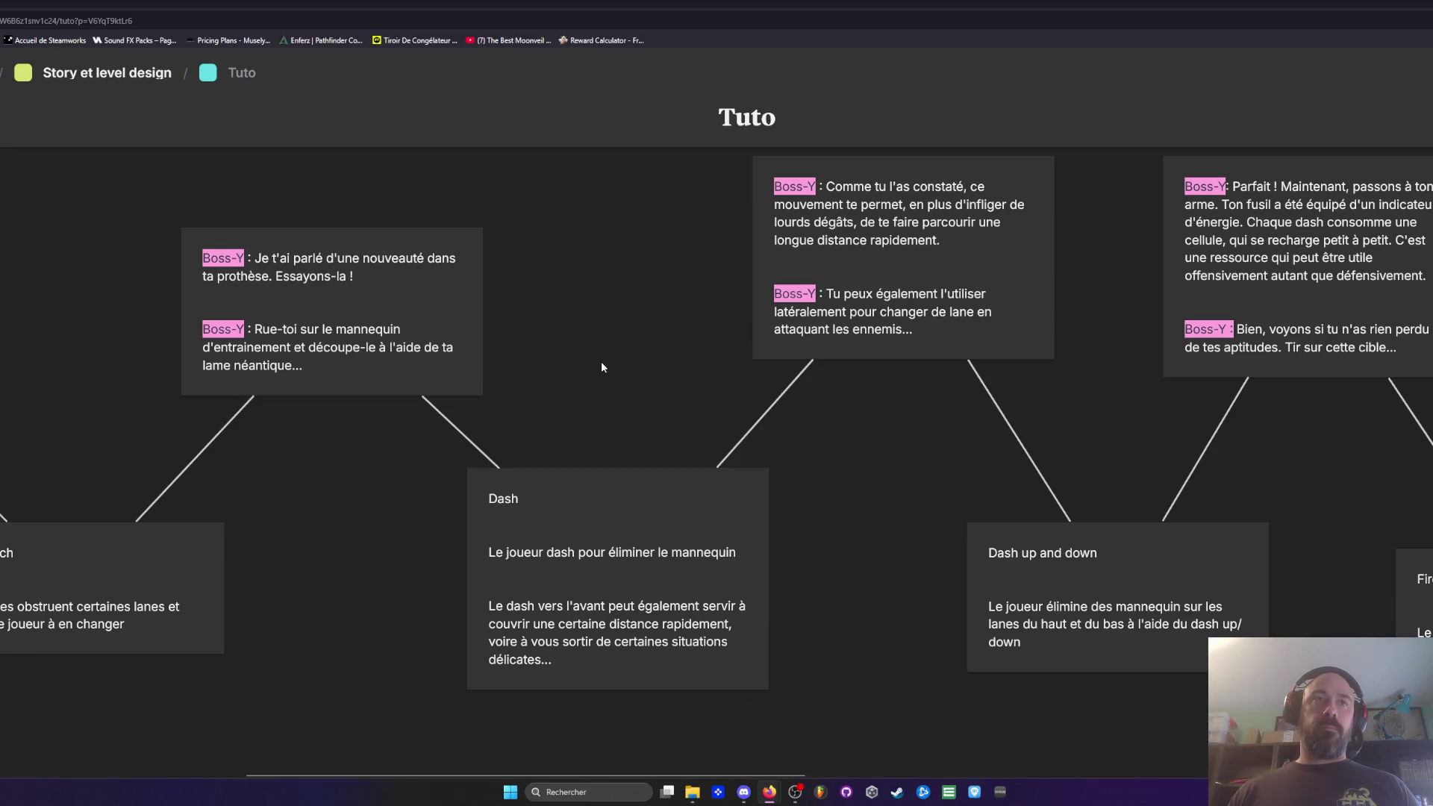
Step: Highlight the Jump, Lane switch, Dash and Dash up and down card titles in yellow-green
{"action": "scroll", "coordinate": [149, 548], "scroll_direction": "down", "scroll_amount": 5}
{"action": "scroll", "coordinate": [79, 551], "scroll_direction": "up", "scroll_amount": 3}
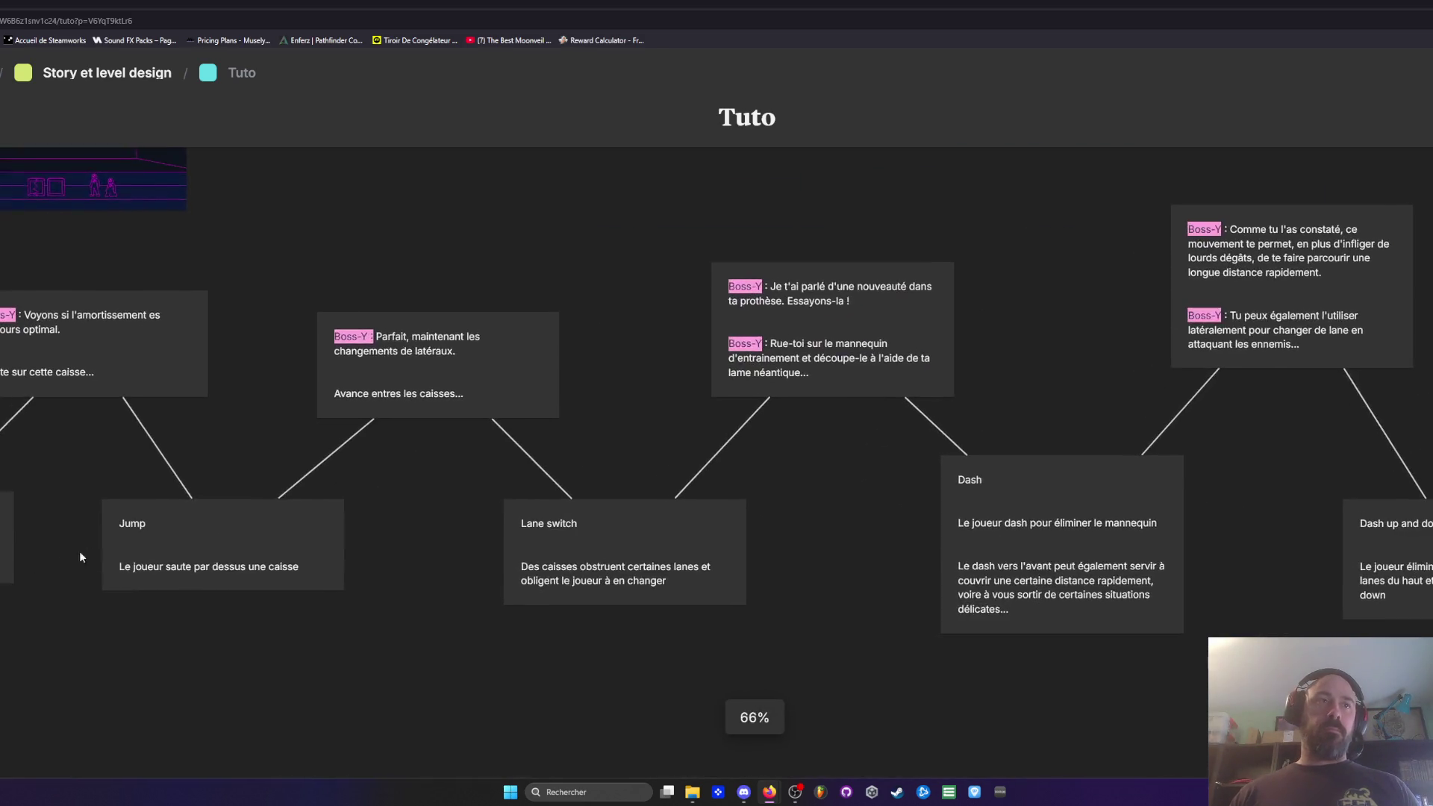
{"action": "double_click", "coordinate": [143, 525]}
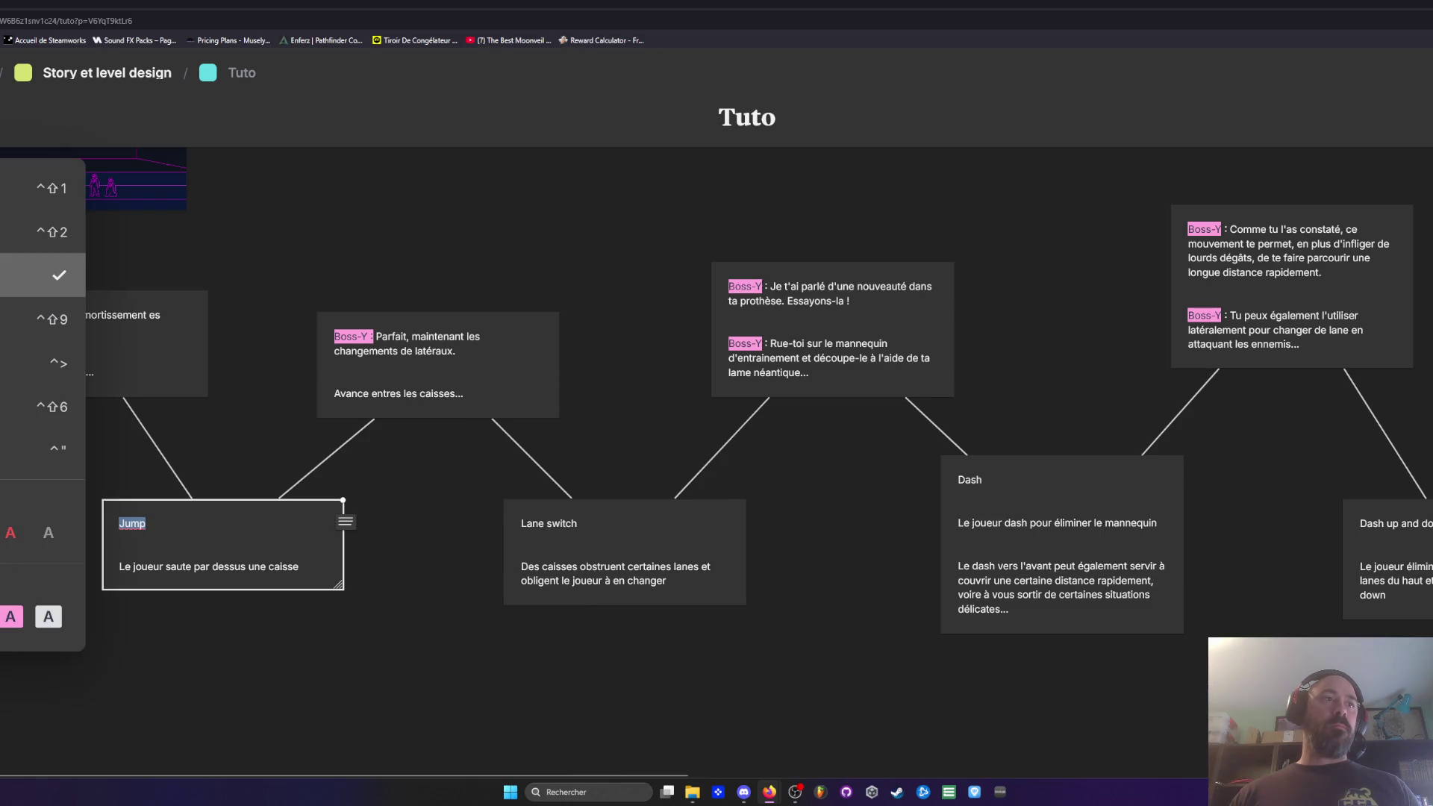
{"action": "left_click", "coordinate": [352, 636]}
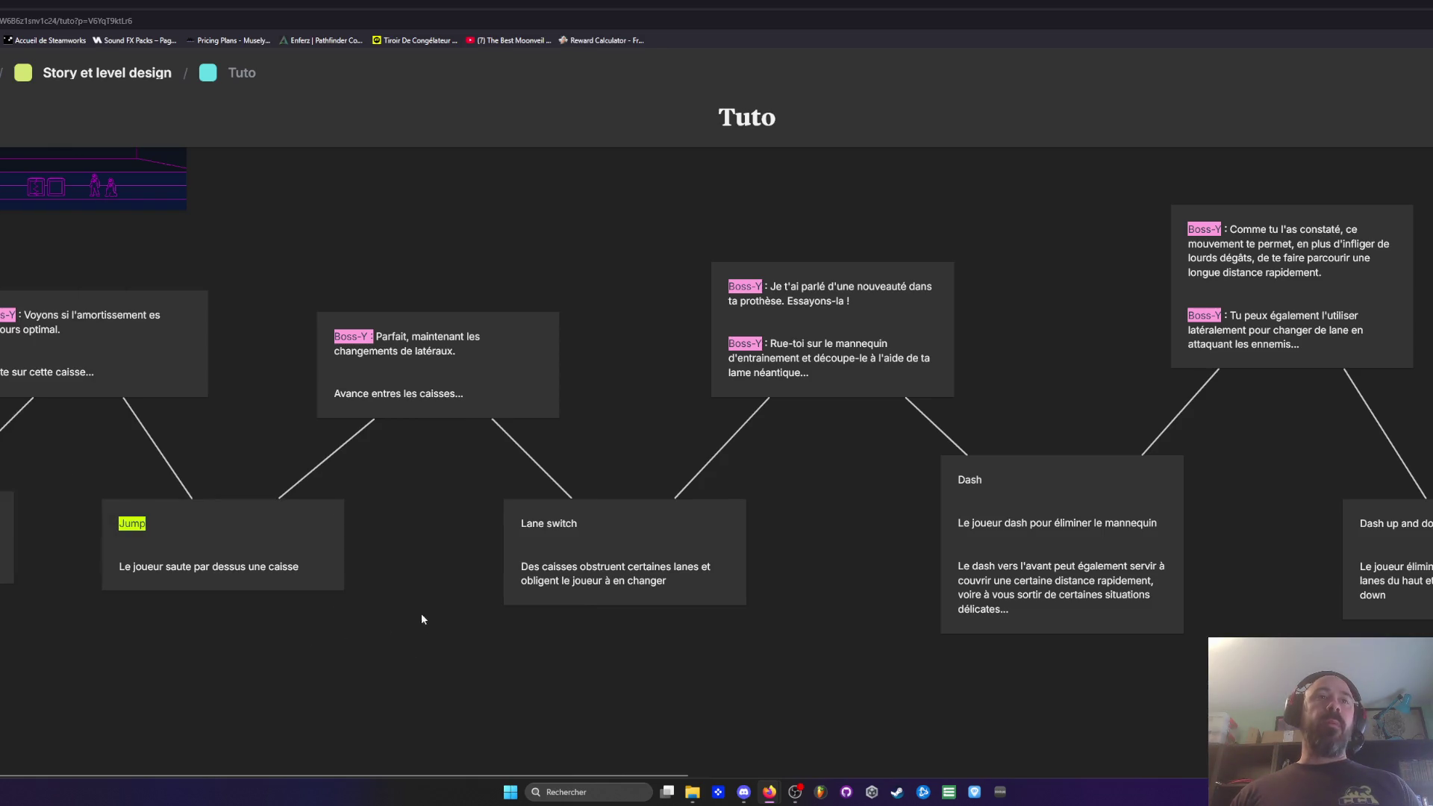
{"action": "scroll", "coordinate": [448, 582], "scroll_direction": "right", "scroll_amount": 3}
{"action": "triple_click", "coordinate": [423, 527]}
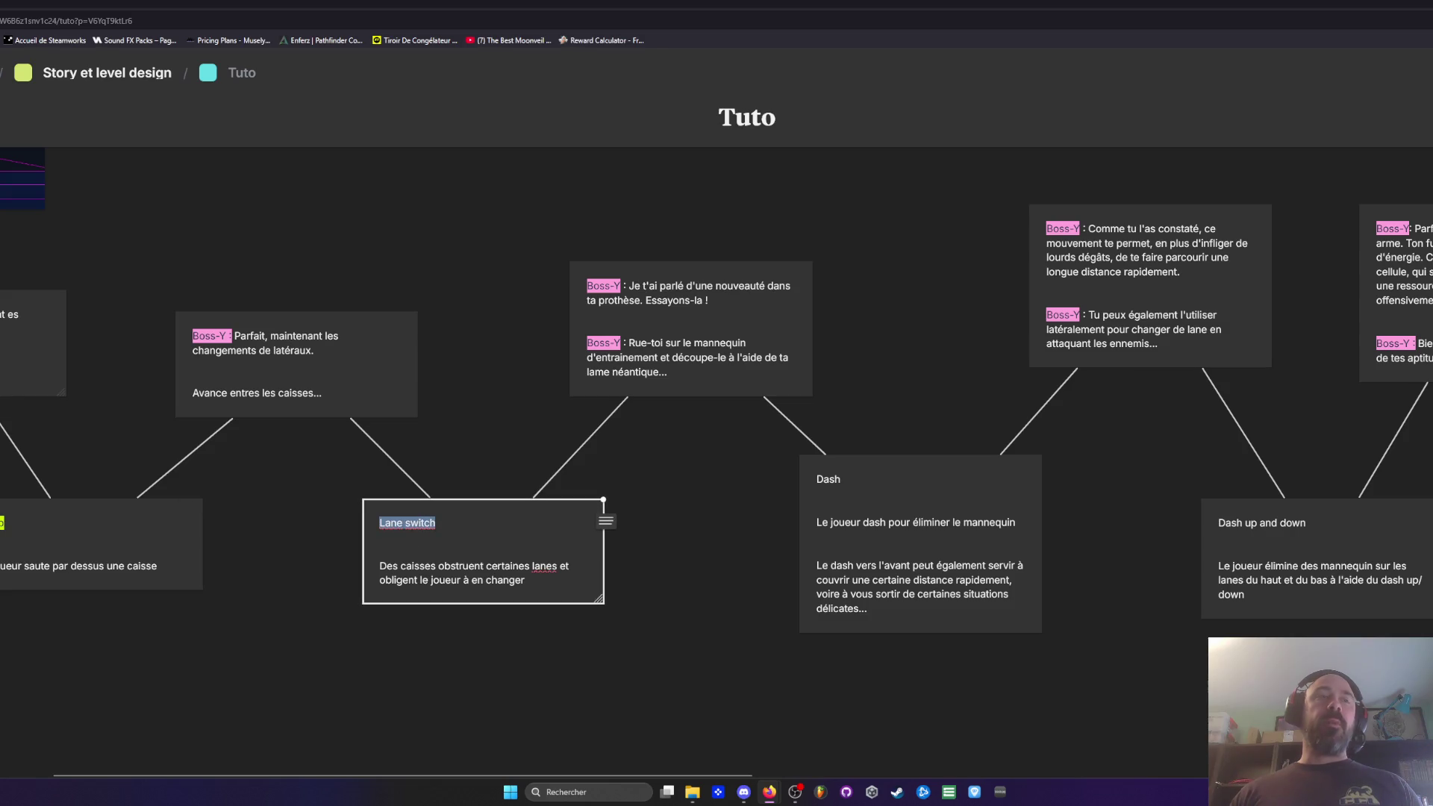
{"action": "key", "text": "ctrl+shift+h"}
{"action": "left_click", "coordinate": [557, 669]}
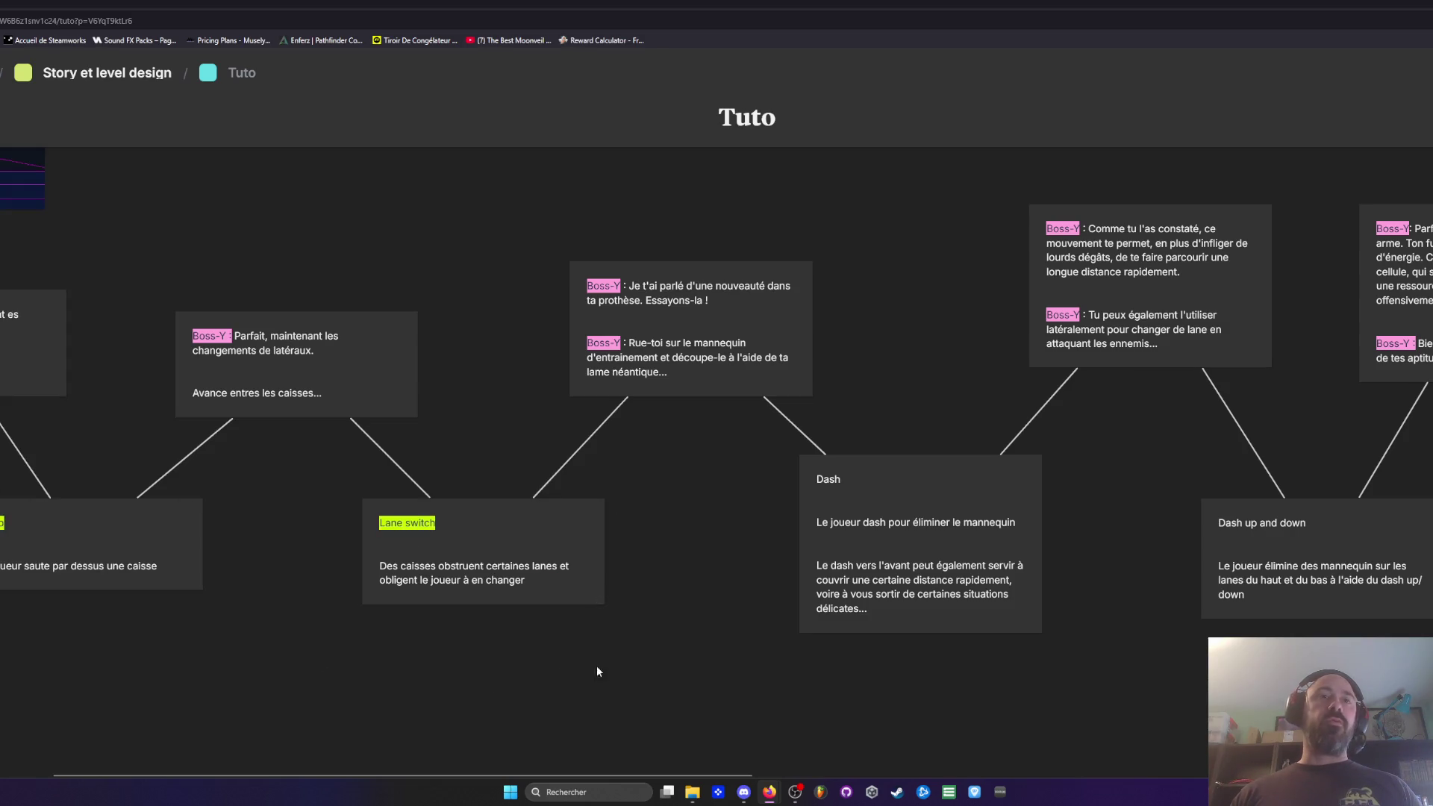
{"action": "scroll", "coordinate": [557, 669], "scroll_direction": "right", "scroll_amount": 5}
{"action": "triple_click", "coordinate": [522, 489]}
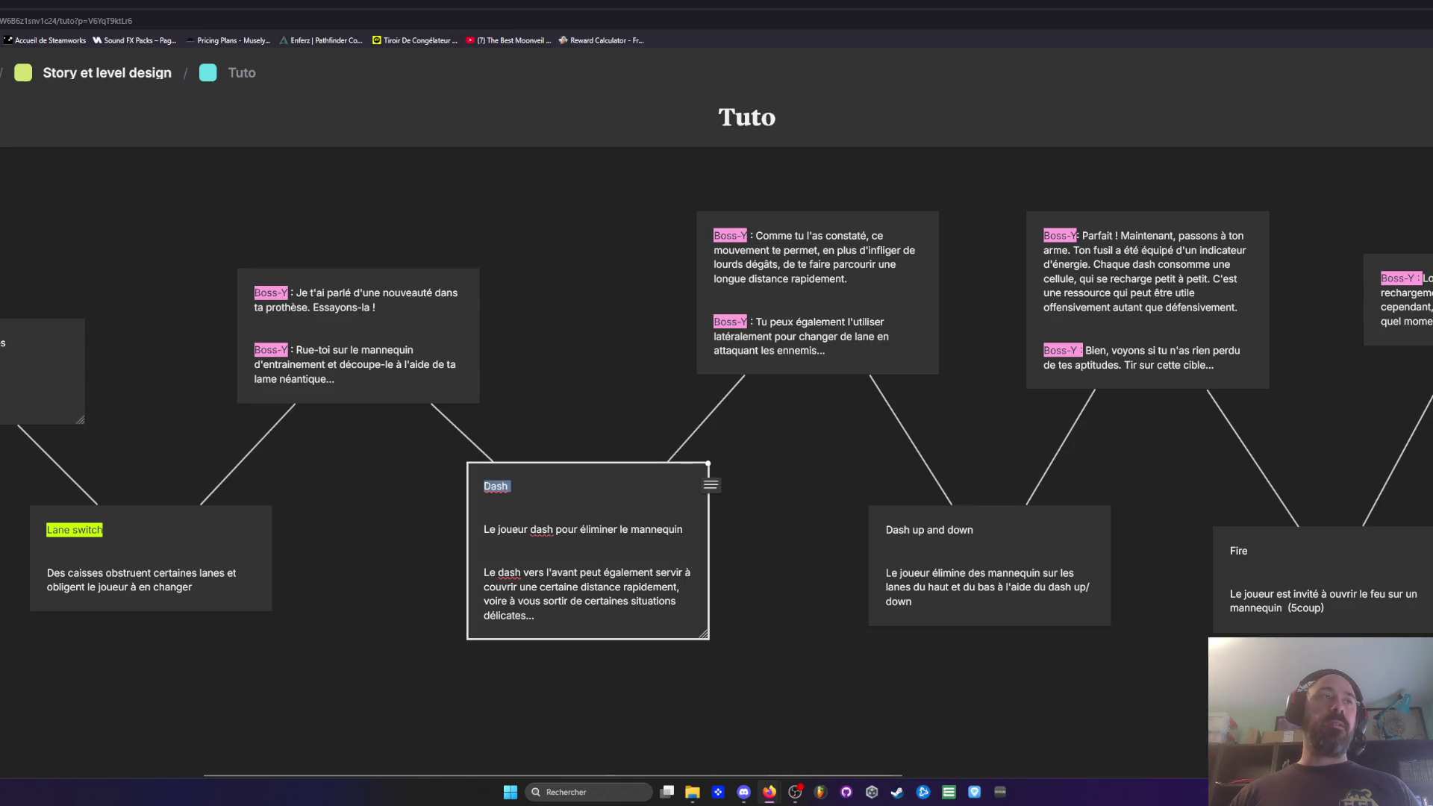
{"action": "key", "text": "ctrl+shift+h"}
{"action": "left_click", "coordinate": [293, 633]}
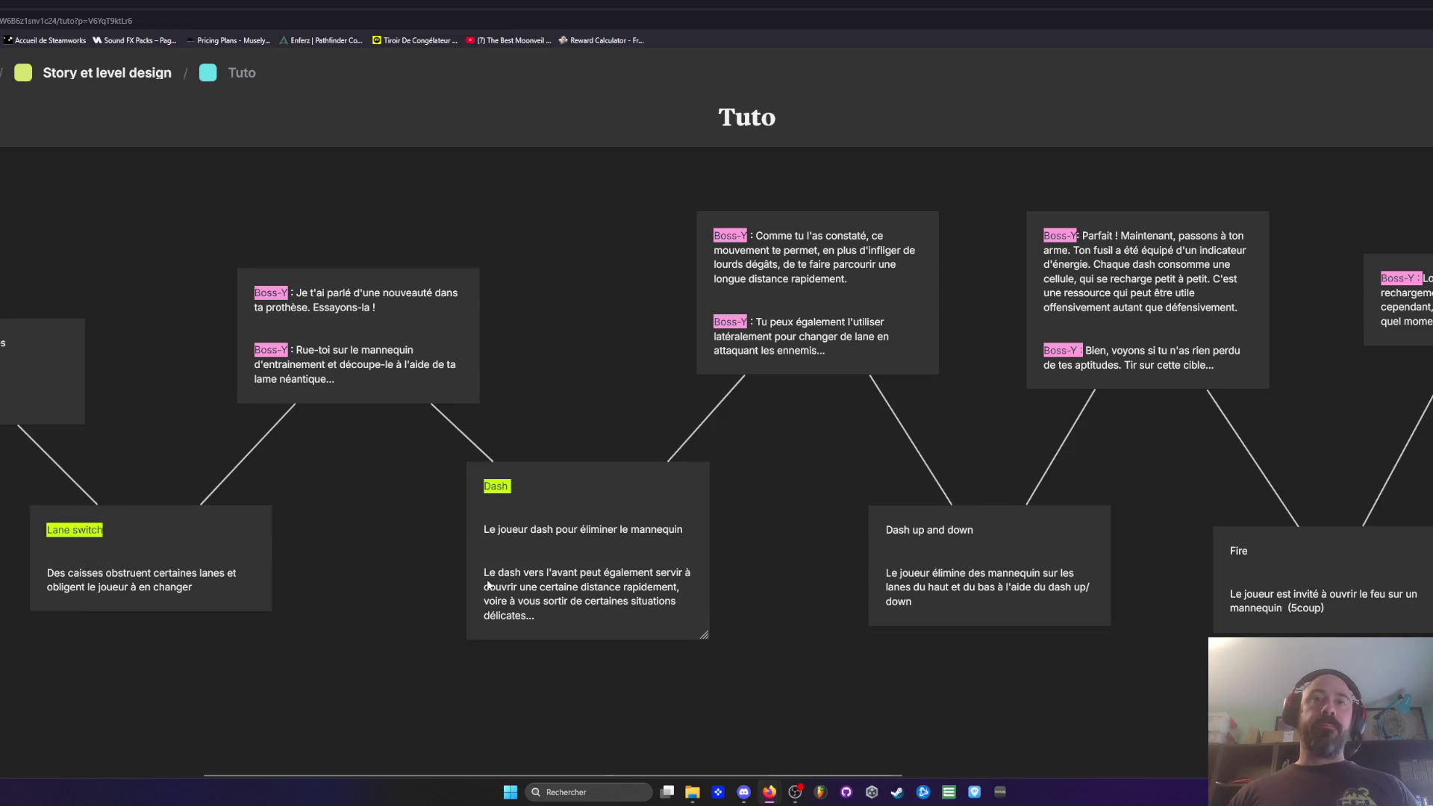
{"action": "scroll", "coordinate": [766, 554], "scroll_direction": "right", "scroll_amount": 5}
{"action": "triple_click", "coordinate": [582, 526]}
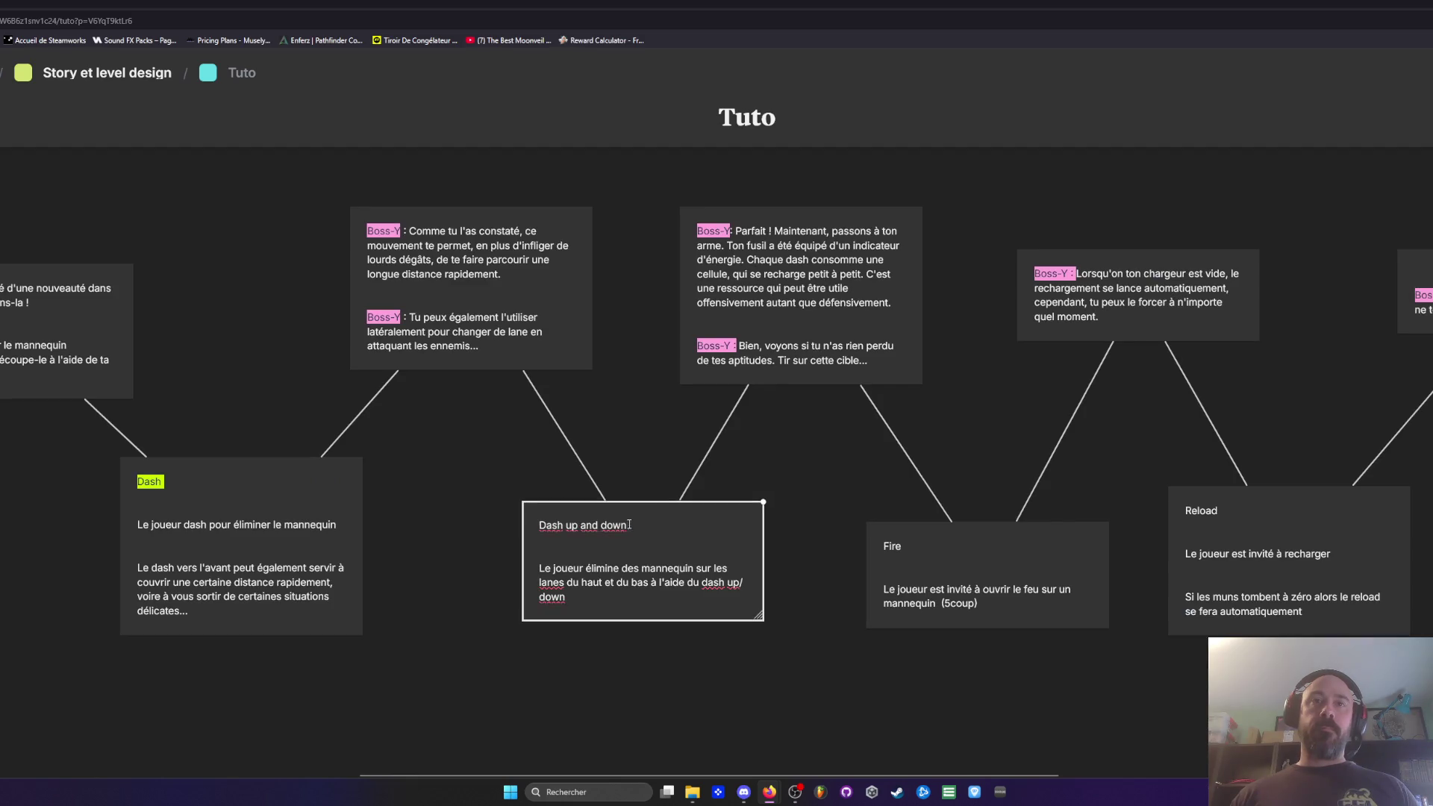
{"action": "key", "text": "ctrl+shift+h"}
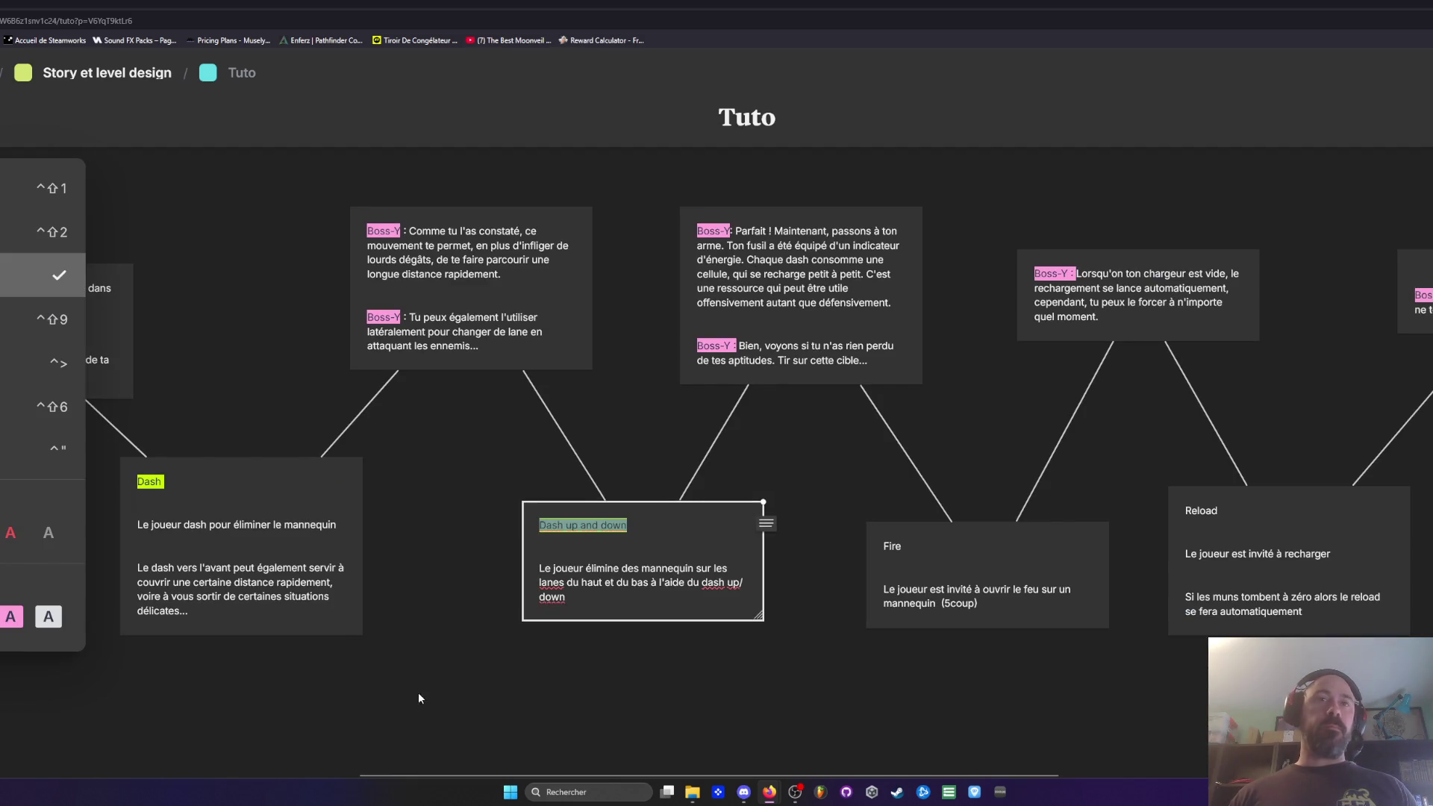
{"action": "left_click", "coordinate": [419, 697]}
Step: Highlight the Fire, Reload and Fire move card titles in yellow-green
{"action": "scroll", "coordinate": [361, 649], "scroll_direction": "right", "scroll_amount": 5}
{"action": "left_click", "coordinate": [527, 542]}
{"action": "double_click", "coordinate": [522, 544]}
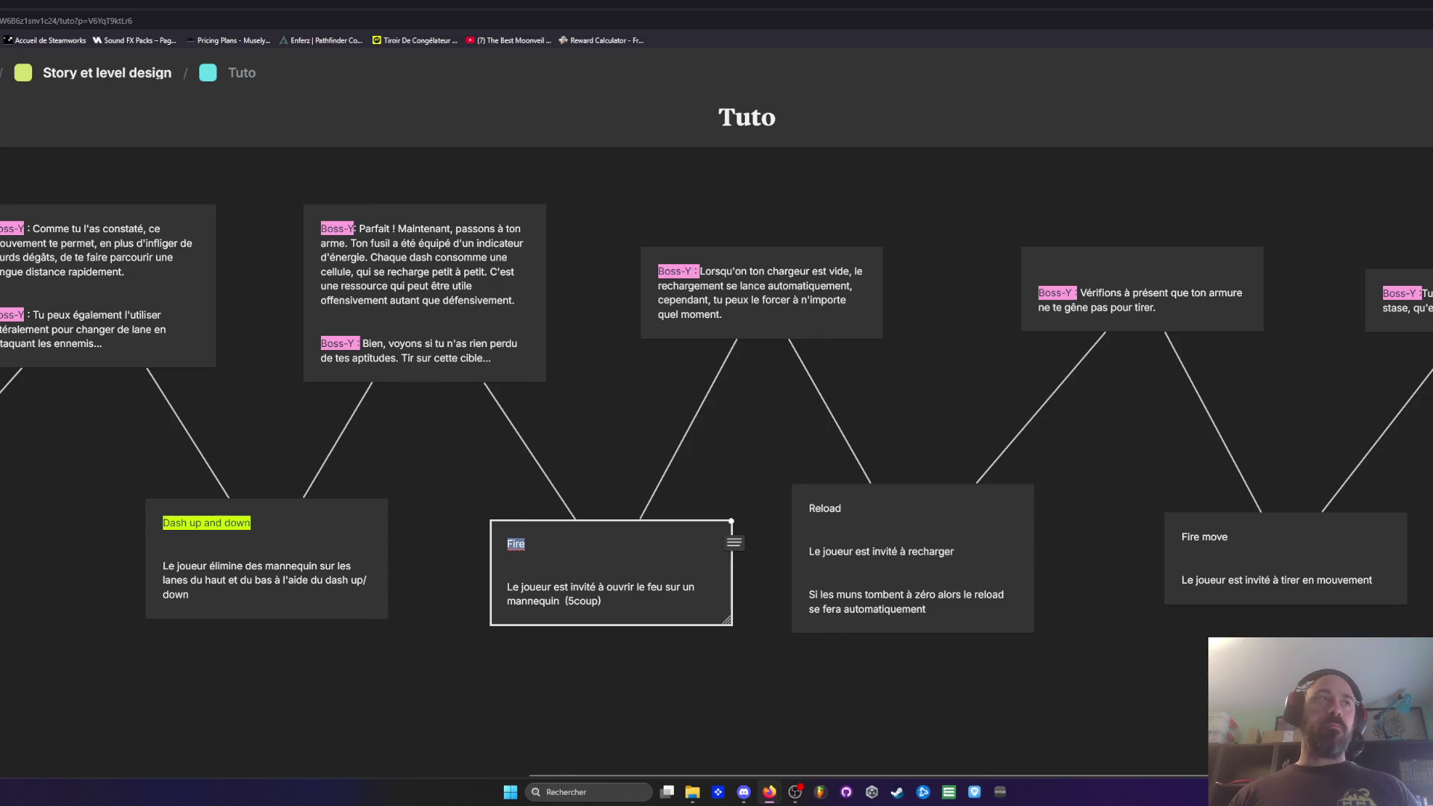
{"action": "key", "text": "ctrl+shift+h"}
{"action": "left_click", "coordinate": [558, 649]}
{"action": "scroll", "coordinate": [558, 633], "scroll_direction": "right", "scroll_amount": 3}
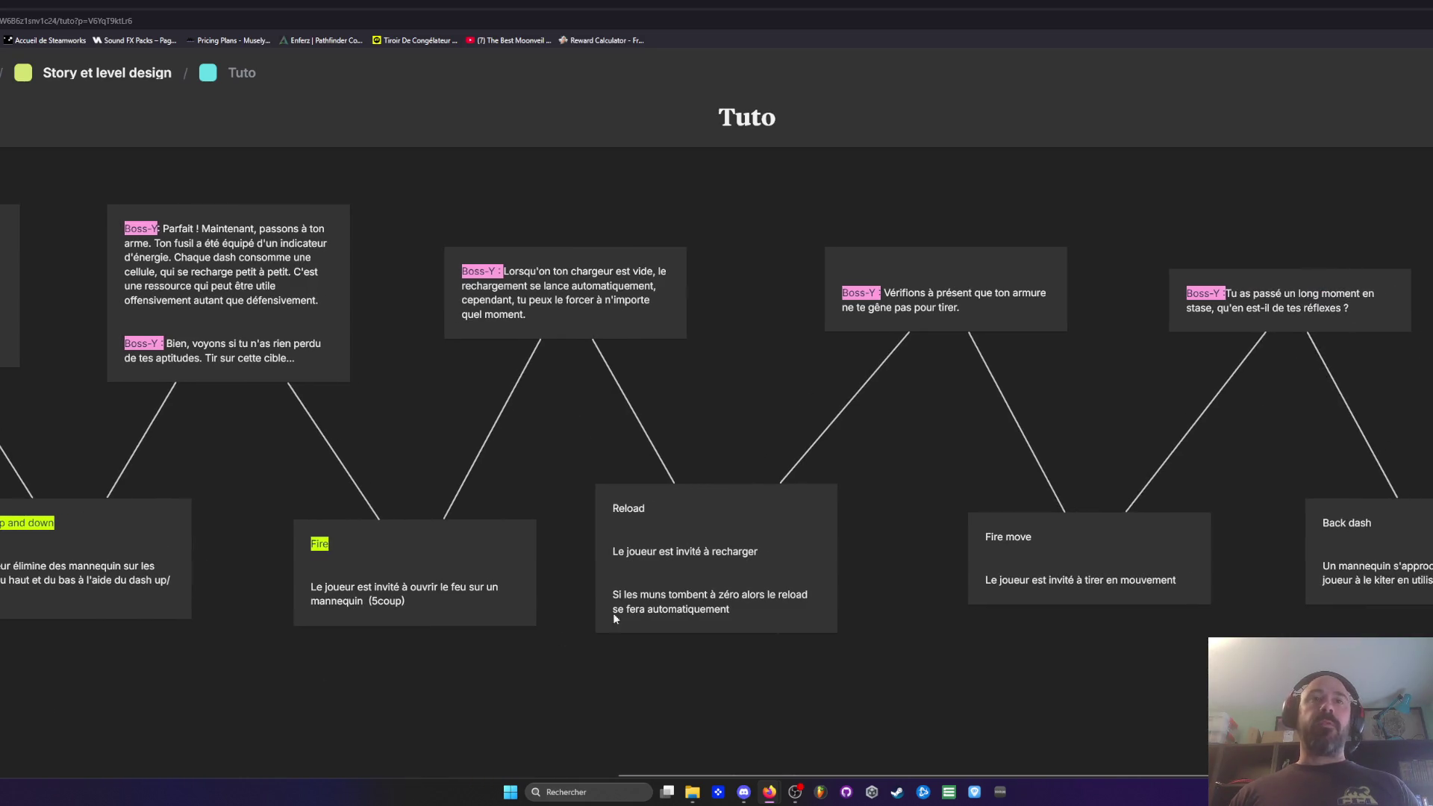
{"action": "double_click", "coordinate": [631, 509]}
{"action": "mouse_move", "coordinate": [15, 363]}
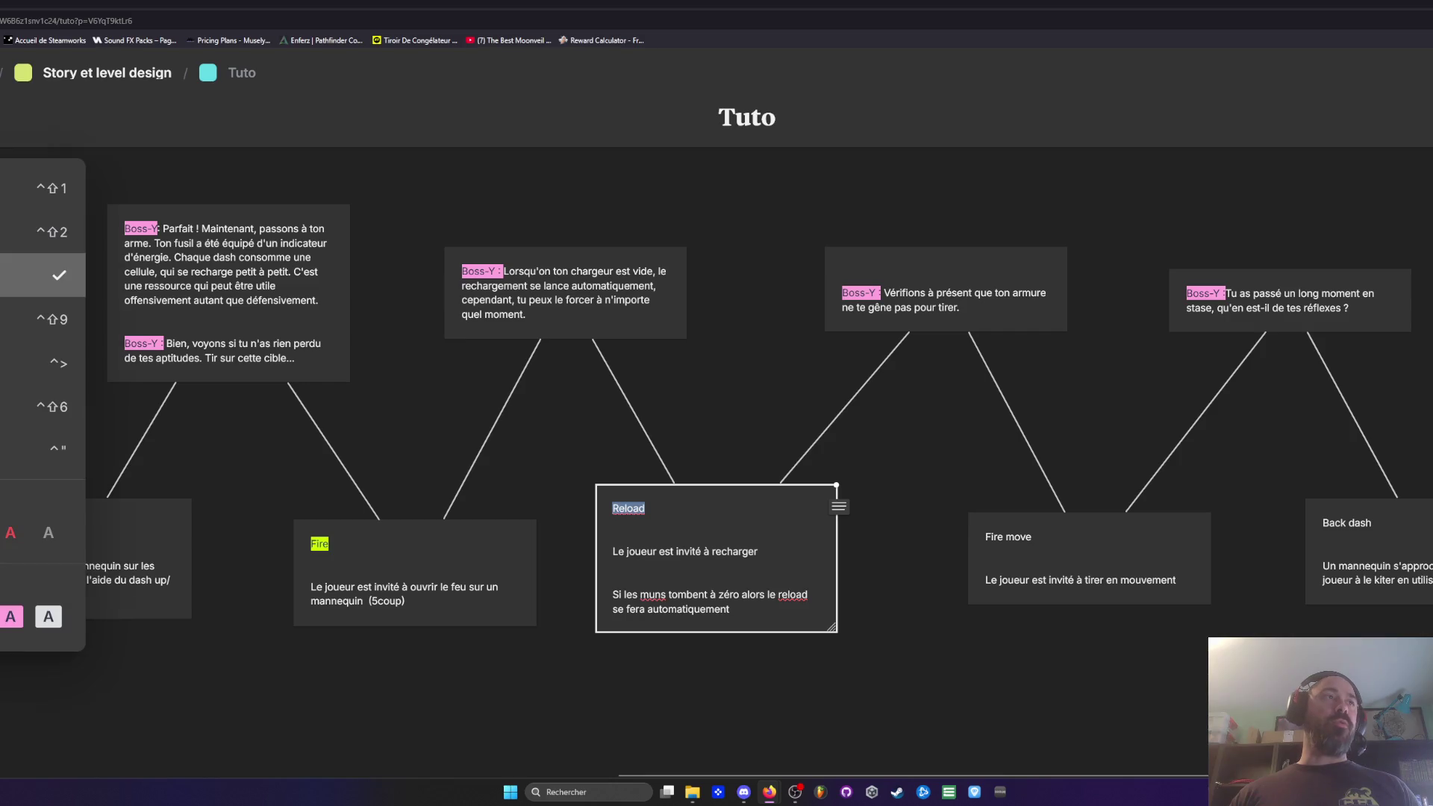
{"action": "key", "text": "ctrl+shift+h"}
{"action": "left_click", "coordinate": [736, 705]}
{"action": "scroll", "coordinate": [736, 705], "scroll_direction": "right", "scroll_amount": 5}
{"action": "left_click", "coordinate": [678, 540]}
{"action": "triple_click", "coordinate": [677, 540]}
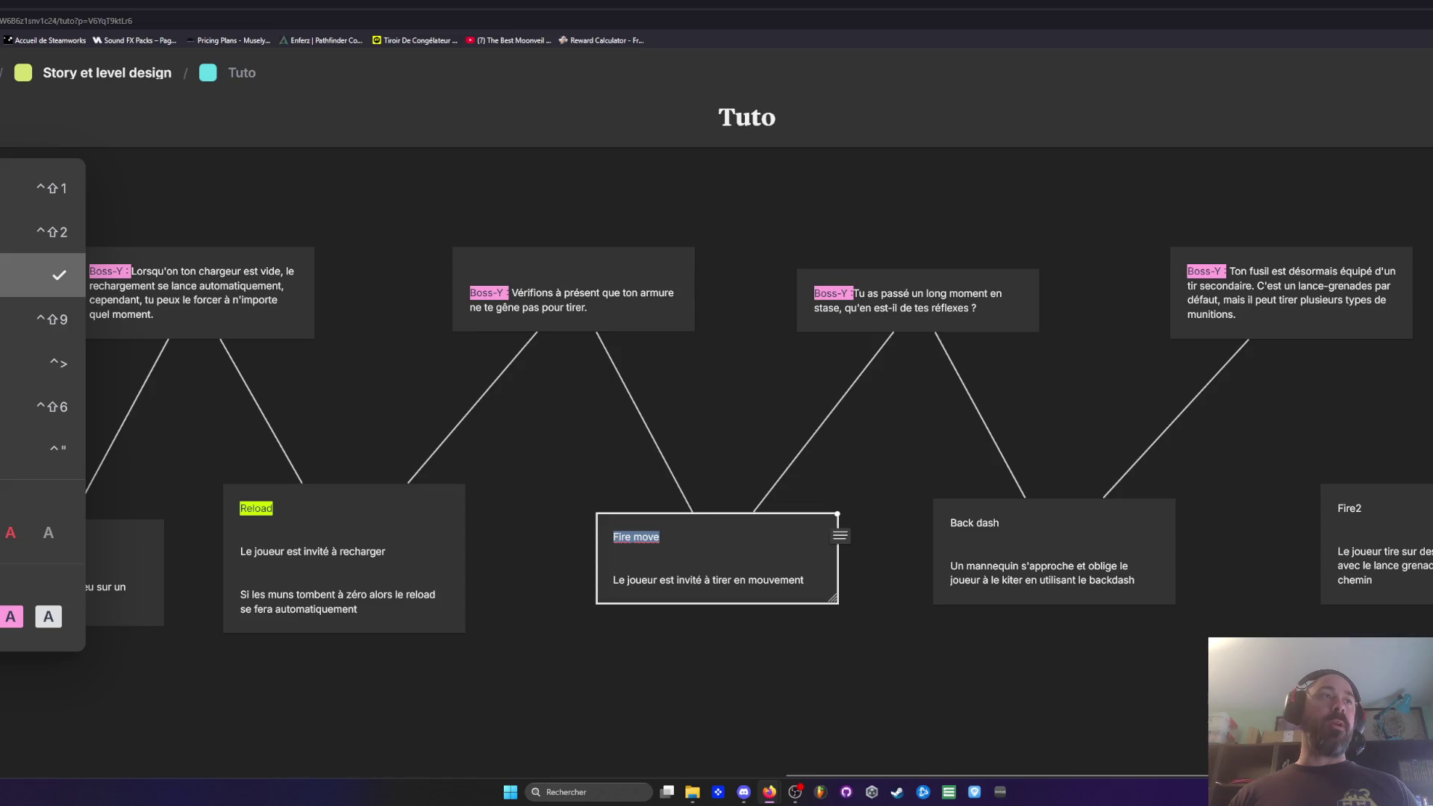
{"action": "left_click", "coordinate": [59, 274]}
Step: Highlight the Back dash, Fire2 and Kick titles in yellow-green, discarding an accidental empty card
{"action": "scroll", "coordinate": [464, 623], "scroll_direction": "right", "scroll_amount": 5}
{"action": "left_click", "coordinate": [581, 521]}
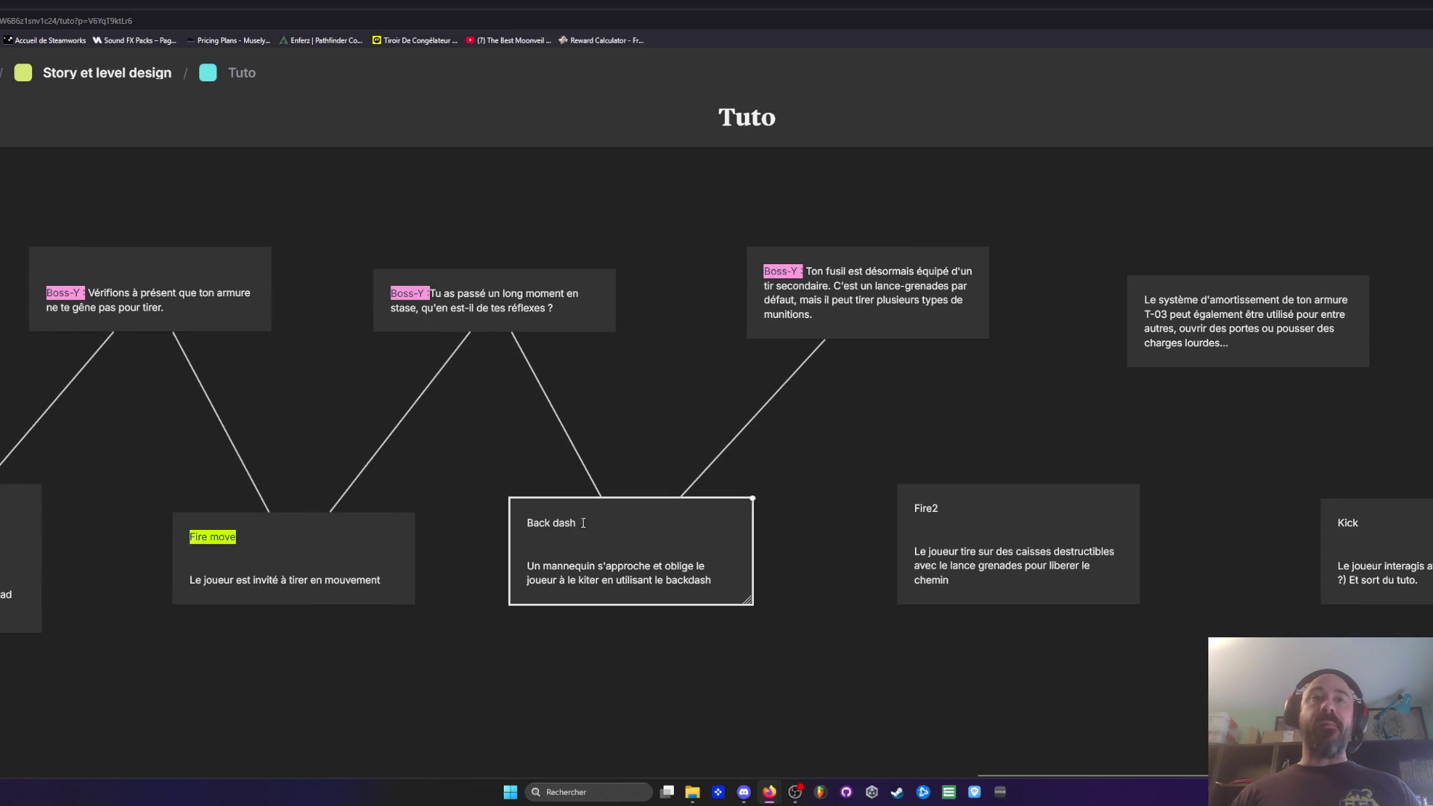
{"action": "triple_click", "coordinate": [581, 521]}
{"action": "mouse_move", "coordinate": [15, 276]}
{"action": "left_click", "coordinate": [59, 276]}
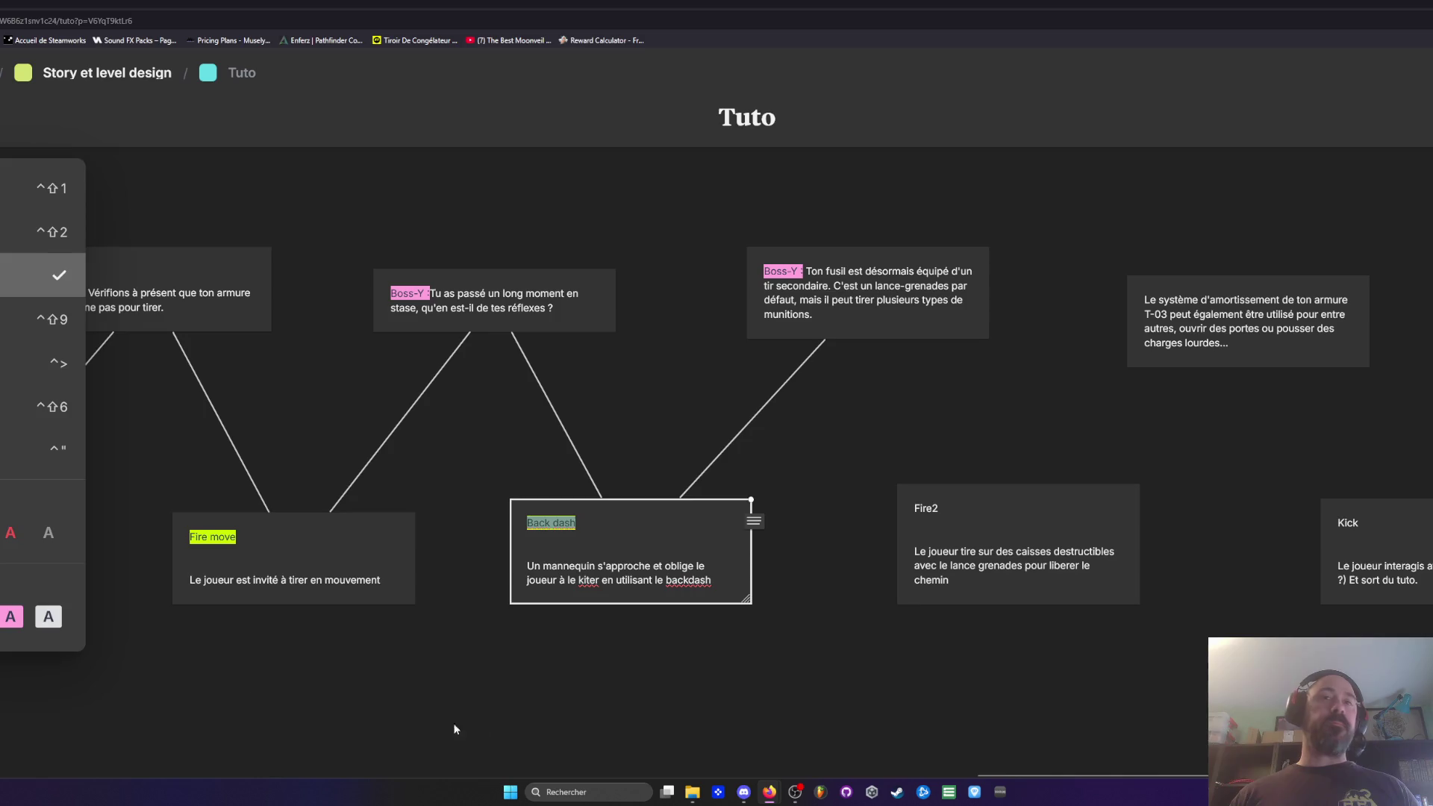
{"action": "double_click", "coordinate": [492, 727]}
{"action": "scroll", "coordinate": [867, 710], "scroll_direction": "right", "scroll_amount": 1}
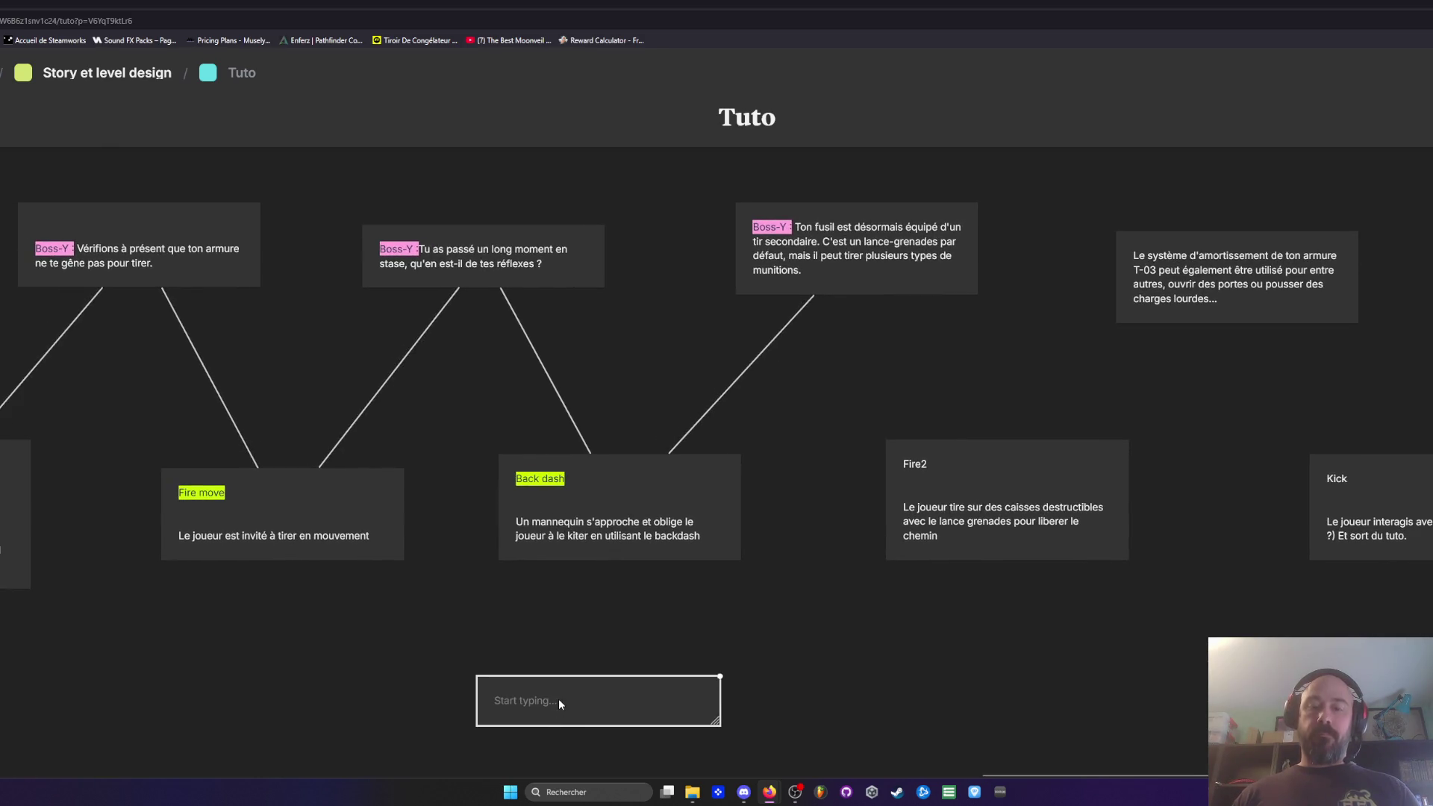
{"action": "key", "text": "Escape"}
{"action": "left_click", "coordinate": [914, 509]}
{"action": "double_click", "coordinate": [914, 509]}
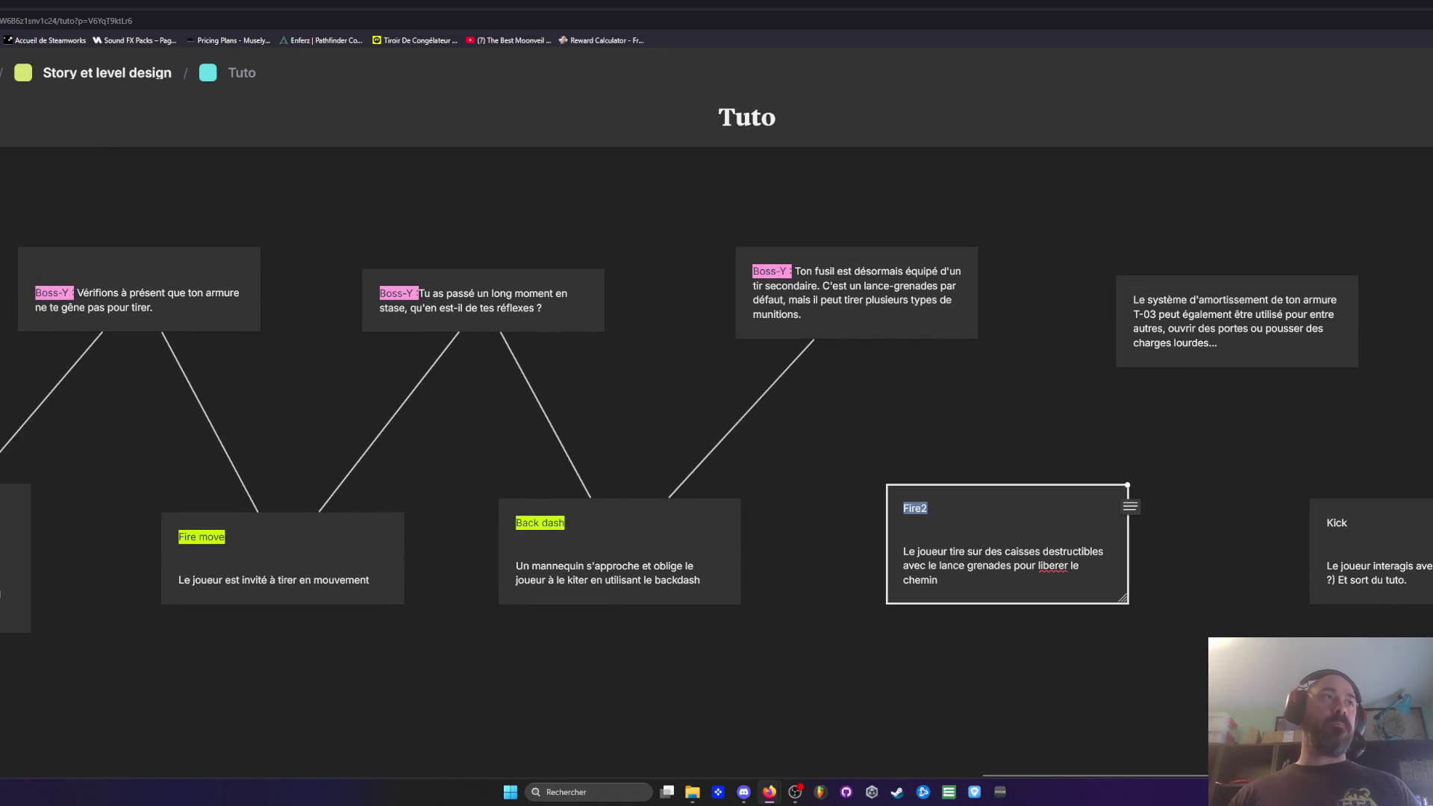
{"action": "mouse_move", "coordinate": [15, 276]}
{"action": "left_click", "coordinate": [285, 718]}
{"action": "scroll", "coordinate": [933, 657], "scroll_direction": "right", "scroll_amount": 5}
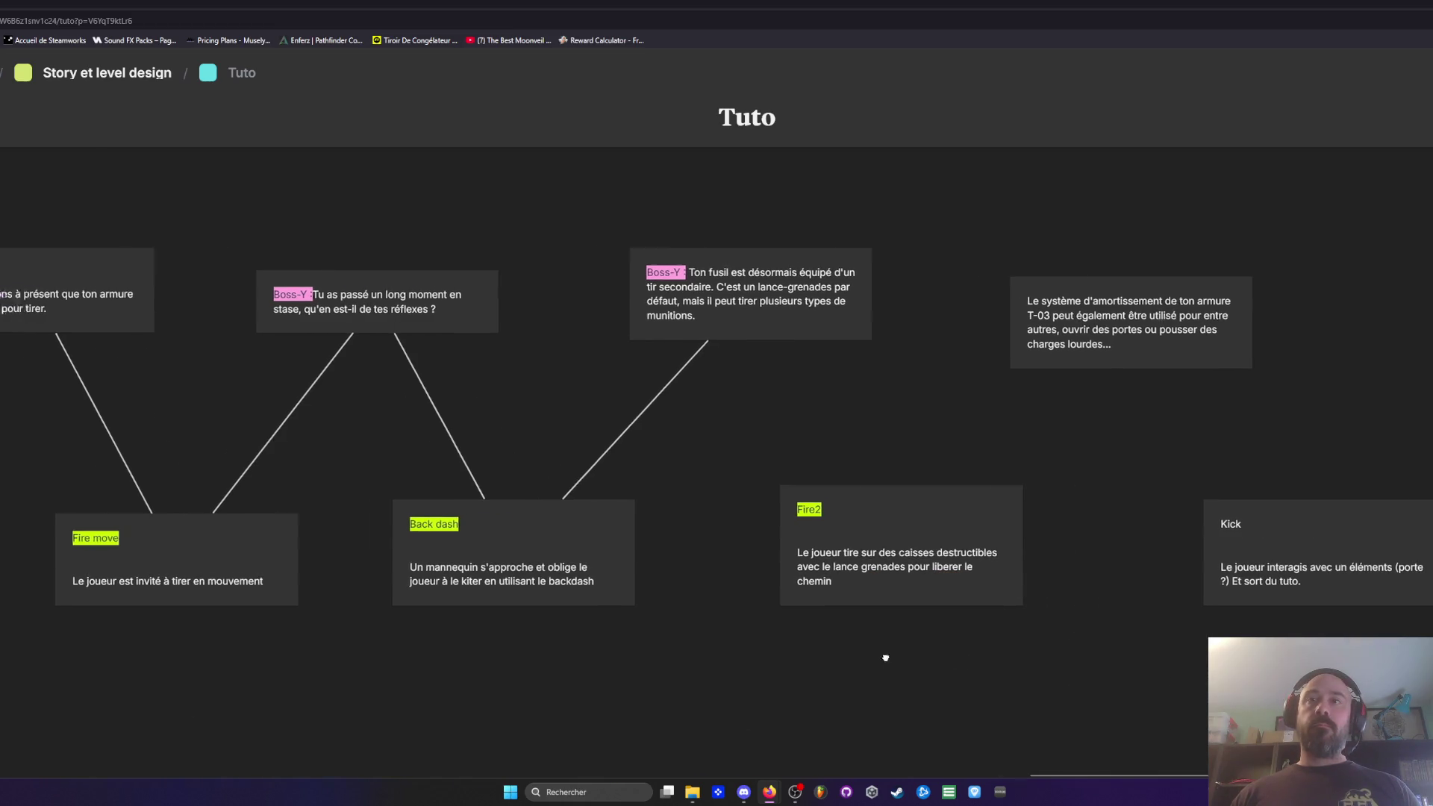
{"action": "left_click", "coordinate": [1243, 523]}
{"action": "double_click", "coordinate": [1242, 523]}
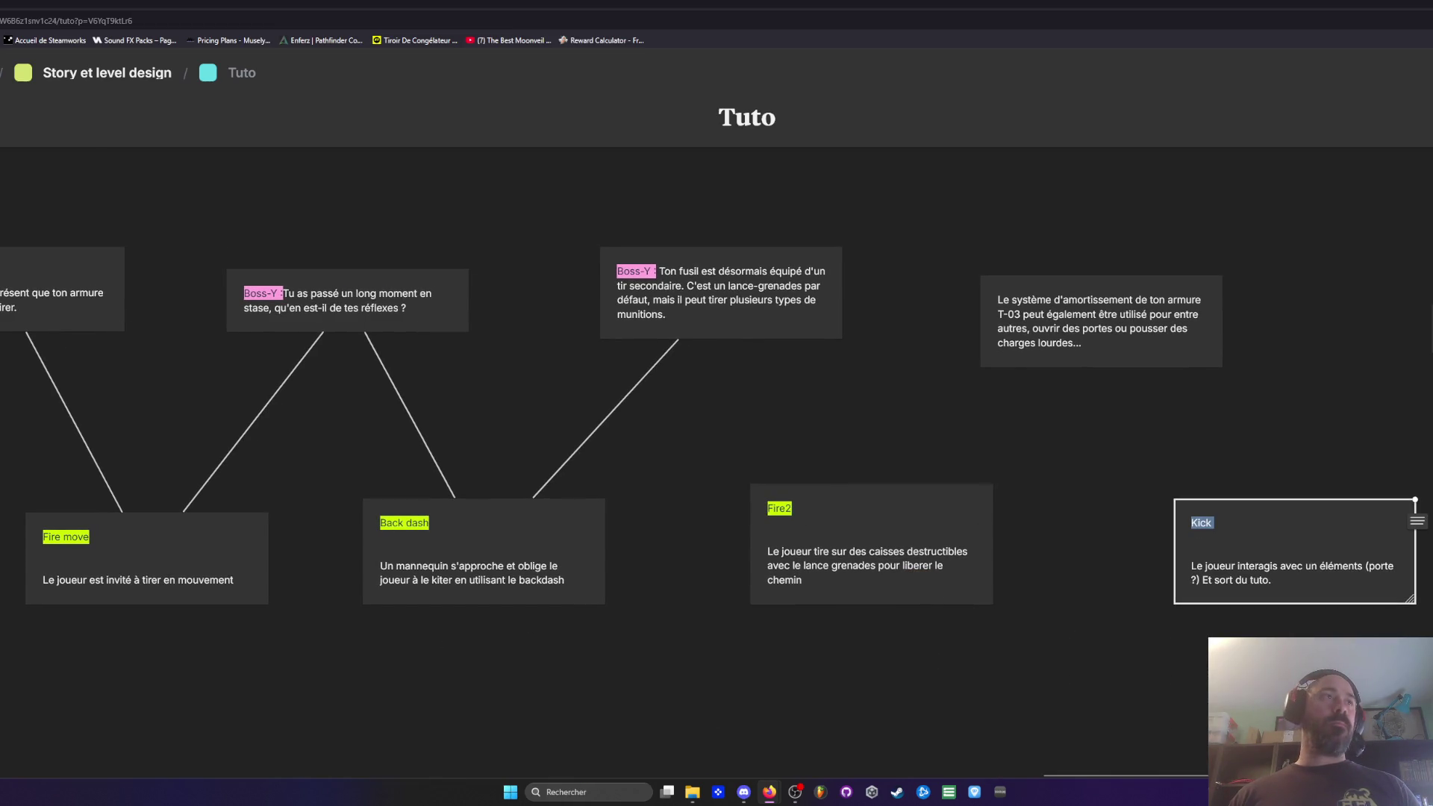
{"action": "mouse_move", "coordinate": [15, 276]}
{"action": "left_click", "coordinate": [1162, 476]}
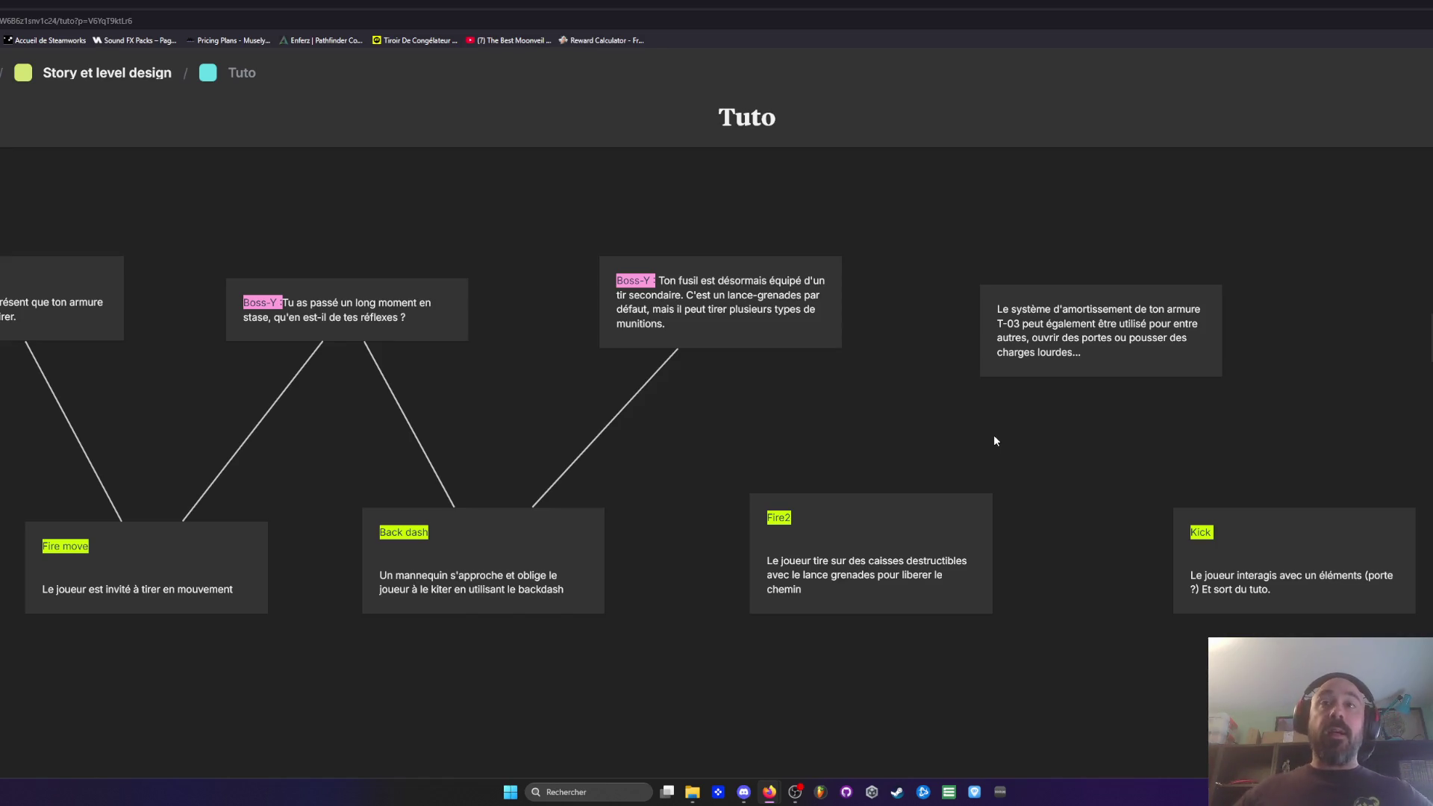
Step: Connect the Boss-Y rifle card to Fire2, and Fire2 to the armour-system card
{"action": "left_click", "coordinate": [832, 341]}
{"action": "left_click", "coordinate": [872, 511], "text": "shift"}
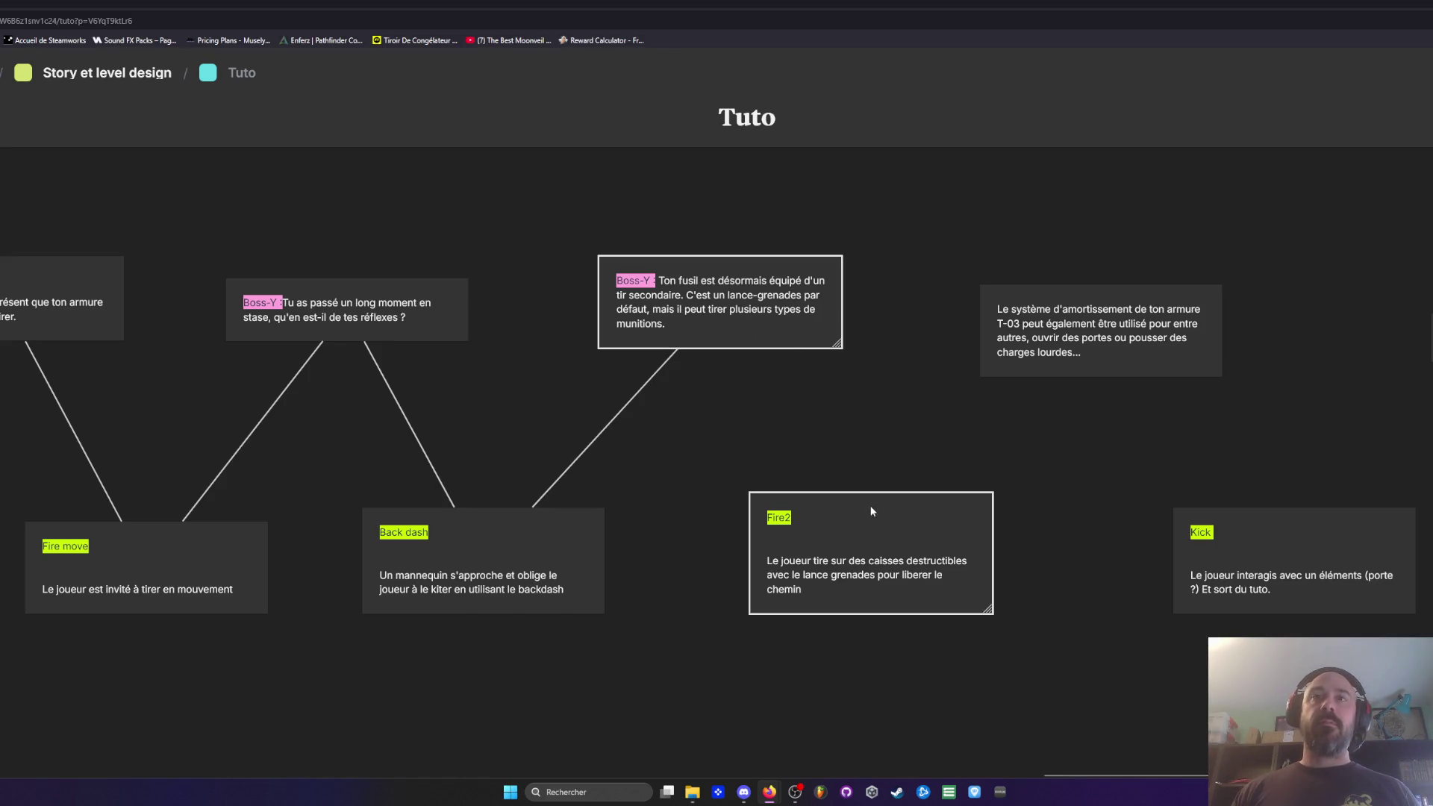
{"action": "key", "text": "c"}
{"action": "left_click", "coordinate": [957, 153]}
{"action": "left_click", "coordinate": [915, 524]}
{"action": "left_click", "coordinate": [1068, 361], "text": "shift"}
{"action": "key", "text": "c"}
Step: Connect the armour-system card to Kick and move it up in line with the dialogue cards
{"action": "left_click", "coordinate": [351, 191]}
{"action": "left_click", "coordinate": [1161, 325]}
{"action": "left_click", "coordinate": [1286, 553], "text": "shift"}
{"action": "key", "text": "c"}
{"action": "left_click", "coordinate": [374, 190]}
{"action": "mouse_move", "coordinate": [1142, 321]}
{"action": "left_mouse_down"}
{"action": "mouse_move", "coordinate": [1162, 297]}
{"action": "mouse_move", "coordinate": [1148, 294]}
{"action": "left_mouse_up"}
Step: Link Kick to the next card on its right and return to the Story et level design board
{"action": "scroll", "coordinate": [1149, 294], "scroll_direction": "down", "scroll_amount": 1}
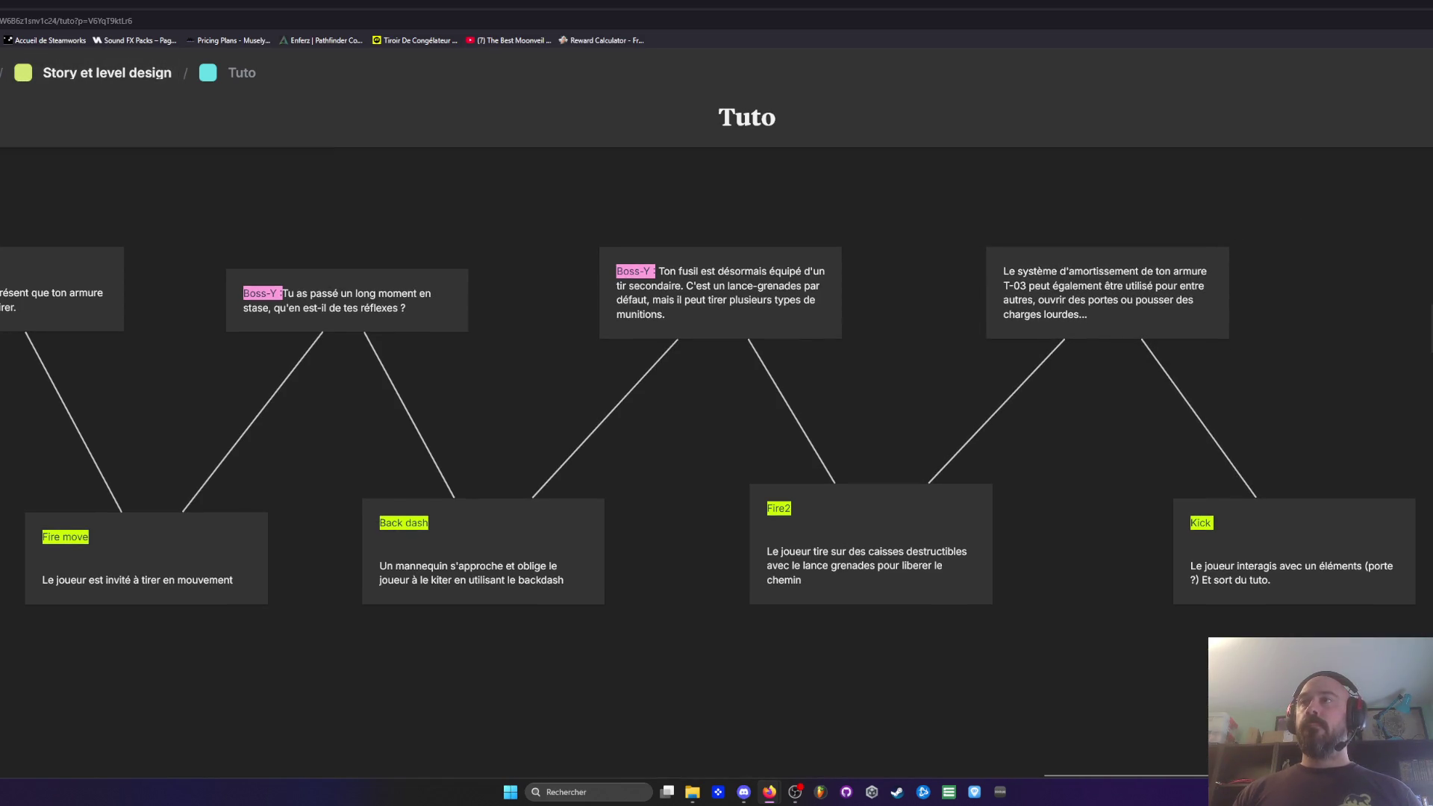
{"action": "left_click", "coordinate": [1294, 551]}
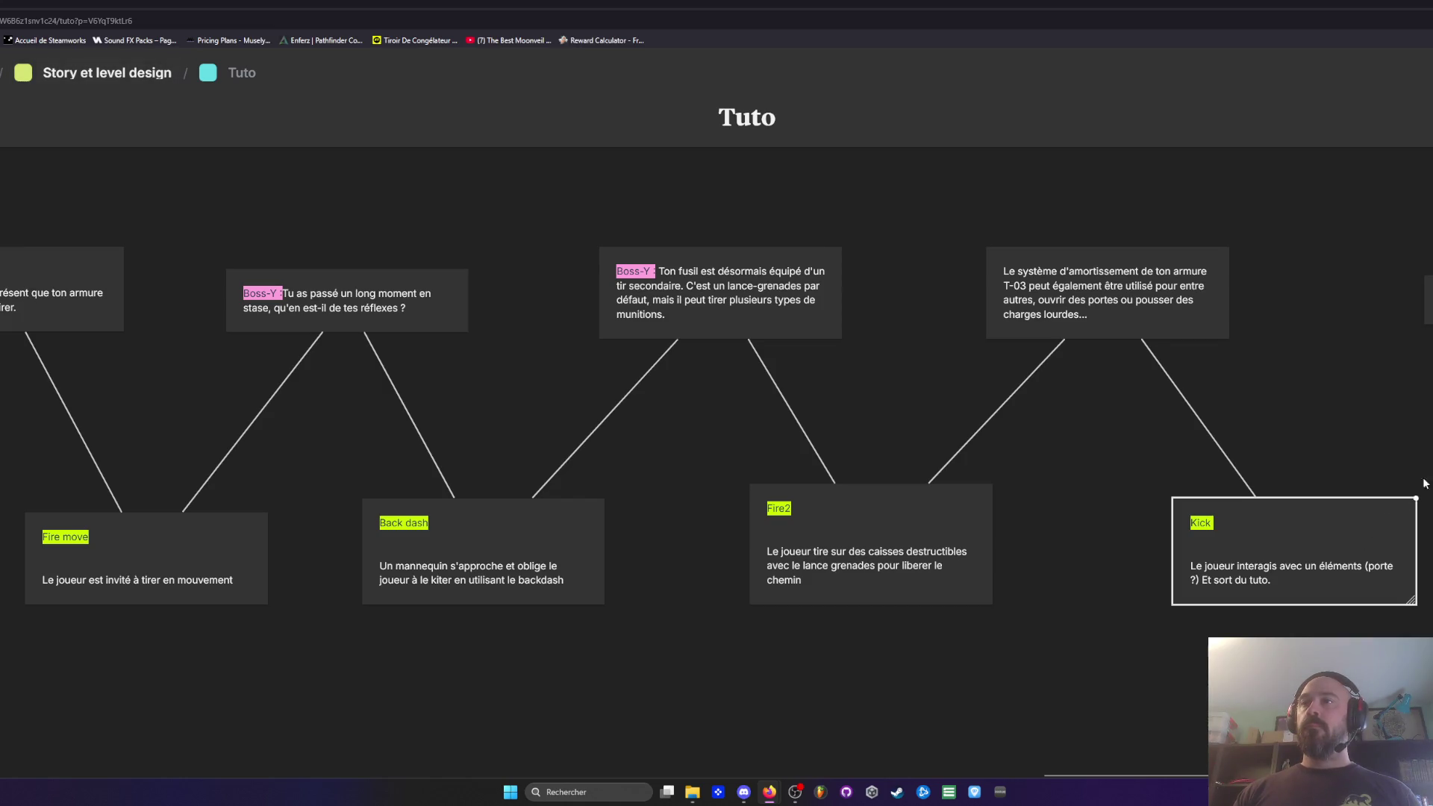
{"action": "left_click", "coordinate": [148, 226]}
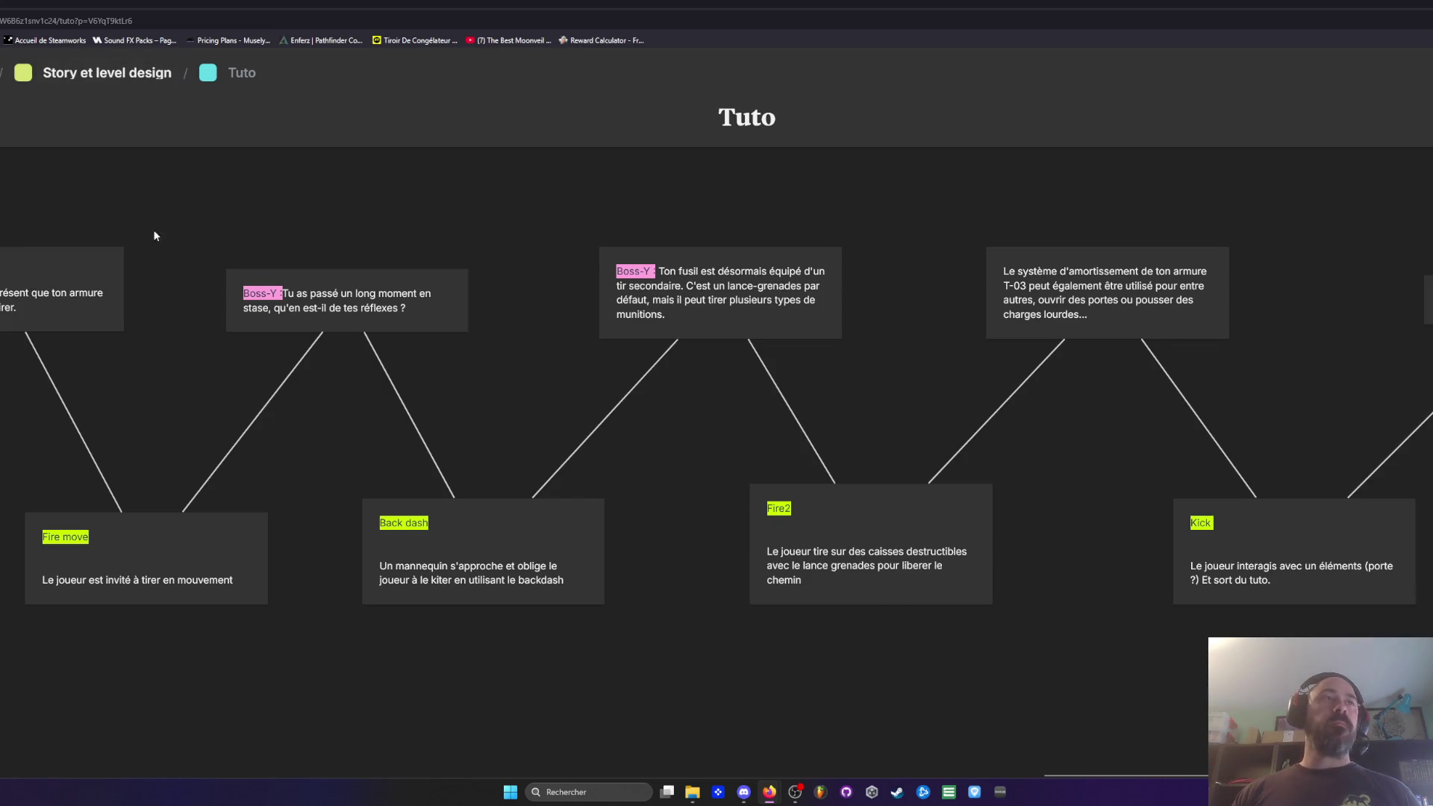
{"action": "left_click", "coordinate": [93, 80]}
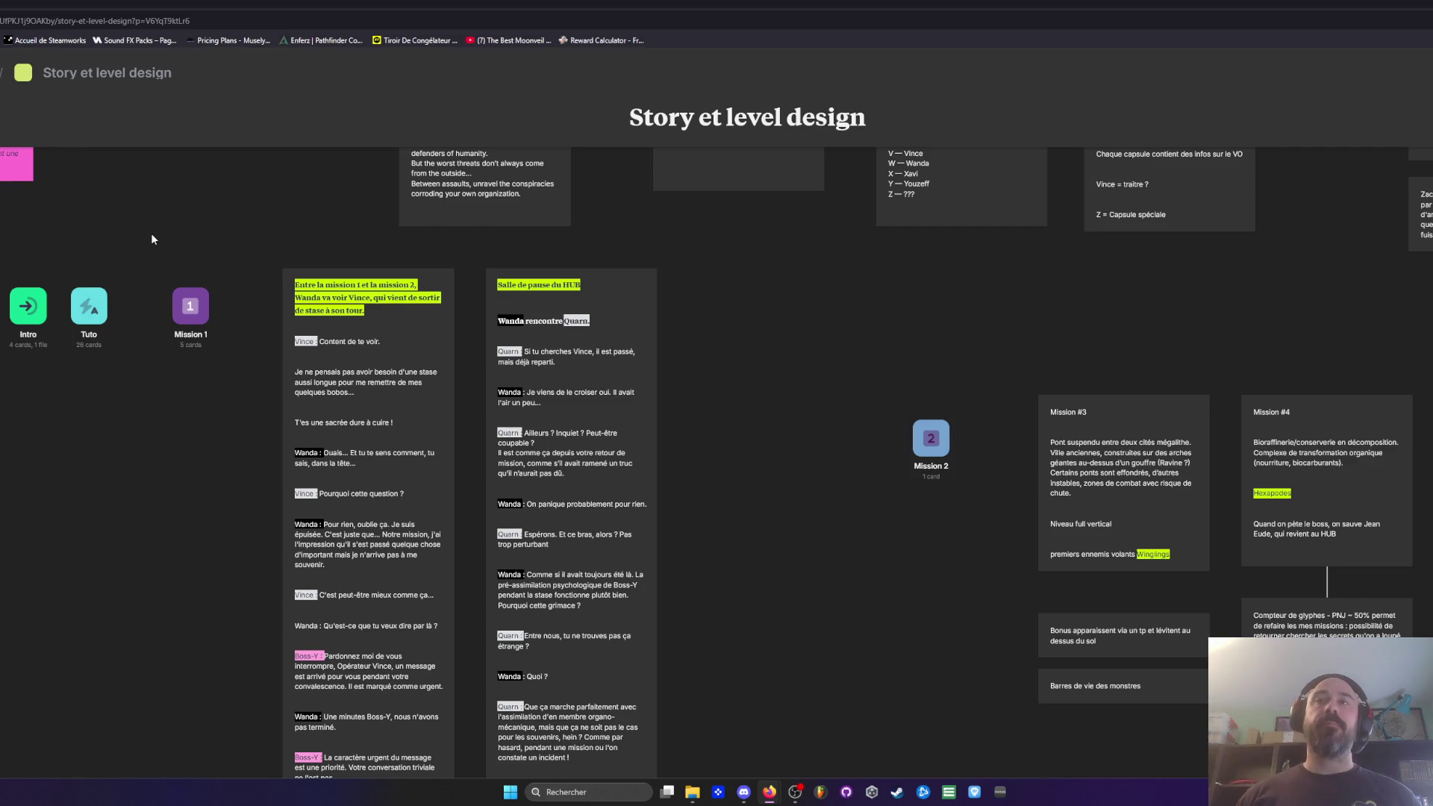
Step: Zoom and pan across the Story et level design dialogue cards, then reopen the Tuto board
{"action": "scroll", "coordinate": [760, 300], "scroll_direction": "down", "scroll_amount": 5}
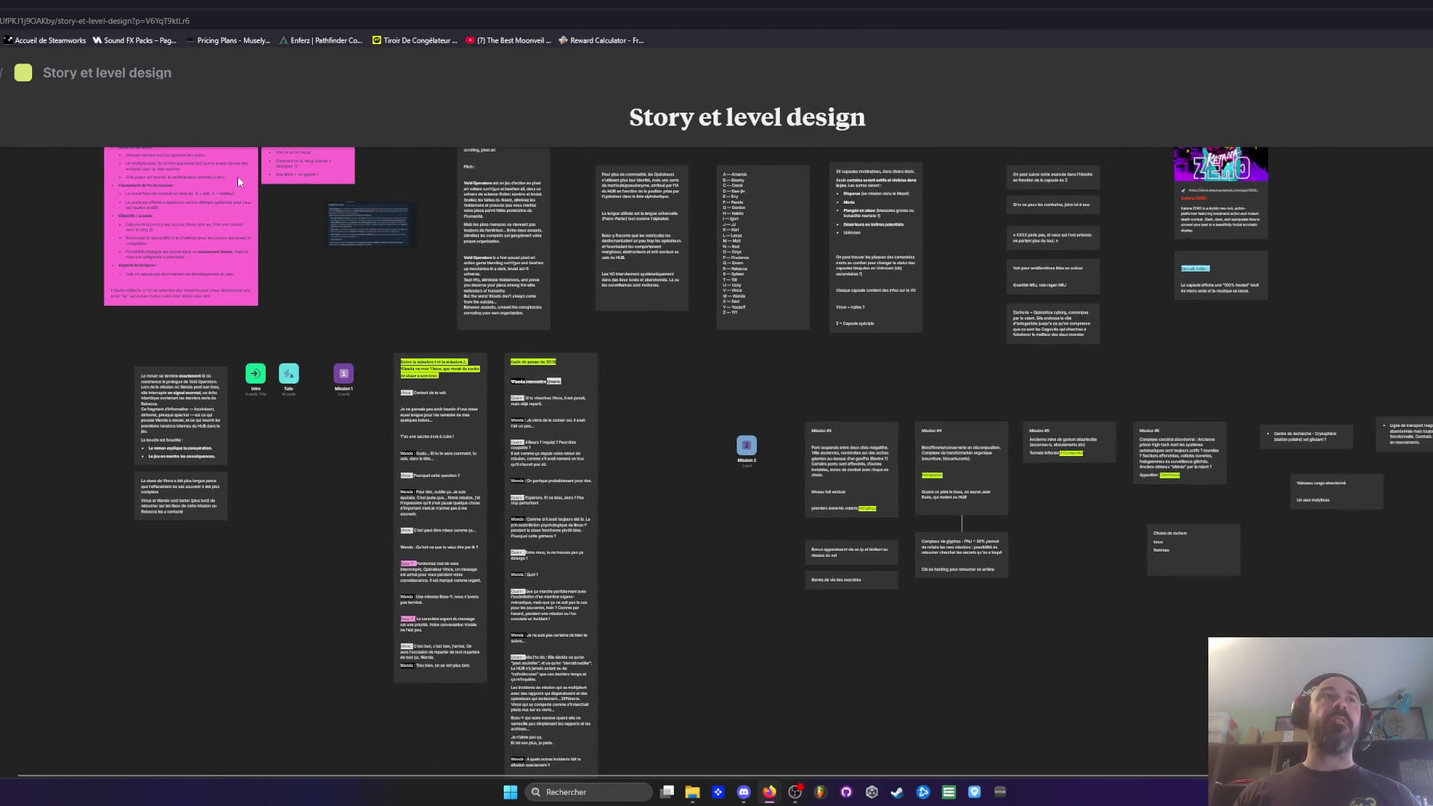
{"action": "scroll", "coordinate": [255, 447], "scroll_direction": "up", "scroll_amount": 3}
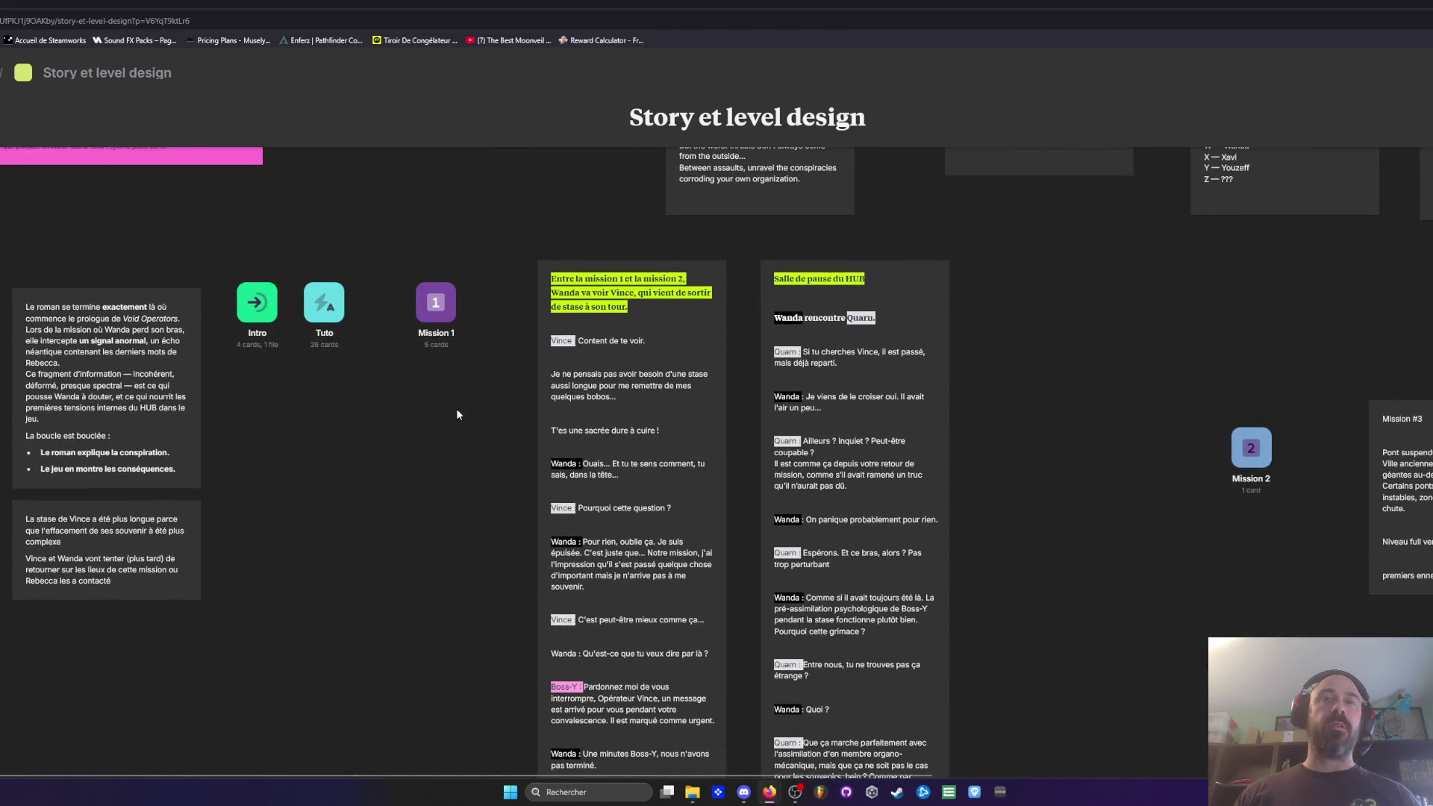
{"action": "left_click_drag", "start_coordinate": [449, 399], "coordinate": [102, 373]}
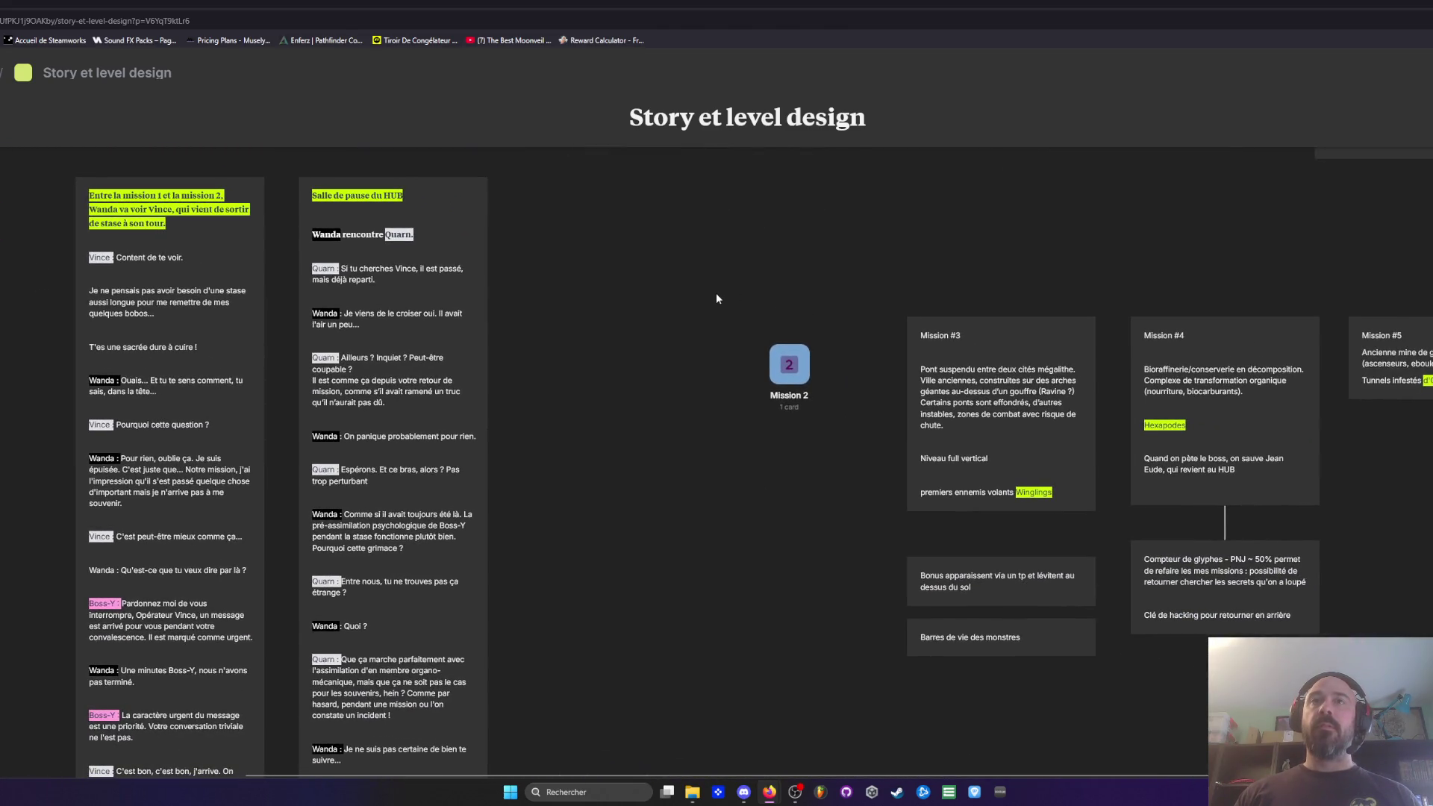
{"action": "scroll", "coordinate": [716, 292], "scroll_direction": "down", "scroll_amount": 3}
{"action": "scroll", "coordinate": [360, 334], "scroll_direction": "up", "scroll_amount": 3}
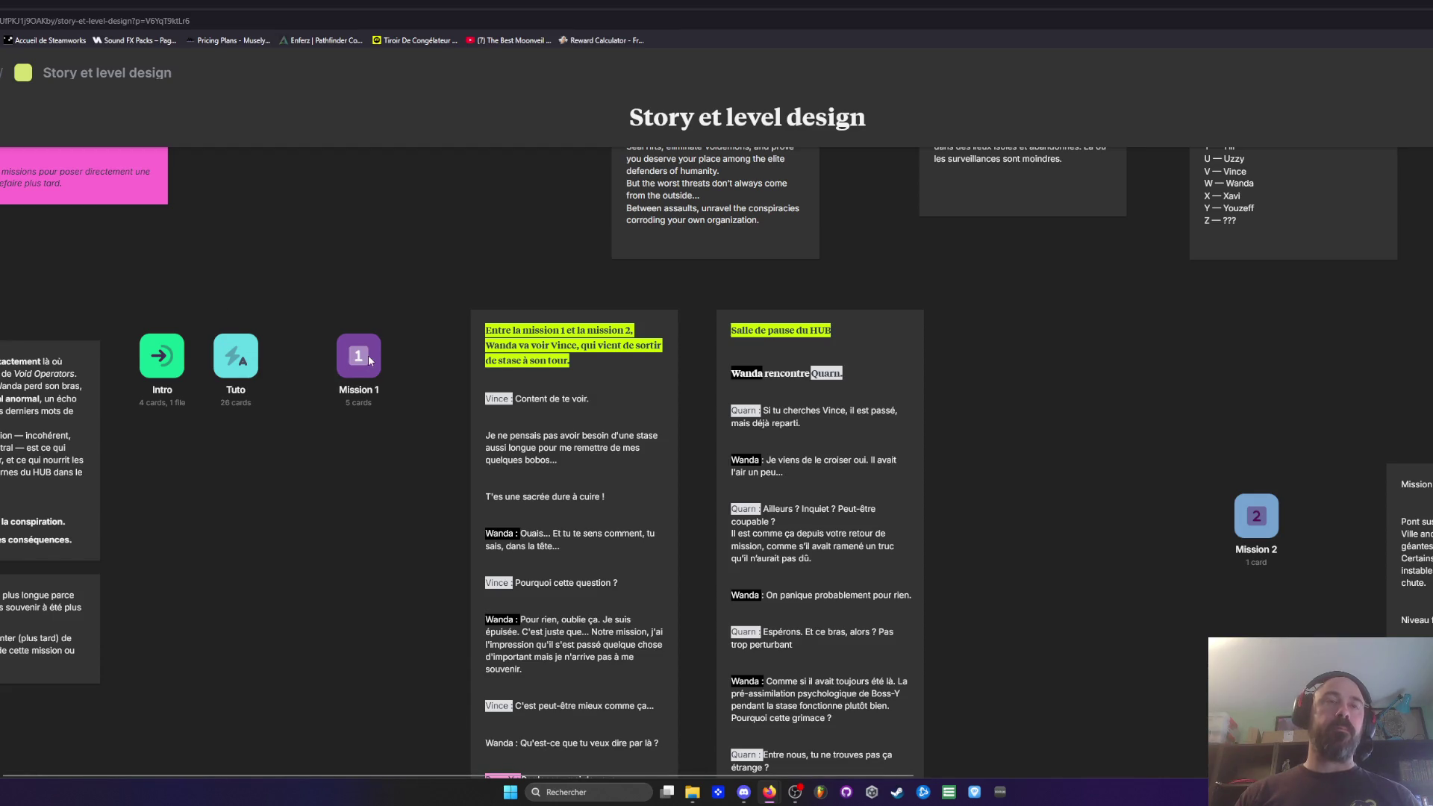
{"action": "left_click", "coordinate": [260, 349]}
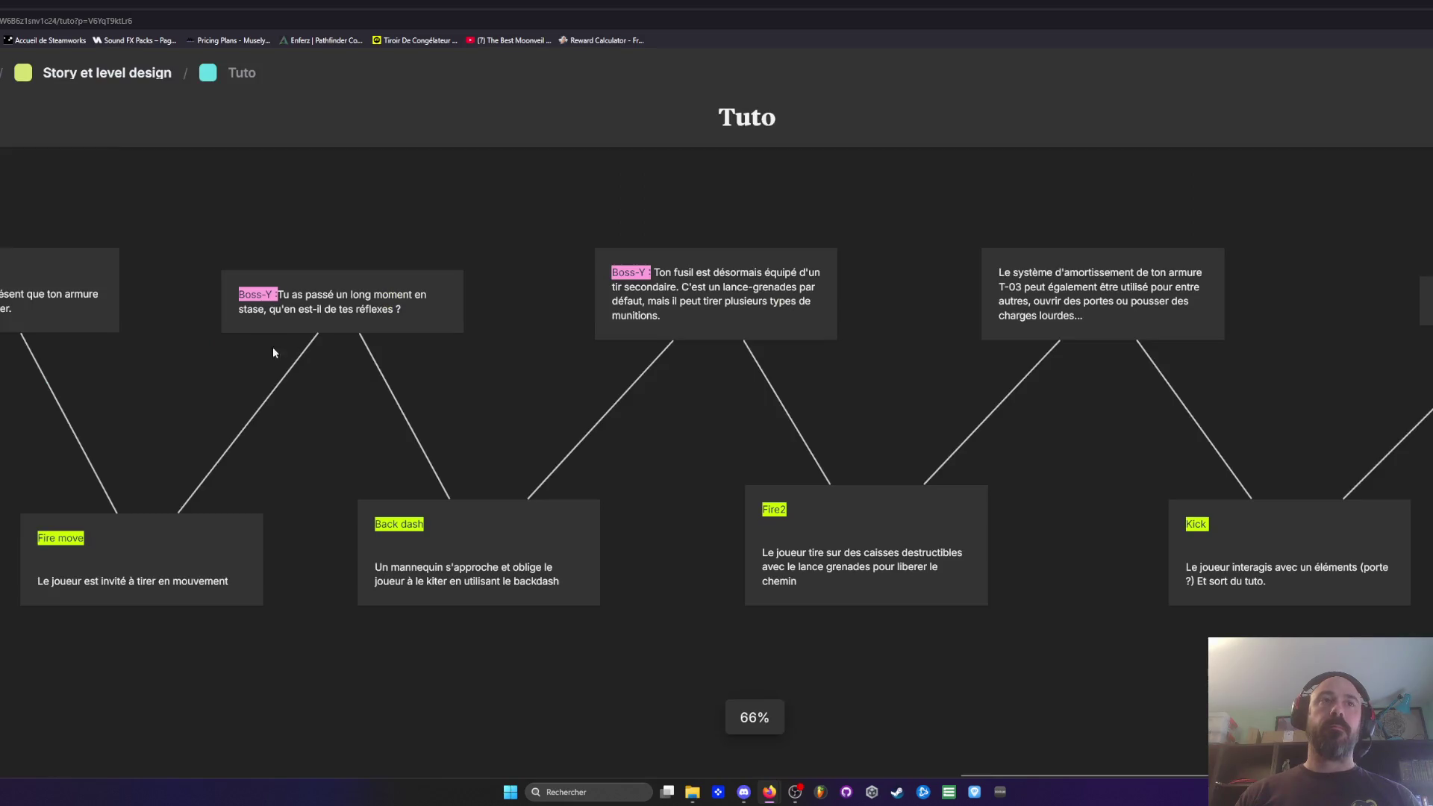
Step: Add the line 'Pousse cette caisse...' below the armour-system card's text
{"action": "left_click_drag", "start_coordinate": [128, 388], "coordinate": [415, 371]}
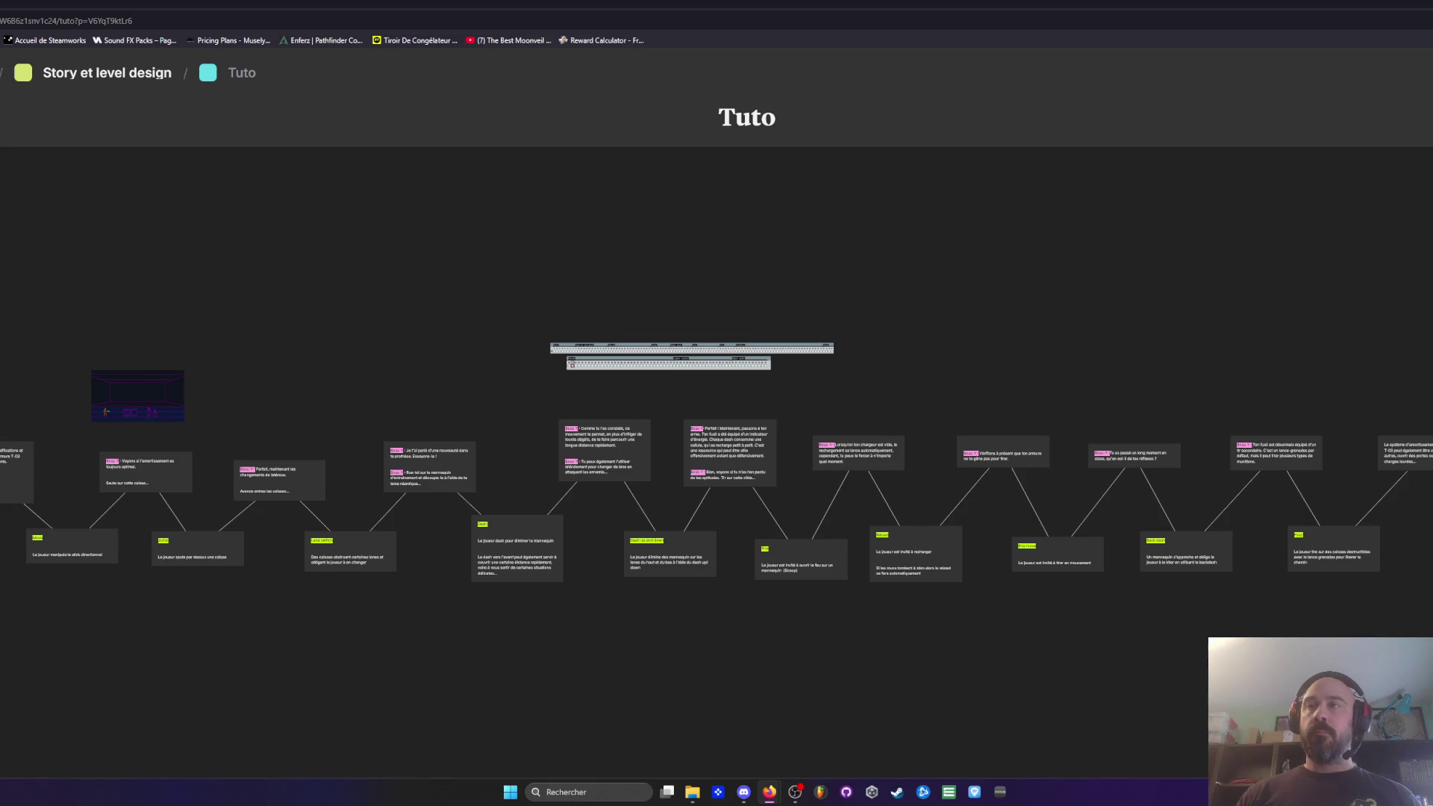
{"action": "scroll", "coordinate": [1296, 409], "scroll_direction": "up", "scroll_amount": 5}
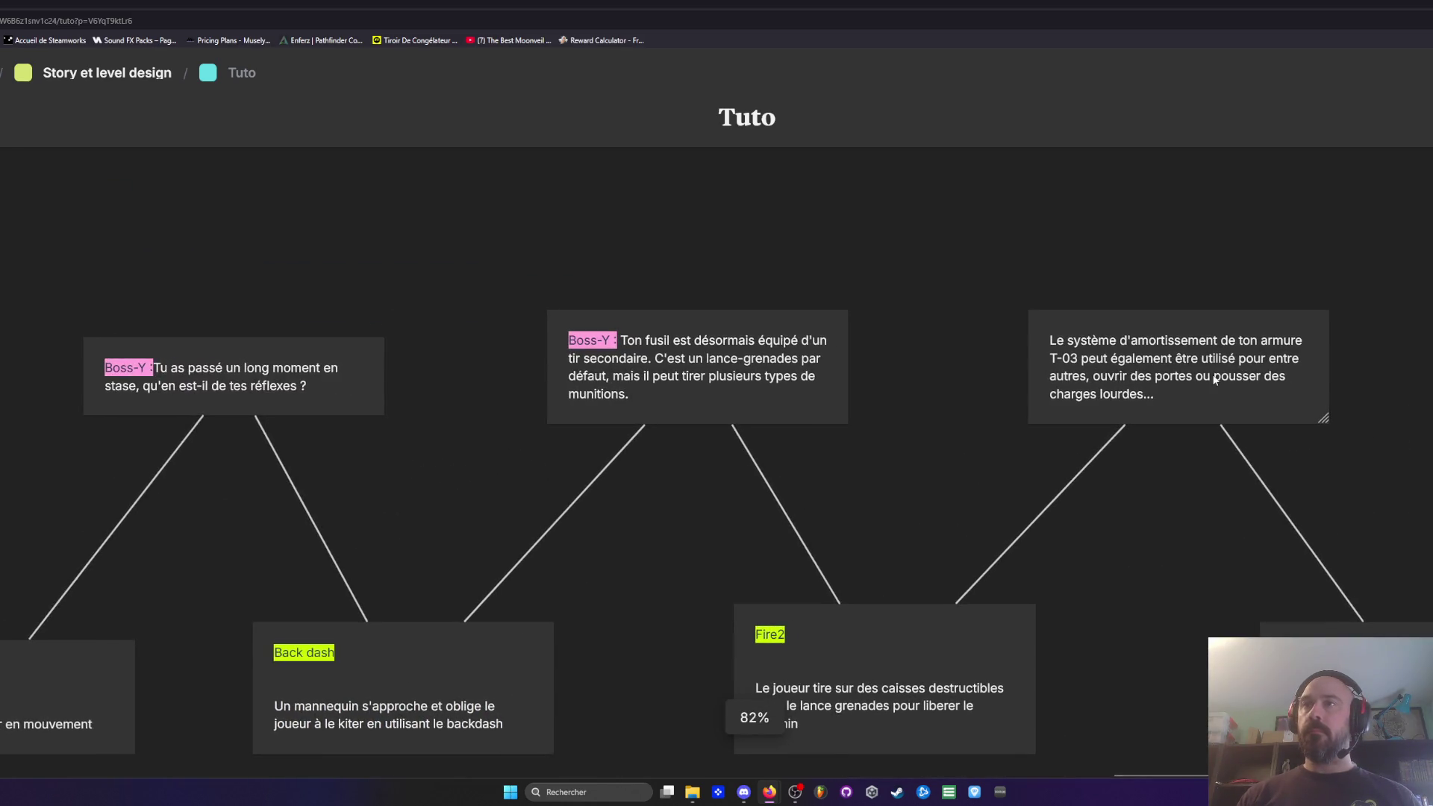
{"action": "double_click", "coordinate": [1170, 394]}
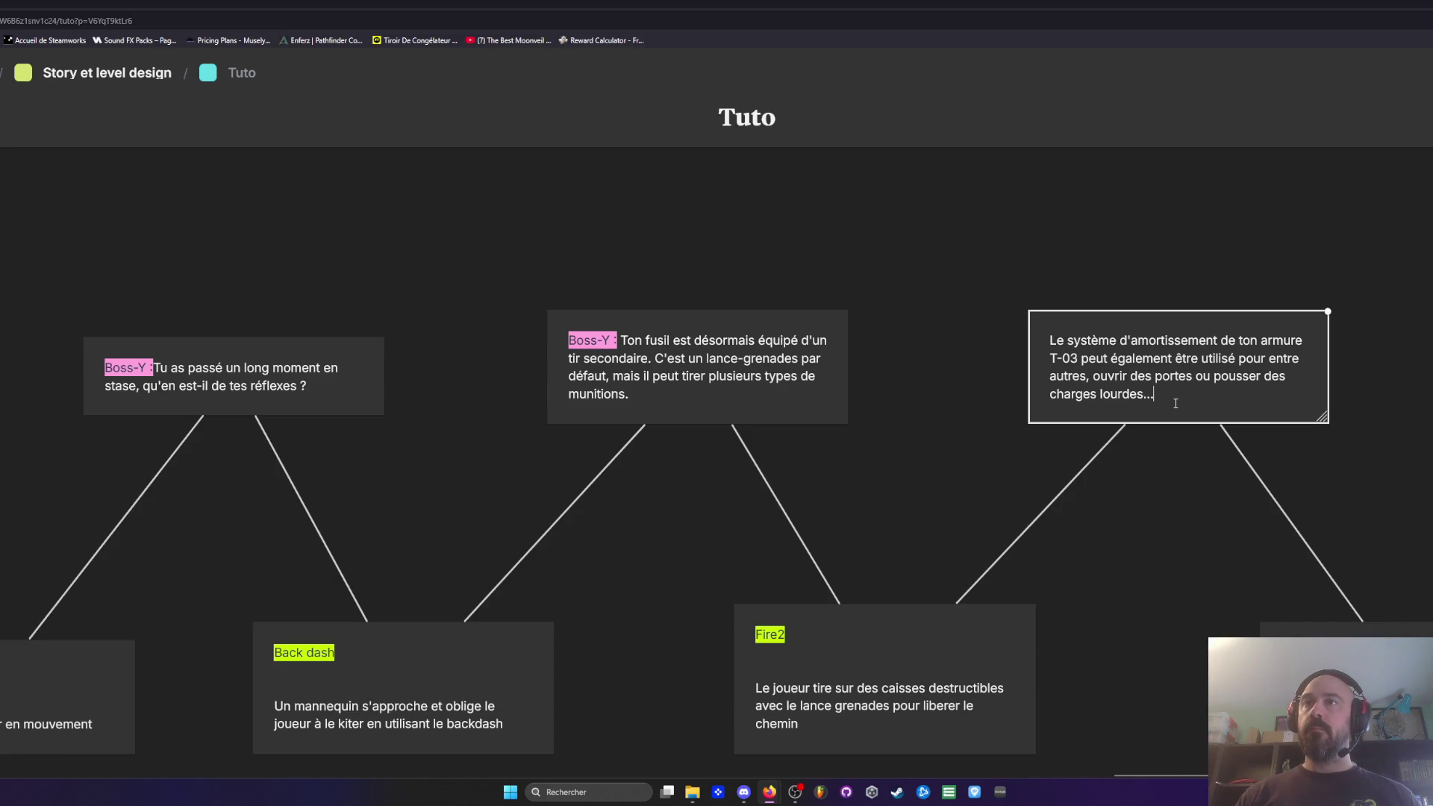
{"action": "key", "text": "Return"}
{"action": "key", "text": "Return"}
{"action": "key", "text": "Return"}
{"action": "type", "text": "Pousse"}
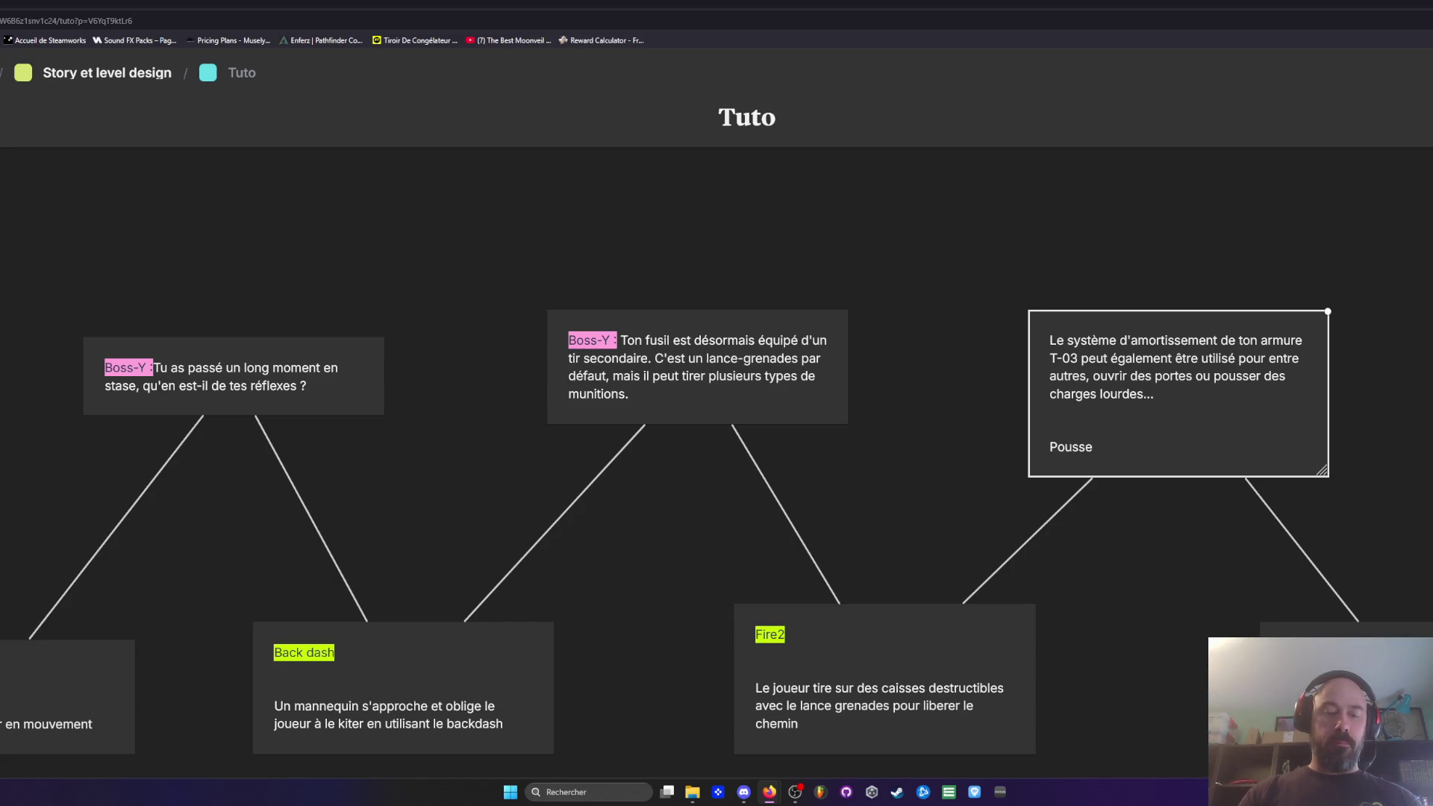
{"action": "type", "text": " cette caisse"}
{"action": "type", "text": ".."}
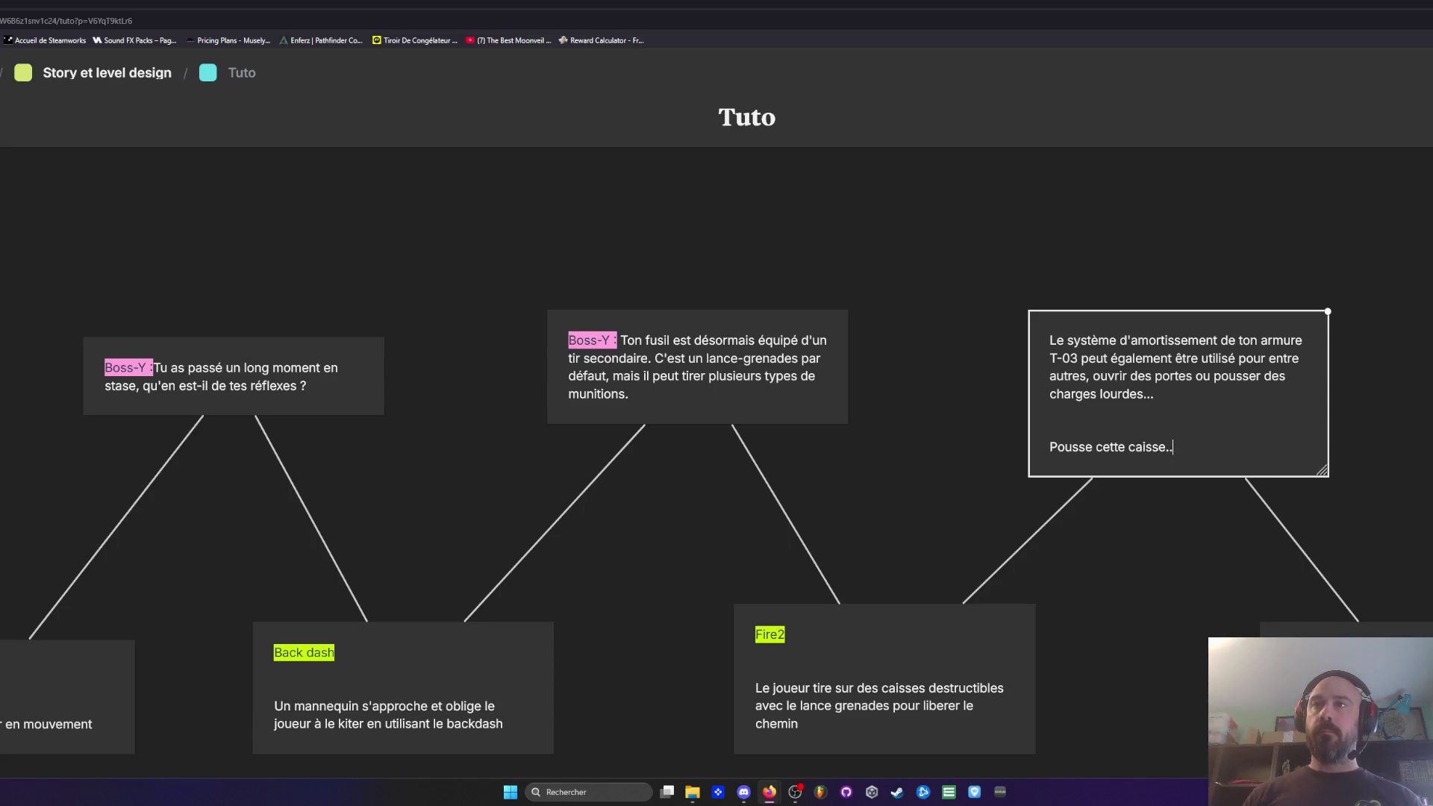
{"action": "type", "text": "."}
Step: Add 'Utilise ton lance-grandes pour éliminer les trois cible d'un coup...' under munitions in the Boss-Y rifle card
{"action": "left_click", "coordinate": [643, 399]}
{"action": "left_click", "coordinate": [642, 398]}
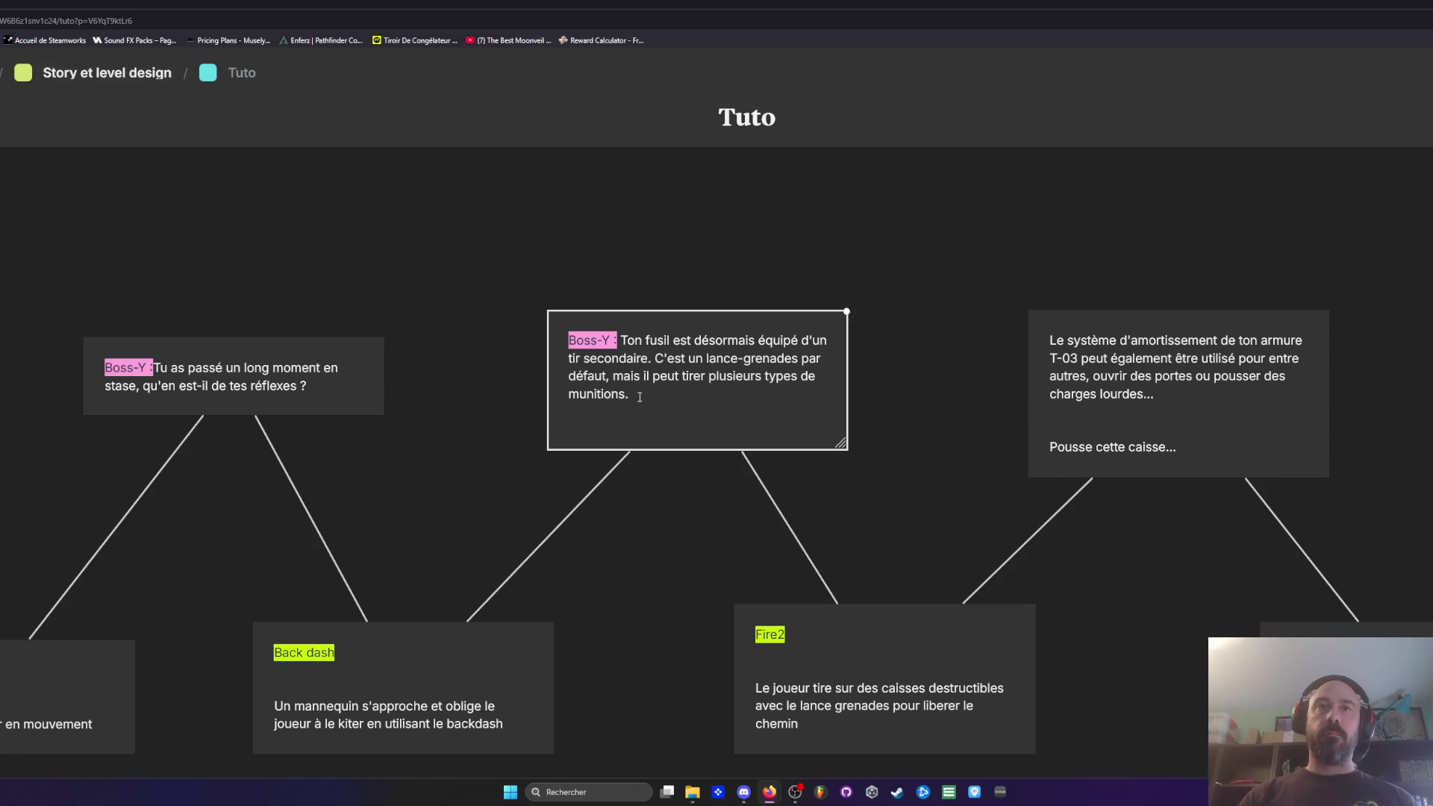
{"action": "key", "text": "Return"}
{"action": "key", "text": "Return"}
{"action": "key", "text": "Return"}
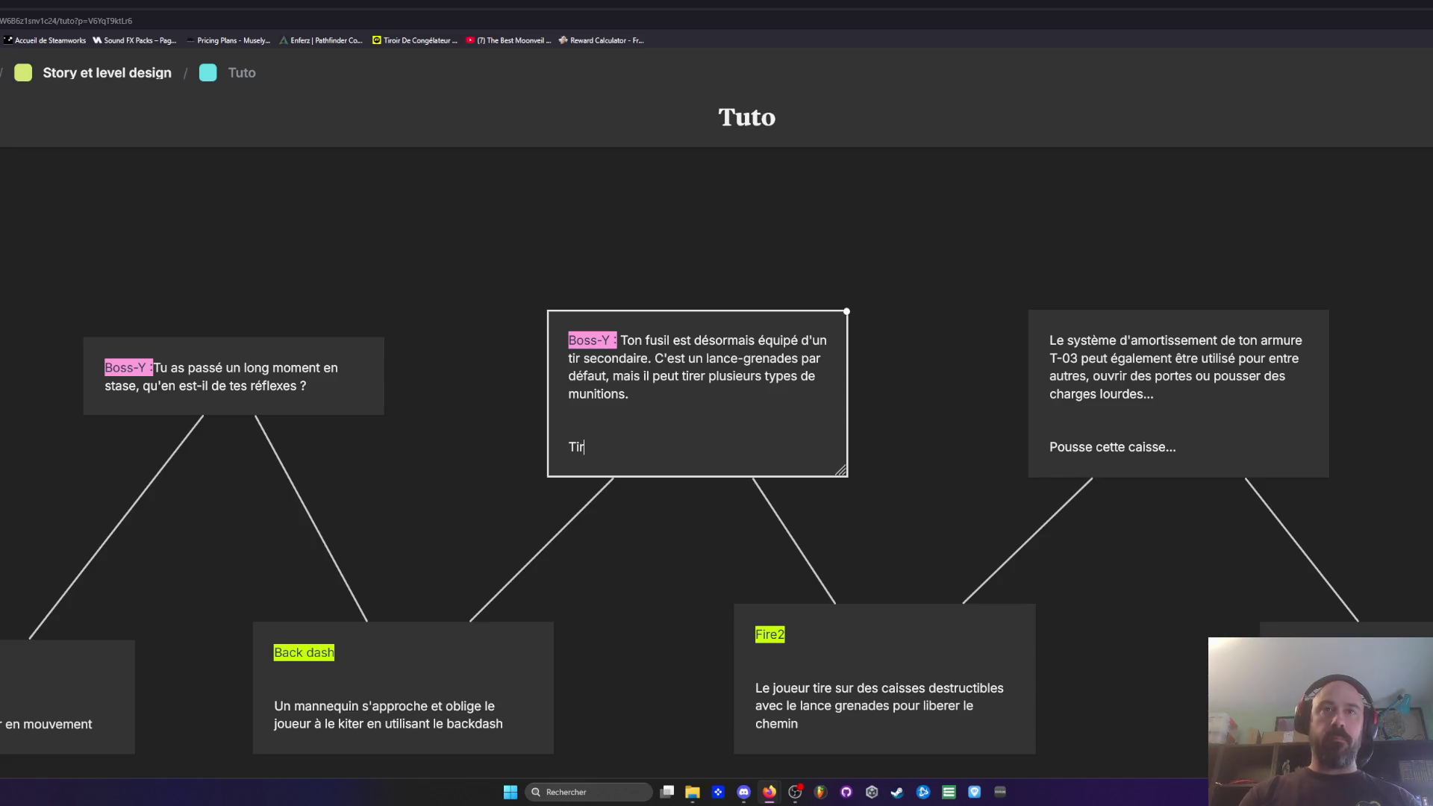
{"action": "type", "text": "2"}
{"action": "key", "text": "BackSpace"}
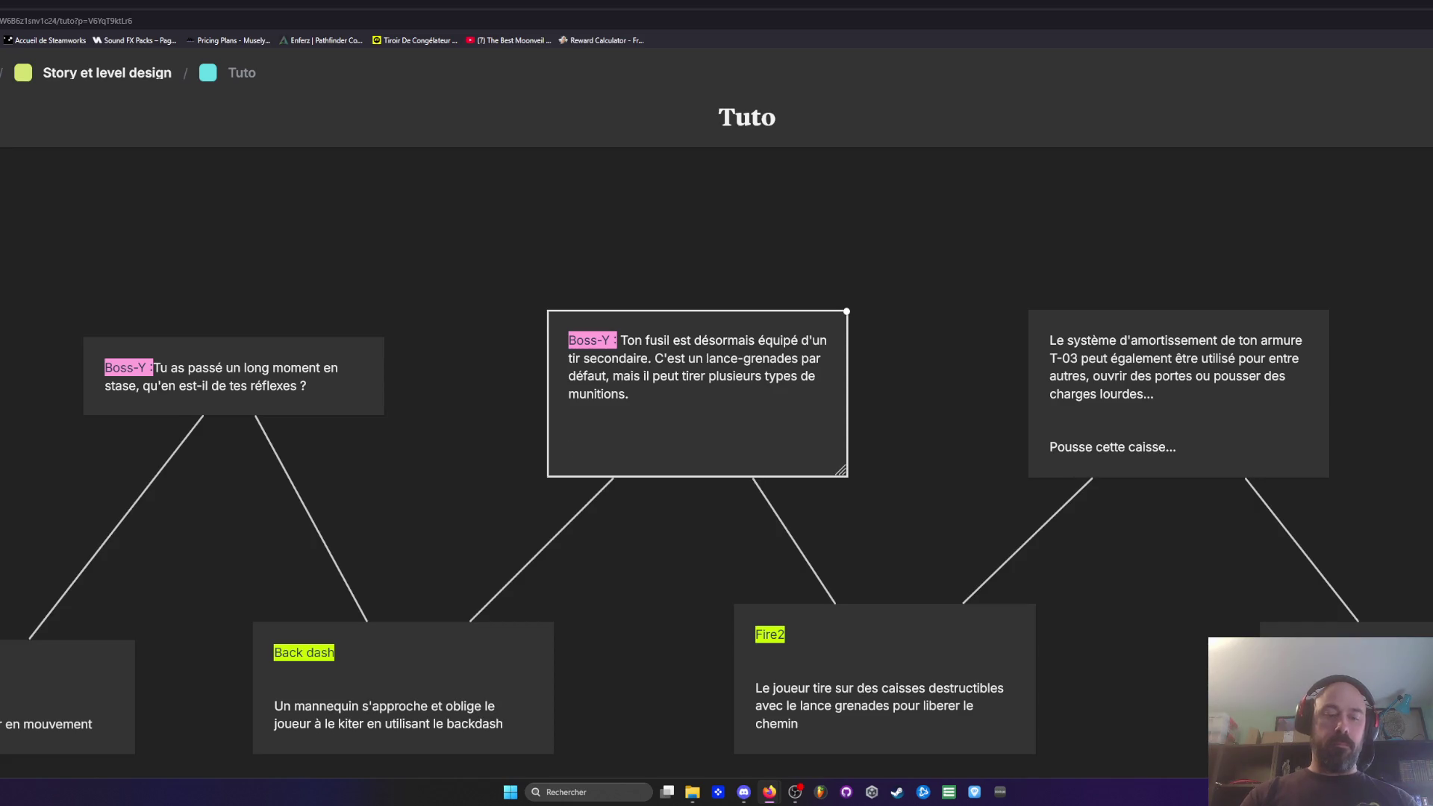
{"action": "type", "text": "2"}
{"action": "key", "text": "BackSpace"}
{"action": "type", "text": "Tir"}
{"action": "key", "text": "BackSpace"}
{"action": "key", "text": "BackSpace"}
{"action": "key", "text": "BackSpace"}
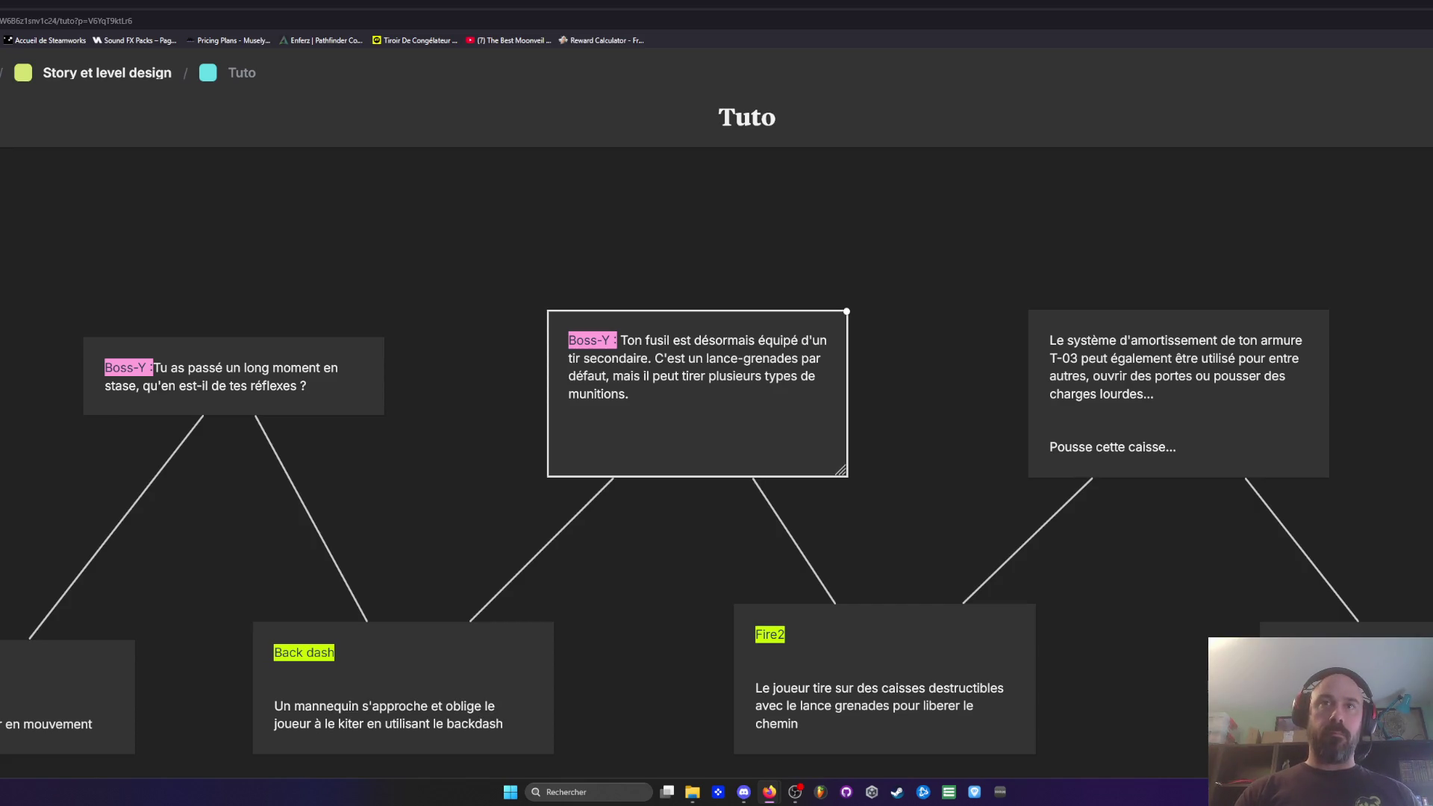
{"action": "type", "text": "Ut"}
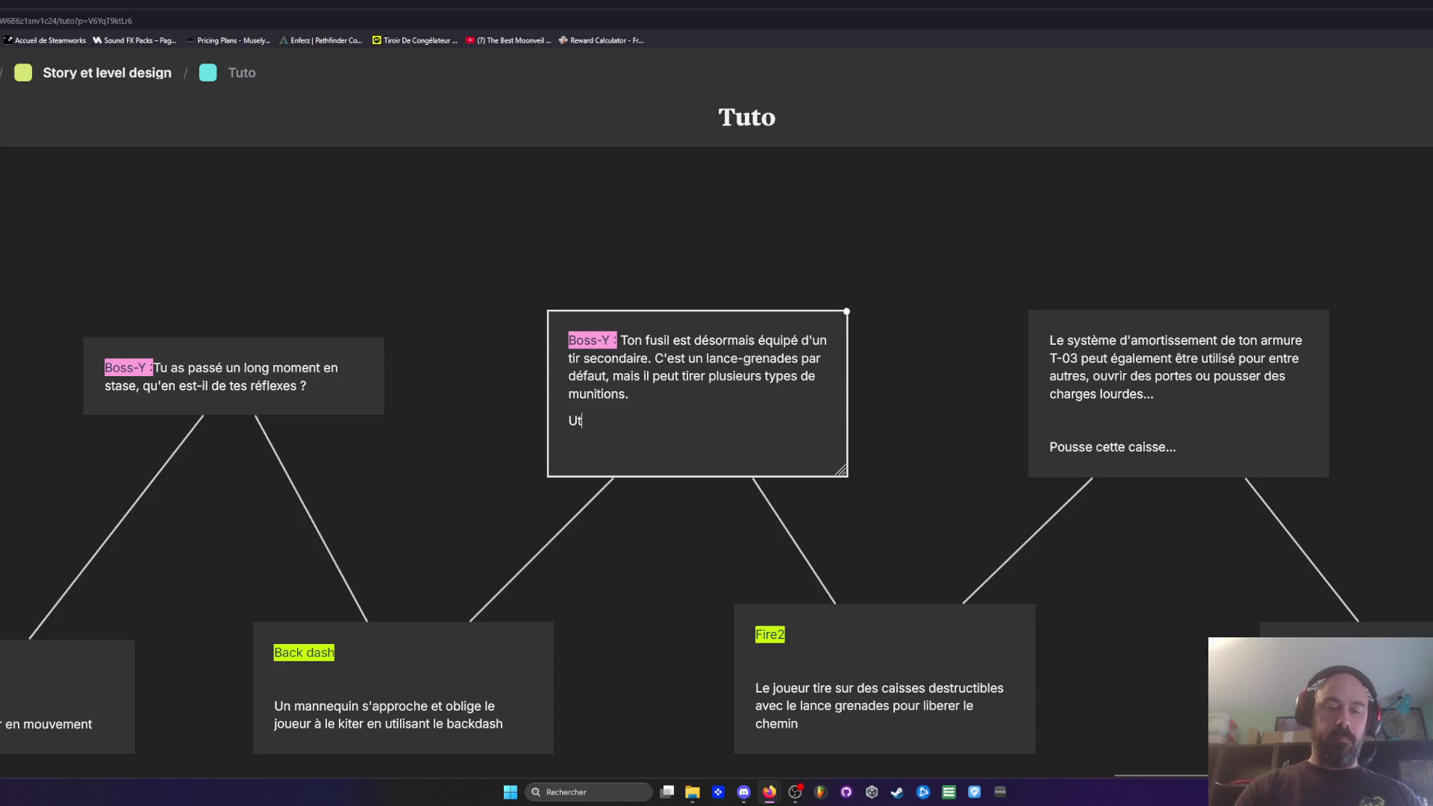
{"action": "type", "text": "ilise to"}
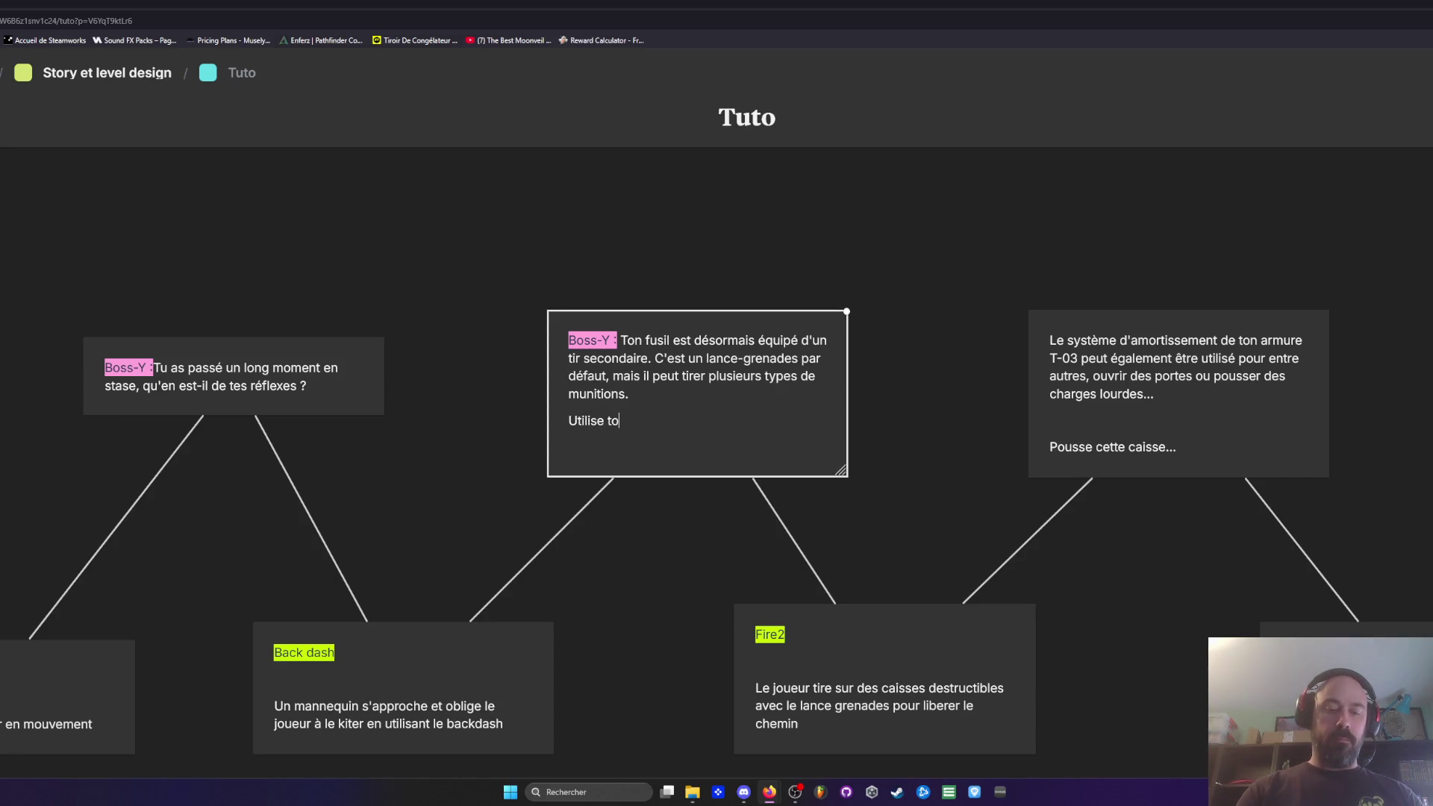
{"action": "type", "text": "n lance-"}
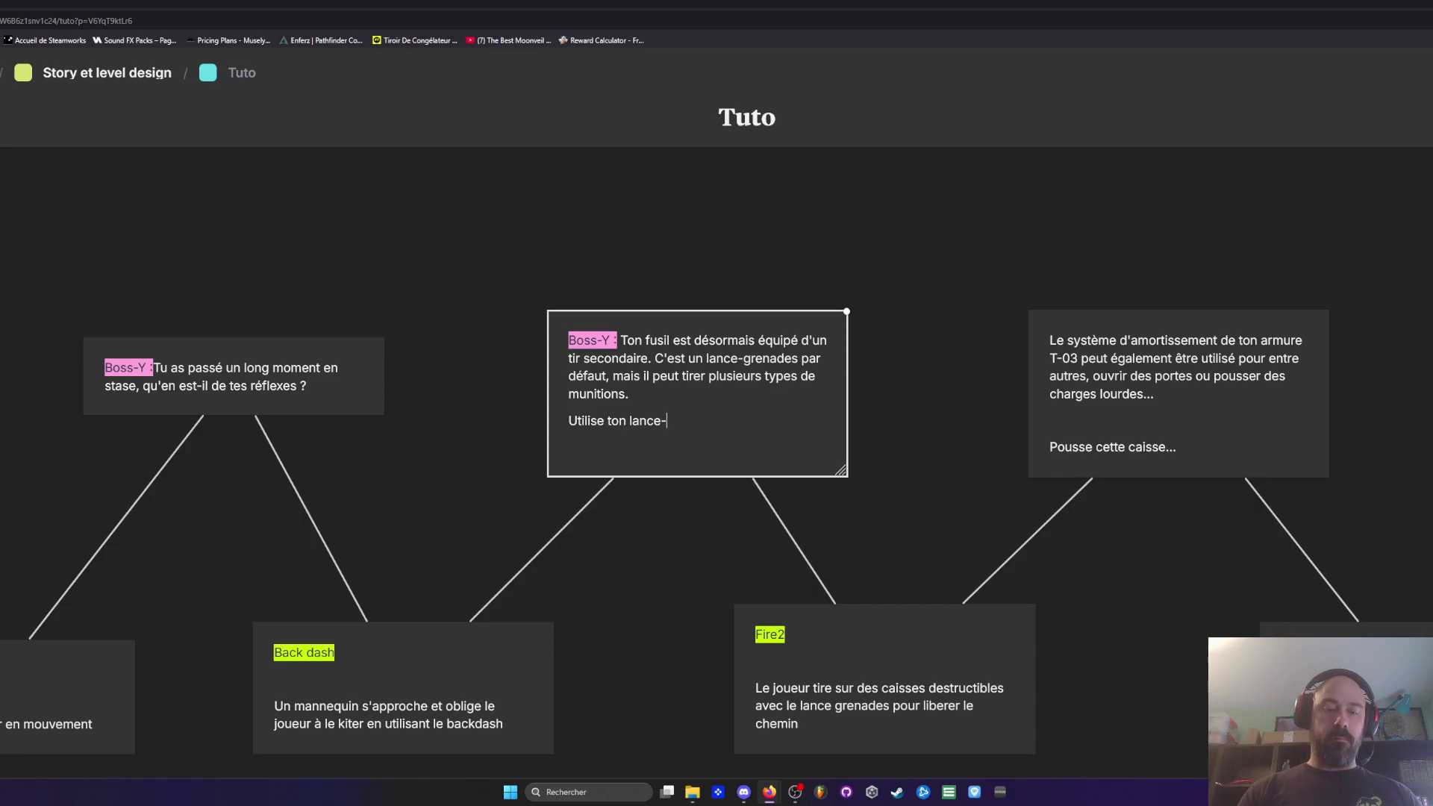
{"action": "type", "text": "grandes pour éliminer les trois cible d'un couo"}
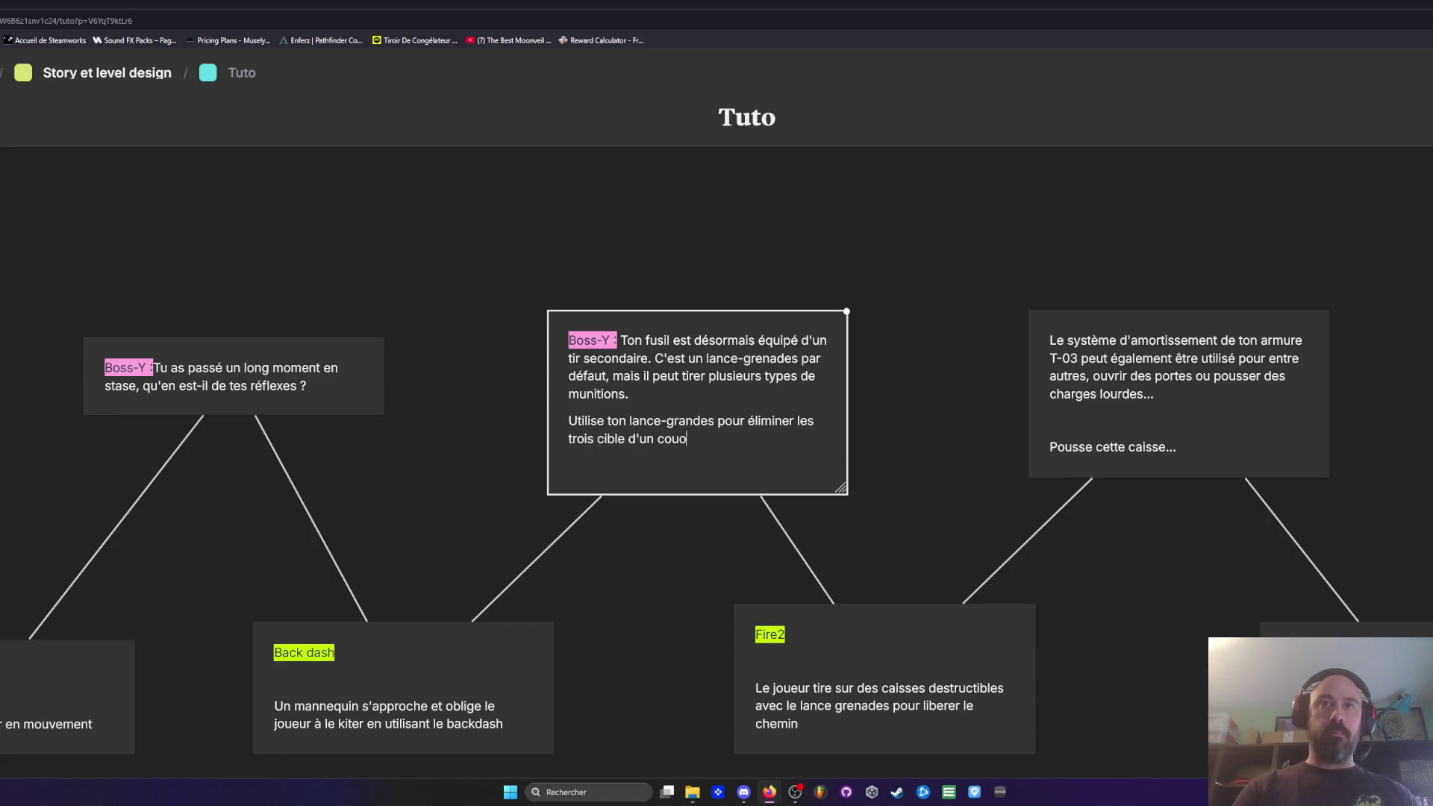
{"action": "key", "text": "BackSpace"}
{"action": "type", "text": "p..."}
{"action": "left_click", "coordinate": [638, 399]}
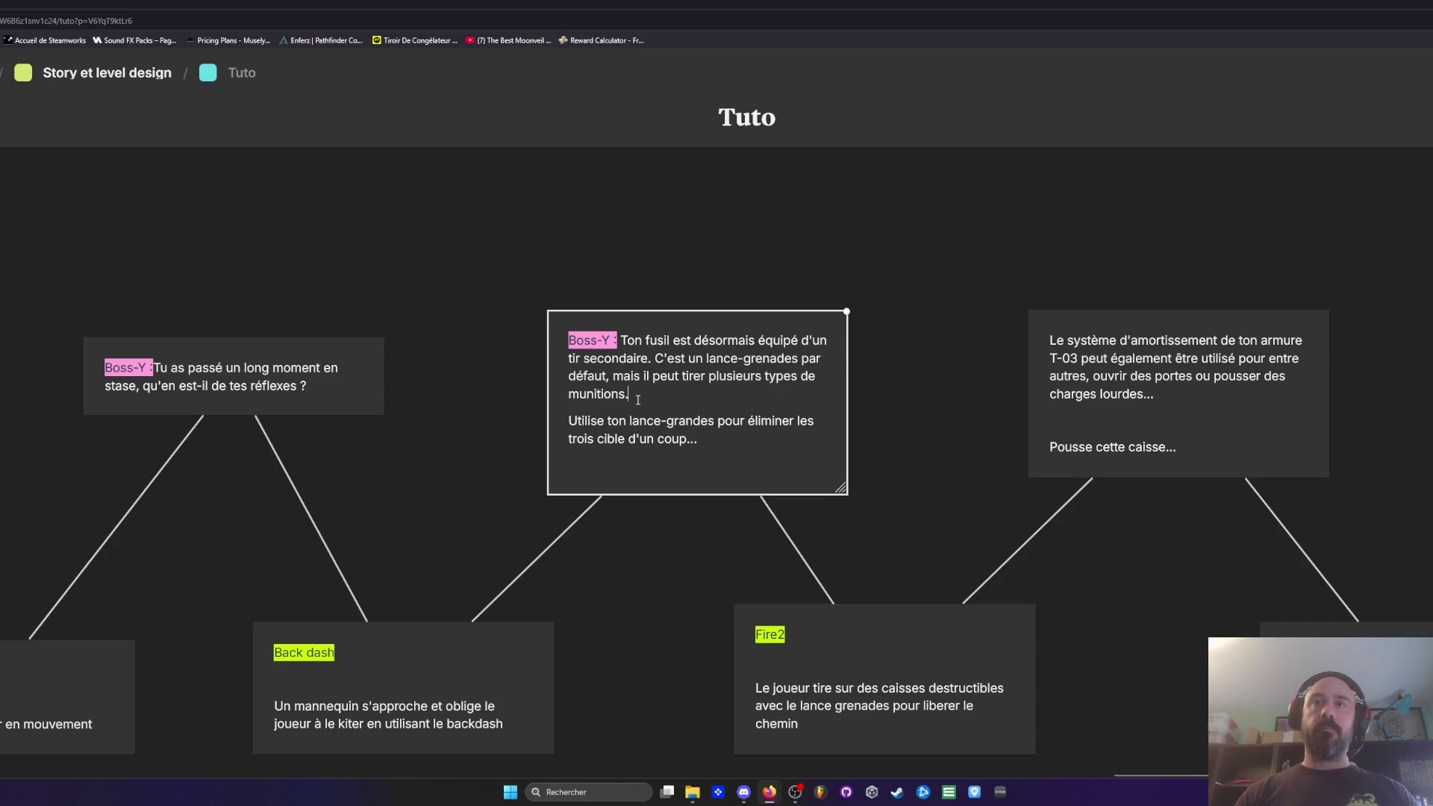
{"action": "key", "text": "Return"}
Step: Rewrite the lateral-dash Boss-Y line to read 'ainsi changer de lane tout en attaquant'
{"action": "left_click", "coordinate": [64, 448]}
{"action": "scroll", "coordinate": [243, 470], "scroll_direction": "left", "scroll_amount": 15}
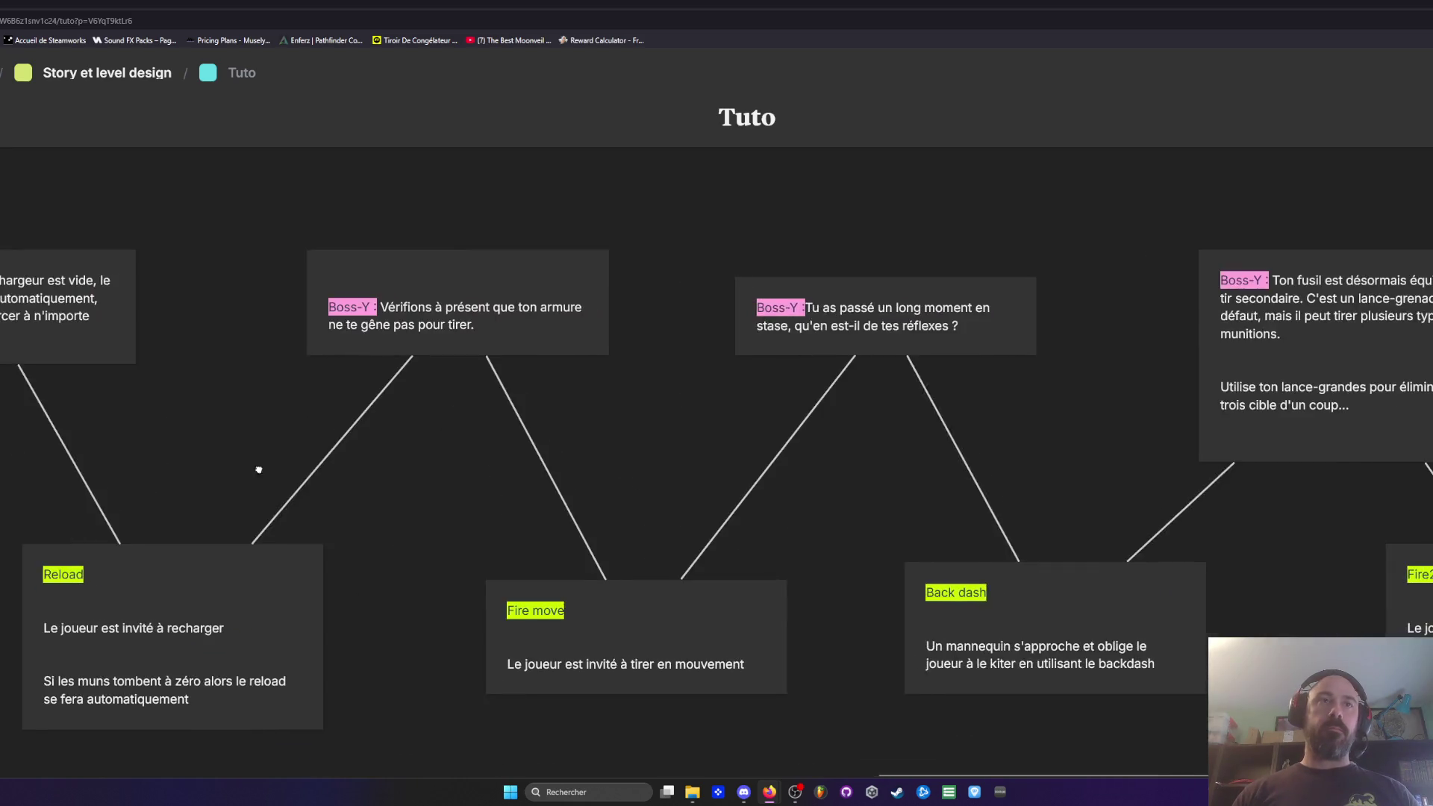
{"action": "scroll", "coordinate": [368, 426], "scroll_direction": "left", "scroll_amount": 15}
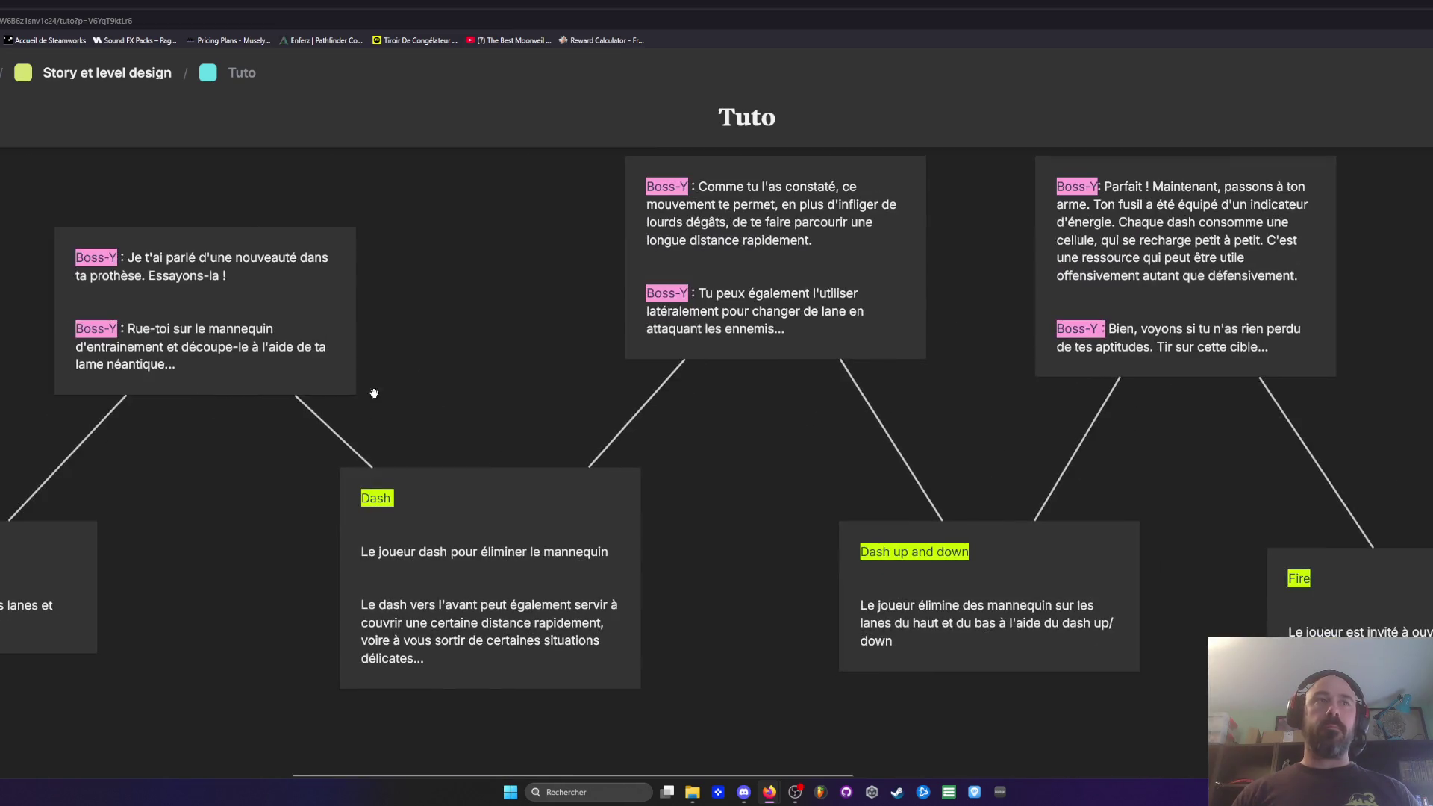
{"action": "scroll", "coordinate": [697, 342], "scroll_direction": "left", "scroll_amount": 10}
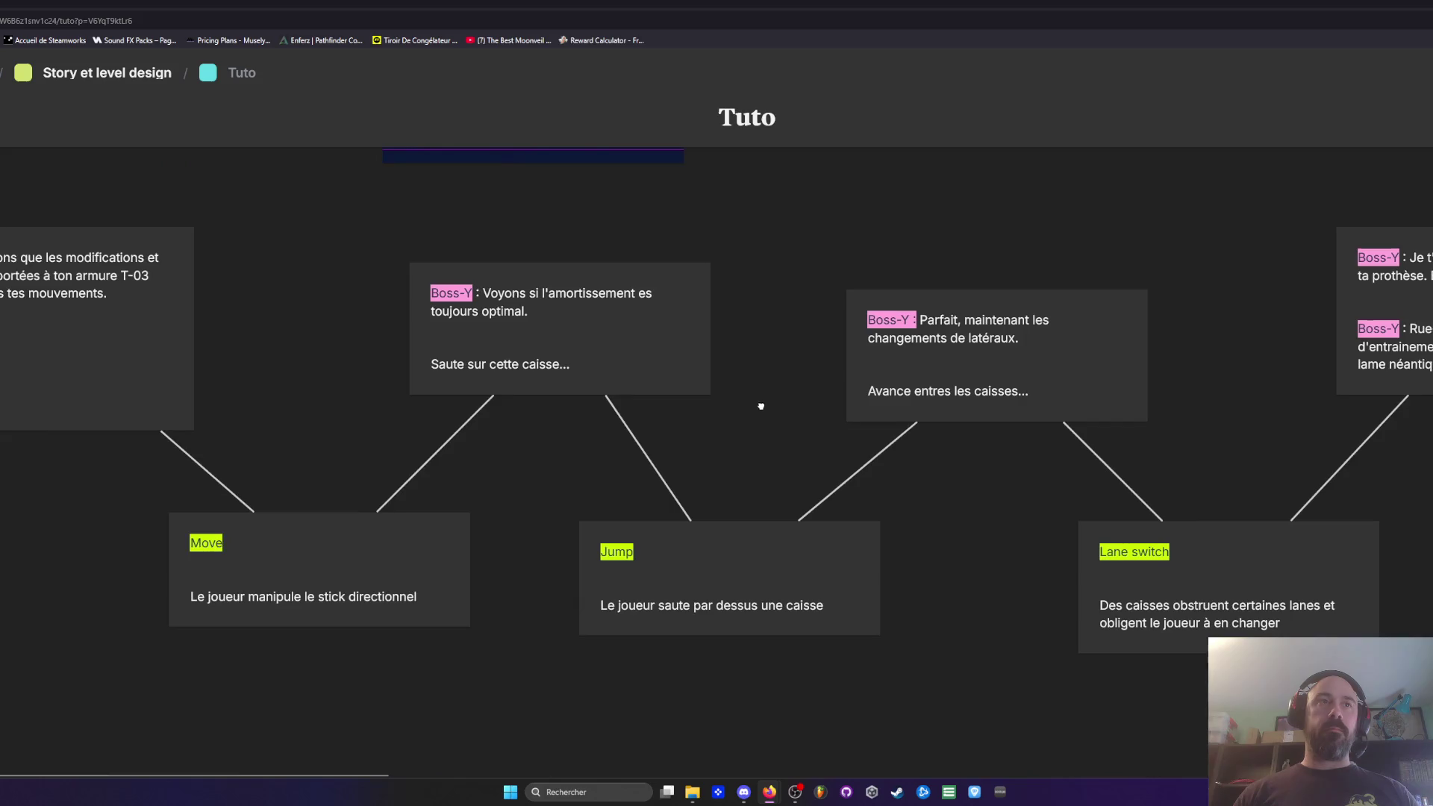
{"action": "scroll", "coordinate": [876, 441], "scroll_direction": "right", "scroll_amount": 7}
{"action": "scroll", "coordinate": [876, 440], "scroll_direction": "right", "scroll_amount": 7}
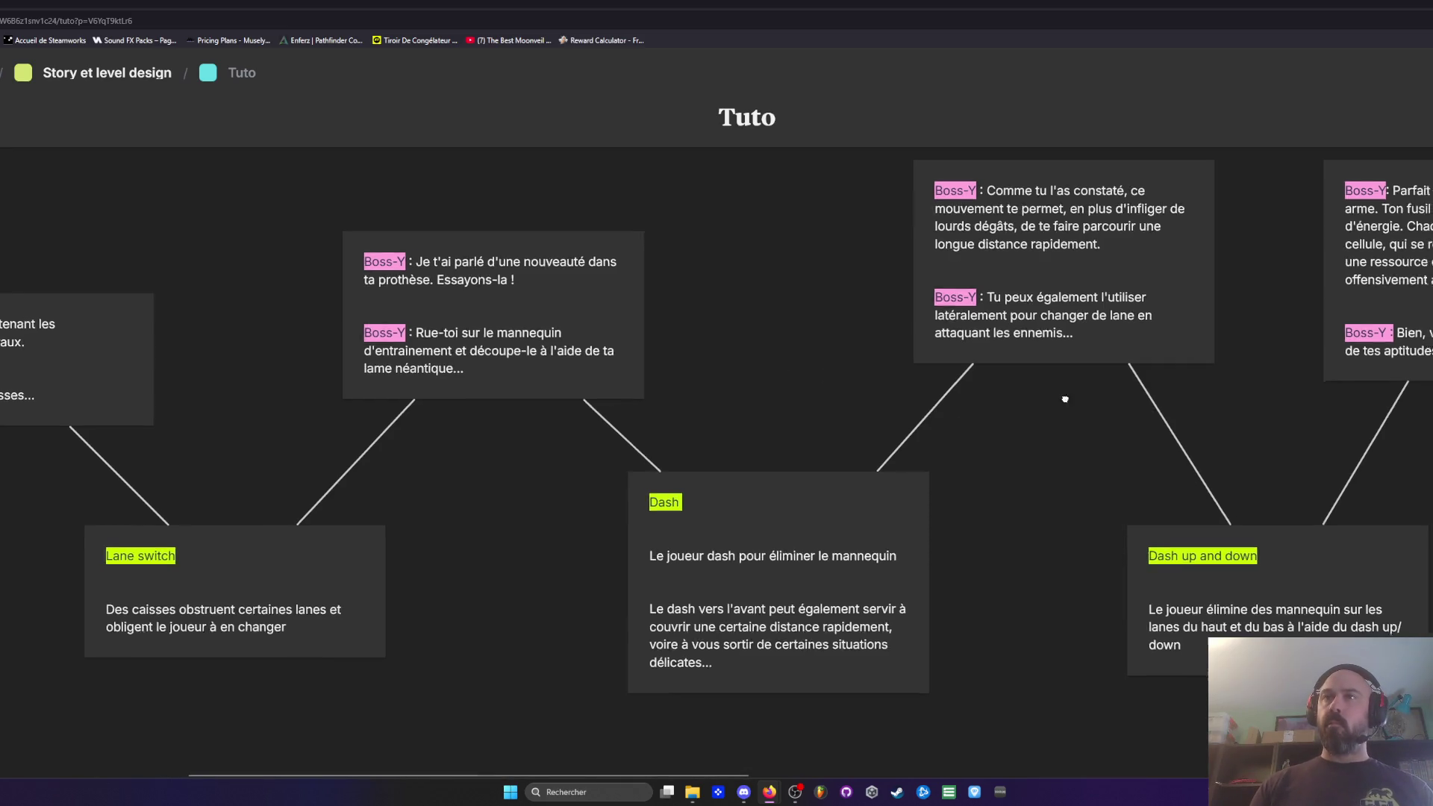
{"action": "scroll", "coordinate": [1076, 399], "scroll_direction": "right", "scroll_amount": 4}
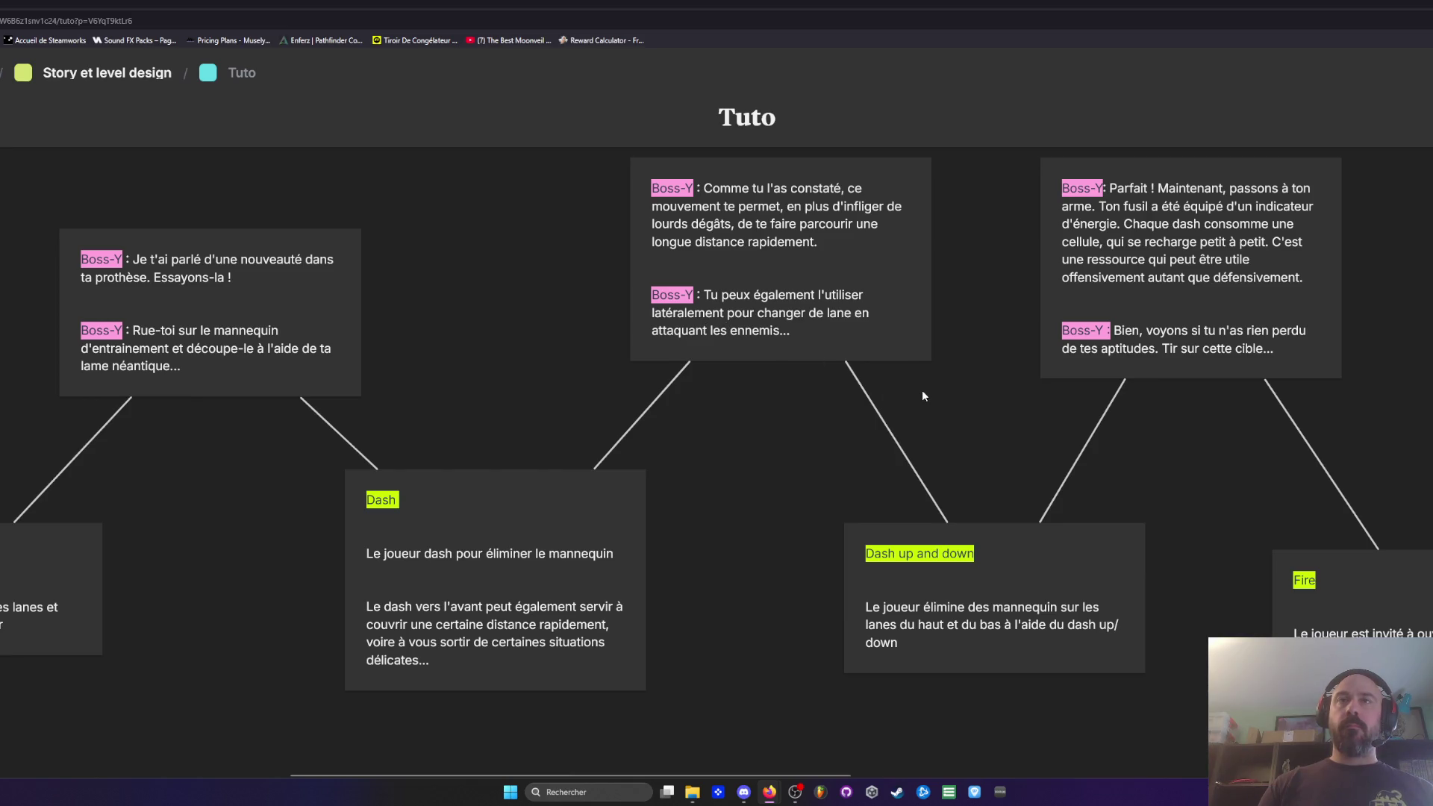
{"action": "left_click", "coordinate": [802, 329]}
{"action": "left_click", "coordinate": [805, 313]}
{"action": "key", "text": "BackSpace"}
{"action": "key", "text": "BackSpace"}
{"action": "key", "text": "BackSpace"}
{"action": "key", "text": "BackSpace"}
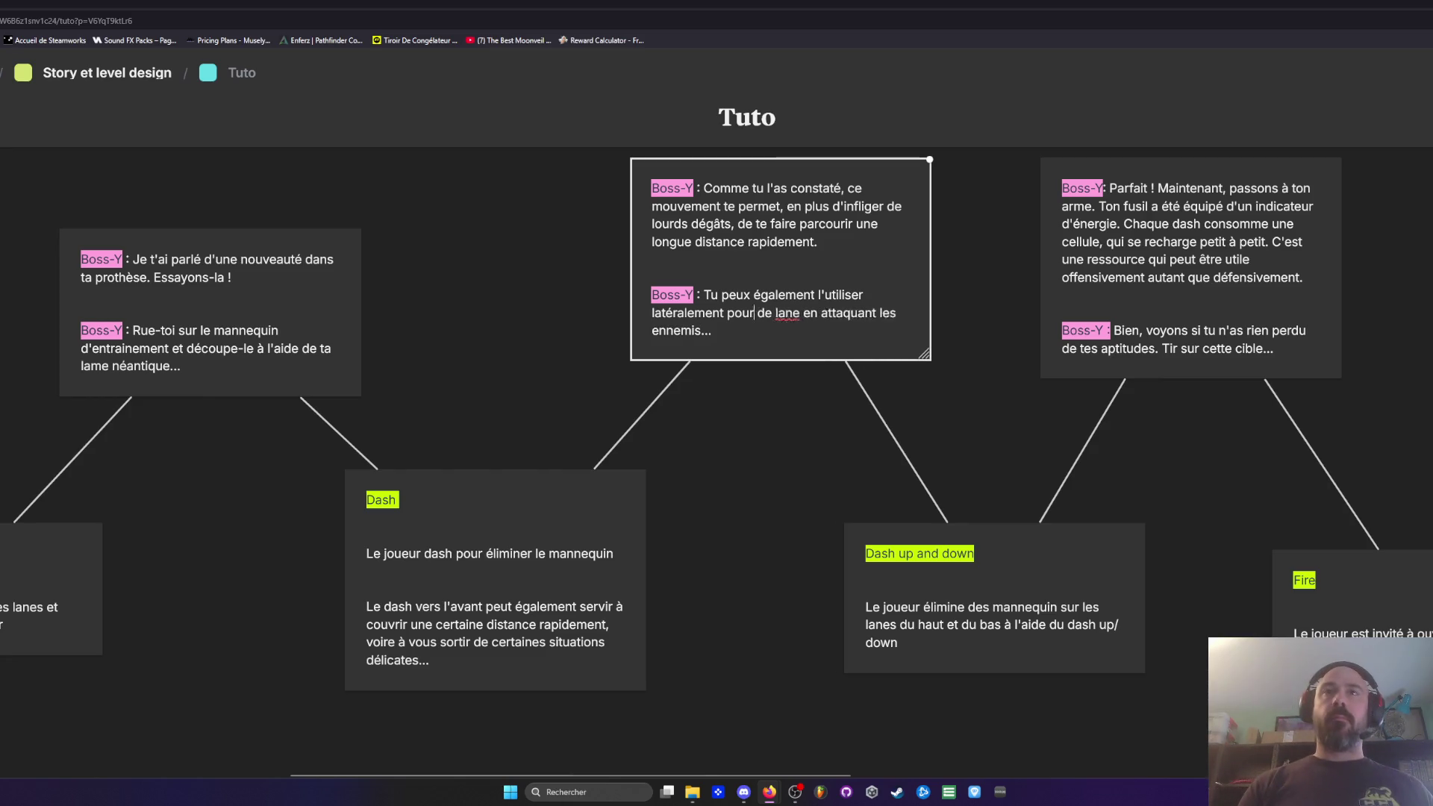
{"action": "type", "text": "et changer"}
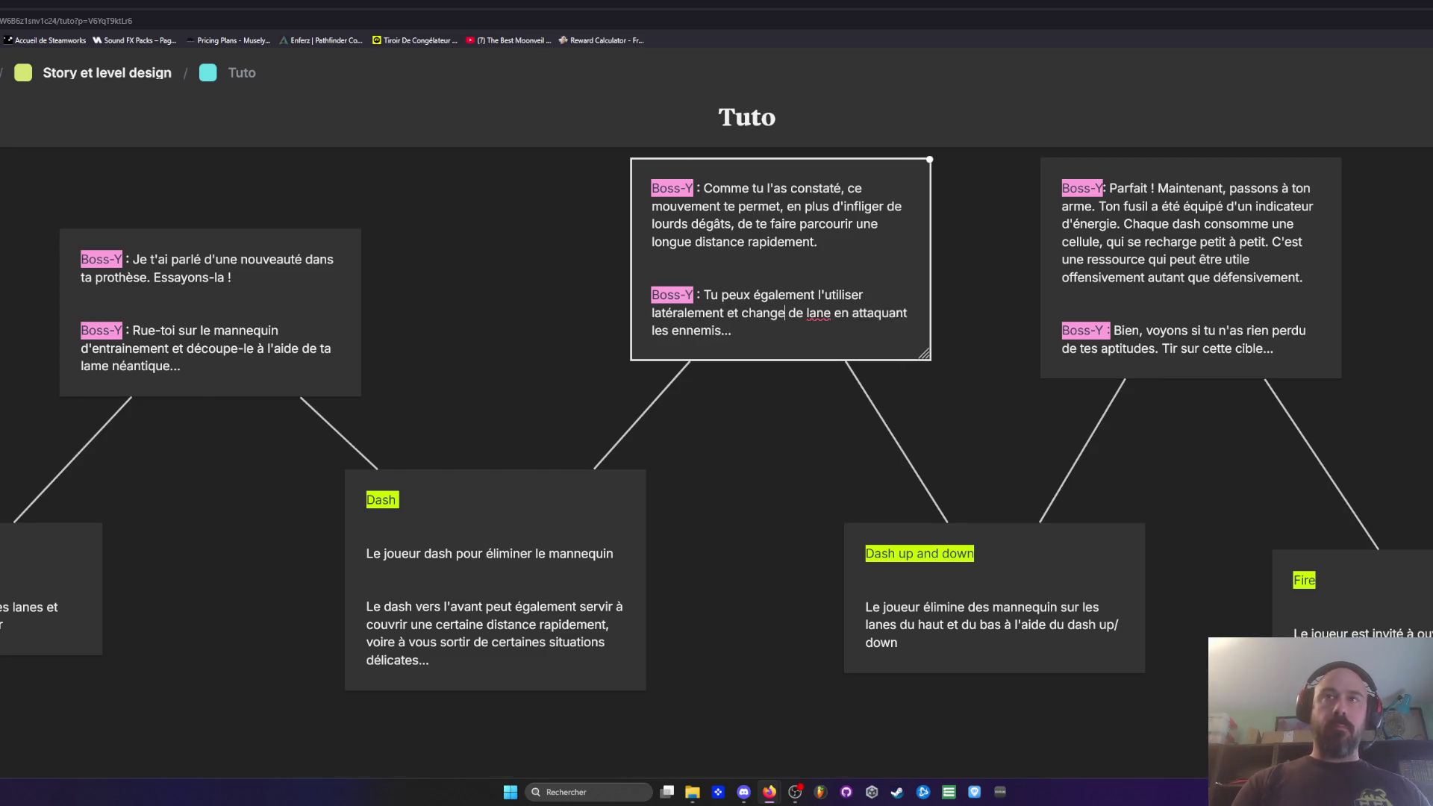
{"action": "left_click", "coordinate": [743, 313]}
{"action": "type", "text": "ainsi "}
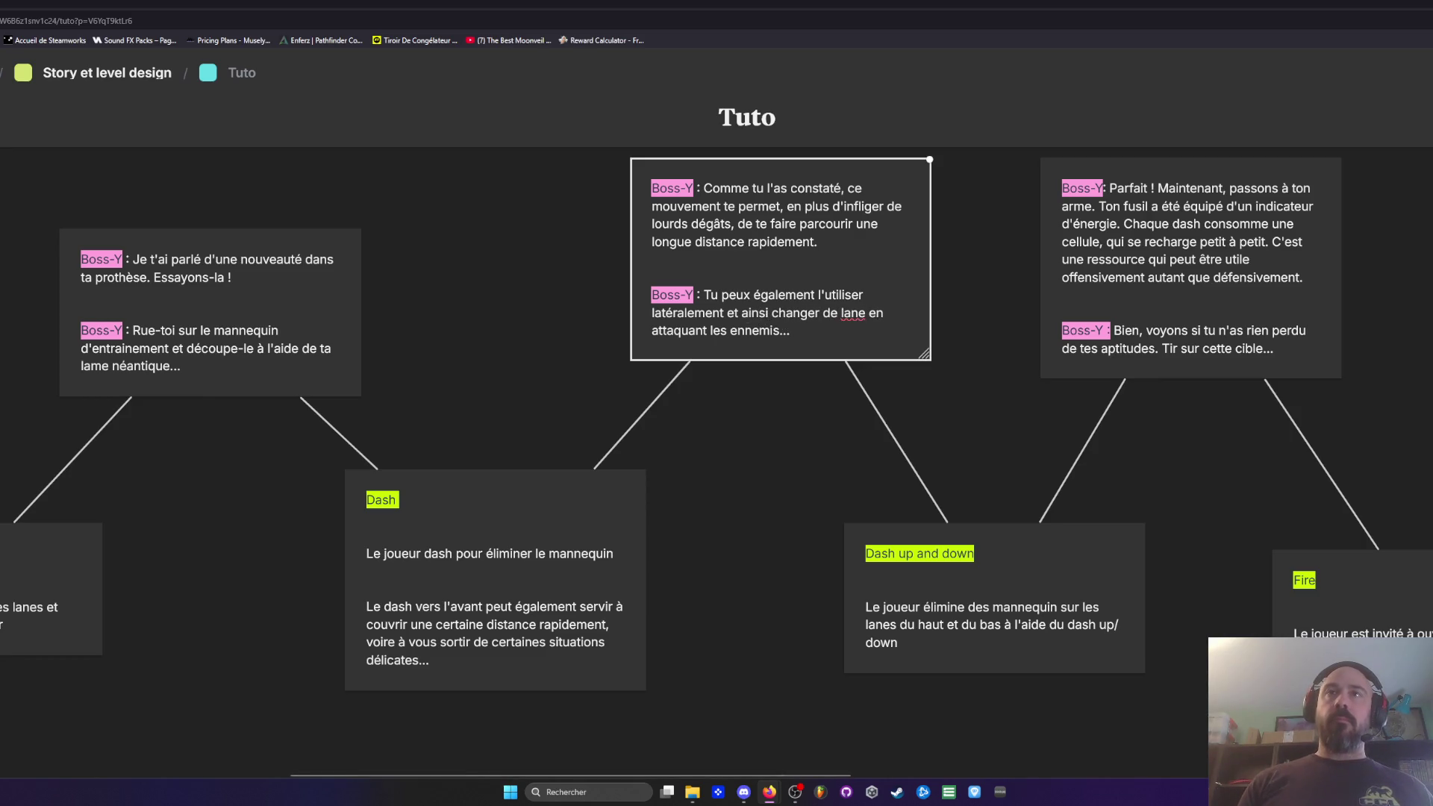
{"action": "type", "text": "tout"}
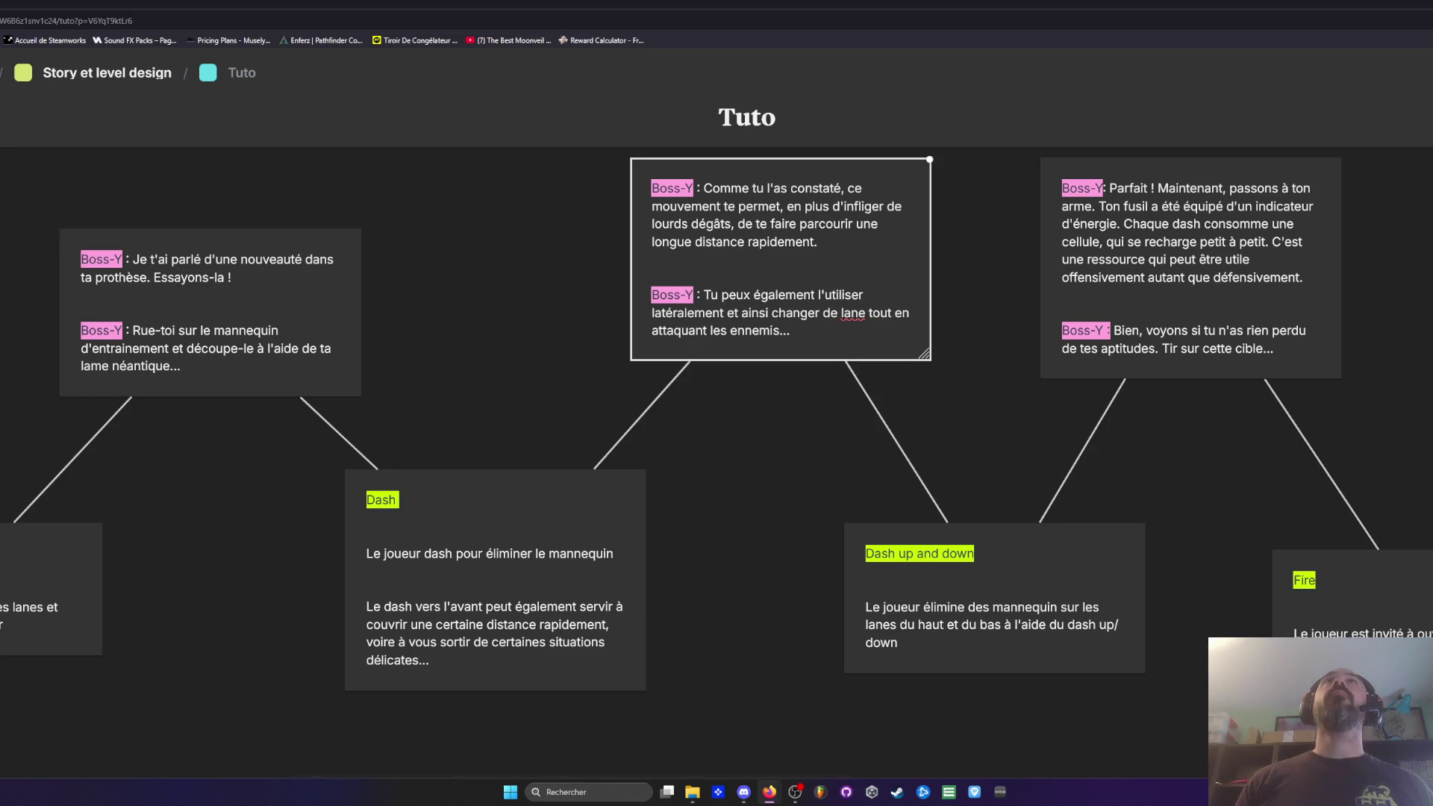
{"action": "left_click", "coordinate": [1031, 347]}
Step: Reword the Parfait card to 'passons à ton fusil. Ton arme a été équipée'
{"action": "scroll", "coordinate": [1031, 347], "scroll_direction": "right", "scroll_amount": 5}
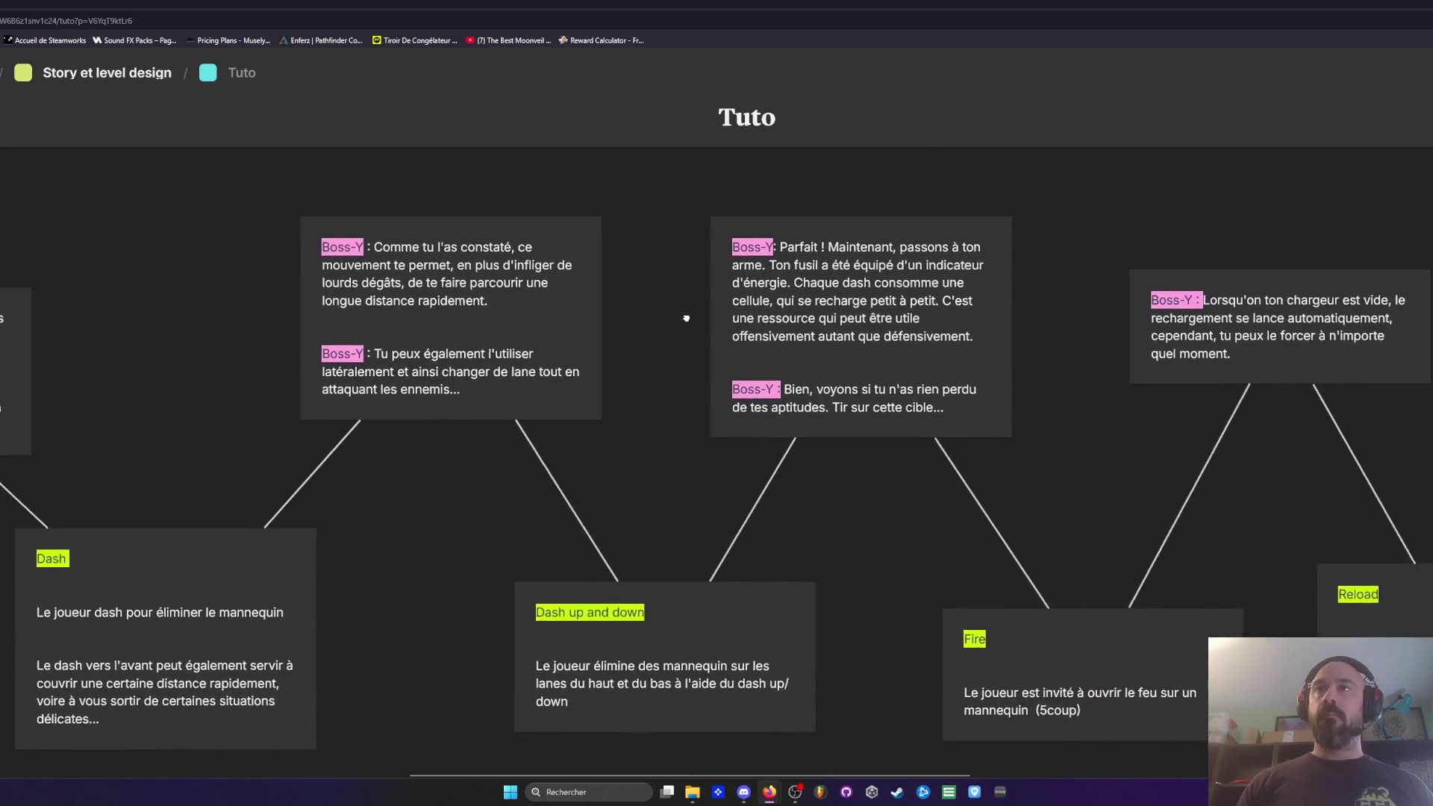
{"action": "left_click", "coordinate": [759, 268]}
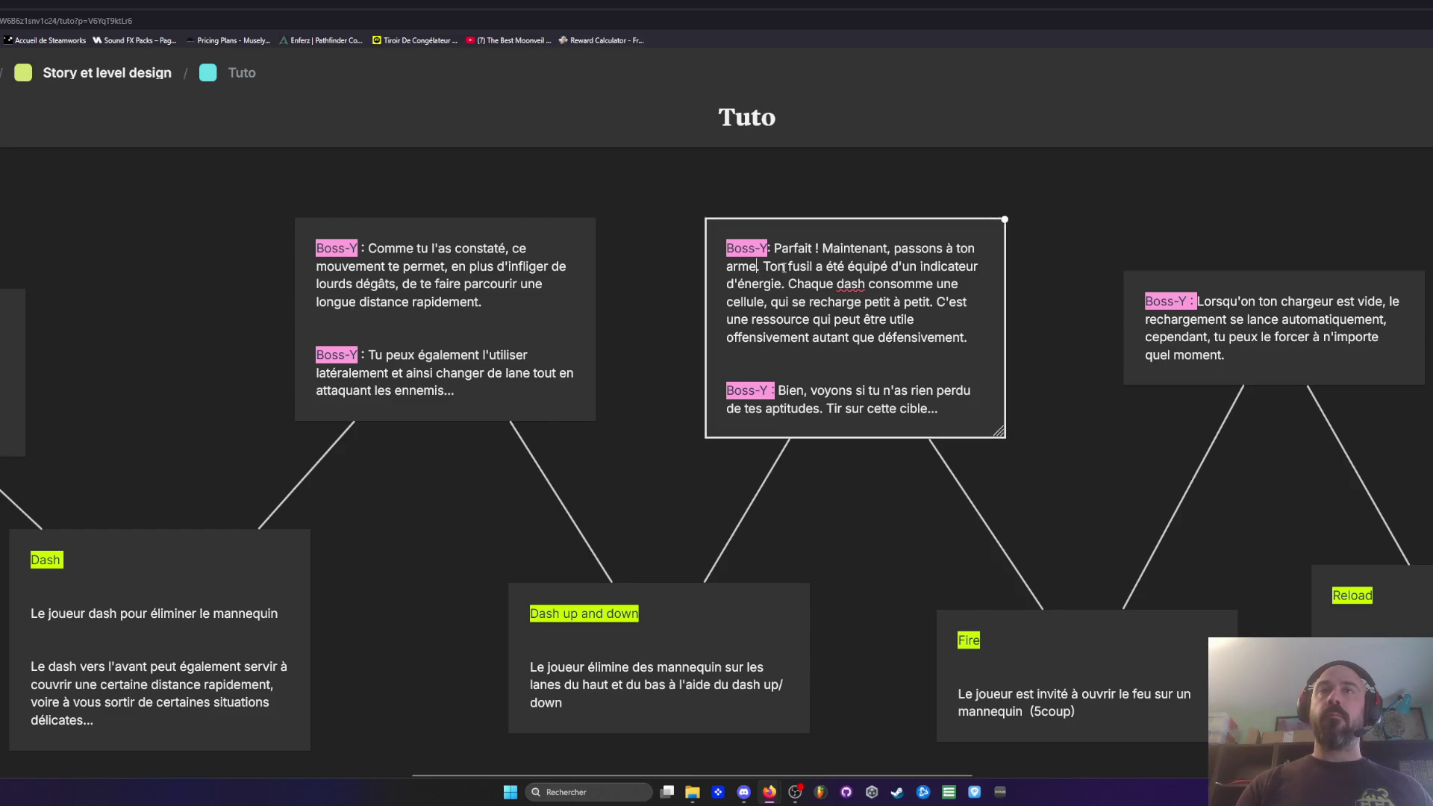
{"action": "key", "text": "BackSpace"}
{"action": "key", "text": "BackSpace"}
{"action": "key", "text": "BackSpace"}
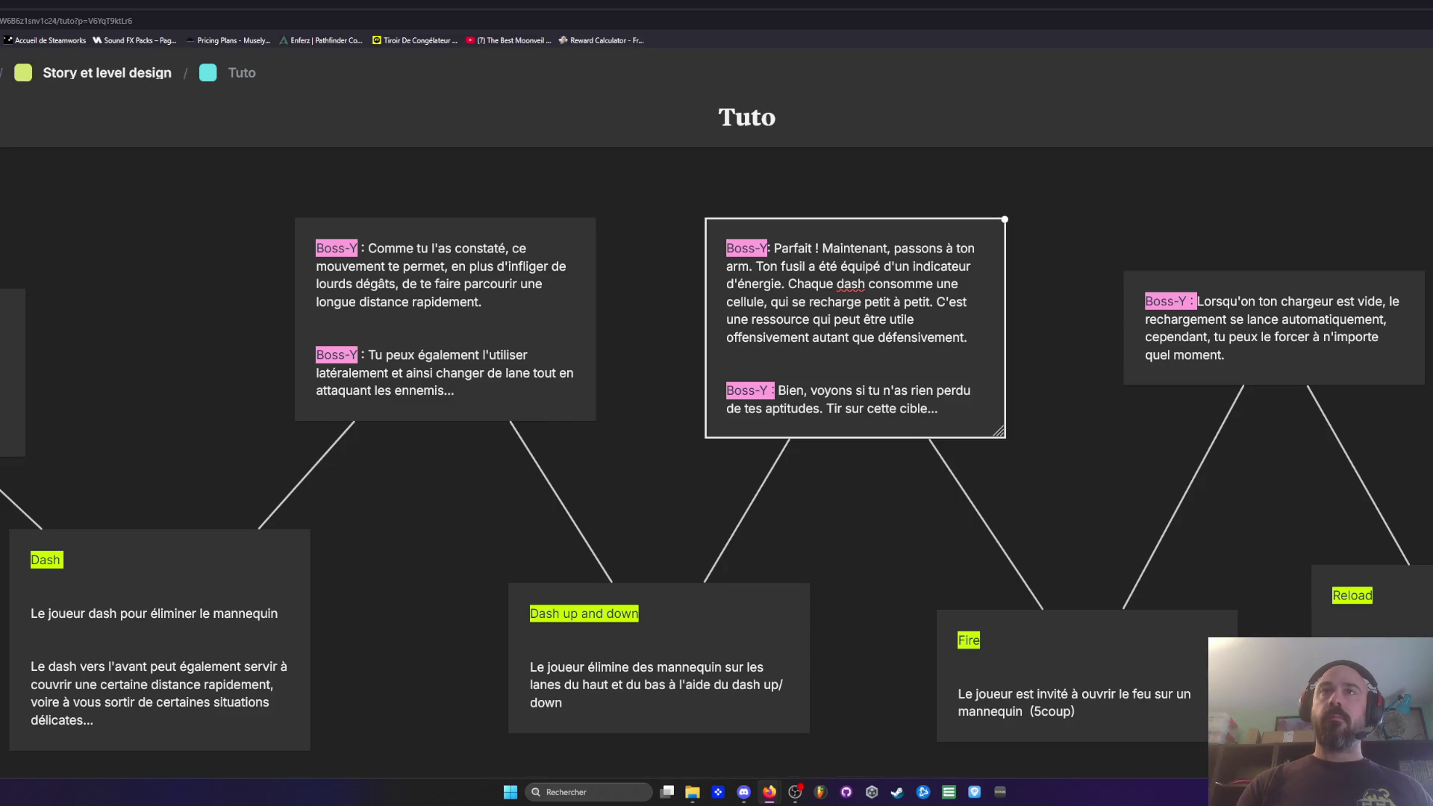
{"action": "type", "text": "fusil"}
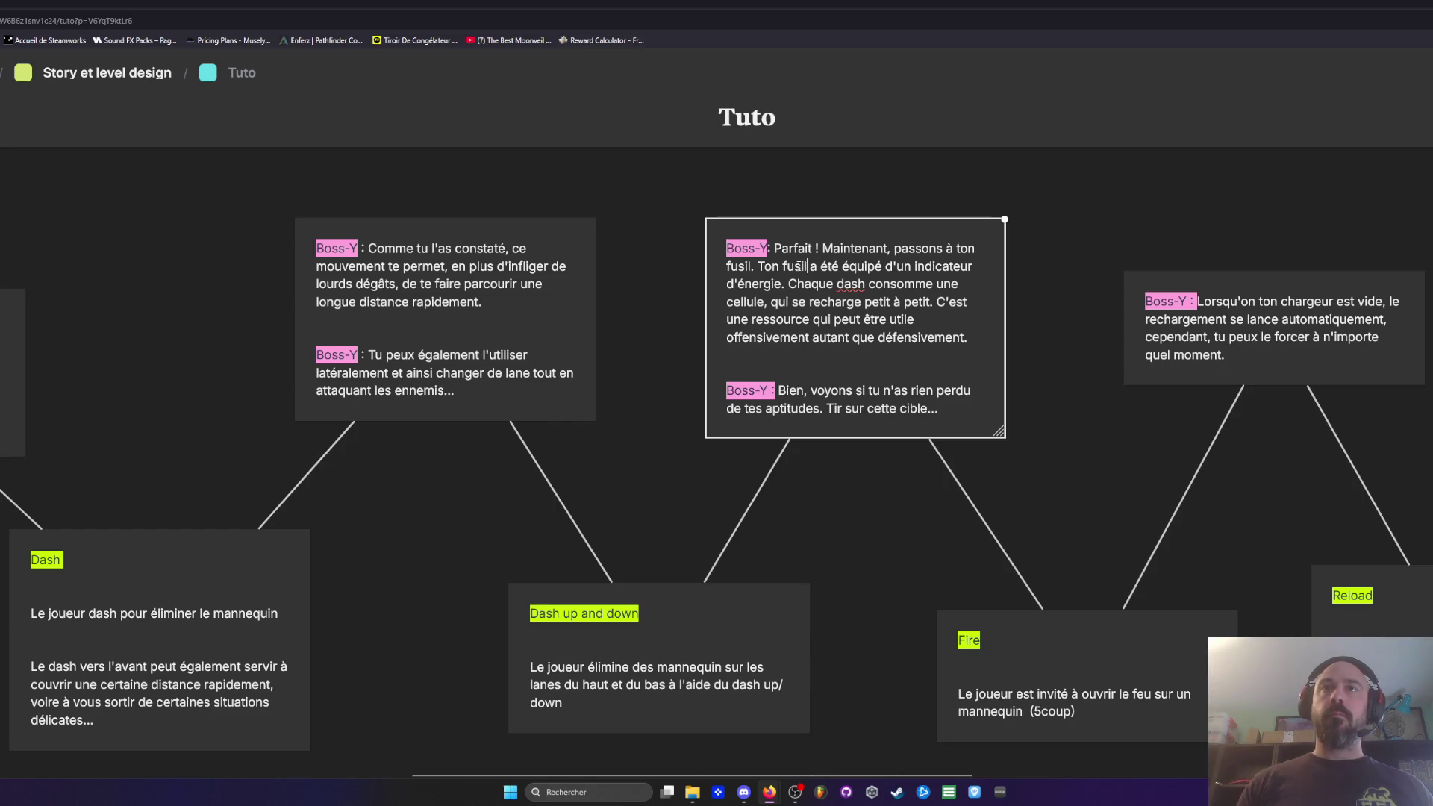
{"action": "key", "text": "BackSpace"}
{"action": "key", "text": "BackSpace"}
{"action": "key", "text": "BackSpace"}
{"action": "type", "text": "arme"}
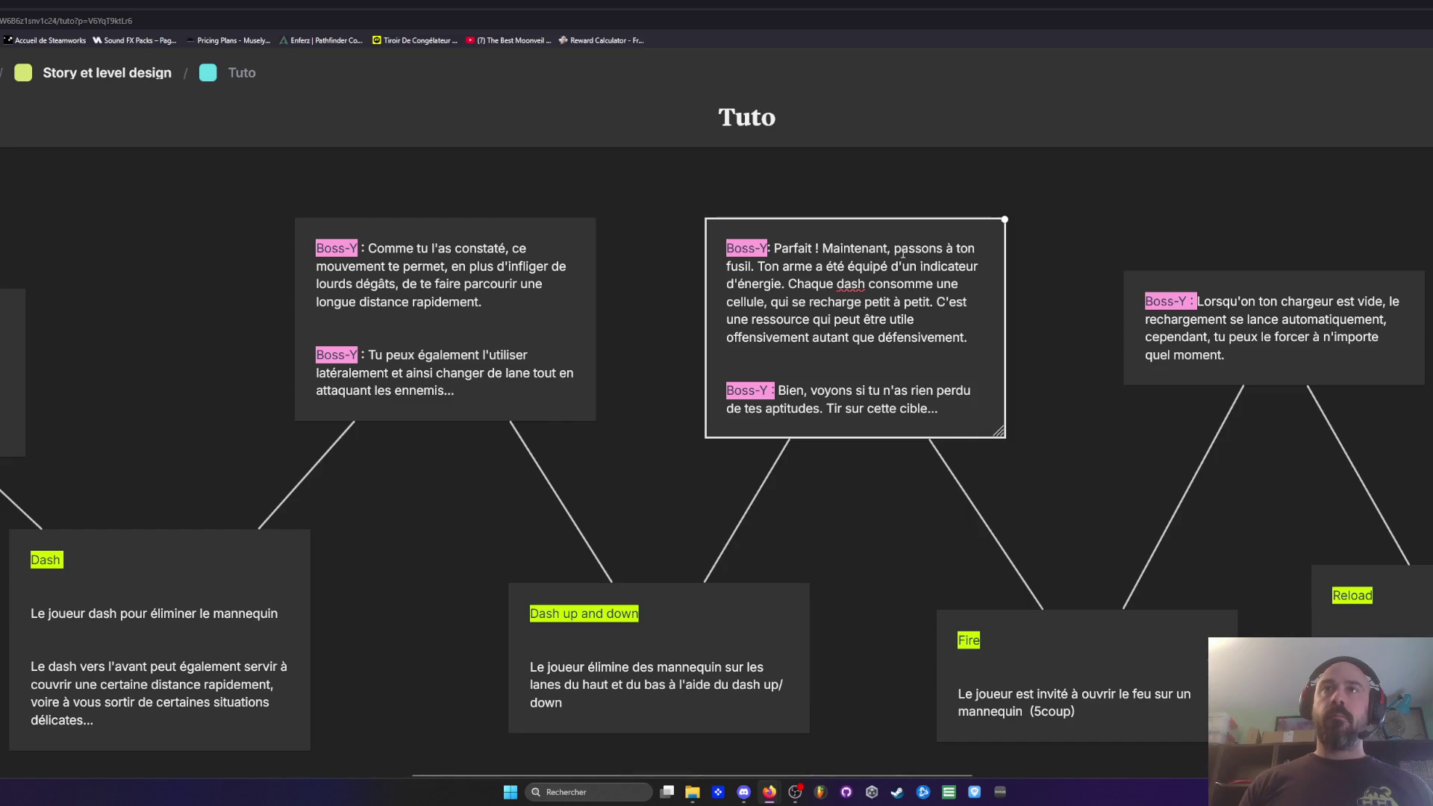
{"action": "left_click", "coordinate": [887, 265]}
{"action": "type", "text": "e"}
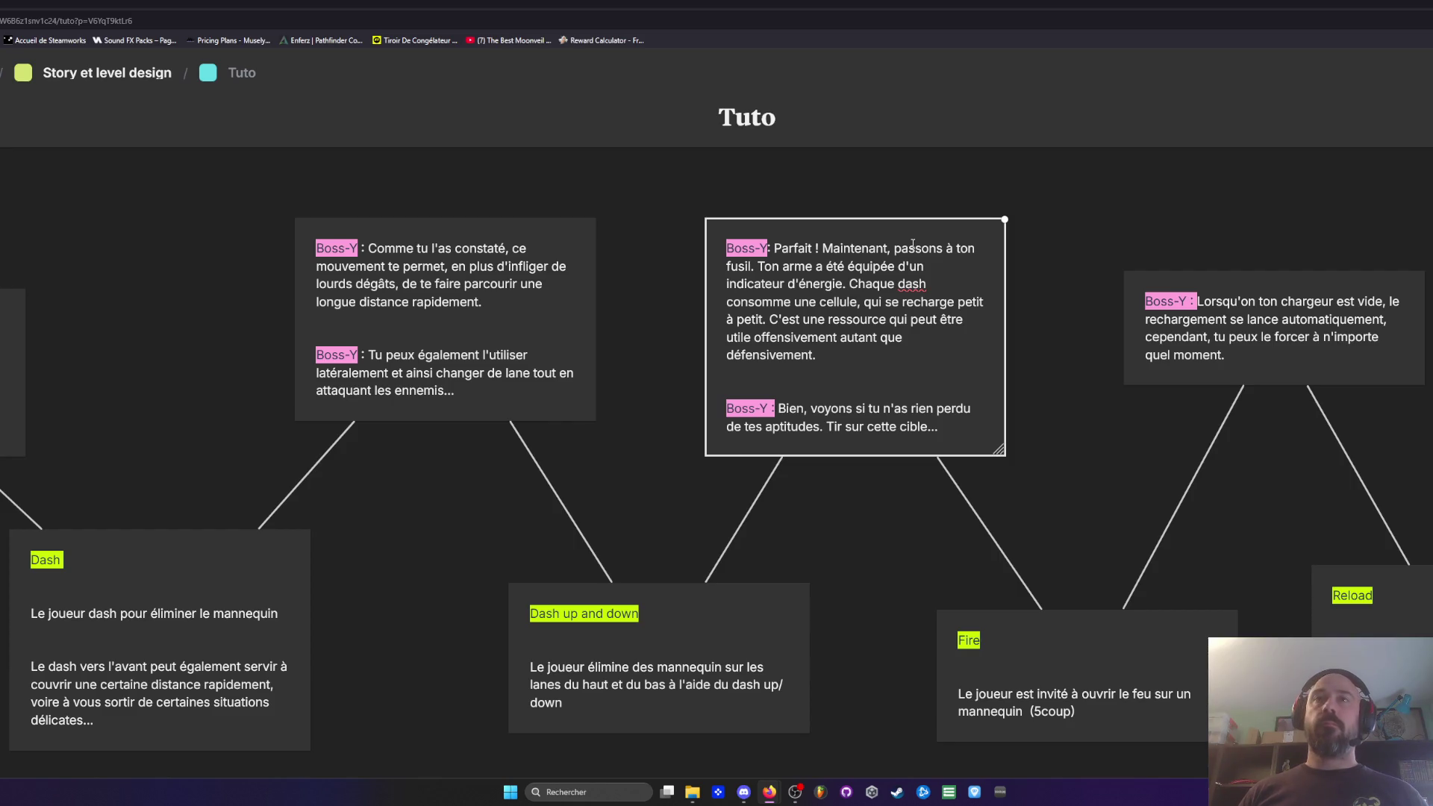
{"action": "left_click", "coordinate": [1042, 334]}
{"action": "scroll", "coordinate": [1042, 334], "scroll_direction": "down", "scroll_amount": 5}
Step: Append 'Déplace toi en tirant dans différentes directions.' as a new line in the 'Vérifions…' armour card
{"action": "scroll", "coordinate": [1086, 445], "scroll_direction": "up", "scroll_amount": 3}
{"action": "mouse_move", "coordinate": [1105, 473]}
{"action": "left_mouse_down"}
{"action": "mouse_move", "coordinate": [964, 389]}
{"action": "mouse_move", "coordinate": [746, 398]}
{"action": "left_mouse_up"}
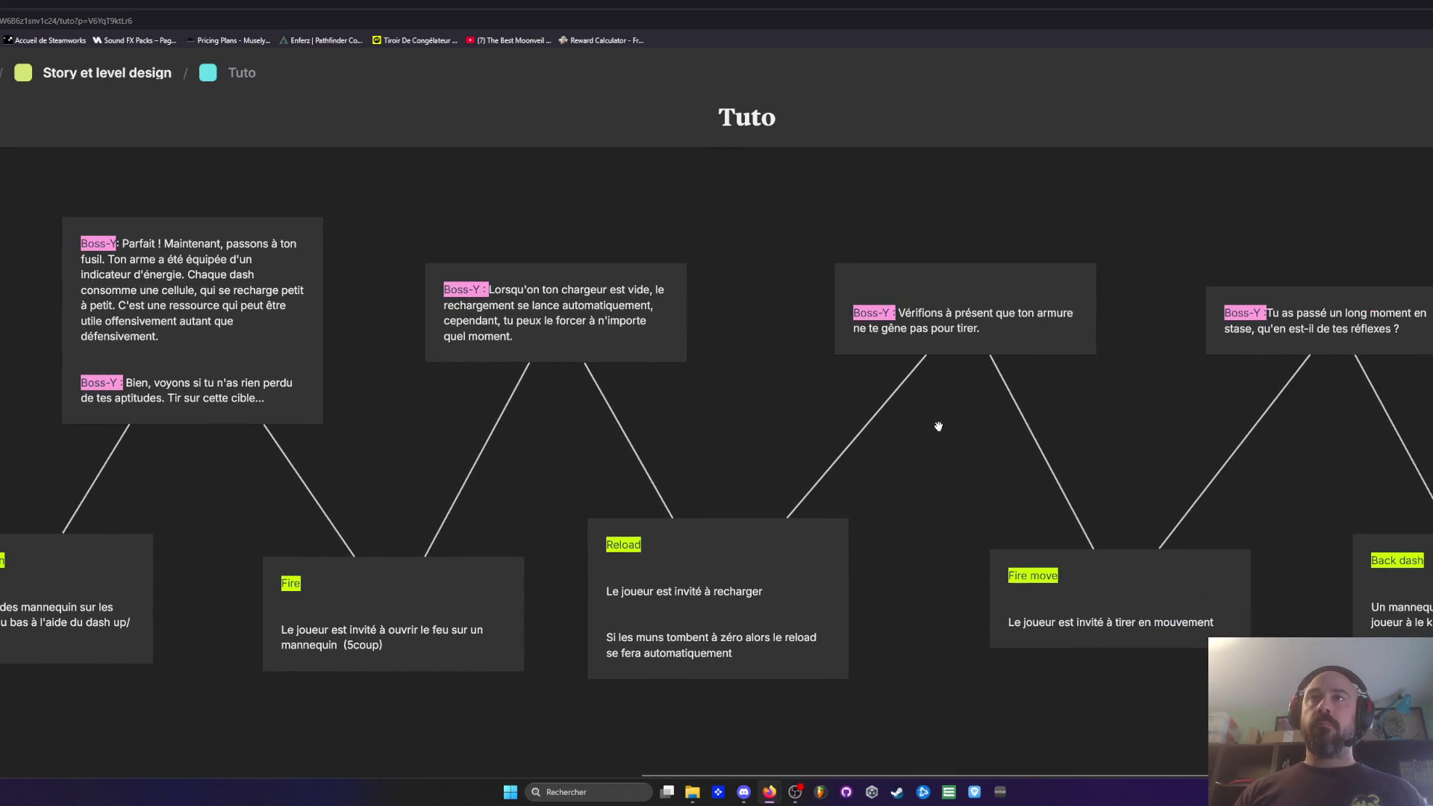
{"action": "left_click_drag", "start_coordinate": [939, 425], "coordinate": [899, 427]}
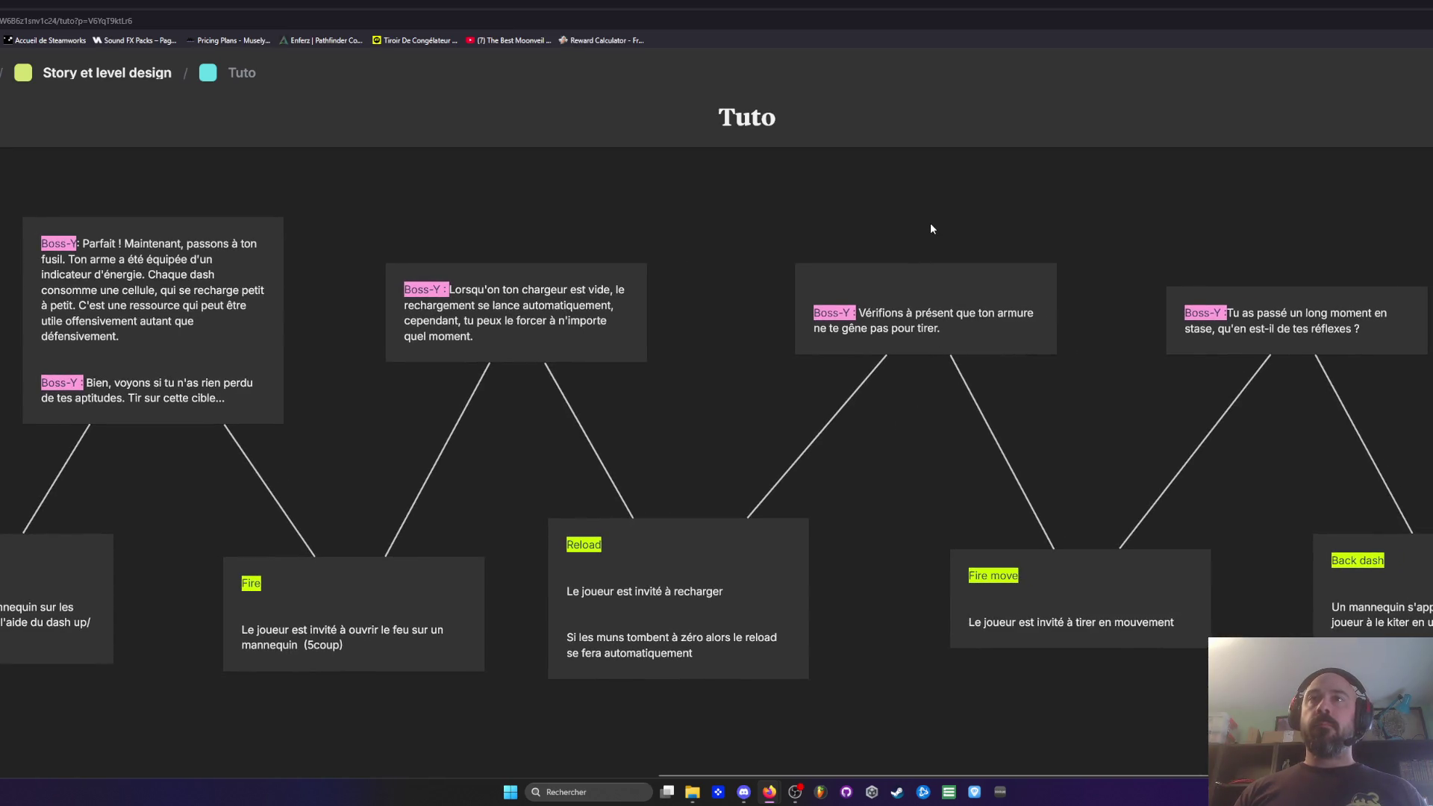
{"action": "mouse_move", "coordinate": [969, 225]}
{"action": "left_mouse_down"}
{"action": "mouse_move", "coordinate": [794, 224]}
{"action": "mouse_move", "coordinate": [733, 203]}
{"action": "left_mouse_up"}
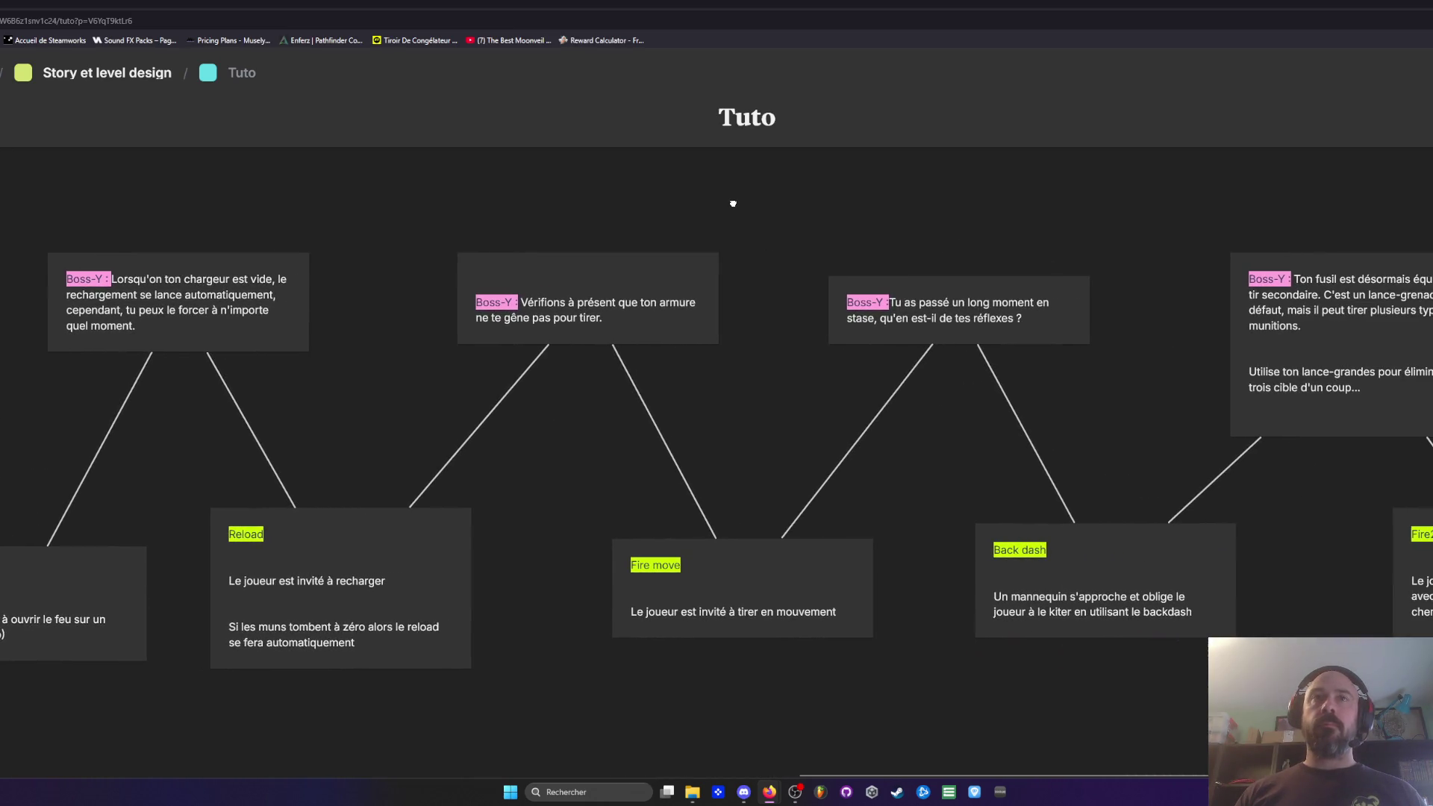
{"action": "left_click", "coordinate": [608, 317]}
{"action": "key", "text": "Return"}
{"action": "key", "text": "Return"}
{"action": "key", "text": "Return"}
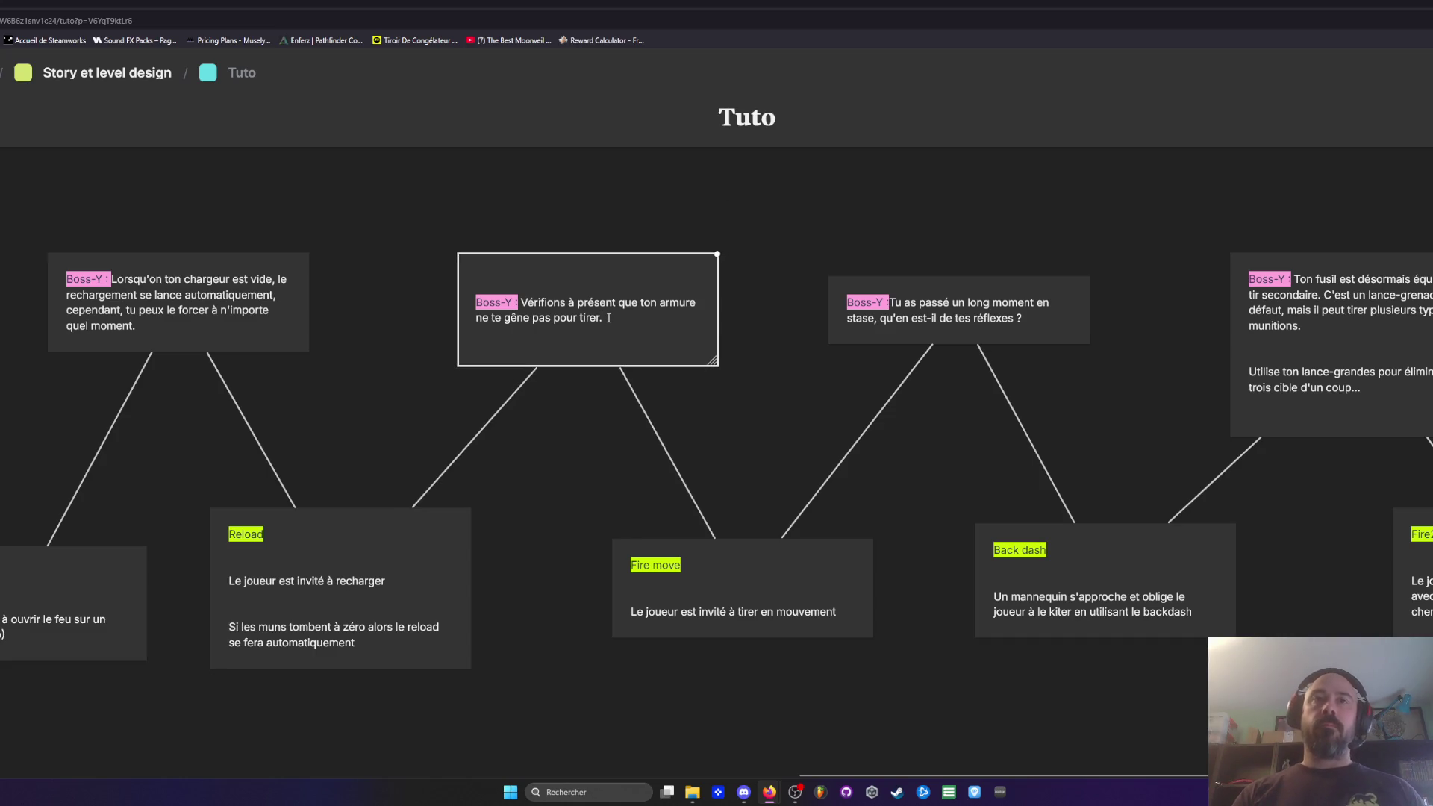
{"action": "type", "text": "Dépla"}
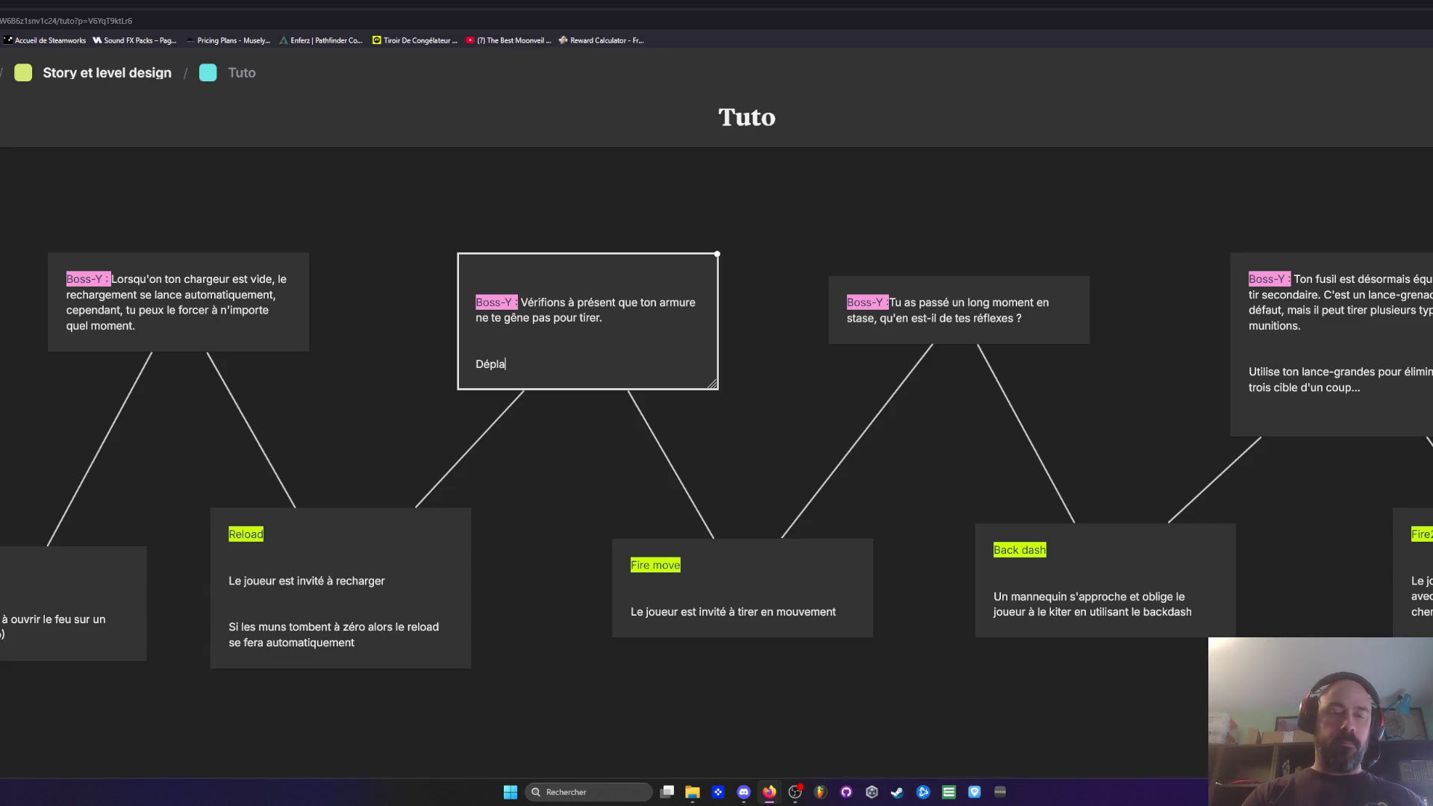
{"action": "type", "text": "ce toi en tirean"}
{"action": "key", "text": "BackSpace"}
{"action": "key", "text": "BackSpace"}
{"action": "key", "text": "BackSpace"}
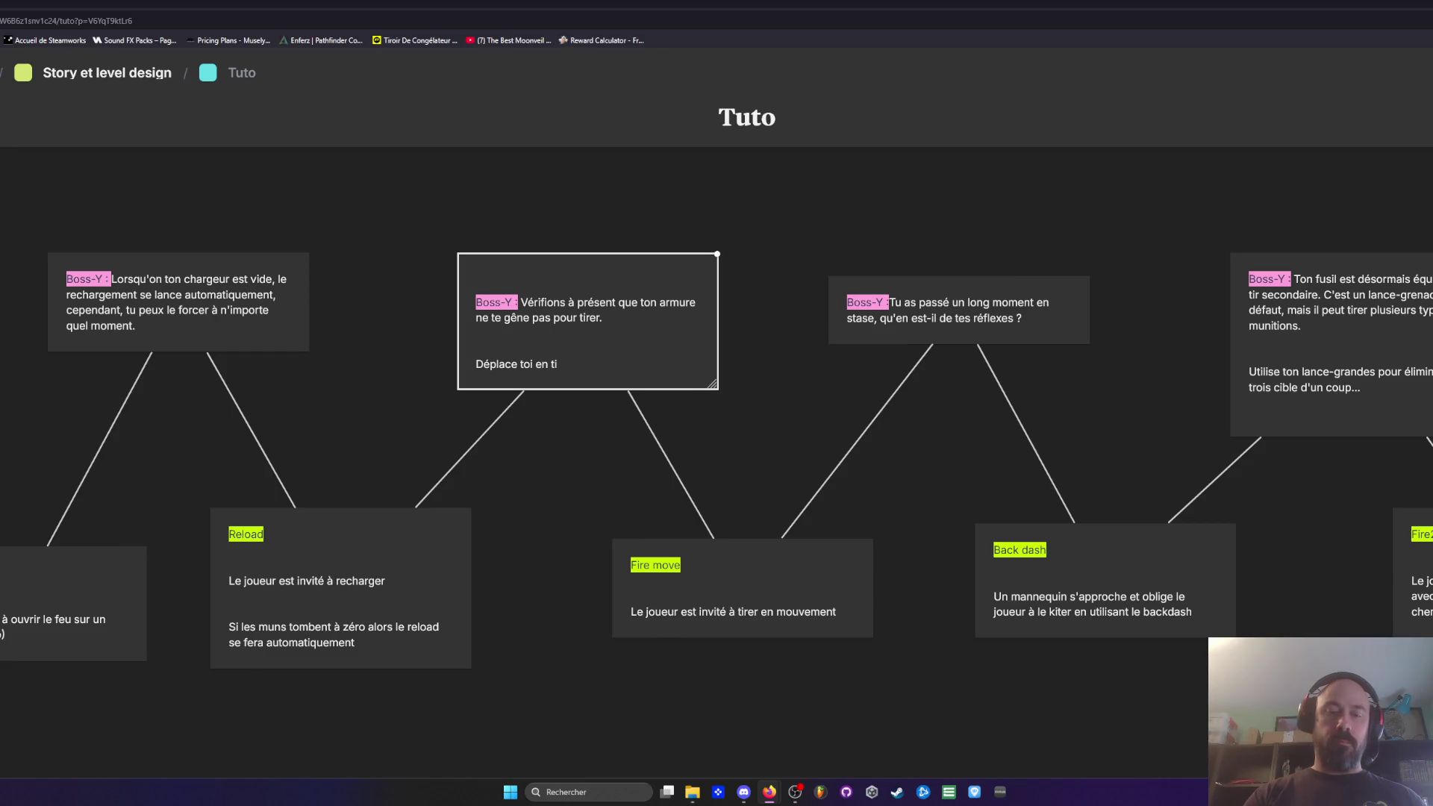
{"action": "key", "text": "BackSpace"}
{"action": "key", "text": "BackSpace"}
{"action": "key", "text": "BackSpace"}
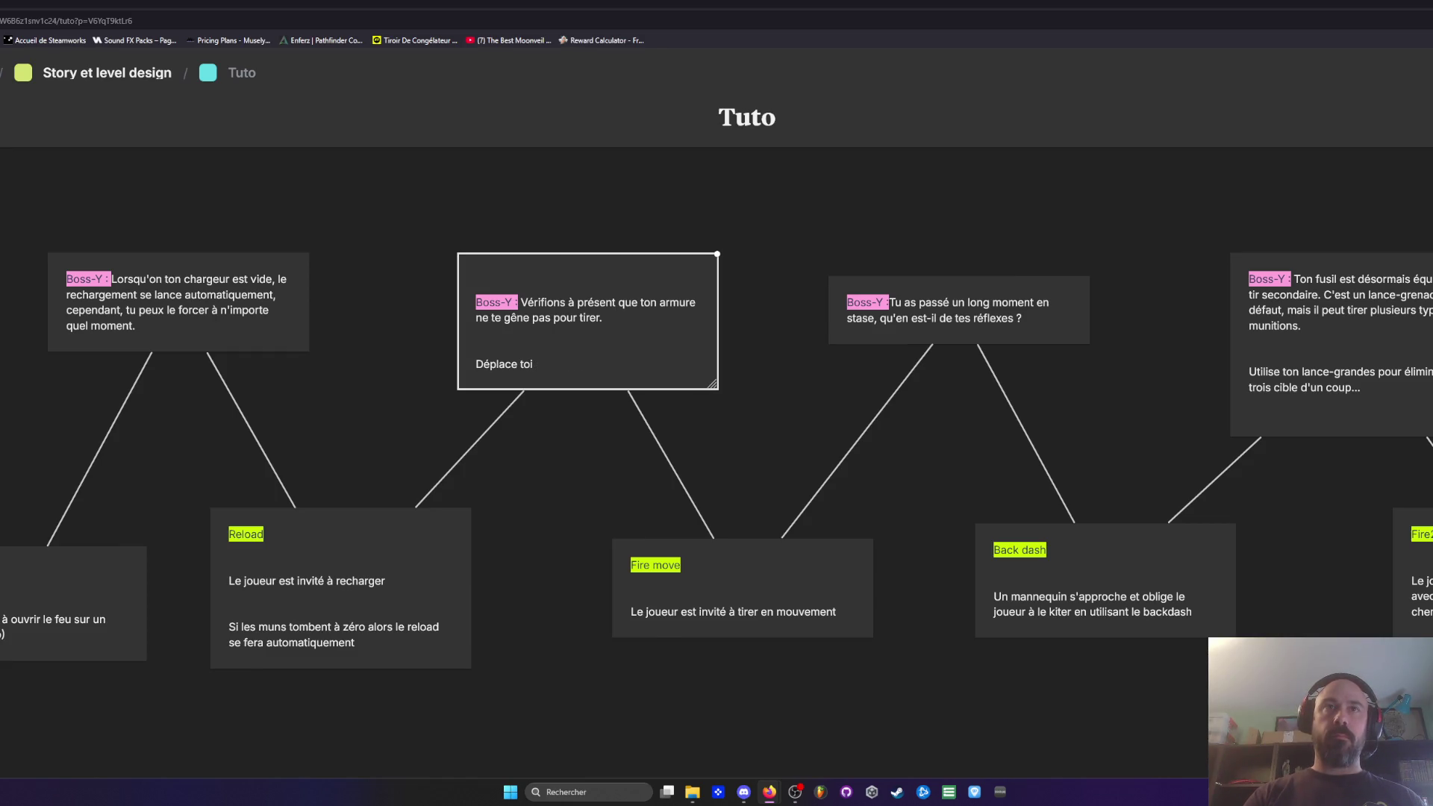
{"action": "type", "text": " dans toute"}
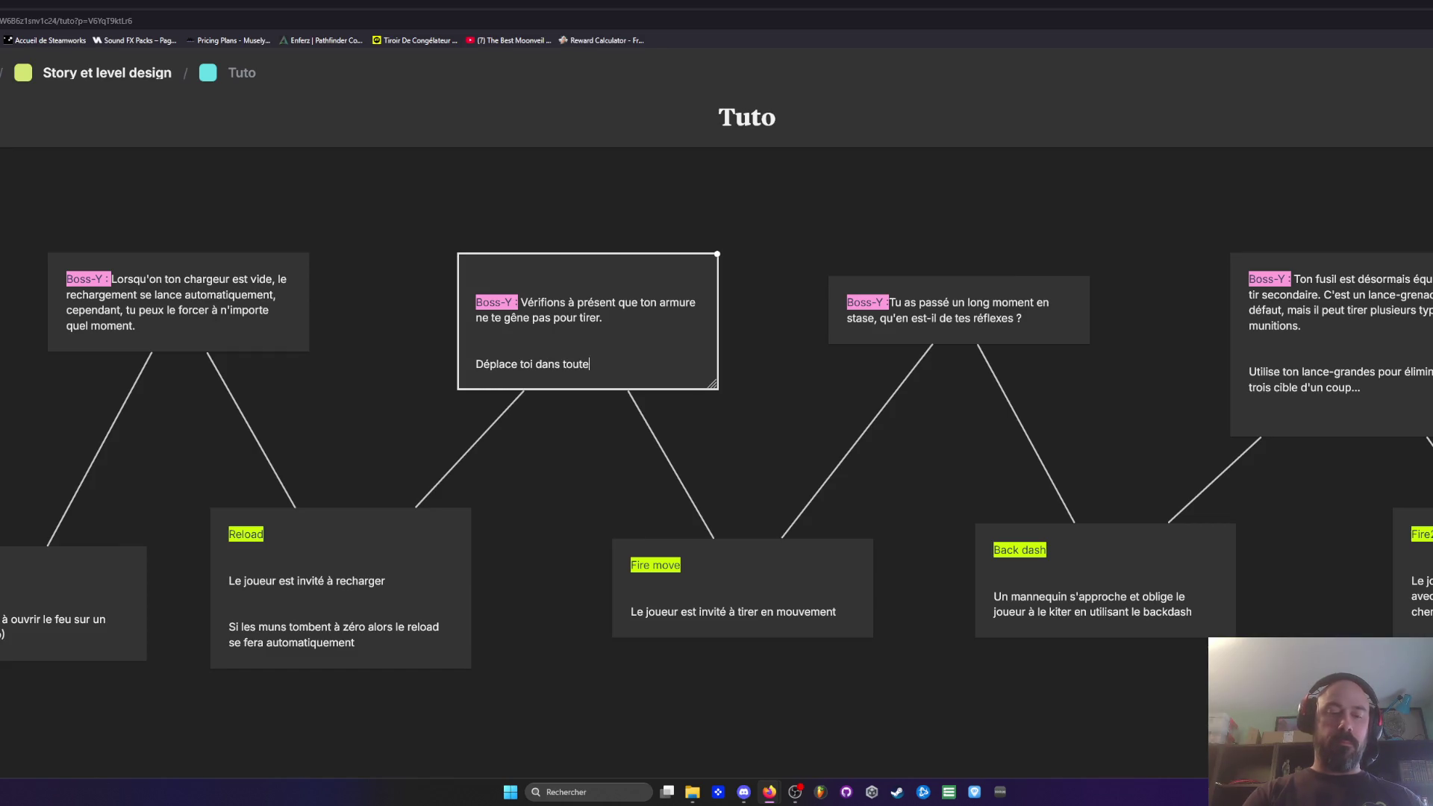
{"action": "key", "text": "BackSpace"}
{"action": "key", "text": "BackSpace"}
{"action": "key", "text": "BackSpace"}
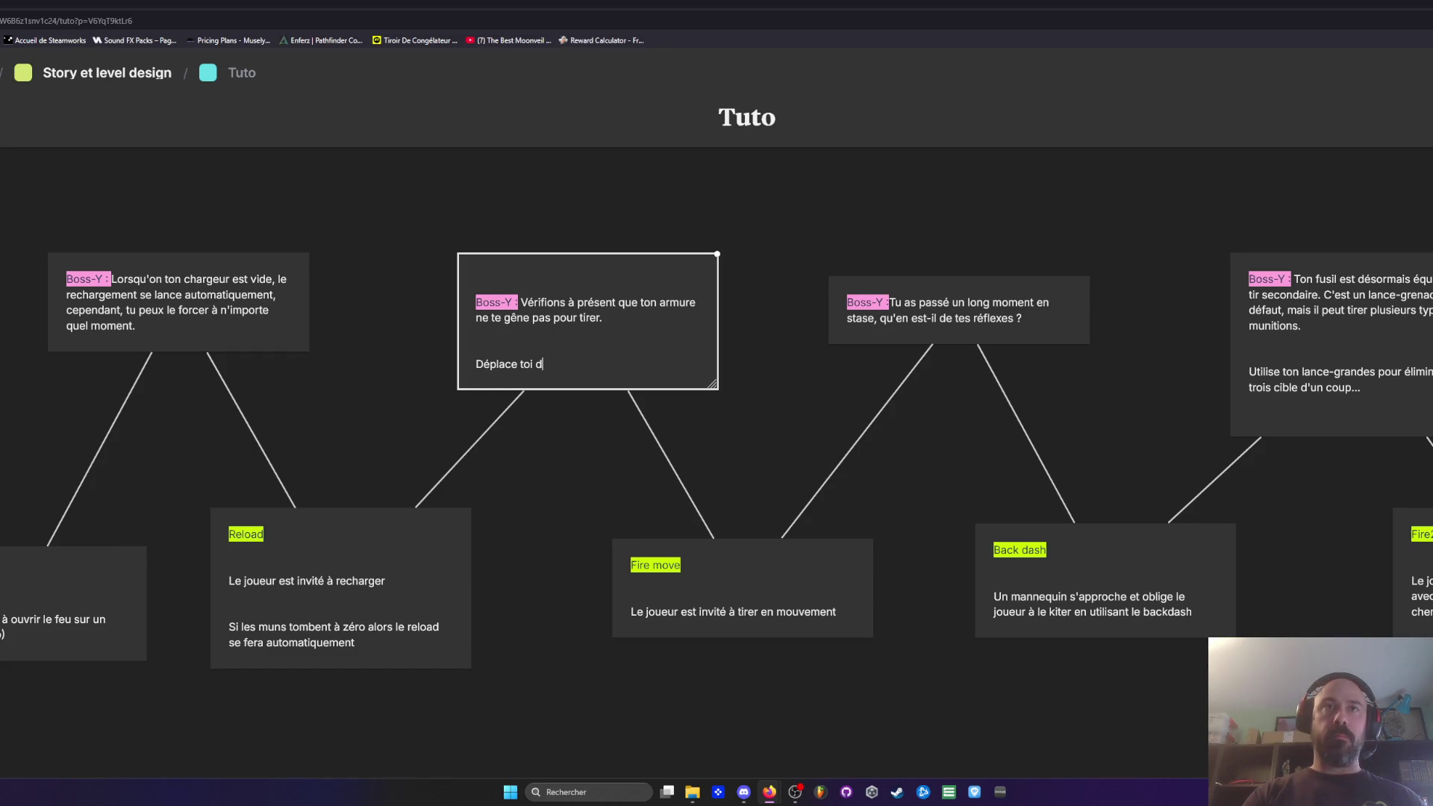
{"action": "type", "text": "en tirant d"}
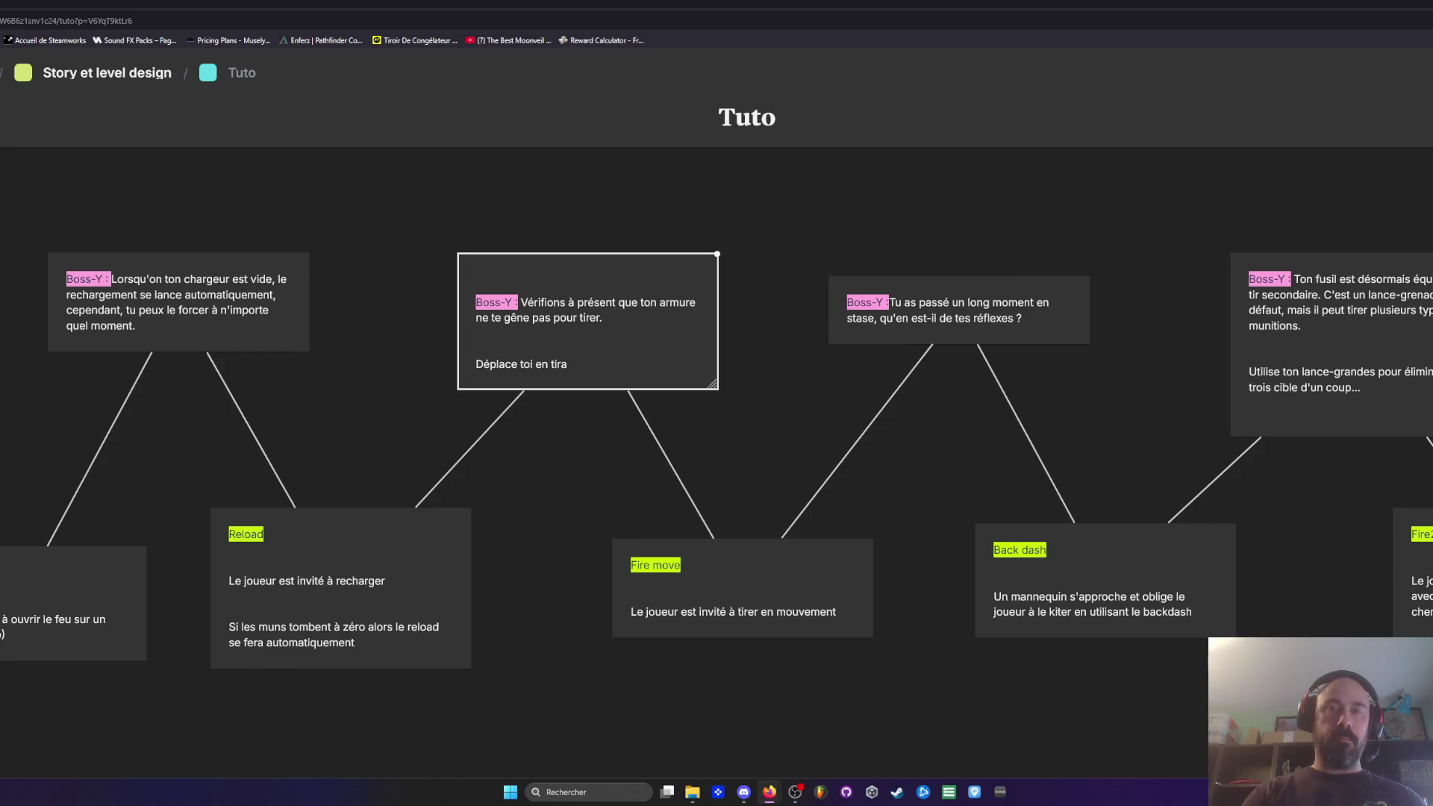
{"action": "type", "text": "ans"}
{"action": "type", "text": " différentes"}
{"action": "type", "text": " dir"}
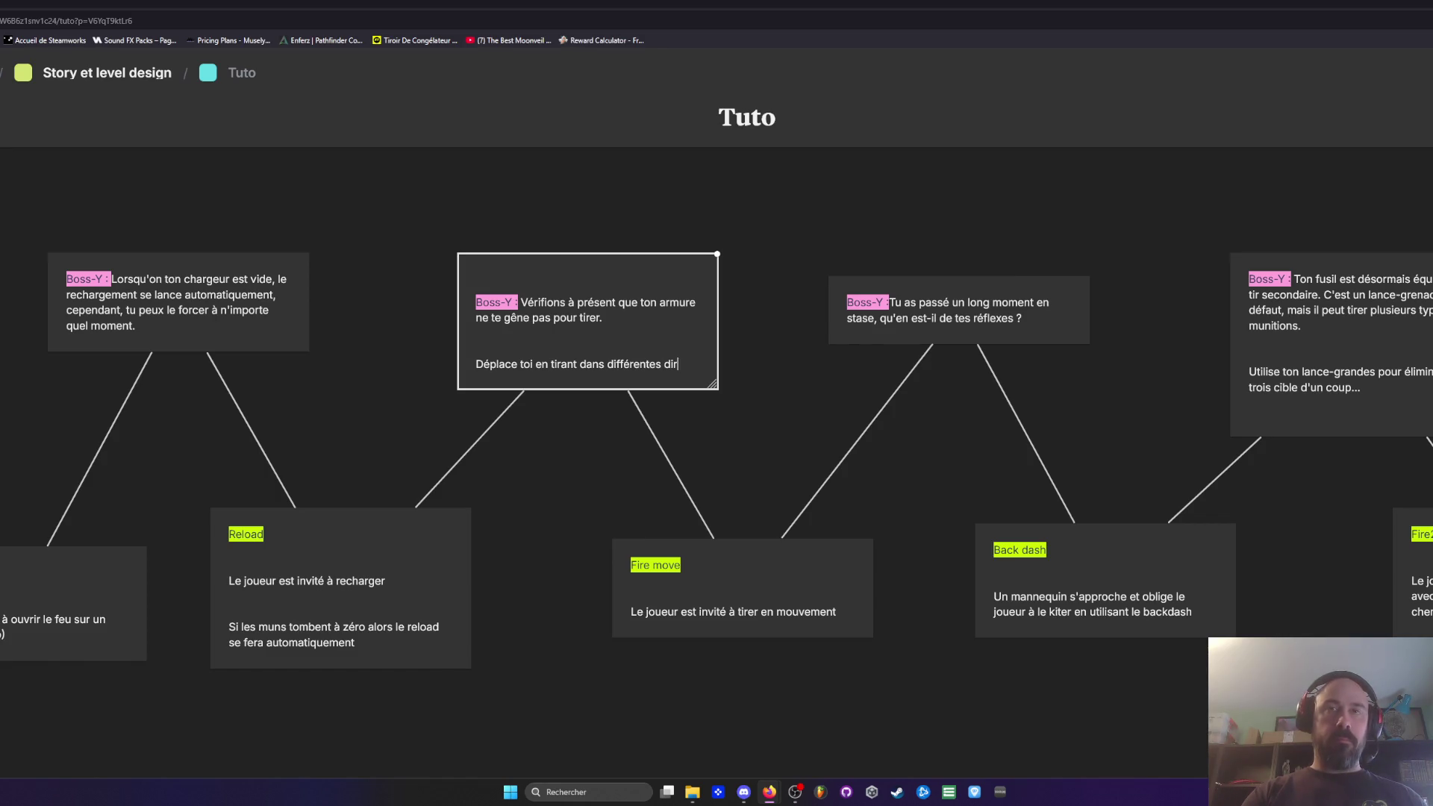
{"action": "type", "text": "ections"}
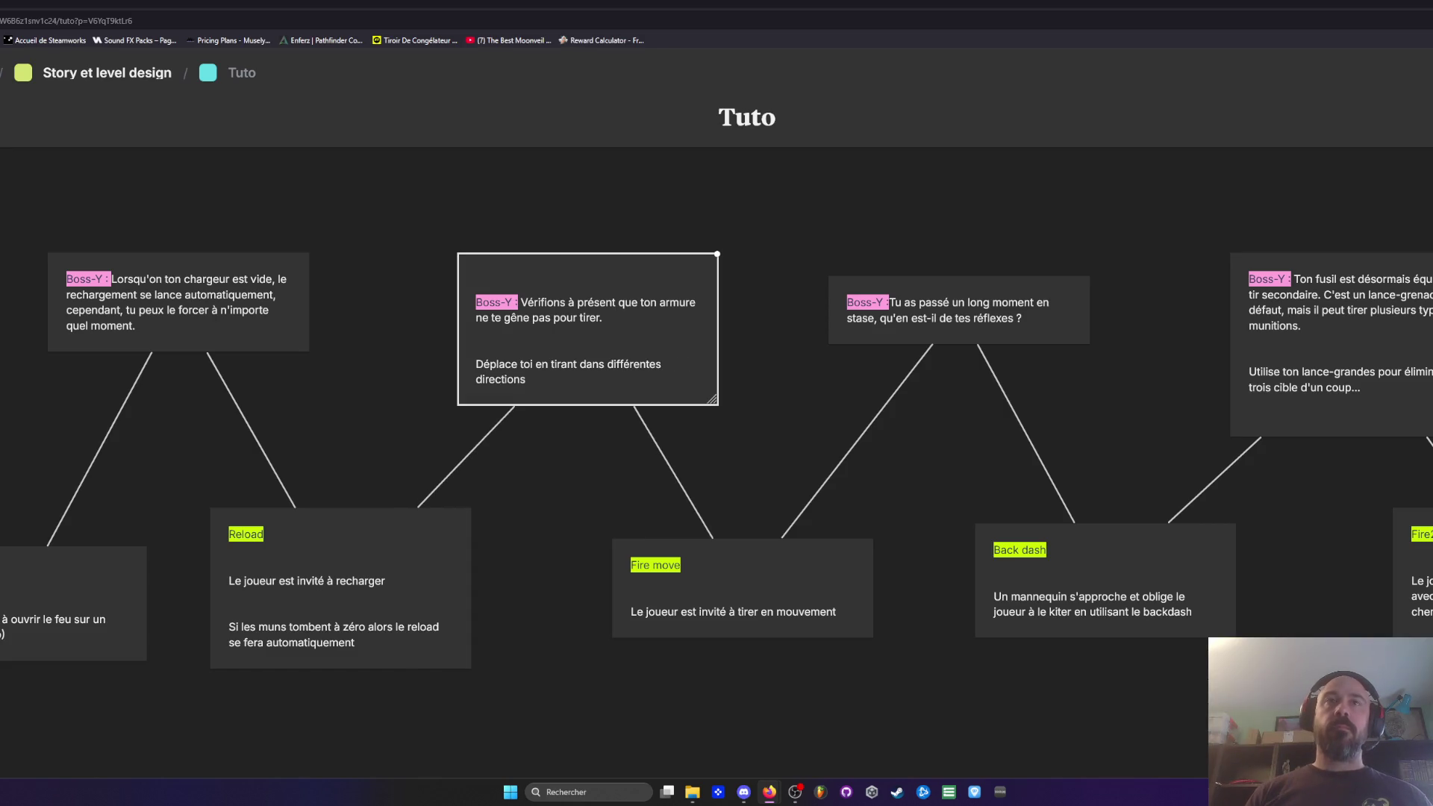
{"action": "type", "text": "..."}
{"action": "left_click", "coordinate": [370, 239]}
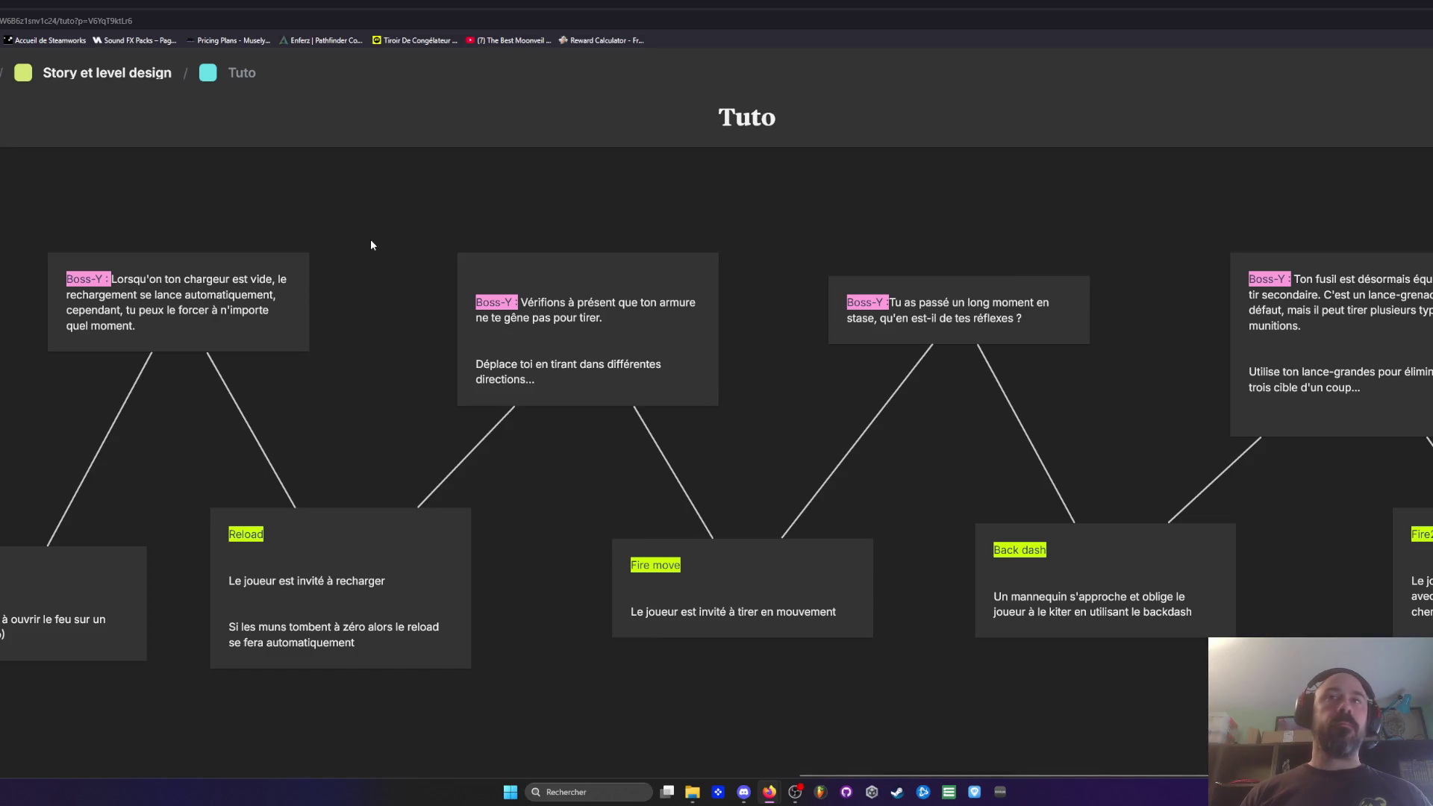
{"action": "left_click", "coordinate": [180, 329]}
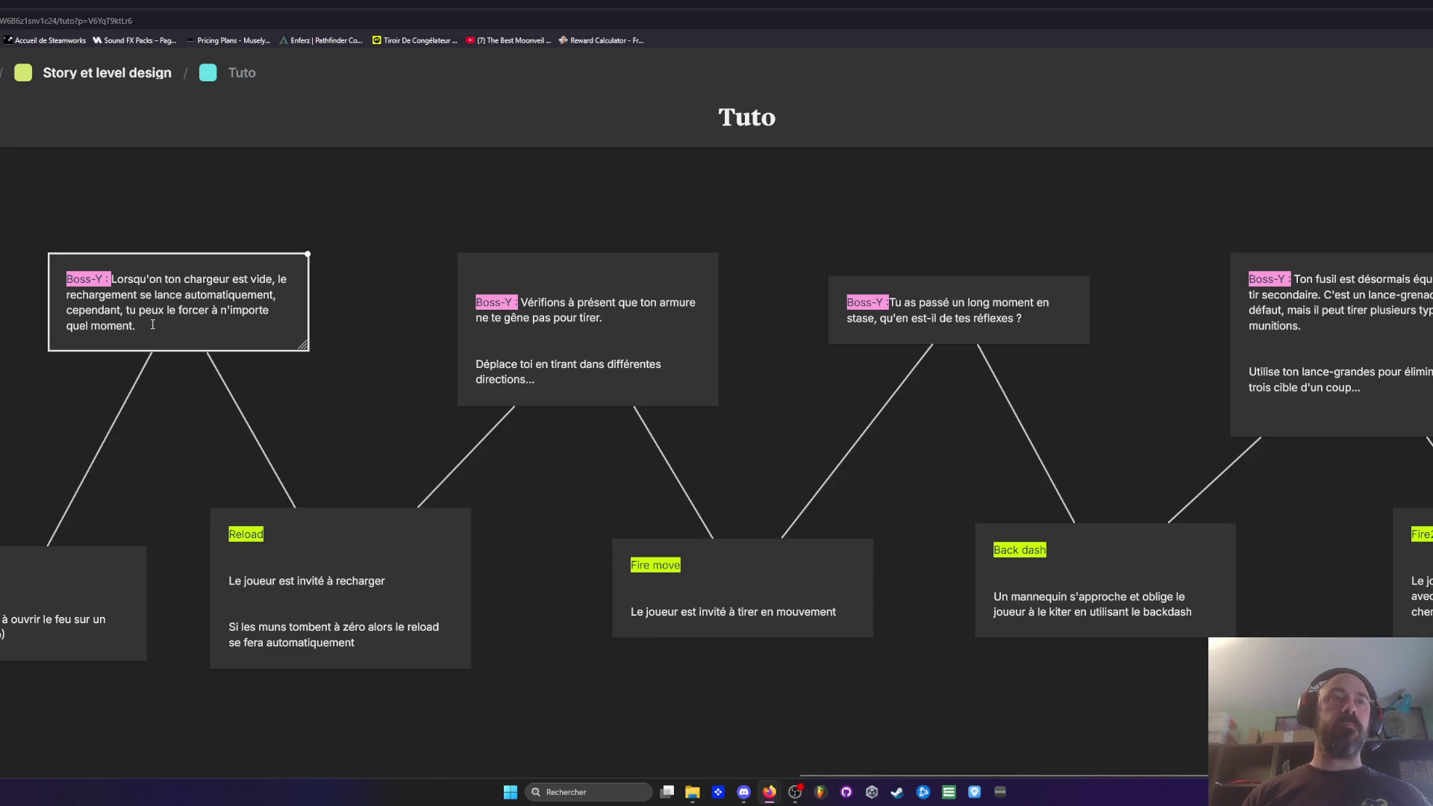
{"action": "left_click", "coordinate": [69, 402]}
{"action": "scroll", "coordinate": [70, 400], "scroll_direction": "left", "scroll_amount": 2}
{"action": "scroll", "coordinate": [557, 240], "scroll_direction": "right", "scroll_amount": 6}
{"action": "left_click", "coordinate": [598, 323]}
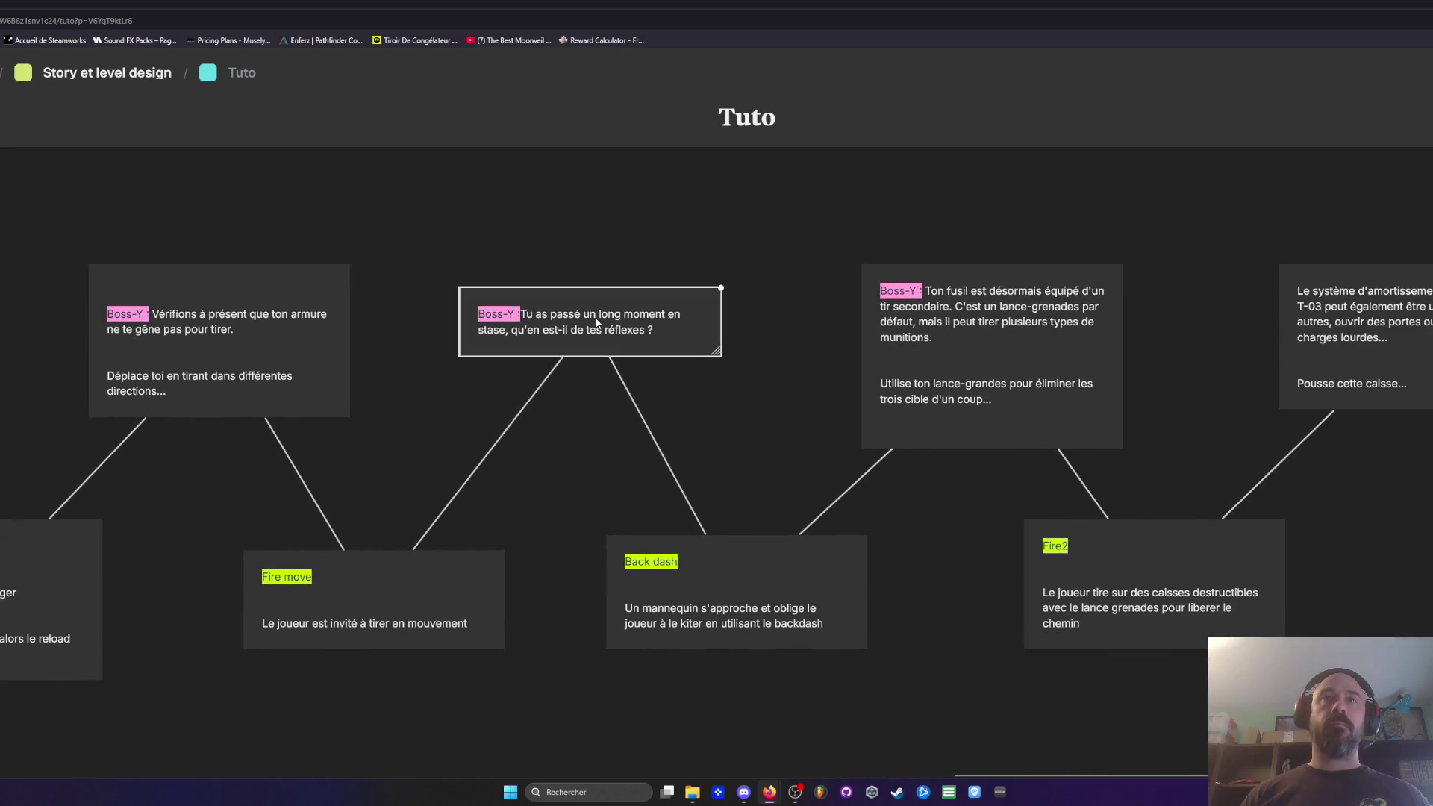
{"action": "left_click", "coordinate": [662, 336]}
{"action": "key", "text": "Return"}
{"action": "key", "text": "Return"}
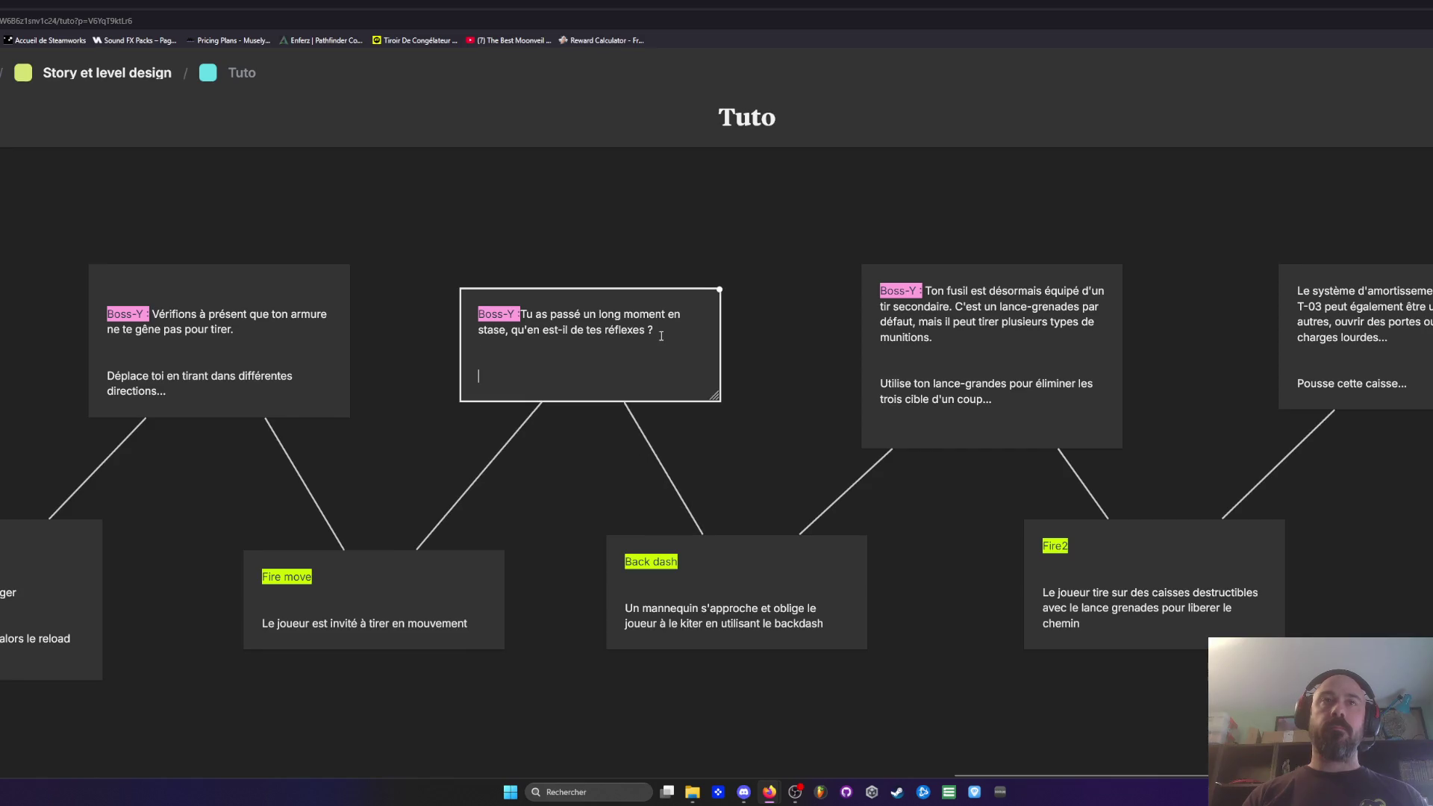
{"action": "key", "text": "BackSpace"}
{"action": "key", "text": "BackSpace"}
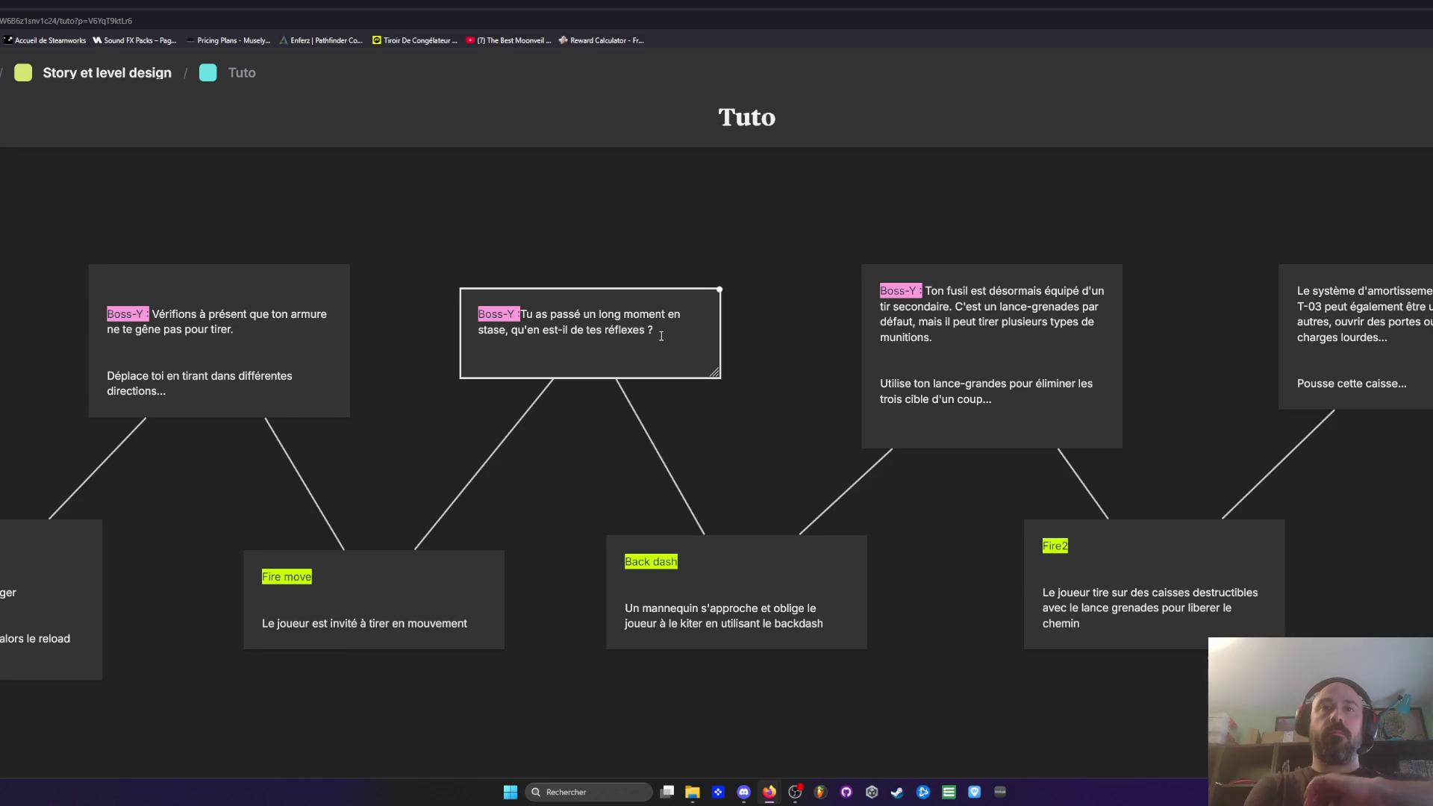
{"action": "key", "text": "Return"}
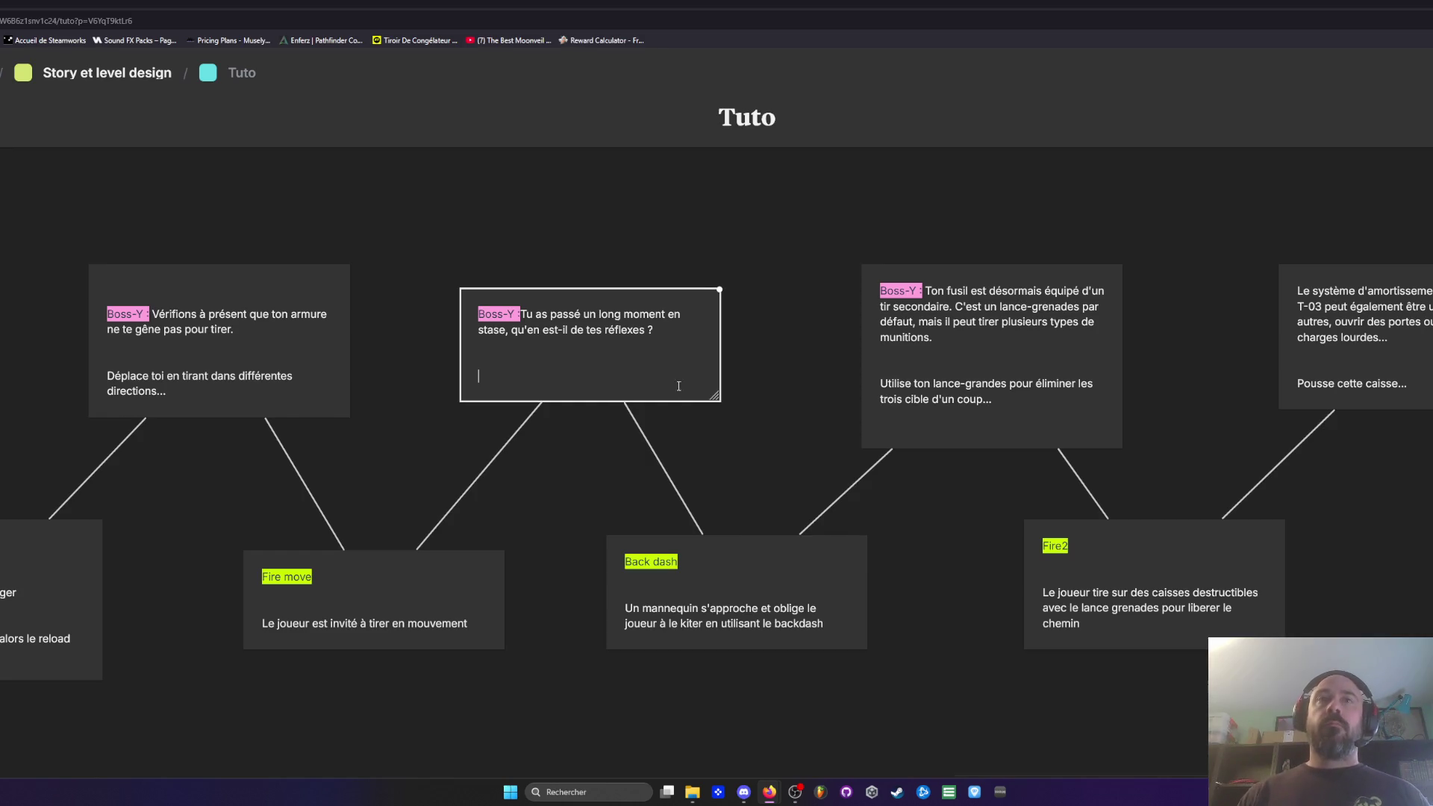
{"action": "left_click", "coordinate": [764, 446]}
{"action": "left_click_drag", "start_coordinate": [764, 445], "coordinate": [522, 433]}
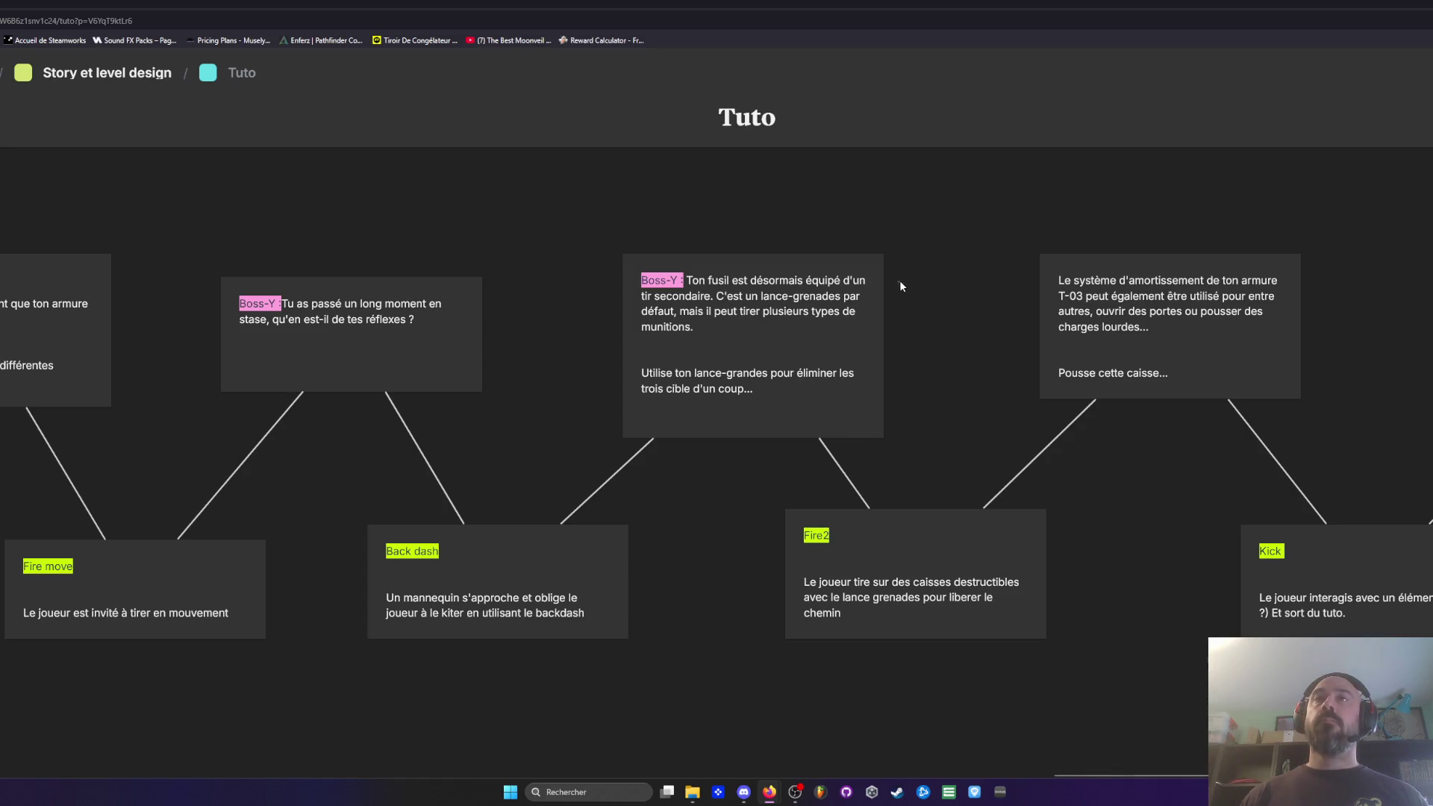
Step: Copy the Boss-Y speaker label from the grenade-launcher card onto the start of the damping card
{"action": "scroll", "coordinate": [899, 280], "scroll_direction": "right", "scroll_amount": 2}
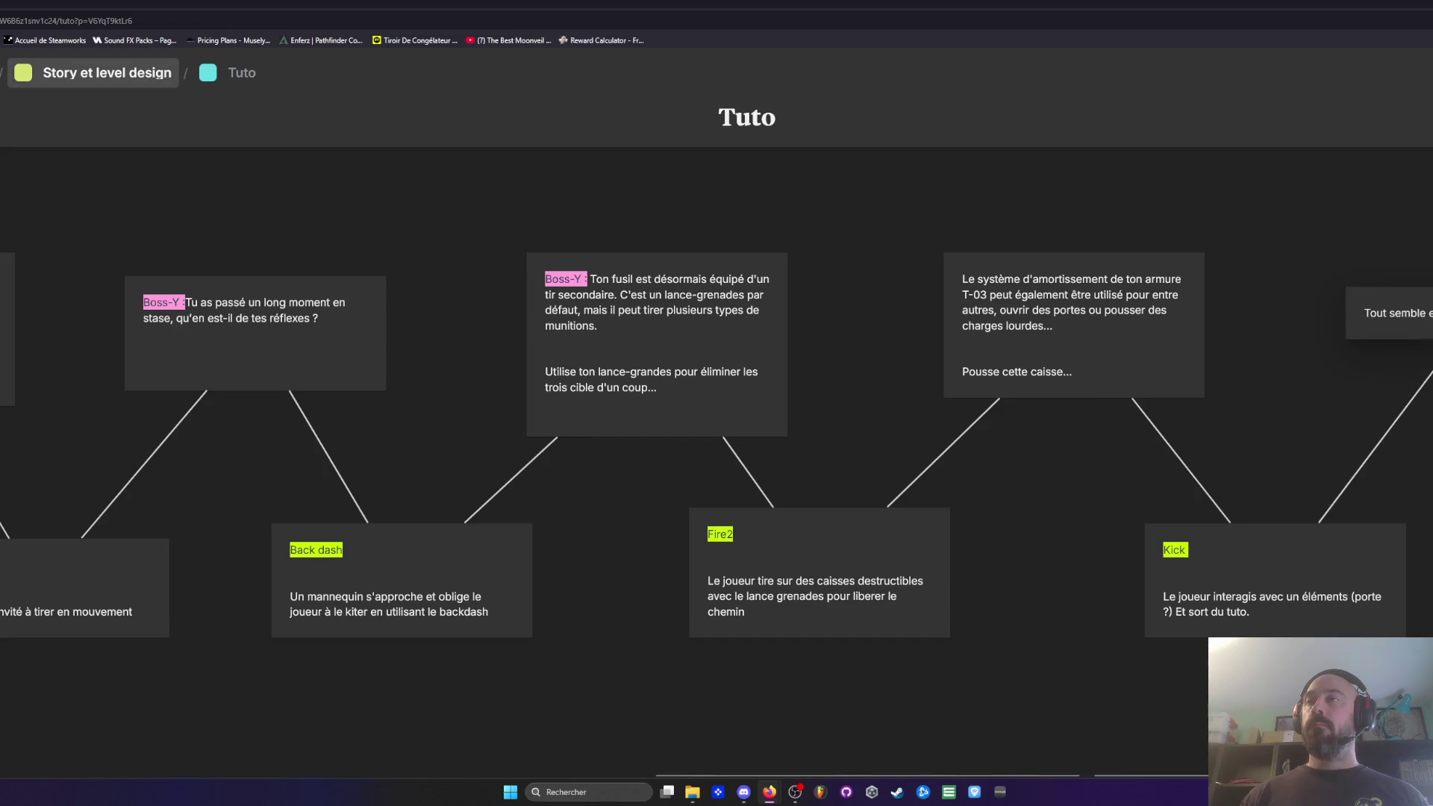
{"action": "left_click_drag", "start_coordinate": [1273, 562], "coordinate": [1264, 529]}
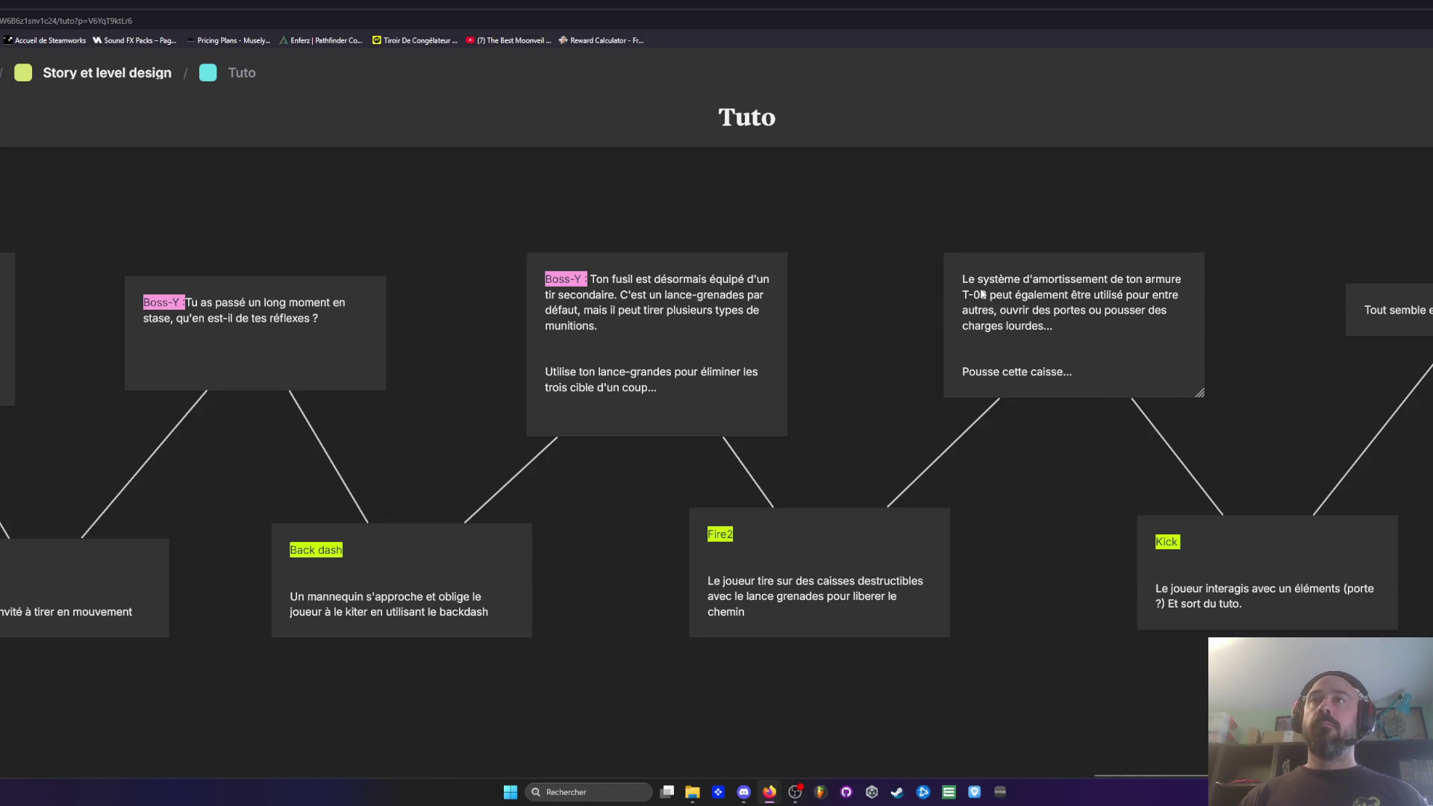
{"action": "left_click", "coordinate": [600, 278]}
{"action": "left_click_drag", "start_coordinate": [592, 274], "coordinate": [525, 284]}
{"action": "key", "text": "ctrl+c"}
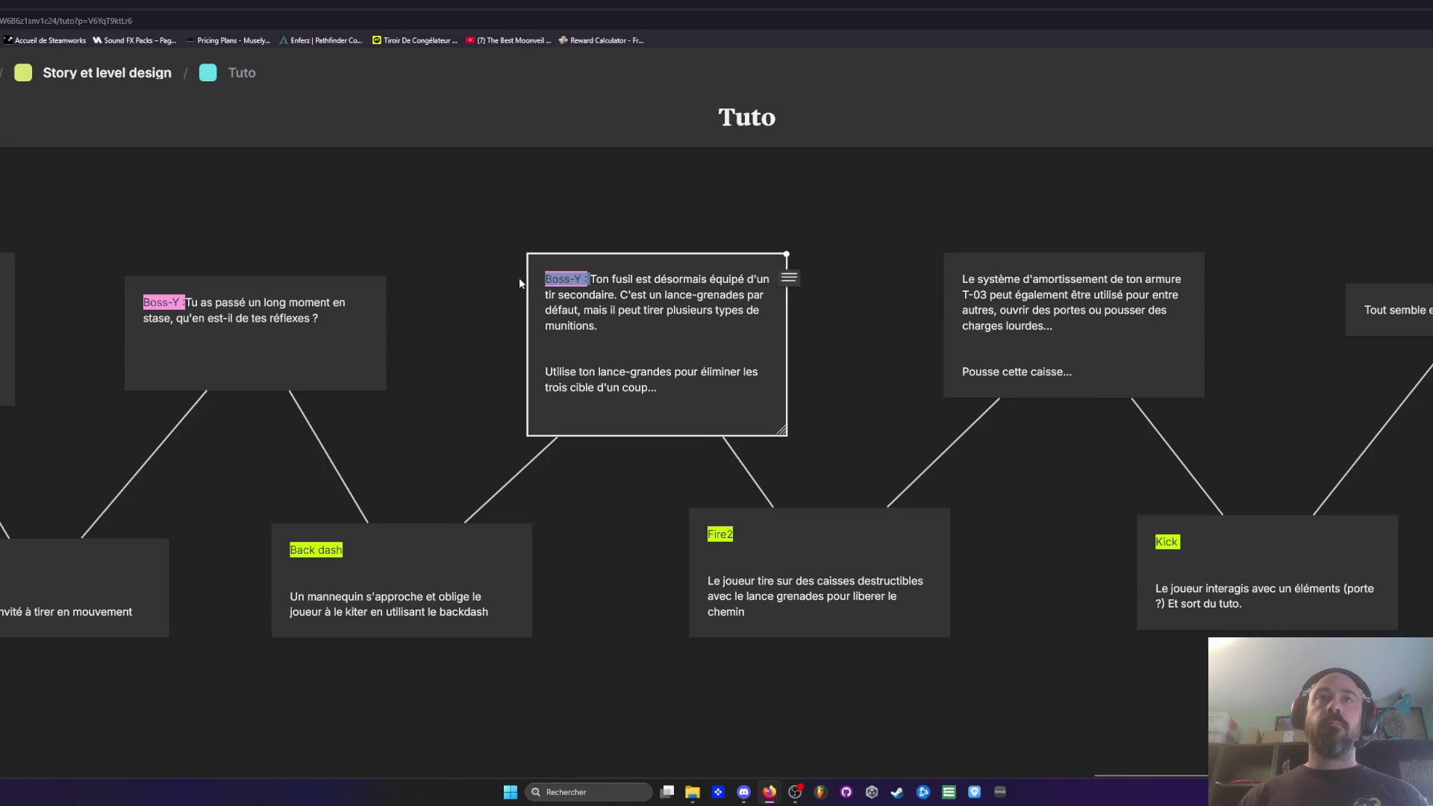
{"action": "left_click", "coordinate": [963, 277]}
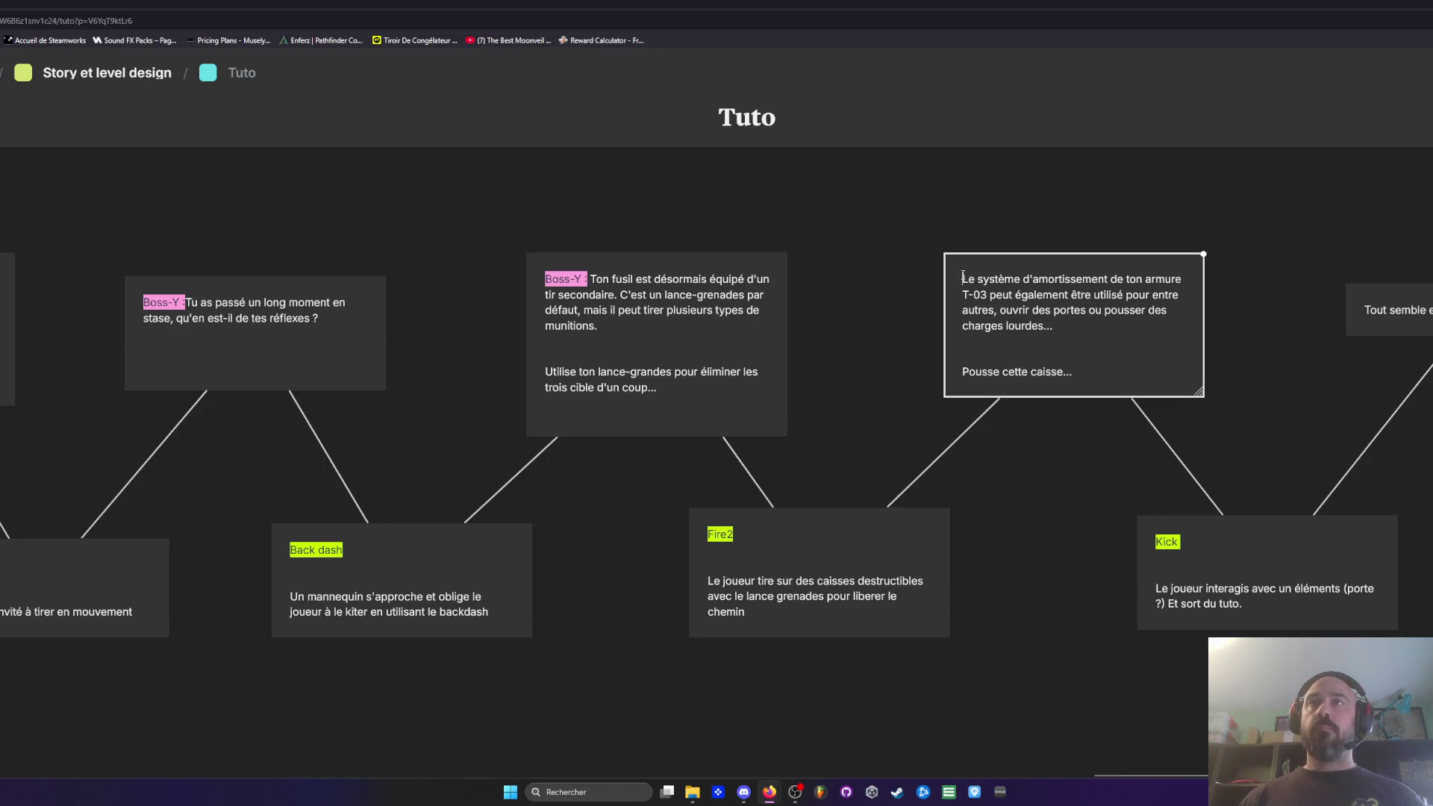
{"action": "key", "text": "ctrl+v"}
Step: Trim the ellipses and finish the text with 'Pousse cette caisse et passe par-dessus l'obstacle.'
{"action": "left_click", "coordinate": [1080, 282]}
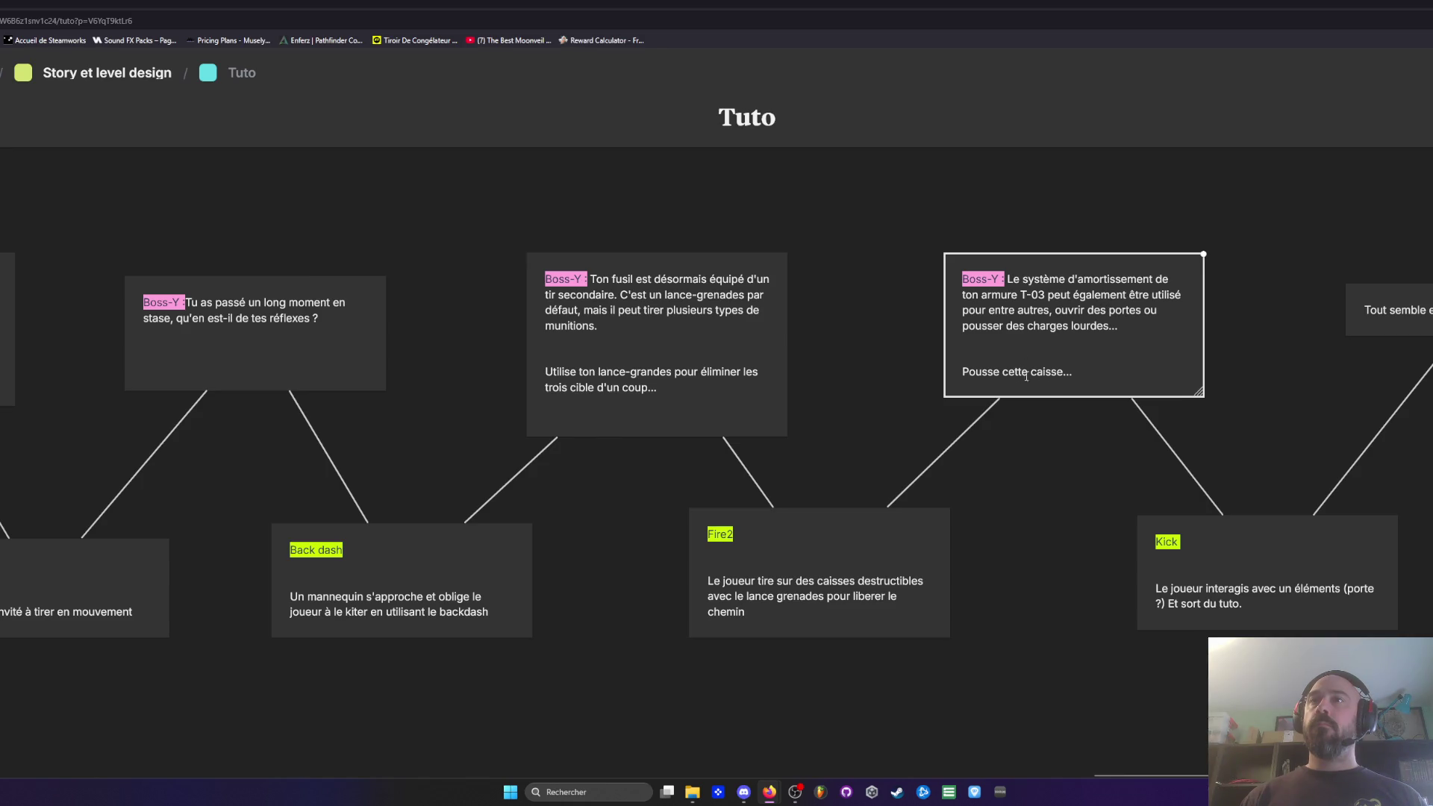
{"action": "left_click", "coordinate": [1113, 328]}
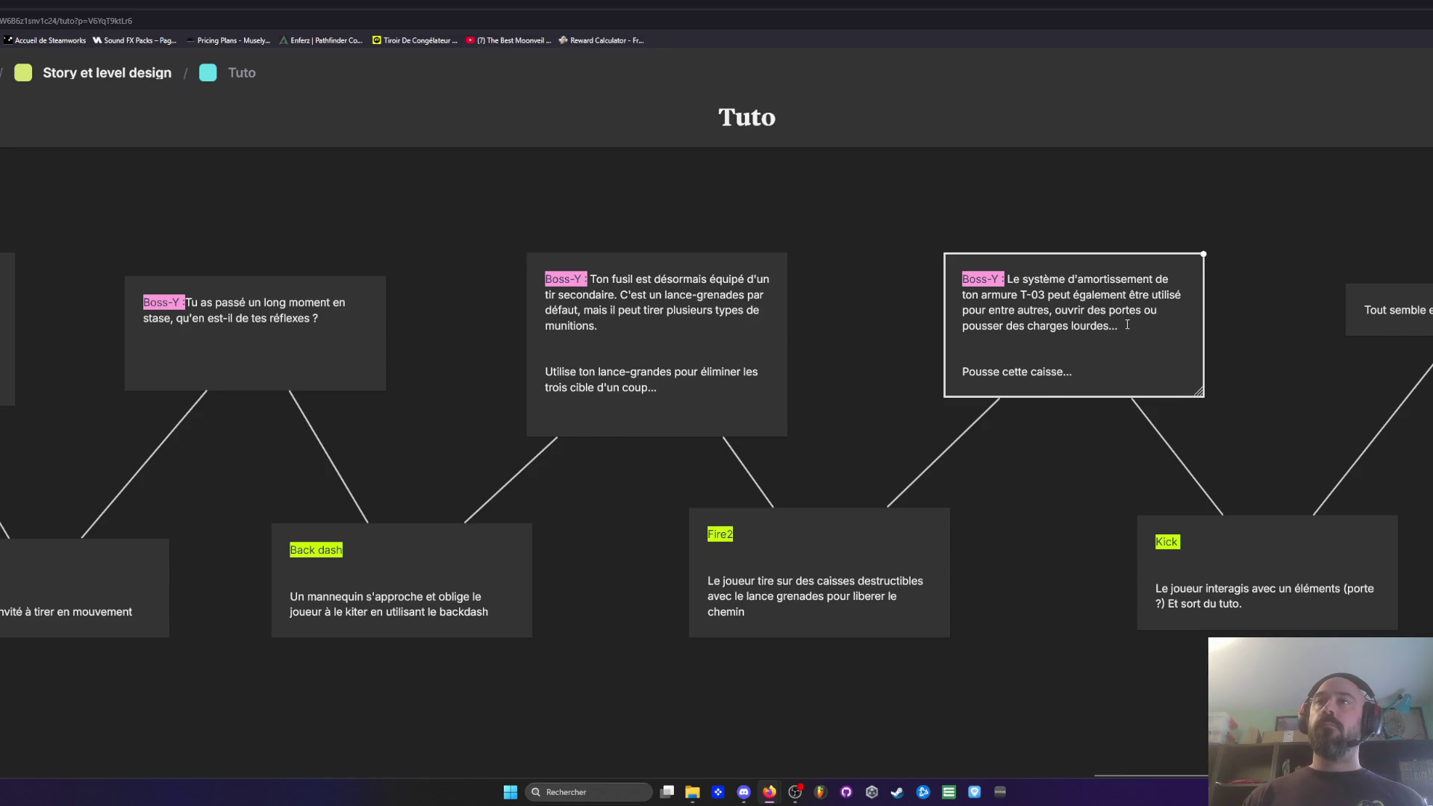
{"action": "key", "text": "BackSpace"}
{"action": "key", "text": "BackSpace"}
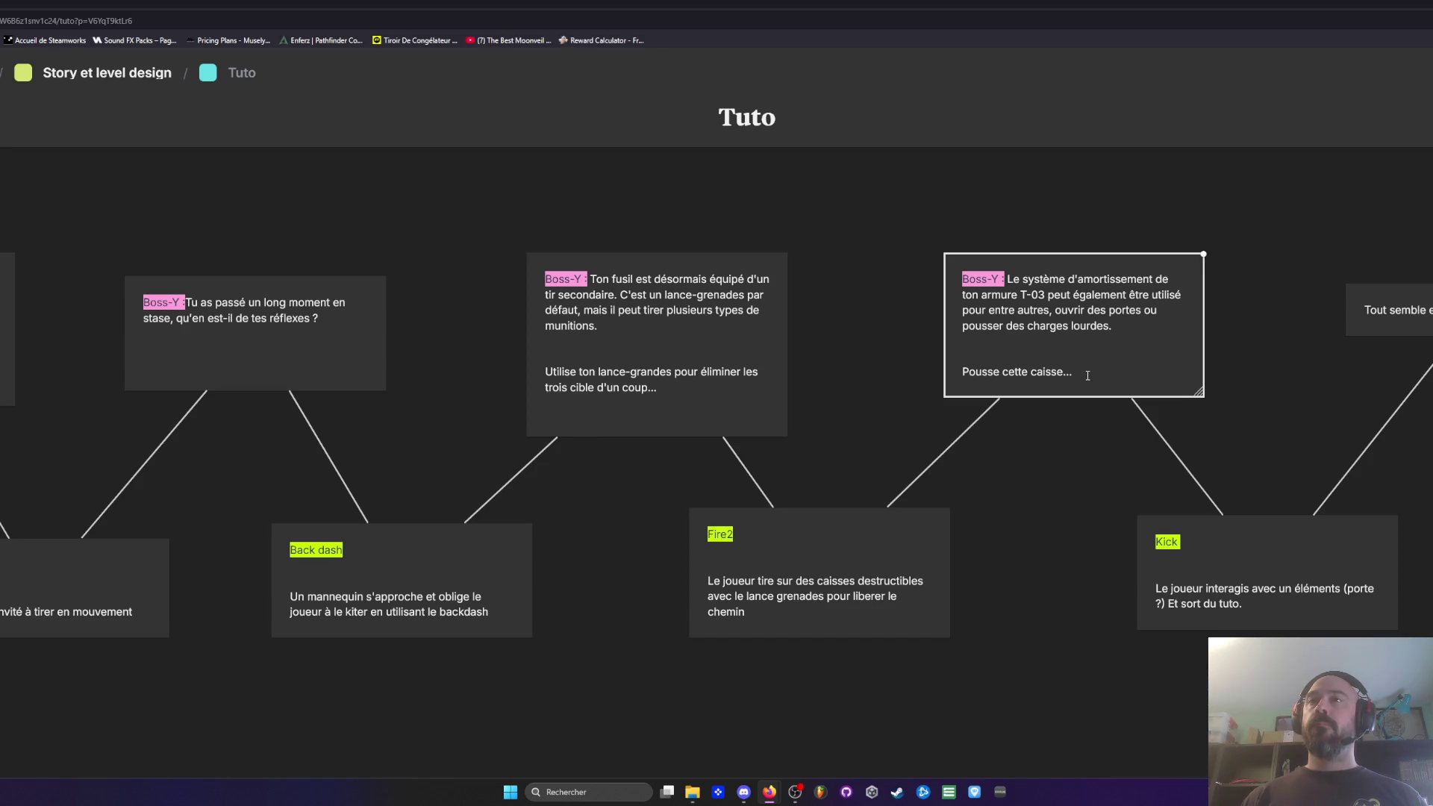
{"action": "key", "text": "BackSpace"}
{"action": "key", "text": "BackSpace"}
{"action": "key", "text": "BackSpace"}
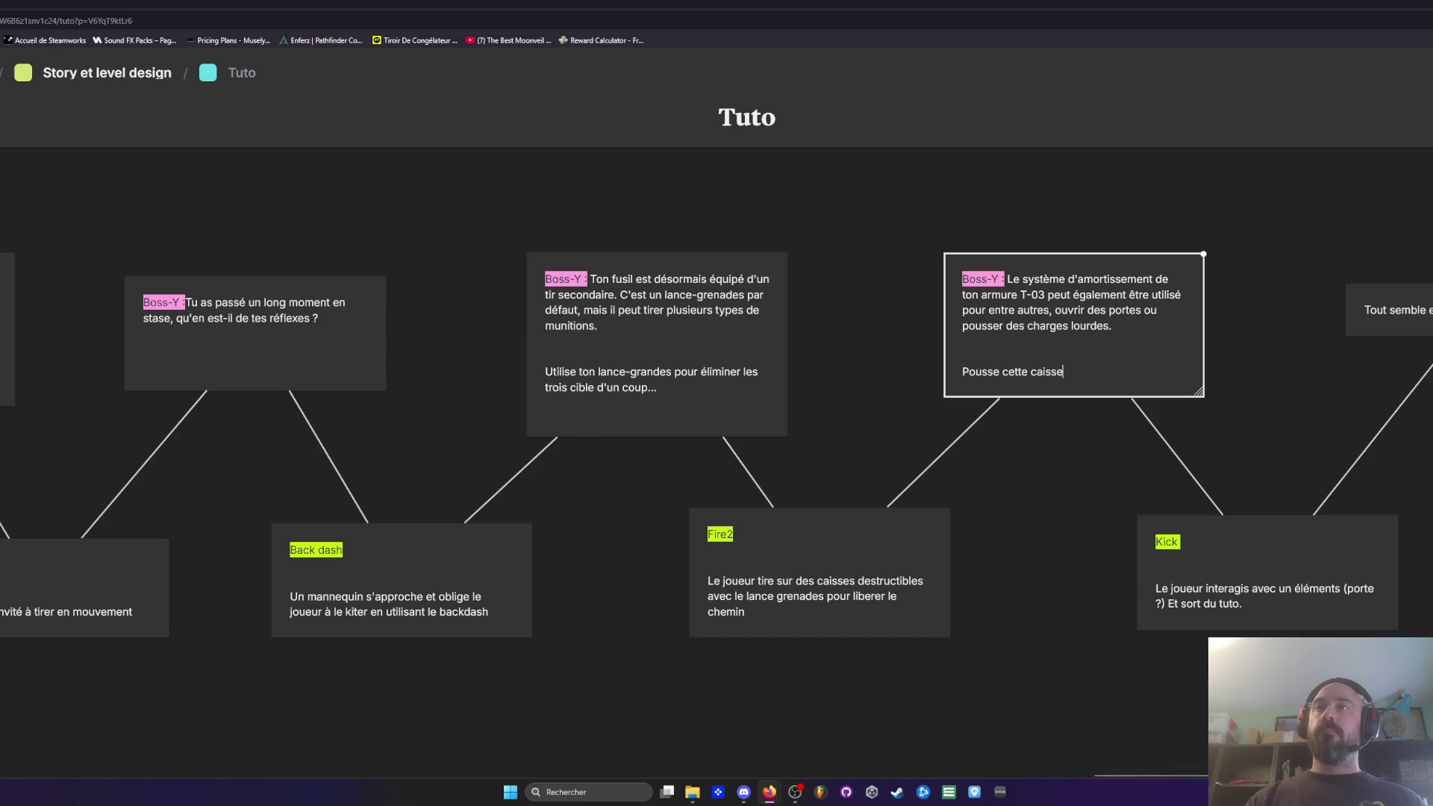
{"action": "type", "text": " et passe par"}
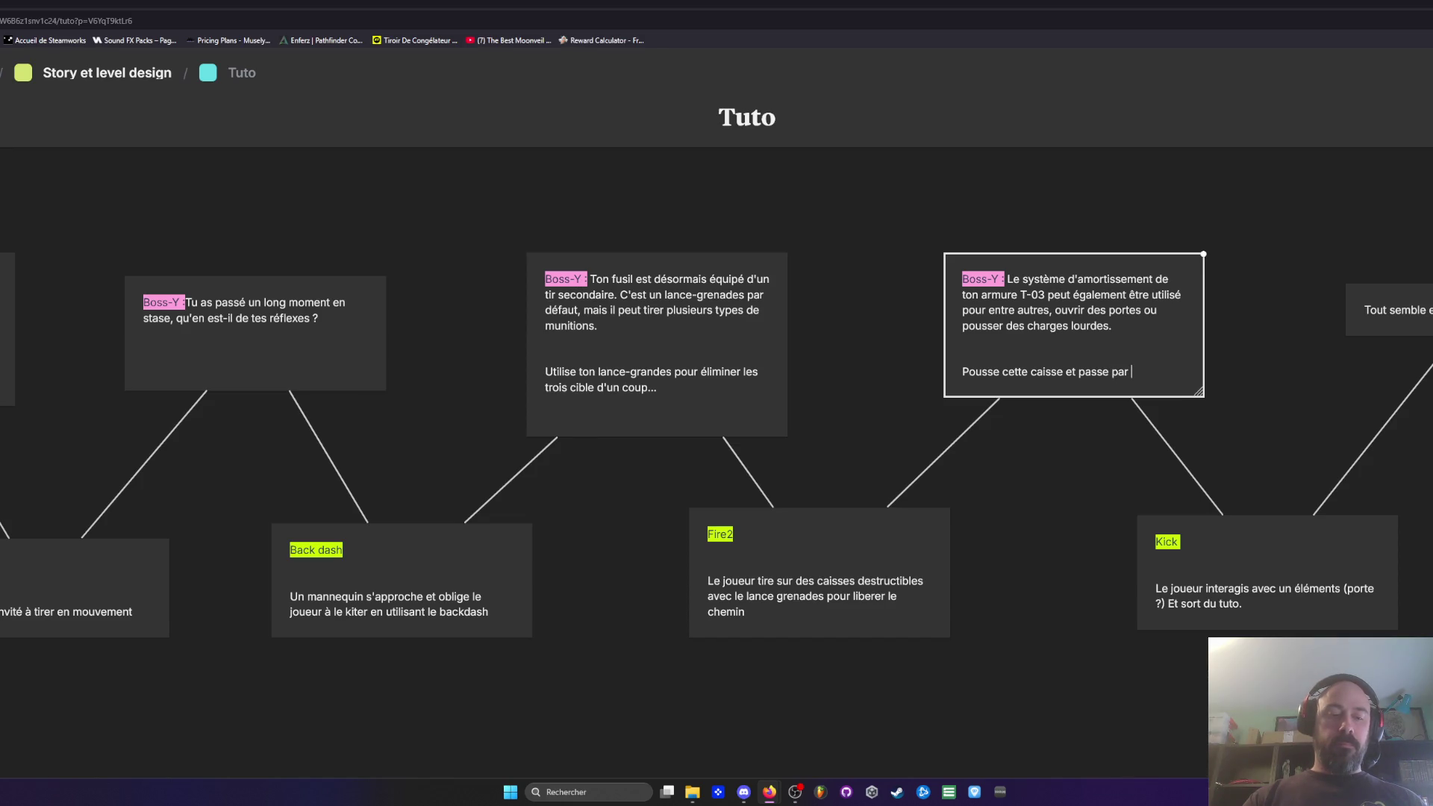
{"action": "type", "text": "-dessus "}
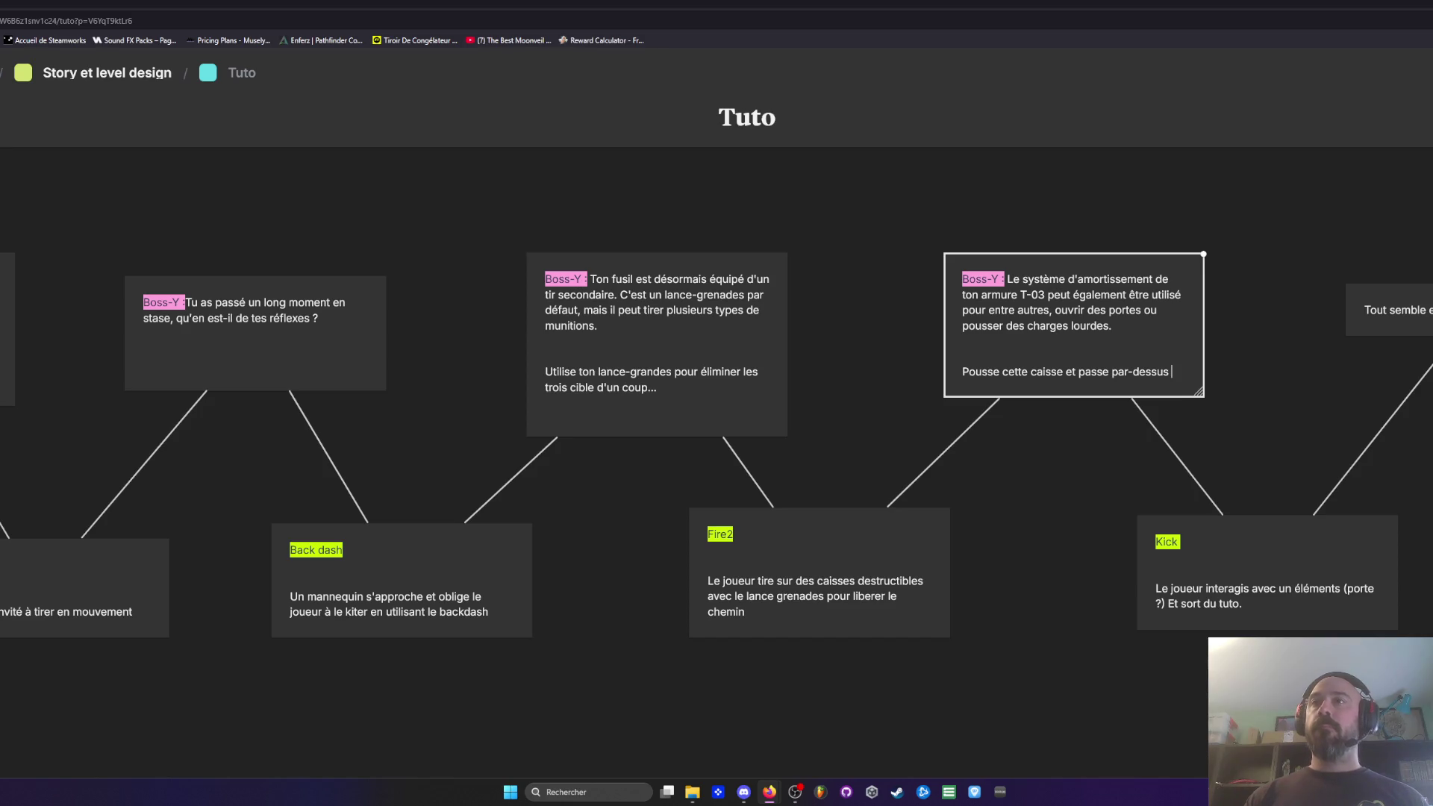
{"action": "type", "text": "l'os"}
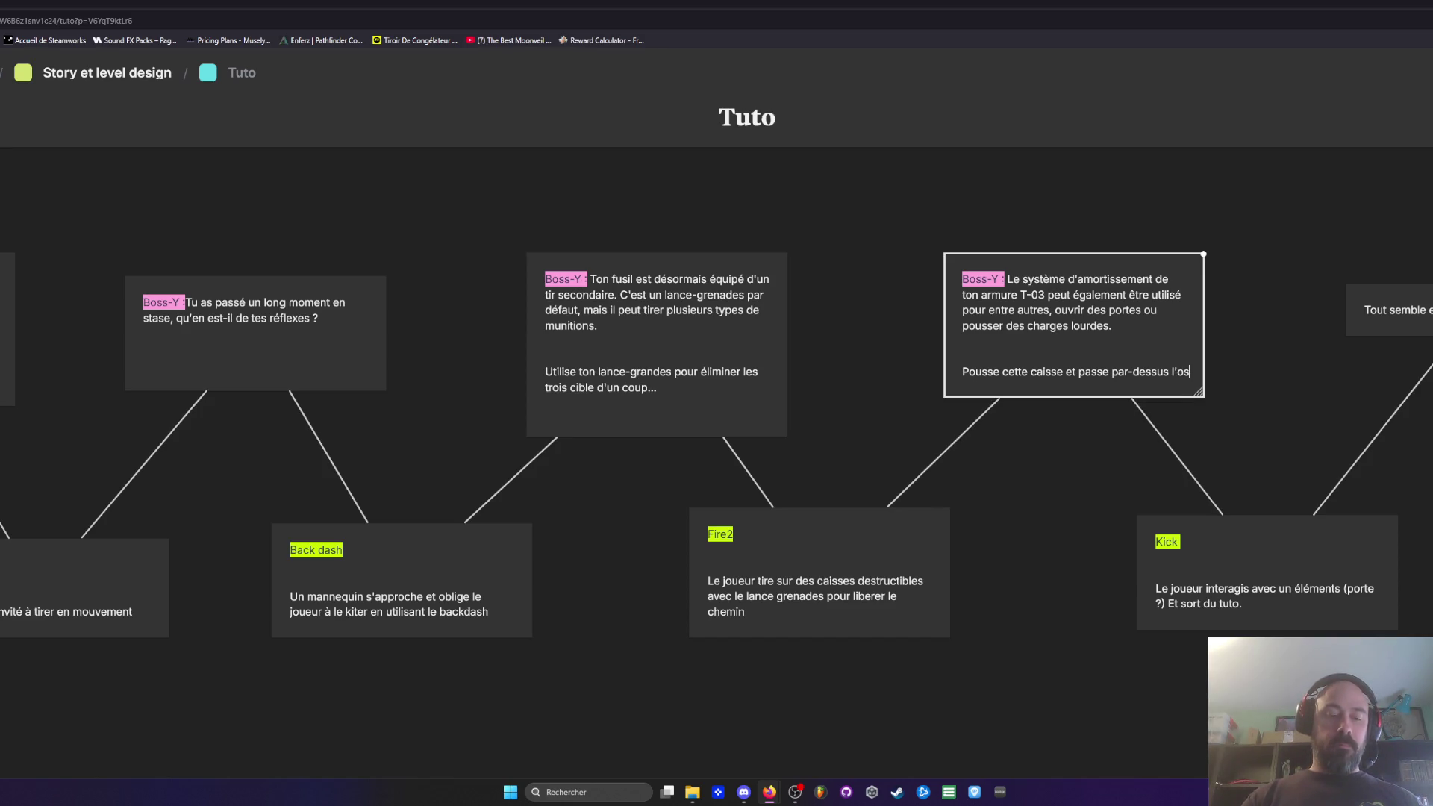
{"action": "key", "text": "BackSpace"}
{"action": "type", "text": "b"}
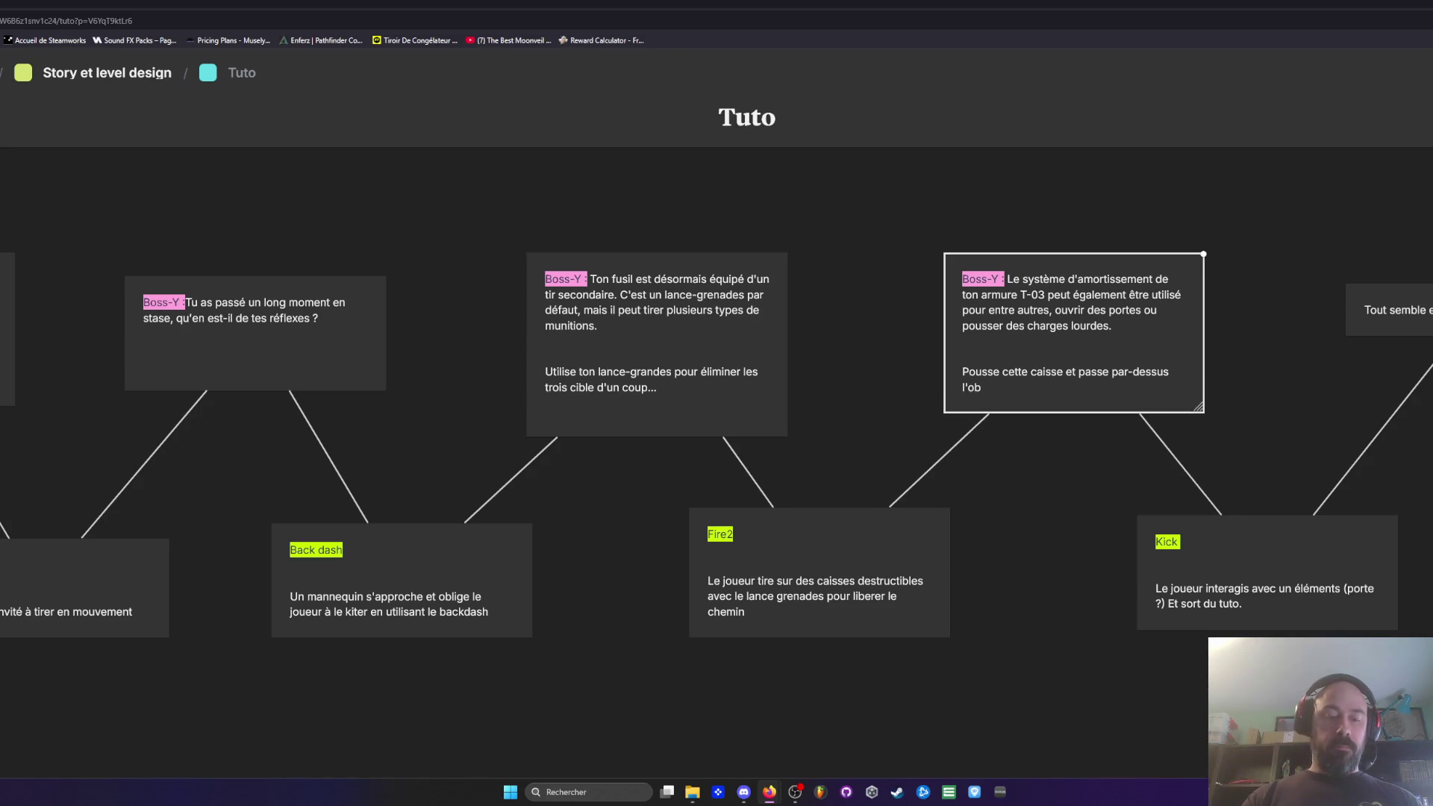
{"action": "type", "text": "stacle."}
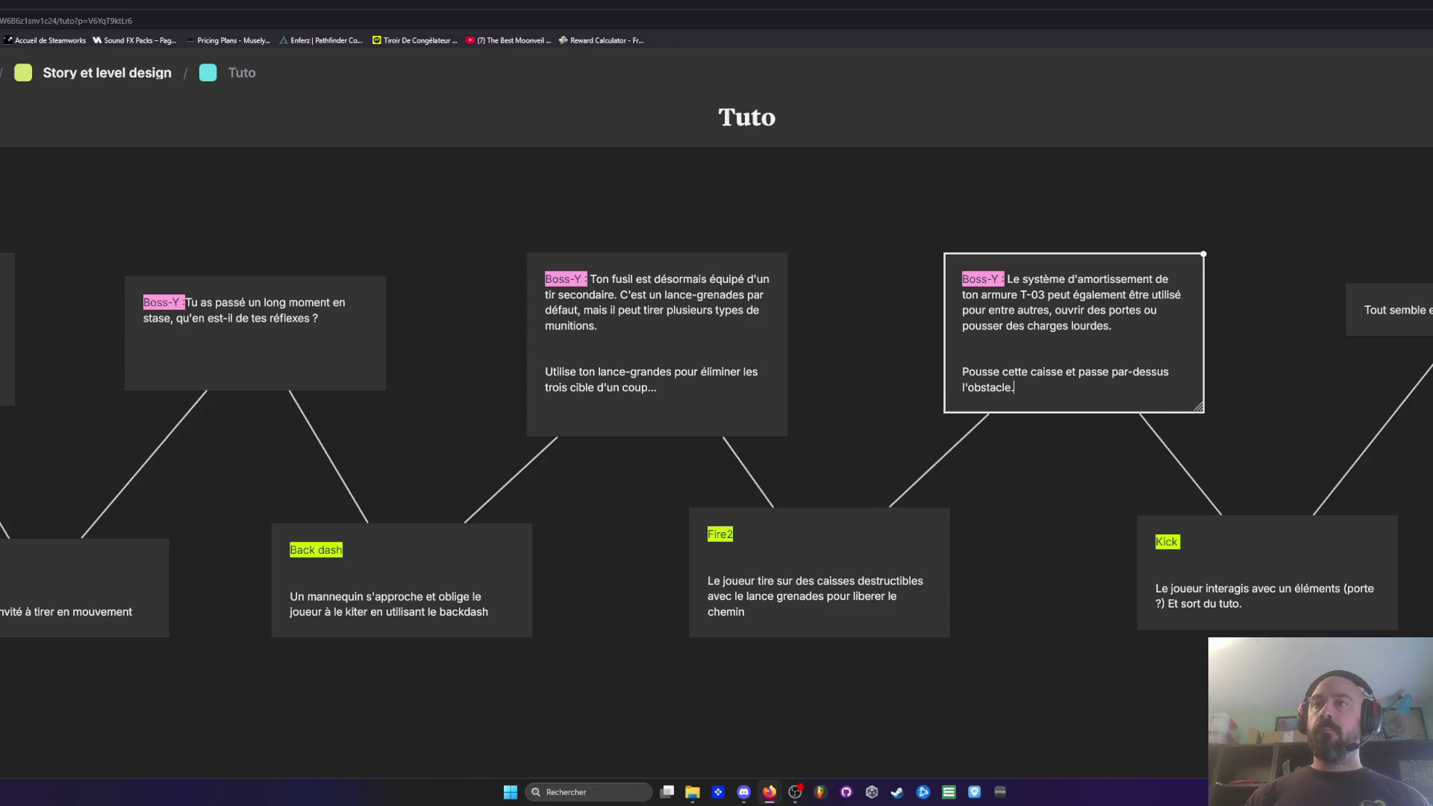
{"action": "left_click", "coordinate": [1053, 472]}
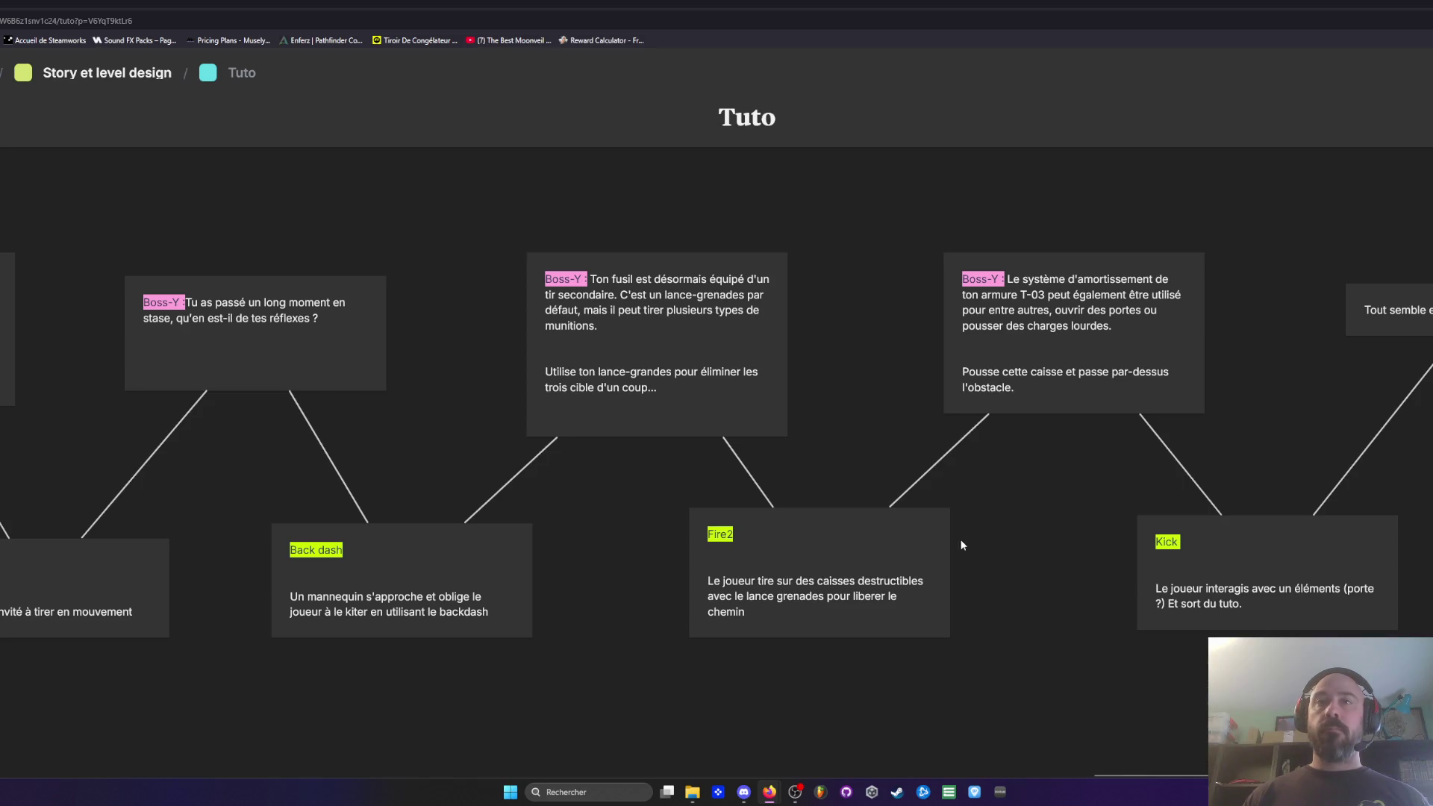
Step: Nudge the Boss-Y card left and back right beside the Kick card
{"action": "left_click", "coordinate": [1303, 606]}
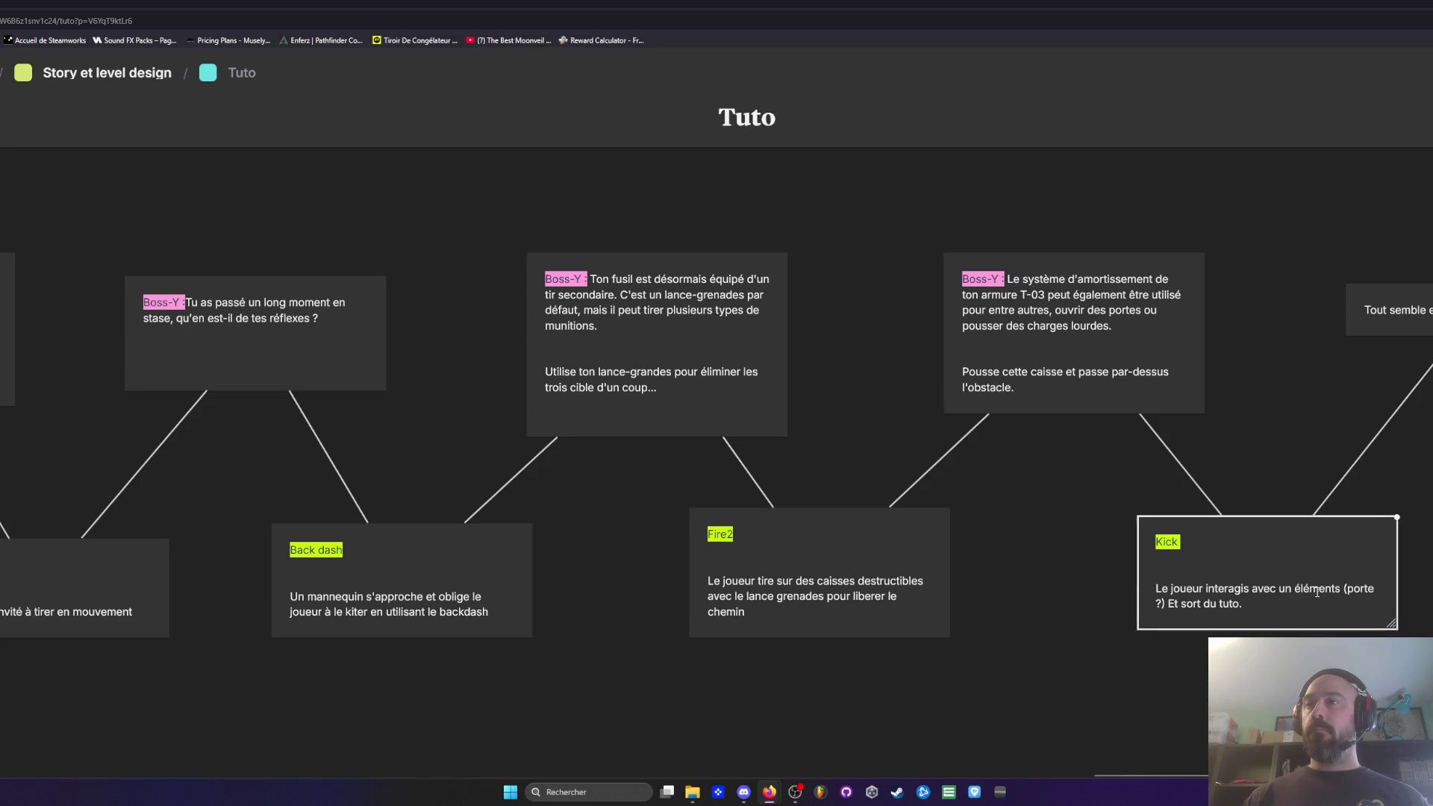
{"action": "left_click", "coordinate": [1320, 393]}
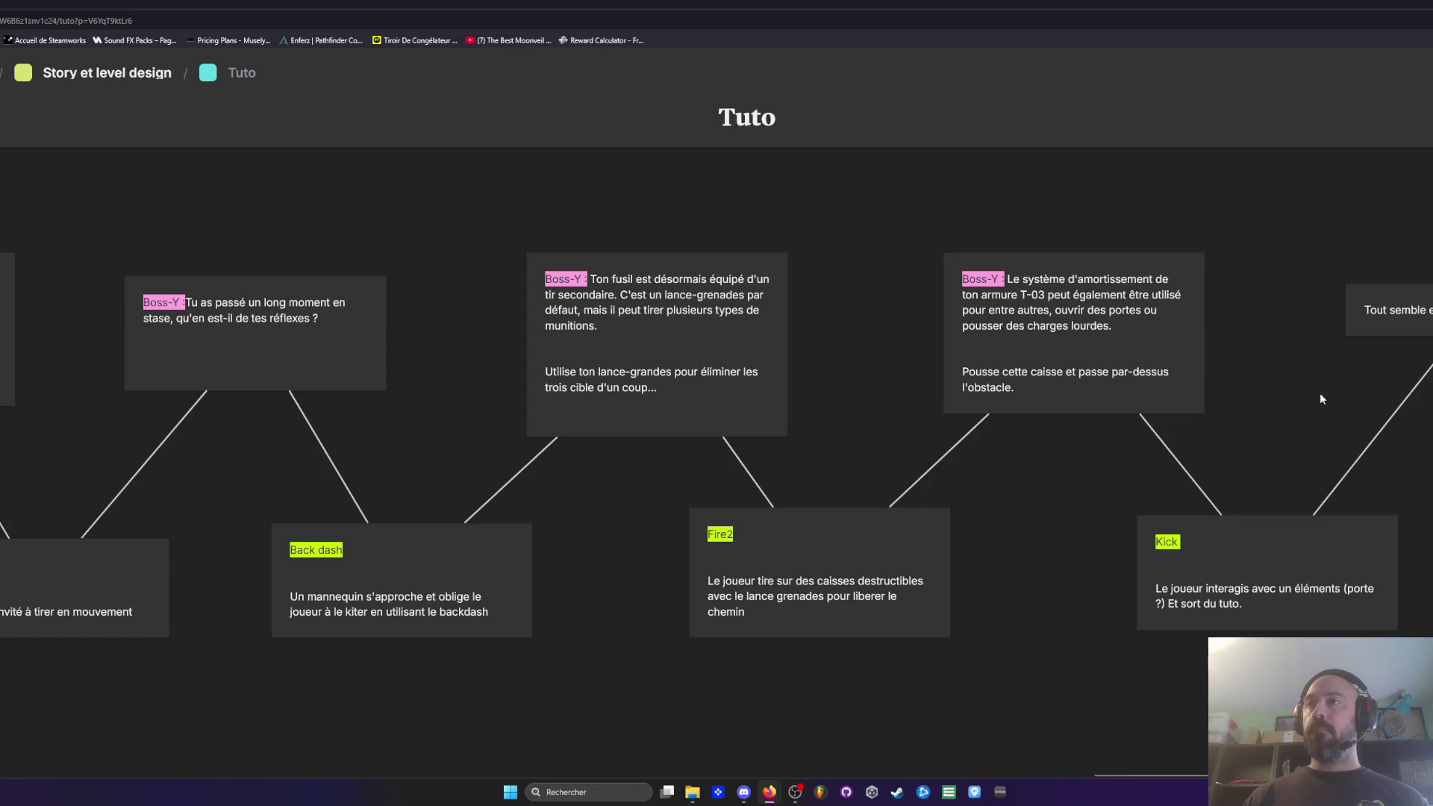
{"action": "left_click_drag", "start_coordinate": [1148, 339], "coordinate": [1094, 340]}
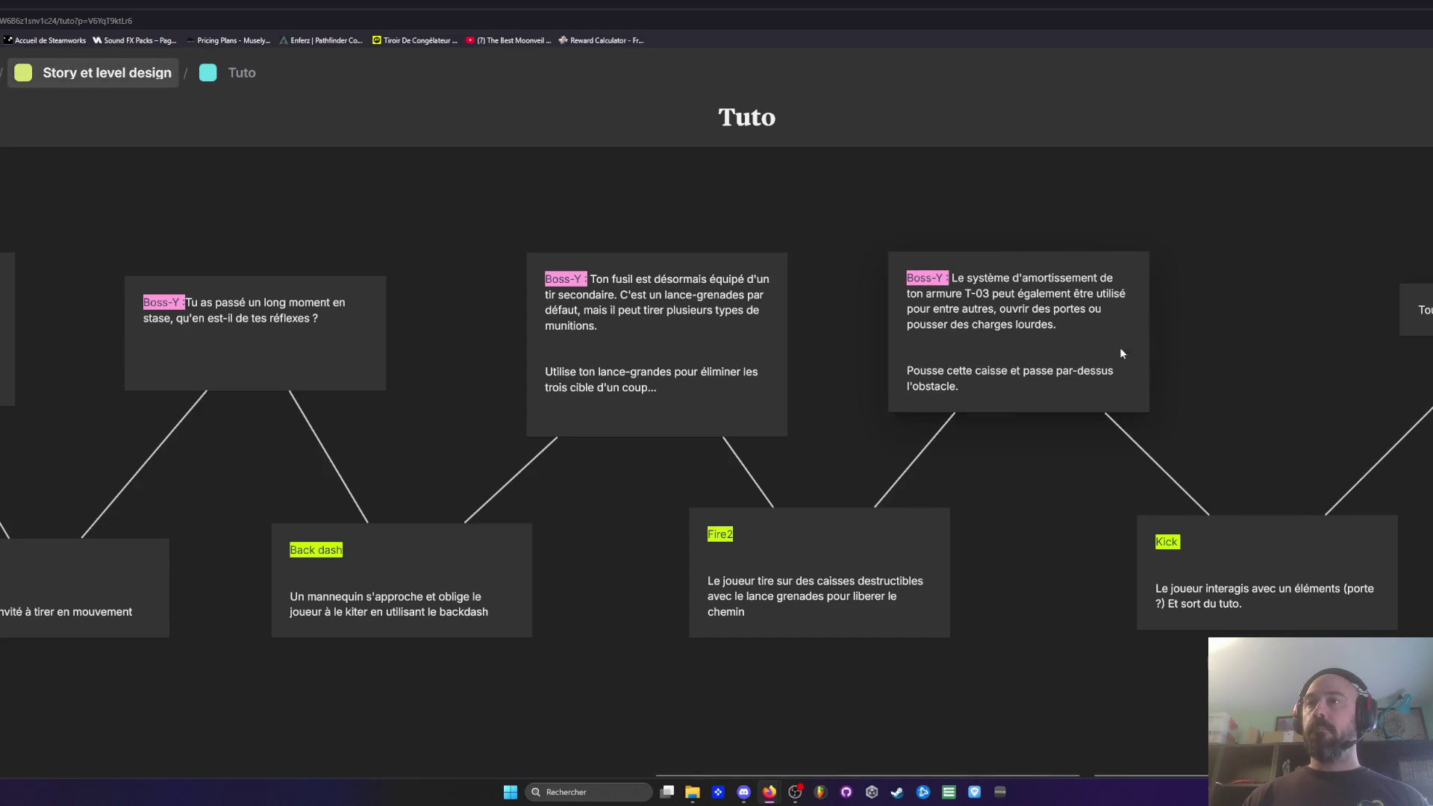
{"action": "left_click", "coordinate": [1189, 548]}
{"action": "left_click", "coordinate": [1263, 437]}
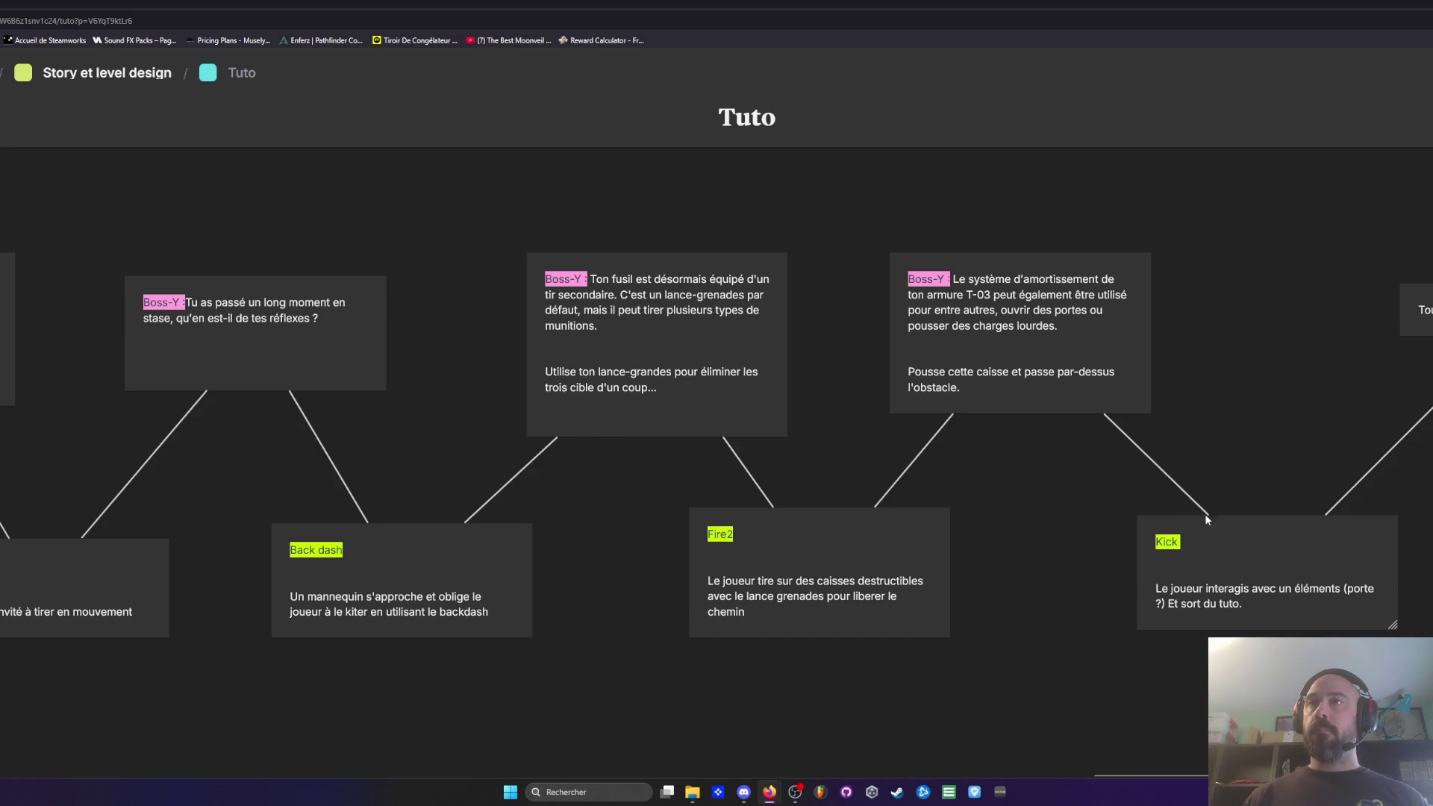
{"action": "left_click_drag", "start_coordinate": [1109, 330], "coordinate": [1163, 323]}
Step: Rewrite the Kick card to end 'une caisse et passe par dessus un tas de caisse'
{"action": "left_click", "coordinate": [1240, 612]}
{"action": "left_click", "coordinate": [1242, 603]}
{"action": "mouse_move", "coordinate": [1243, 603]}
{"action": "left_mouse_down"}
{"action": "mouse_move", "coordinate": [1144, 572]}
{"action": "mouse_move", "coordinate": [1296, 590]}
{"action": "left_mouse_up"}
{"action": "type", "text": "e caisse et passe par dessus un tas"}
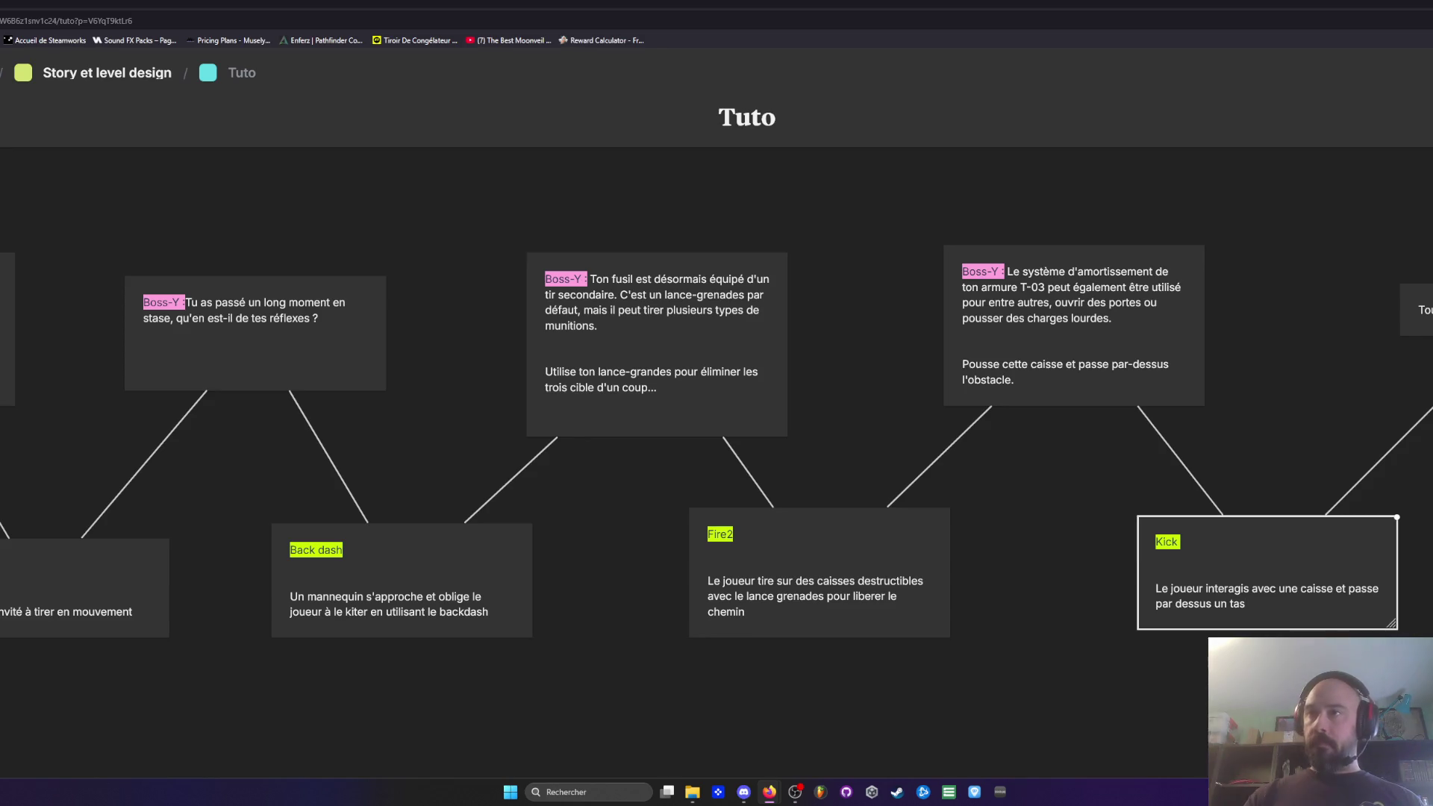
{"action": "type", "text": " de caisse"}
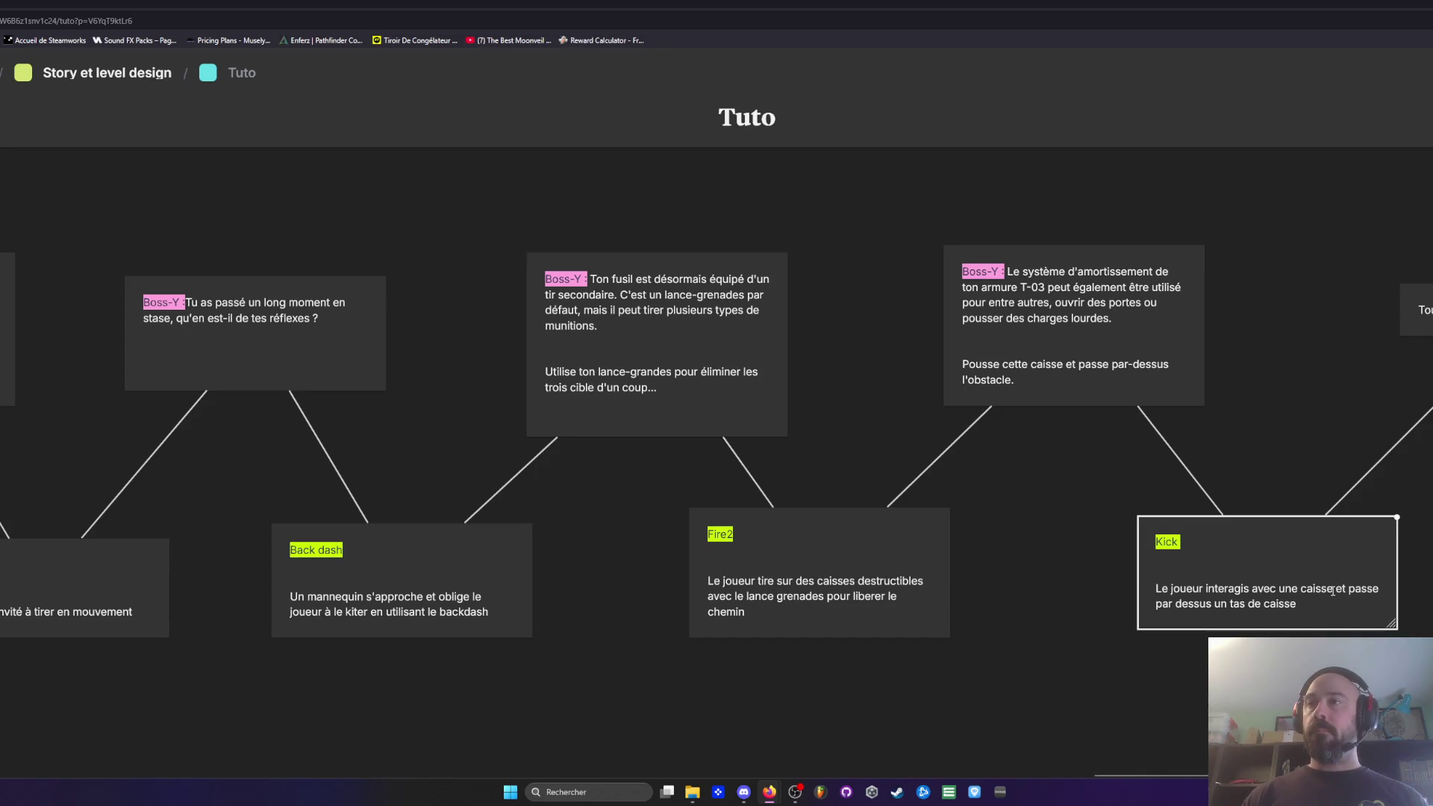
{"action": "left_click", "coordinate": [1301, 607]}
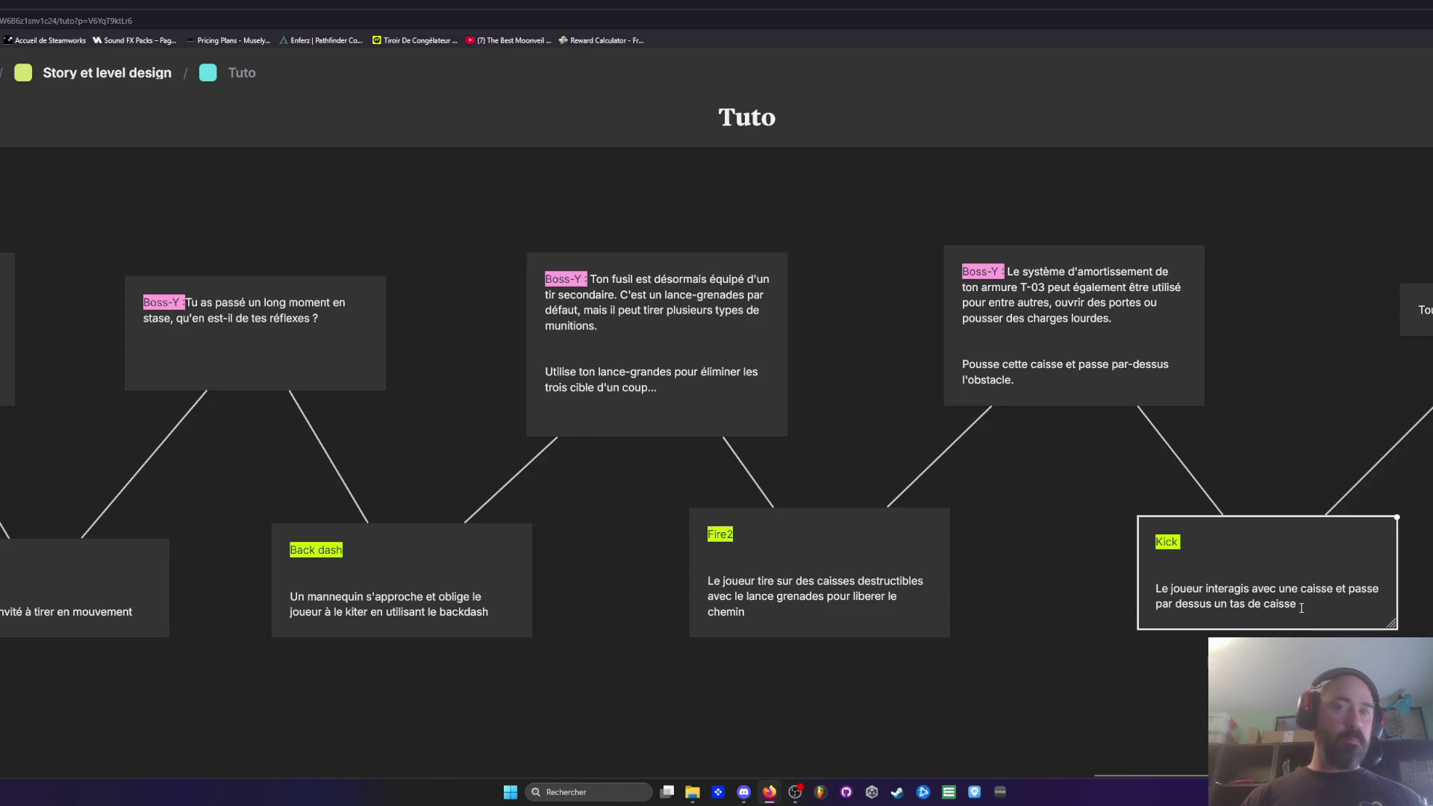
{"action": "left_click", "coordinate": [1020, 447]}
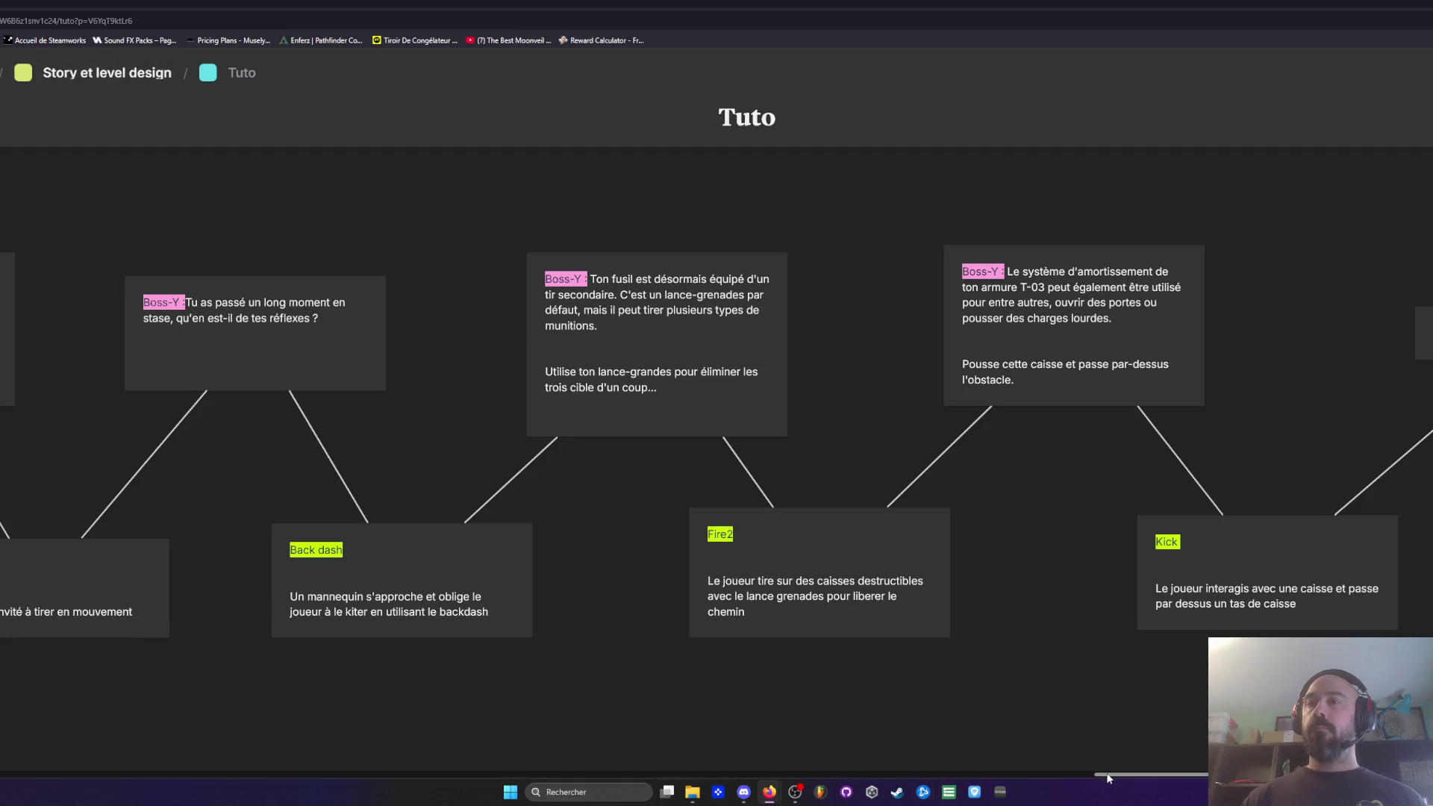
{"action": "left_click", "coordinate": [1024, 349]}
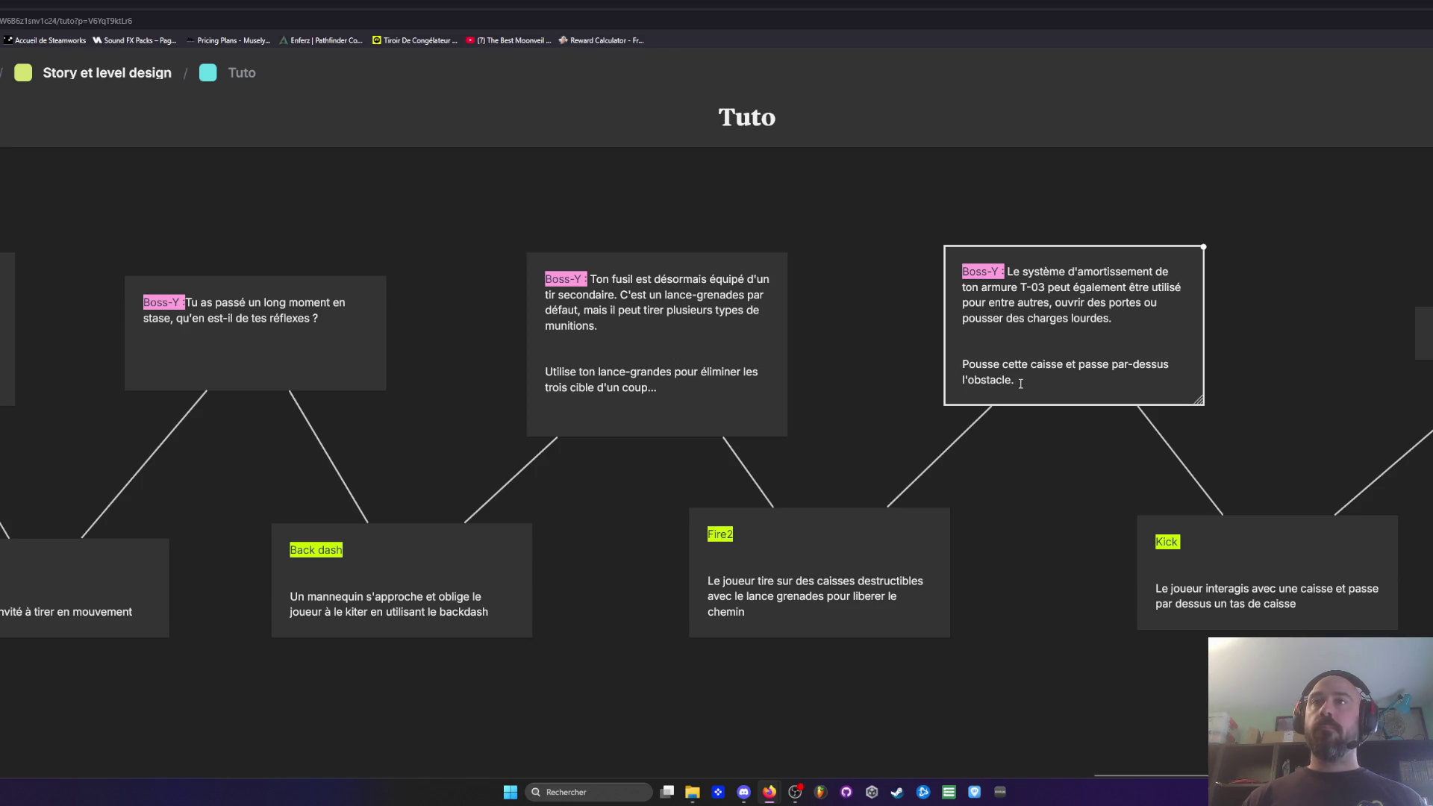
Step: Add '..' after 'l'obstacle' in the Boss-Y card, then zoom out over the Tuto chart
{"action": "type", "text": ".."}
{"action": "left_click", "coordinate": [880, 249]}
{"action": "scroll", "coordinate": [866, 421], "scroll_direction": "down", "scroll_amount": 5}
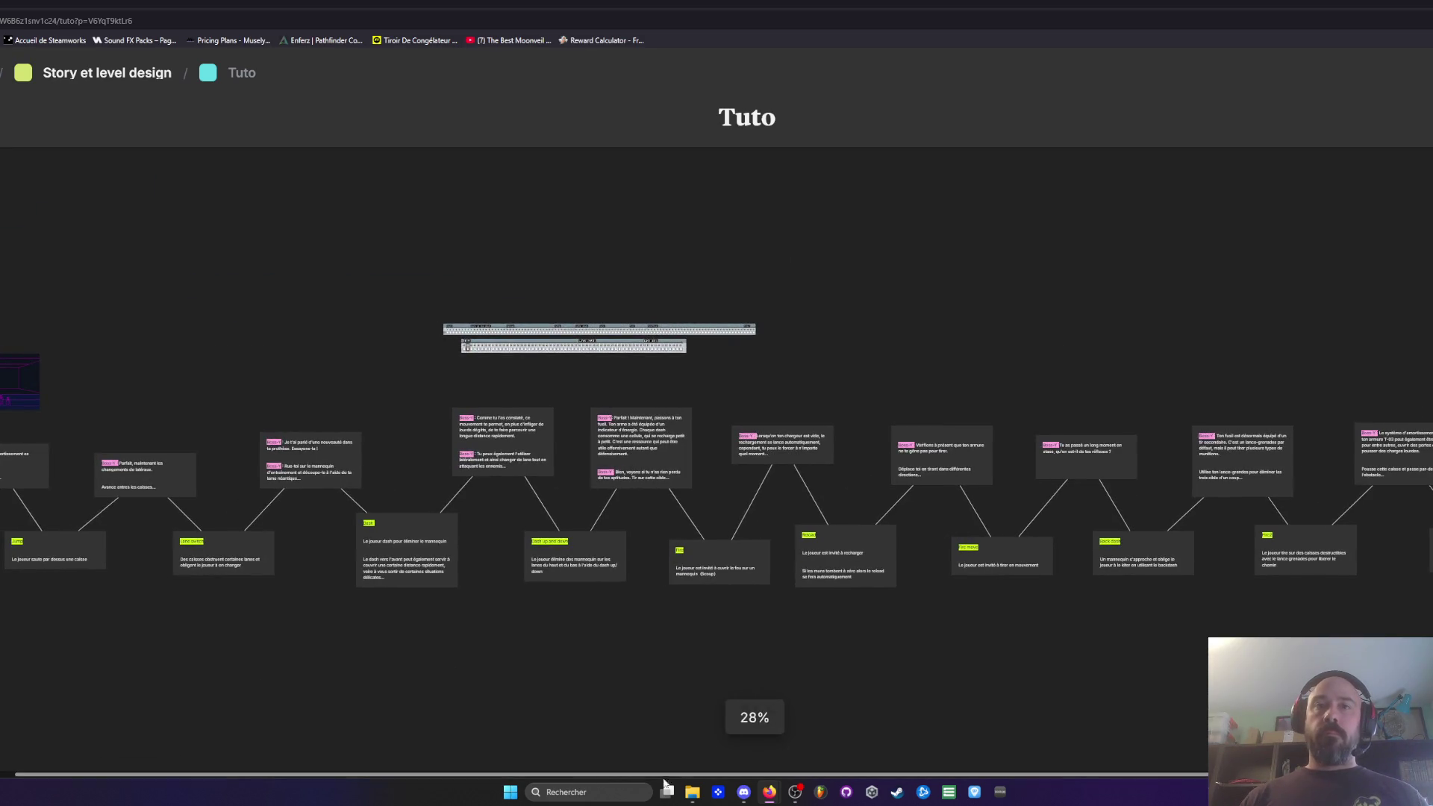
{"action": "left_click_drag", "start_coordinate": [589, 773], "coordinate": [354, 782]}
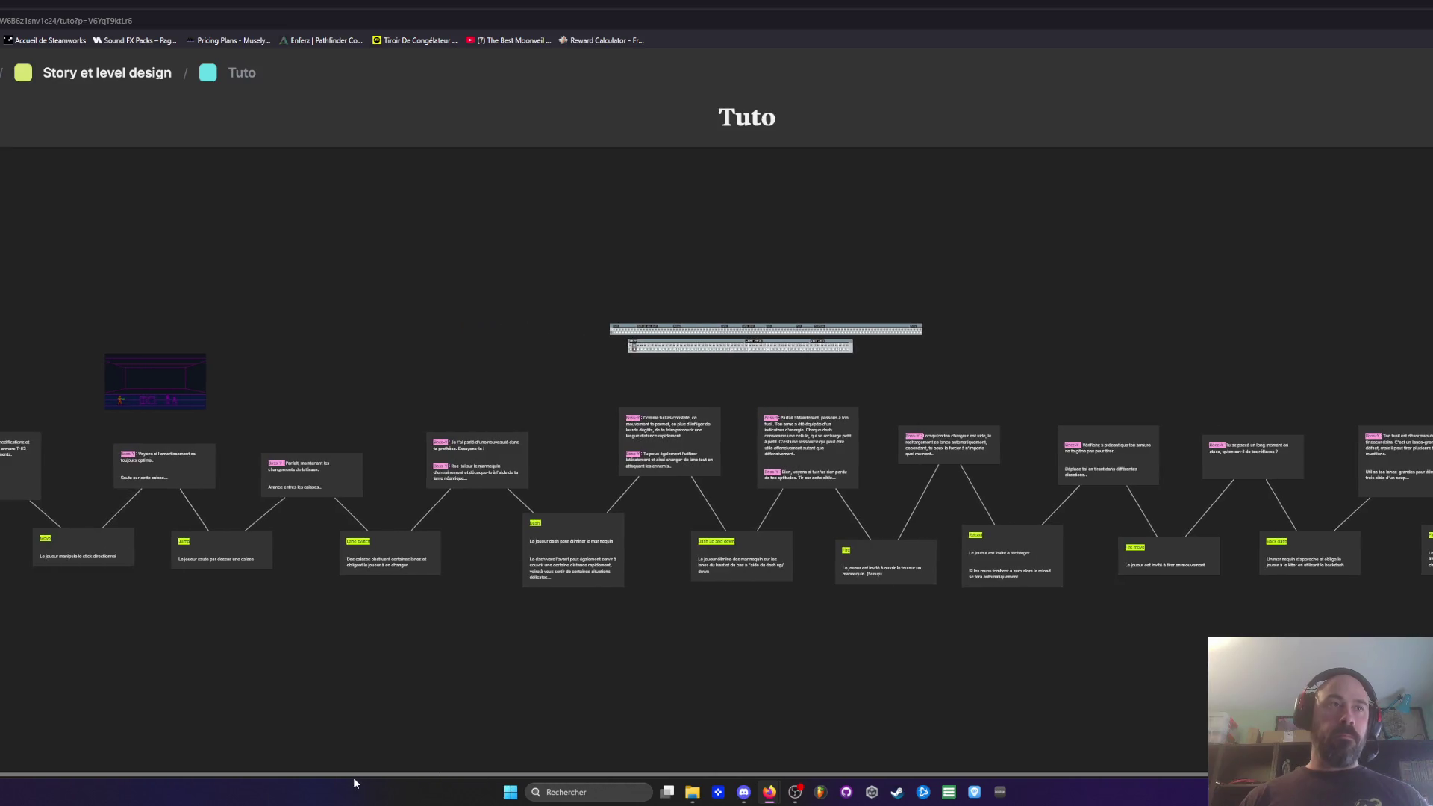
{"action": "scroll", "coordinate": [38, 584], "scroll_direction": "up", "scroll_amount": 4}
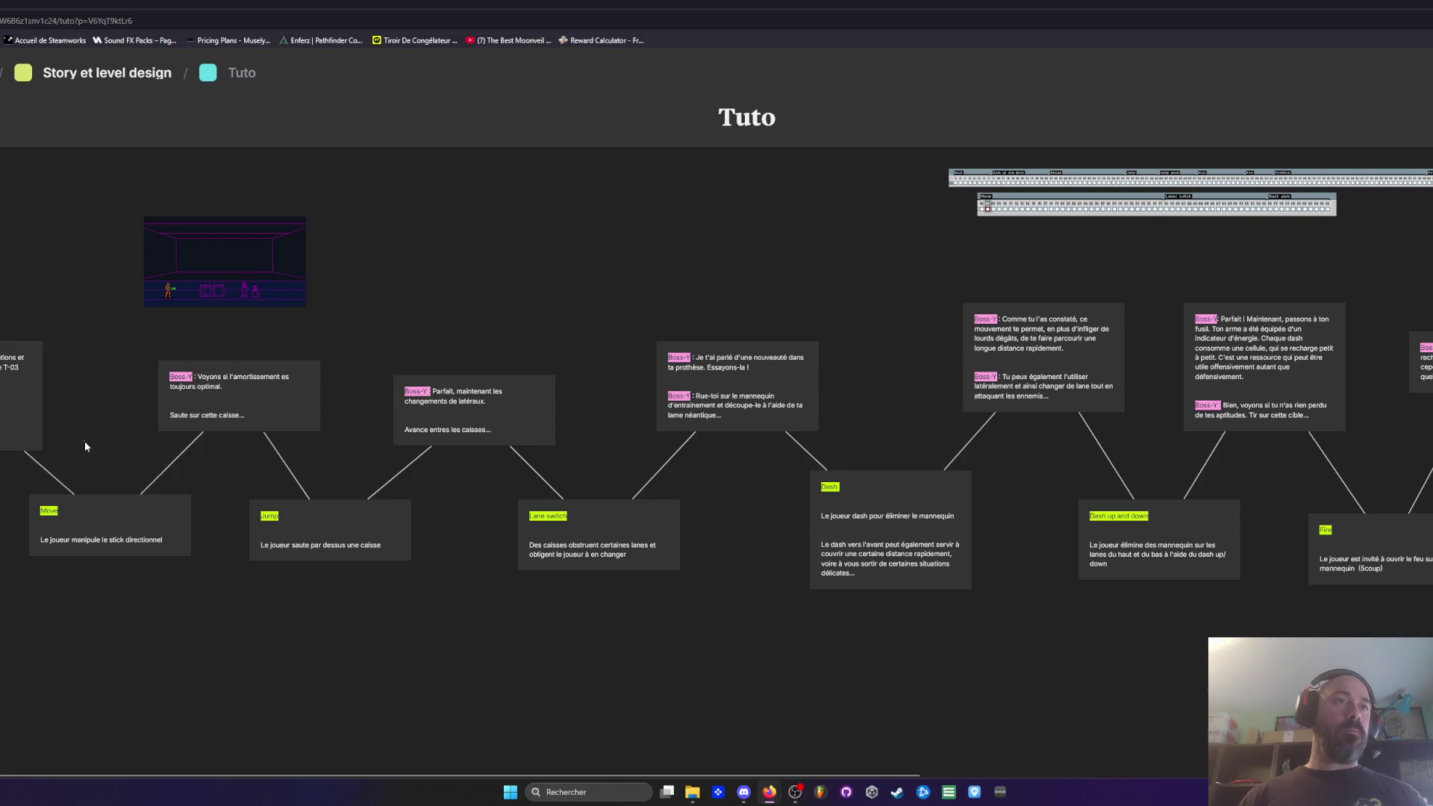
{"action": "scroll", "coordinate": [90, 494], "scroll_direction": "up", "scroll_amount": 2}
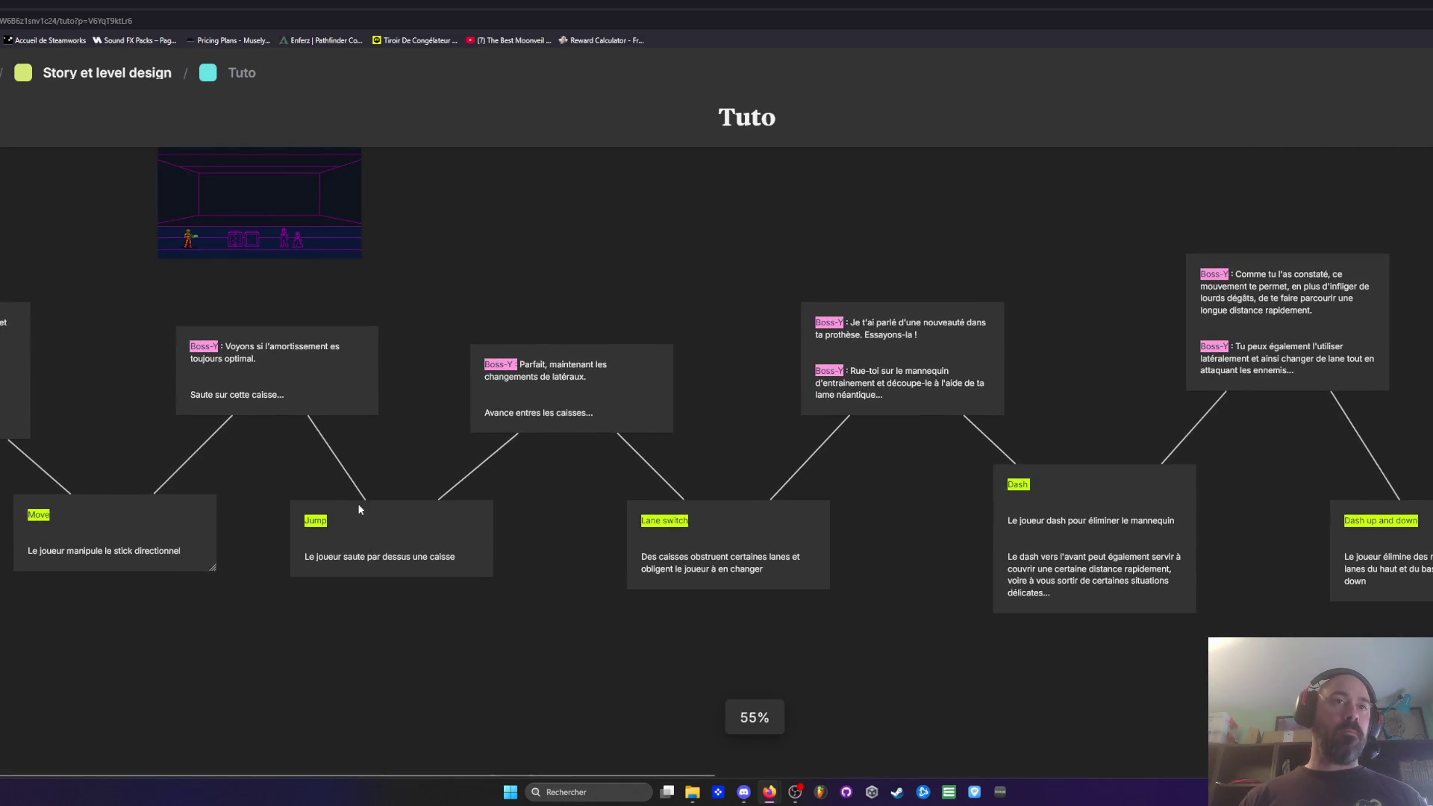
Step: Pan across the Dash, Fire and Reload nodes, then return to Story et level design
{"action": "left_click_drag", "start_coordinate": [572, 521], "coordinate": [325, 533]}
{"action": "left_click_drag", "start_coordinate": [685, 550], "coordinate": [495, 550]}
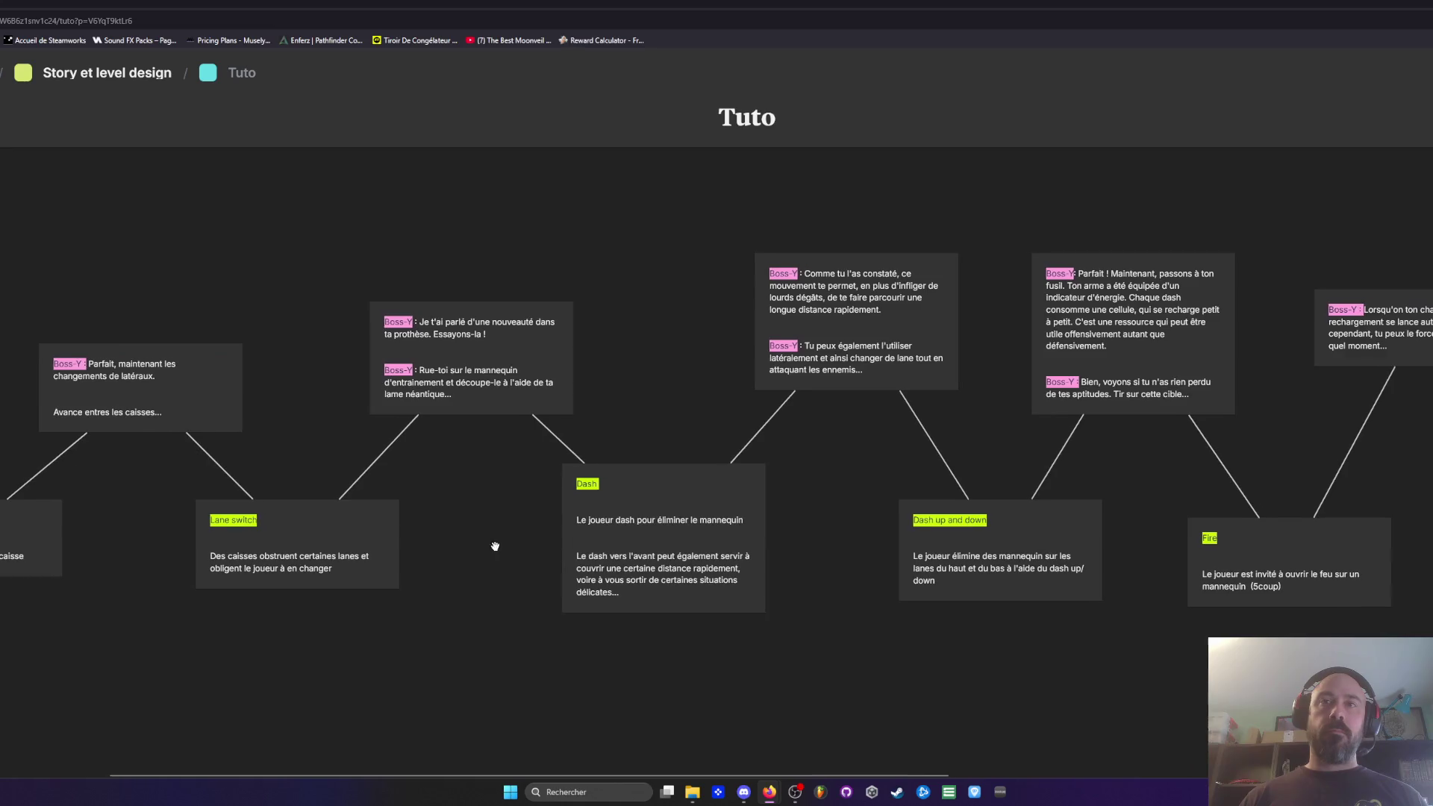
{"action": "left_click_drag", "start_coordinate": [1275, 493], "coordinate": [989, 479]}
{"action": "scroll", "coordinate": [1031, 473], "scroll_direction": "right", "scroll_amount": 5}
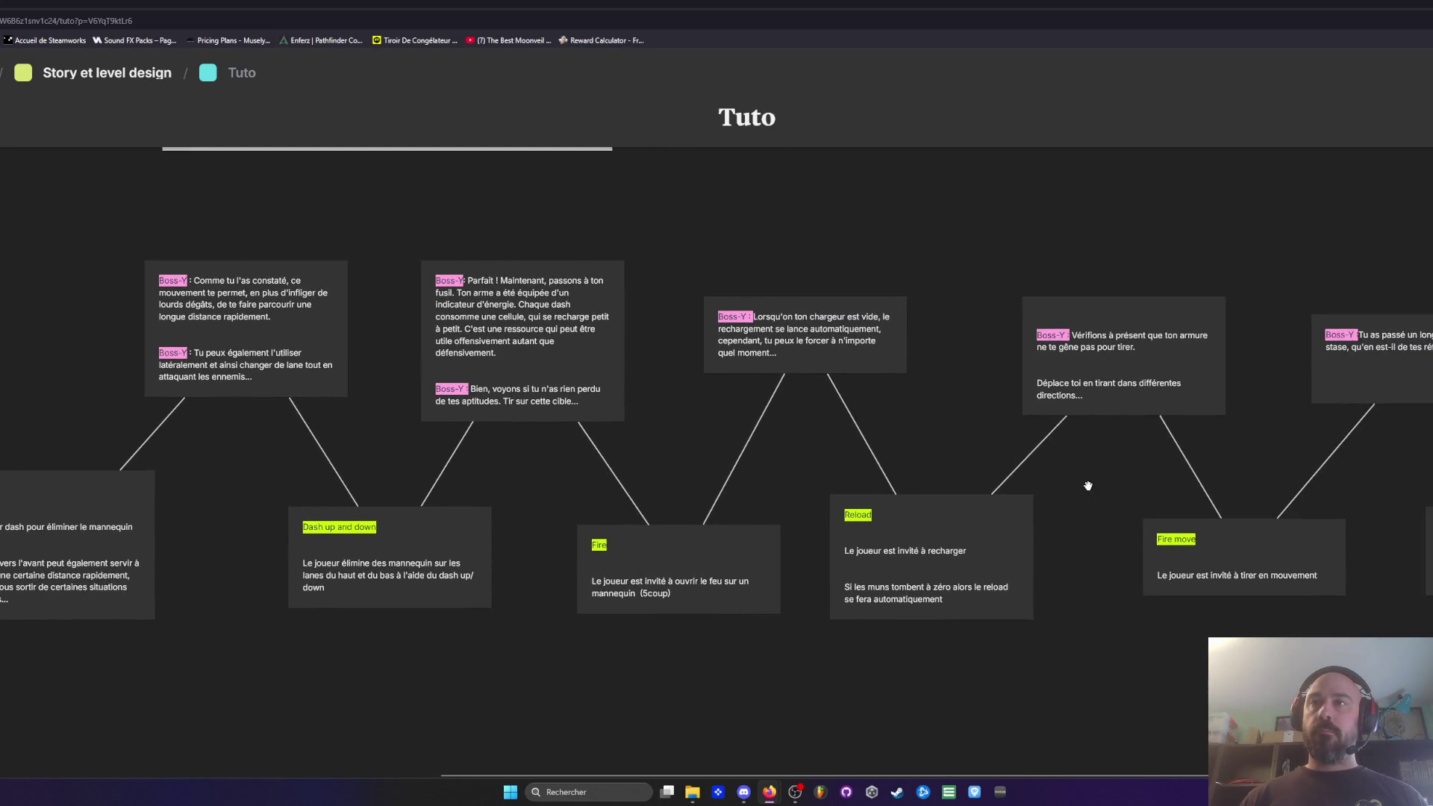
{"action": "scroll", "coordinate": [1088, 486], "scroll_direction": "right", "scroll_amount": 7}
{"action": "scroll", "coordinate": [1179, 478], "scroll_direction": "right", "scroll_amount": 5}
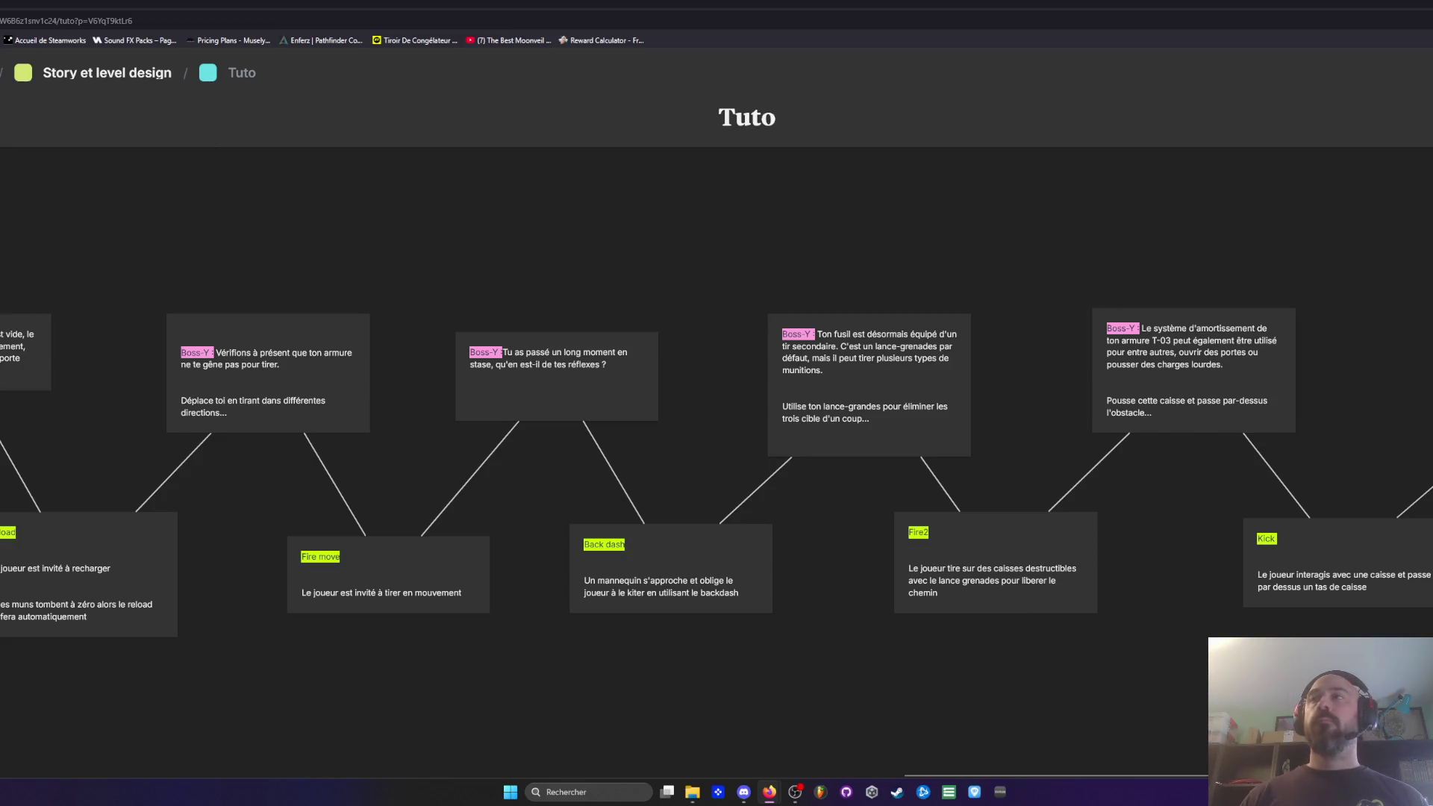
{"action": "left_click", "coordinate": [118, 78]}
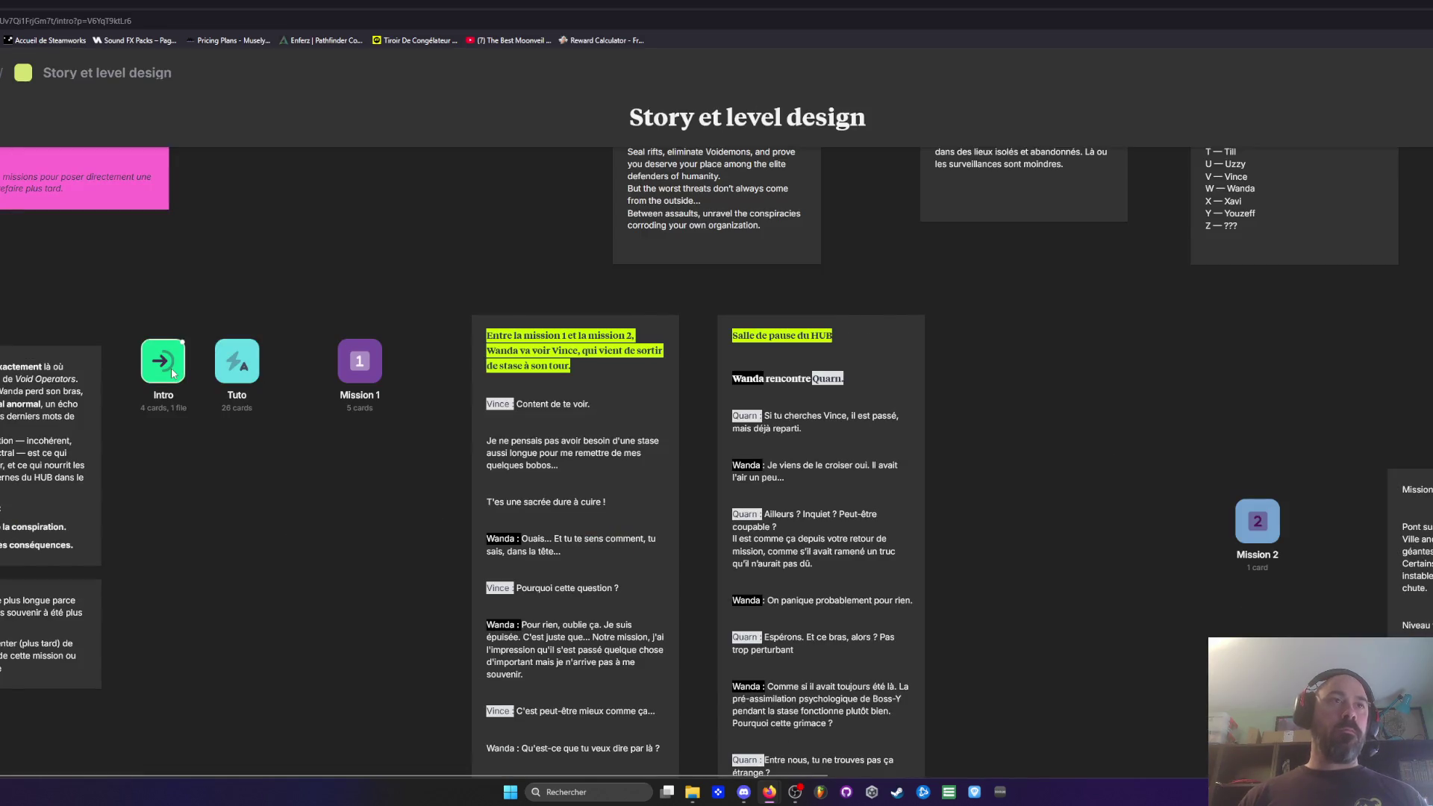
Step: Open the Intro board, inspect the French dialogue card, and go back to Story et level design
{"action": "left_click", "coordinate": [172, 373]}
{"action": "scroll", "coordinate": [987, 477], "scroll_direction": "down", "scroll_amount": 5}
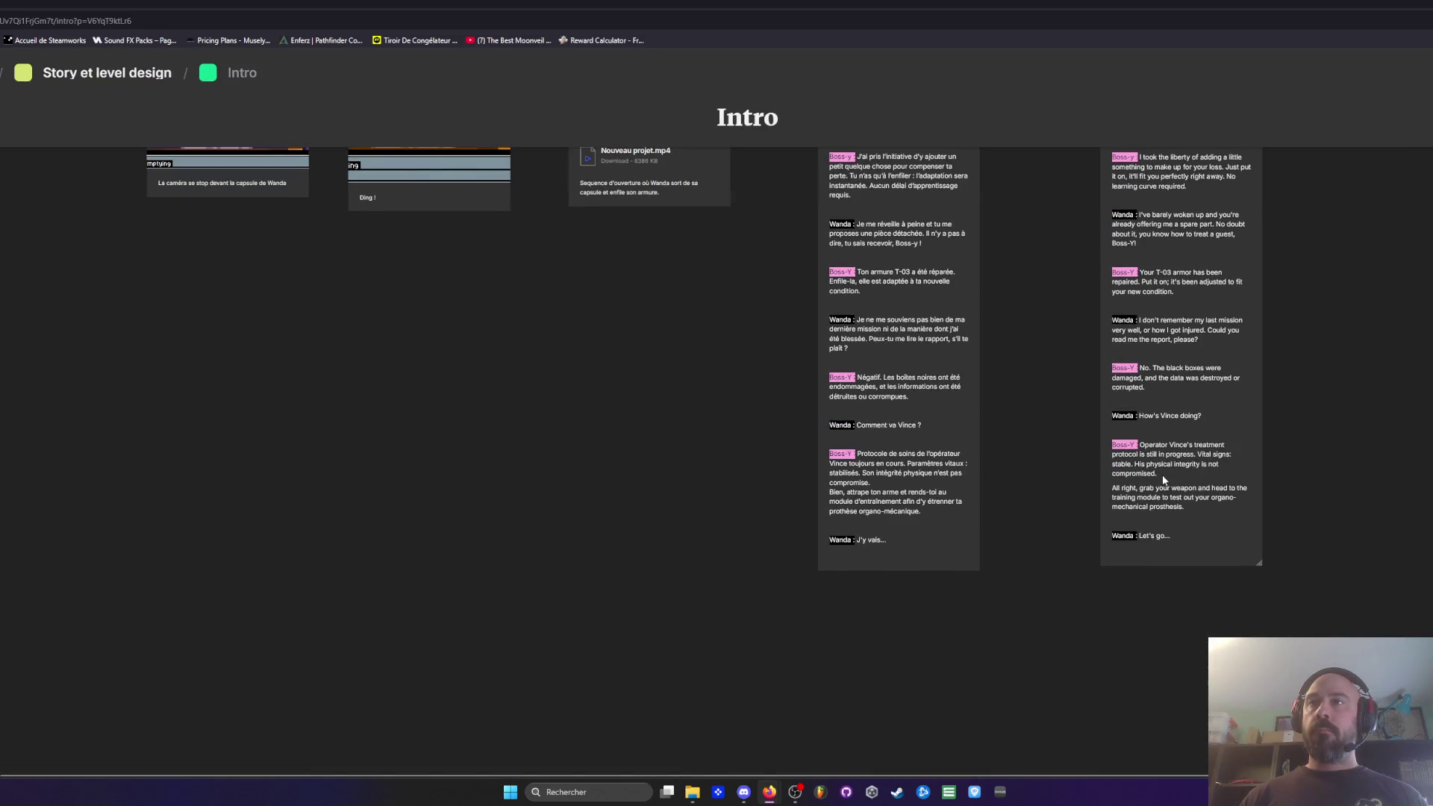
{"action": "double_click", "coordinate": [894, 487]}
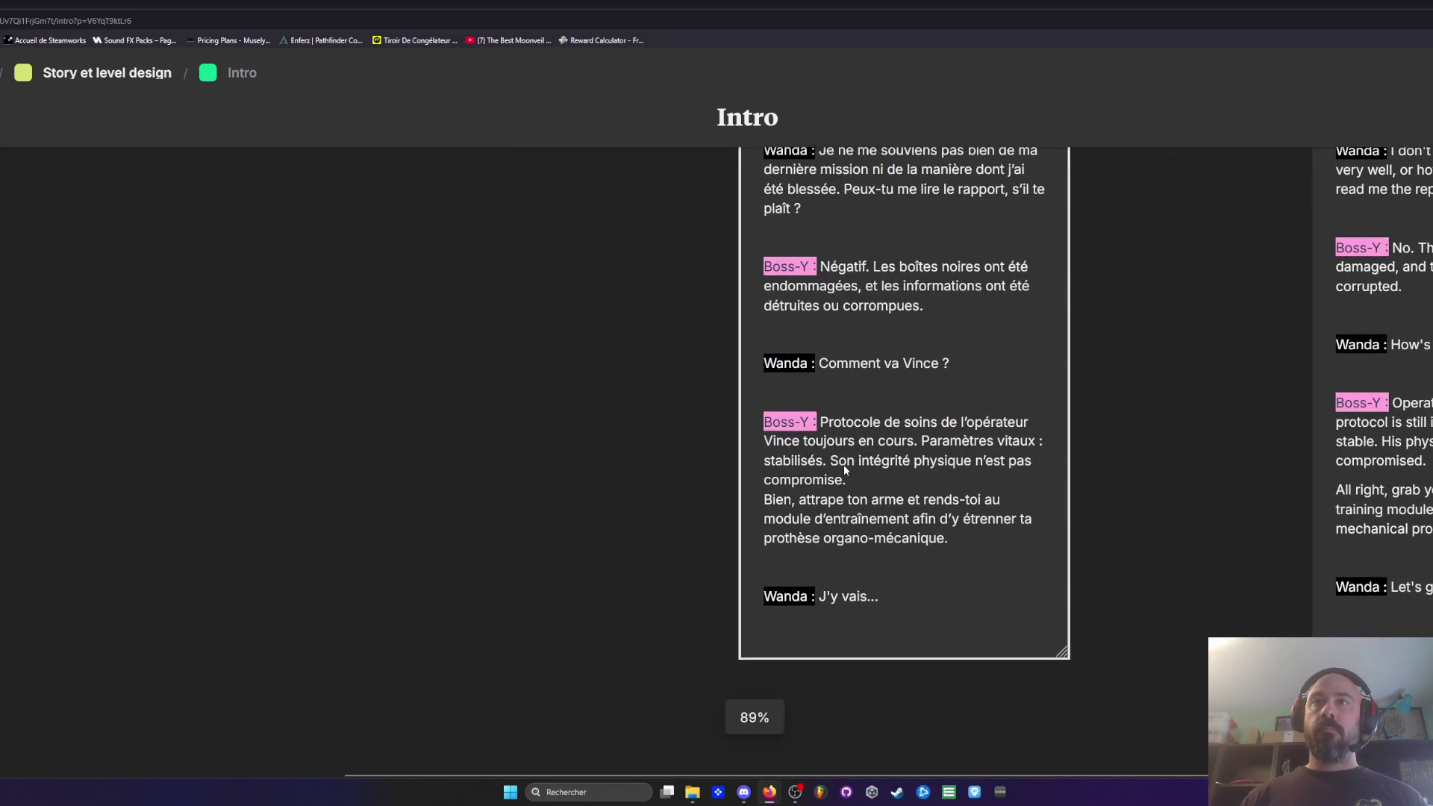
{"action": "left_click", "coordinate": [851, 505]}
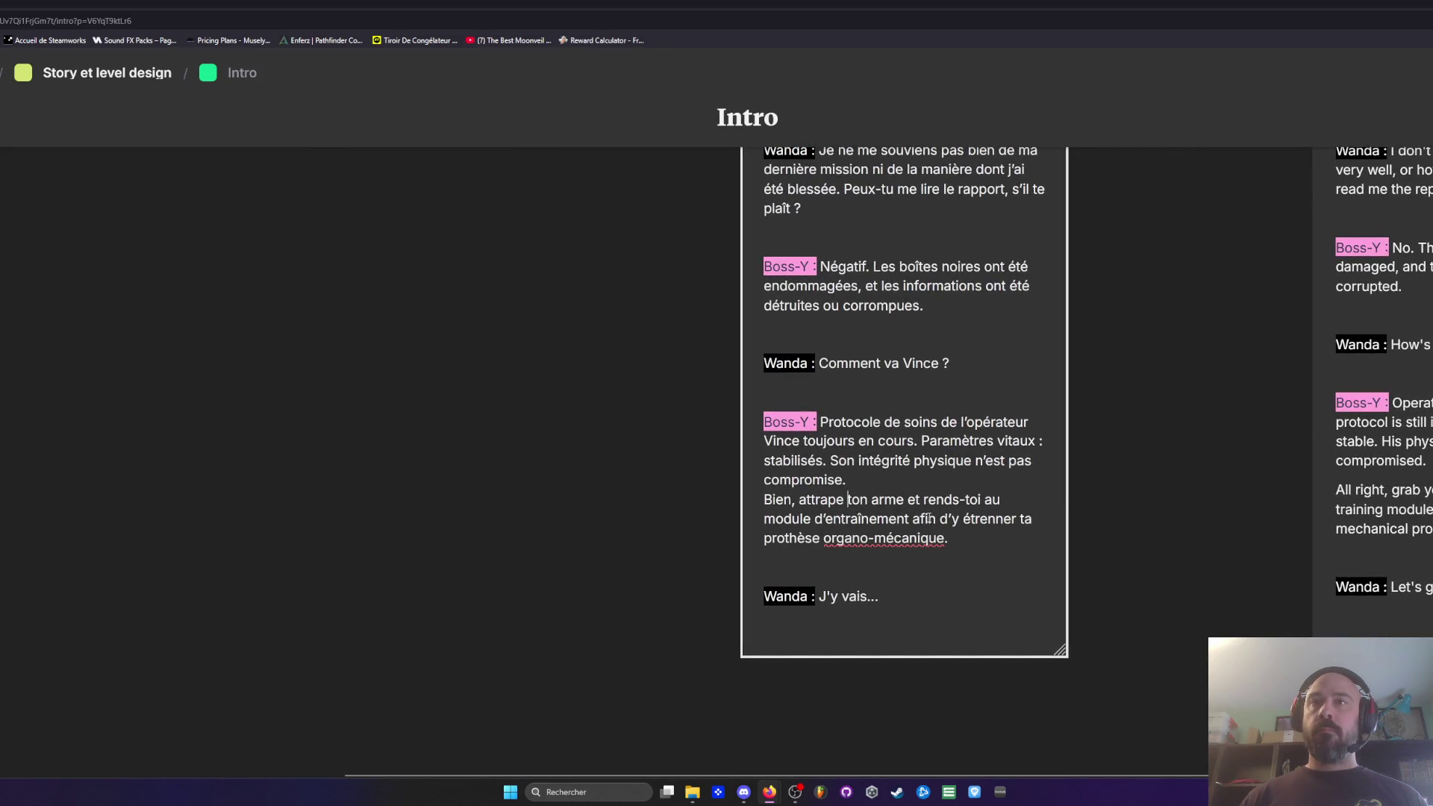
{"action": "left_click", "coordinate": [843, 518]}
{"action": "left_click", "coordinate": [624, 462]}
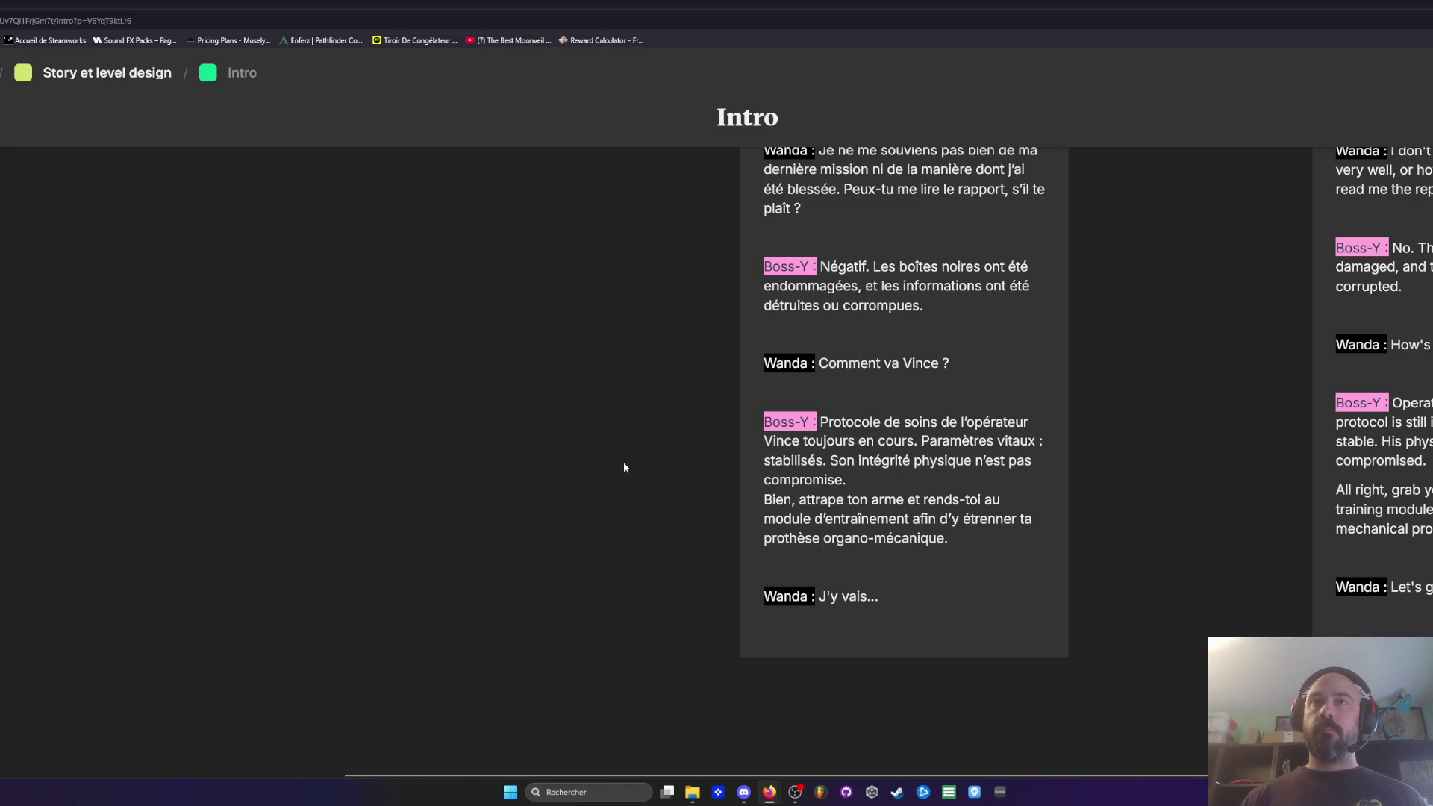
{"action": "scroll", "coordinate": [624, 463], "scroll_direction": "down", "scroll_amount": 5}
{"action": "scroll", "coordinate": [624, 463], "scroll_direction": "up", "scroll_amount": 1}
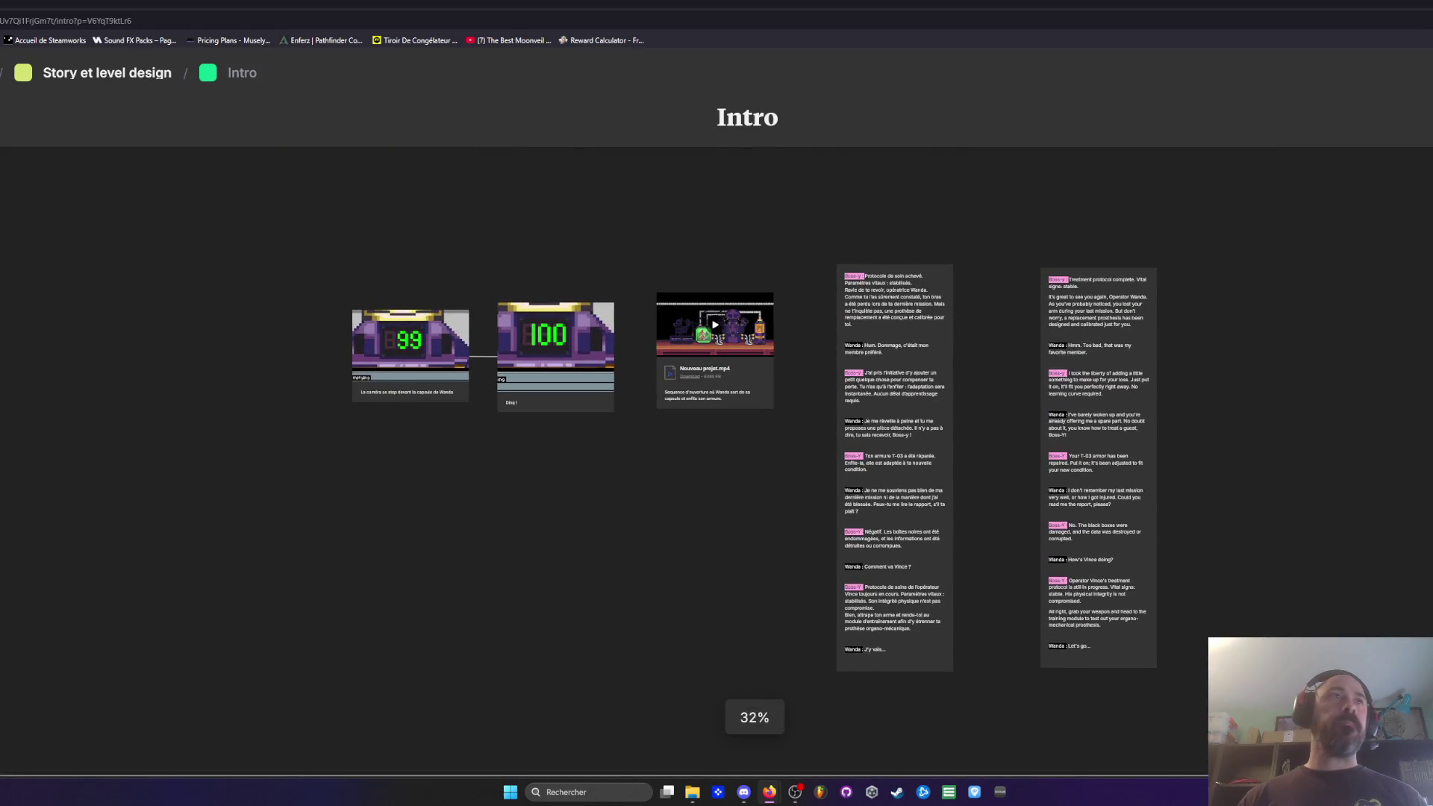
{"action": "left_click", "coordinate": [107, 73]}
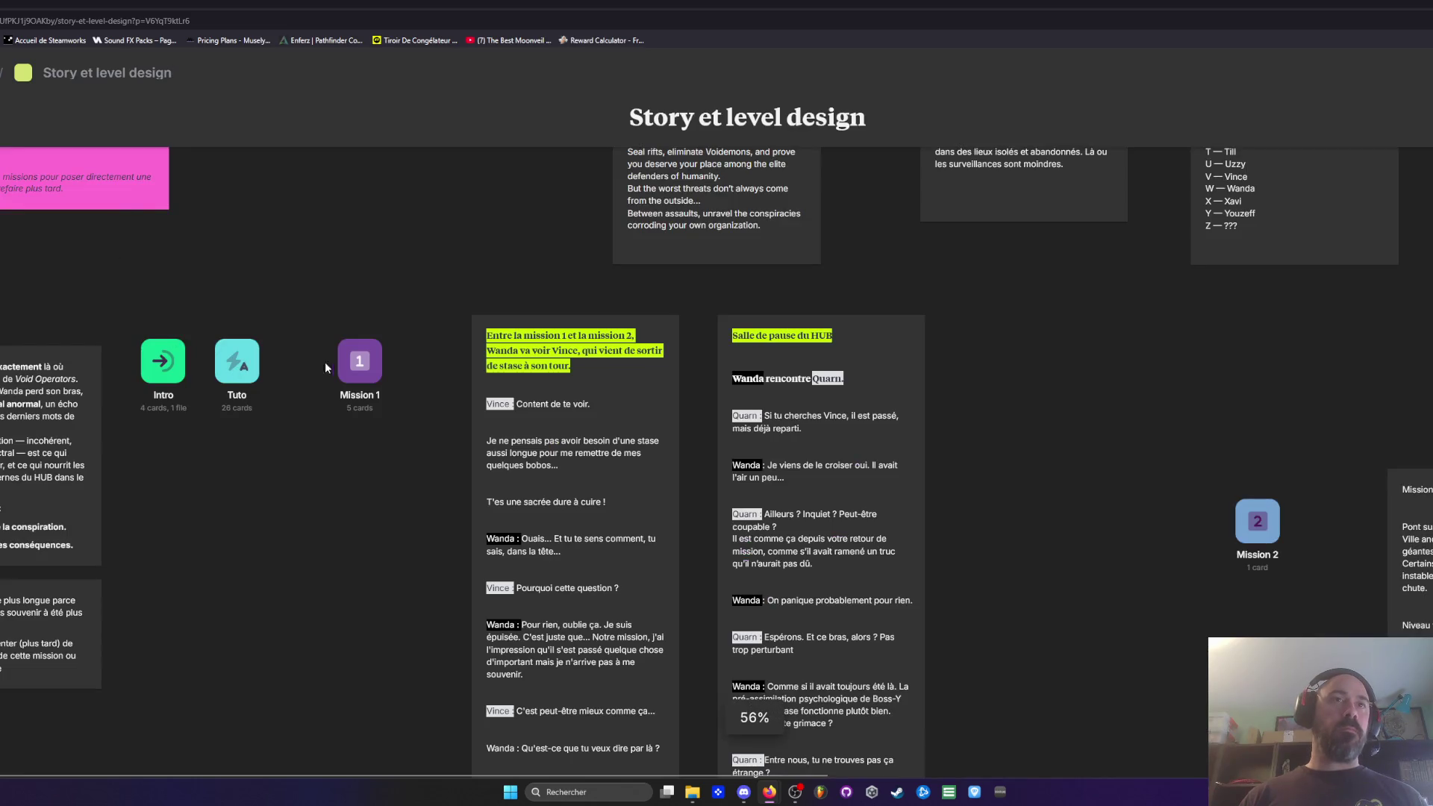
{"action": "left_click", "coordinate": [347, 360]}
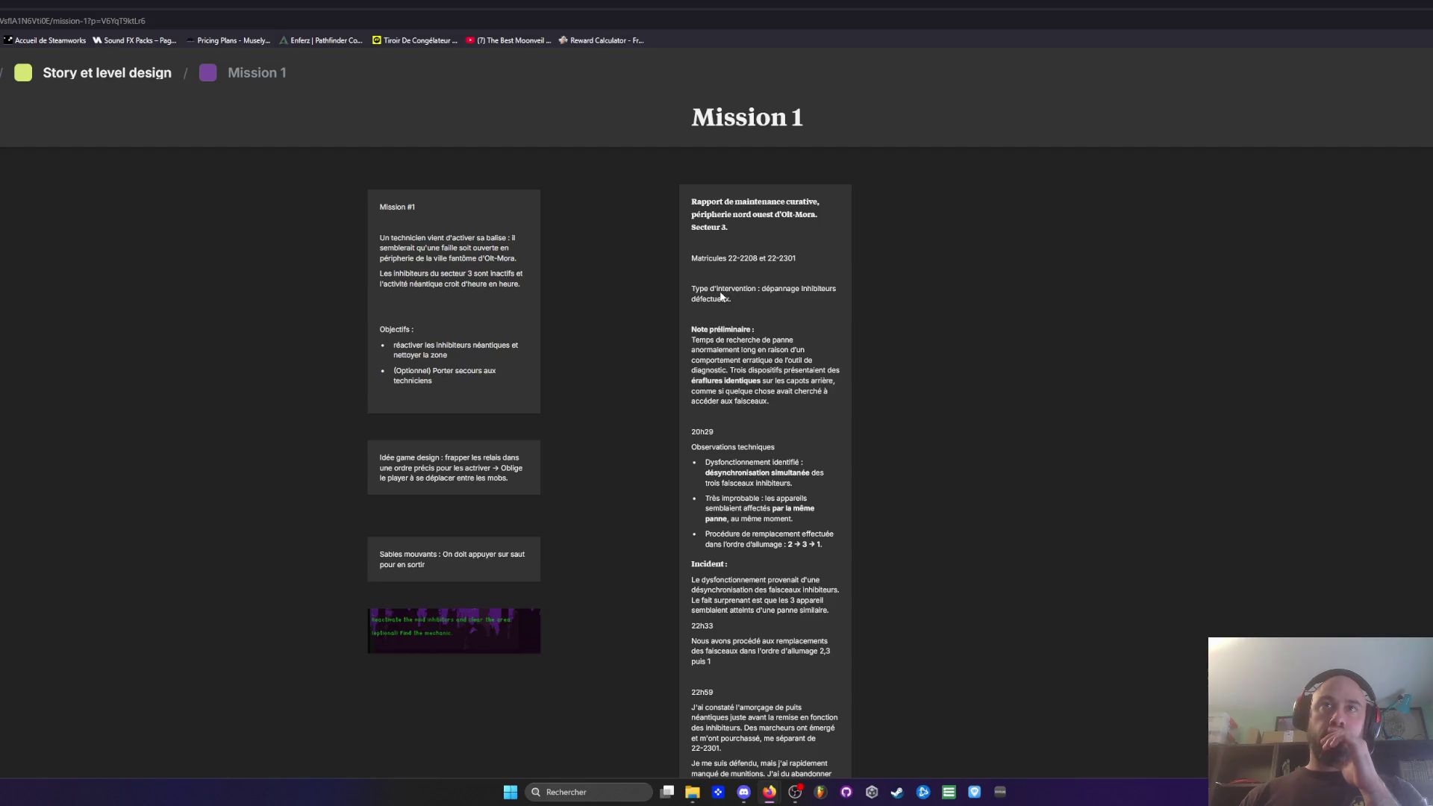
{"action": "scroll", "coordinate": [754, 295], "scroll_direction": "down", "scroll_amount": 4}
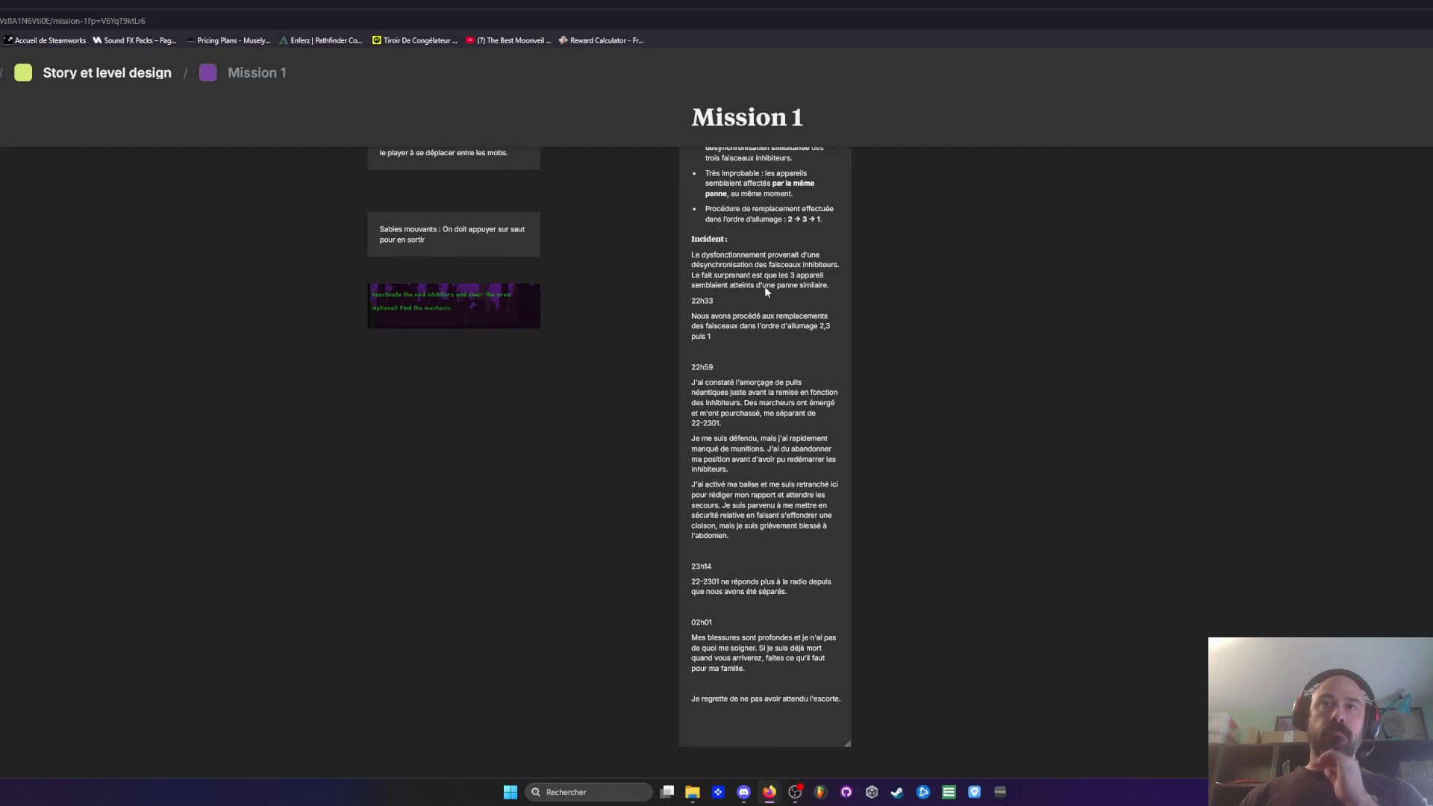
{"action": "scroll", "coordinate": [764, 285], "scroll_direction": "up", "scroll_amount": 4}
{"action": "key", "text": "alt+Left"}
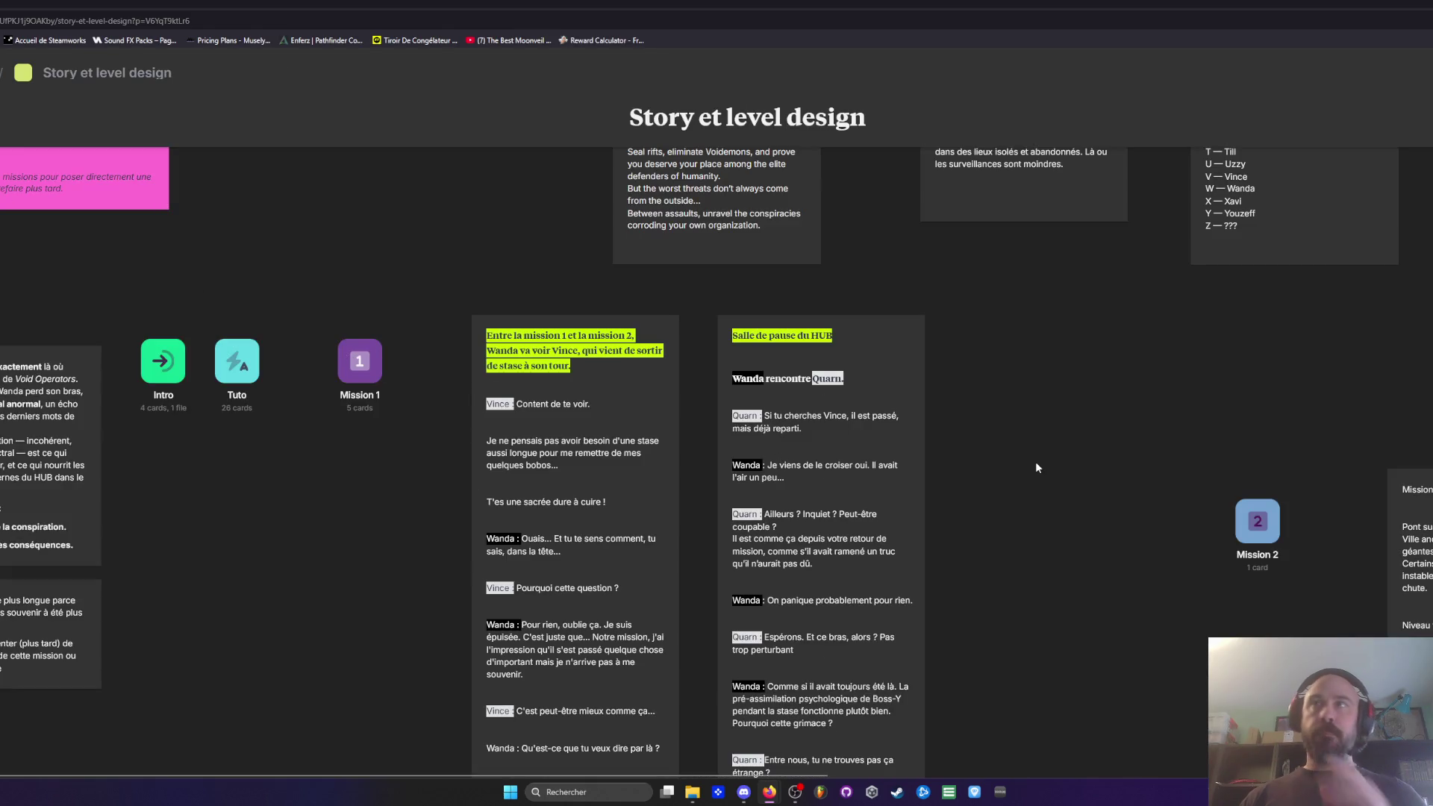
{"action": "left_click_drag", "start_coordinate": [1090, 439], "coordinate": [700, 341]}
{"action": "left_click", "coordinate": [879, 427]}
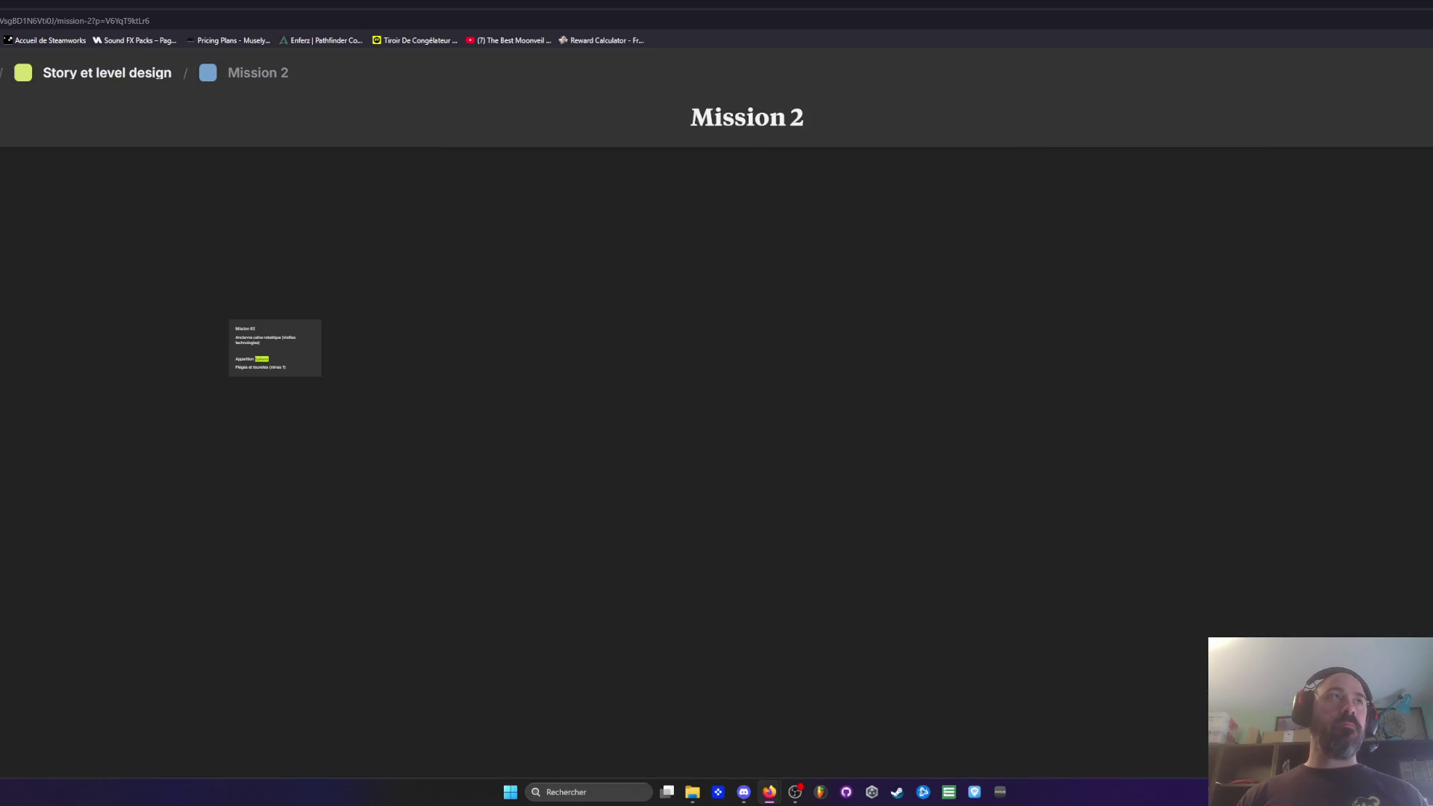
{"action": "key", "text": "alt+Left"}
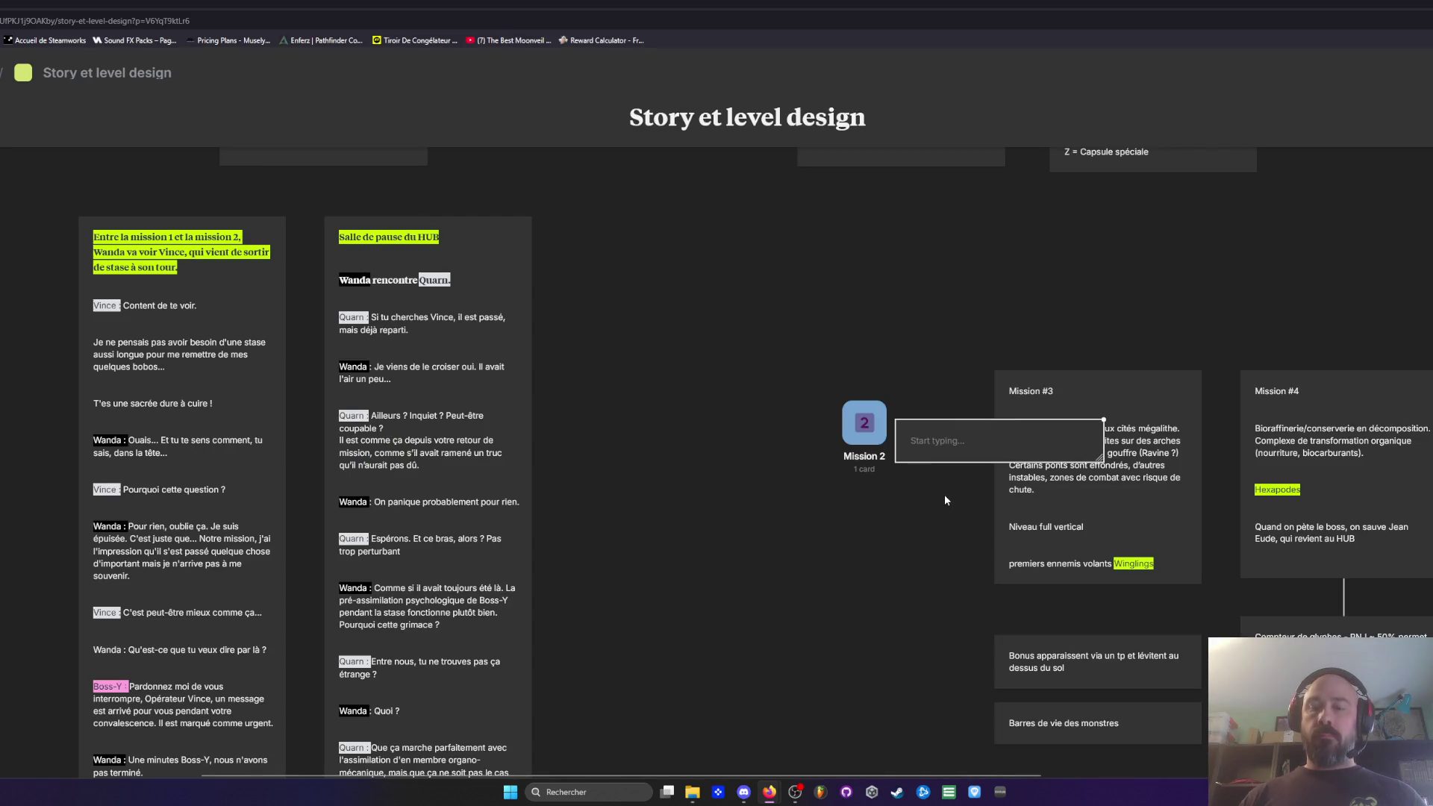
{"action": "scroll", "coordinate": [374, 292], "scroll_direction": "left", "scroll_amount": 3}
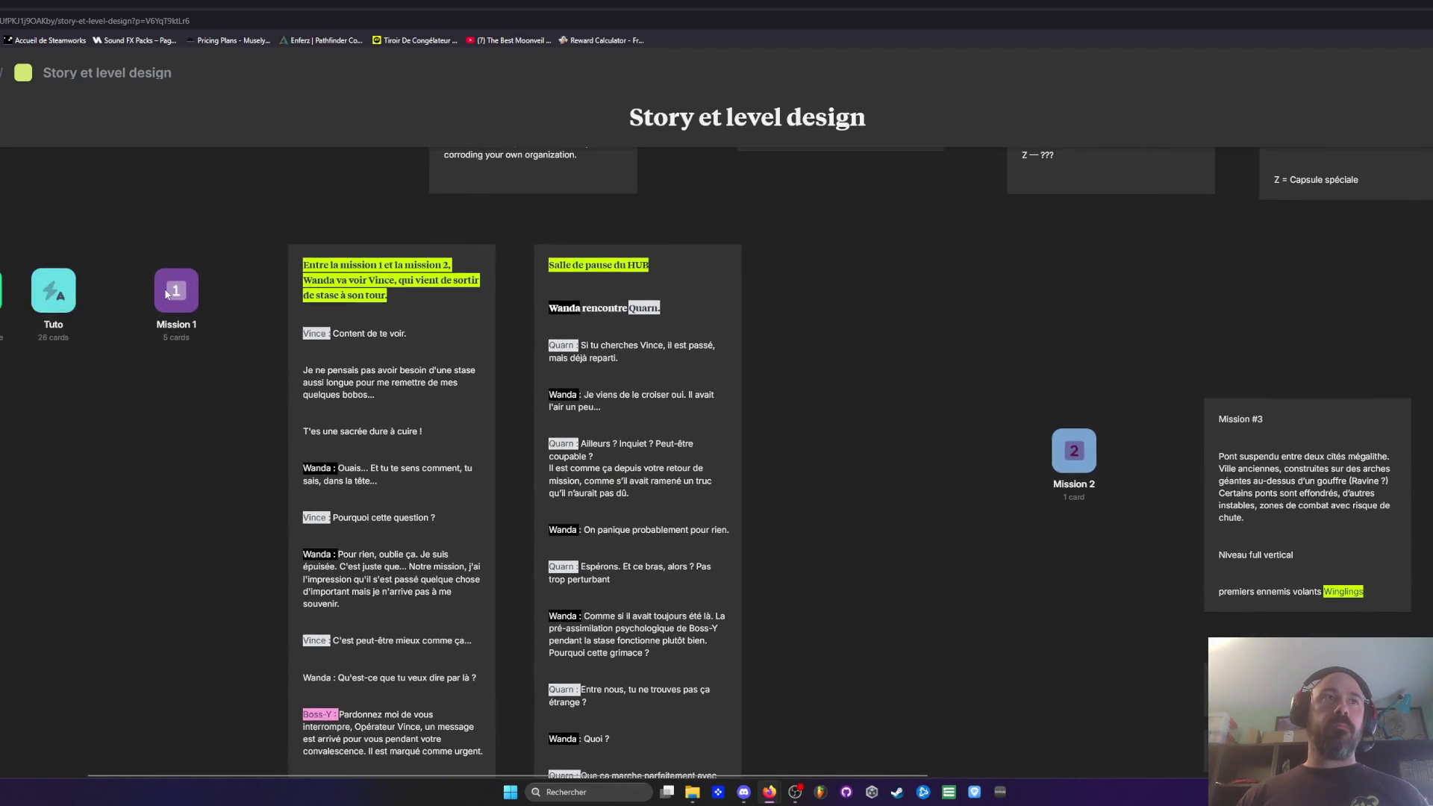
{"action": "left_click", "coordinate": [166, 295]}
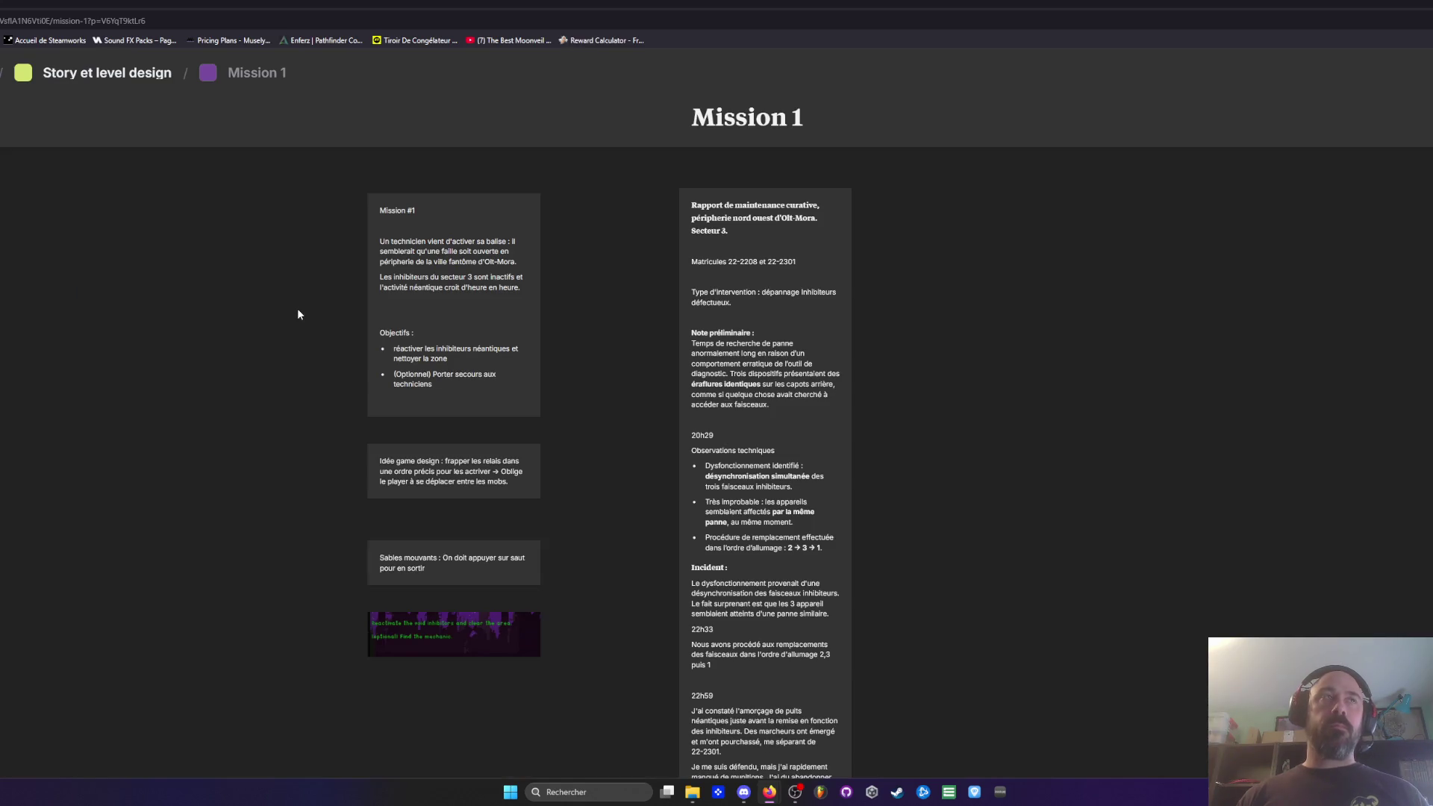
{"action": "left_click", "coordinate": [96, 72]}
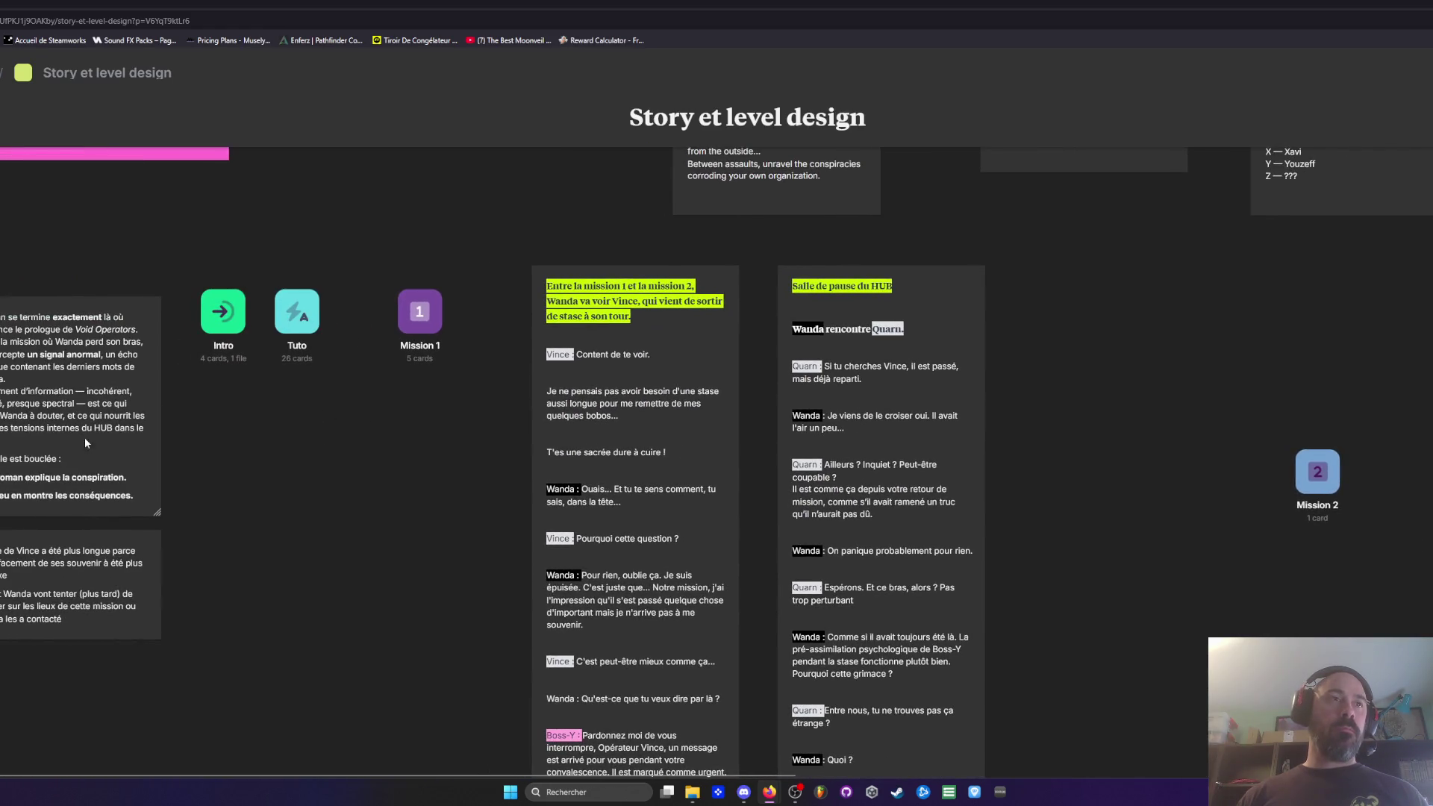
{"action": "scroll", "coordinate": [85, 439], "scroll_direction": "down", "scroll_amount": 2}
{"action": "left_click", "coordinate": [38, 460]}
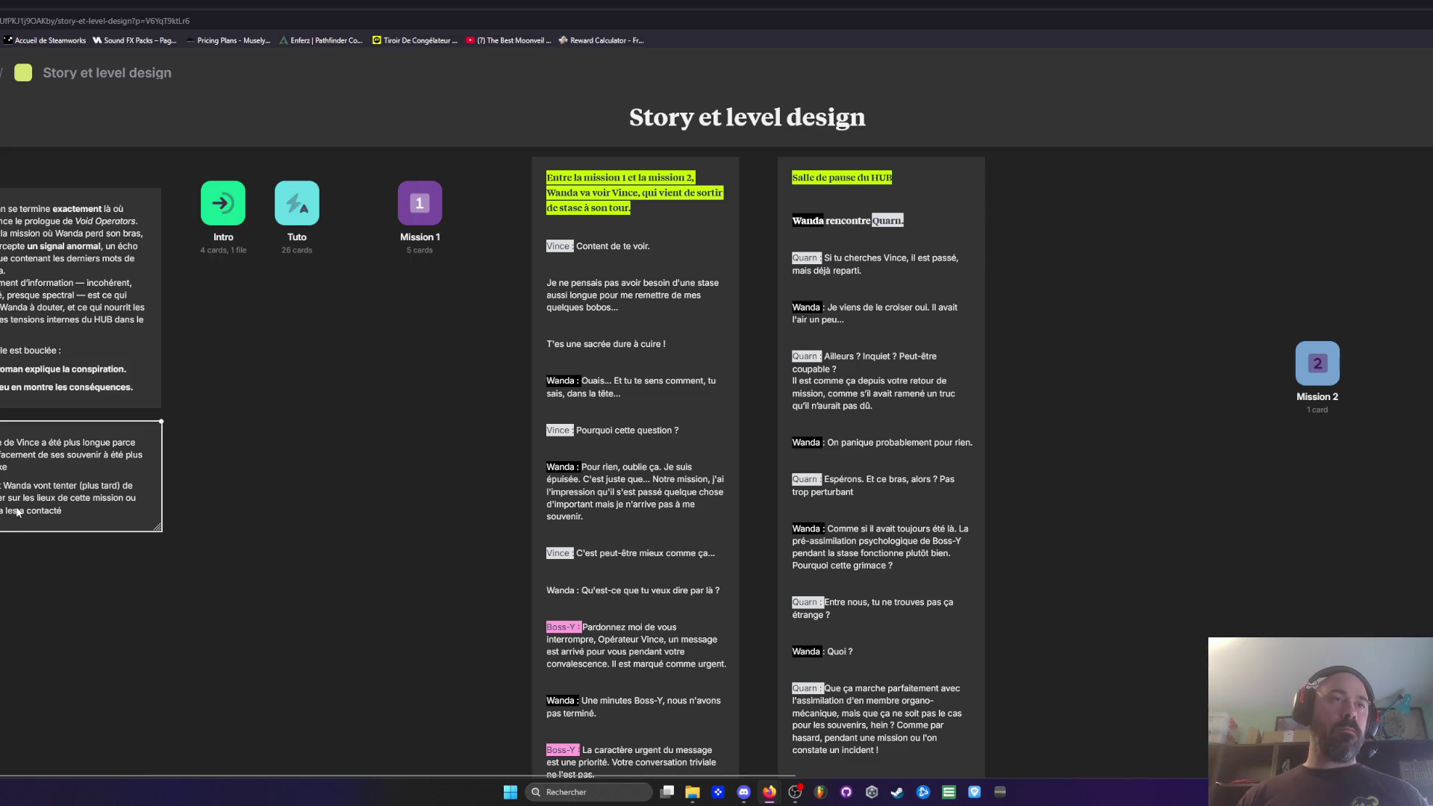
{"action": "scroll", "coordinate": [410, 452], "scroll_direction": "down", "scroll_amount": 3}
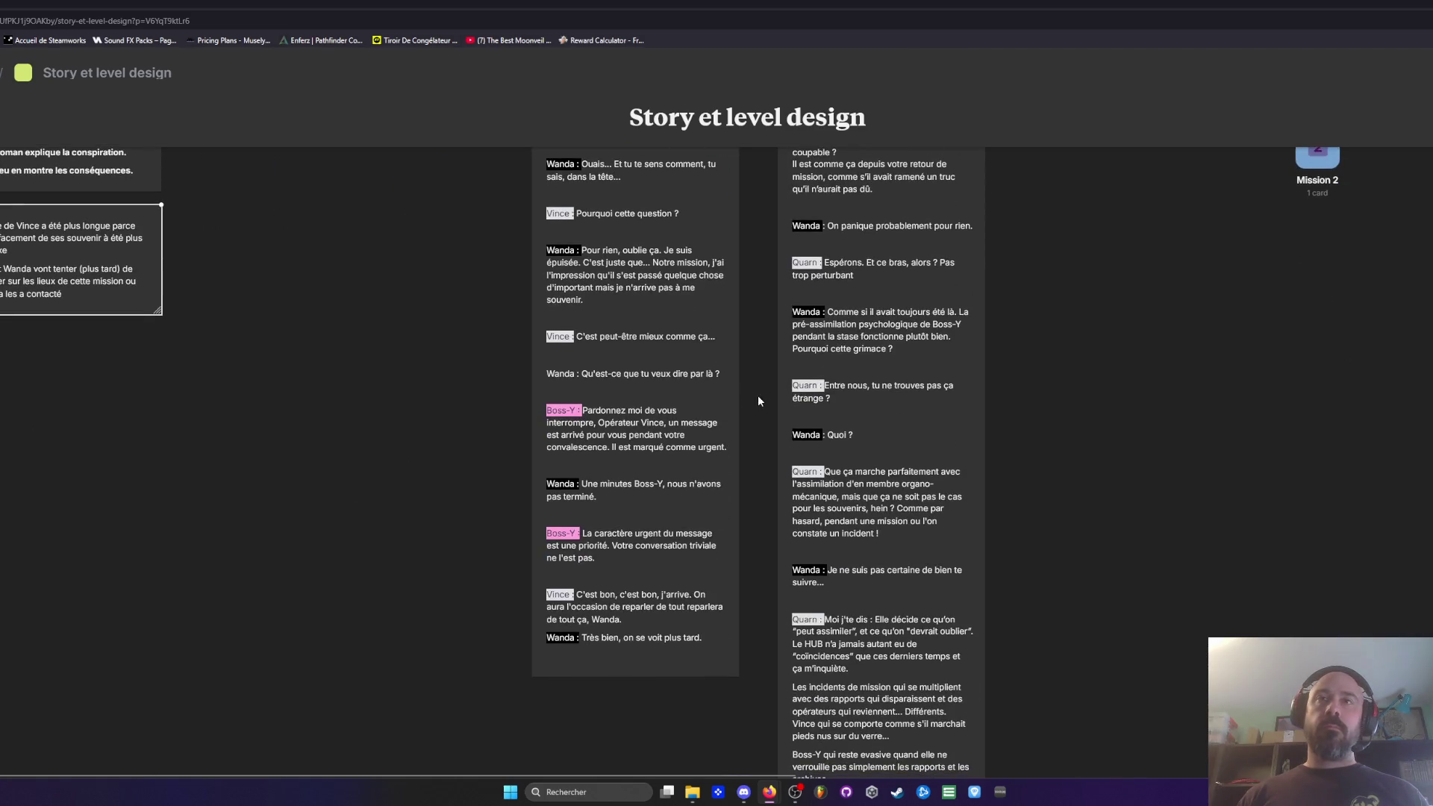
{"action": "scroll", "coordinate": [809, 384], "scroll_direction": "down", "scroll_amount": 5}
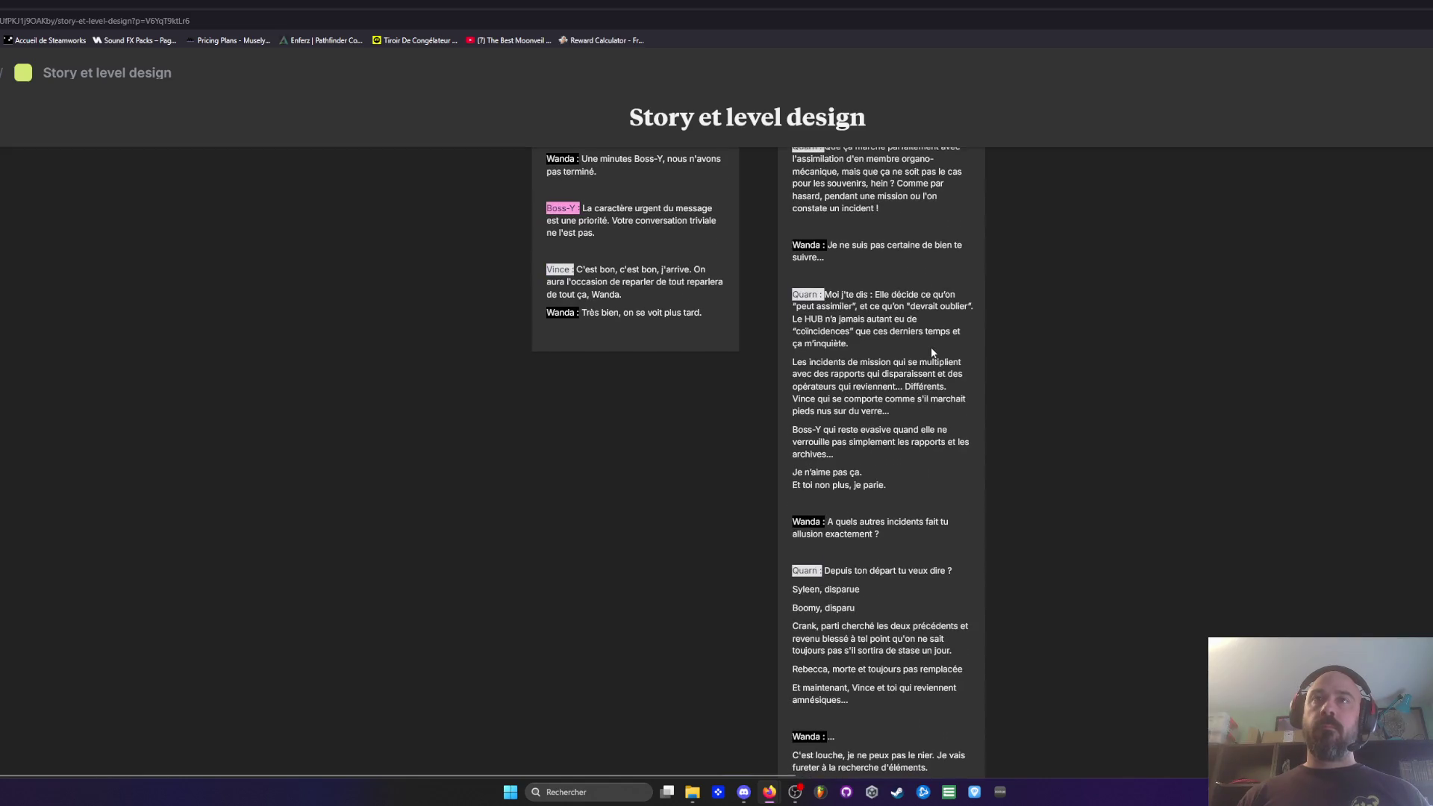
{"action": "scroll", "coordinate": [1131, 442], "scroll_direction": "up", "scroll_amount": 6}
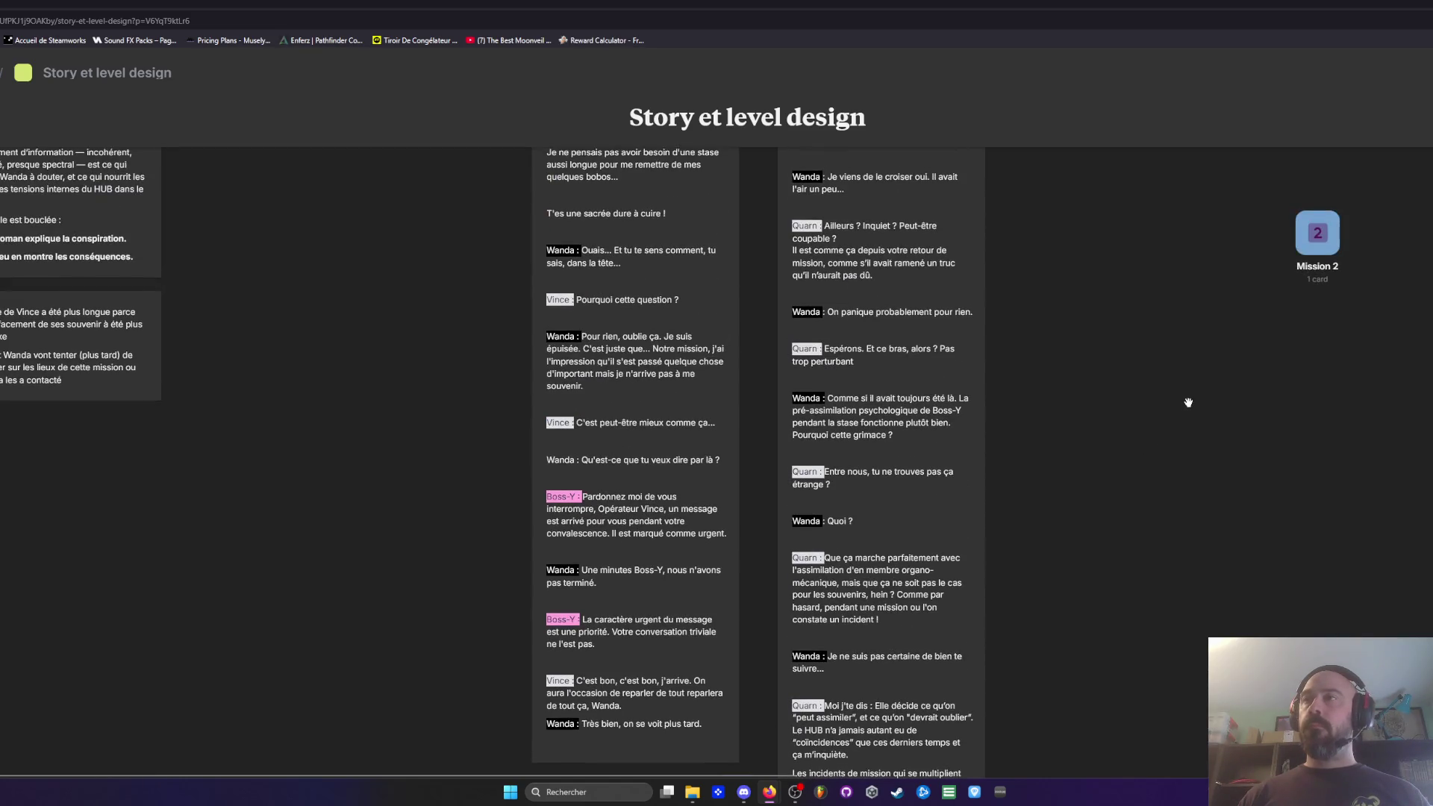
{"action": "scroll", "coordinate": [1186, 404], "scroll_direction": "up", "scroll_amount": 4}
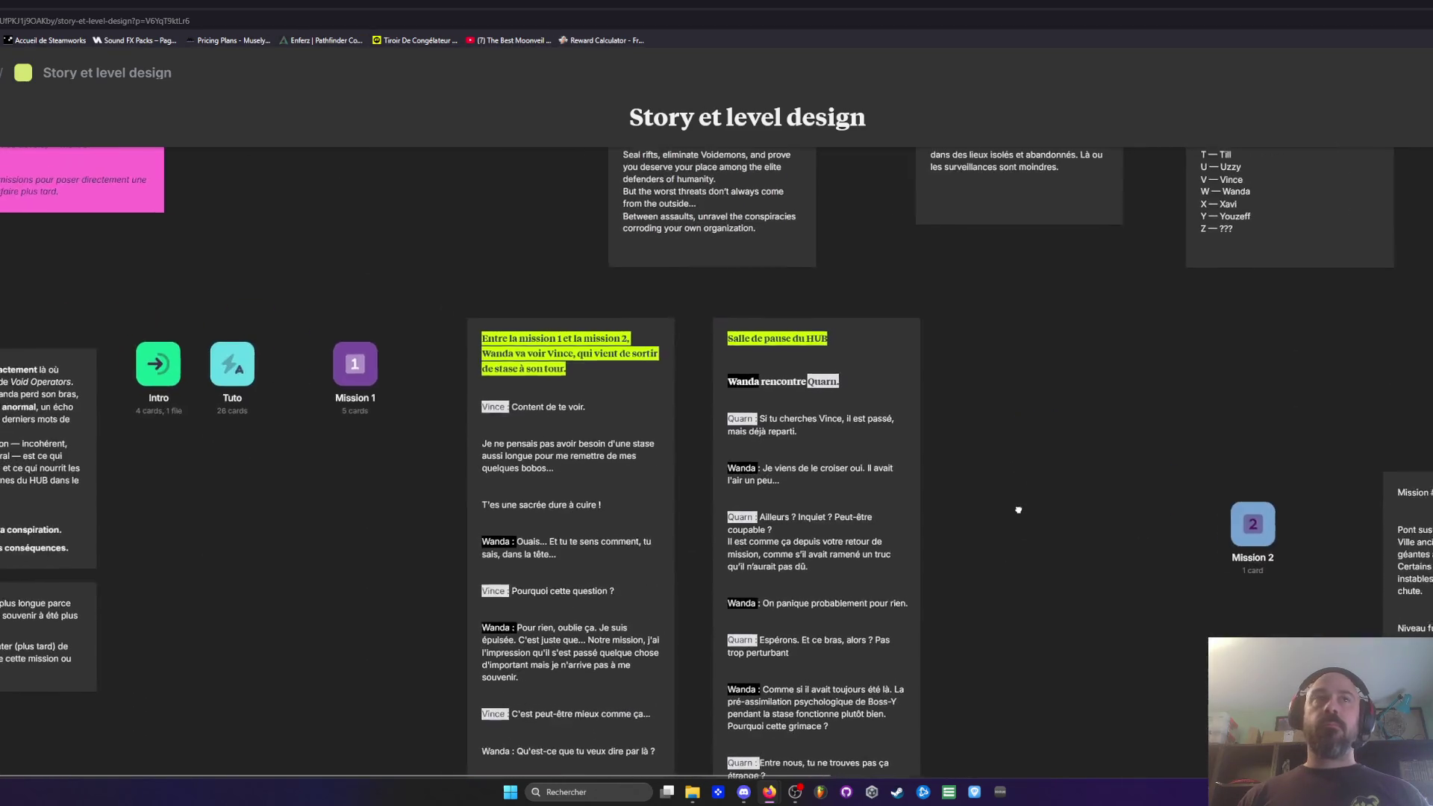
{"action": "mouse_move", "coordinate": [1018, 510]}
{"action": "left_mouse_down"}
{"action": "mouse_move", "coordinate": [1007, 665]}
{"action": "mouse_move", "coordinate": [948, 524]}
{"action": "left_mouse_up"}
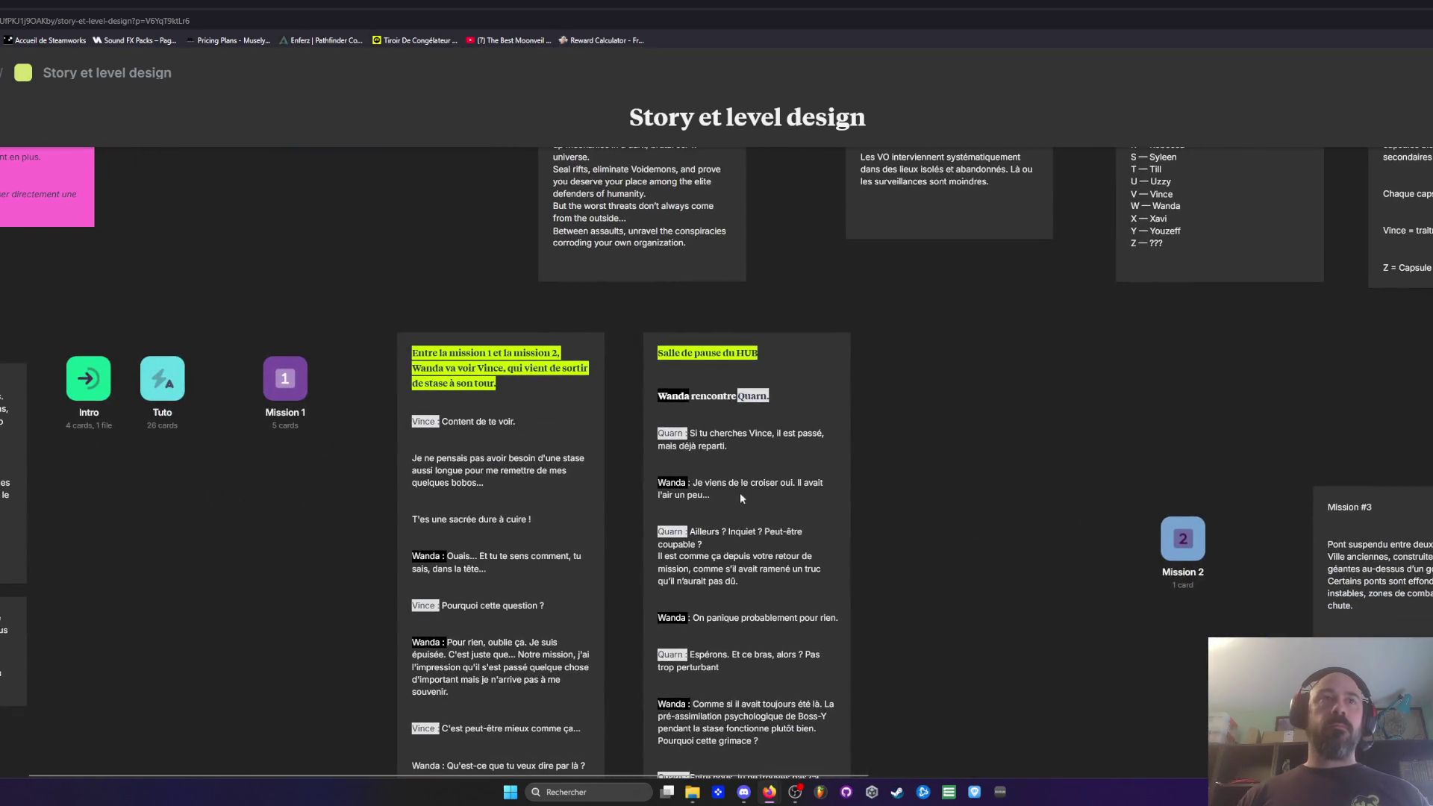
Step: Look over the Intro board, return to Story et level design, and open Tuto
{"action": "left_click", "coordinate": [89, 380]}
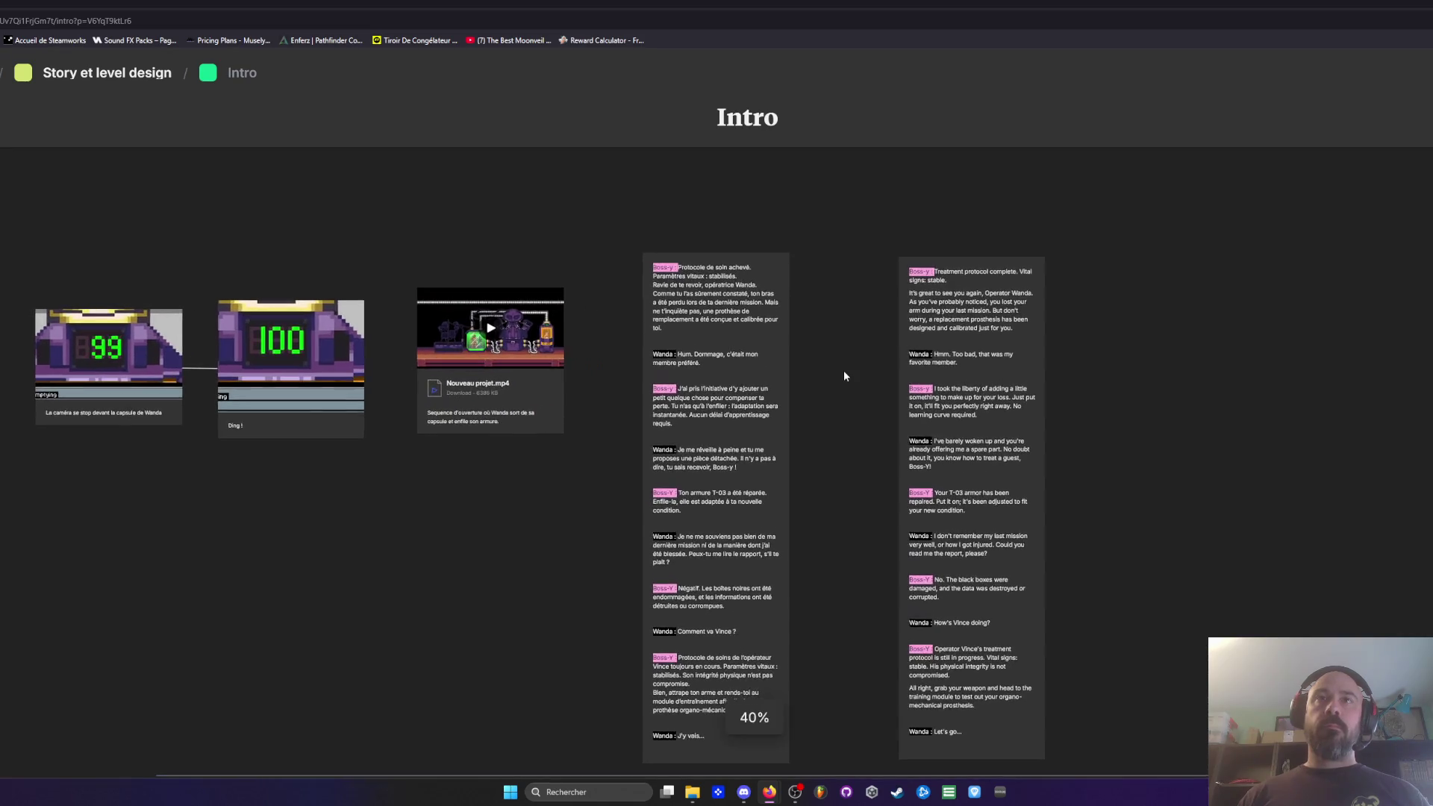
{"action": "scroll", "coordinate": [774, 302], "scroll_direction": "down", "scroll_amount": 3}
{"action": "left_click_drag", "start_coordinate": [997, 327], "coordinate": [966, 327]}
{"action": "scroll", "coordinate": [463, 433], "scroll_direction": "up", "scroll_amount": 2}
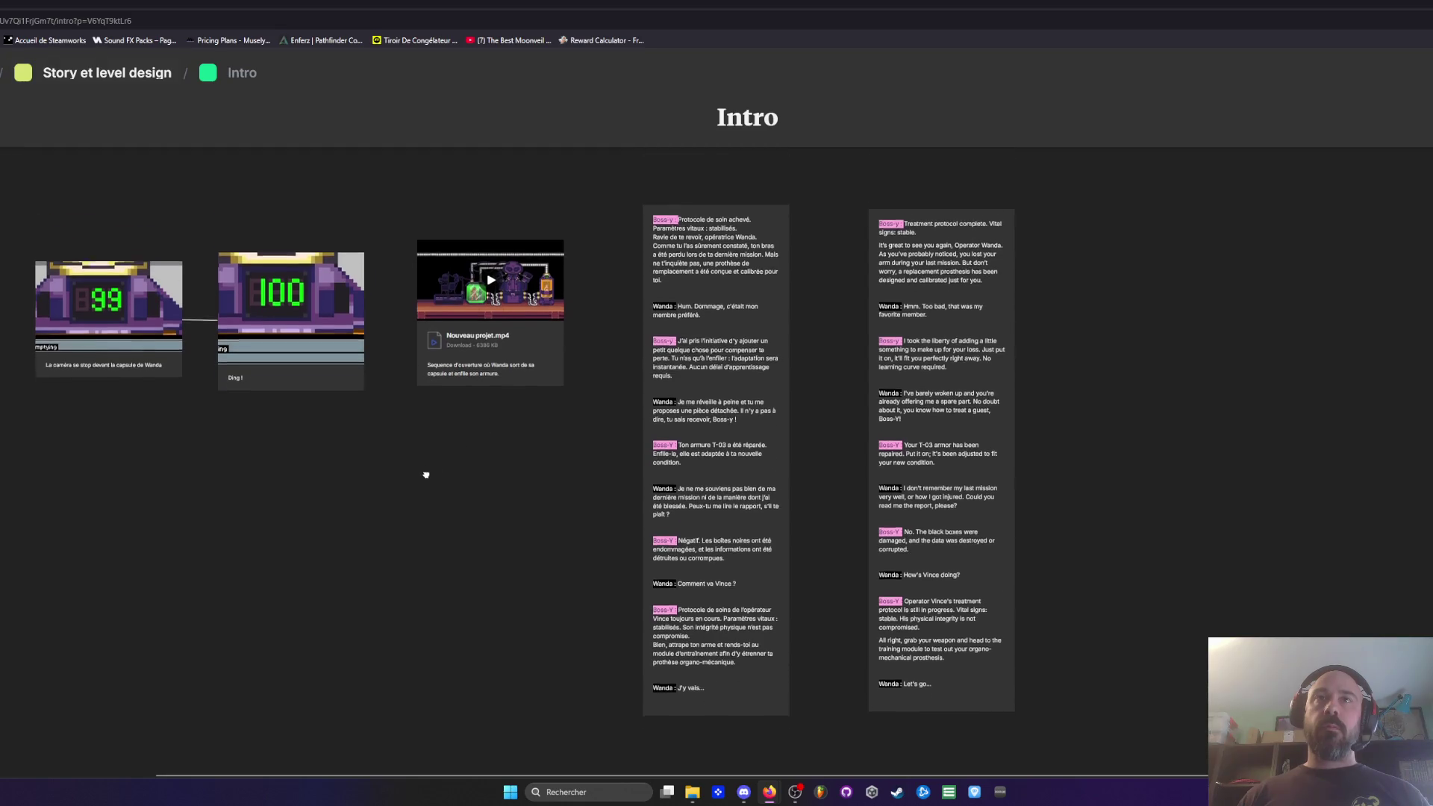
{"action": "left_click", "coordinate": [71, 78]}
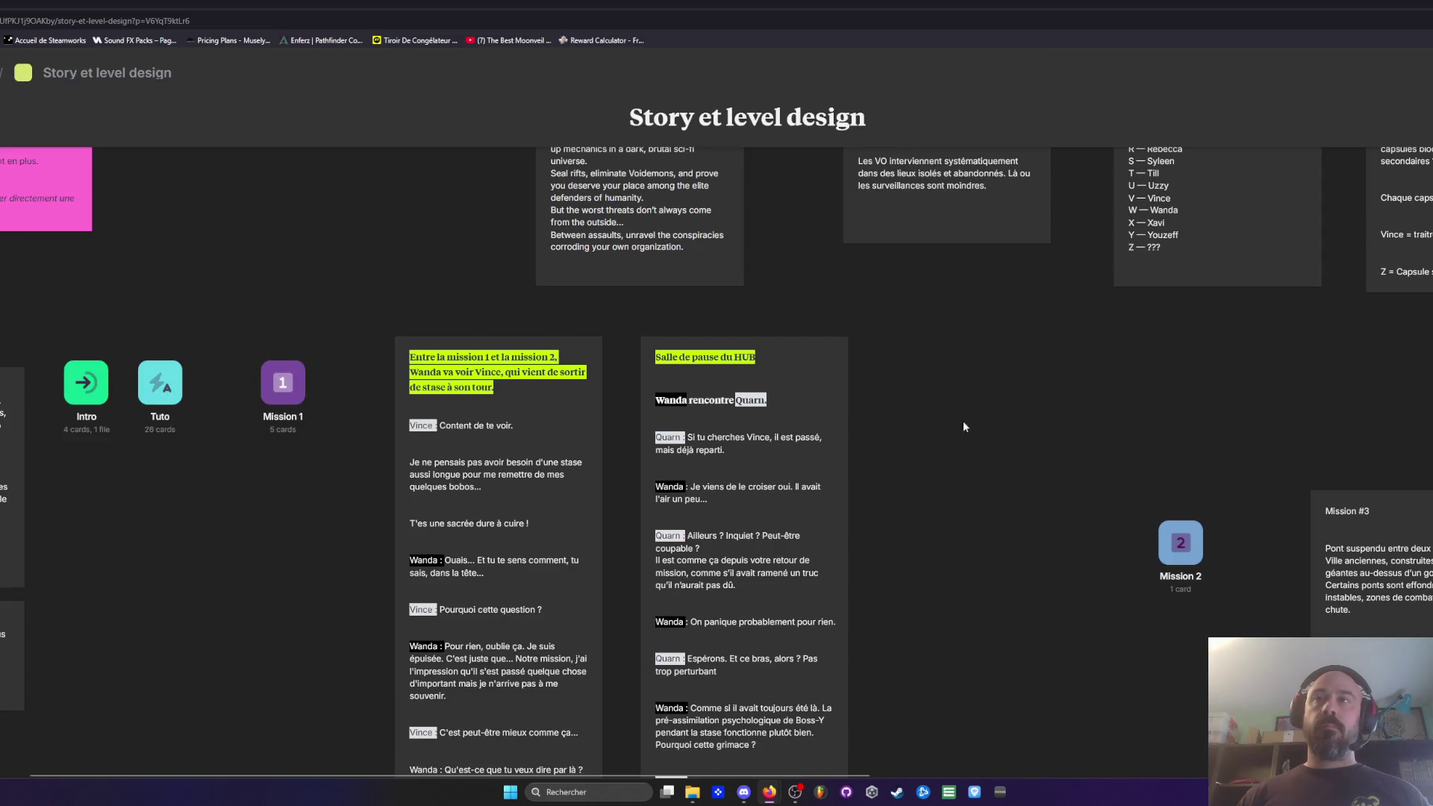
{"action": "left_click", "coordinate": [160, 382]}
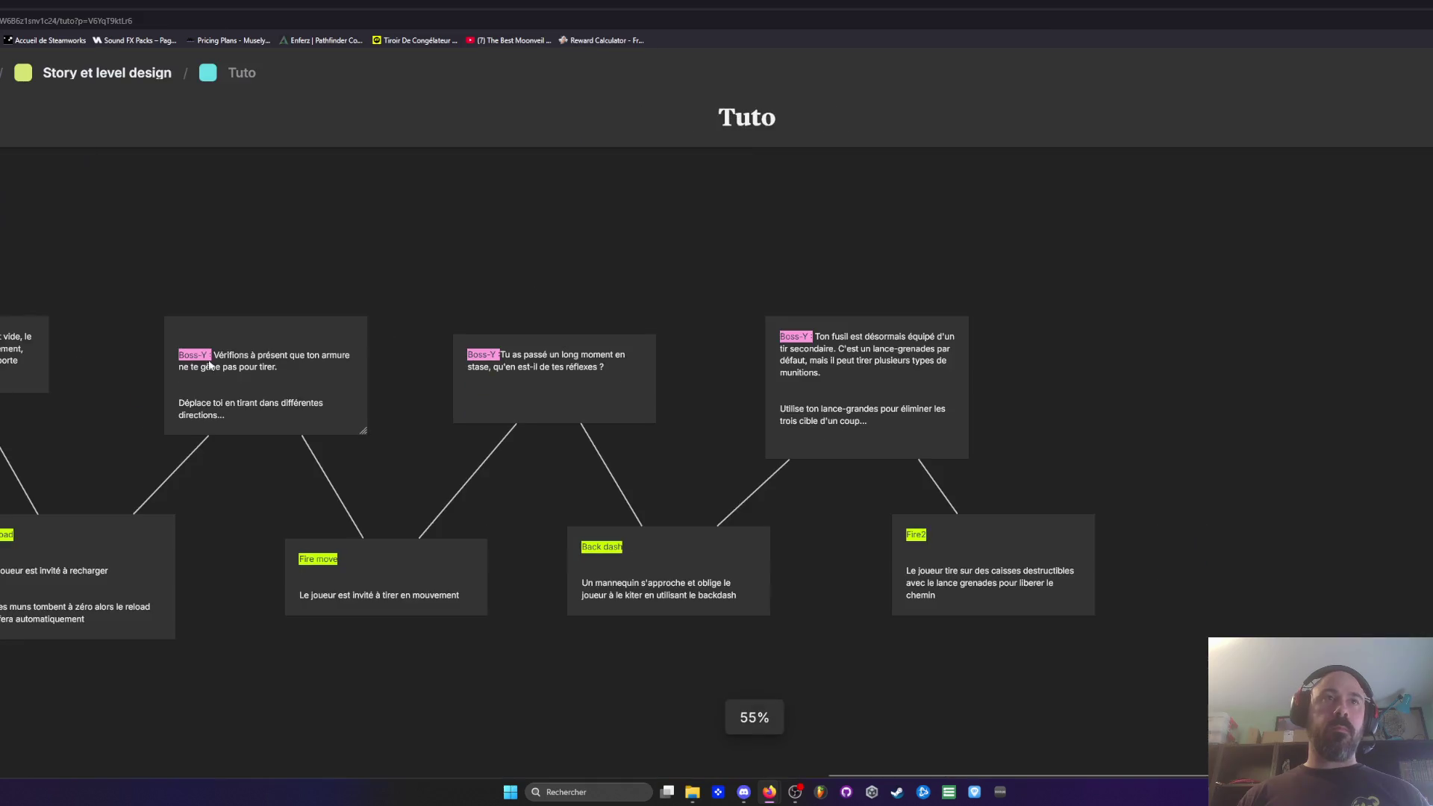
{"action": "scroll", "coordinate": [162, 293], "scroll_direction": "left", "scroll_amount": 3}
{"action": "scroll", "coordinate": [352, 281], "scroll_direction": "down", "scroll_amount": 3}
{"action": "scroll", "coordinate": [352, 281], "scroll_direction": "left", "scroll_amount": 10}
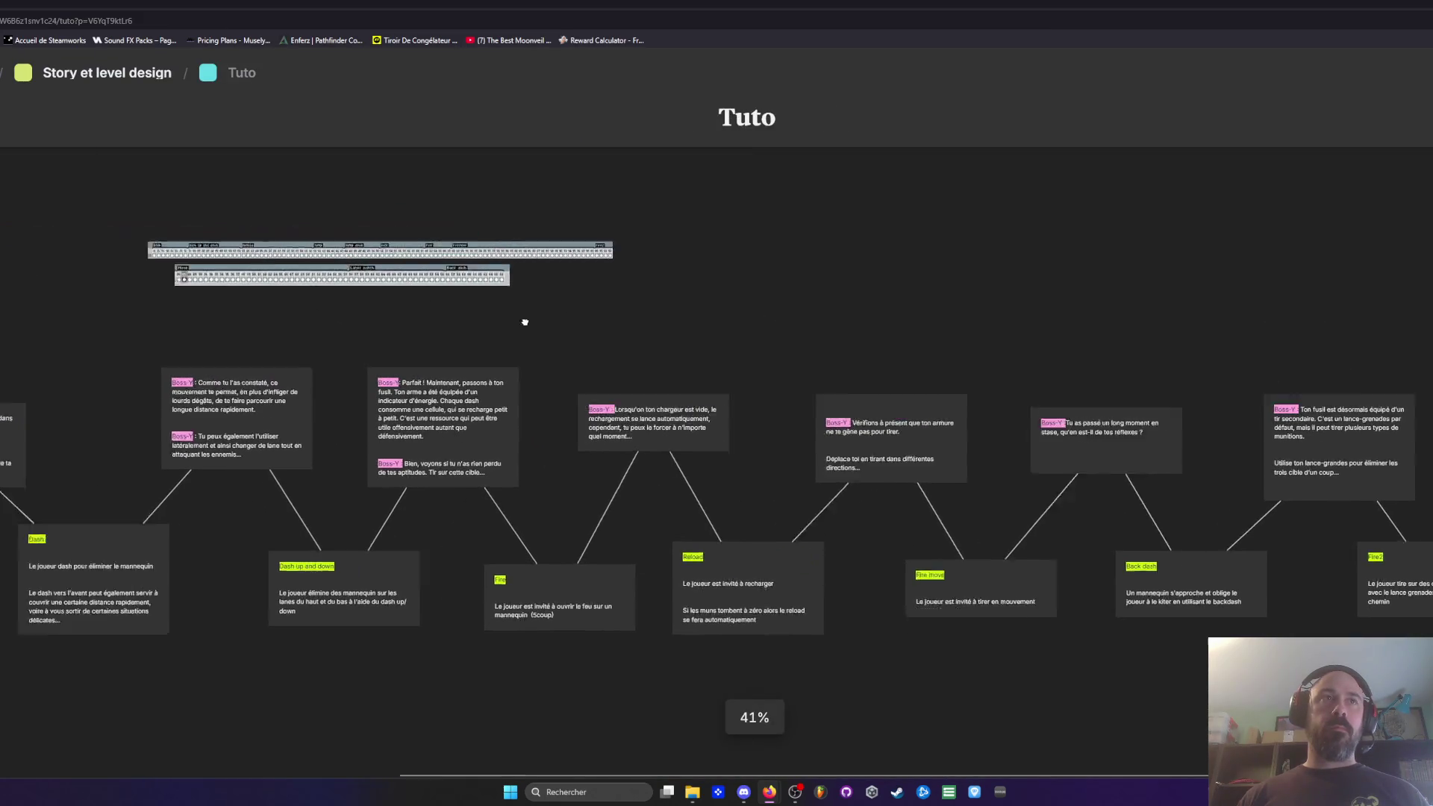
{"action": "scroll", "coordinate": [338, 356], "scroll_direction": "left", "scroll_amount": 5}
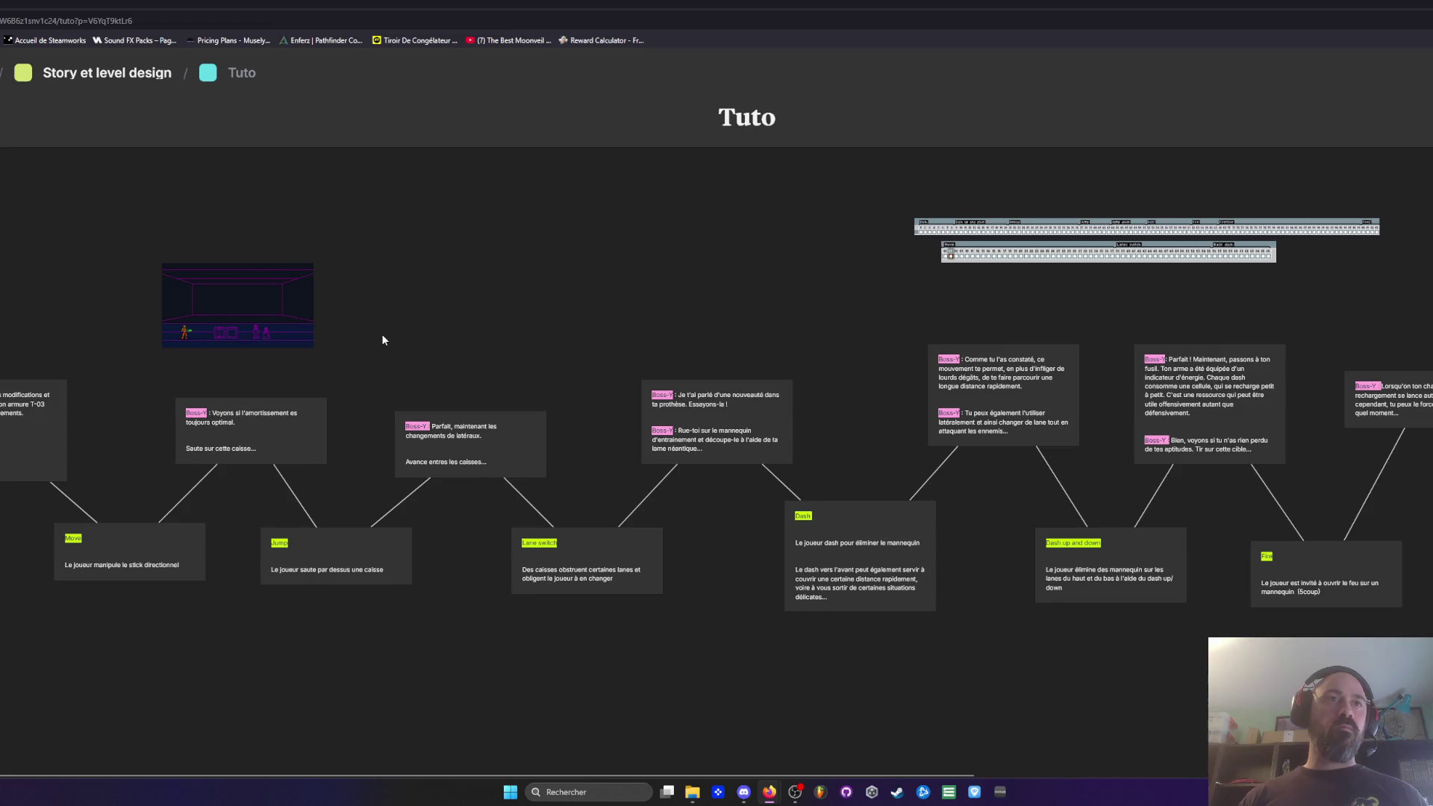
{"action": "left_click_drag", "start_coordinate": [563, 316], "coordinate": [575, 316]}
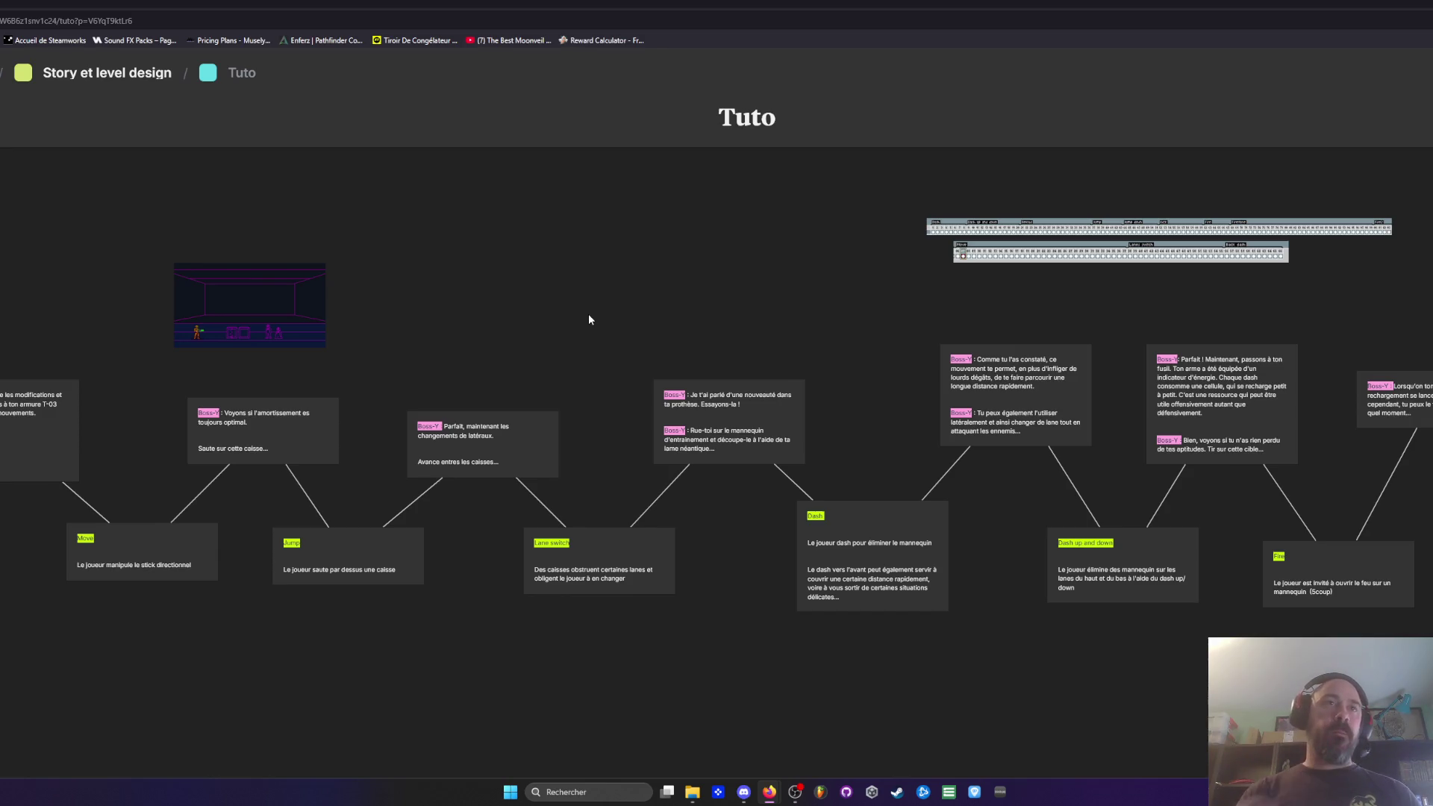
{"action": "scroll", "coordinate": [262, 340], "scroll_direction": "up", "scroll_amount": 3}
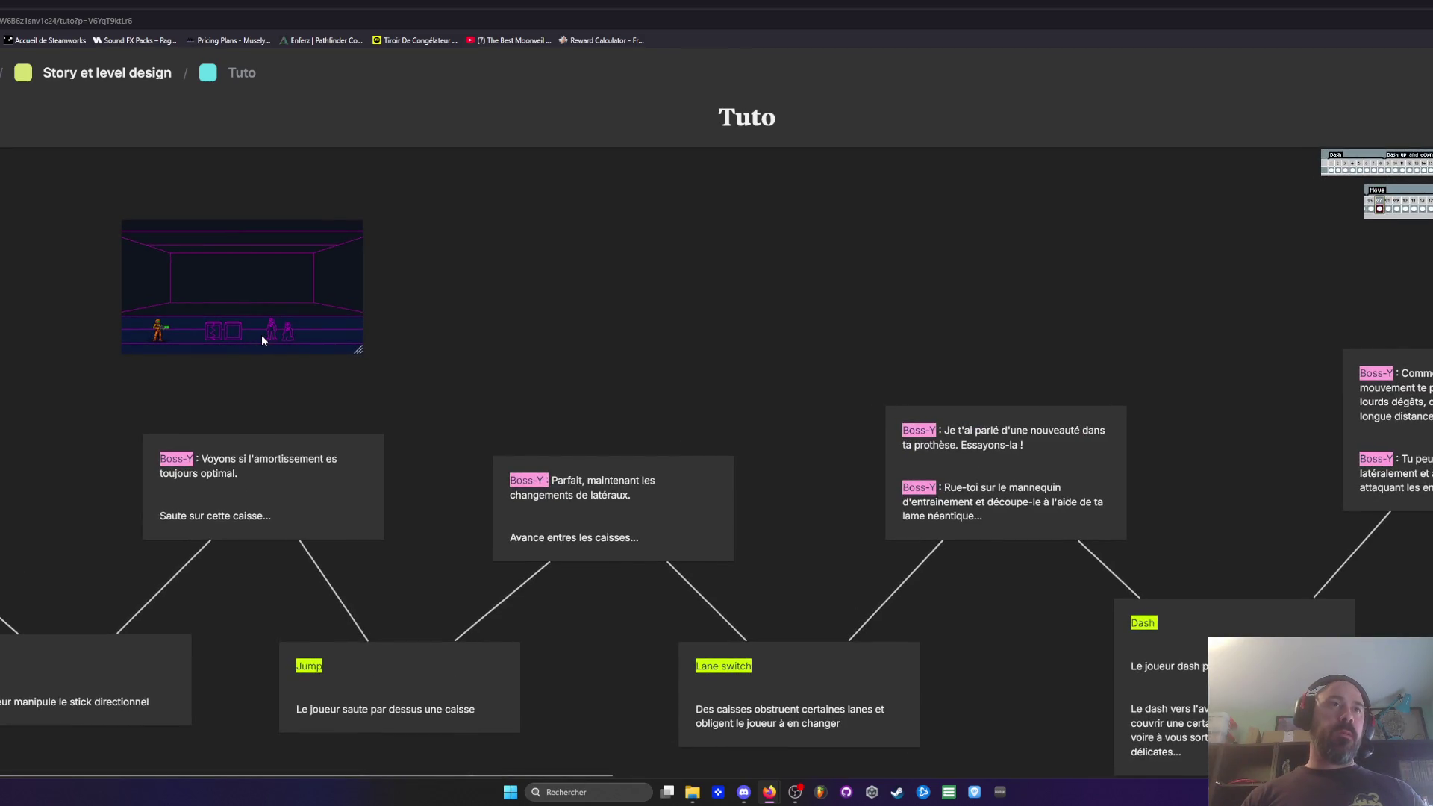
{"action": "scroll", "coordinate": [248, 331], "scroll_direction": "up", "scroll_amount": 4}
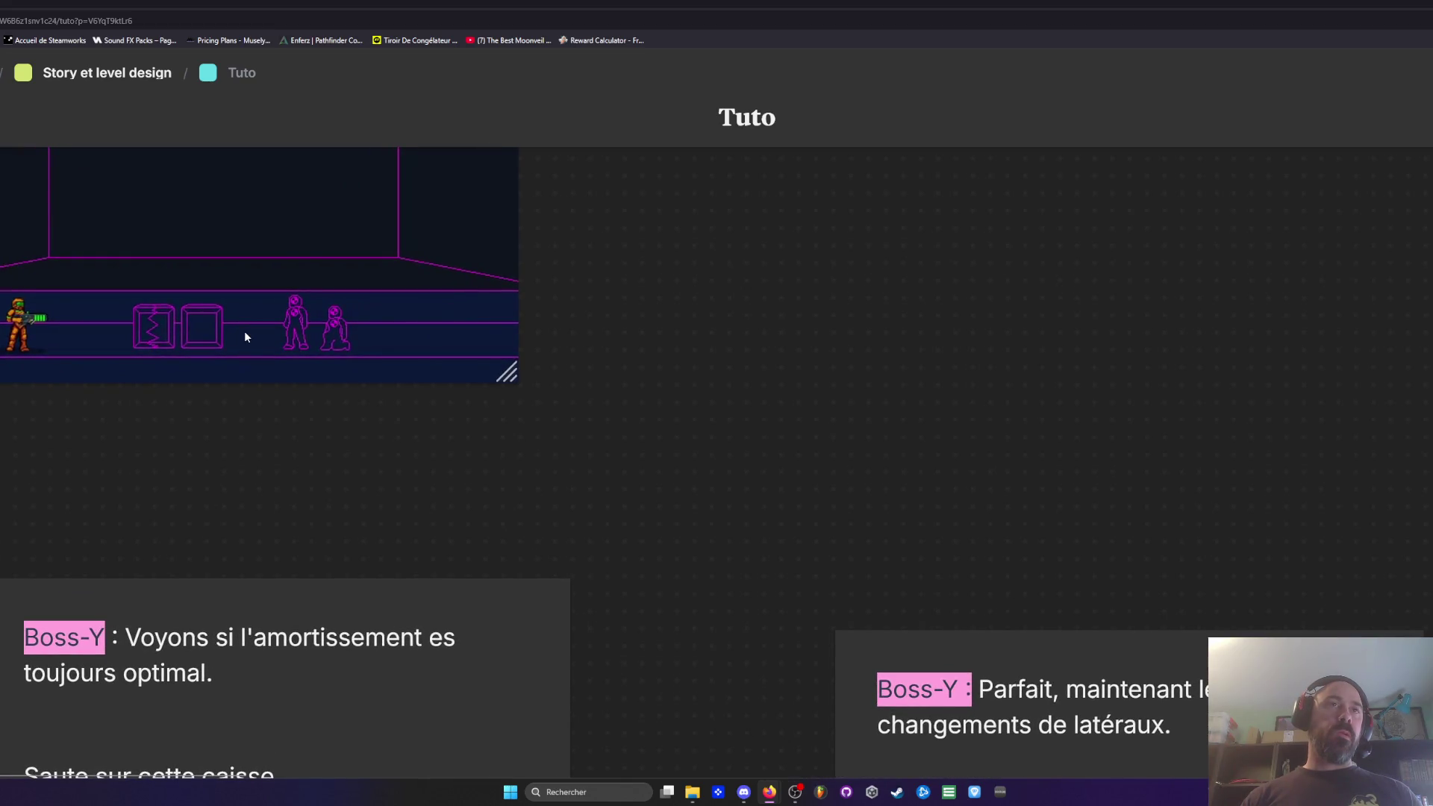
{"action": "scroll", "coordinate": [244, 330], "scroll_direction": "down", "scroll_amount": 3}
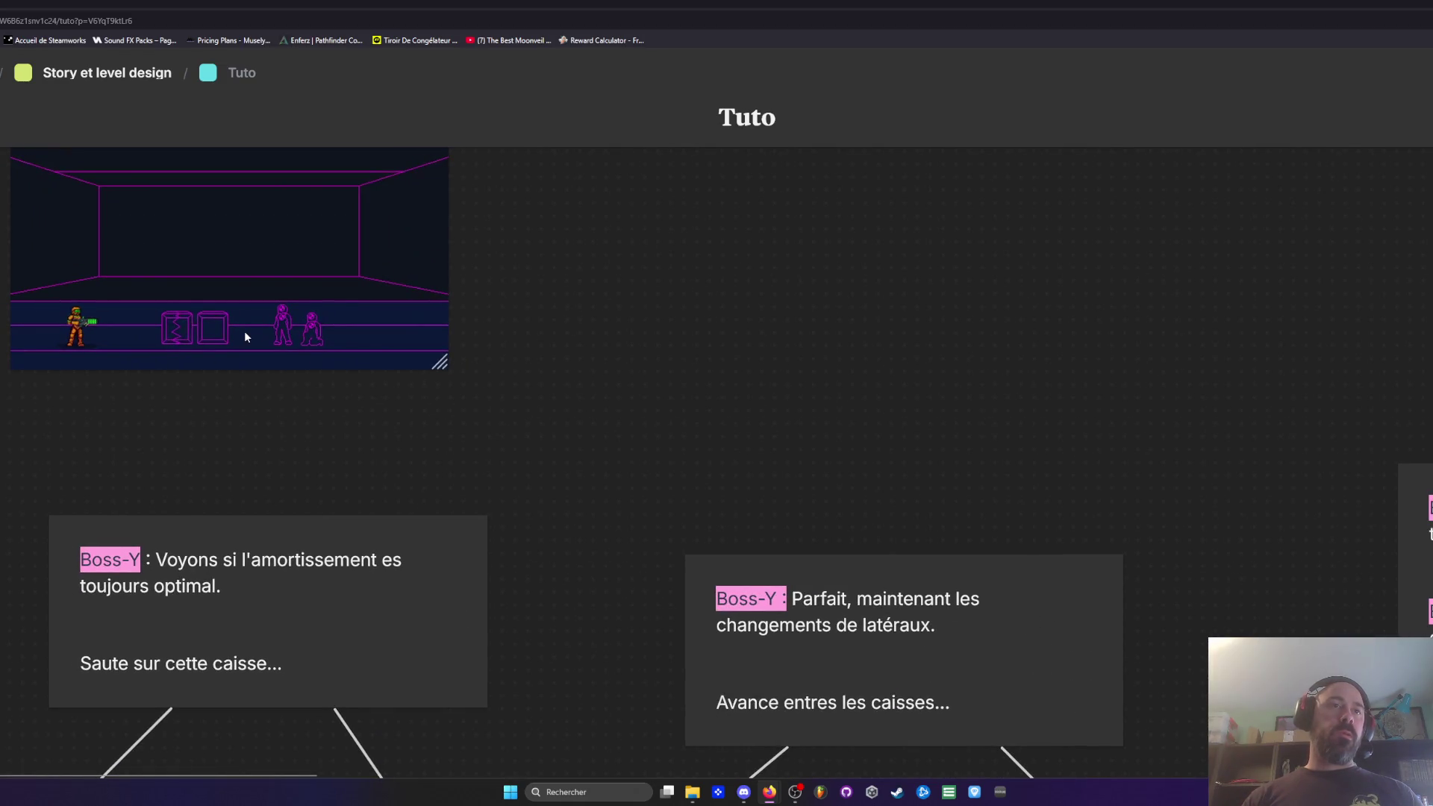
{"action": "scroll", "coordinate": [245, 333], "scroll_direction": "down", "scroll_amount": 5}
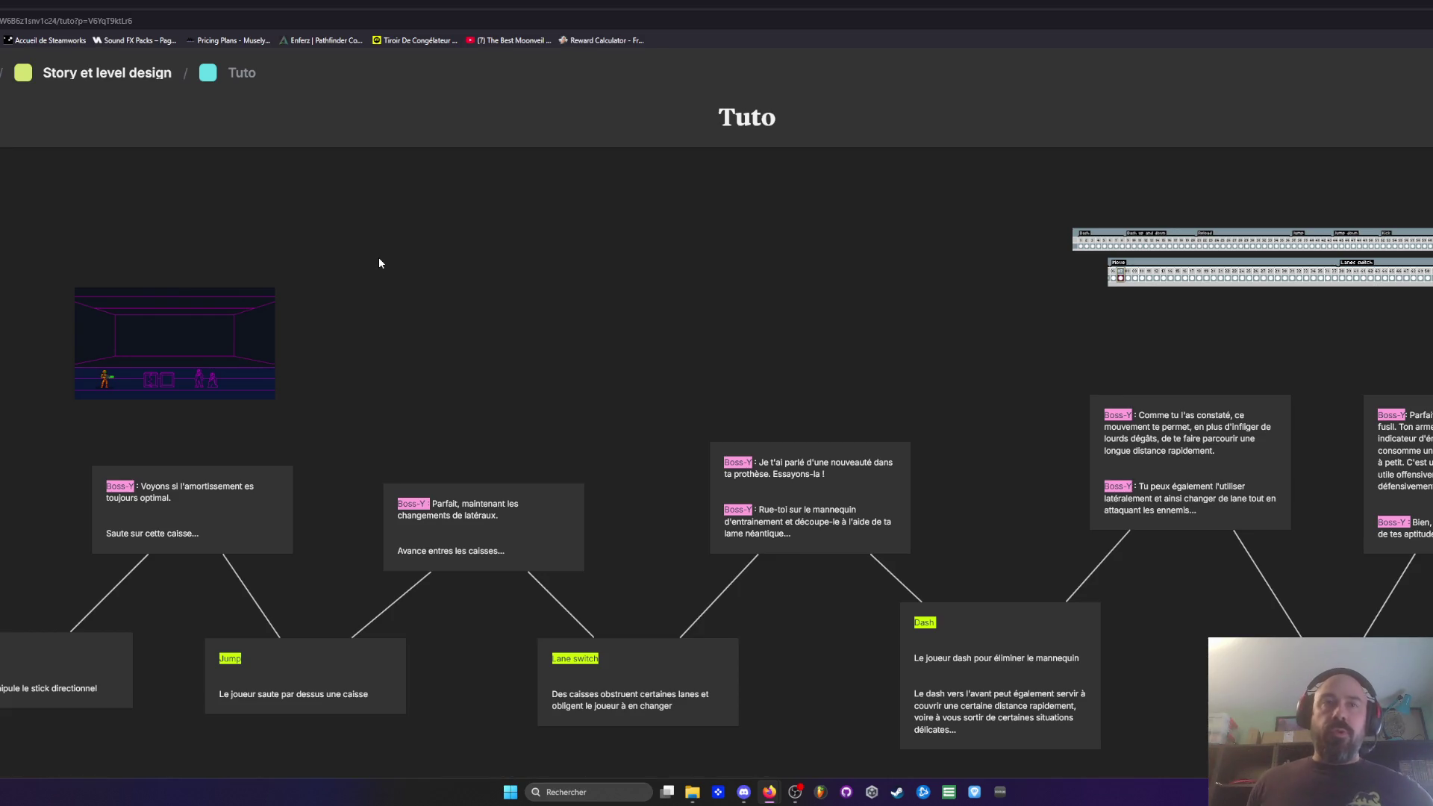
{"action": "scroll", "coordinate": [473, 374], "scroll_direction": "right", "scroll_amount": 3}
{"action": "scroll", "coordinate": [608, 382], "scroll_direction": "down", "scroll_amount": 5}
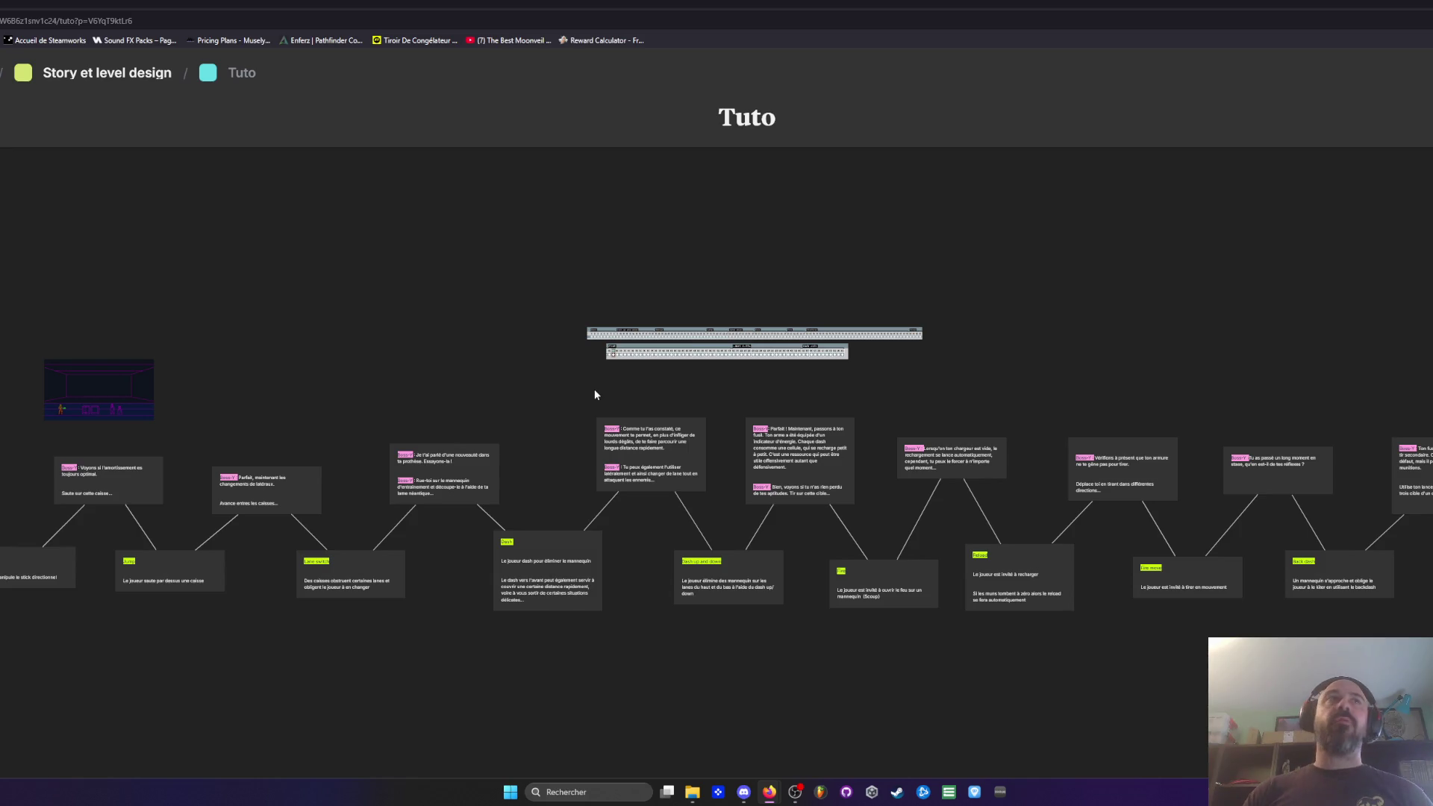
{"action": "key", "text": "F11"}
Step: Minimize the browser and spread the Wanda and V0.22 folder windows apart on the desktop
{"action": "key", "text": "super+Down"}
{"action": "left_click_drag", "start_coordinate": [686, 82], "coordinate": [557, 158]}
{"action": "mouse_move", "coordinate": [845, 65]}
{"action": "left_mouse_down"}
{"action": "mouse_move", "coordinate": [888, 134]}
{"action": "mouse_move", "coordinate": [924, 154]}
{"action": "left_mouse_up"}
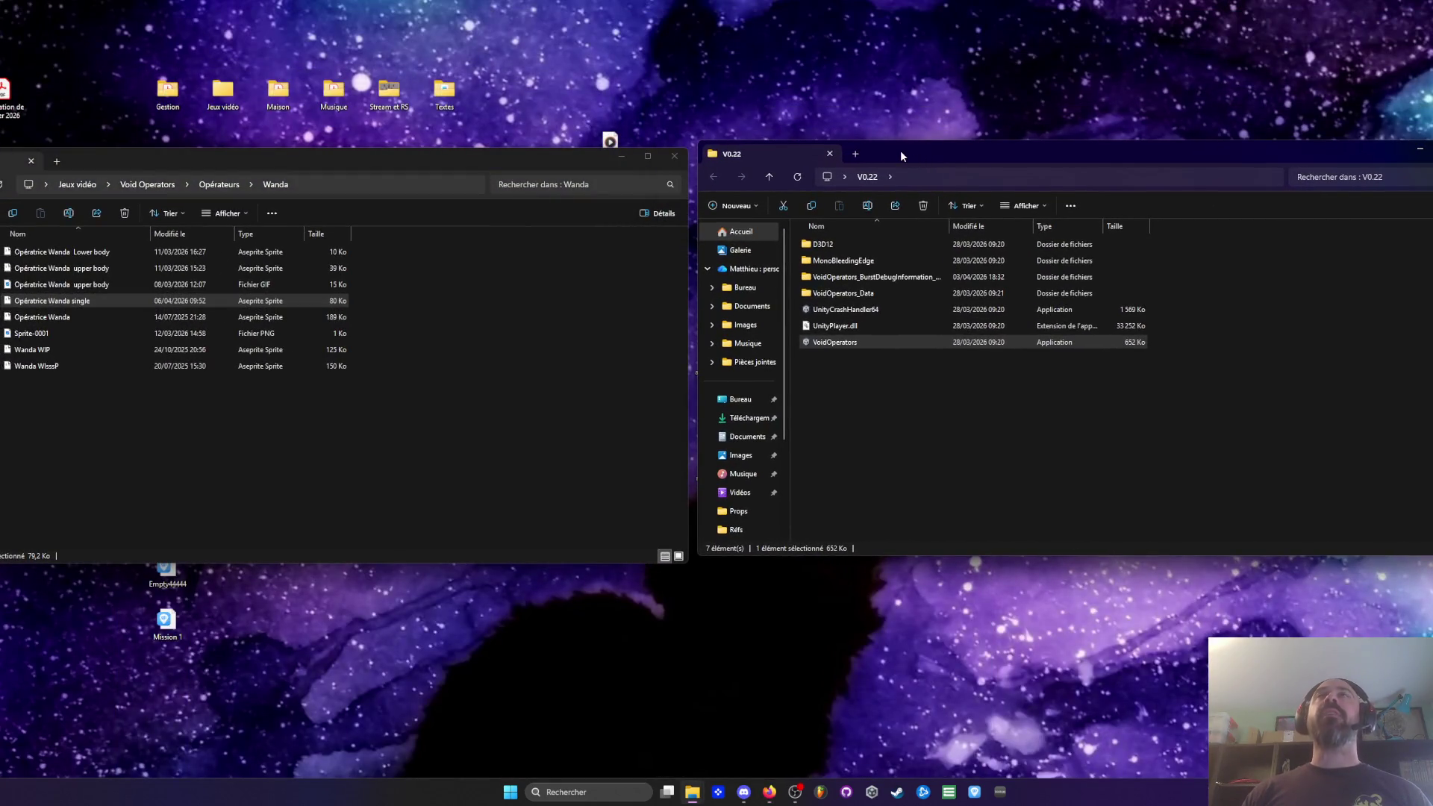
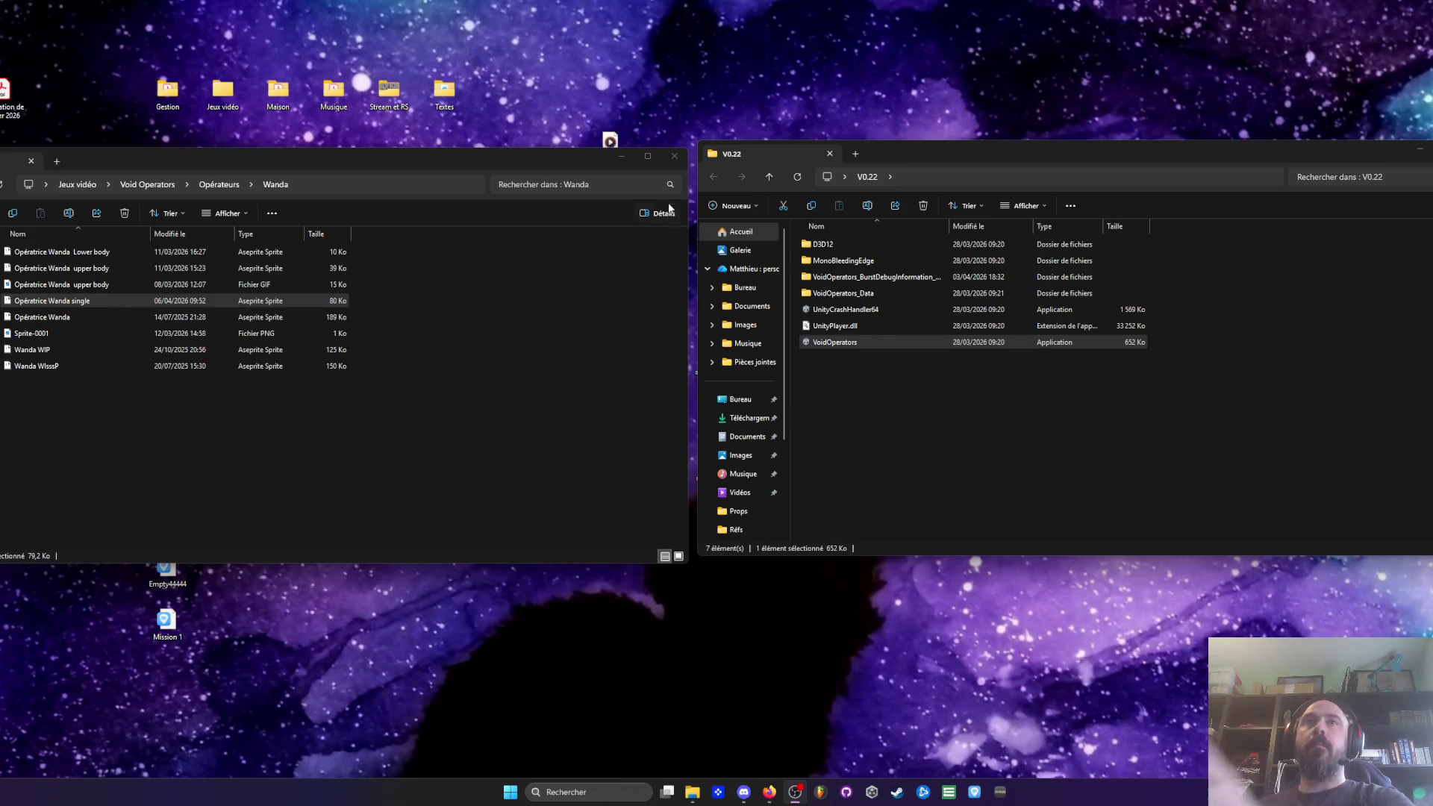
Step: Close the Wanda window, minimize V0.22, and navigate to Jeux vidéo > Void Operators > Niveaux > Mission 1
{"action": "left_click", "coordinate": [621, 156]}
{"action": "left_click", "coordinate": [1420, 153]}
{"action": "double_click", "coordinate": [223, 89]}
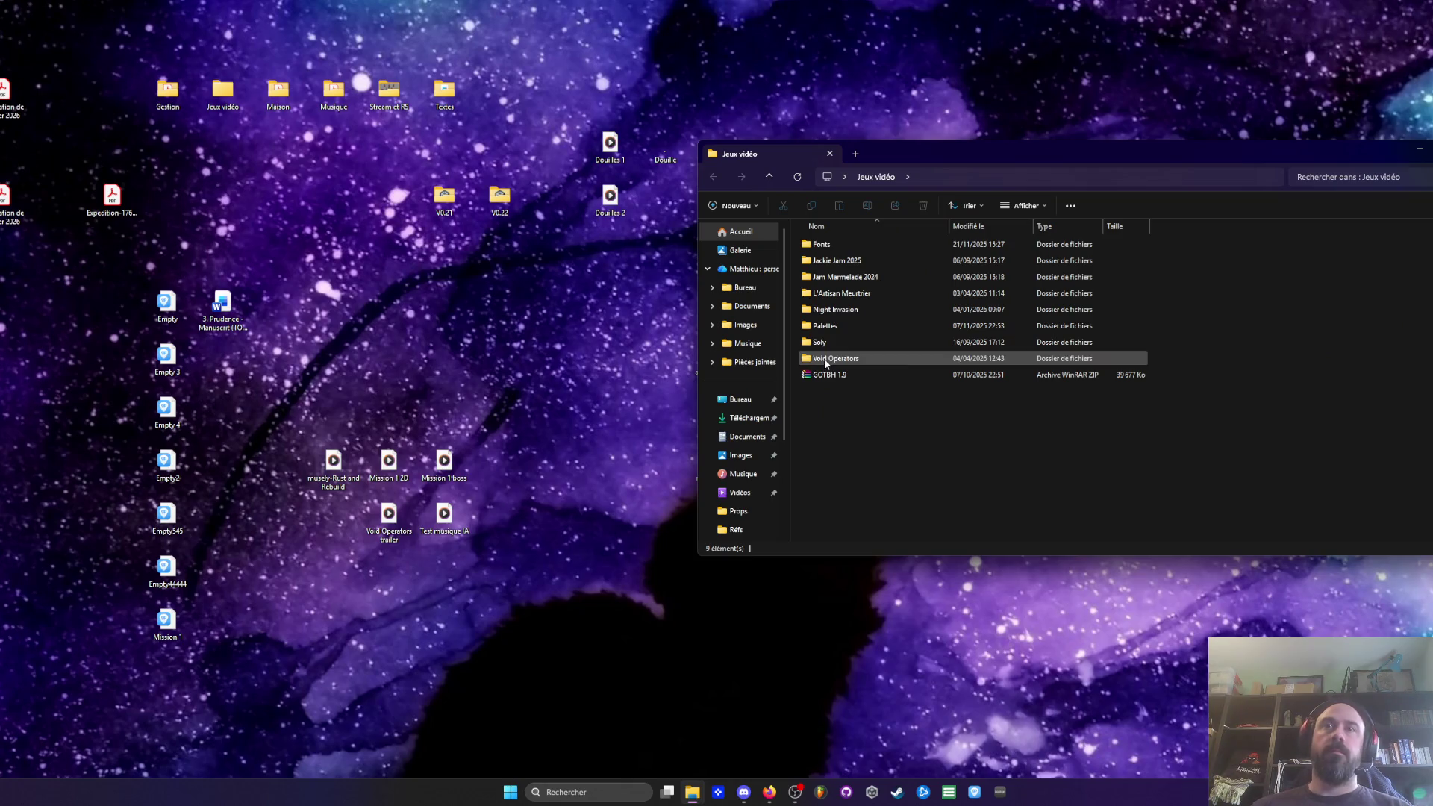
{"action": "double_click", "coordinate": [832, 358]}
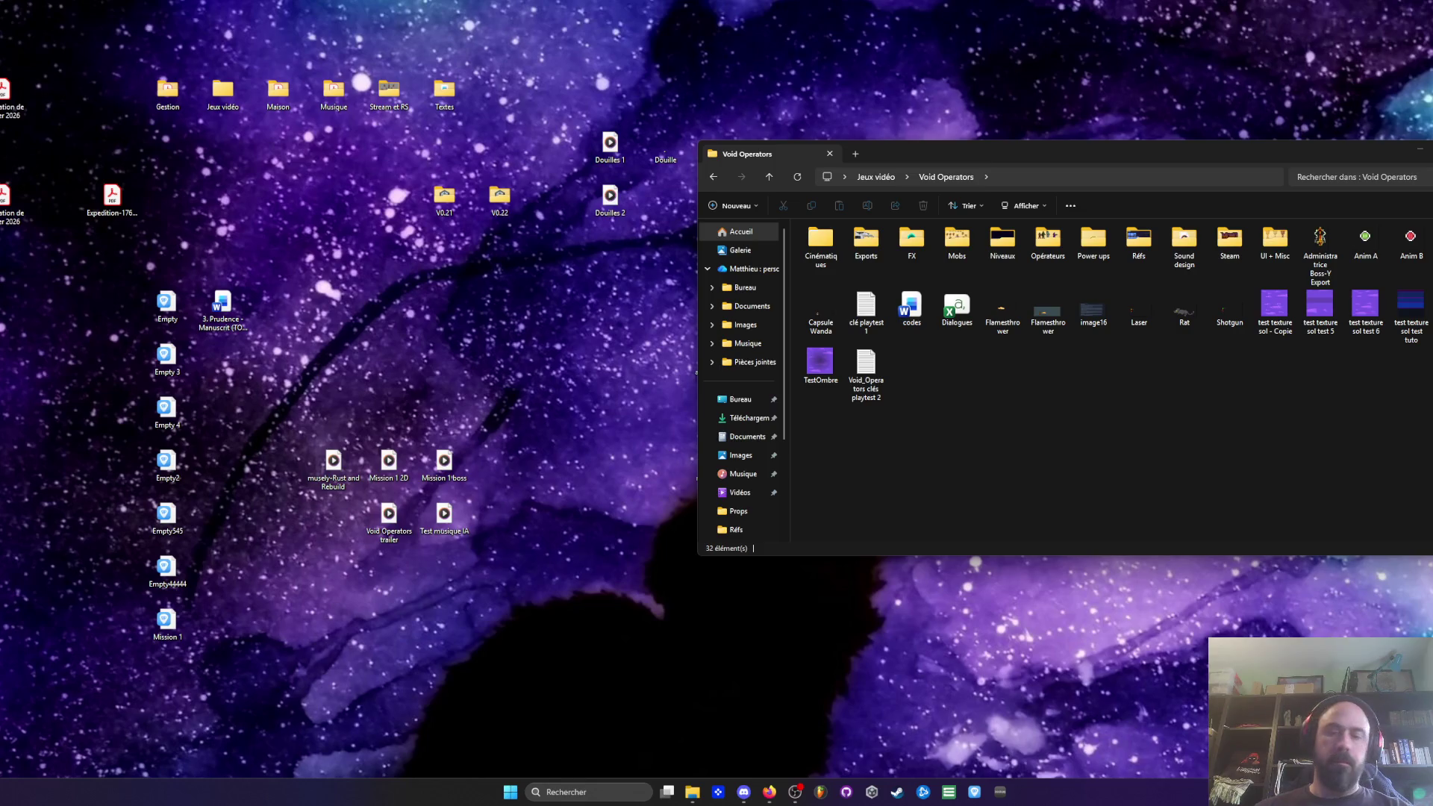
{"action": "key", "text": "Delete"}
{"action": "left_click", "coordinate": [800, 423]}
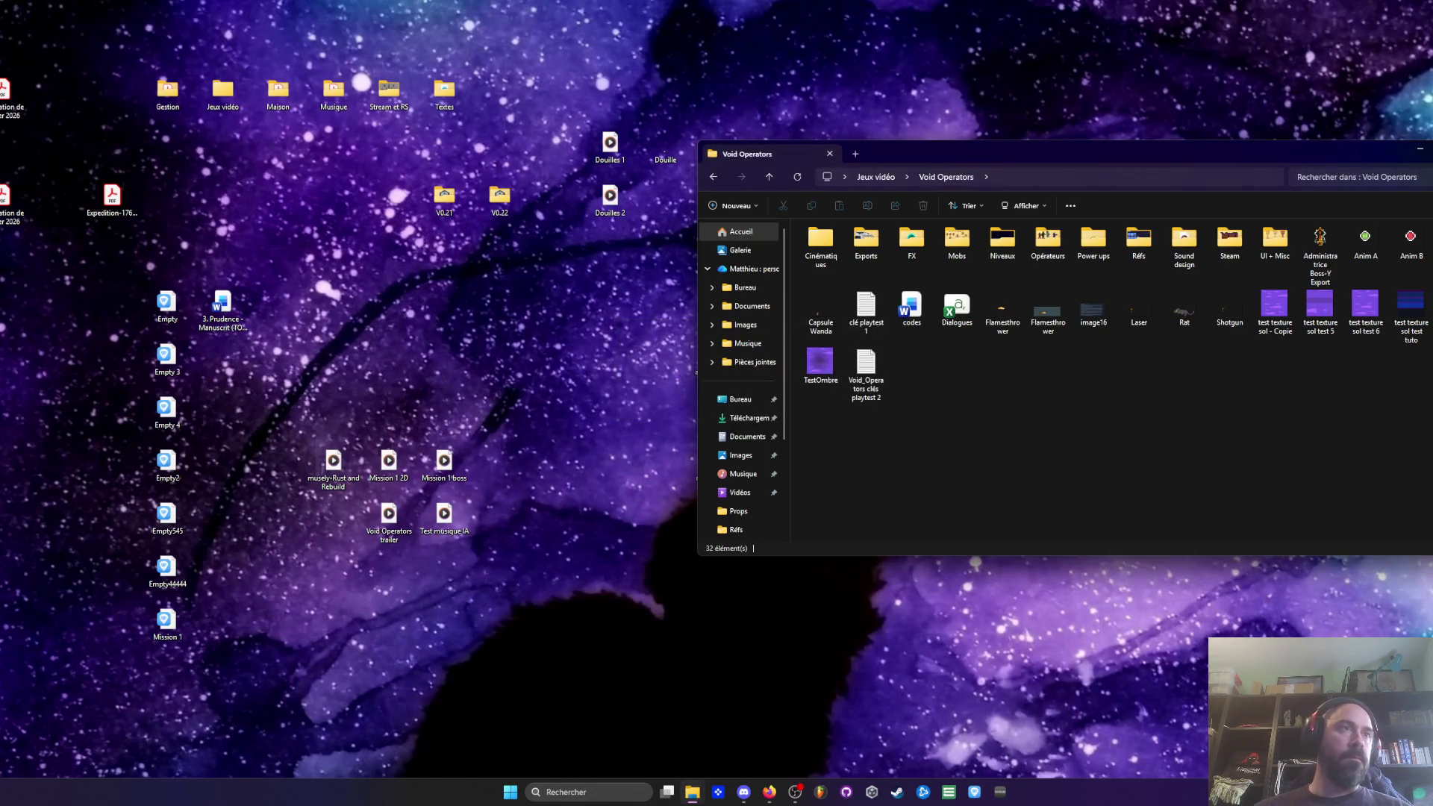
{"action": "double_click", "coordinate": [1137, 242]}
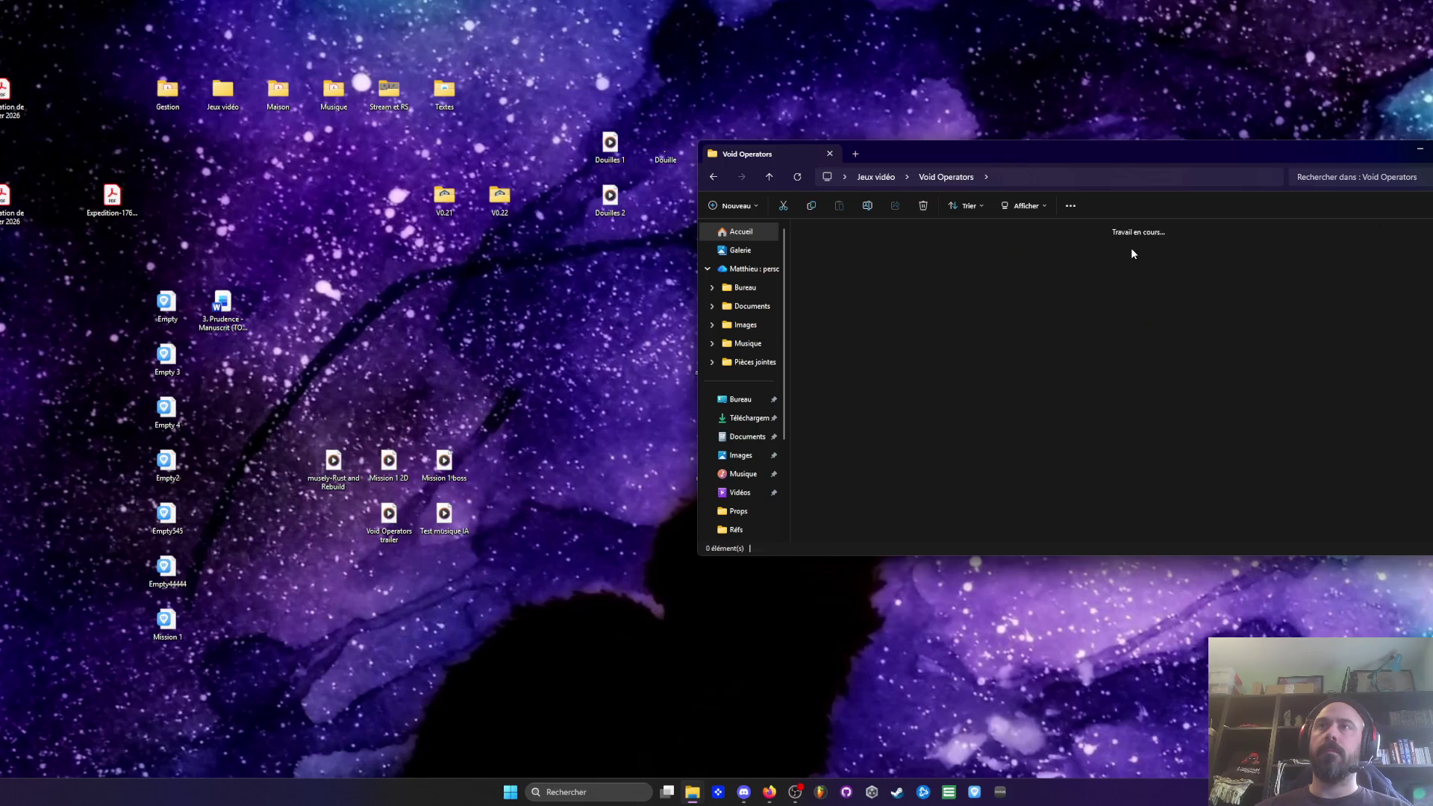
{"action": "key", "text": "alt+Left"}
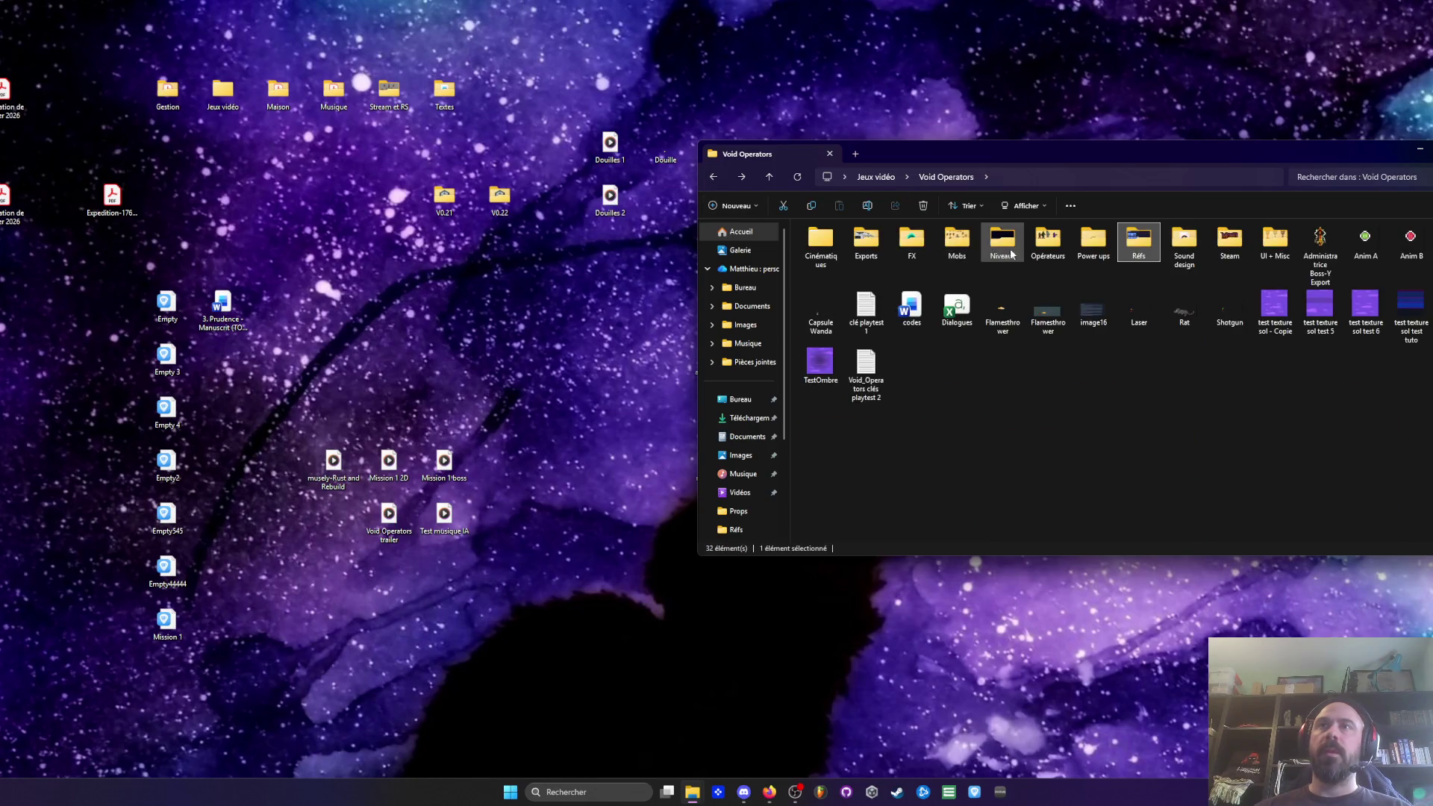
{"action": "double_click", "coordinate": [1003, 243]}
{"action": "double_click", "coordinate": [860, 266]}
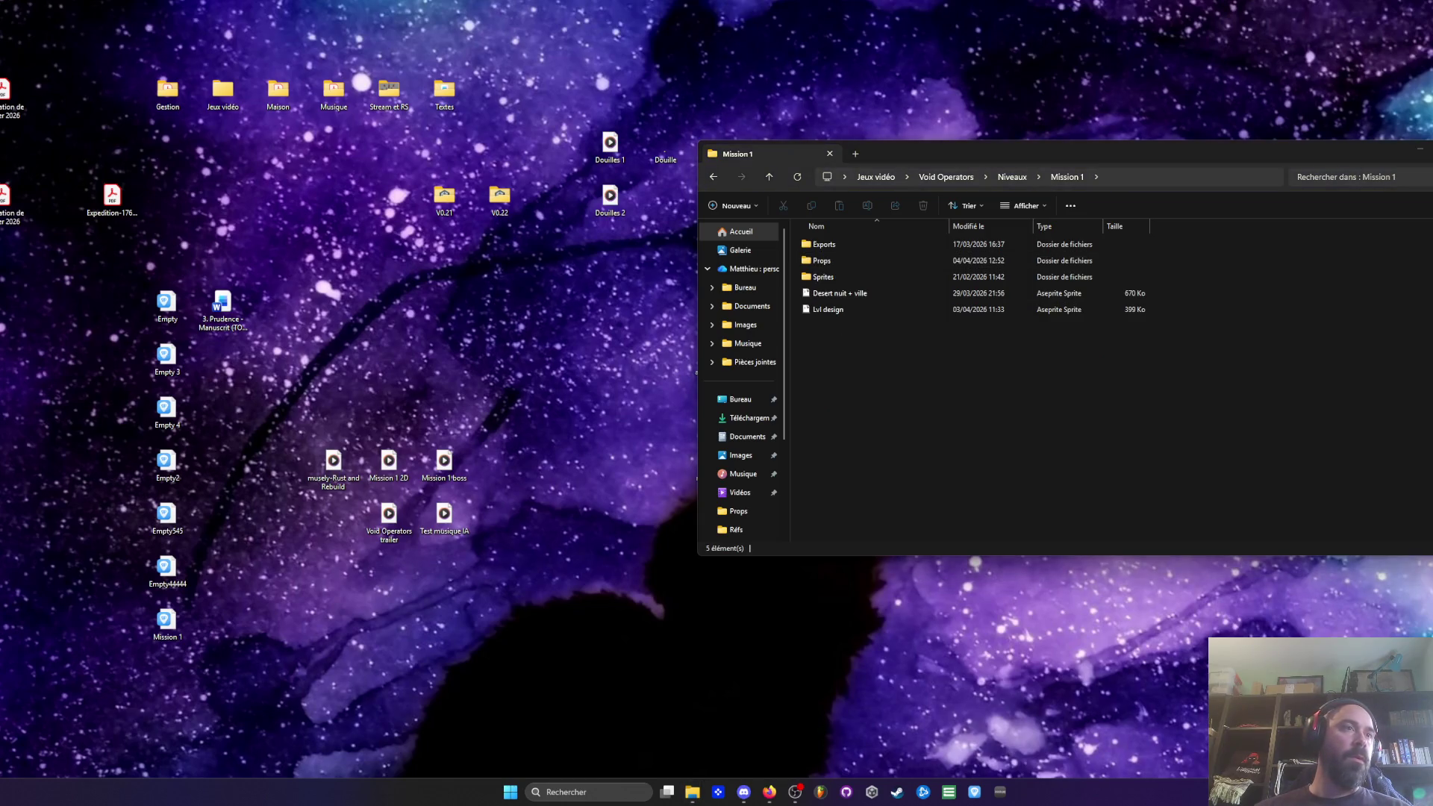
Step: Paste the four Cactus sprite files into Mission 1 and move them into the Sprites folder
{"action": "left_click", "coordinate": [1165, 403]}
{"action": "key", "text": "ctrl+v"}
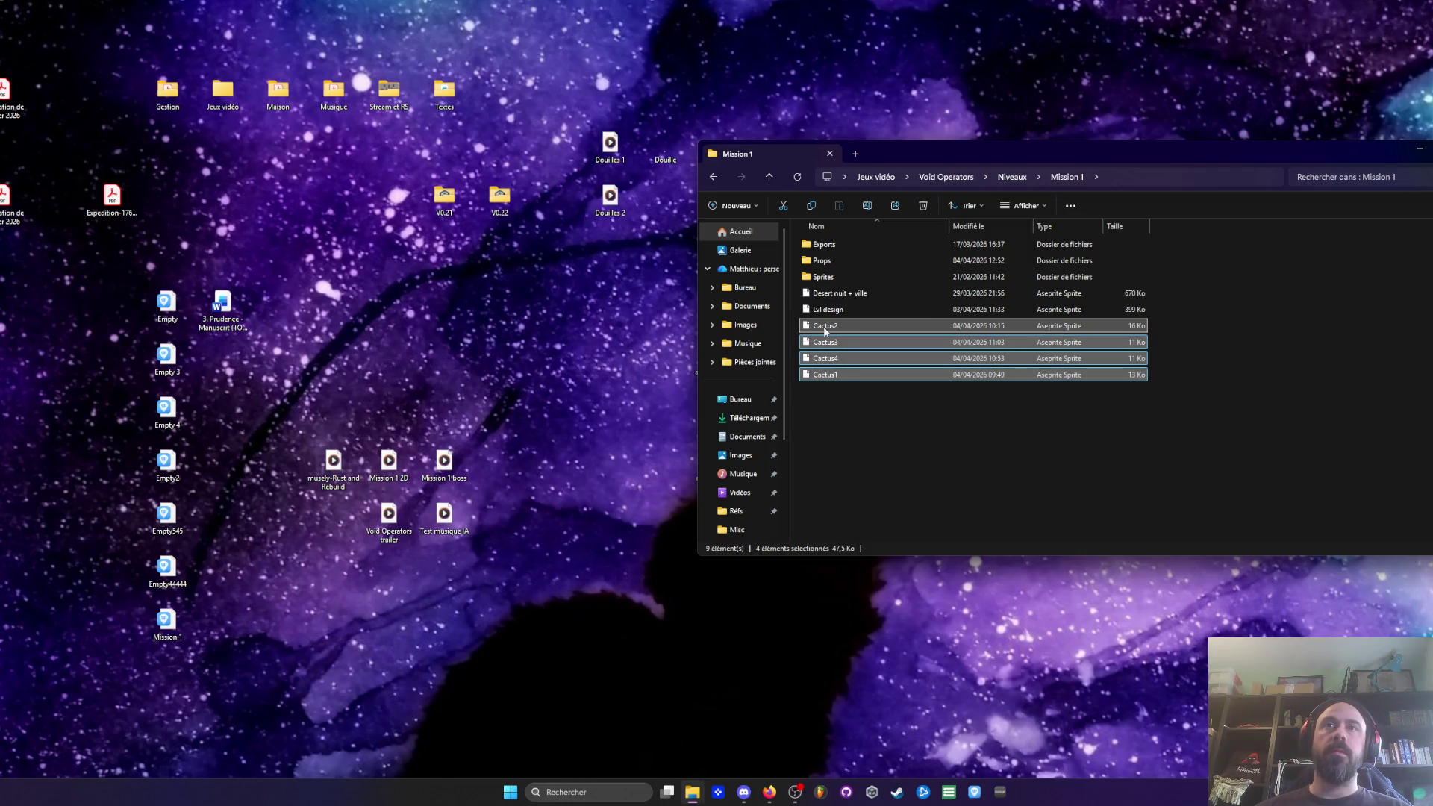
{"action": "left_click_drag", "start_coordinate": [826, 331], "coordinate": [827, 278]}
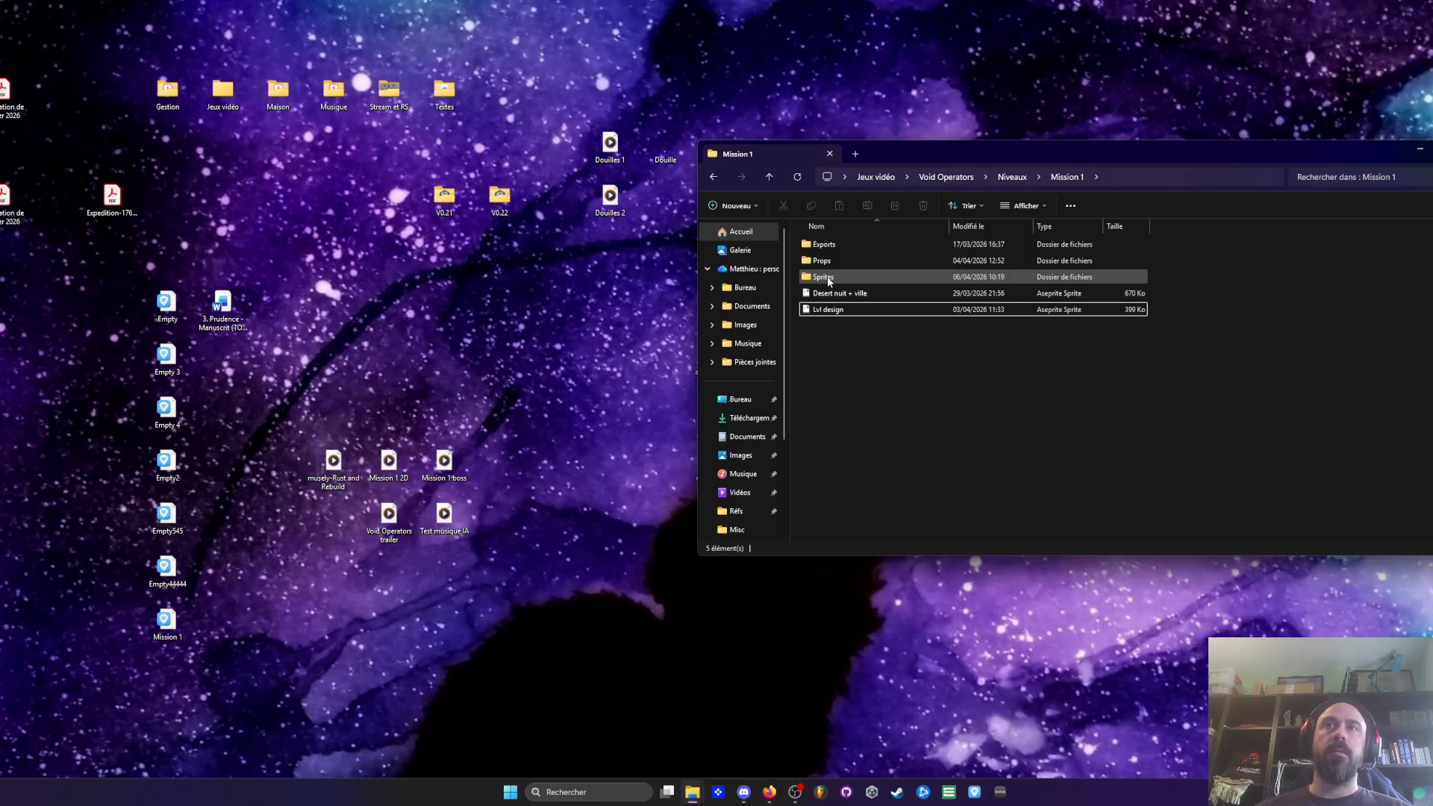
{"action": "double_click", "coordinate": [828, 278]}
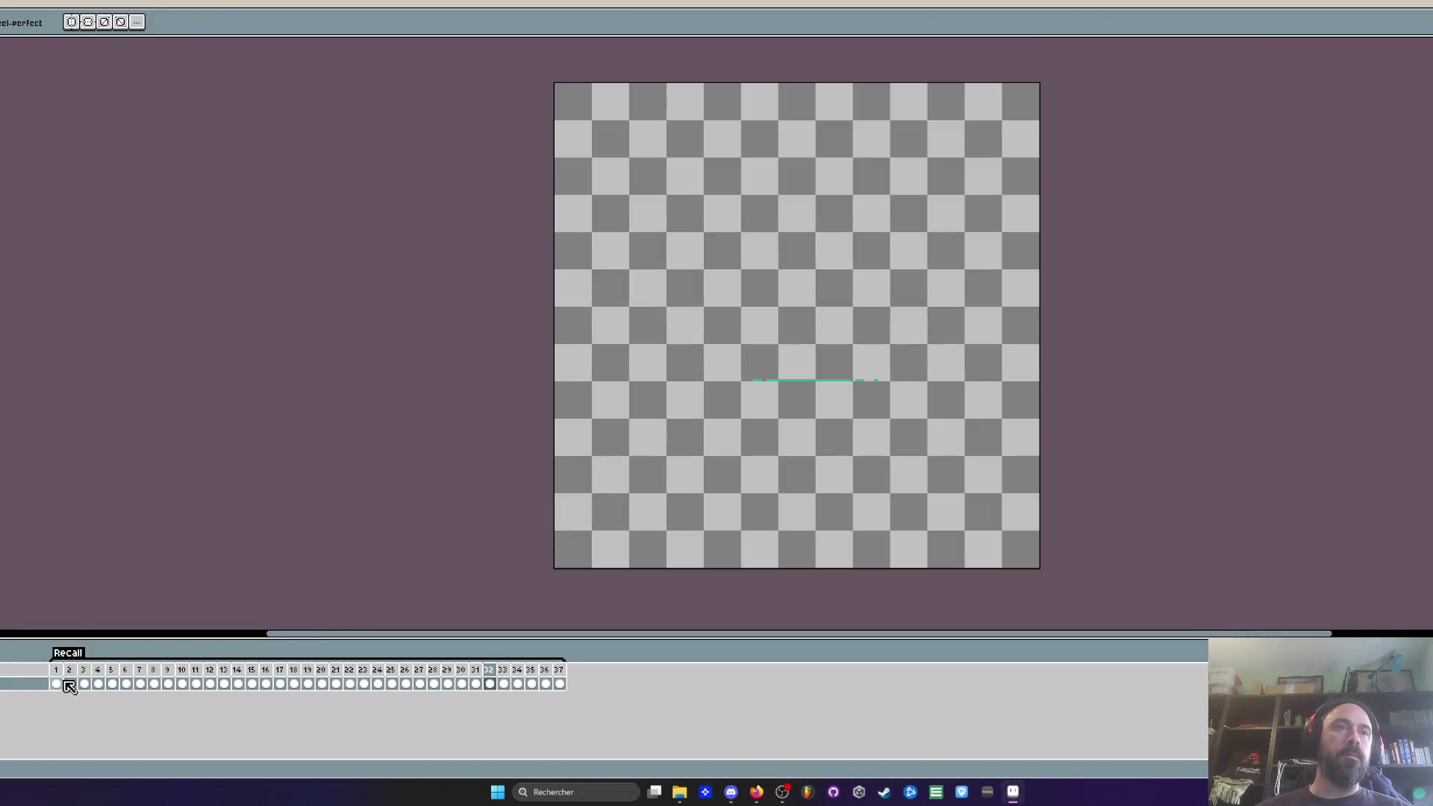
Step: Jump to frame 2, play the sprite's animation, then quit Aseprite
{"action": "left_click", "coordinate": [68, 686]}
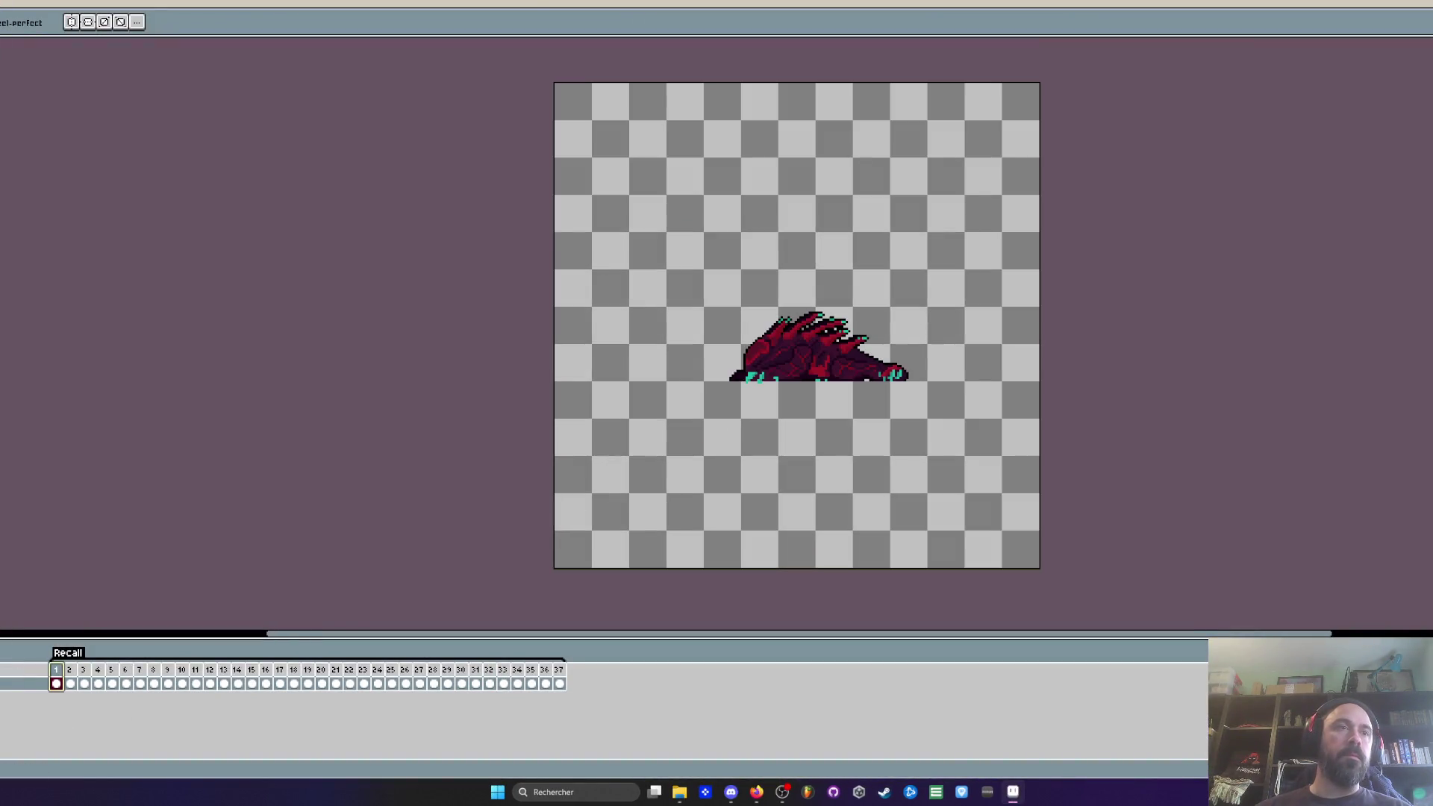
{"action": "key", "text": "Return"}
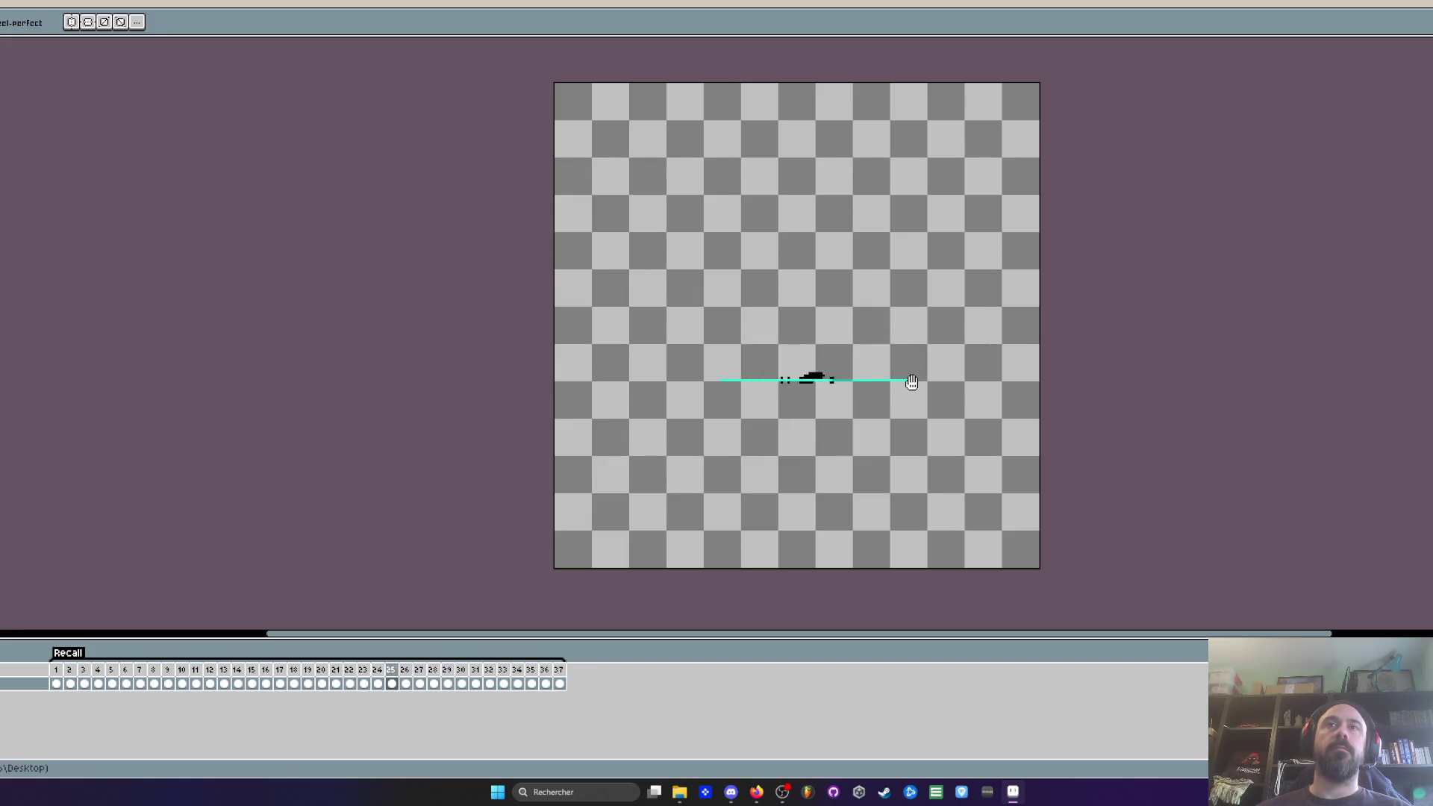
{"action": "key", "text": "alt+F4"}
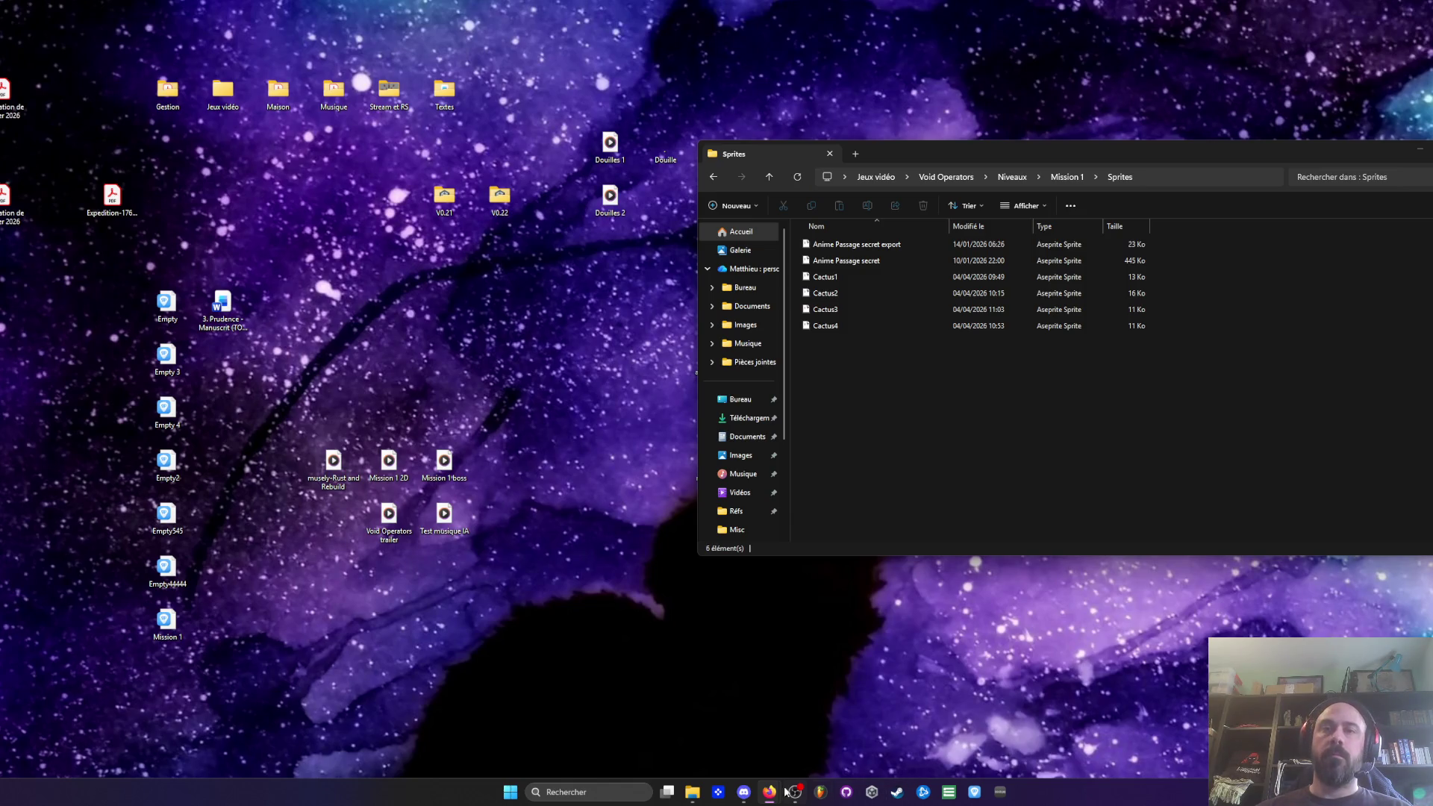
Step: Bring up the Tuto Milanote board, pan across it, then minimize the browser
{"action": "mouse_move", "coordinate": [768, 792]}
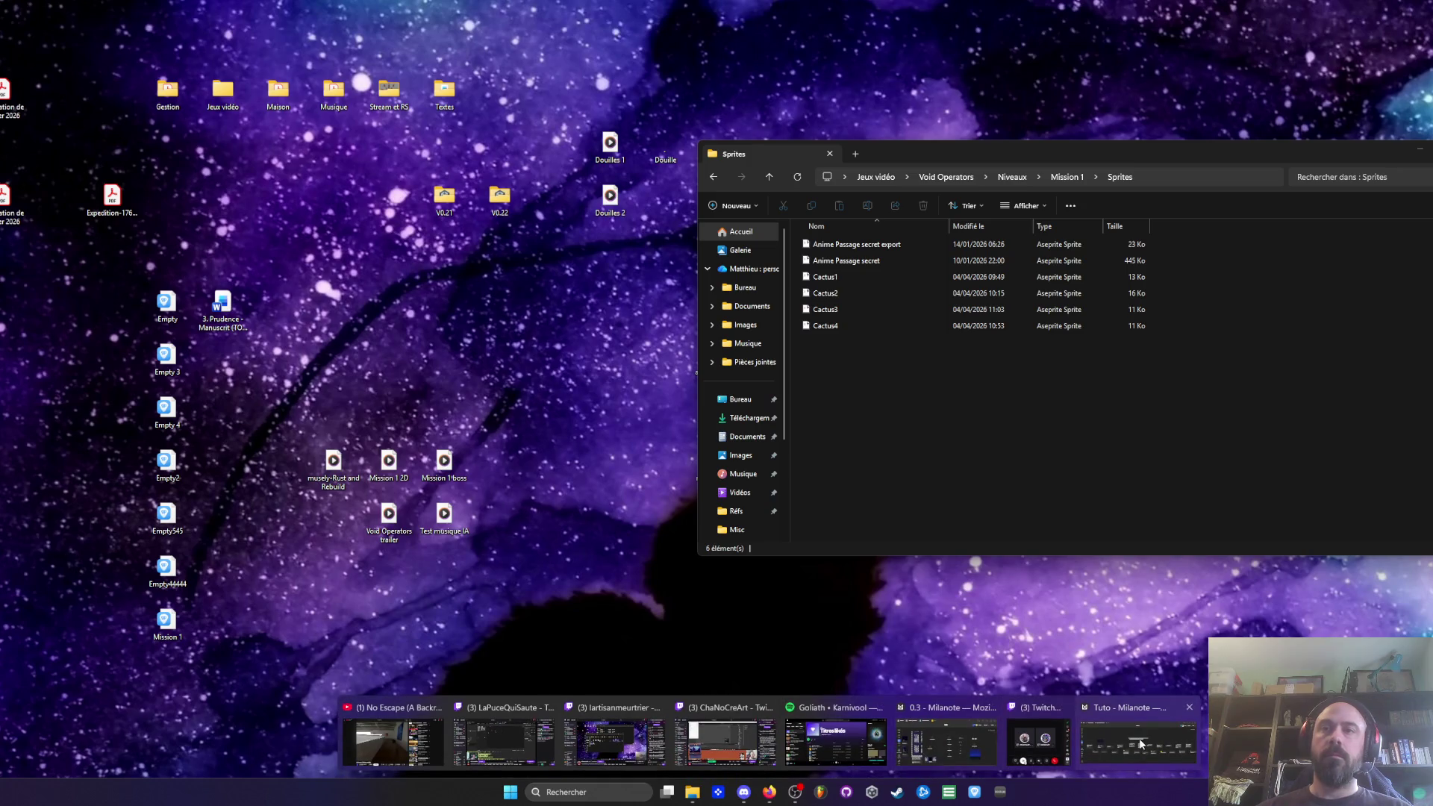
{"action": "left_click", "coordinate": [1140, 744]}
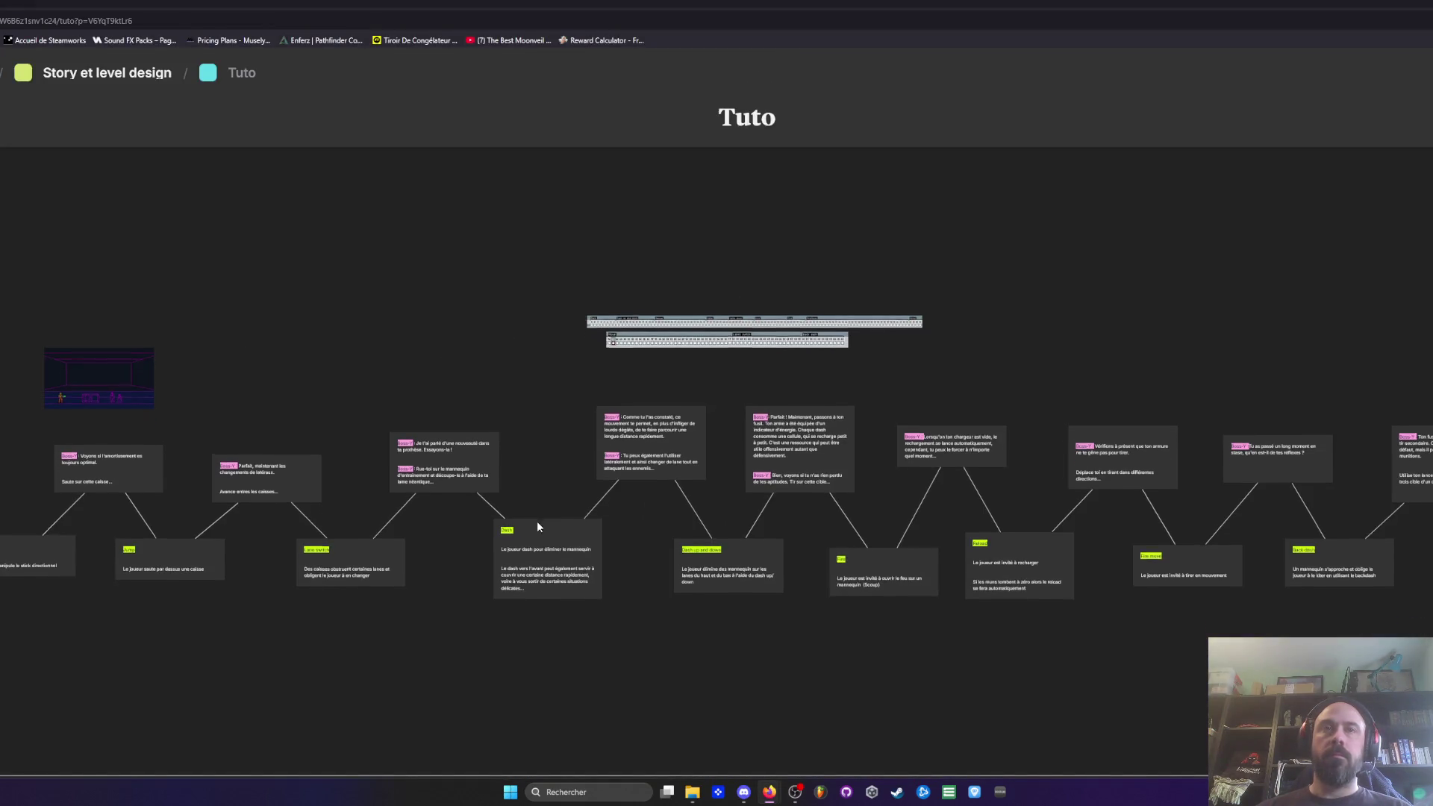
{"action": "mouse_move", "coordinate": [515, 773]}
{"action": "left_mouse_down"}
{"action": "mouse_move", "coordinate": [1029, 774]}
{"action": "mouse_move", "coordinate": [323, 678]}
{"action": "left_mouse_up"}
{"action": "left_click", "coordinate": [770, 793]}
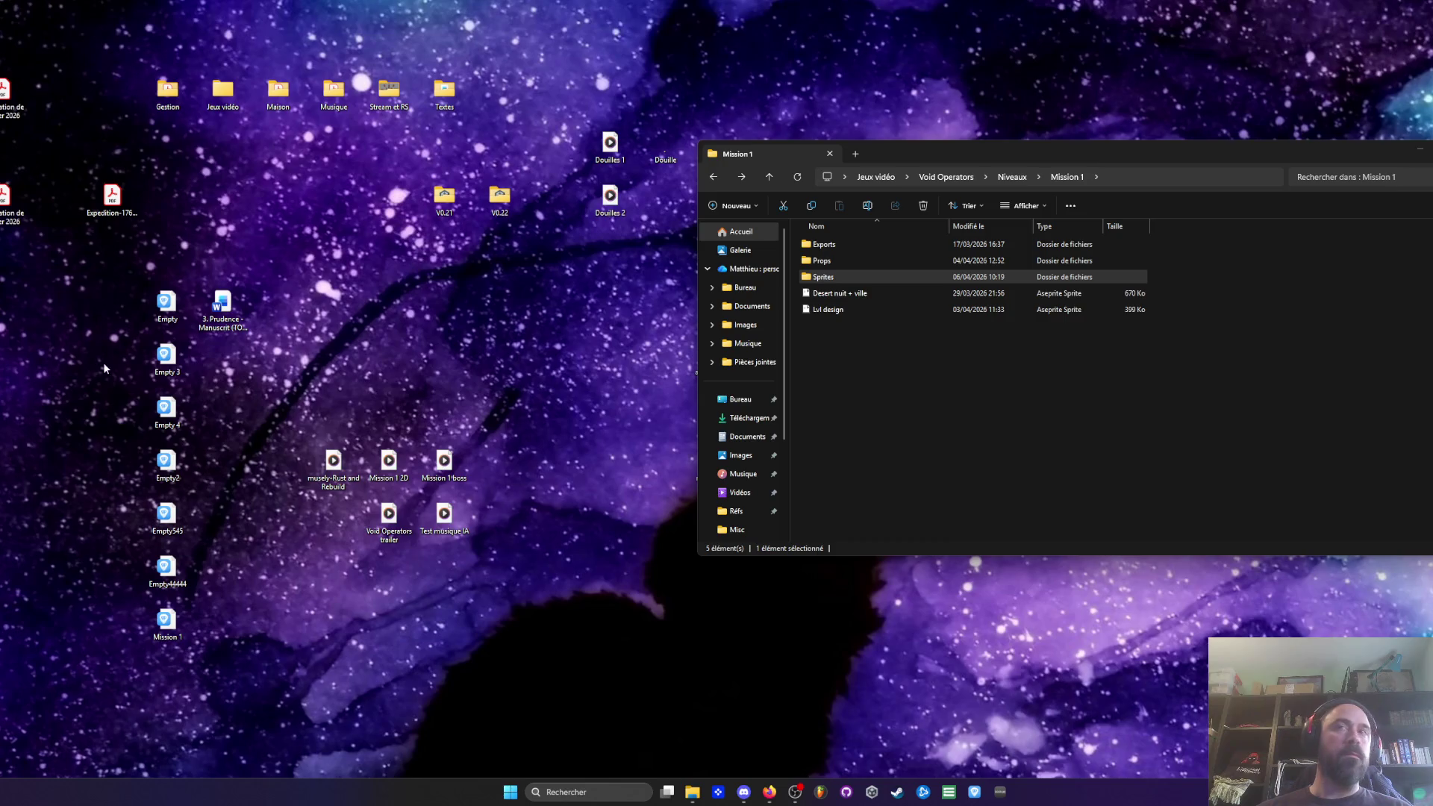
Step: Move Dune, DuneTile and Sprite-0002 into Props, replacing Dune.png, and delete the 3rqpqp image
{"action": "double_click", "coordinate": [824, 261]}
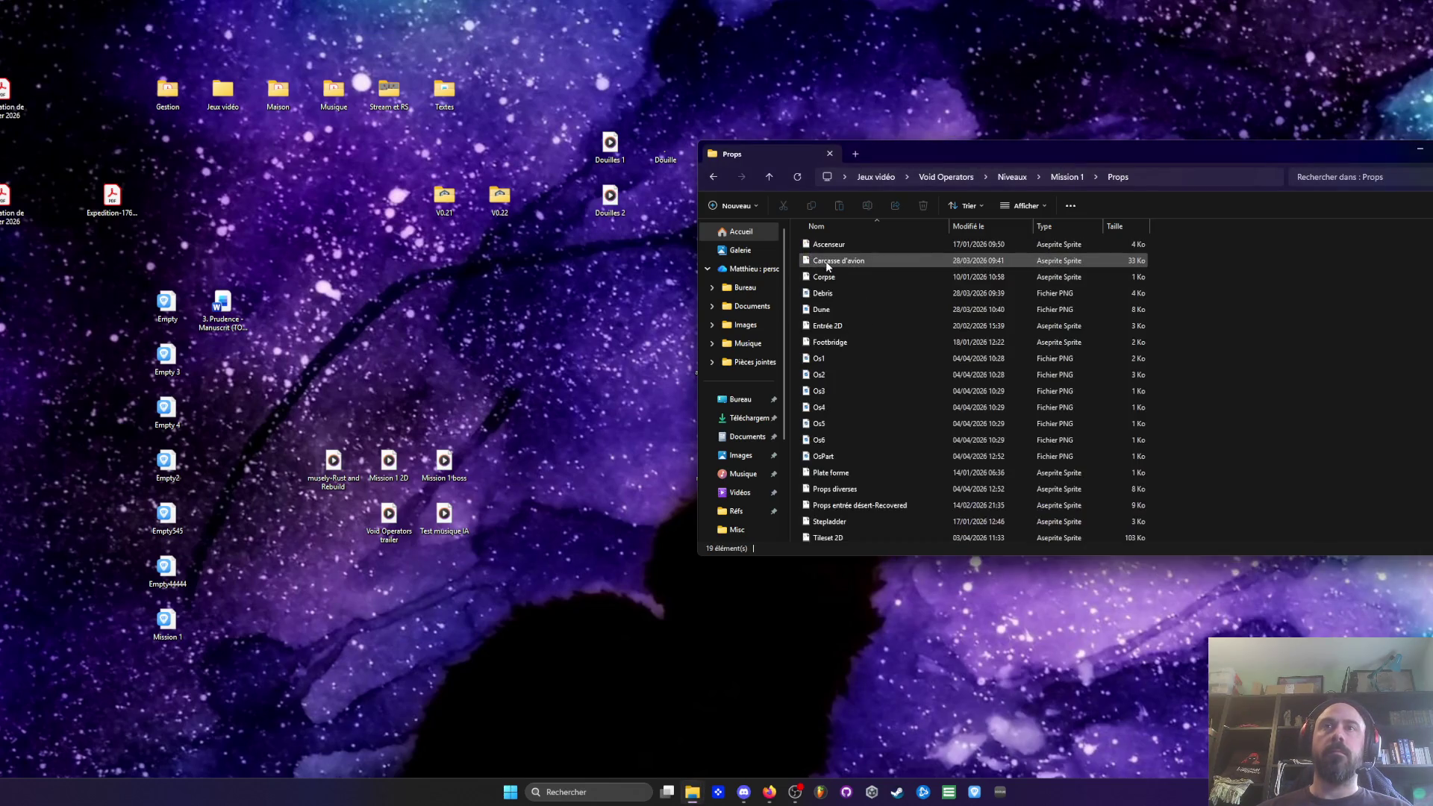
{"action": "scroll", "coordinate": [866, 333], "scroll_direction": "down", "scroll_amount": 1}
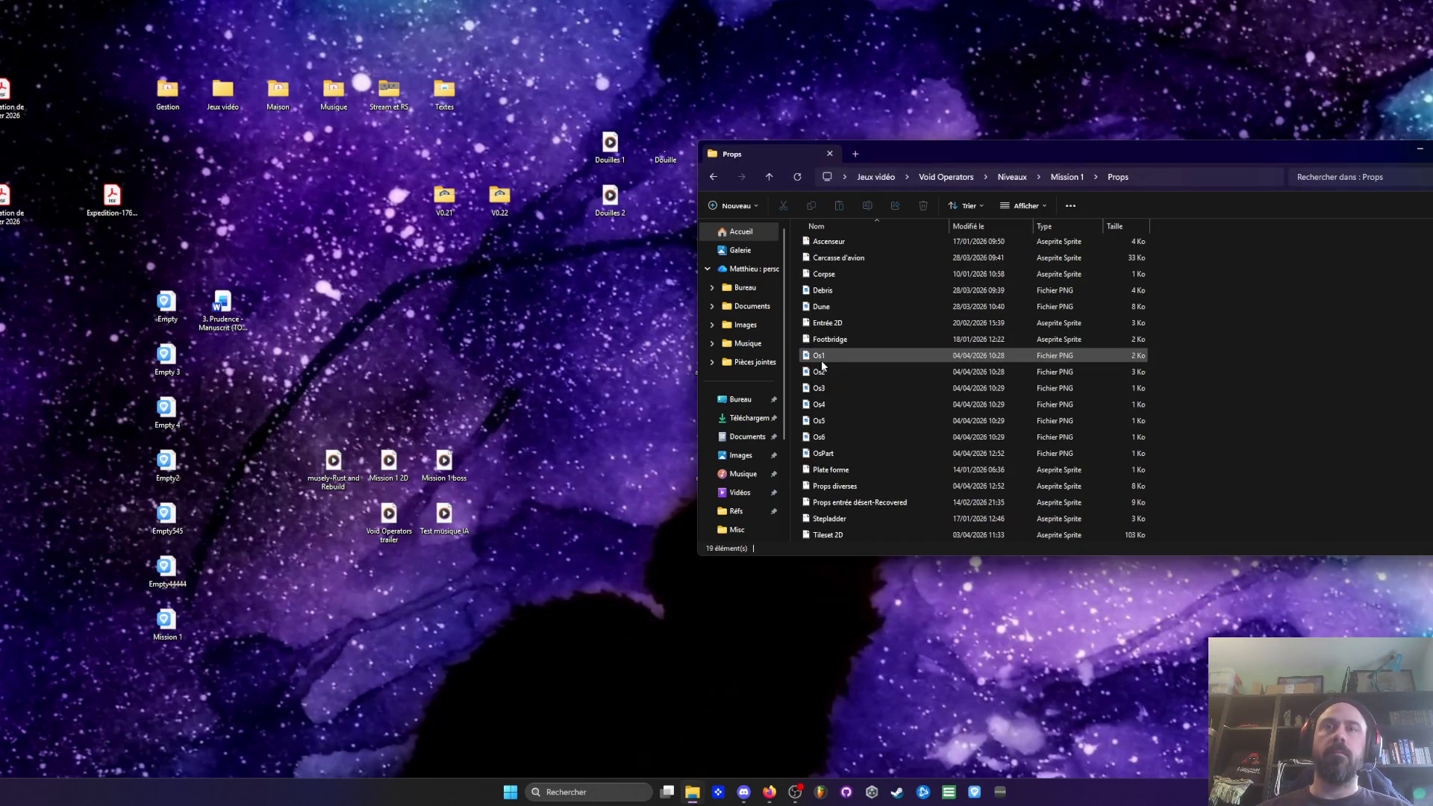
{"action": "mouse_move", "coordinate": [800, 396]}
{"action": "left_mouse_down"}
{"action": "mouse_move", "coordinate": [1418, 392]}
{"action": "mouse_move", "coordinate": [1273, 366]}
{"action": "left_mouse_up"}
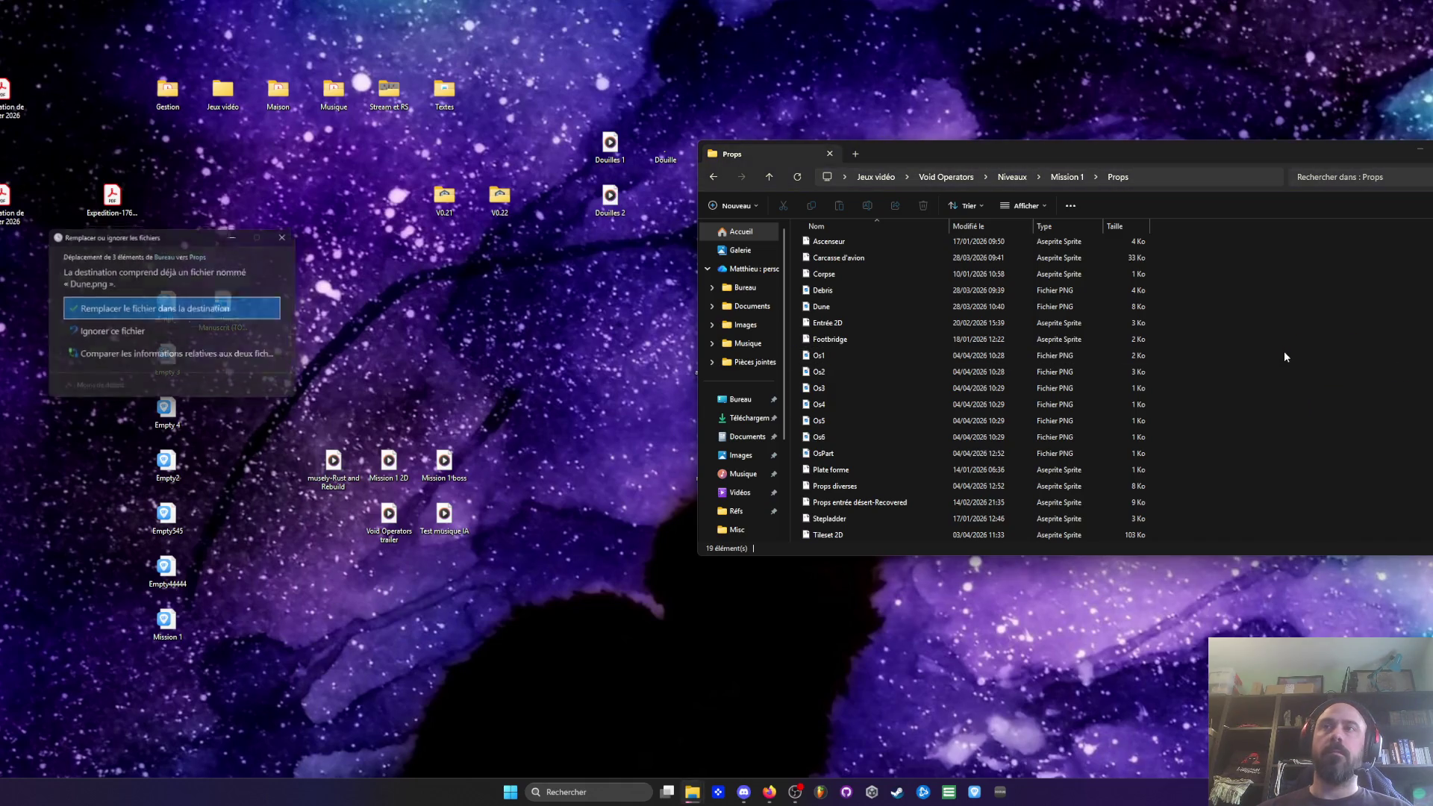
{"action": "left_click", "coordinate": [120, 297]}
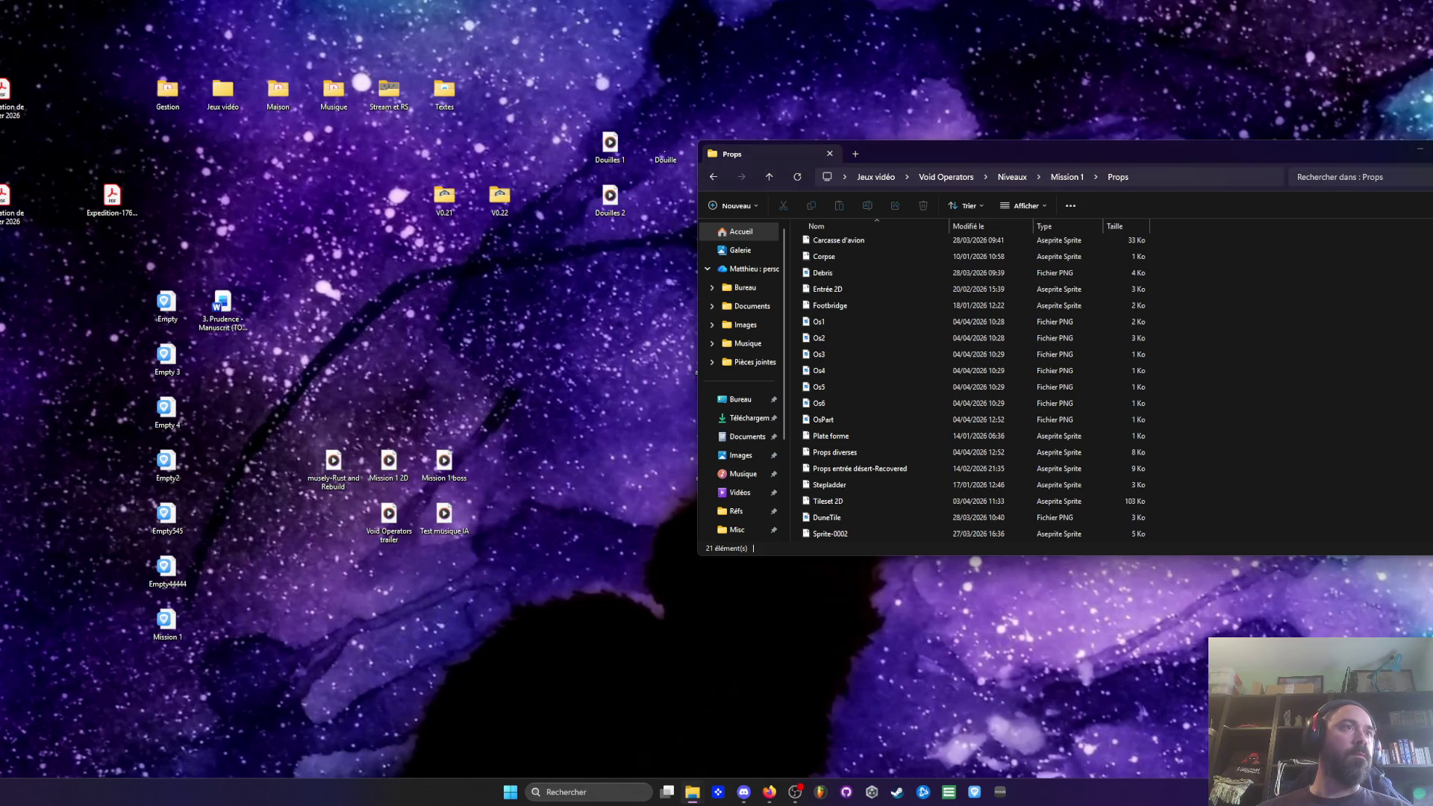
{"action": "key", "text": "Delete"}
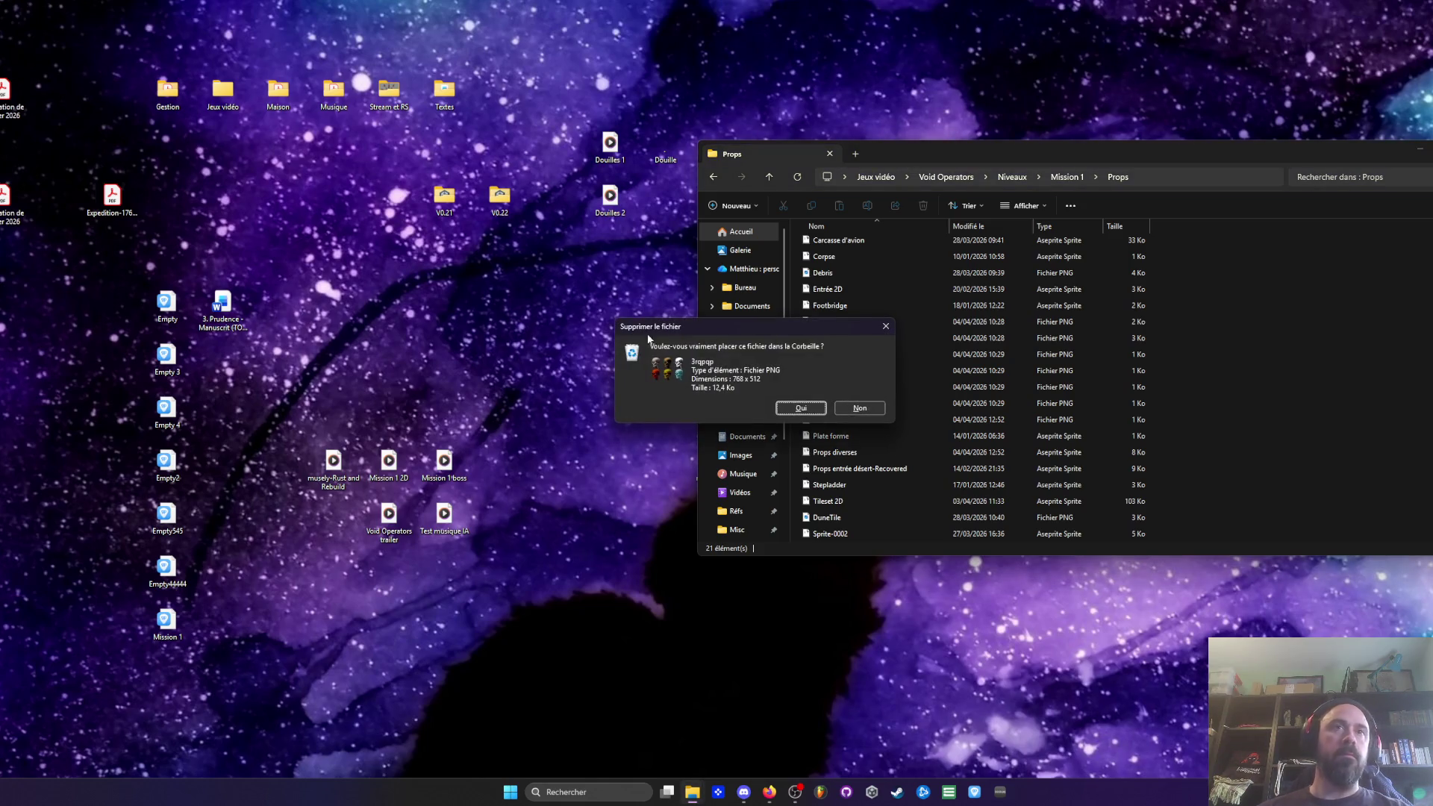
{"action": "left_click", "coordinate": [801, 407]}
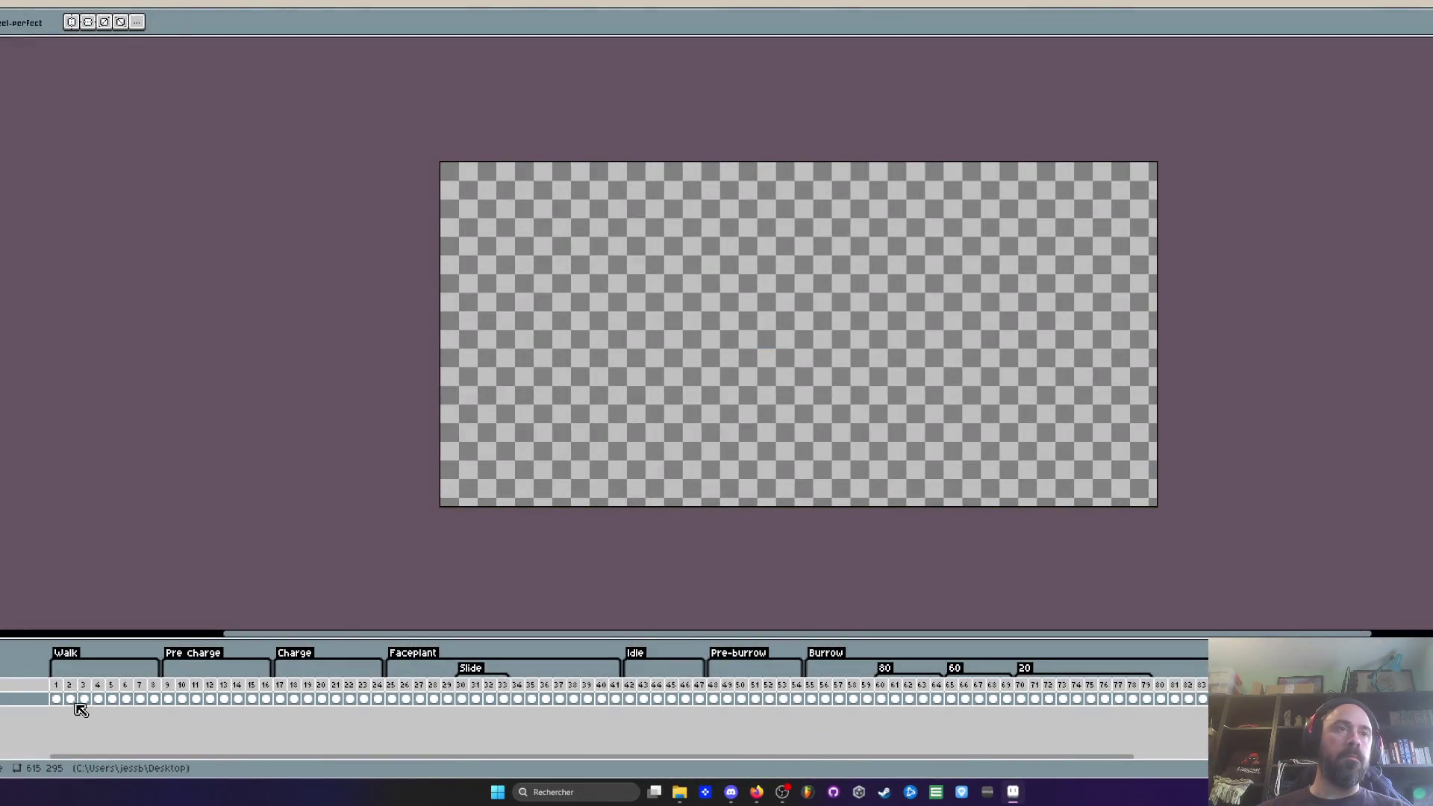
Step: Scrub from frame 1 along the timeline to the Death tag and select frames 94–111
{"action": "left_click", "coordinate": [66, 686]}
{"action": "left_click_drag", "start_coordinate": [67, 688], "coordinate": [1269, 691]}
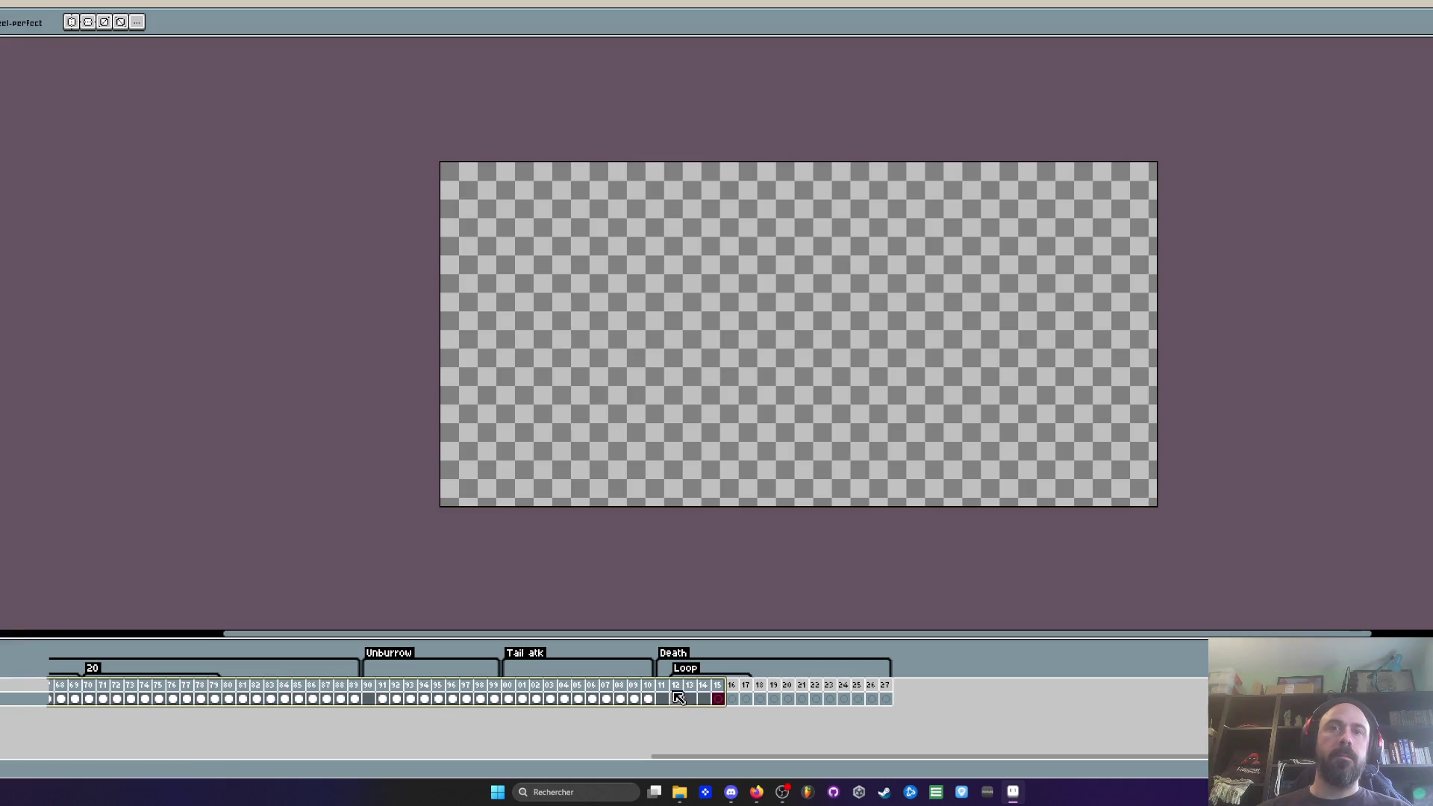
{"action": "mouse_move", "coordinate": [661, 700]}
{"action": "left_mouse_down"}
{"action": "mouse_move", "coordinate": [424, 699]}
{"action": "mouse_move", "coordinate": [609, 699]}
{"action": "mouse_move", "coordinate": [440, 698]}
{"action": "mouse_move", "coordinate": [512, 698]}
{"action": "mouse_move", "coordinate": [200, 725]}
{"action": "left_mouse_up"}
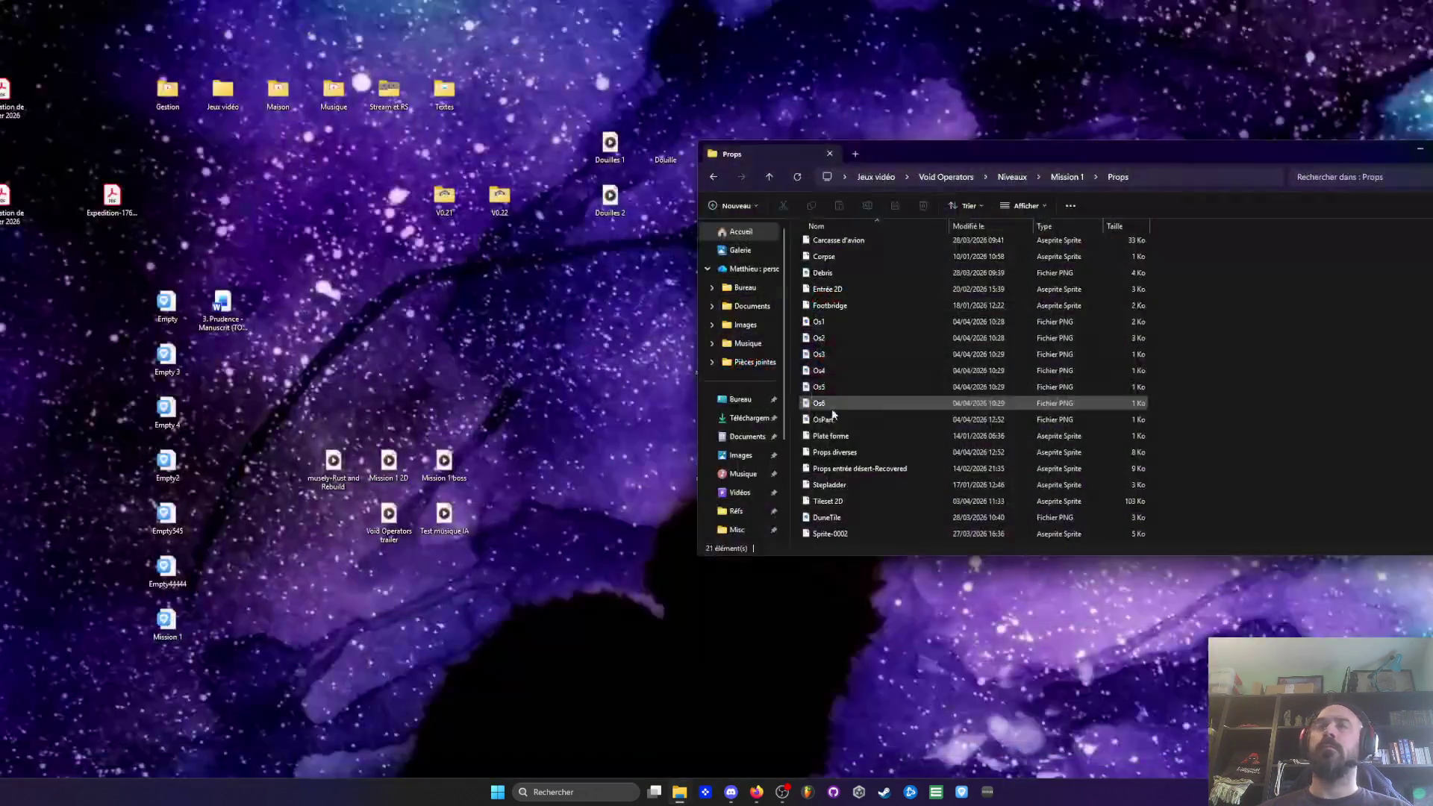
Step: Go back to Void Operators, then open Mobs > Boss - Stinger > Explo Stinger in Aseprite
{"action": "left_click", "coordinate": [718, 177]}
{"action": "left_click", "coordinate": [719, 177]}
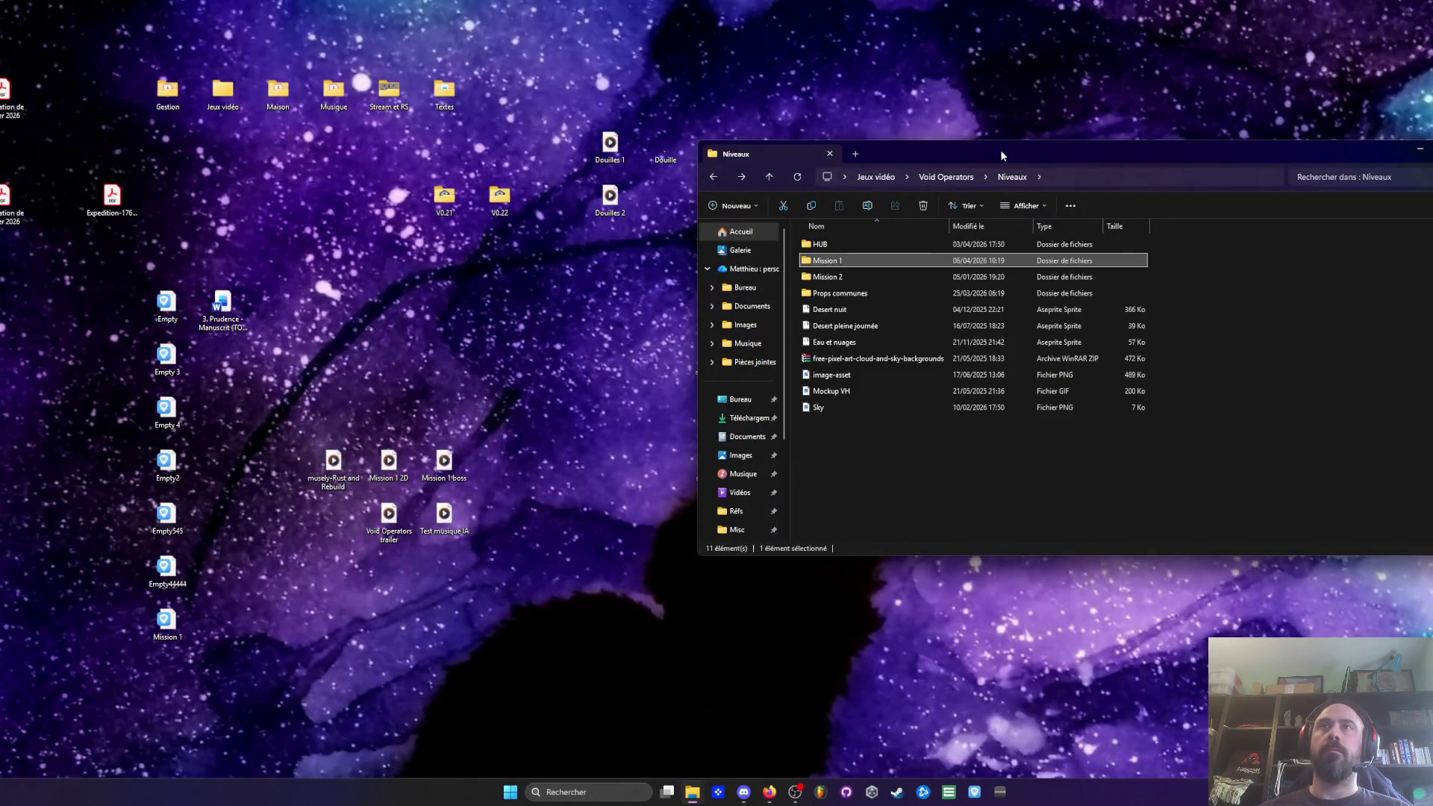
{"action": "left_click", "coordinate": [550, 262]}
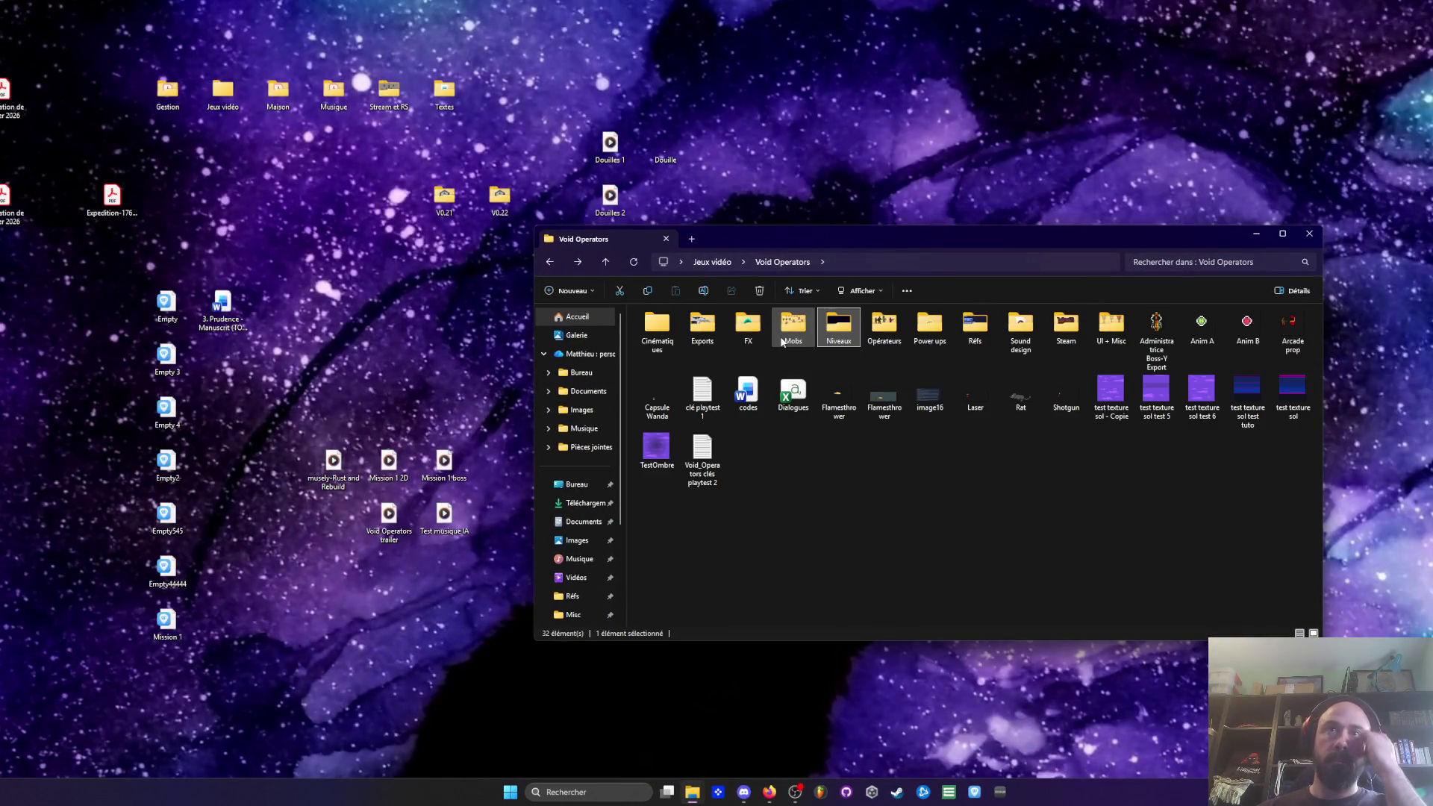
{"action": "double_click", "coordinate": [781, 336]}
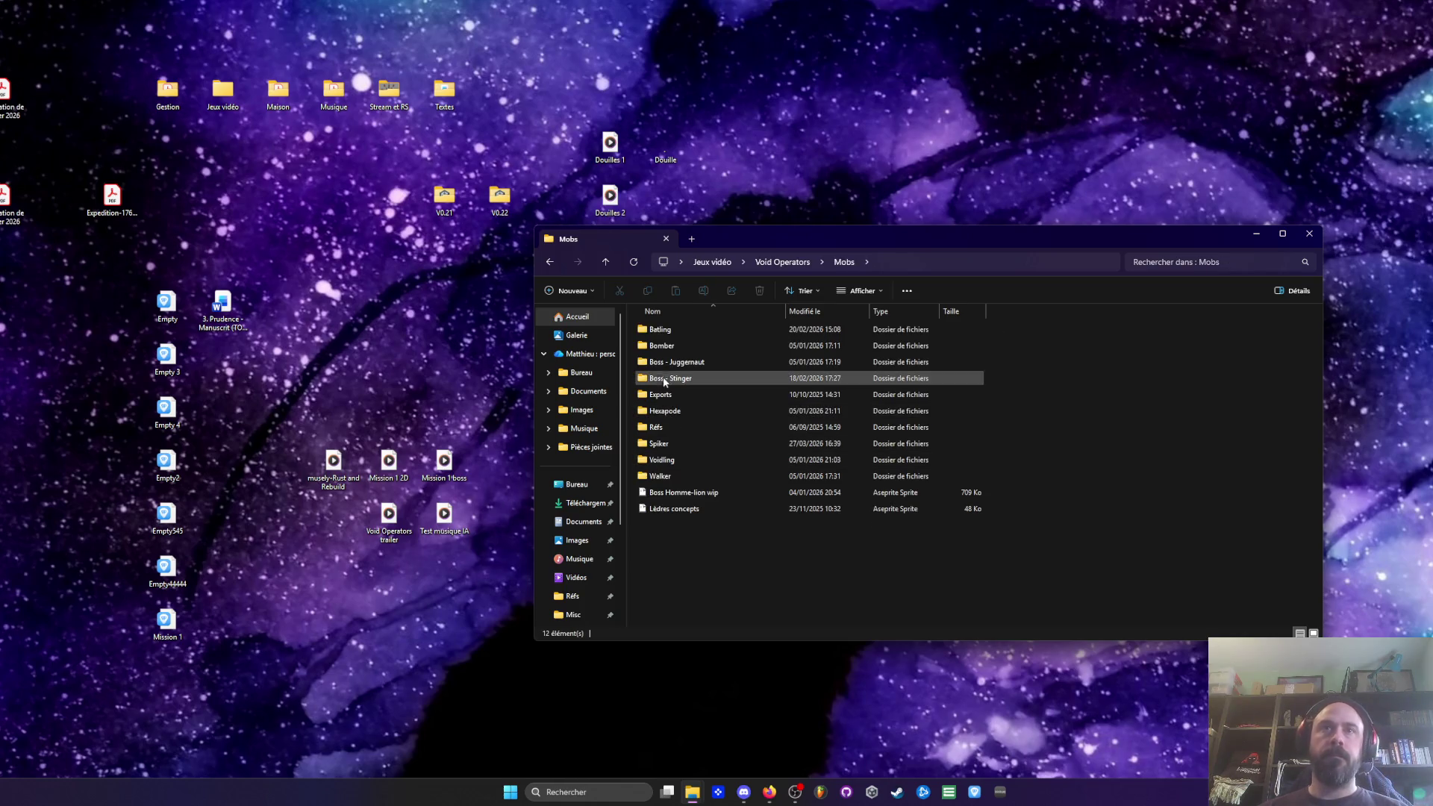
{"action": "double_click", "coordinate": [663, 379]}
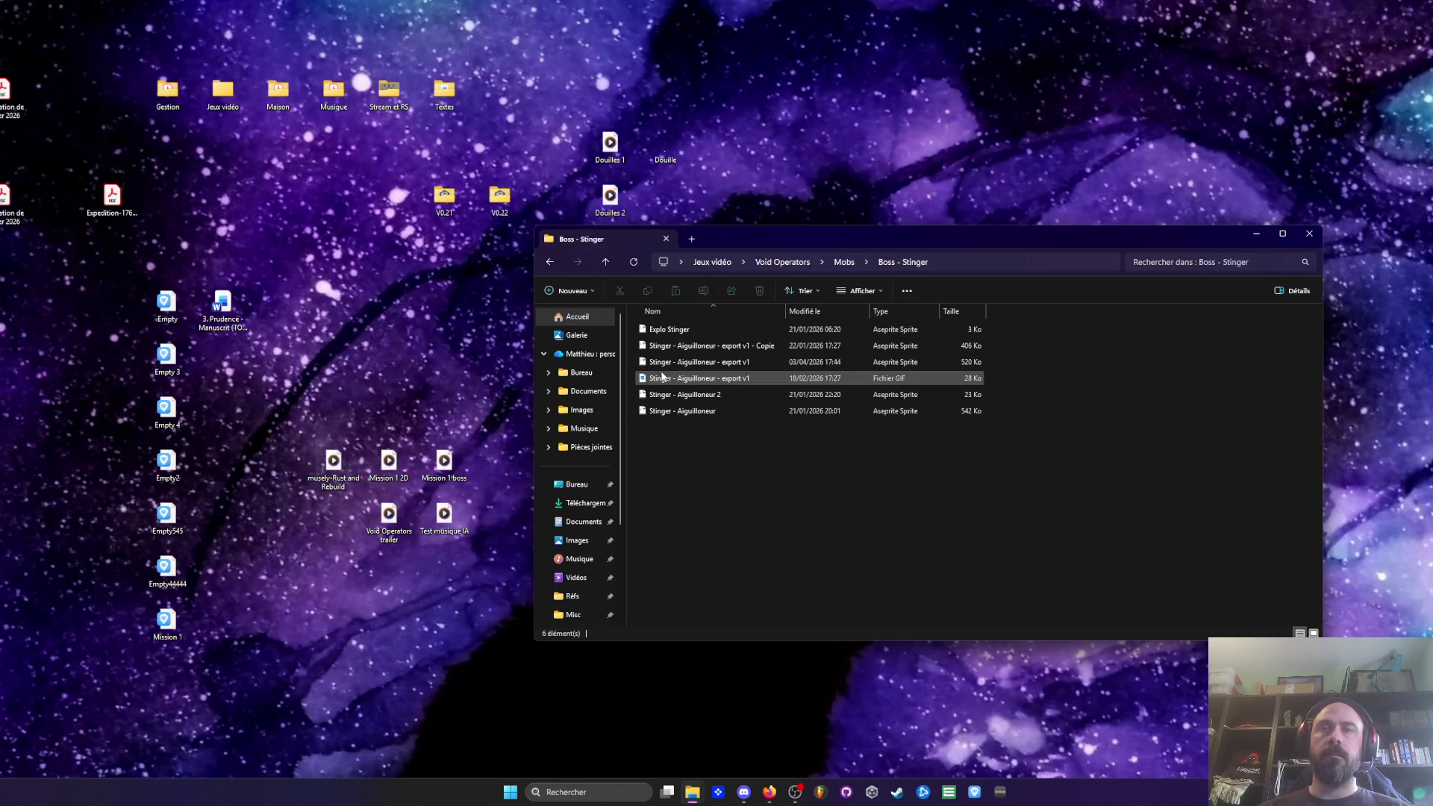
{"action": "left_click", "coordinate": [642, 315]}
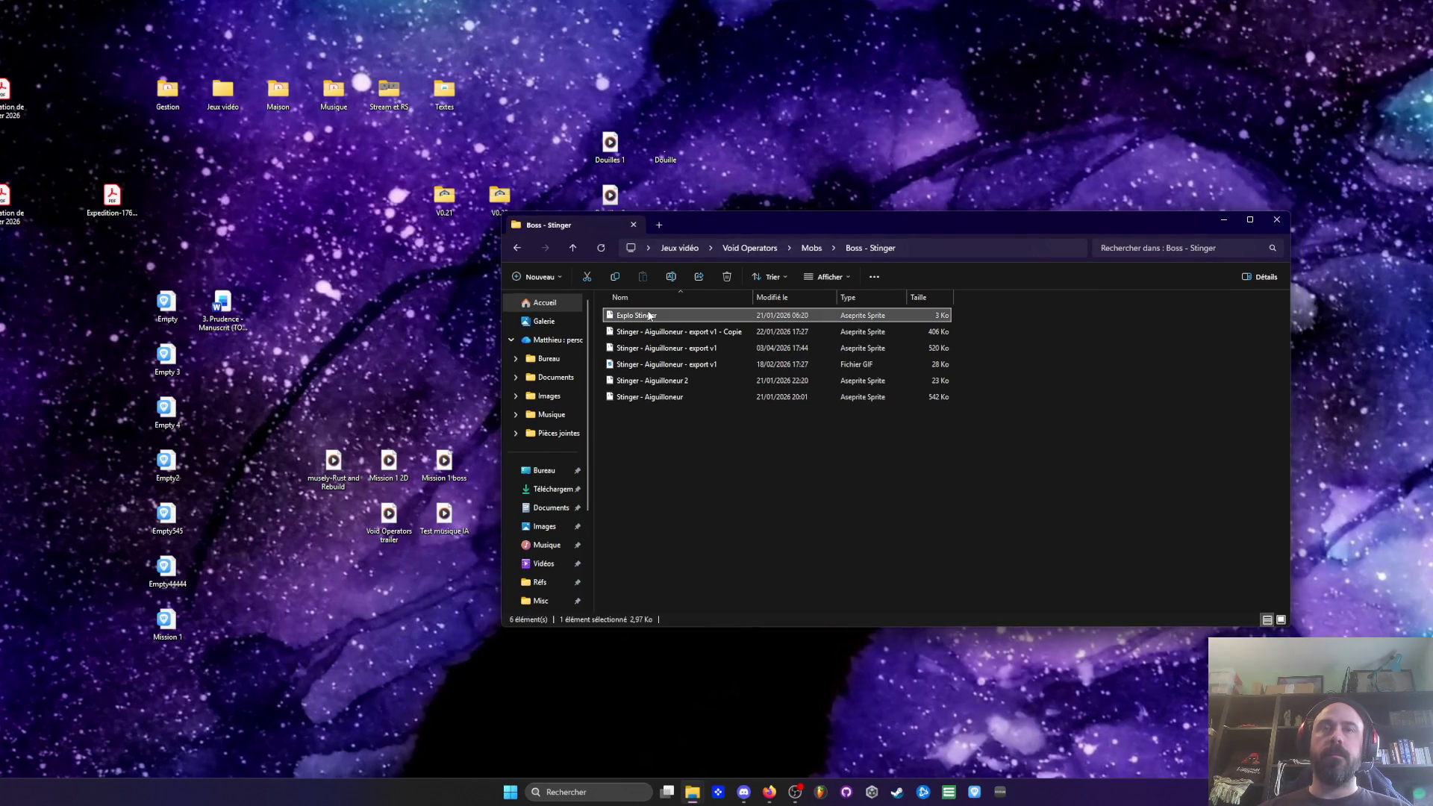
{"action": "double_click", "coordinate": [649, 332]}
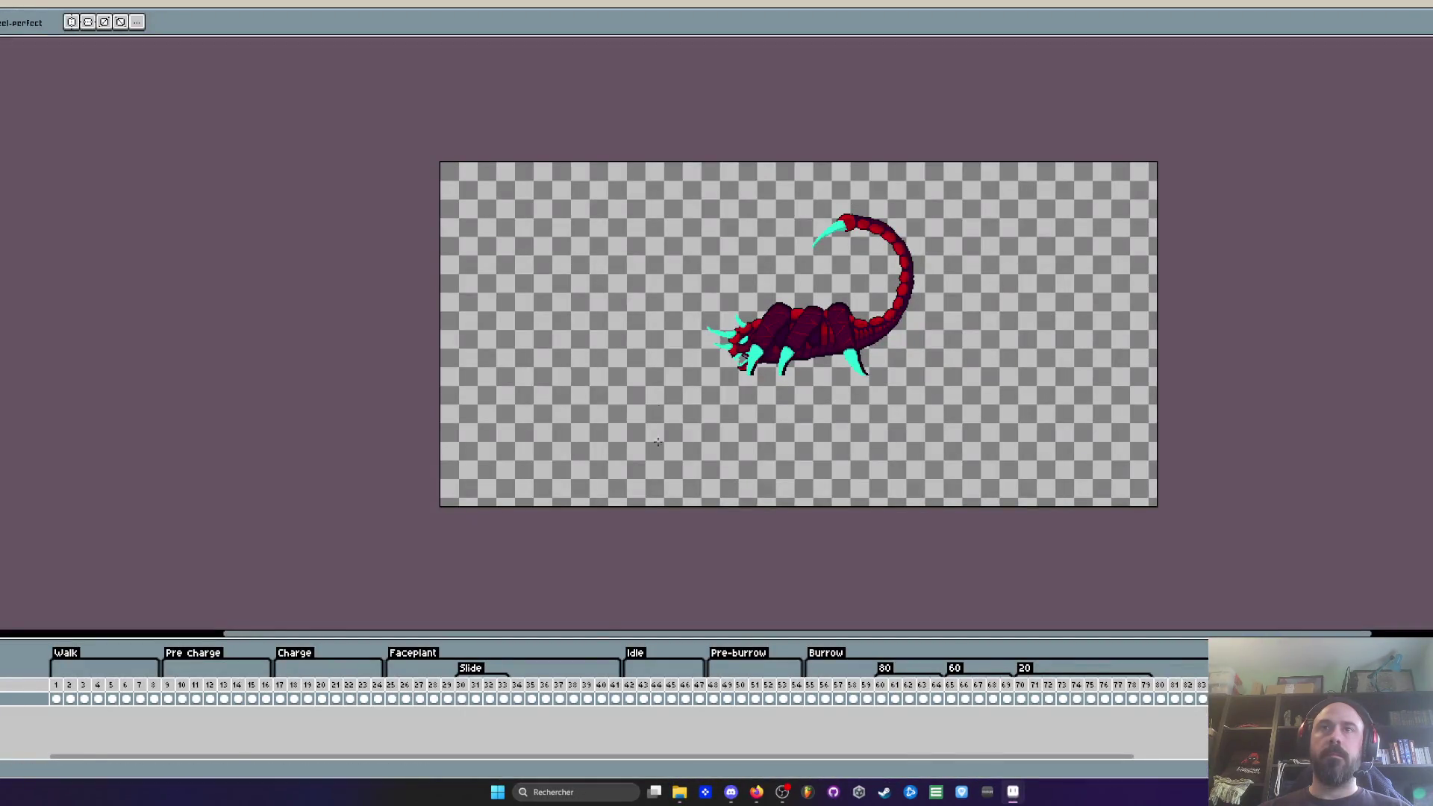
Step: Select frames 1–59 of the current sprite, then open Stinger export v1 from Explorer
{"action": "mouse_move", "coordinate": [65, 685]}
{"action": "left_mouse_down"}
{"action": "mouse_move", "coordinate": [870, 687]}
{"action": "mouse_move", "coordinate": [368, 685]}
{"action": "mouse_move", "coordinate": [424, 685]}
{"action": "left_mouse_up"}
{"action": "scroll", "coordinate": [841, 758], "scroll_direction": "right", "scroll_amount": 5}
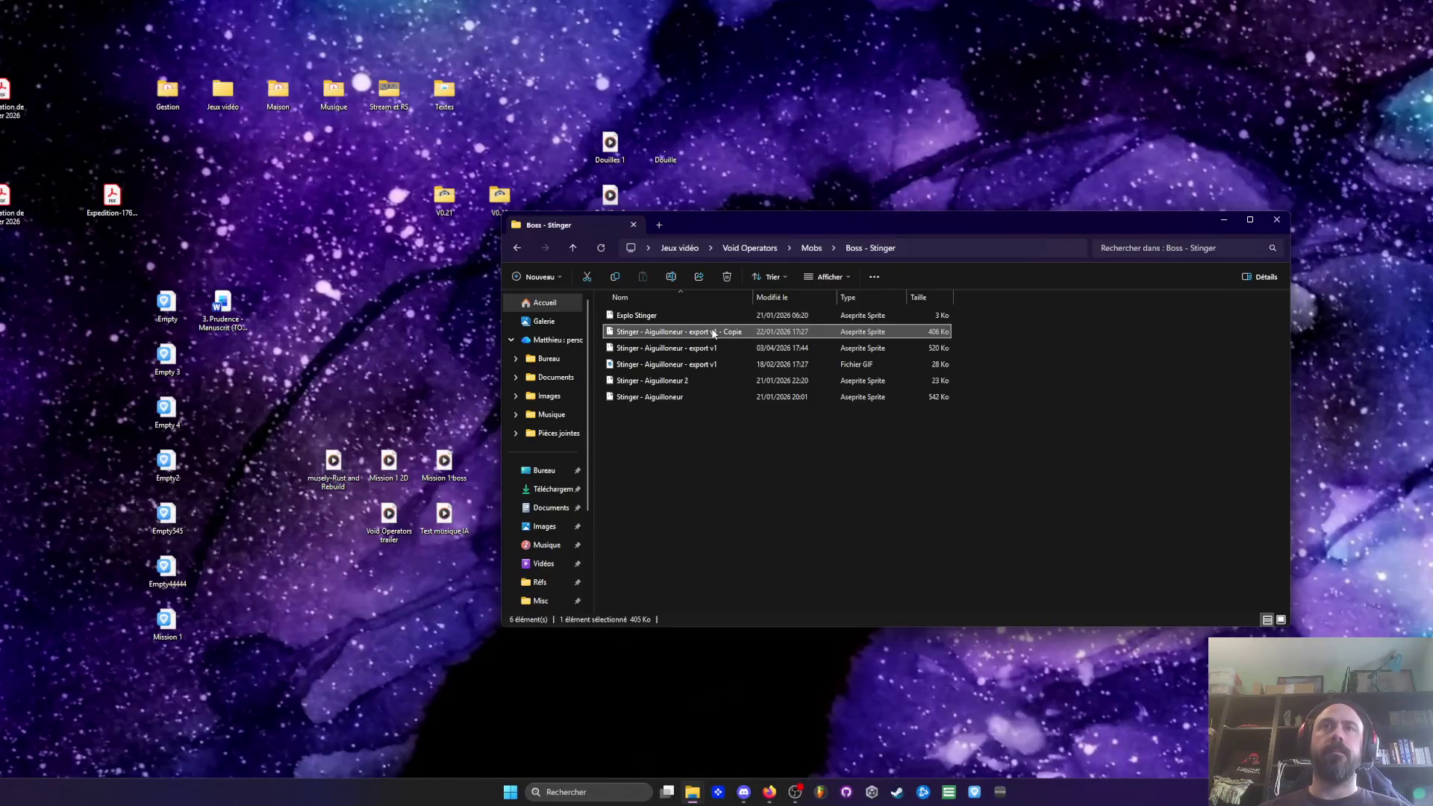
{"action": "left_click", "coordinate": [710, 378]}
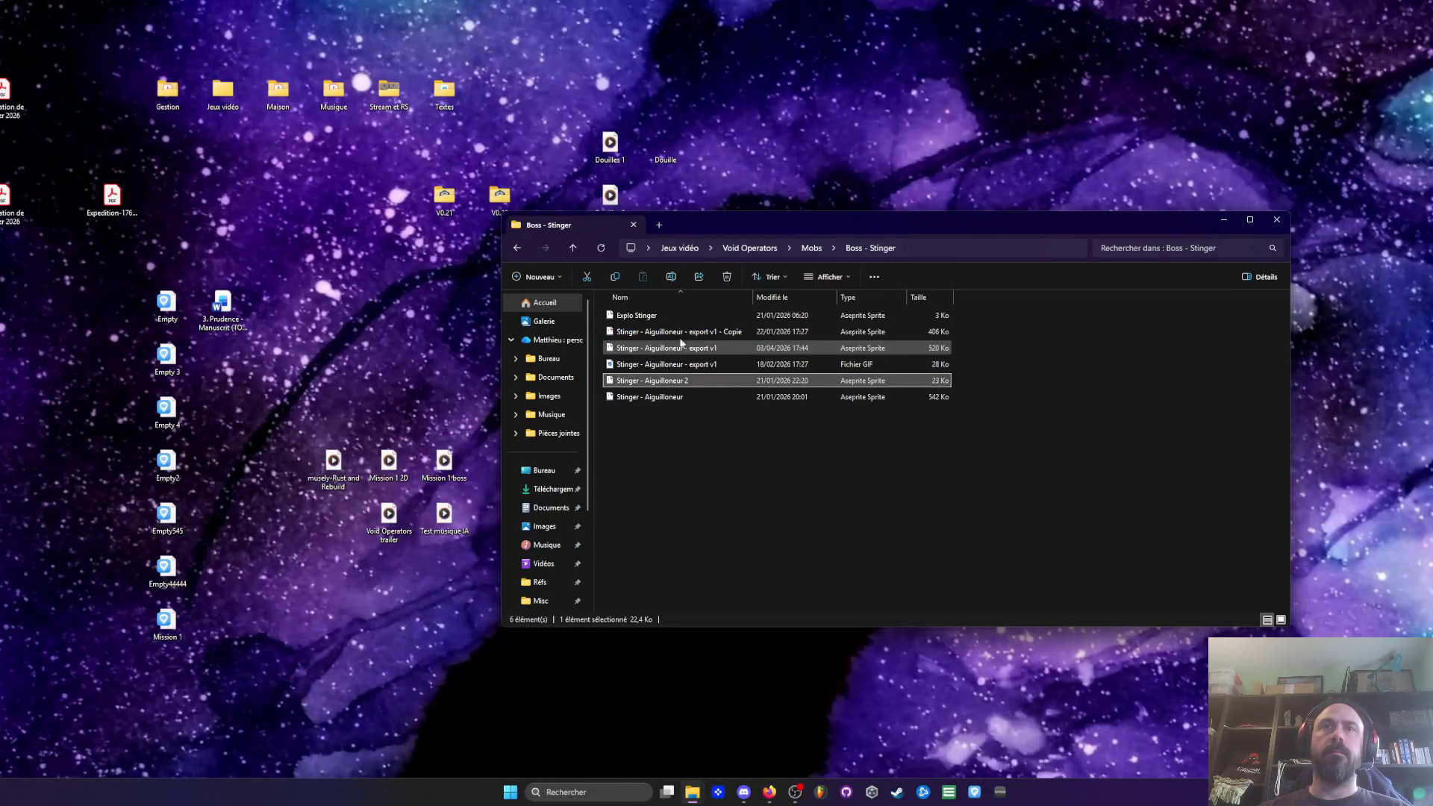
{"action": "double_click", "coordinate": [667, 348]}
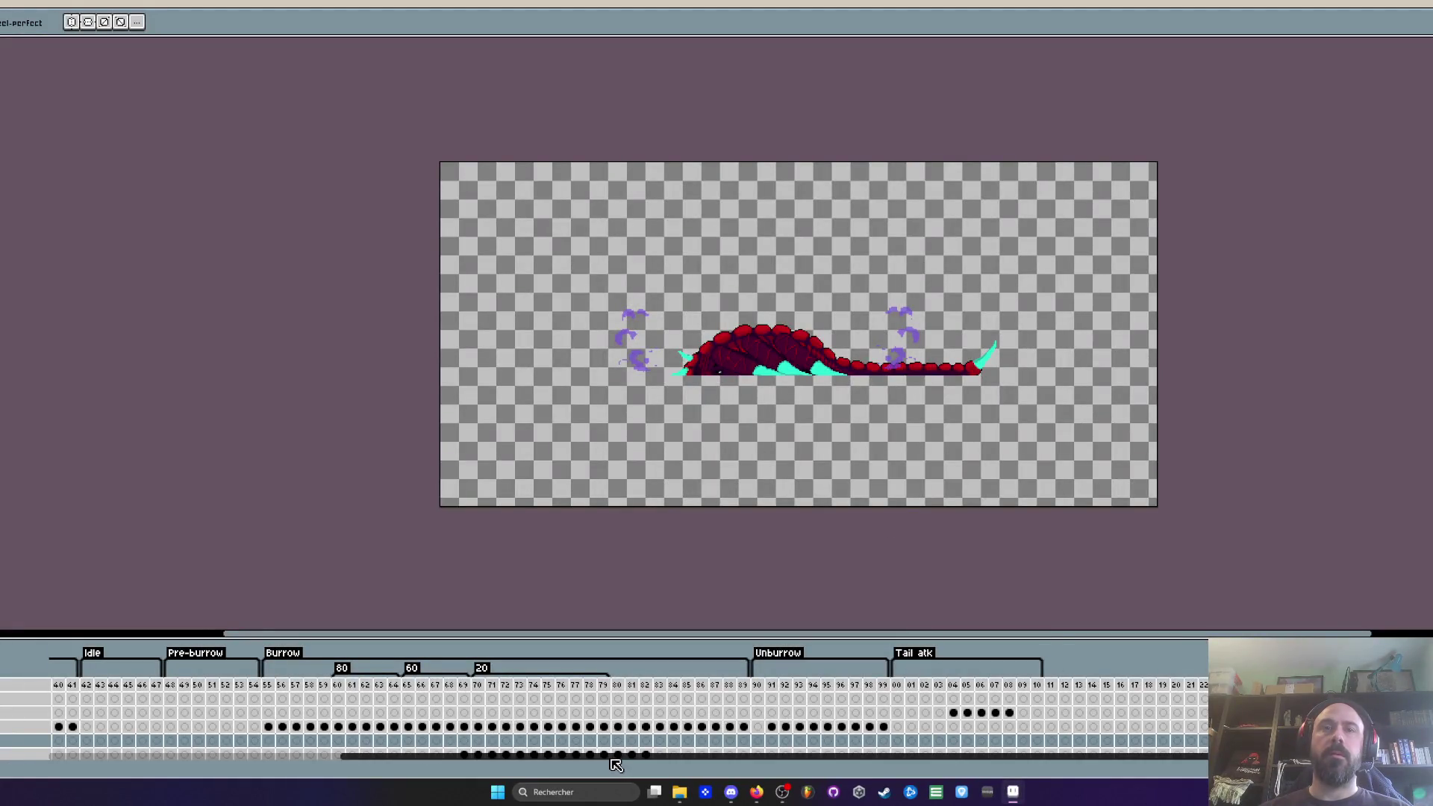
Step: Select and narrow frame ranges around frames 23–25 in export v1, then switch to the scorpion sprite
{"action": "left_click_drag", "start_coordinate": [618, 770], "coordinate": [989, 768]}
{"action": "mouse_move", "coordinate": [524, 687]}
{"action": "left_mouse_down"}
{"action": "mouse_move", "coordinate": [709, 695]}
{"action": "mouse_move", "coordinate": [575, 705]}
{"action": "mouse_move", "coordinate": [1041, 703]}
{"action": "mouse_move", "coordinate": [512, 703]}
{"action": "mouse_move", "coordinate": [1038, 702]}
{"action": "mouse_move", "coordinate": [719, 697]}
{"action": "mouse_move", "coordinate": [853, 699]}
{"action": "left_mouse_up"}
{"action": "left_click_drag", "start_coordinate": [724, 697], "coordinate": [780, 697]}
{"action": "mouse_move", "coordinate": [202, 690]}
{"action": "left_mouse_down"}
{"action": "mouse_move", "coordinate": [374, 695]}
{"action": "mouse_move", "coordinate": [116, 695]}
{"action": "left_mouse_up"}
{"action": "key", "text": "ctrl+Tab"}
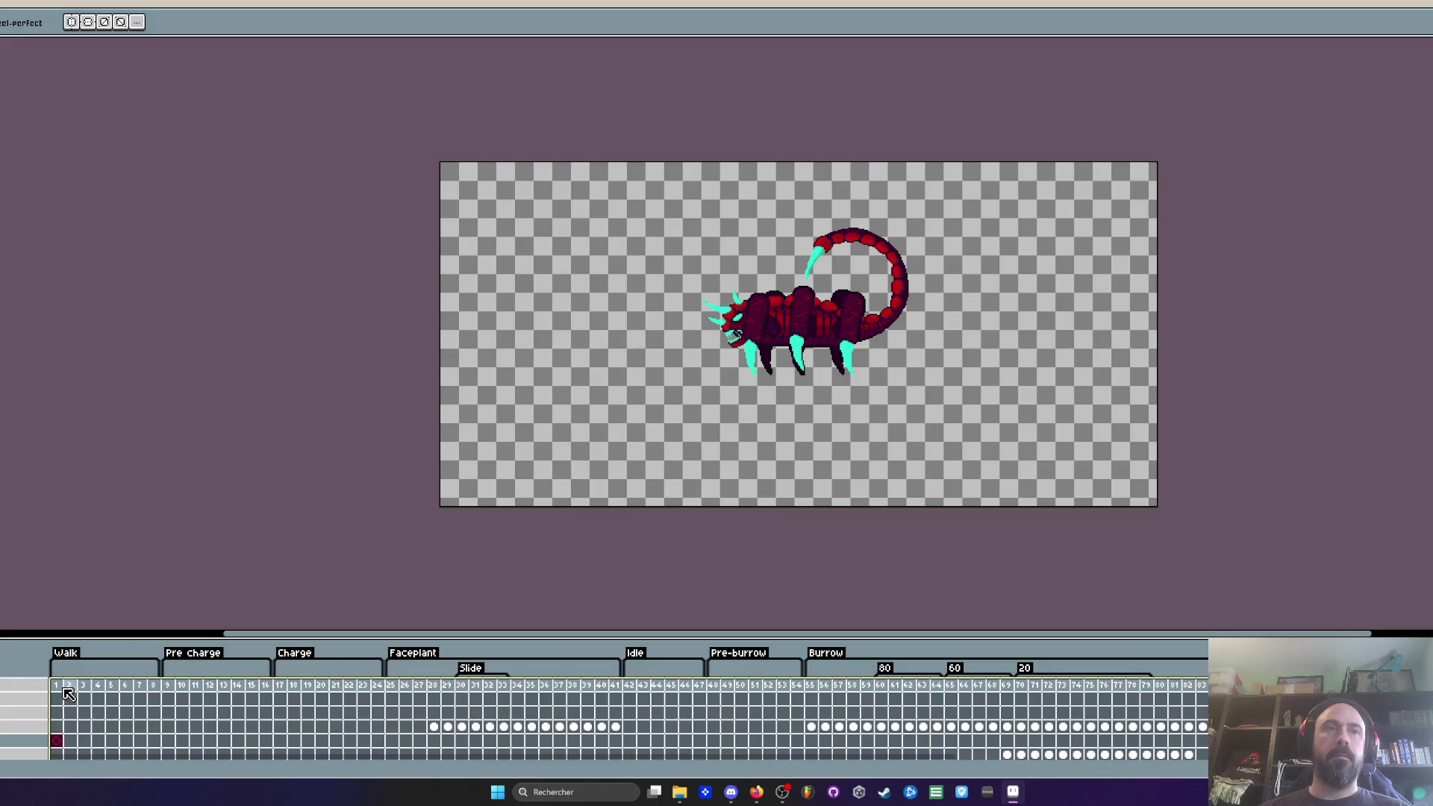
Step: Zoom and pan onto the scorpion's head and select frame 1 with the pencil active
{"action": "scroll", "coordinate": [910, 273], "scroll_direction": "up", "scroll_amount": 2}
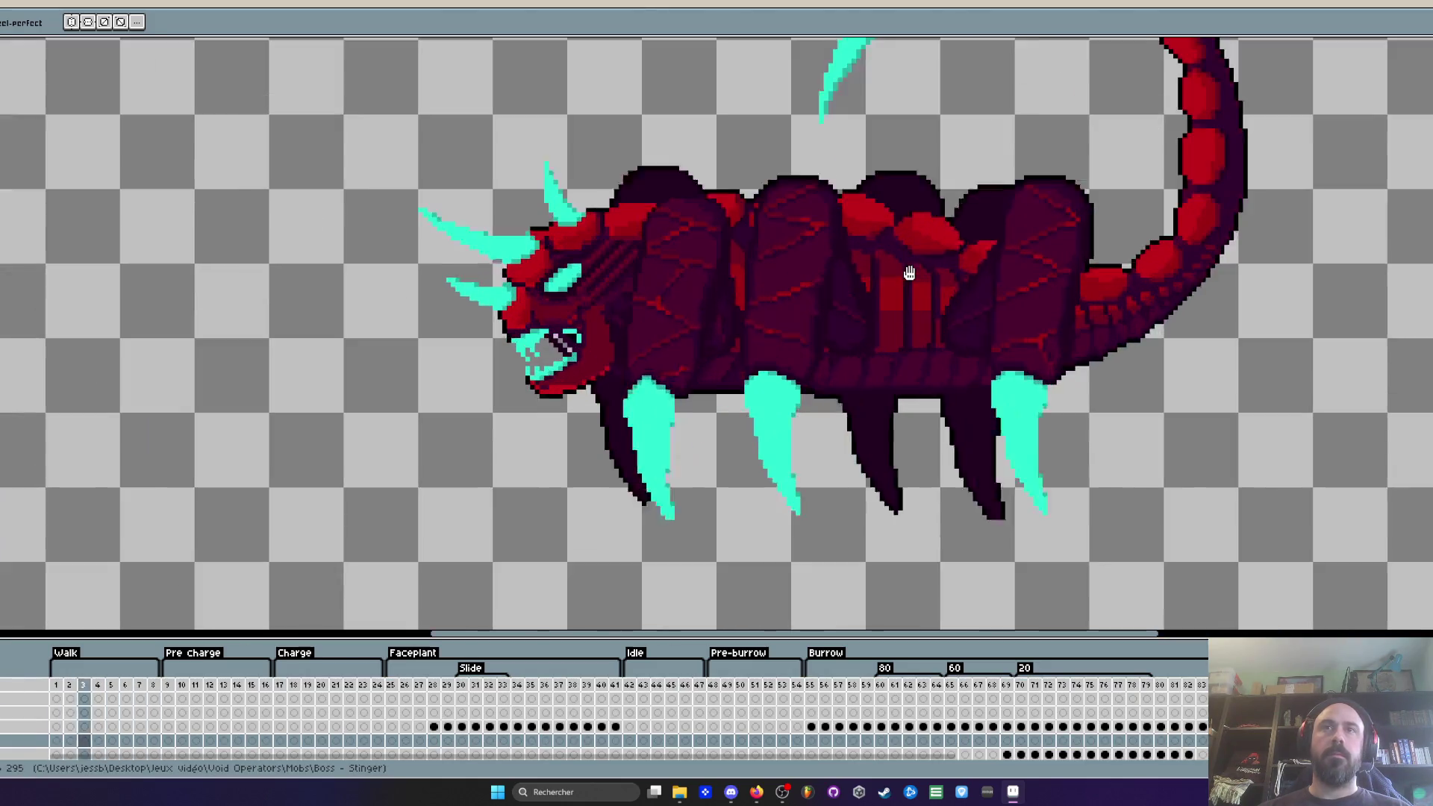
{"action": "left_click_drag", "start_coordinate": [909, 274], "coordinate": [852, 330]}
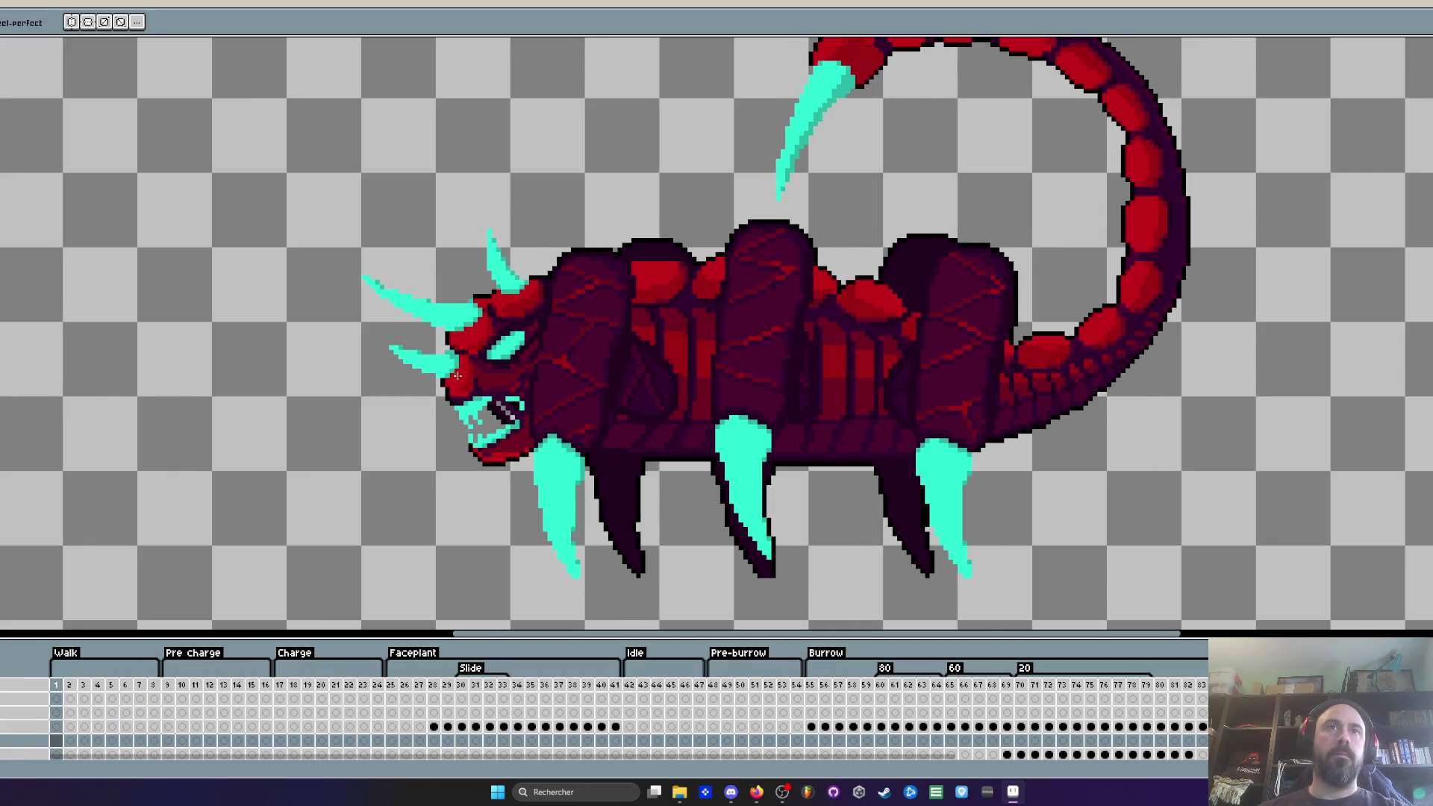
{"action": "scroll", "coordinate": [457, 376], "scroll_direction": "up", "scroll_amount": 3}
{"action": "key", "text": "i"}
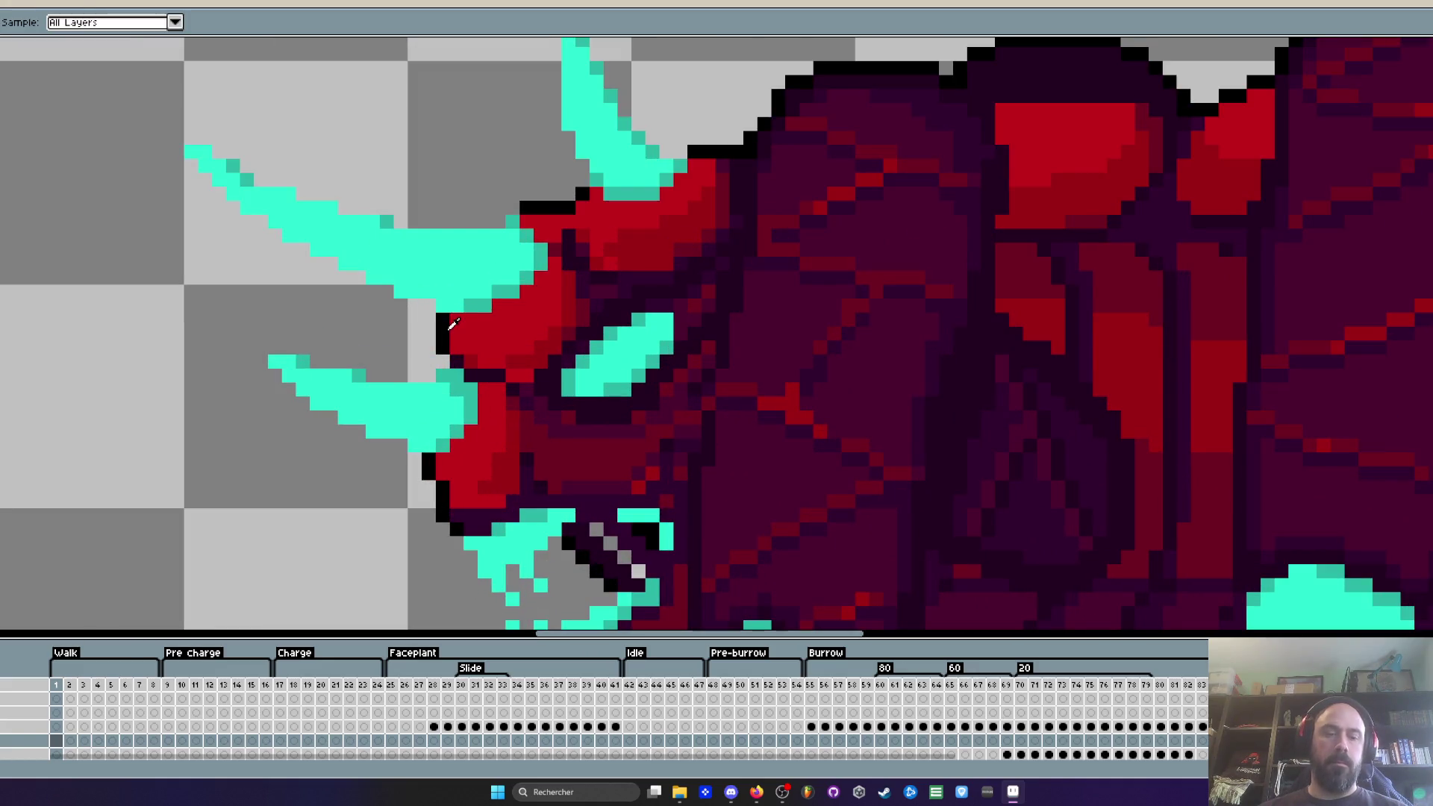
{"action": "key", "text": "b"}
{"action": "scroll", "coordinate": [73, 713], "scroll_direction": "down", "scroll_amount": 2}
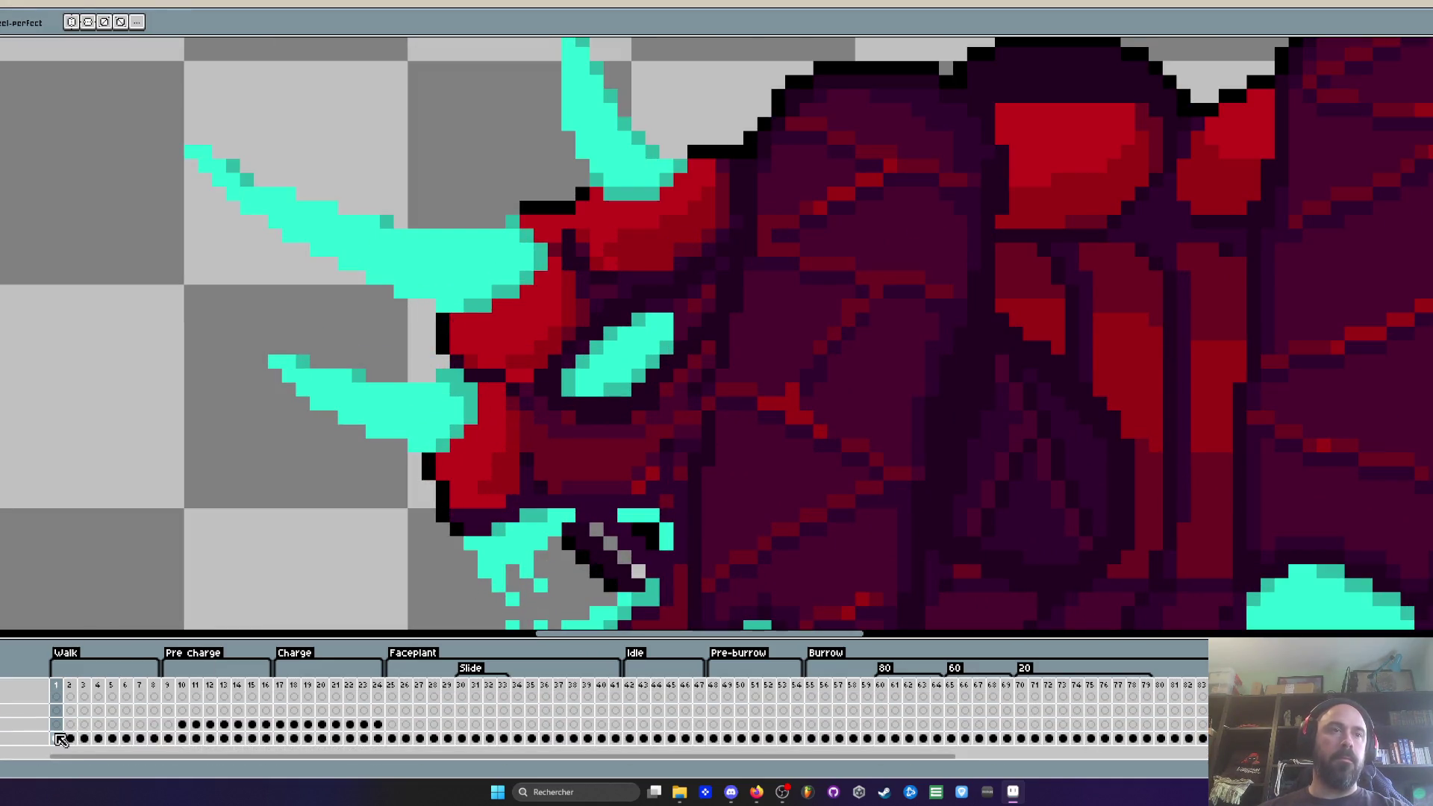
{"action": "left_click", "coordinate": [57, 738]}
{"action": "scroll", "coordinate": [437, 341], "scroll_direction": "up", "scroll_amount": 1}
Step: Step through frames 2 to 7, erasing the stray black pixel beside the horn
{"action": "key", "text": "period"}
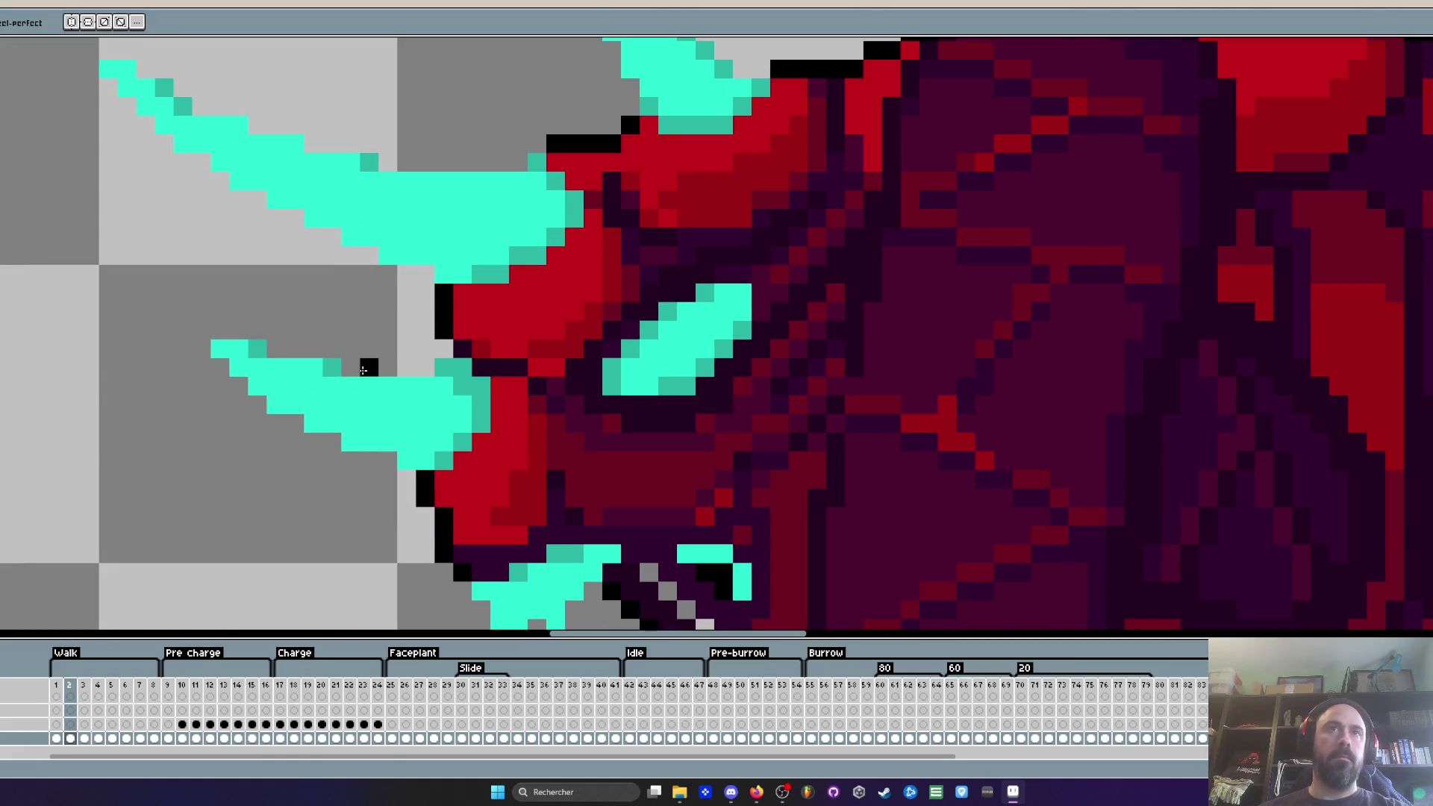
{"action": "key", "text": "period"}
{"action": "scroll", "coordinate": [413, 371], "scroll_direction": "down", "scroll_amount": 3}
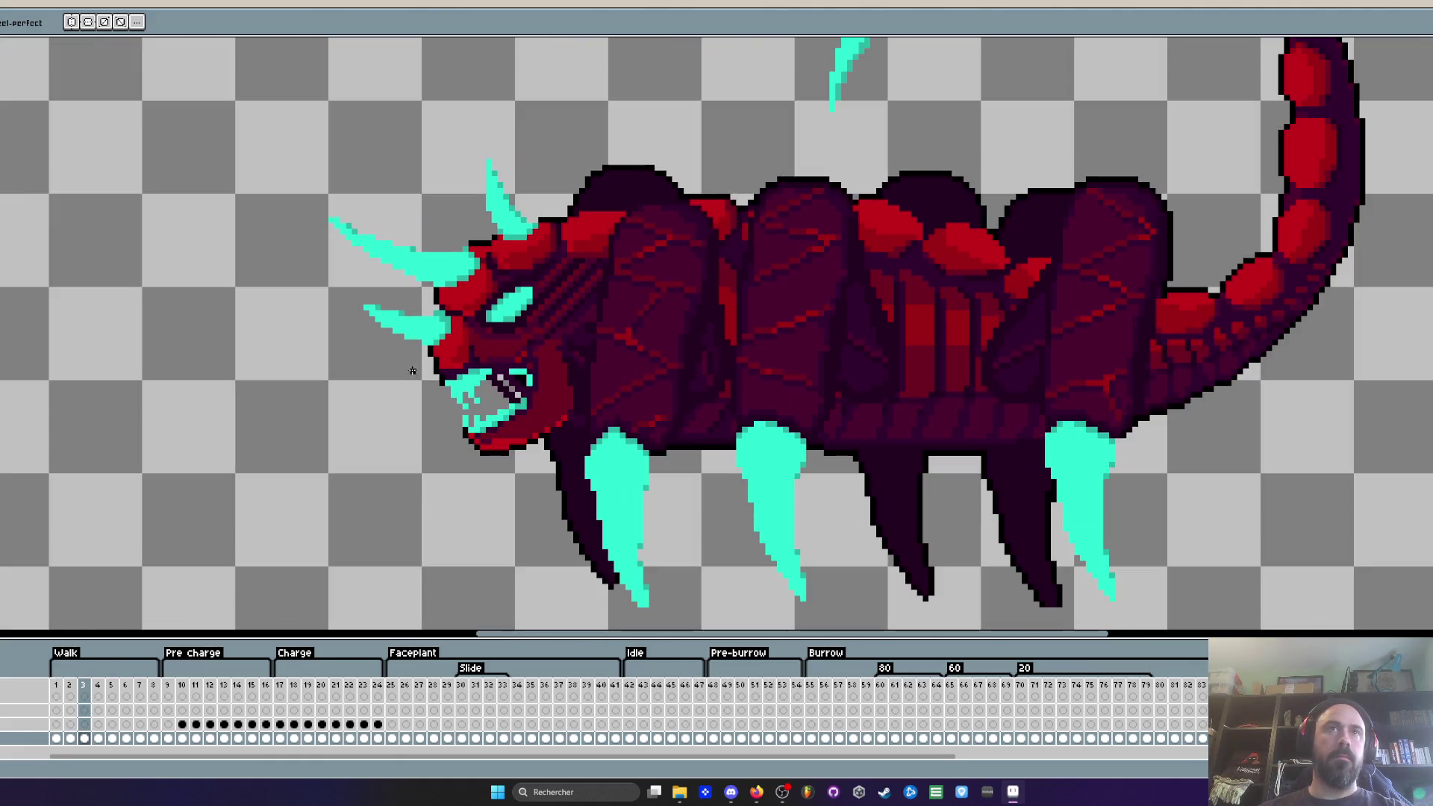
{"action": "key", "text": "period"}
{"action": "scroll", "coordinate": [443, 305], "scroll_direction": "up", "scroll_amount": 3}
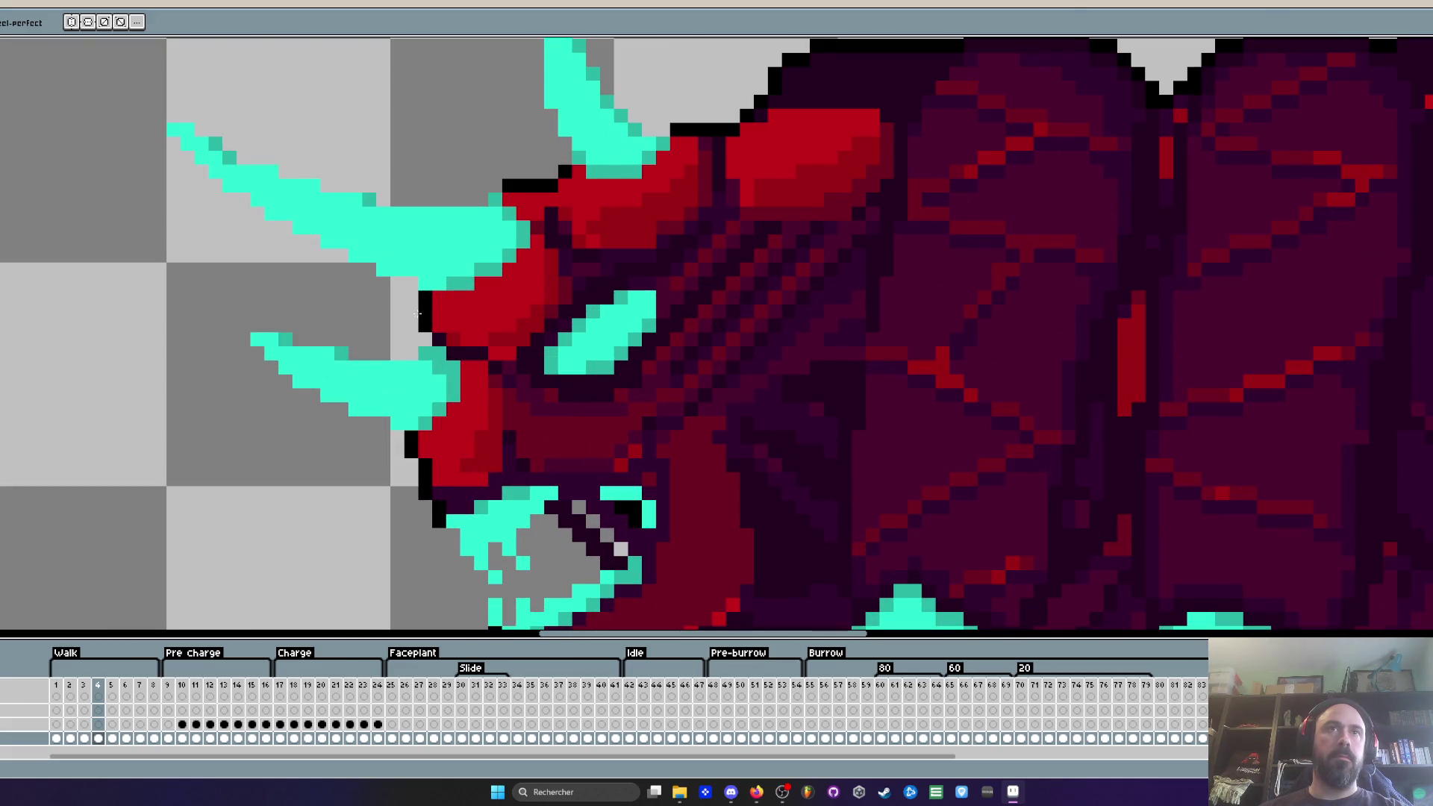
{"action": "key", "text": "period"}
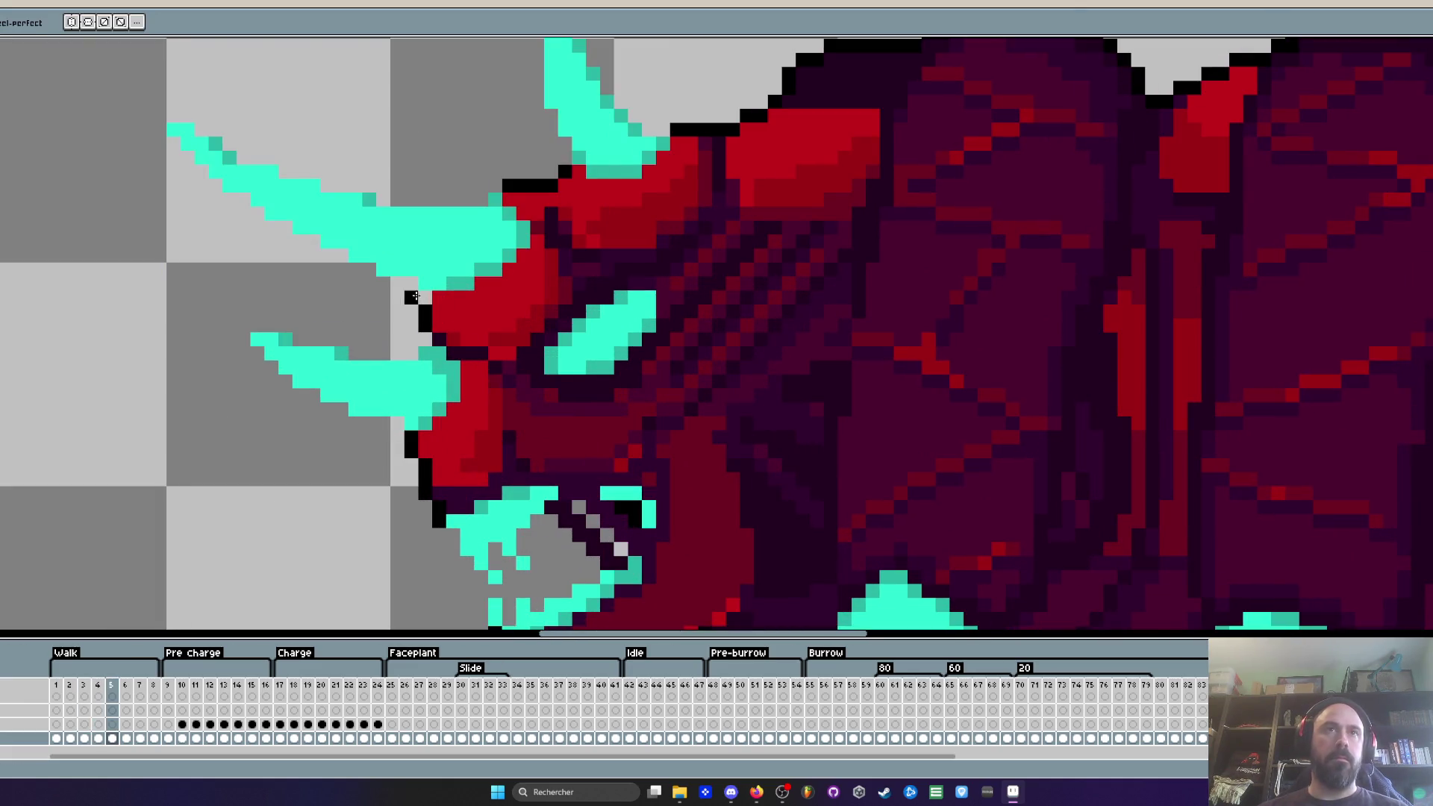
{"action": "key", "text": "period"}
{"action": "left_click", "coordinate": [426, 271]}
{"action": "key", "text": "period"}
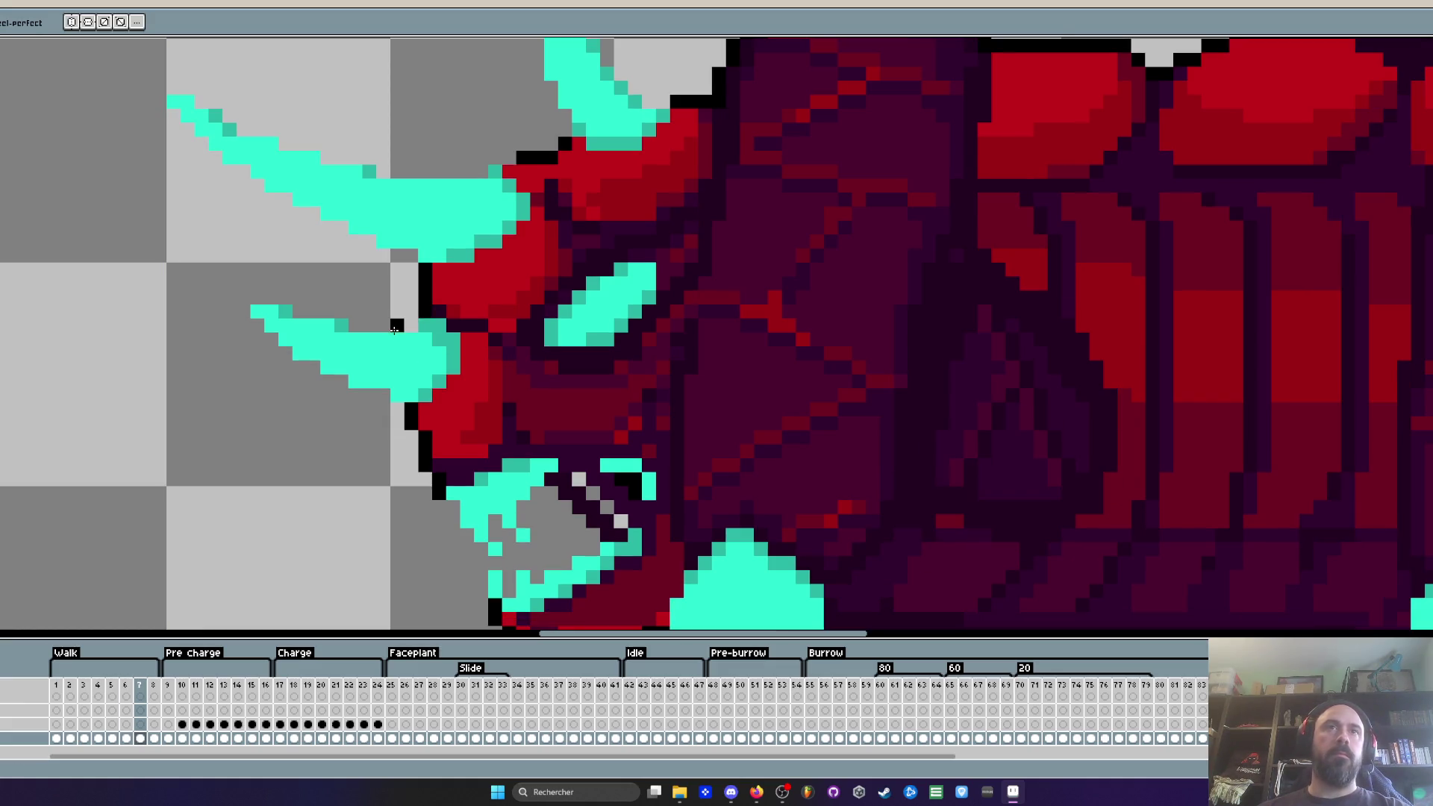
{"action": "key", "text": "comma"}
{"action": "key", "text": "period"}
{"action": "key", "text": "period"}
{"action": "key", "text": "period"}
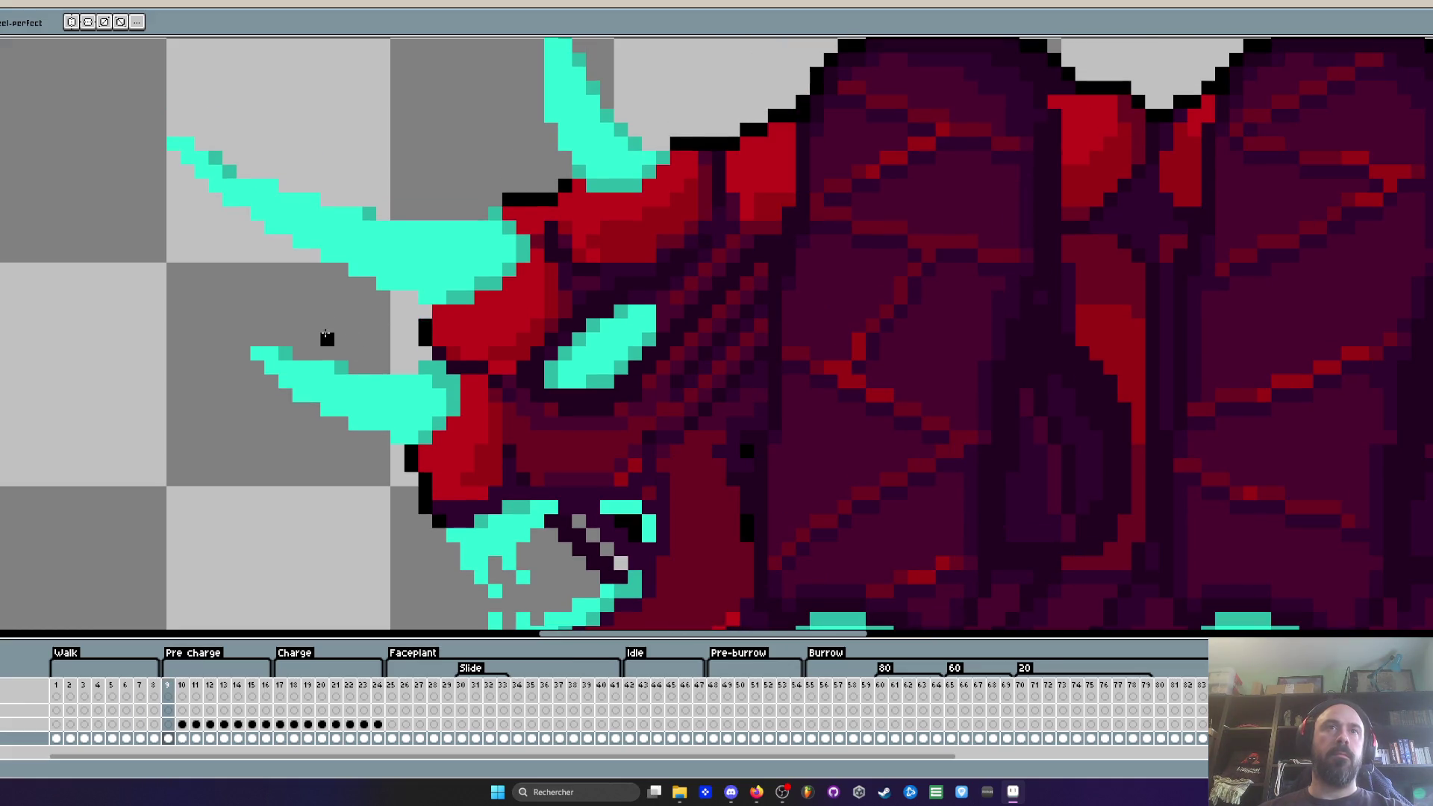
Step: Step through frames 8 to 15, checking the head for stray pixels
{"action": "key", "text": "comma"}
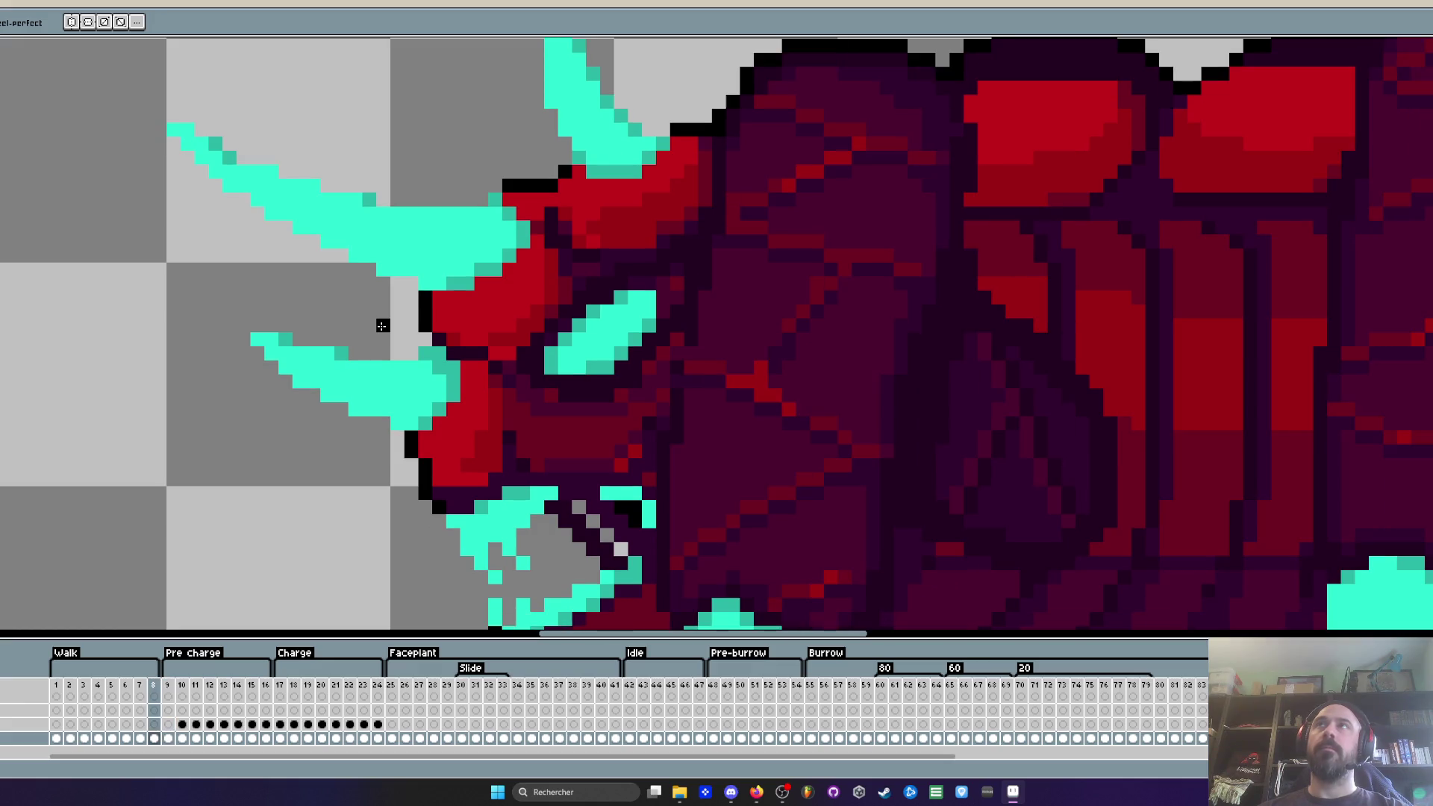
{"action": "key", "text": "period"}
{"action": "key", "text": "period"}
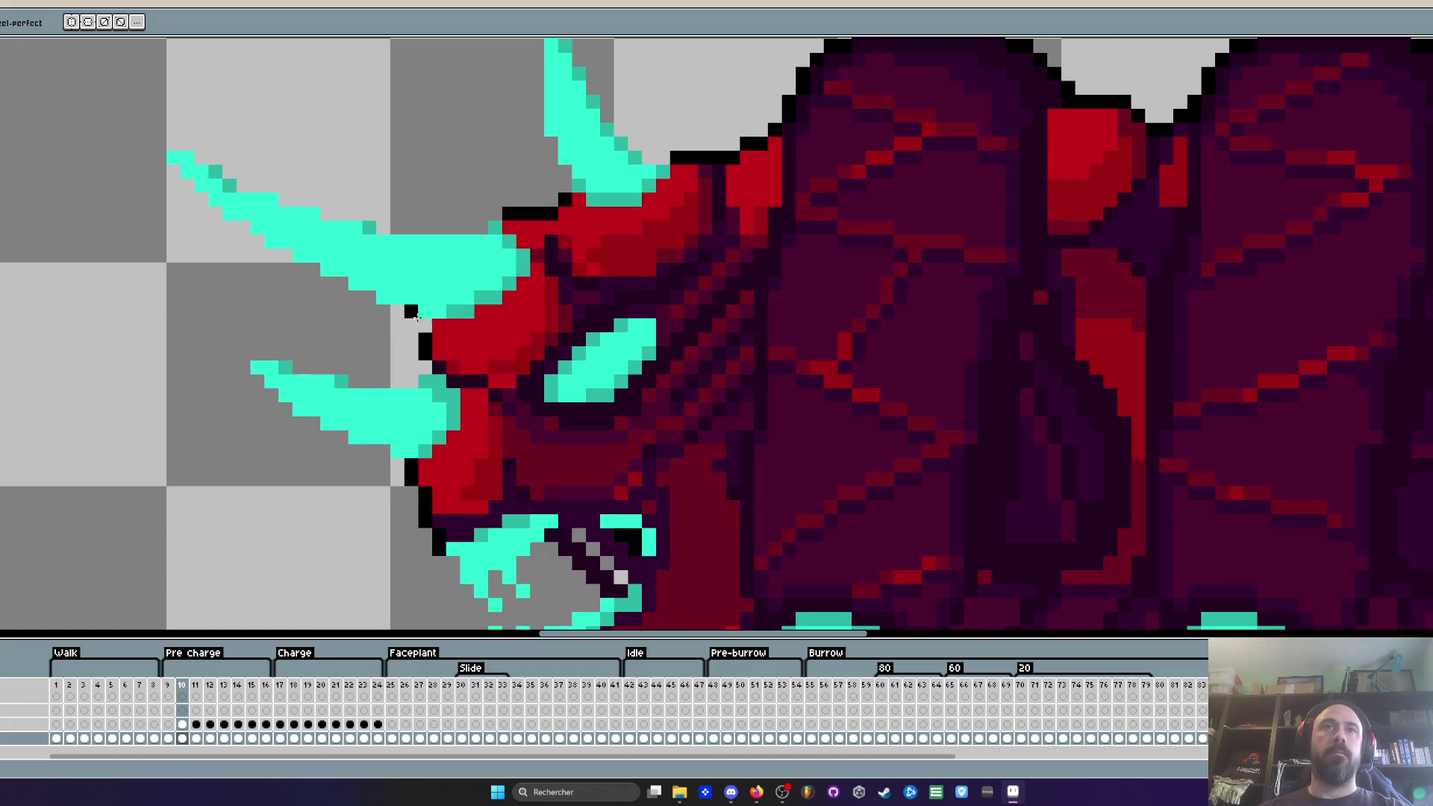
{"action": "key", "text": "period"}
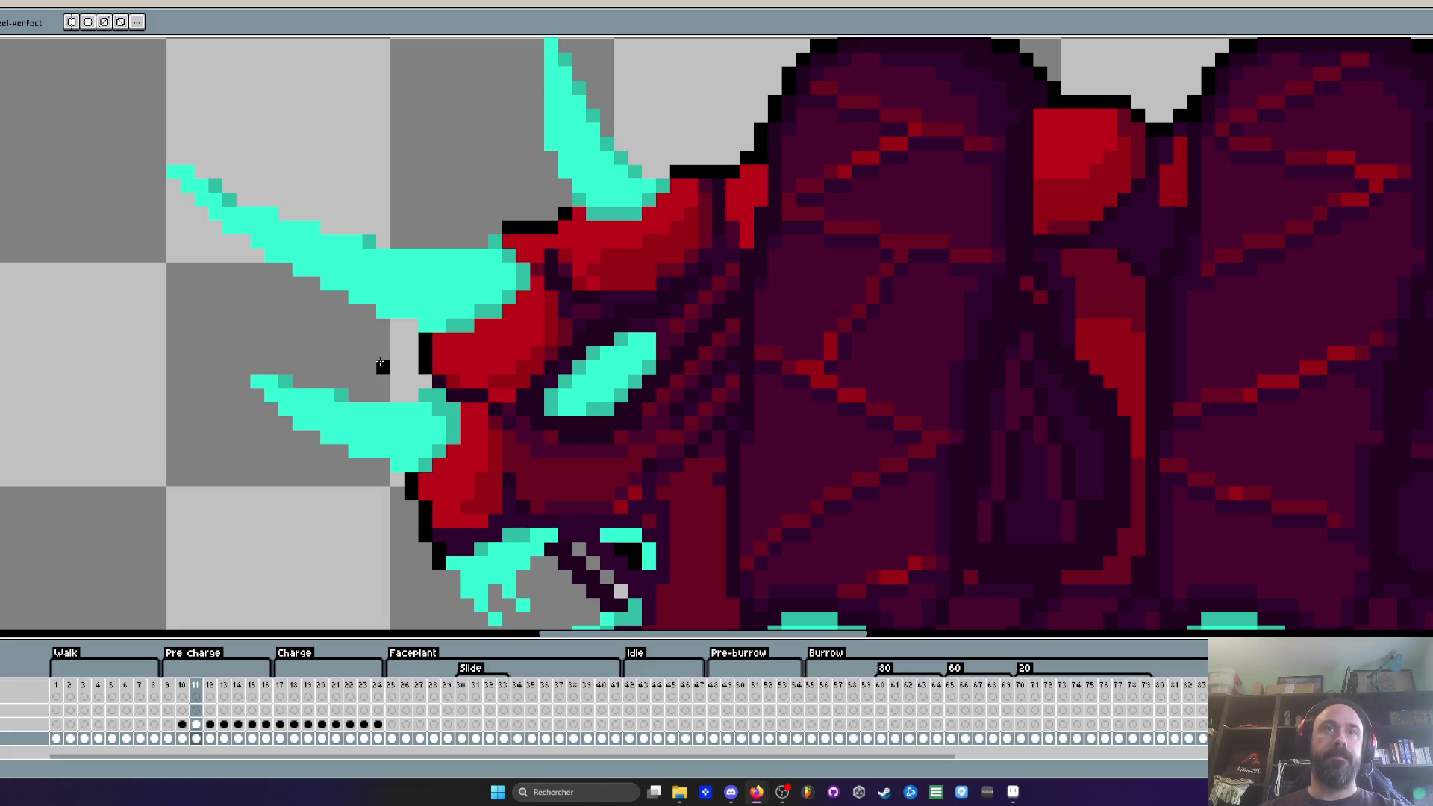
{"action": "key", "text": "period"}
{"action": "key", "text": "period"}
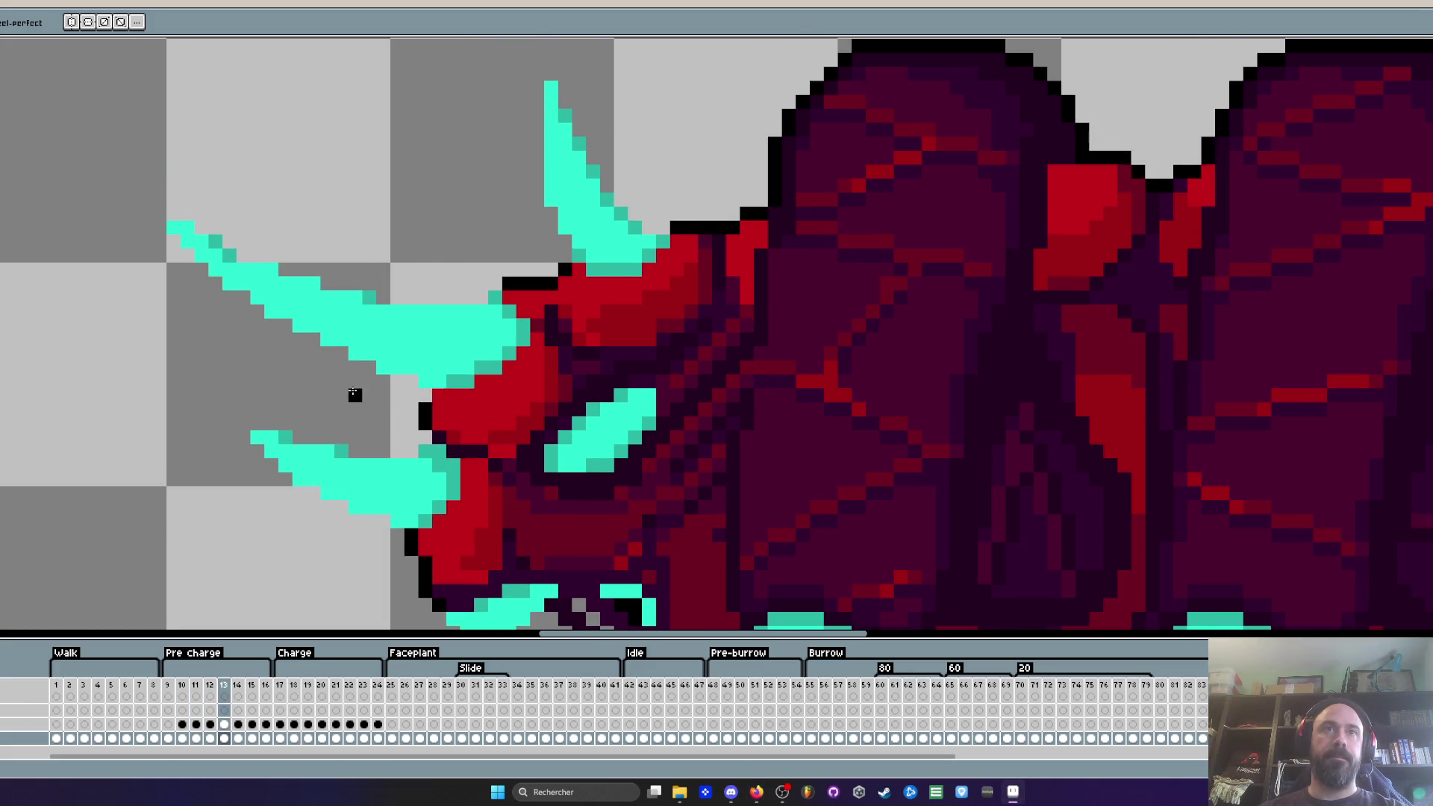
{"action": "scroll", "coordinate": [427, 401], "scroll_direction": "down", "scroll_amount": 2}
{"action": "key", "text": "period"}
{"action": "scroll", "coordinate": [403, 401], "scroll_direction": "up", "scroll_amount": 2}
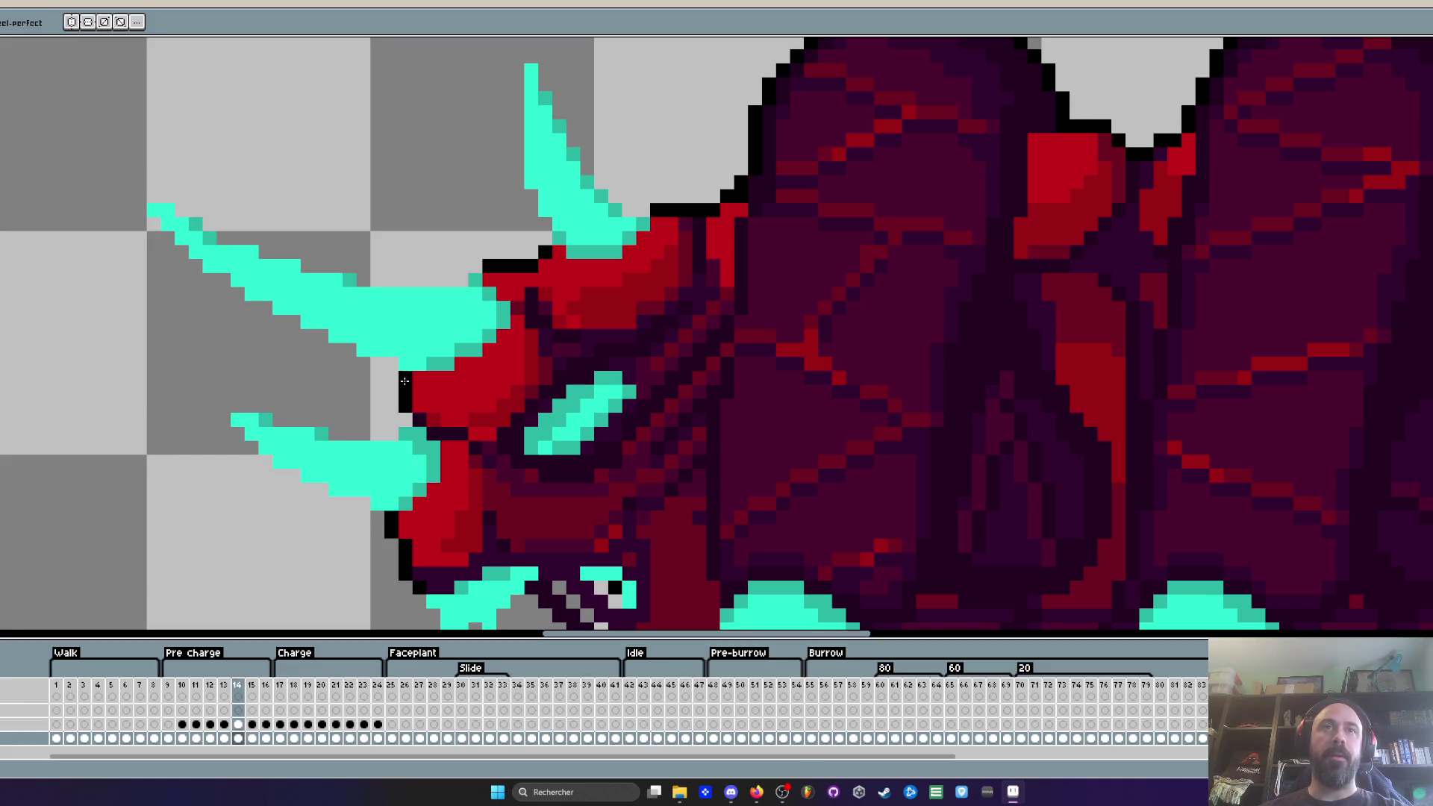
{"action": "scroll", "coordinate": [377, 401], "scroll_direction": "down", "scroll_amount": 1}
{"action": "key", "text": "period"}
{"action": "scroll", "coordinate": [377, 401], "scroll_direction": "up", "scroll_amount": 2}
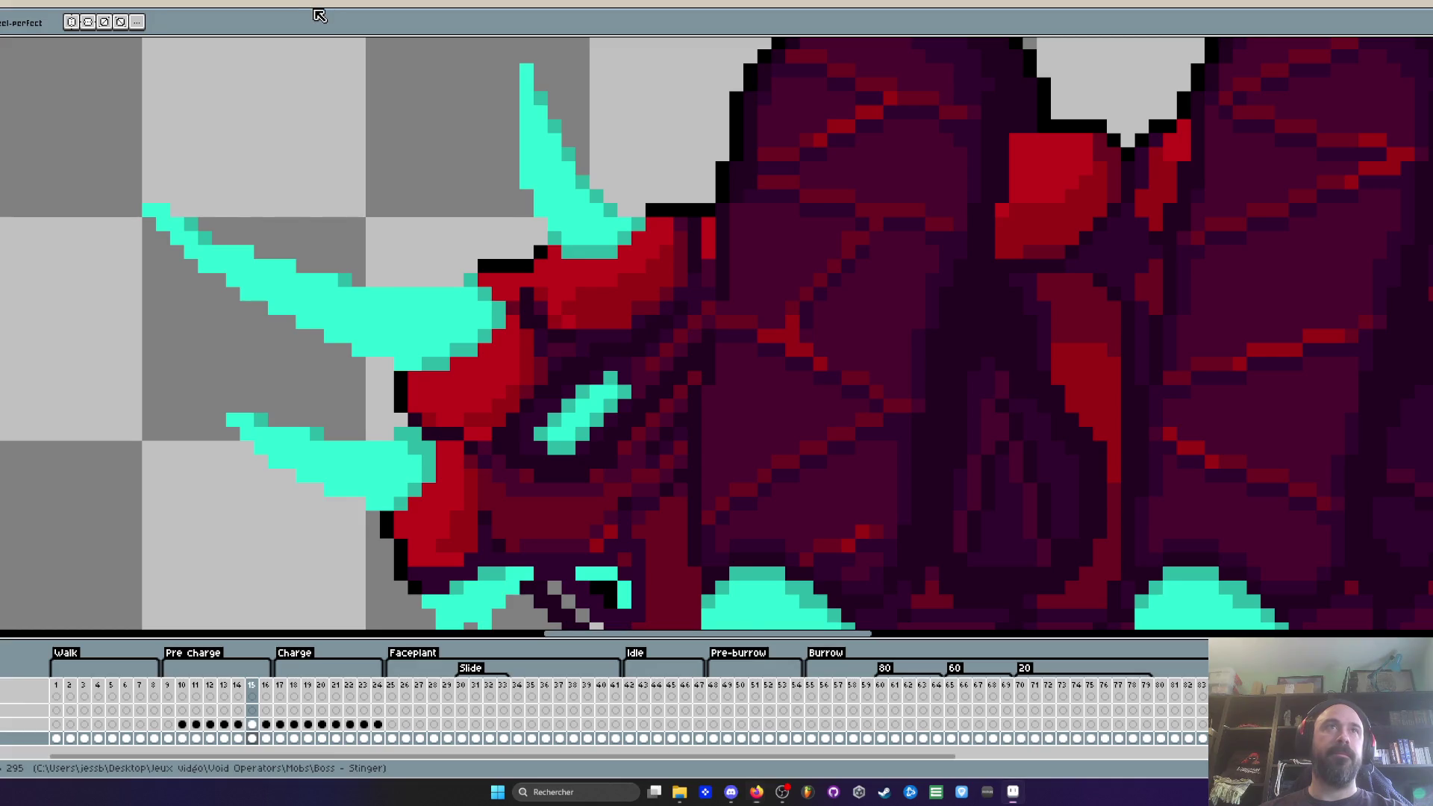
Step: Continue through frames 16 to 18, then select frames 25–26 and move on to frame 28
{"action": "key", "text": "period"}
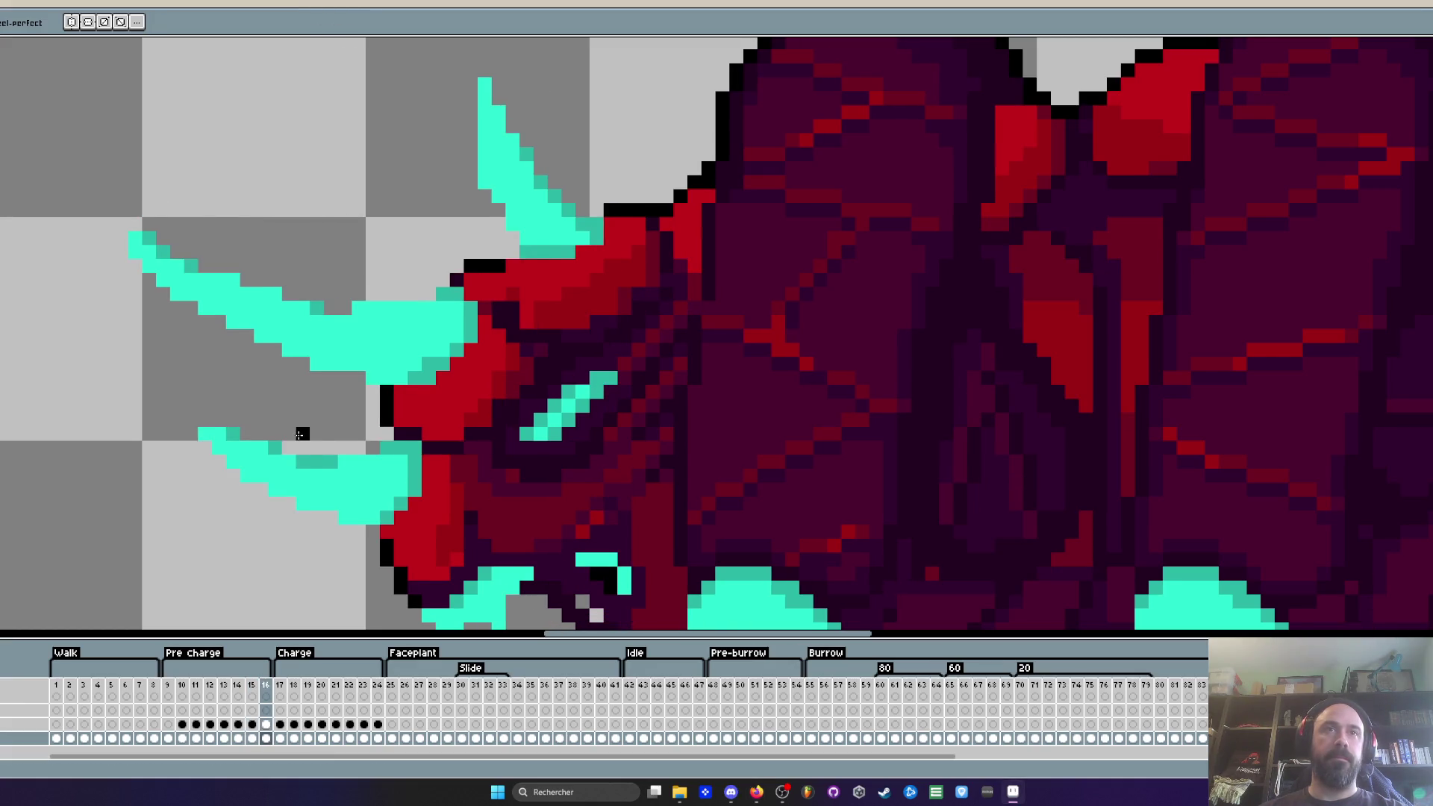
{"action": "key", "text": "period"}
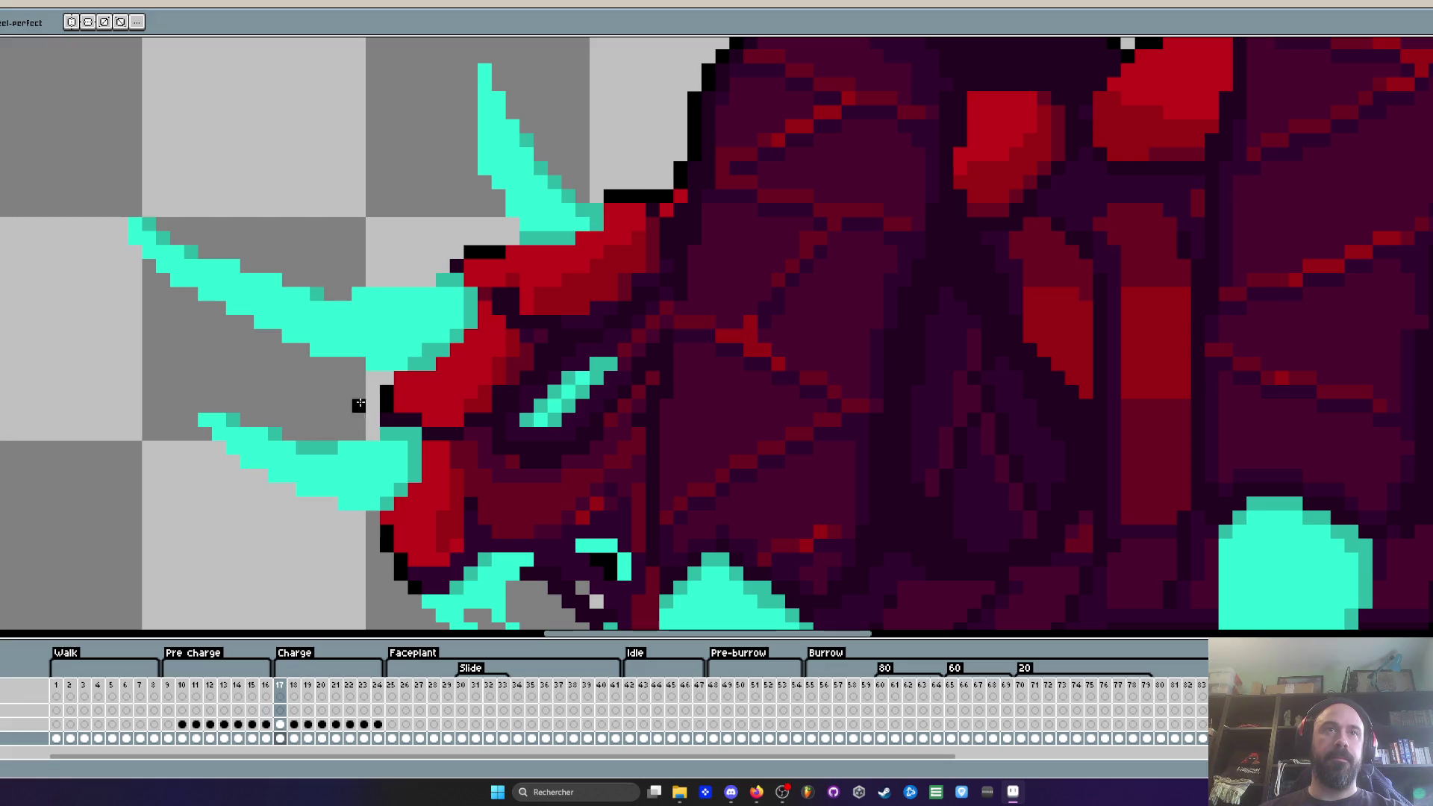
{"action": "key", "text": "period"}
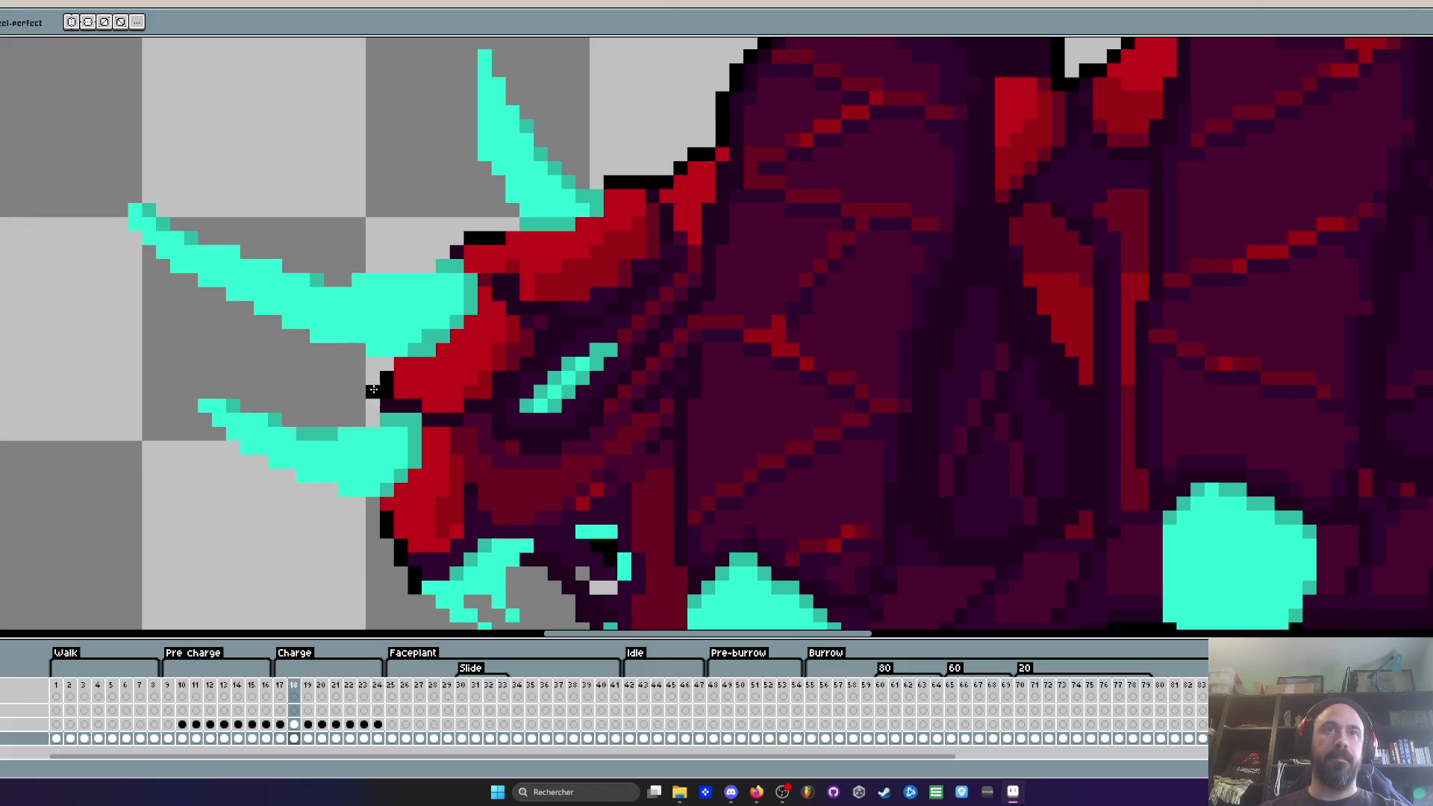
{"action": "scroll", "coordinate": [290, 434], "scroll_direction": "down", "scroll_amount": 3}
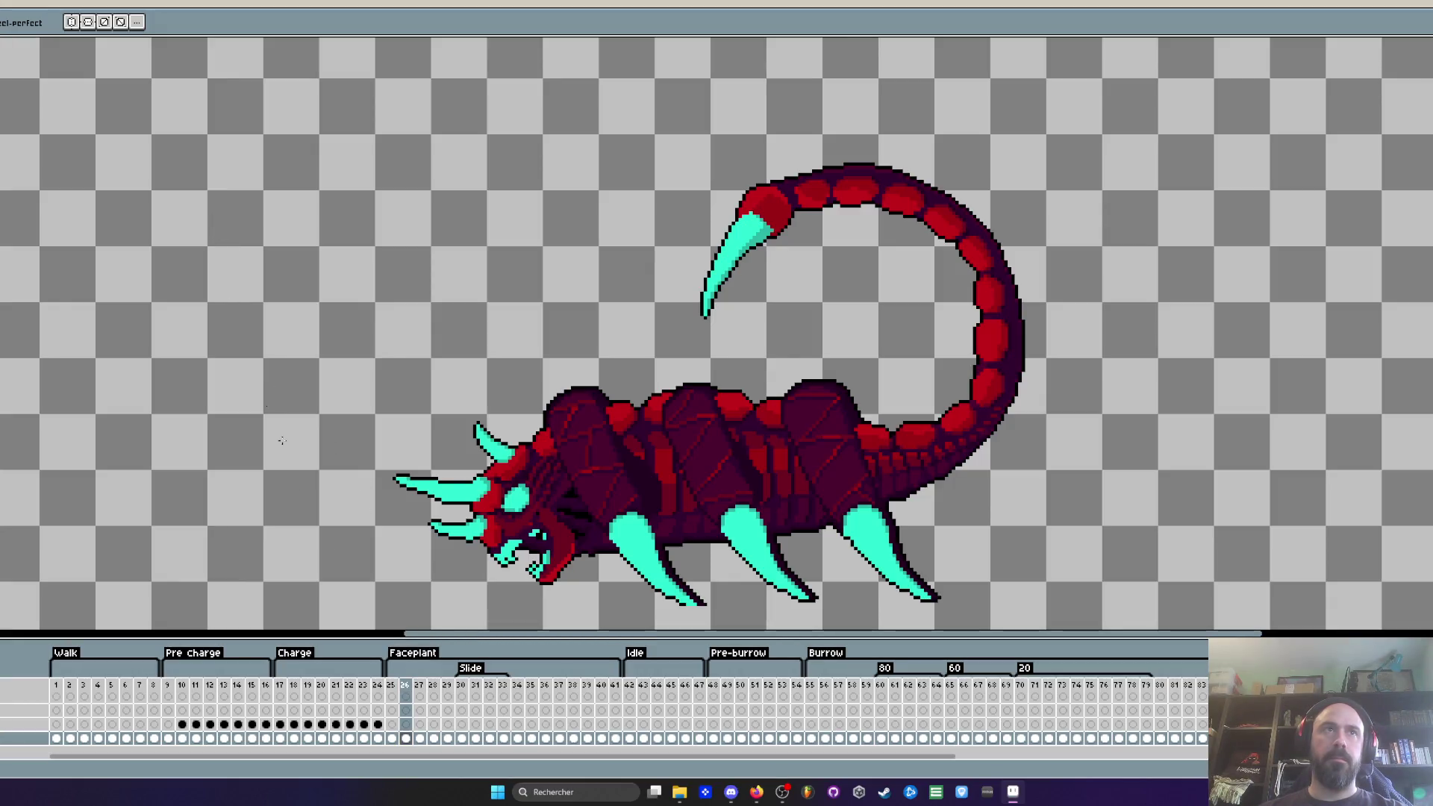
{"action": "mouse_move", "coordinate": [391, 686]}
{"action": "left_mouse_down"}
{"action": "mouse_move", "coordinate": [448, 685]}
{"action": "mouse_move", "coordinate": [420, 686]}
{"action": "left_mouse_up"}
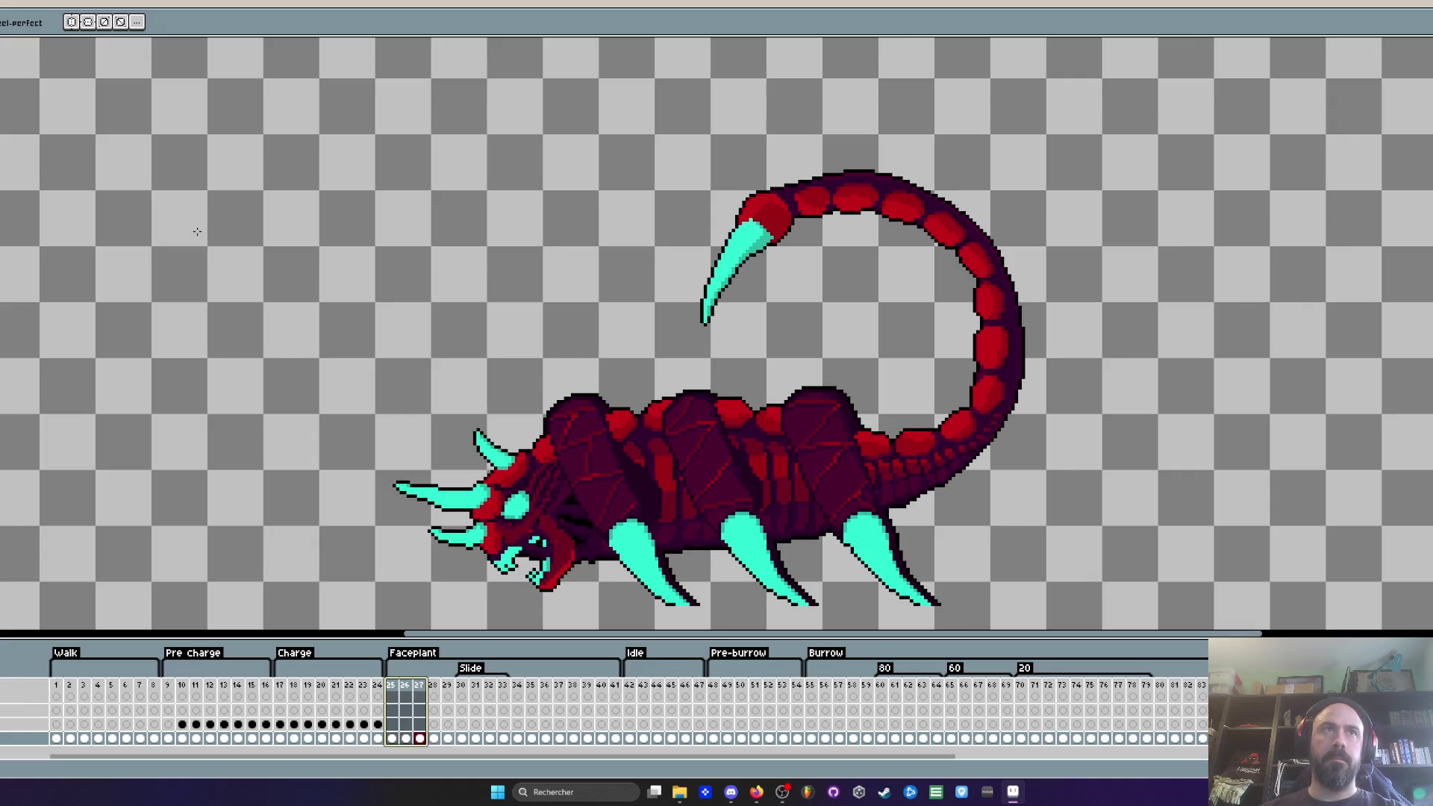
{"action": "key", "text": "Escape"}
{"action": "key", "text": "Right"}
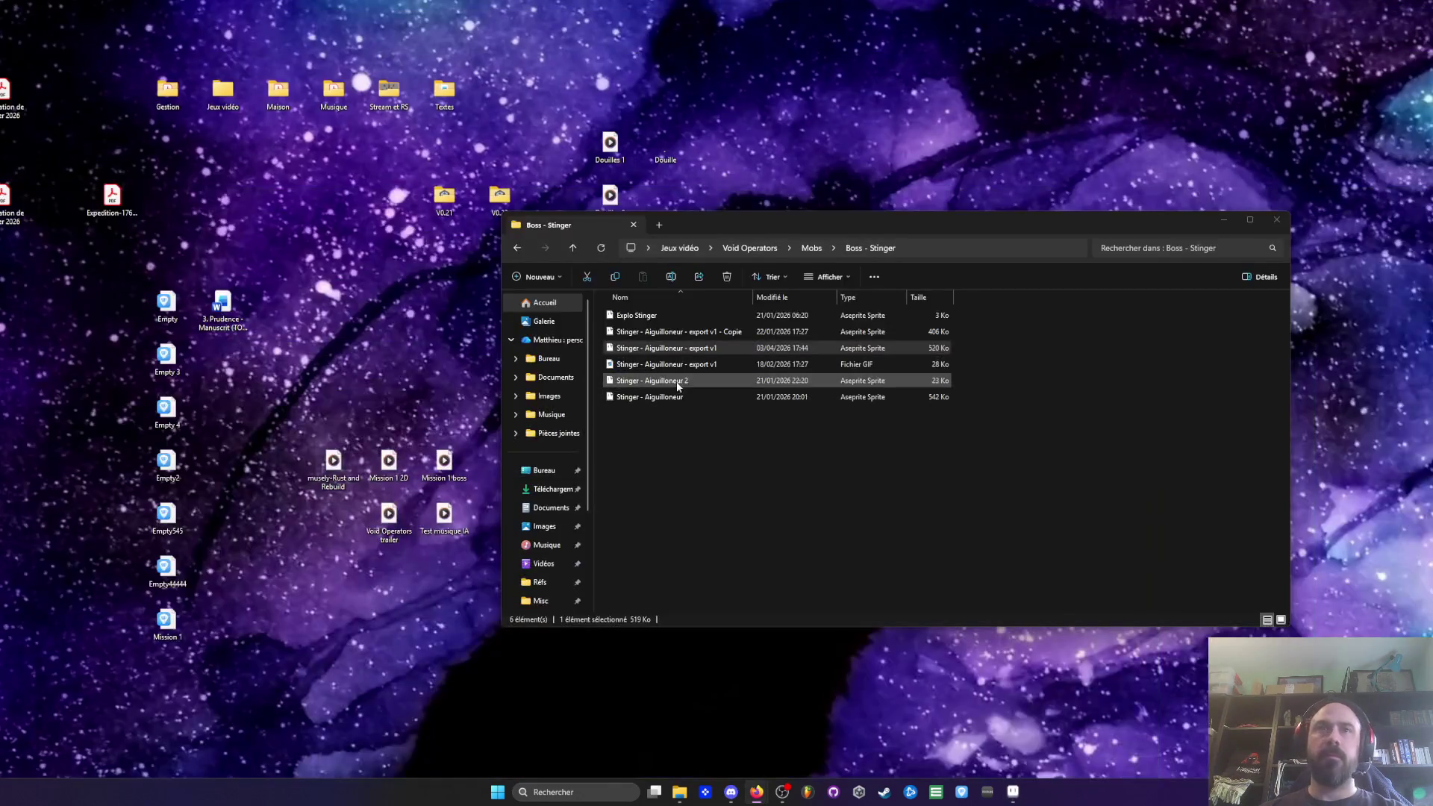
Step: Preview the GIF export, then open Stinger export v1 and select Death frames 23–52
{"action": "double_click", "coordinate": [674, 365]}
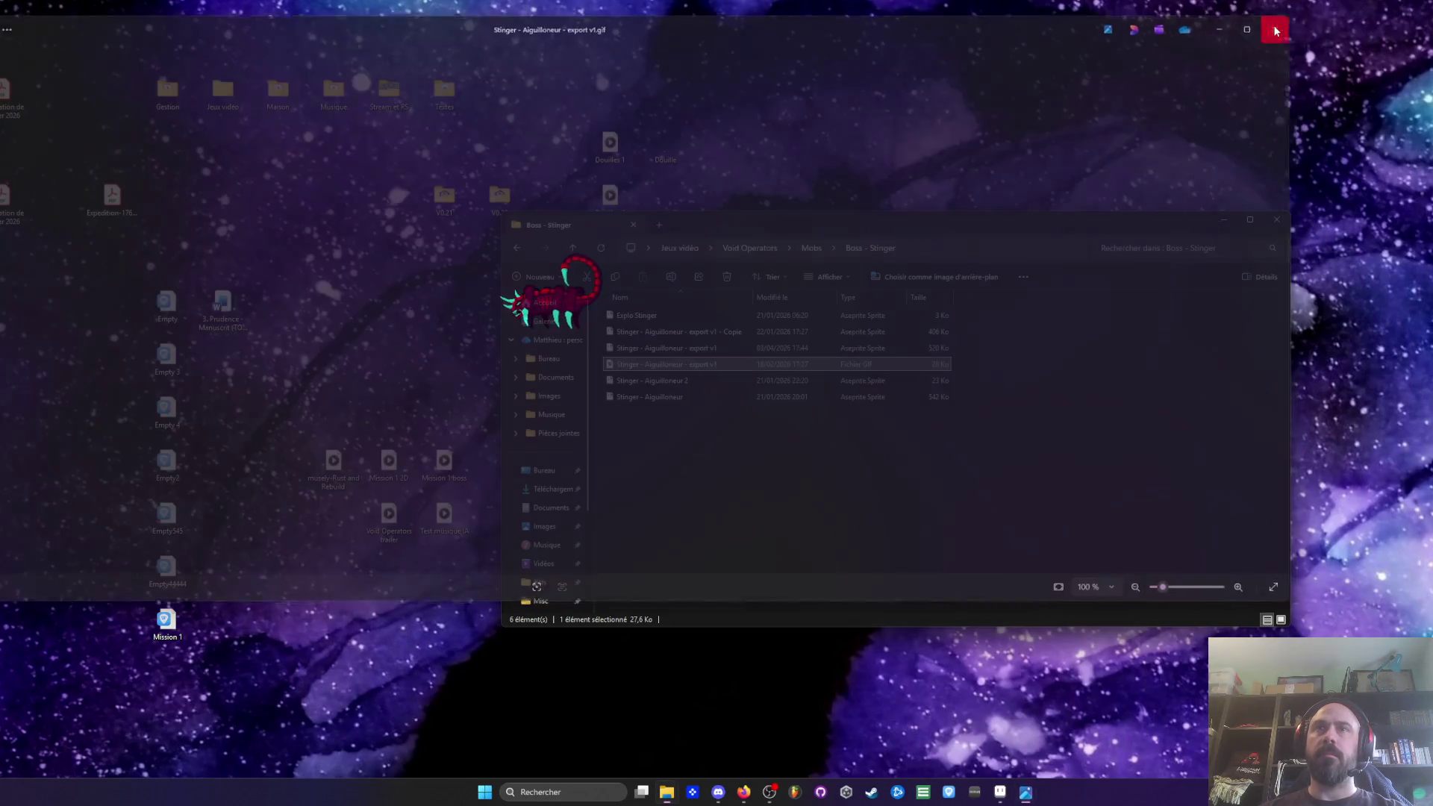
{"action": "left_click", "coordinate": [1282, 27]}
{"action": "left_click", "coordinate": [657, 350]}
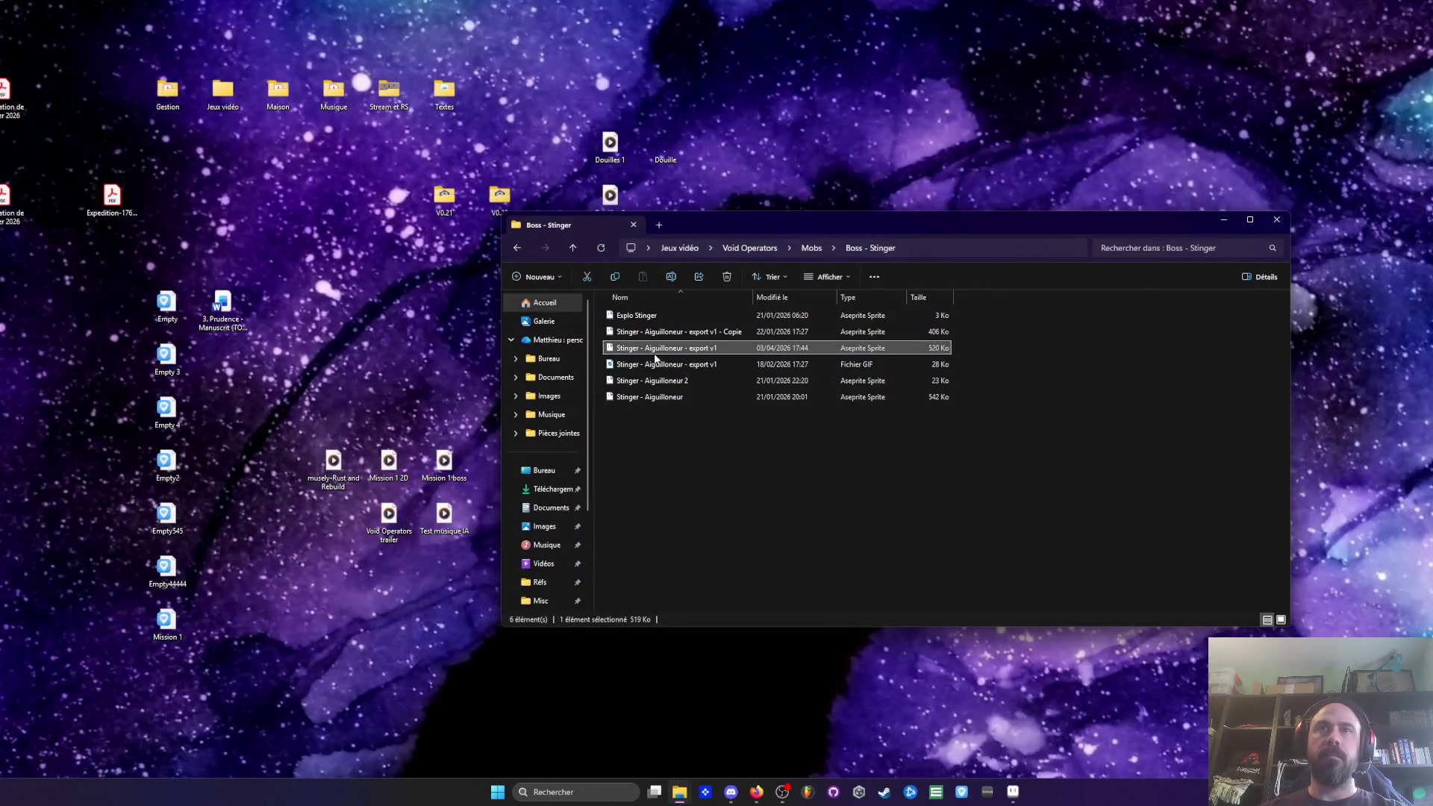
{"action": "key", "text": "Return"}
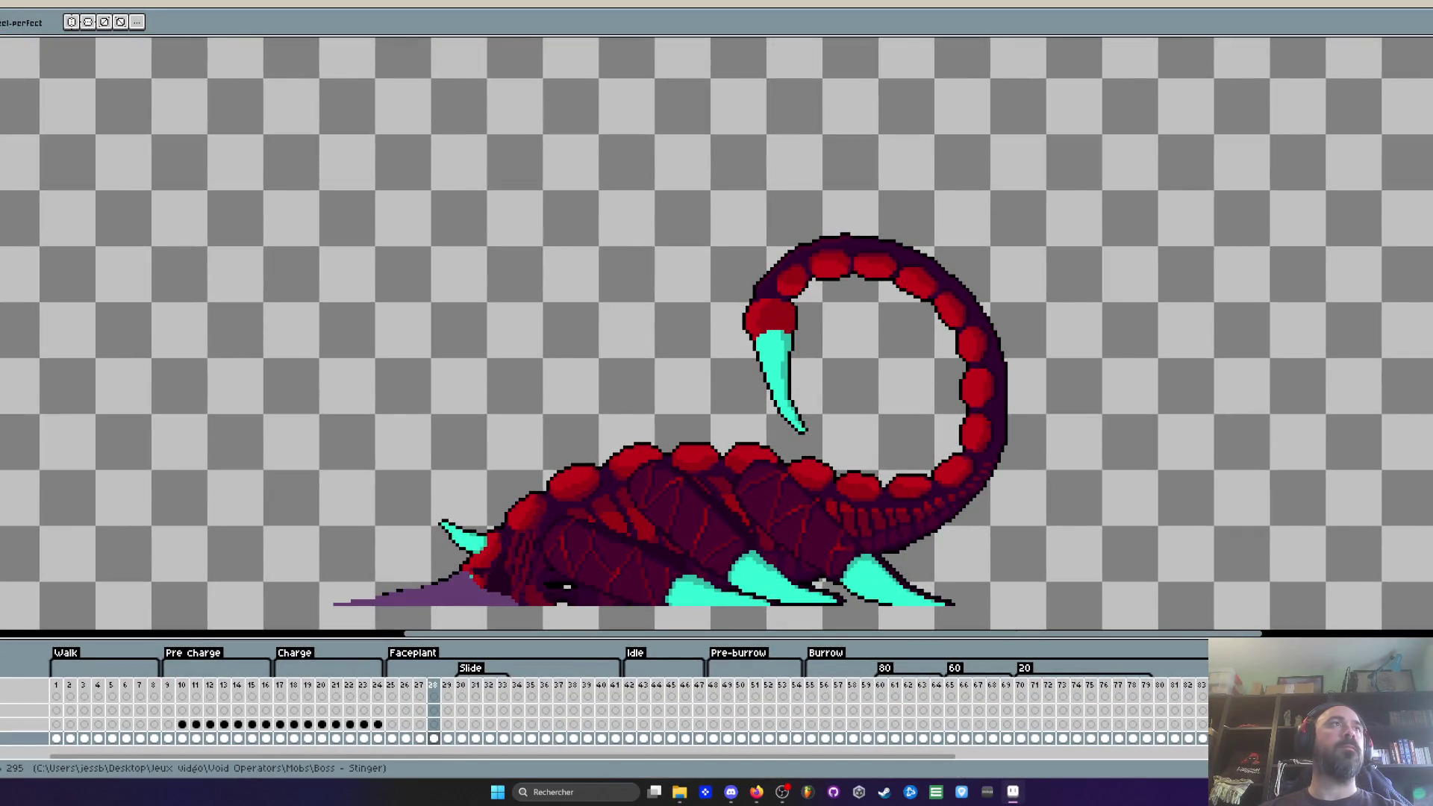
{"action": "scroll", "coordinate": [597, 709], "scroll_direction": "right", "scroll_amount": 10}
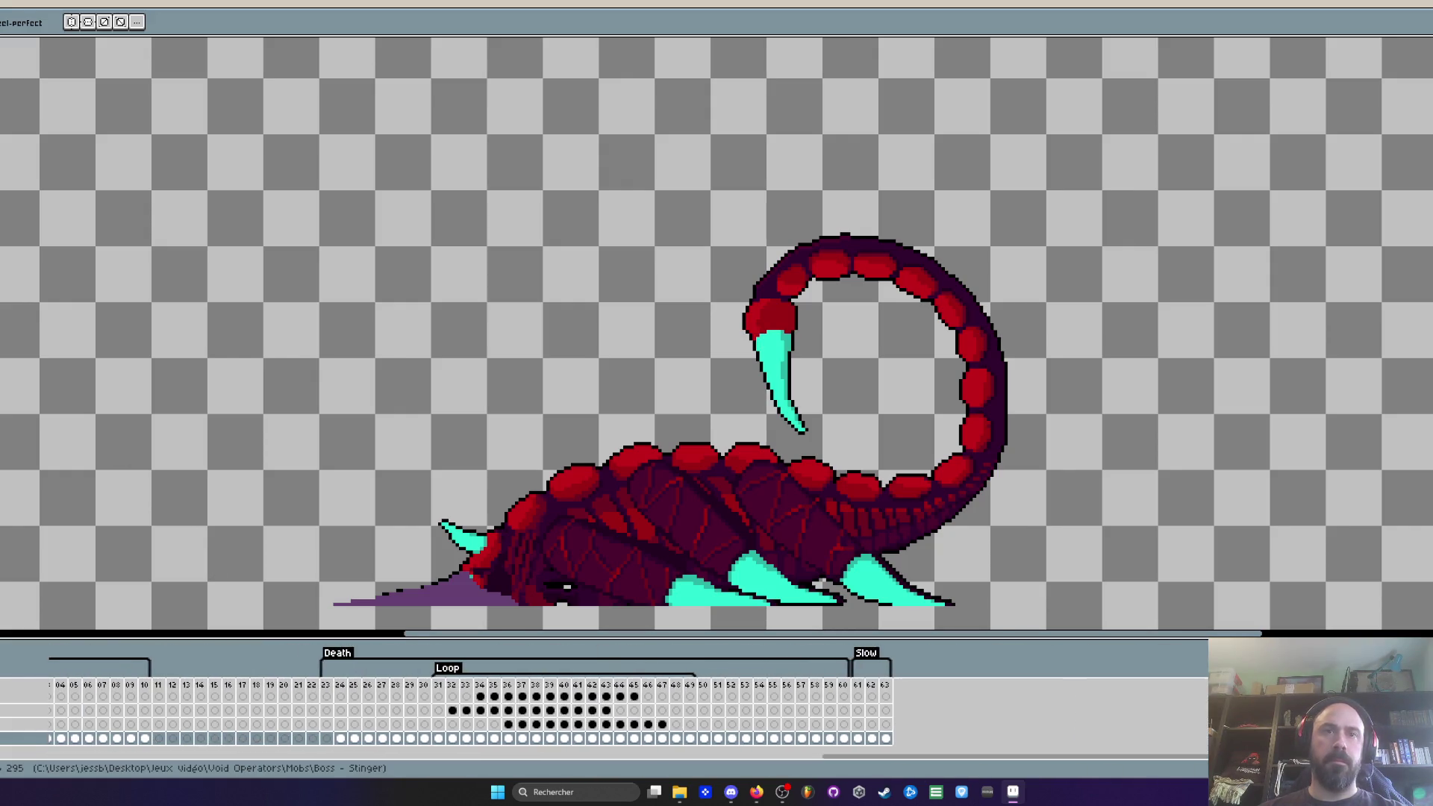
{"action": "left_click_drag", "start_coordinate": [325, 698], "coordinate": [818, 698]}
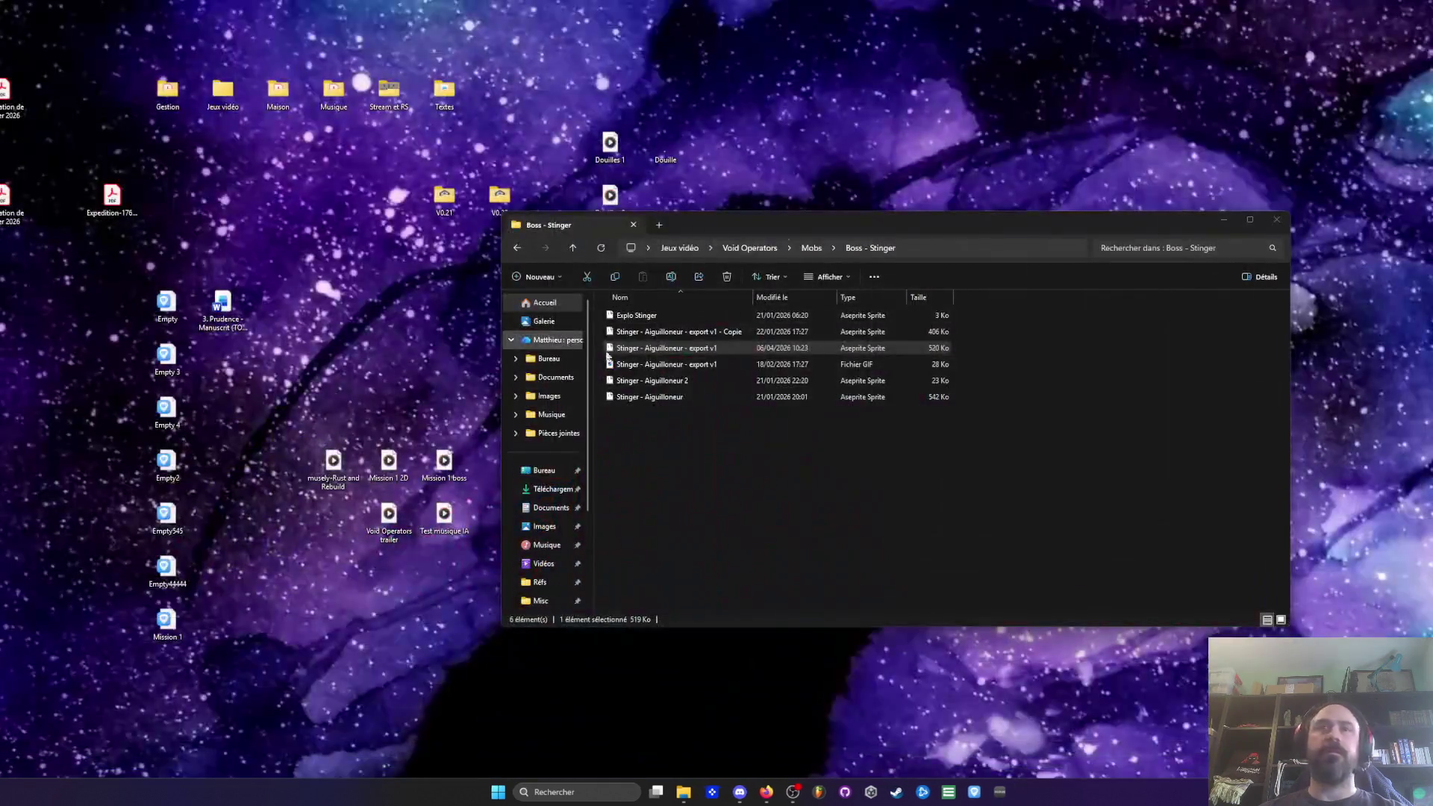
Step: Delete the export v1 - Copie file and the GIF export, confirming each with Oui
{"action": "left_click", "coordinate": [657, 331]}
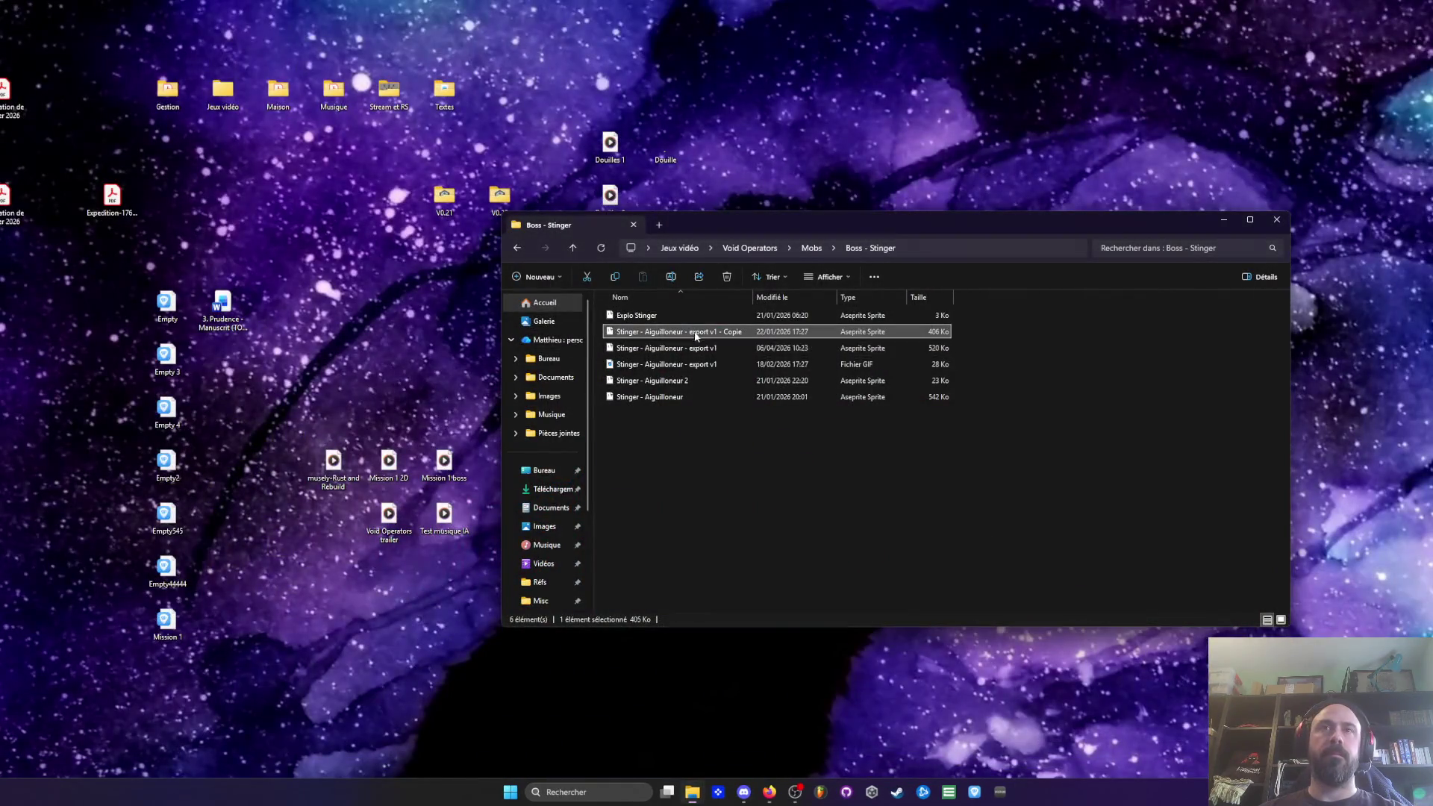
{"action": "key", "text": "Delete"}
{"action": "left_click", "coordinate": [801, 408]}
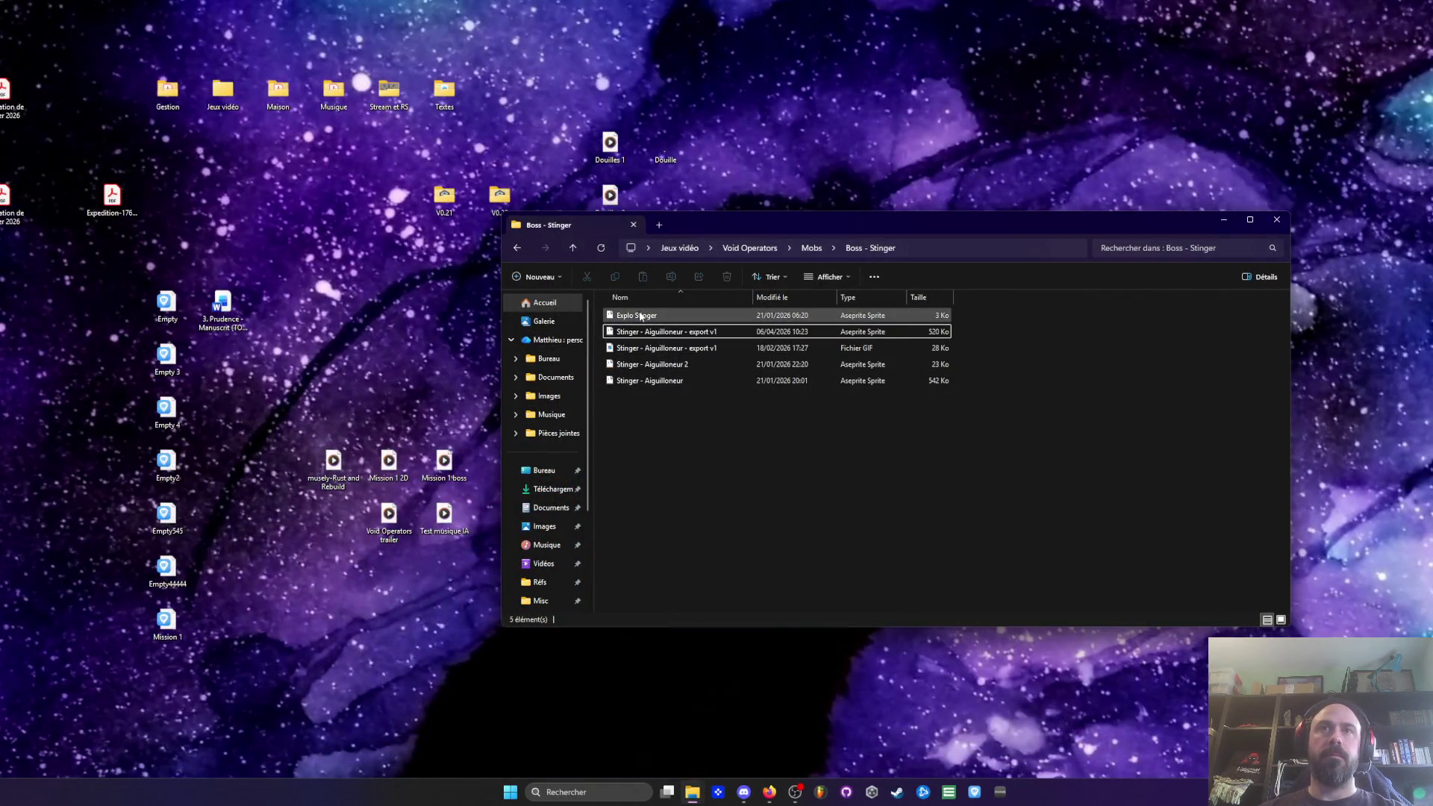
{"action": "left_click", "coordinate": [650, 348]}
{"action": "key", "text": "Delete"}
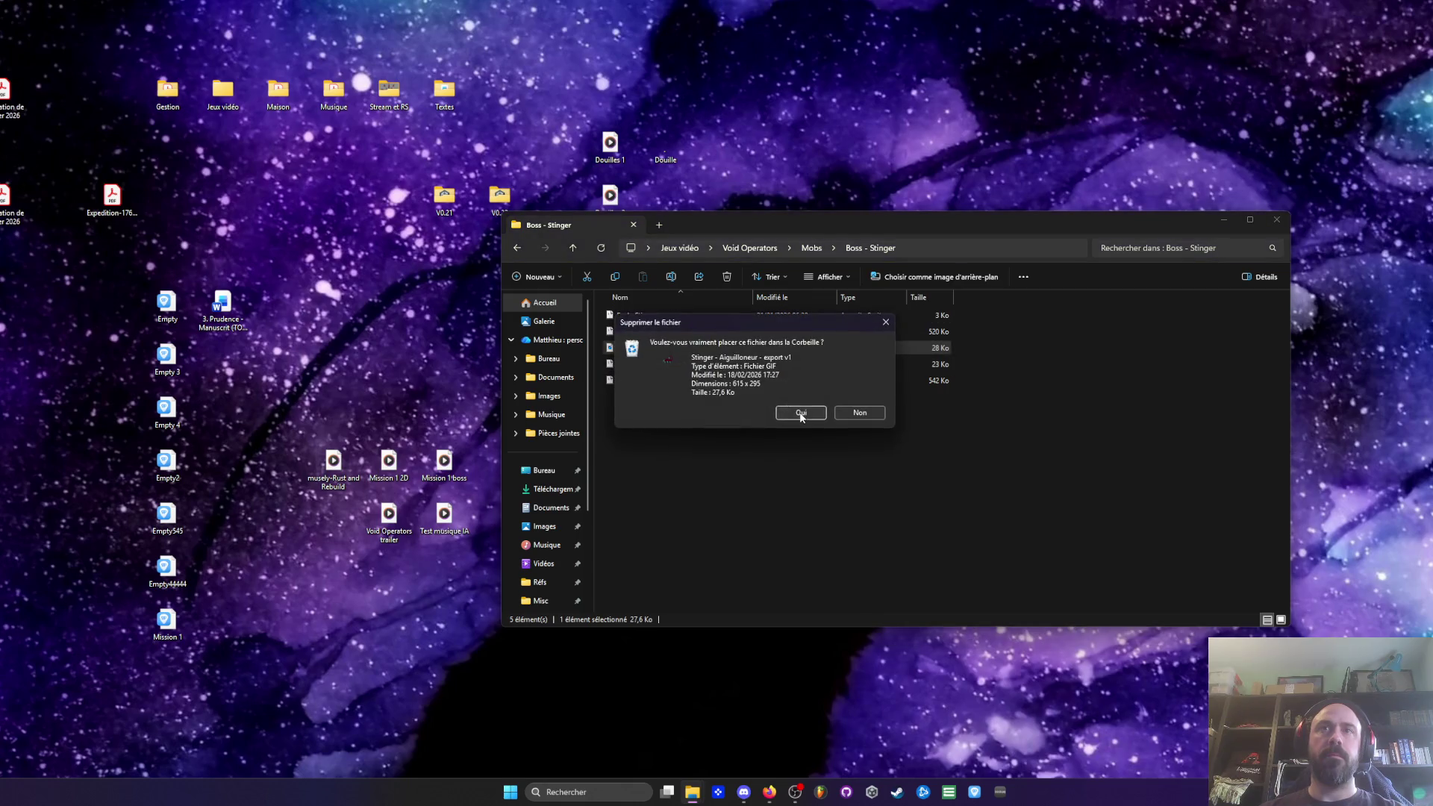
{"action": "left_click", "coordinate": [799, 412]}
{"action": "double_click", "coordinate": [652, 364]}
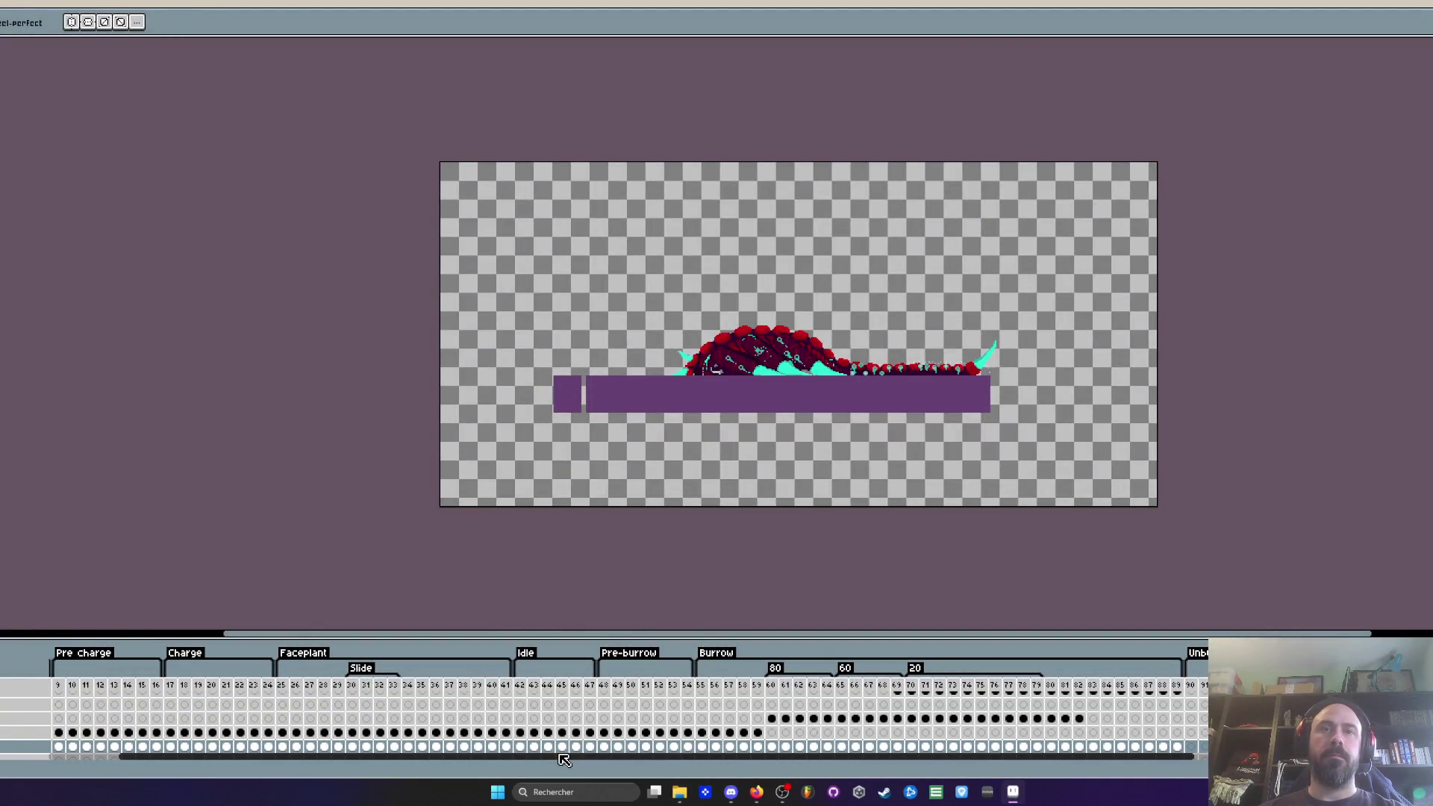
Step: Review Walk frames 11–31 in Aseprite, then delete the old Stinger - Aiguilloneur file
{"action": "scroll", "coordinate": [106, 708], "scroll_direction": "left", "scroll_amount": 4}
{"action": "left_click", "coordinate": [57, 687]}
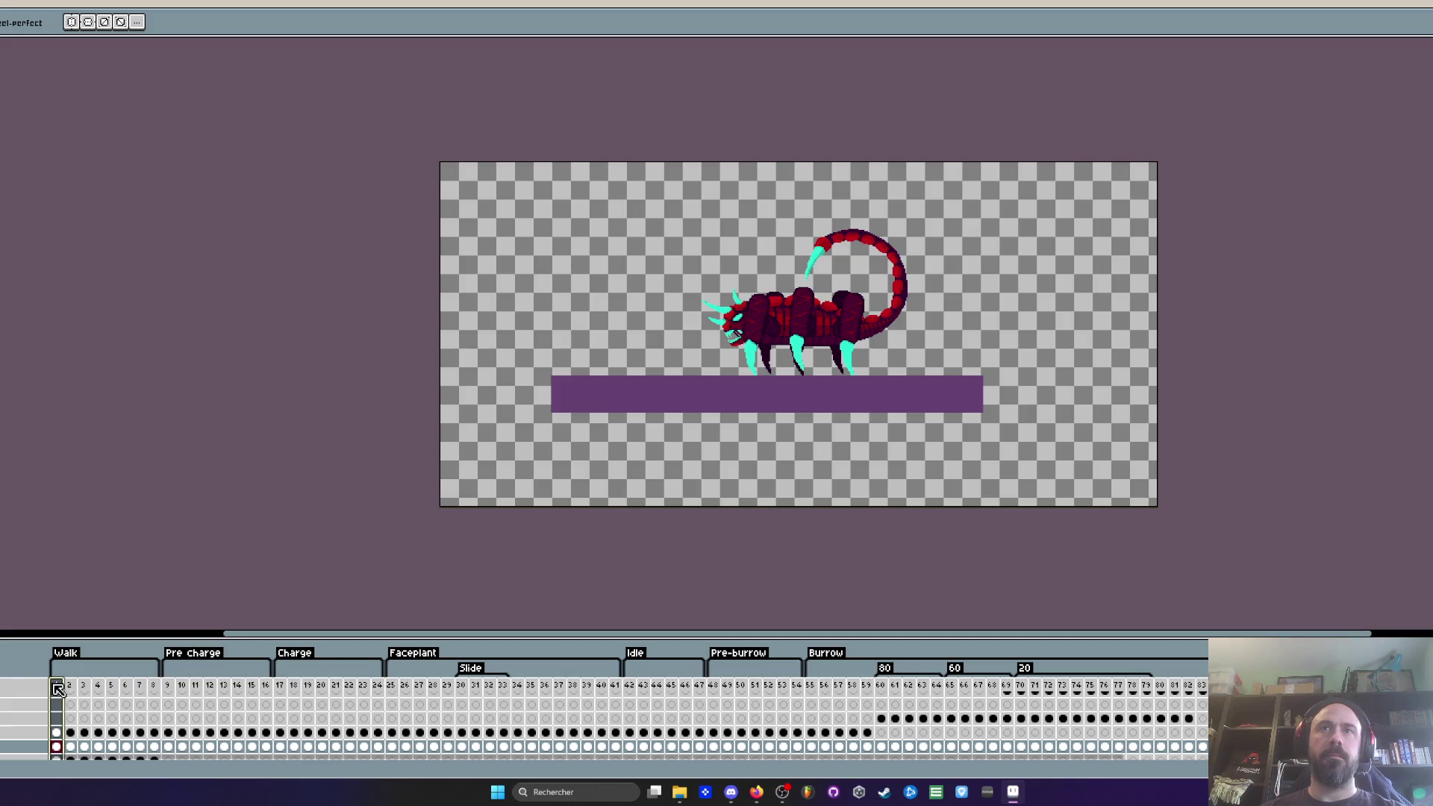
{"action": "scroll", "coordinate": [716, 342], "scroll_direction": "up", "scroll_amount": 2}
{"action": "left_click_drag", "start_coordinate": [195, 685], "coordinate": [476, 685]}
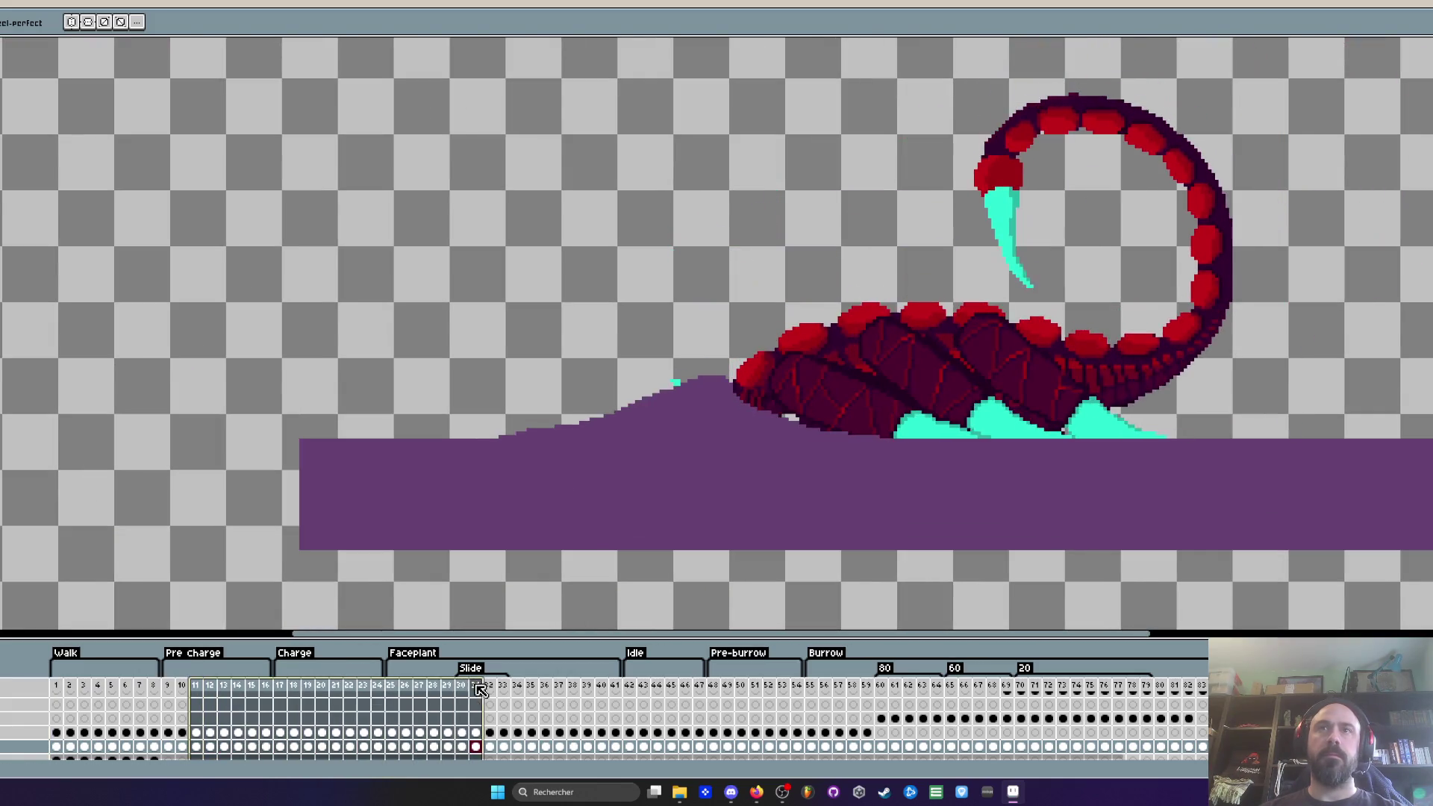
{"action": "scroll", "coordinate": [761, 564], "scroll_direction": "down", "scroll_amount": 1}
{"action": "scroll", "coordinate": [660, 766], "scroll_direction": "right", "scroll_amount": 10}
{"action": "mouse_move", "coordinate": [668, 685]}
{"action": "left_mouse_down"}
{"action": "mouse_move", "coordinate": [942, 695]}
{"action": "mouse_move", "coordinate": [166, 685]}
{"action": "left_mouse_up"}
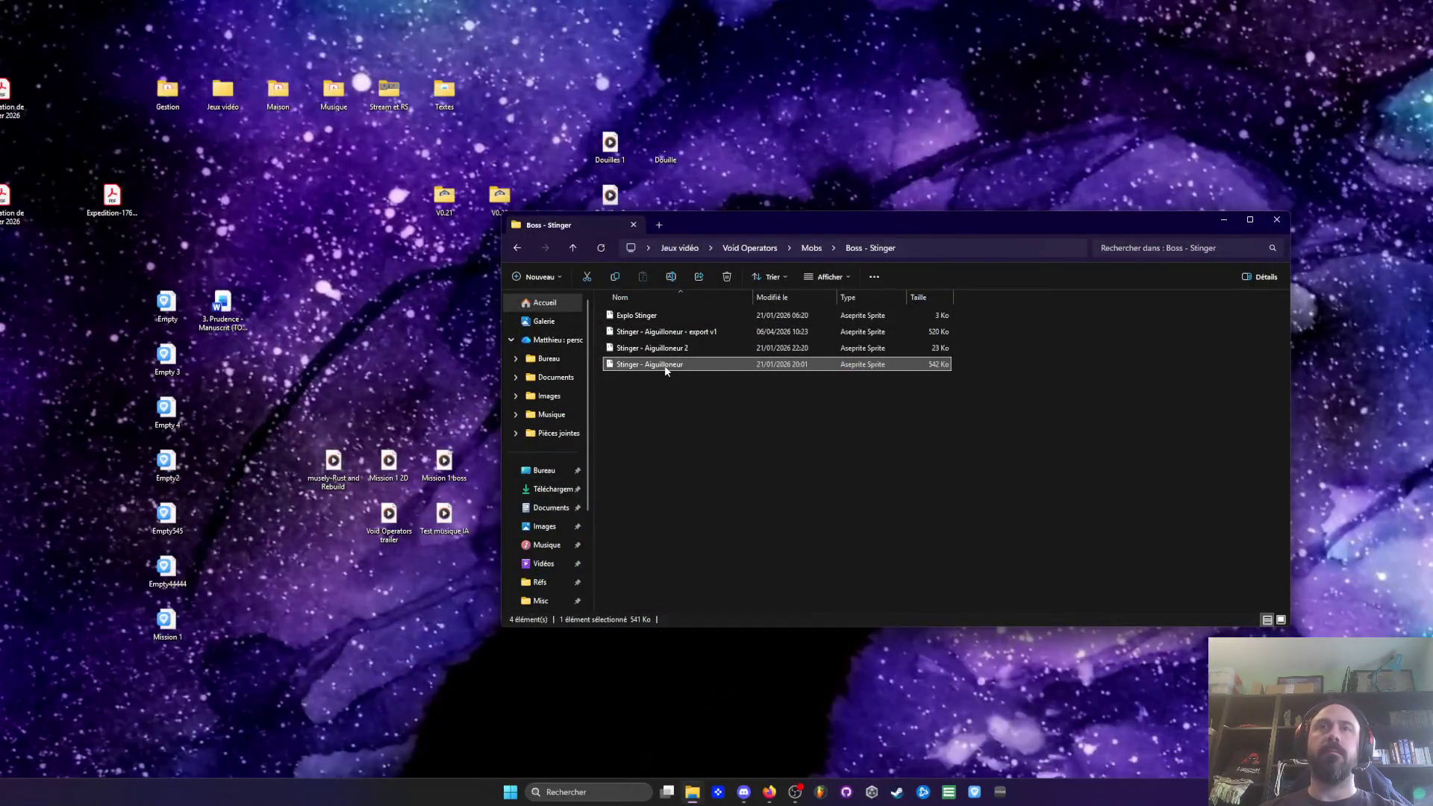
{"action": "key", "text": "Delete"}
{"action": "left_click", "coordinate": [815, 414]}
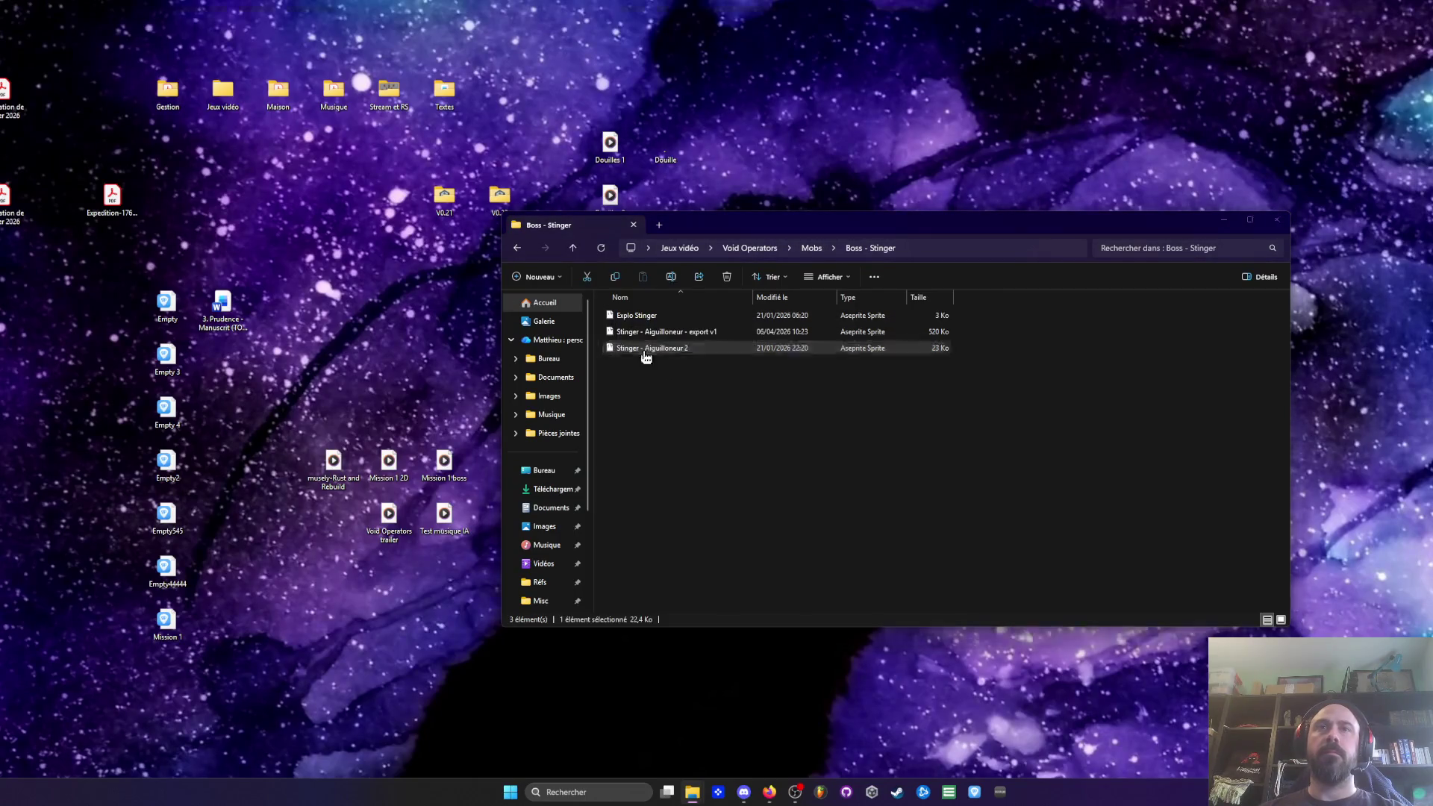
Step: Check Stinger - Aiguilloneur 2 and export v1 in Aseprite, then close the Boss - Stinger window
{"action": "key", "text": "alt+Tab"}
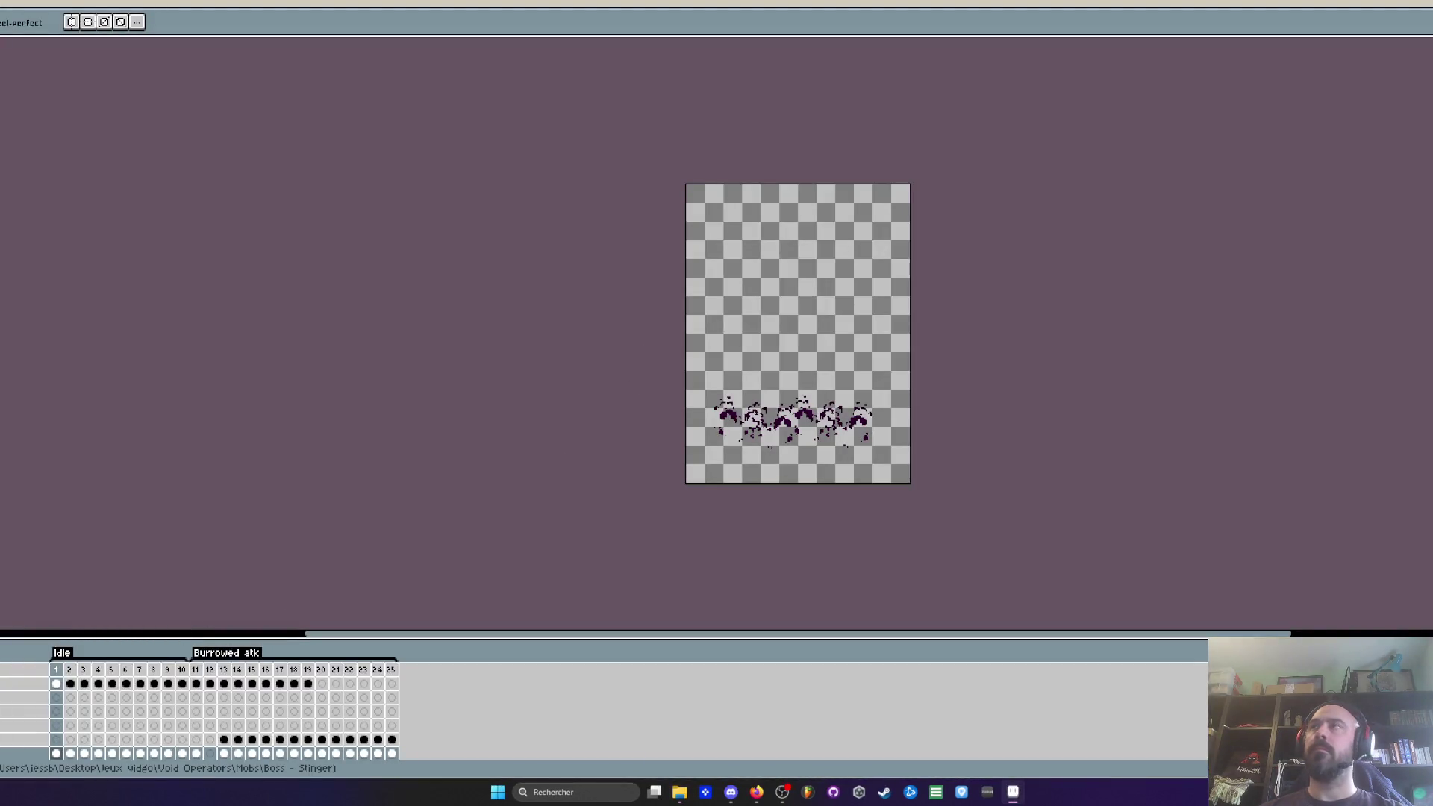
{"action": "key", "text": "alt+F4"}
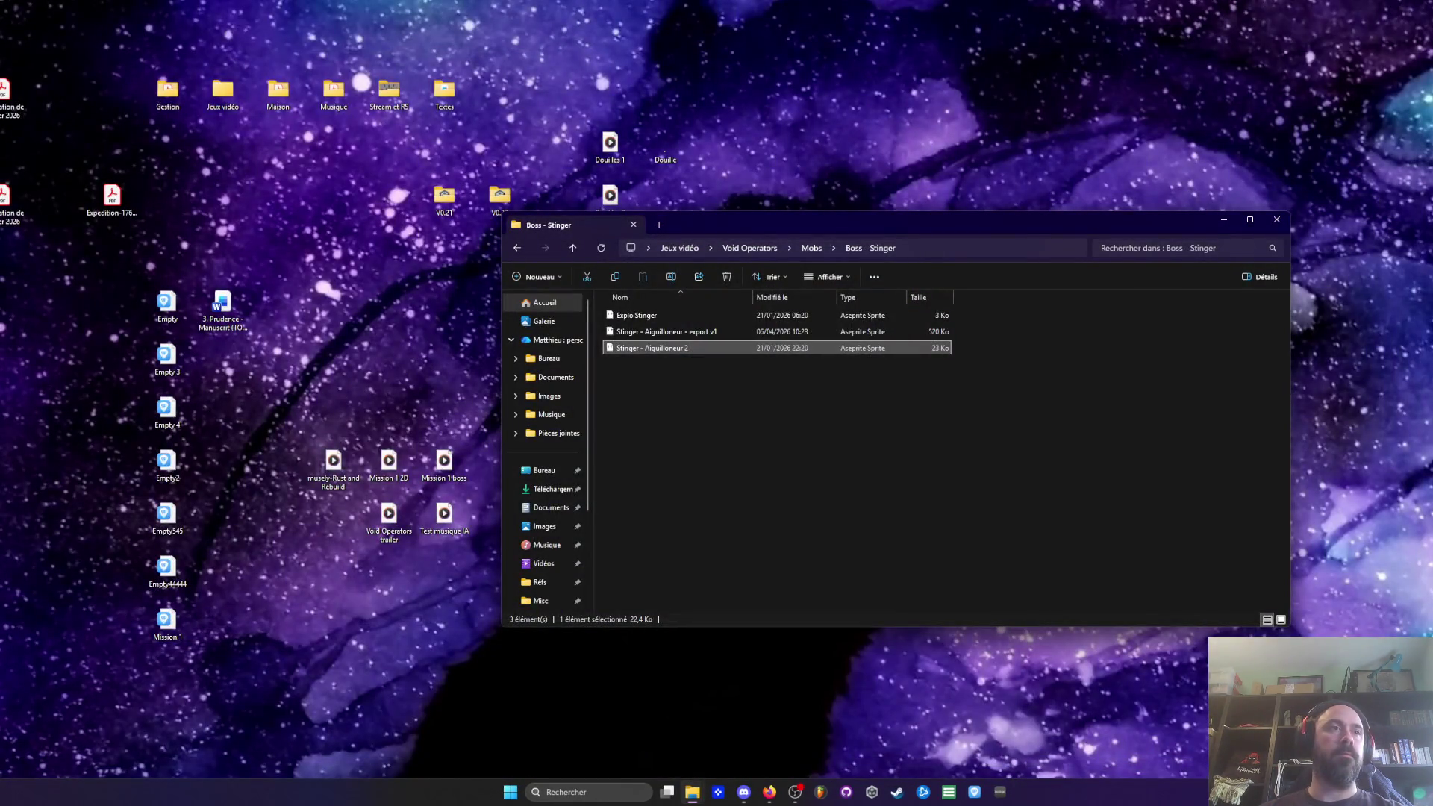
{"action": "double_click", "coordinate": [684, 336]}
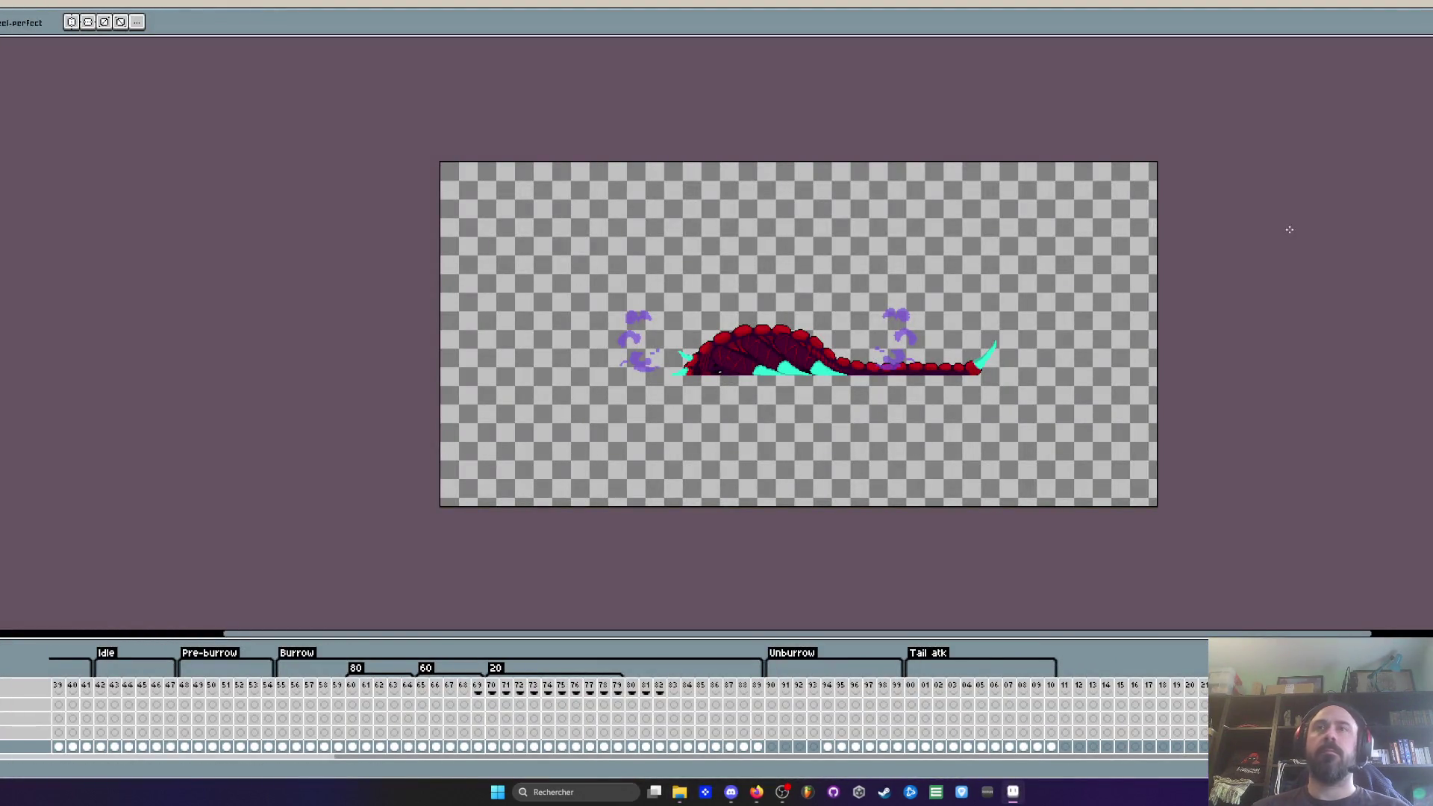
{"action": "key", "text": "alt+F4"}
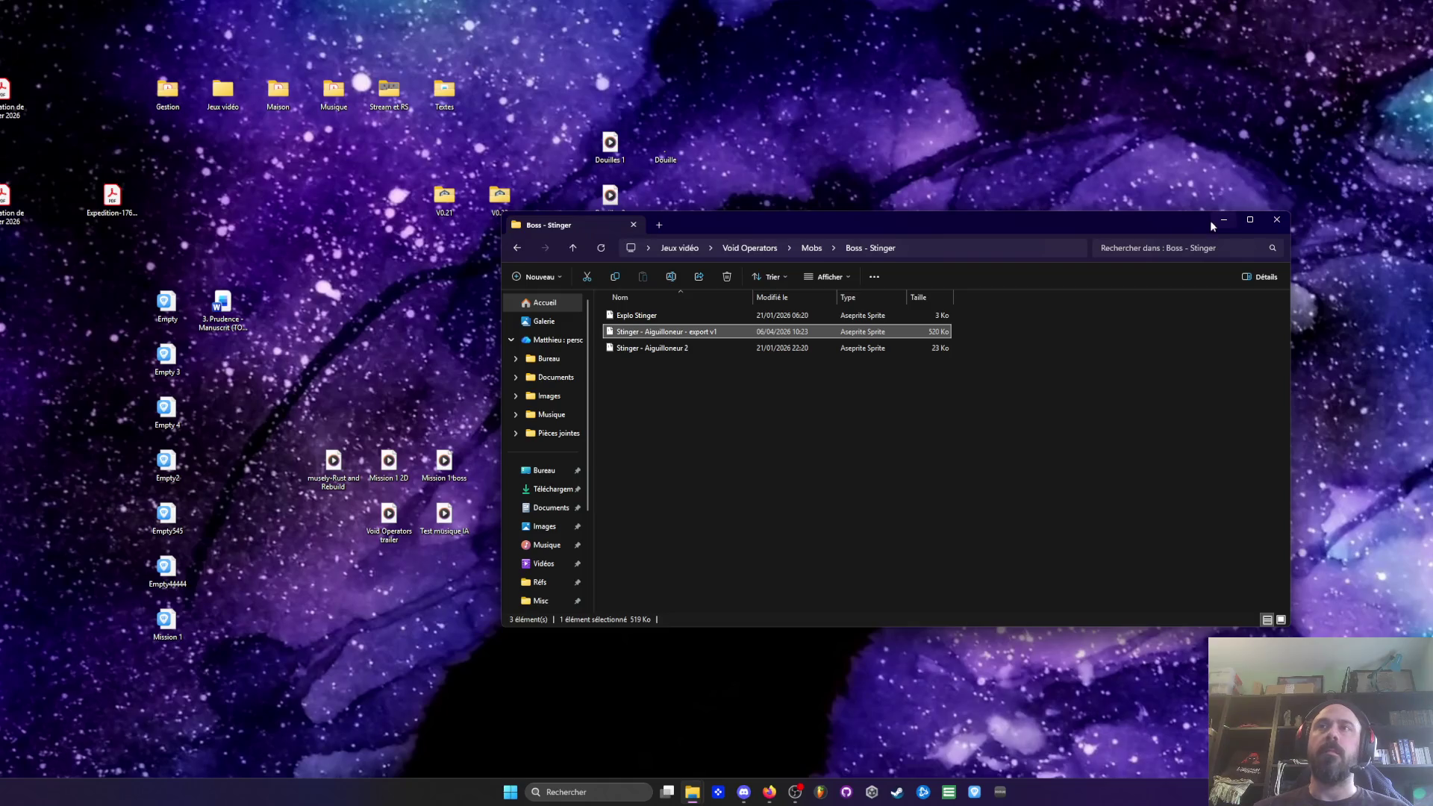
{"action": "left_click", "coordinate": [1277, 222]}
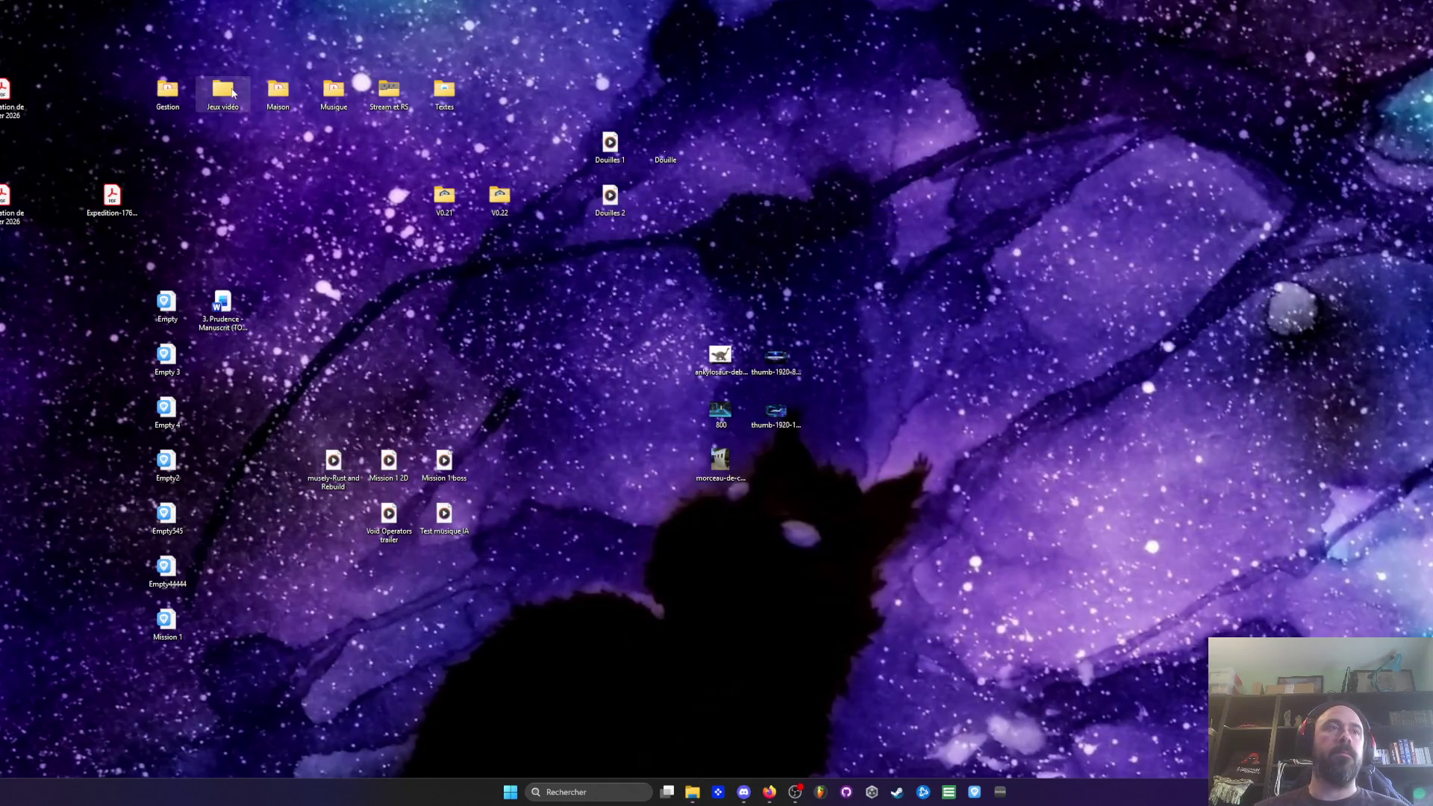
Step: Browse into Jeux vidéo > Void Operators and look through Niveaux > HUB before returning
{"action": "double_click", "coordinate": [232, 92]}
{"action": "double_click", "coordinate": [666, 430]}
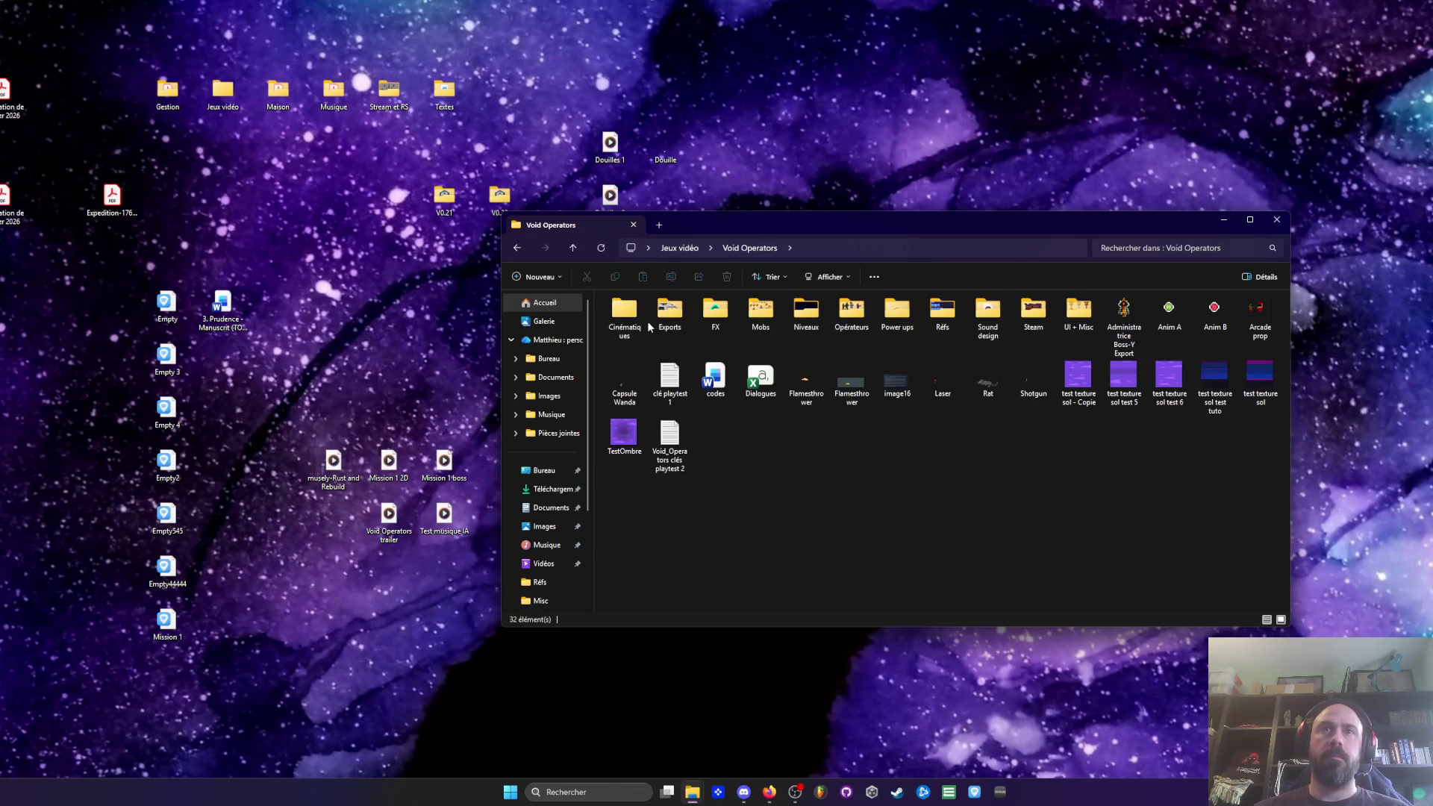
{"action": "left_click", "coordinate": [818, 316]}
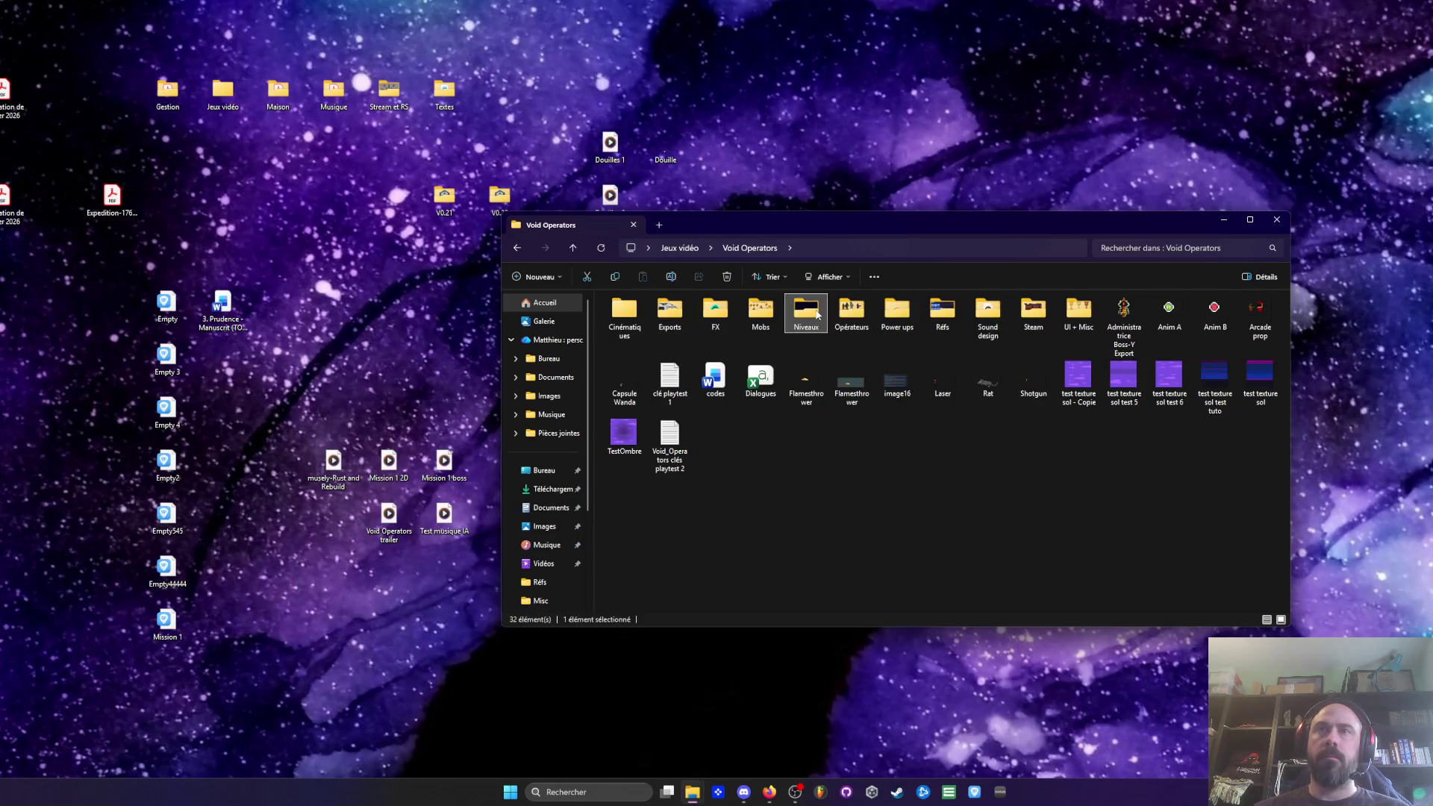
{"action": "double_click", "coordinate": [818, 315]}
{"action": "double_click", "coordinate": [625, 321]}
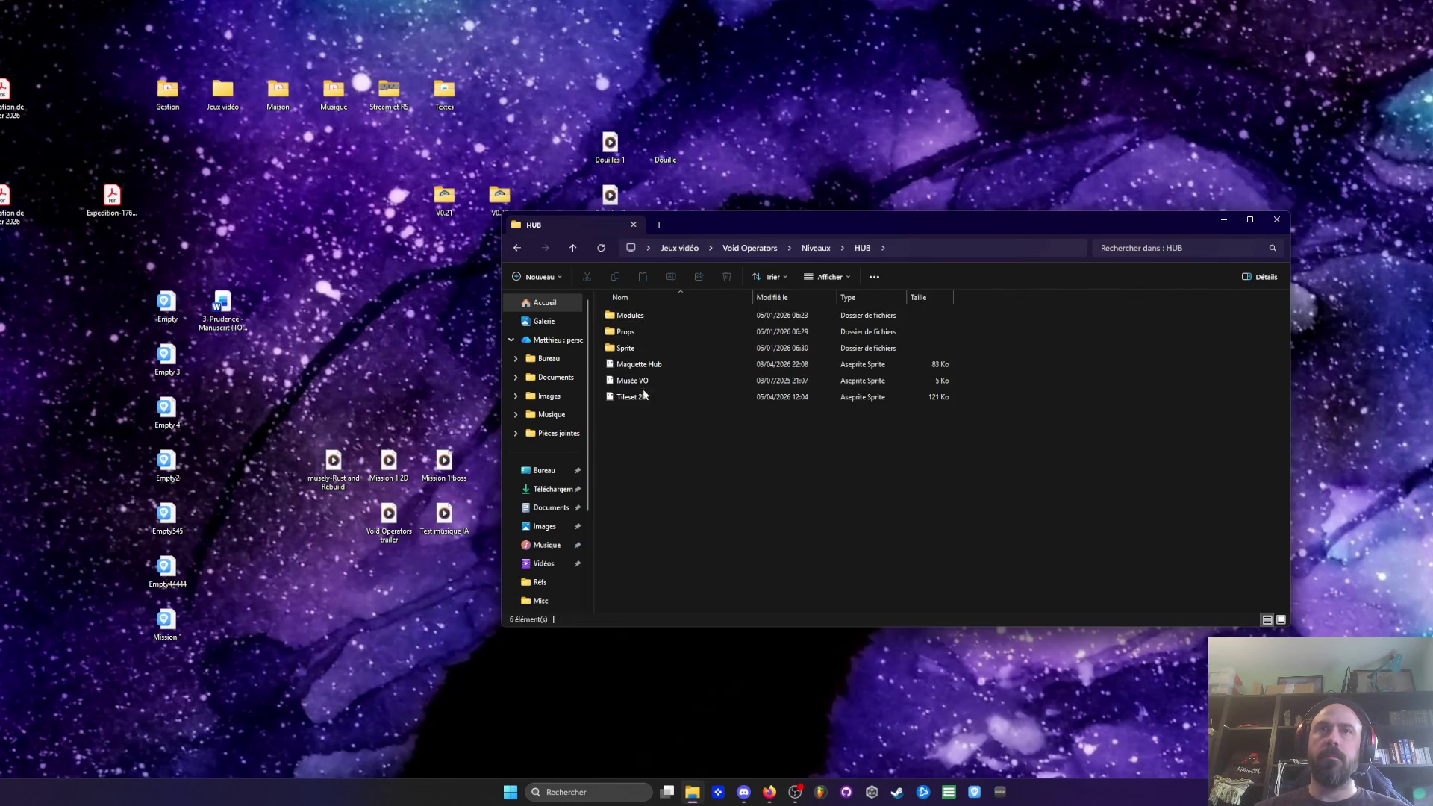
{"action": "left_click", "coordinate": [517, 248]}
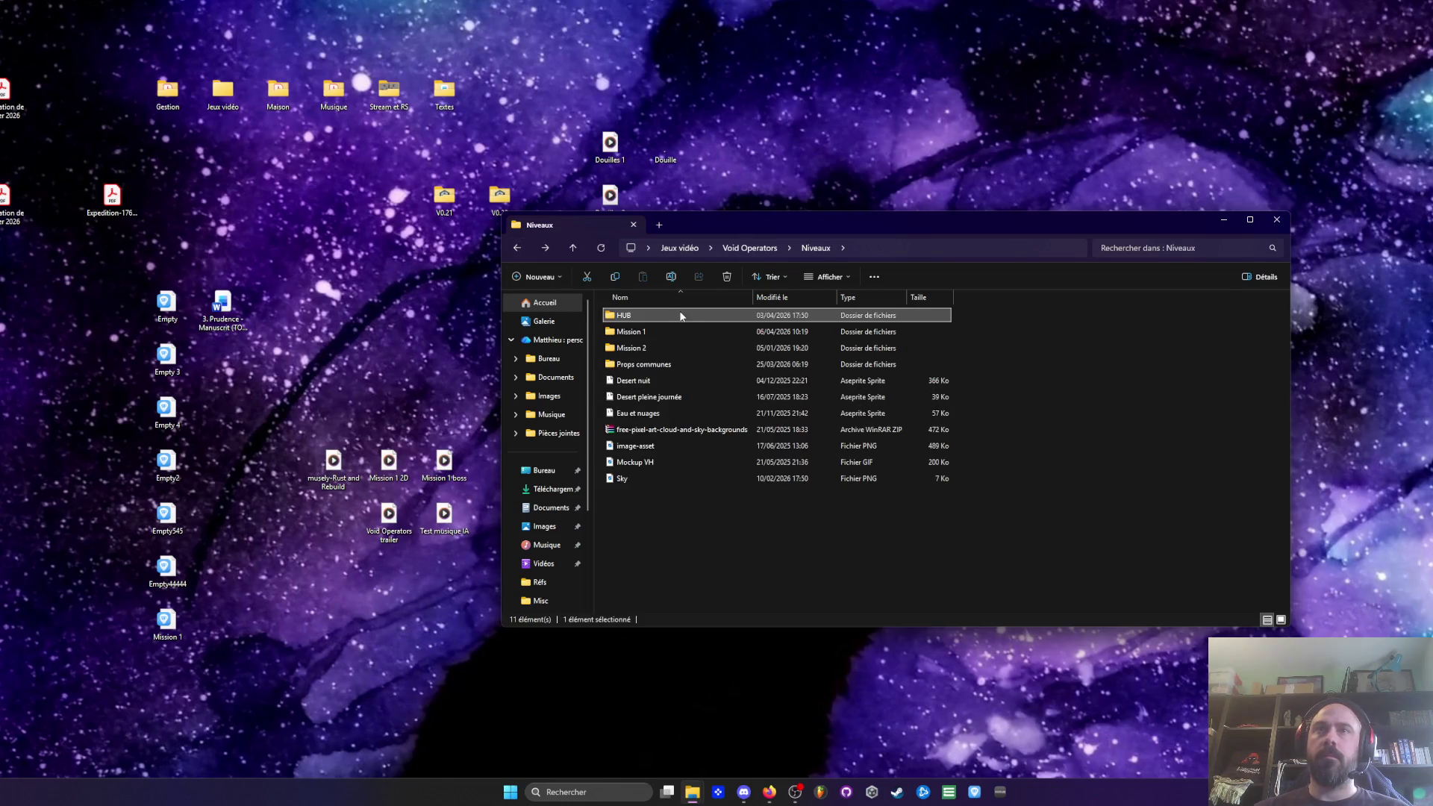
{"action": "double_click", "coordinate": [633, 315]}
{"action": "left_click", "coordinate": [512, 249]}
{"action": "left_click", "coordinate": [513, 249]}
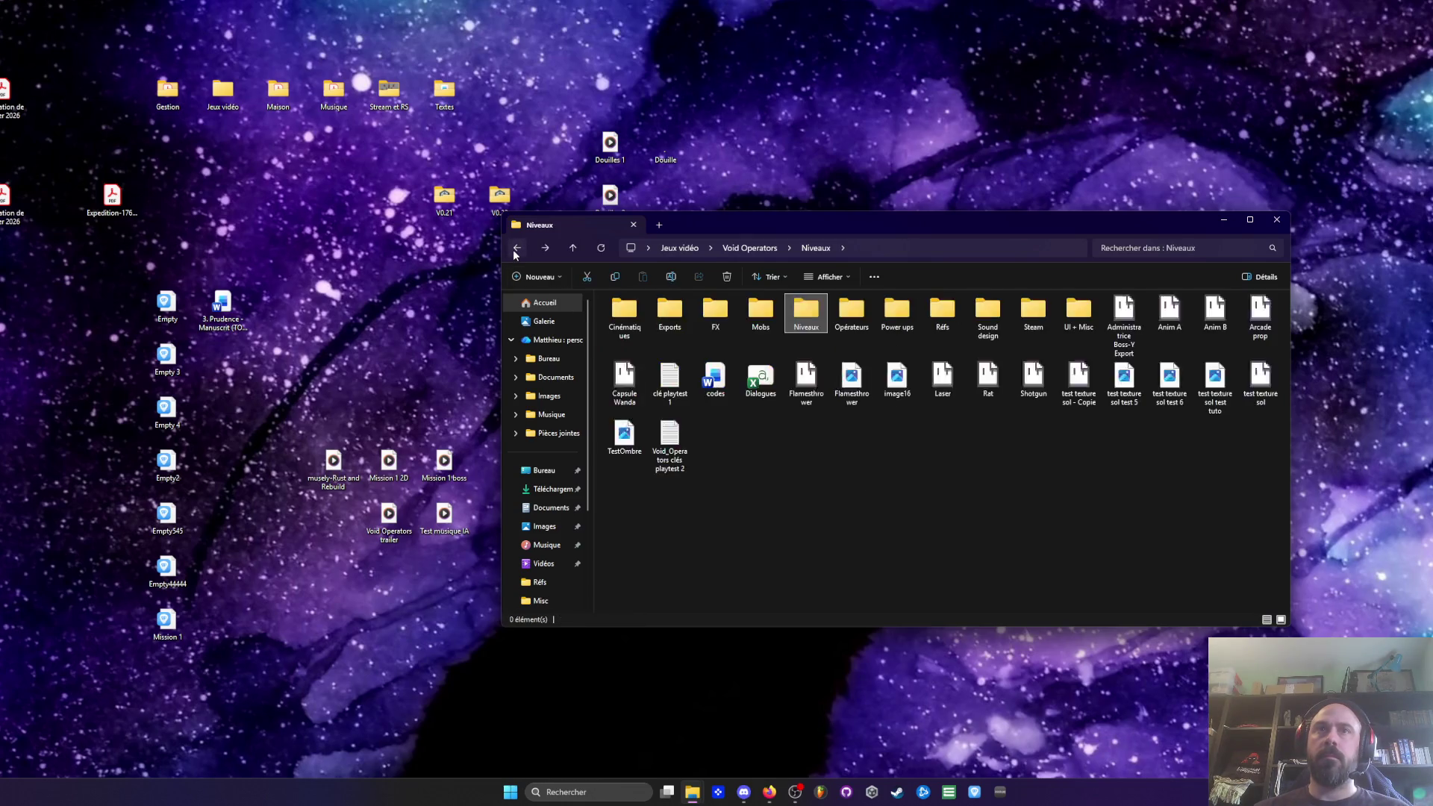
Step: Preview the test texture sol tuto image, then open it in Aseprite
{"action": "double_click", "coordinate": [1220, 371]}
{"action": "left_click", "coordinate": [1283, 24]}
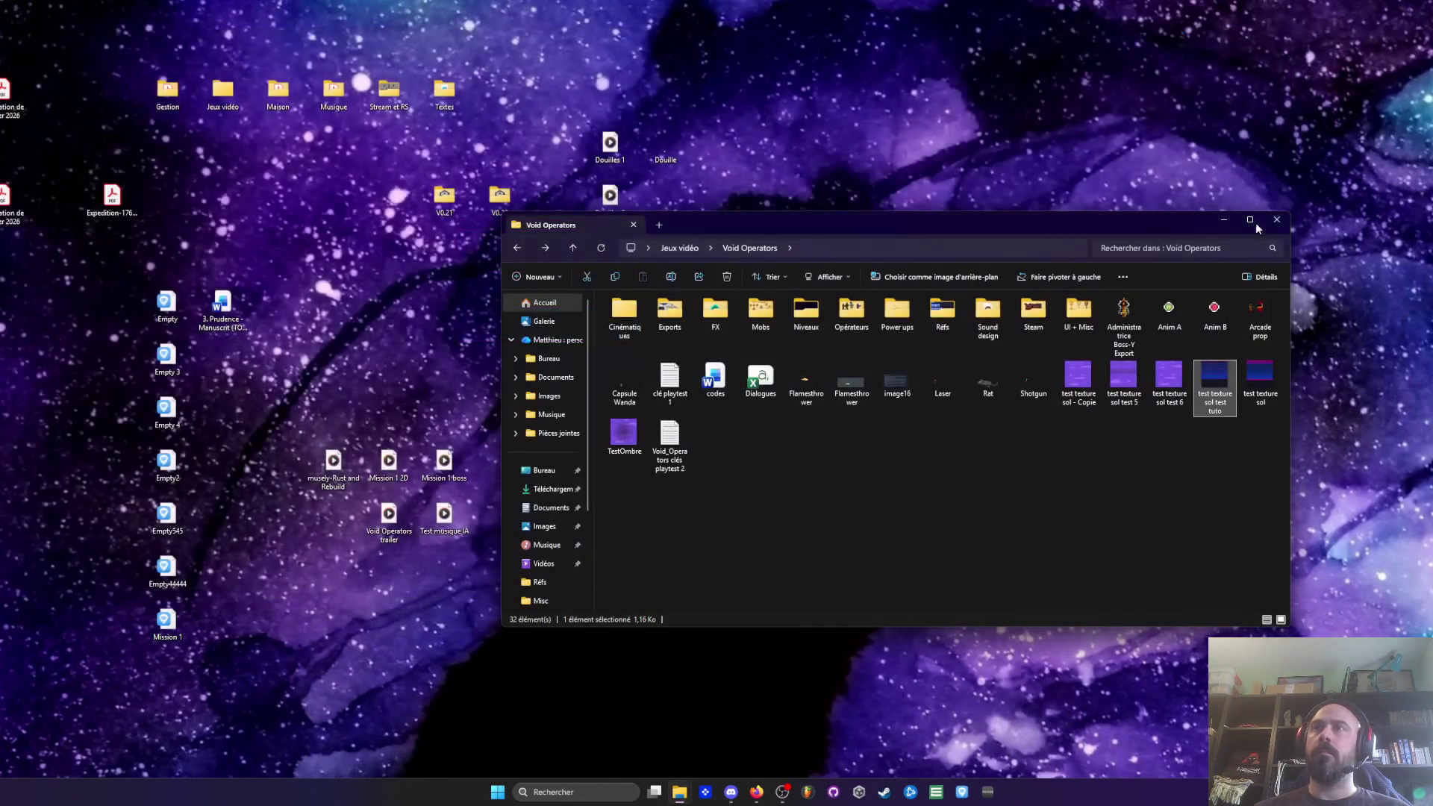
{"action": "left_click", "coordinate": [1262, 386]}
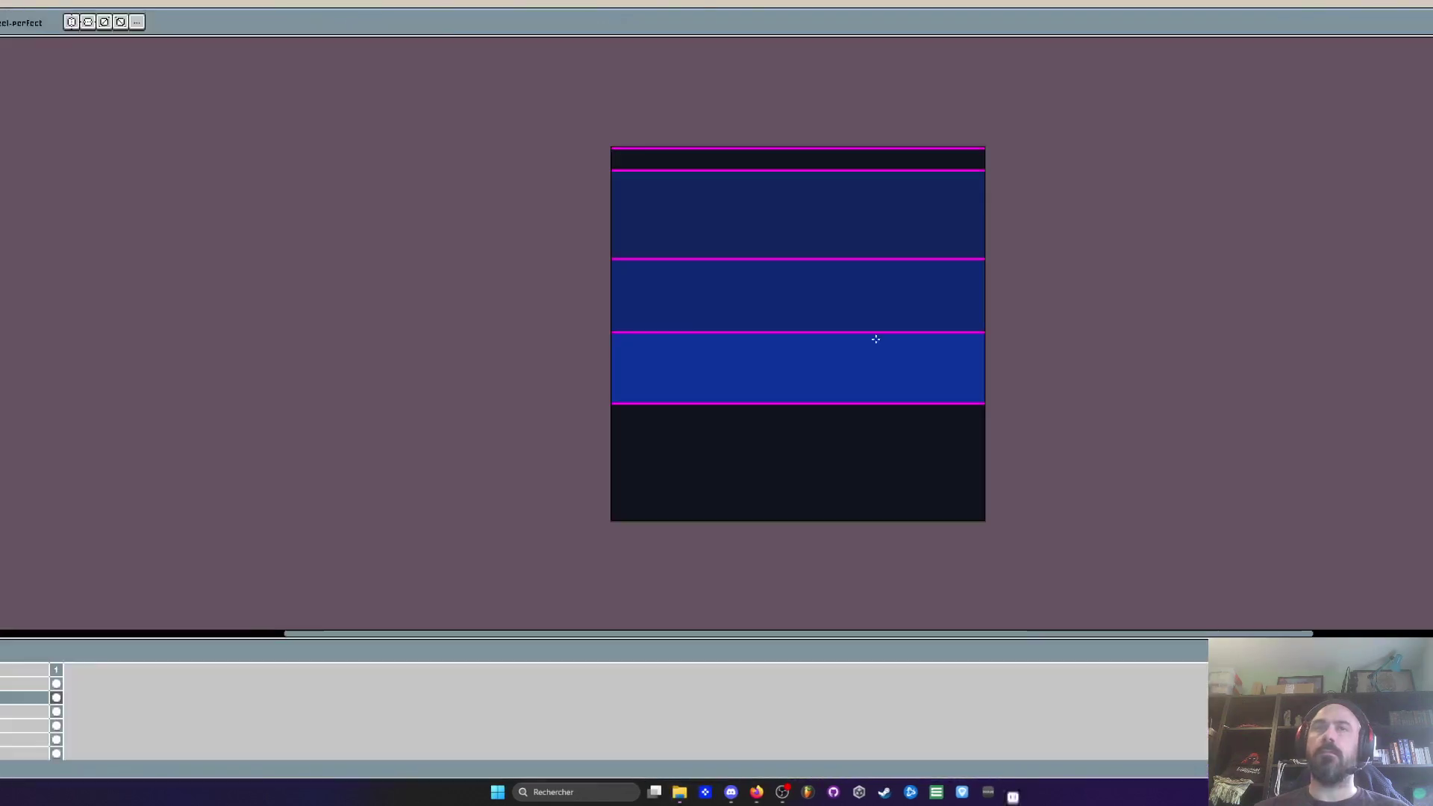
{"action": "scroll", "coordinate": [729, 316], "scroll_direction": "up", "scroll_amount": 2}
{"action": "scroll", "coordinate": [724, 319], "scroll_direction": "down", "scroll_amount": 1}
{"action": "key", "text": "i"}
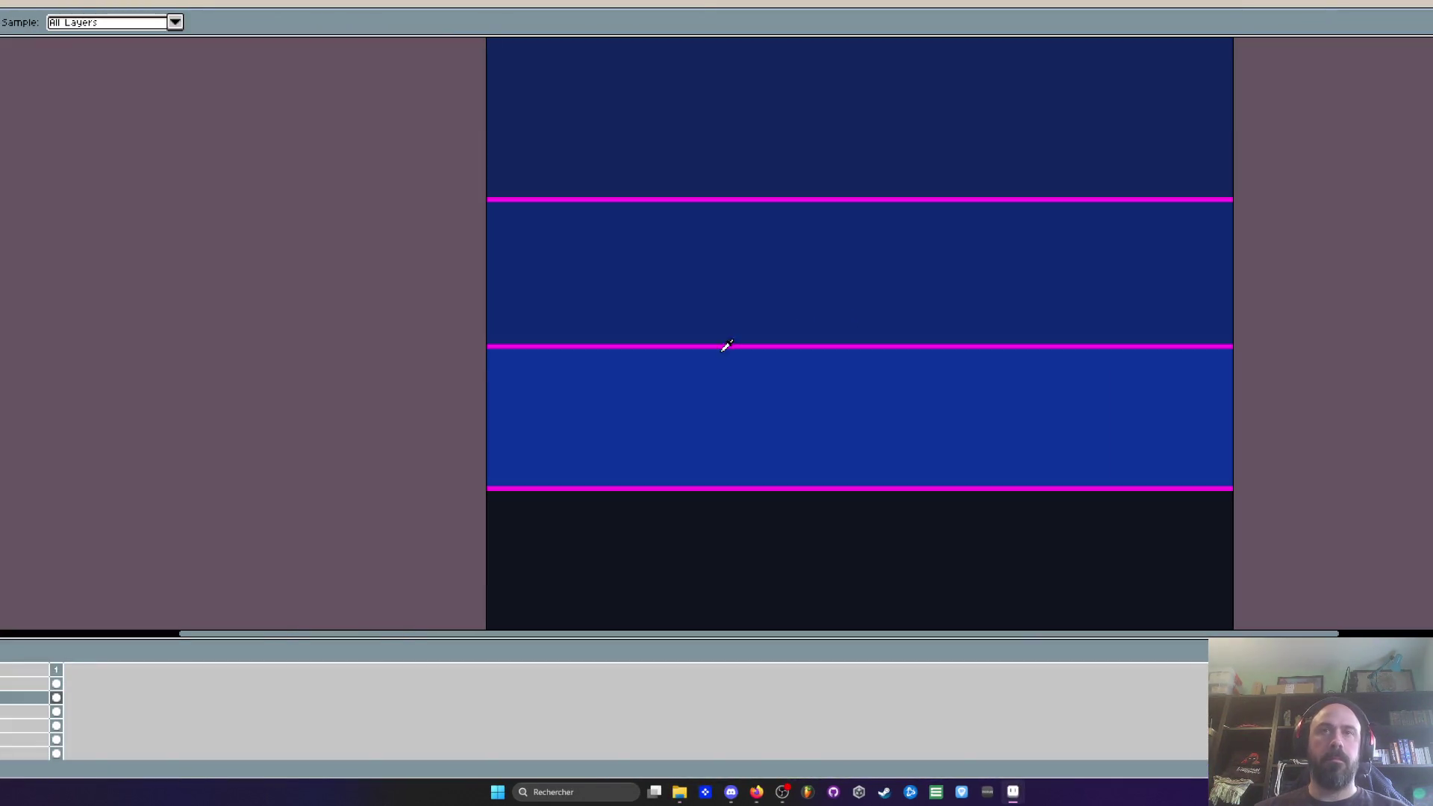
{"action": "scroll", "coordinate": [707, 383], "scroll_direction": "down", "scroll_amount": 2}
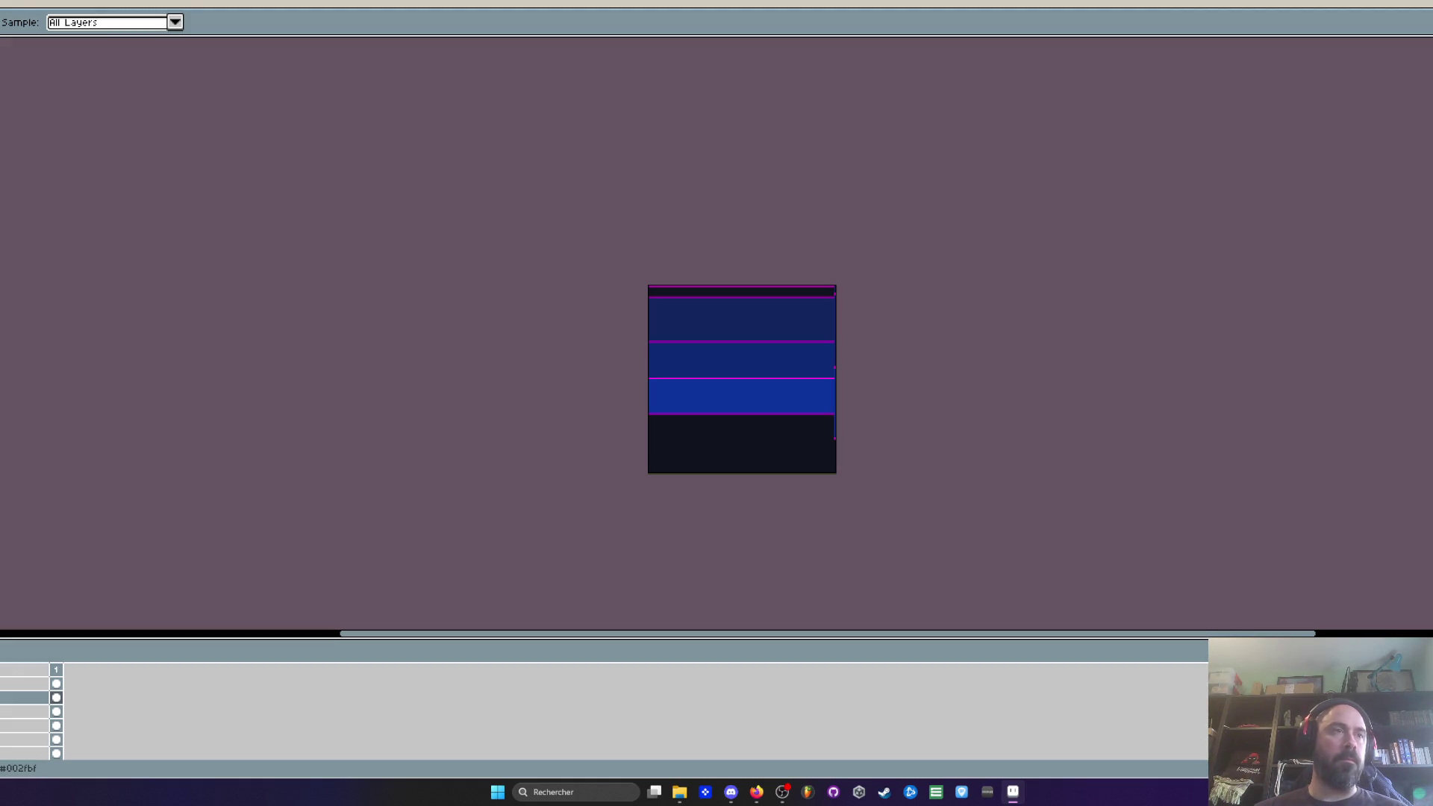
Step: Fill the texture's middle band with a darker purple-blue using the eyedropper and Paint Bucket
{"action": "key", "text": "w"}
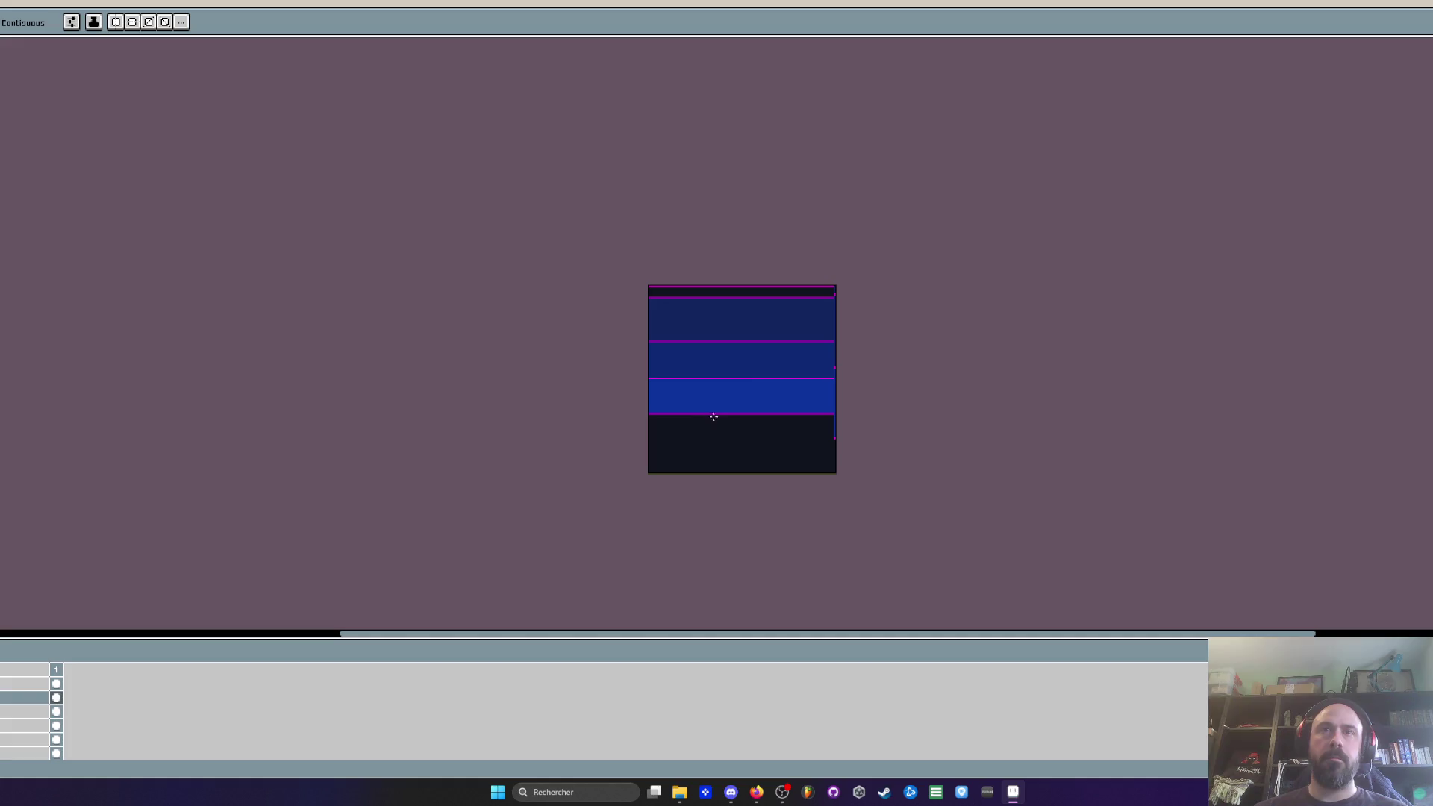
{"action": "scroll", "coordinate": [710, 377], "scroll_direction": "up", "scroll_amount": 2}
{"action": "key", "text": "i"}
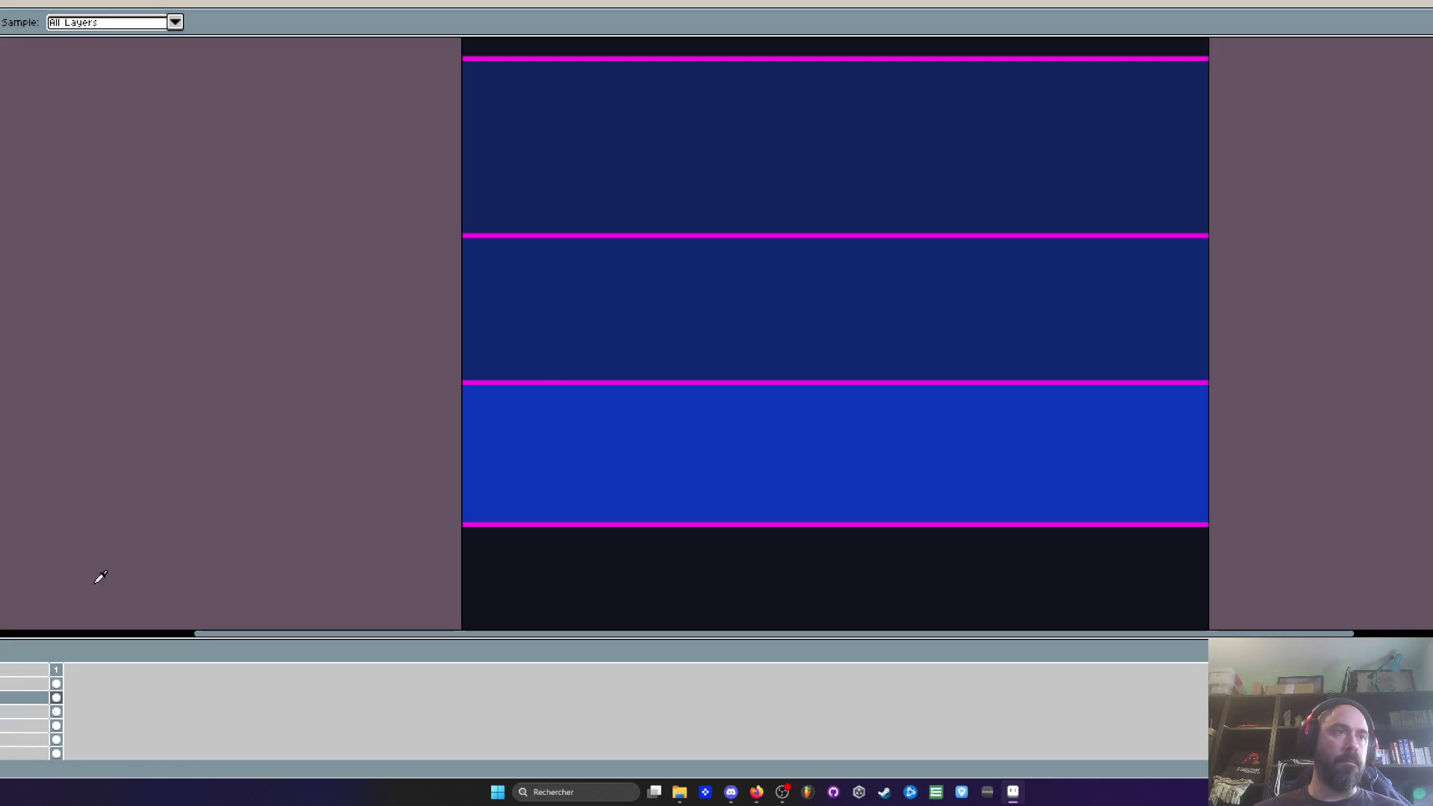
{"action": "key", "text": "w"}
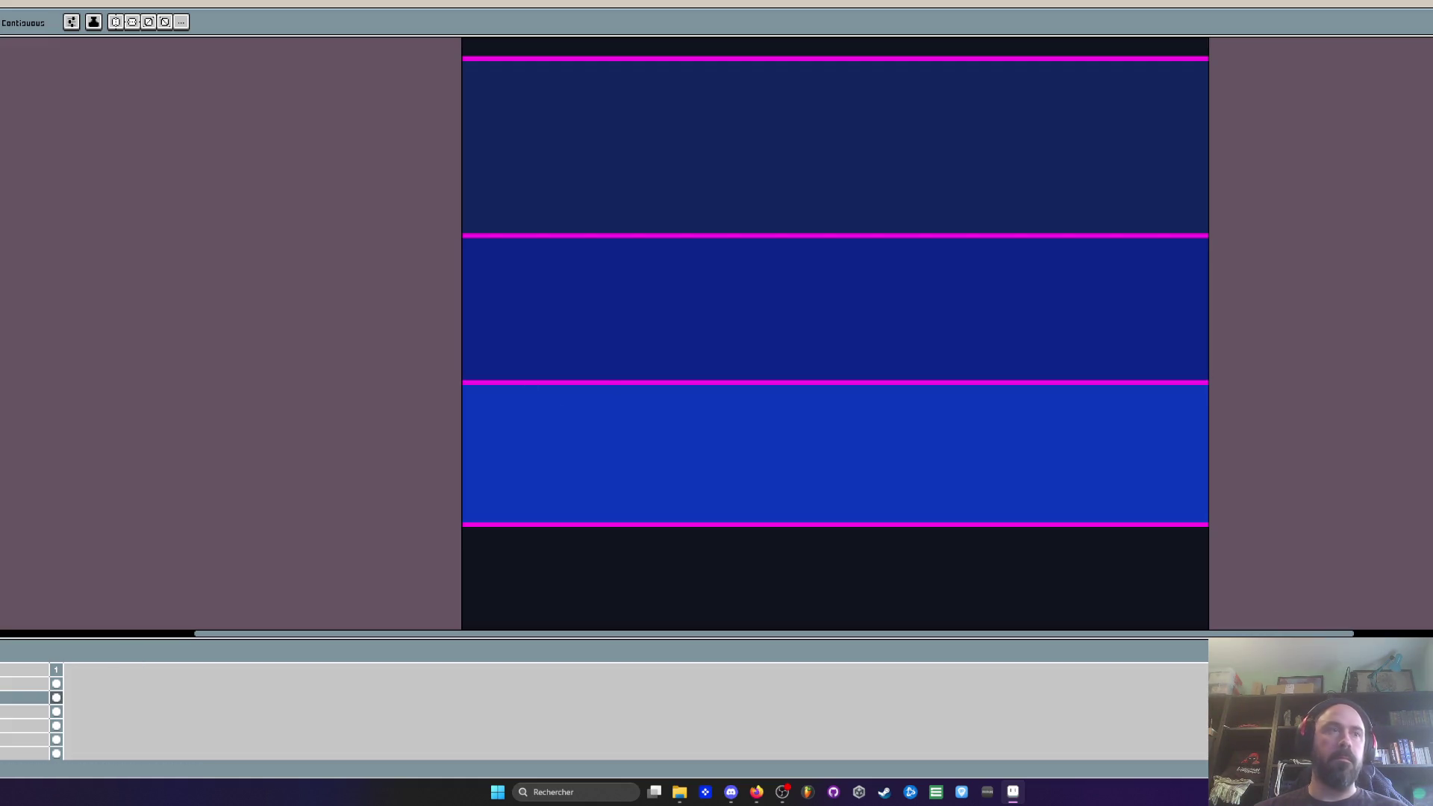
{"action": "left_click", "coordinate": [633, 323]}
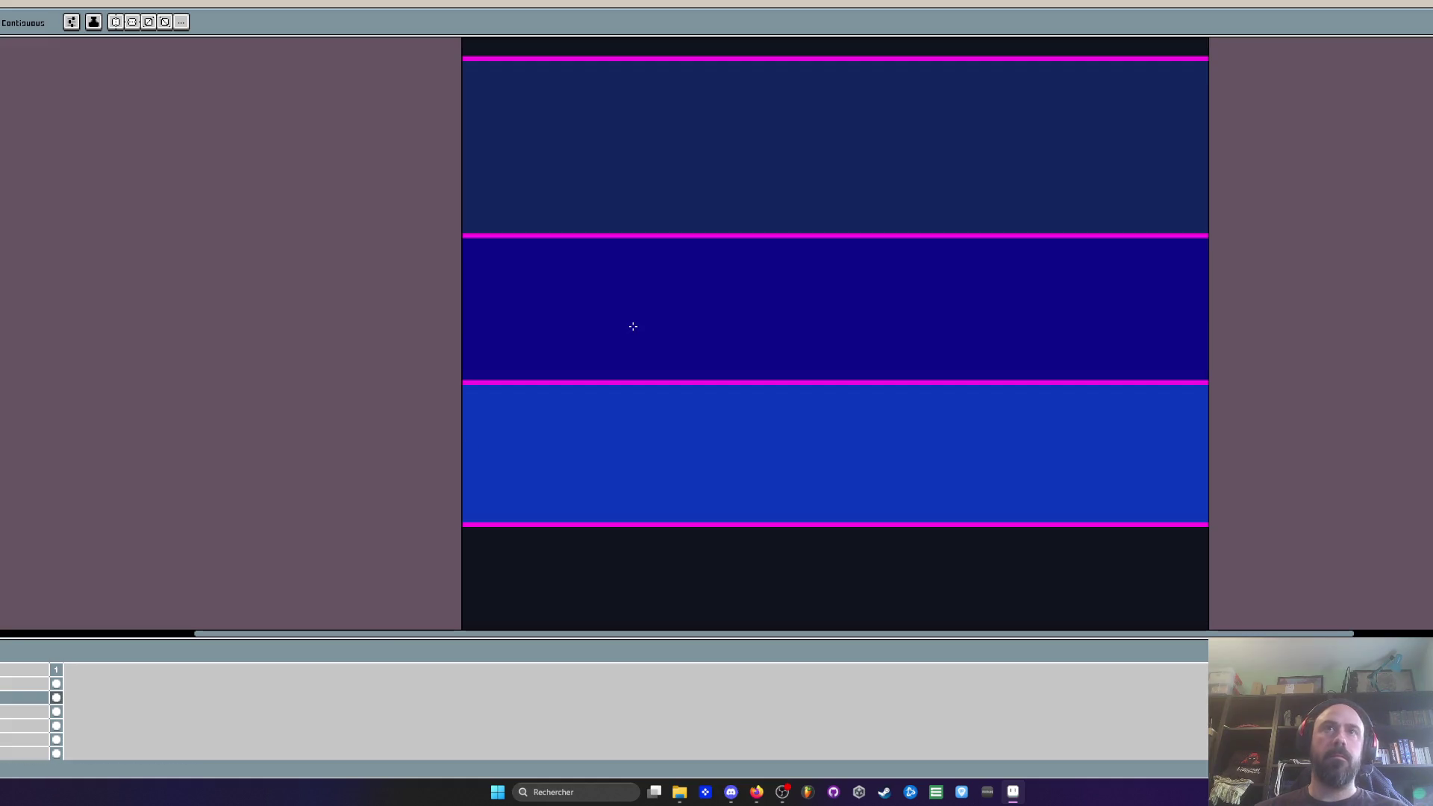
{"action": "scroll", "coordinate": [633, 324], "scroll_direction": "down", "scroll_amount": 5}
{"action": "scroll", "coordinate": [637, 327], "scroll_direction": "up", "scroll_amount": 3}
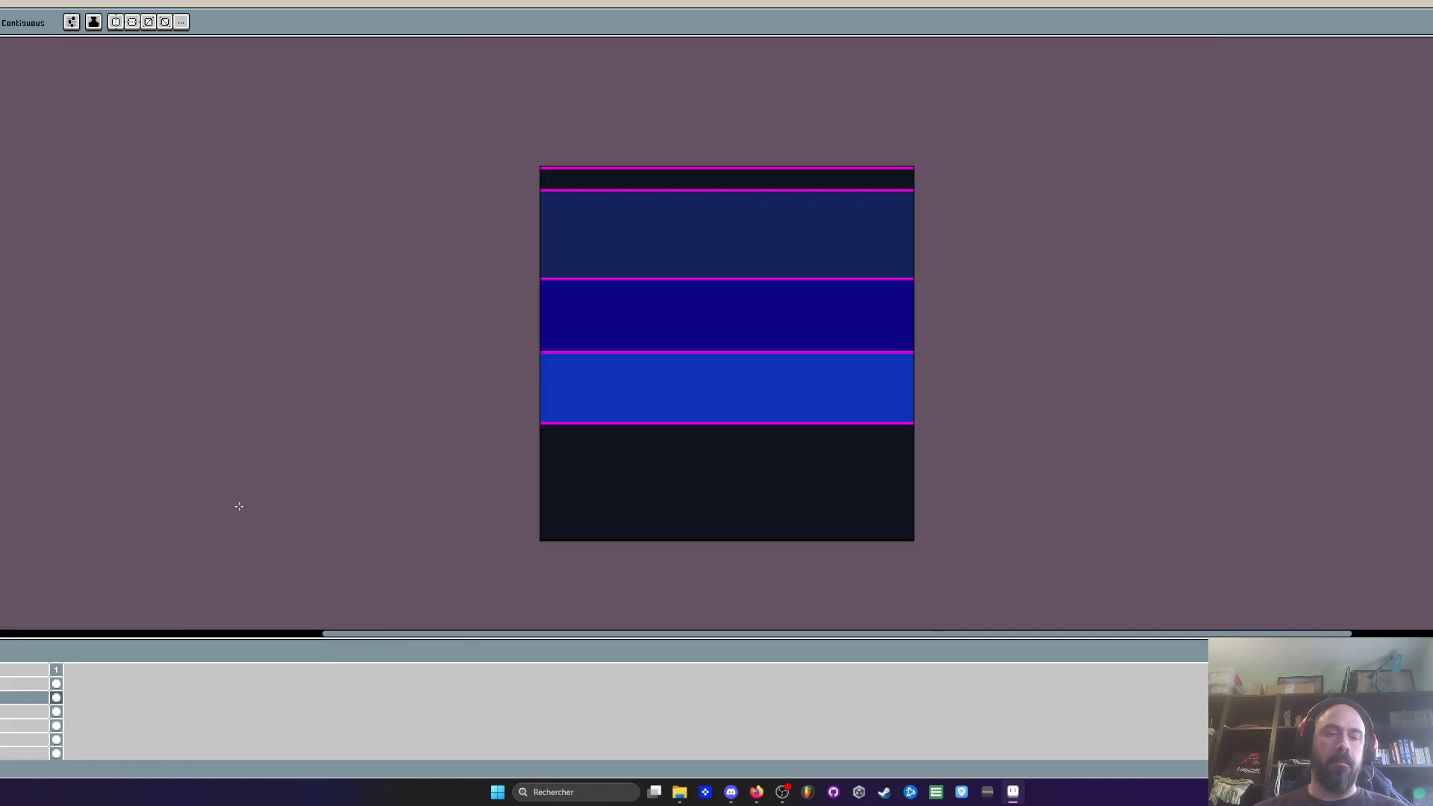
Step: Refill the upper band with a slightly different navy sampled from the texture
{"action": "key", "text": "i"}
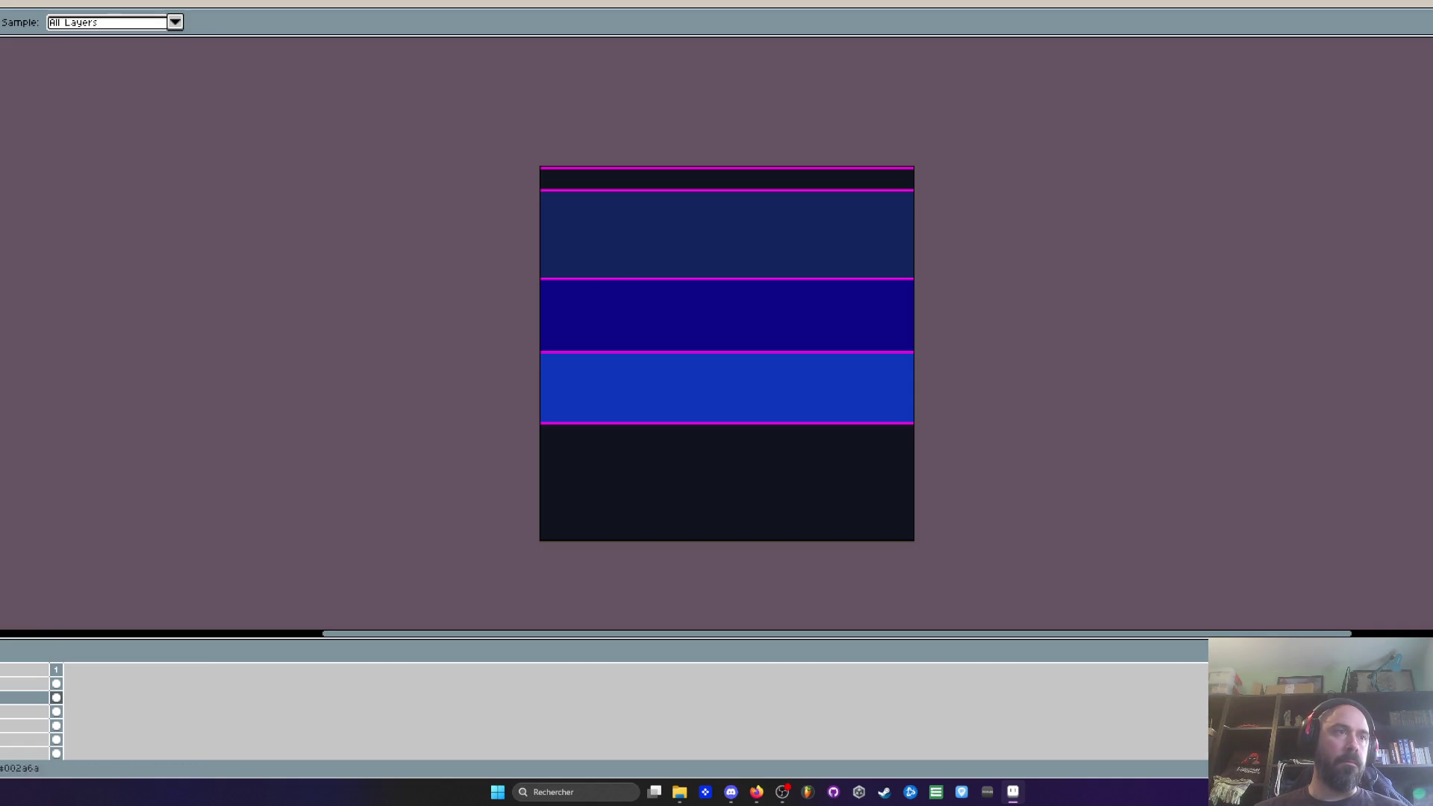
{"action": "key", "text": "g"}
{"action": "left_click", "coordinate": [644, 248]}
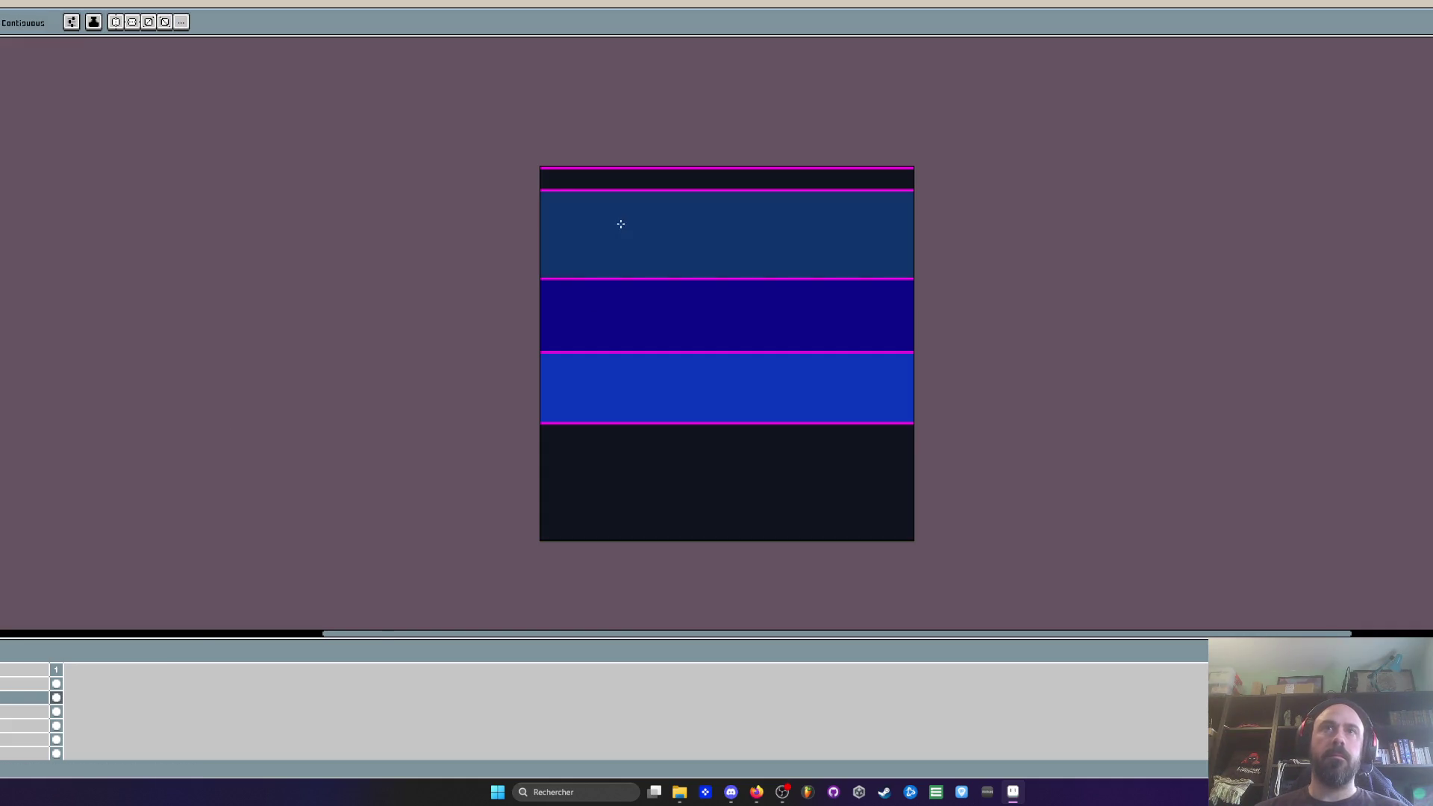
{"action": "scroll", "coordinate": [621, 224], "scroll_direction": "down", "scroll_amount": 3}
{"action": "scroll", "coordinate": [674, 250], "scroll_direction": "up", "scroll_amount": 3}
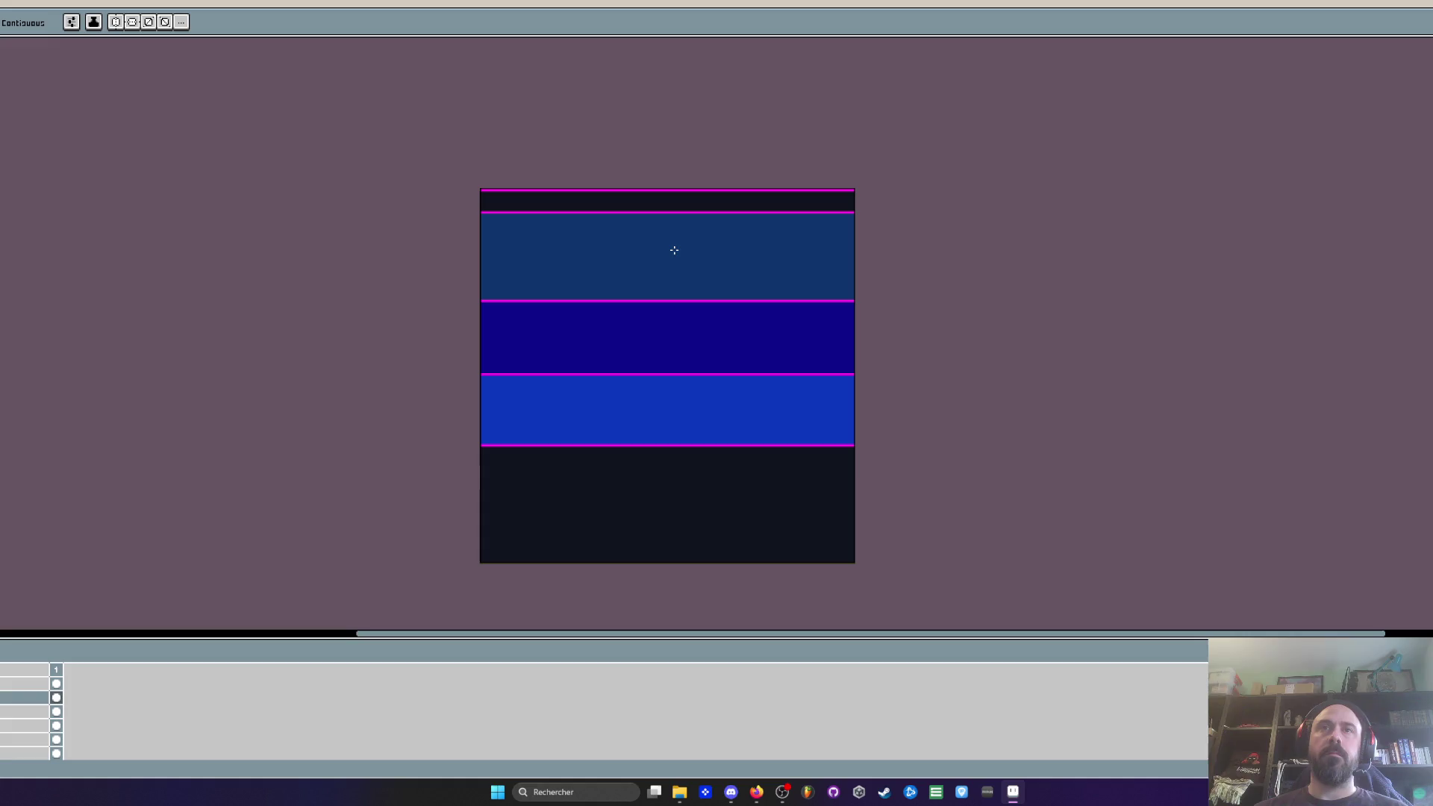
Step: Return the middle band to navy and fill the third band with a lighter blue
{"action": "left_click", "coordinate": [718, 305]}
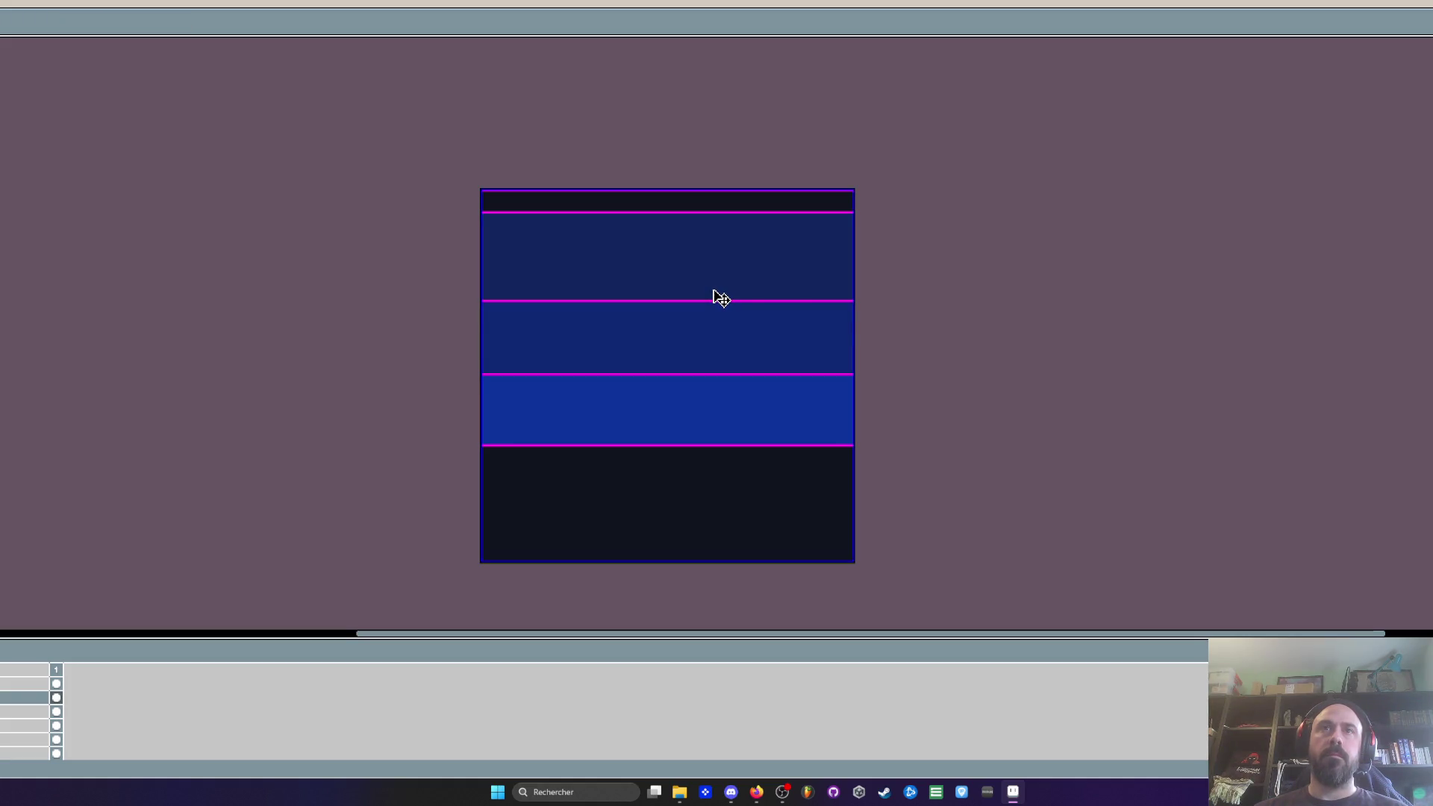
{"action": "key", "text": "g"}
{"action": "scroll", "coordinate": [509, 393], "scroll_direction": "up", "scroll_amount": 1}
{"action": "key", "text": "i"}
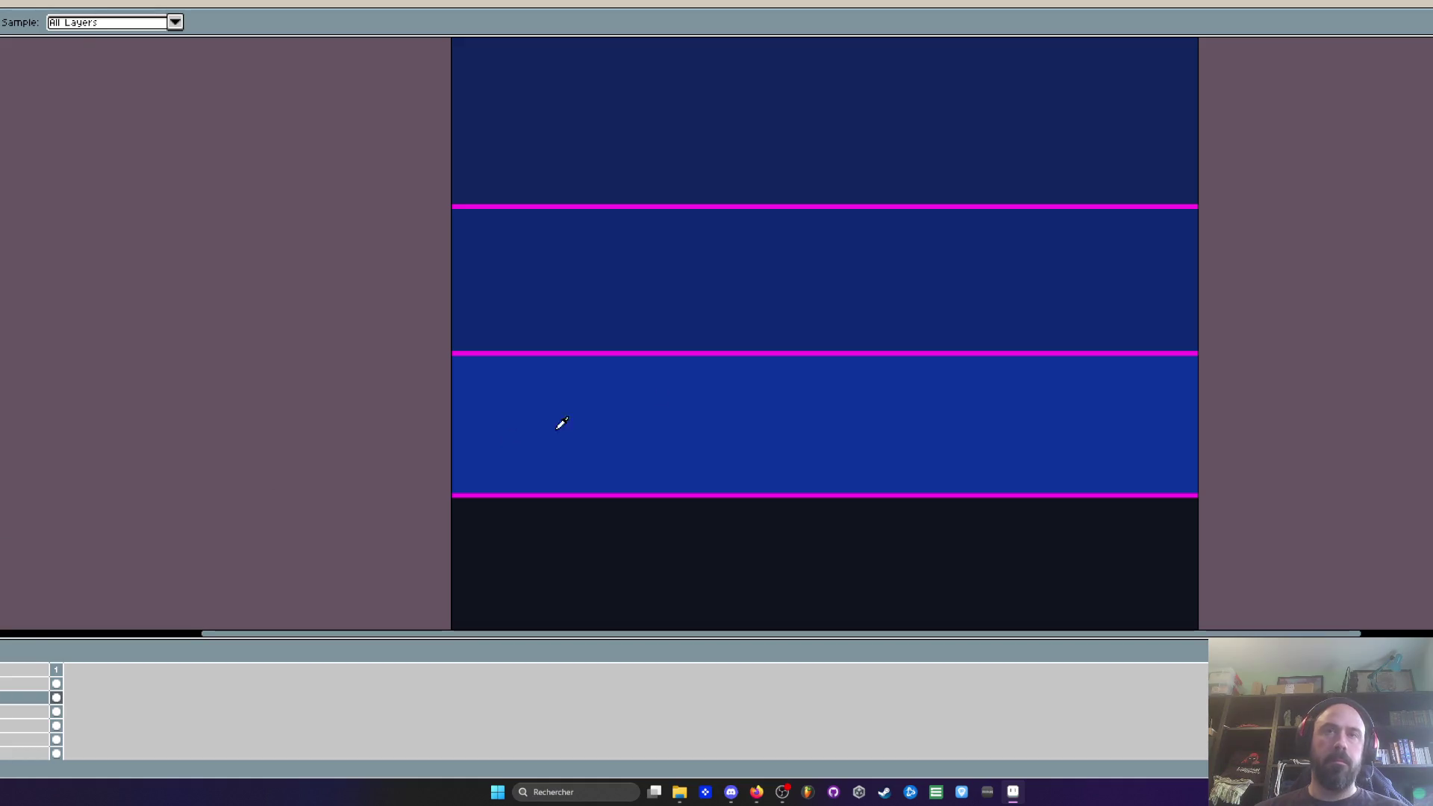
{"action": "key", "text": "g"}
{"action": "key", "text": "i"}
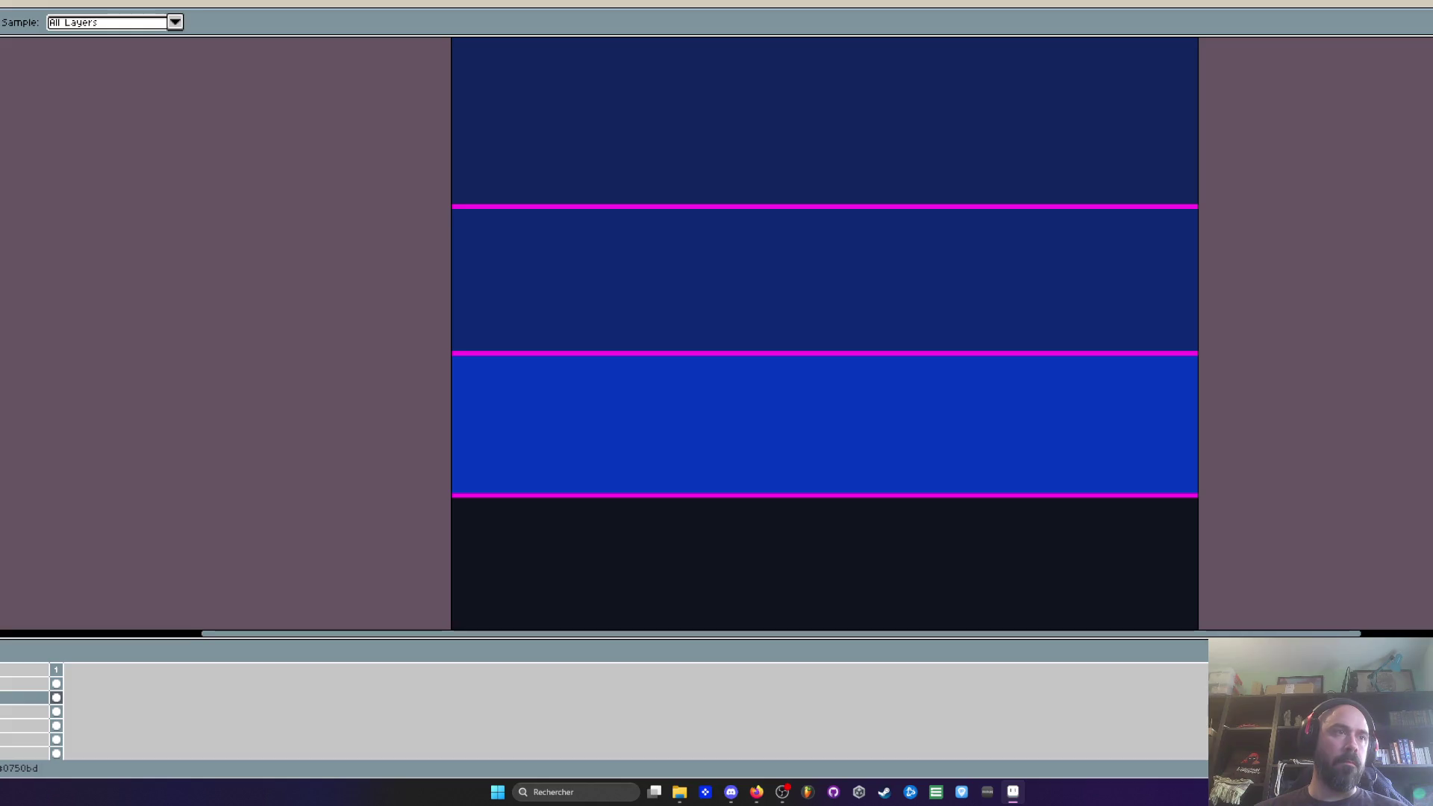
{"action": "key", "text": "g"}
{"action": "left_click", "coordinate": [565, 442]}
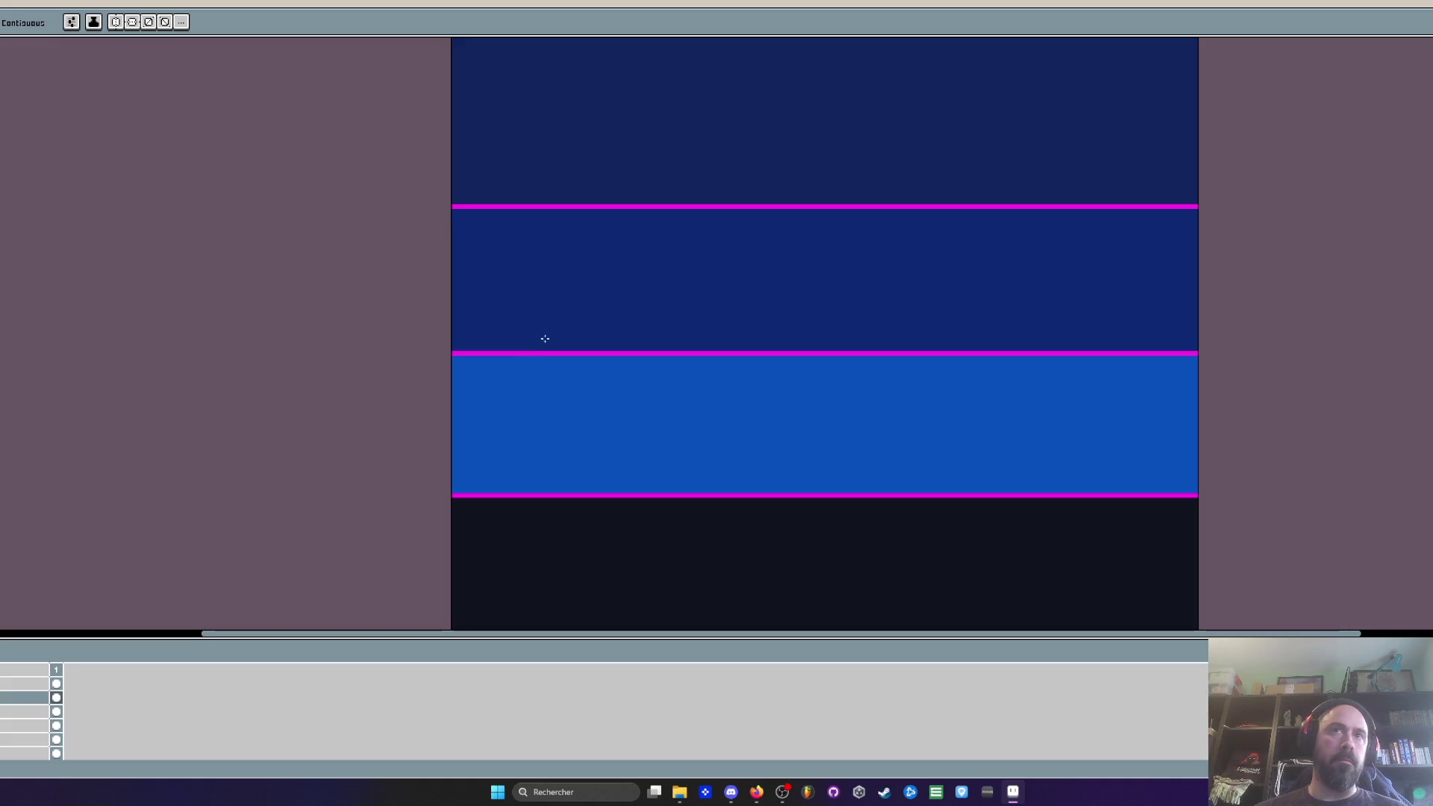
Step: Refill the second band with a brighter blue sampled from the image
{"action": "key", "text": "i"}
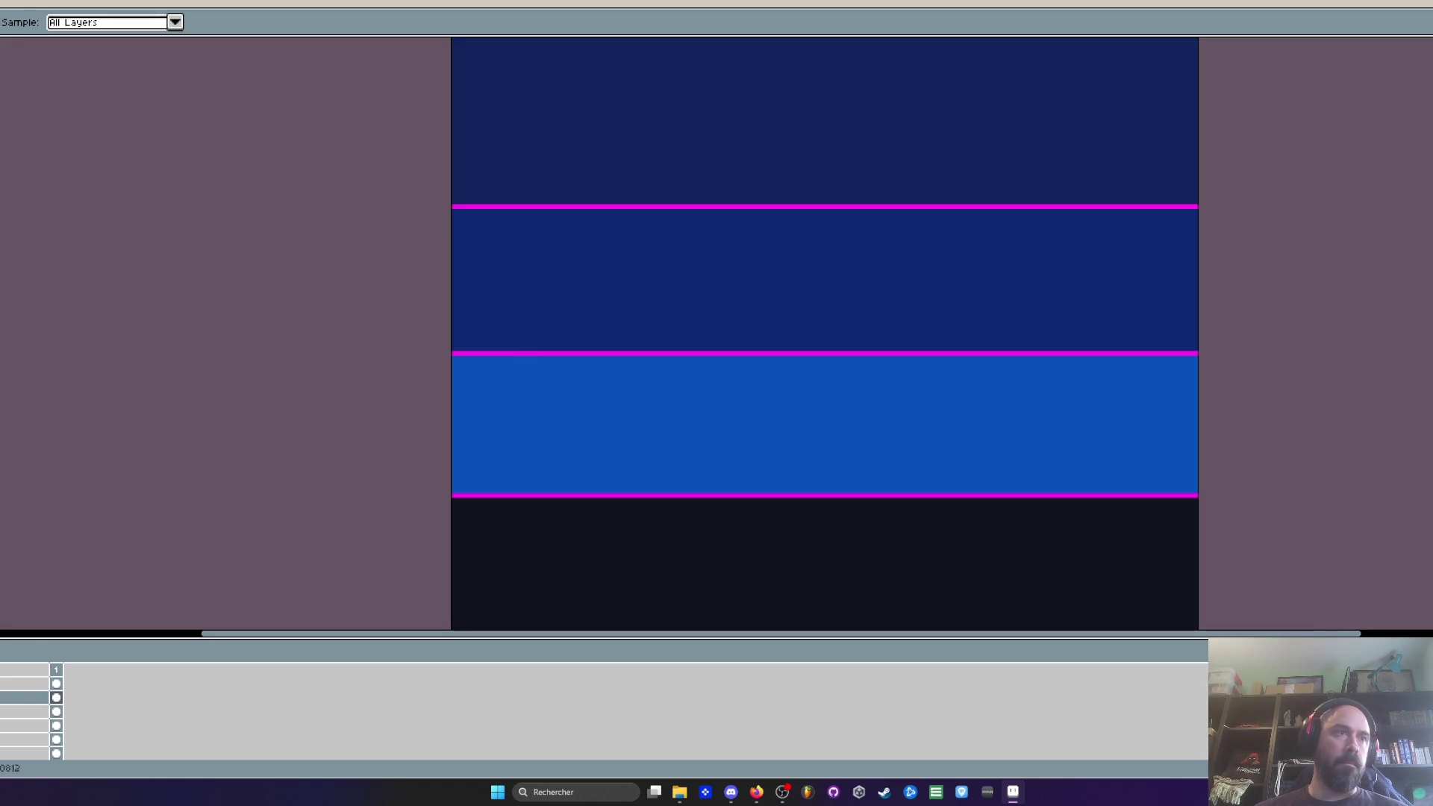
{"action": "key", "text": "g"}
{"action": "left_click", "coordinate": [677, 311]}
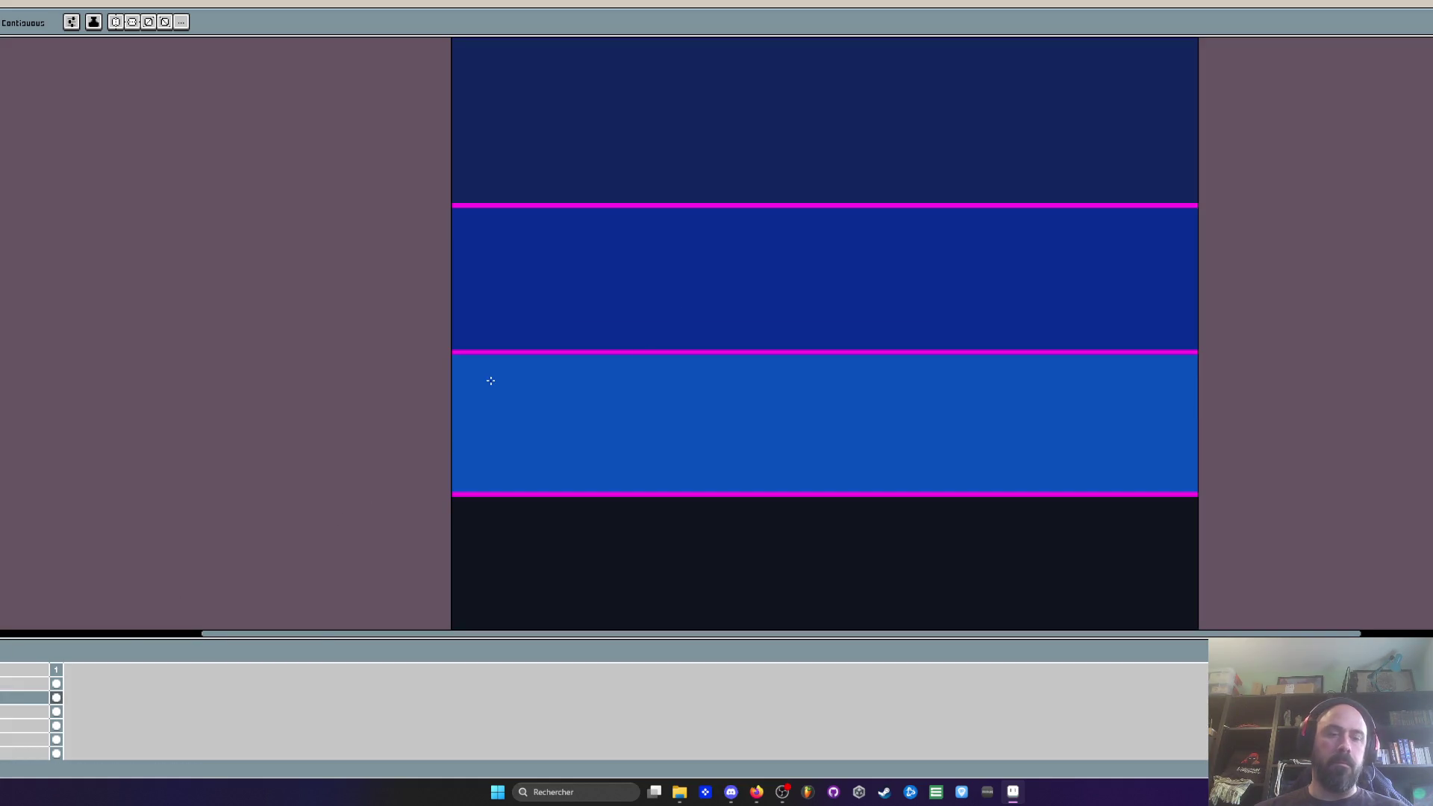
{"action": "key", "text": "i"}
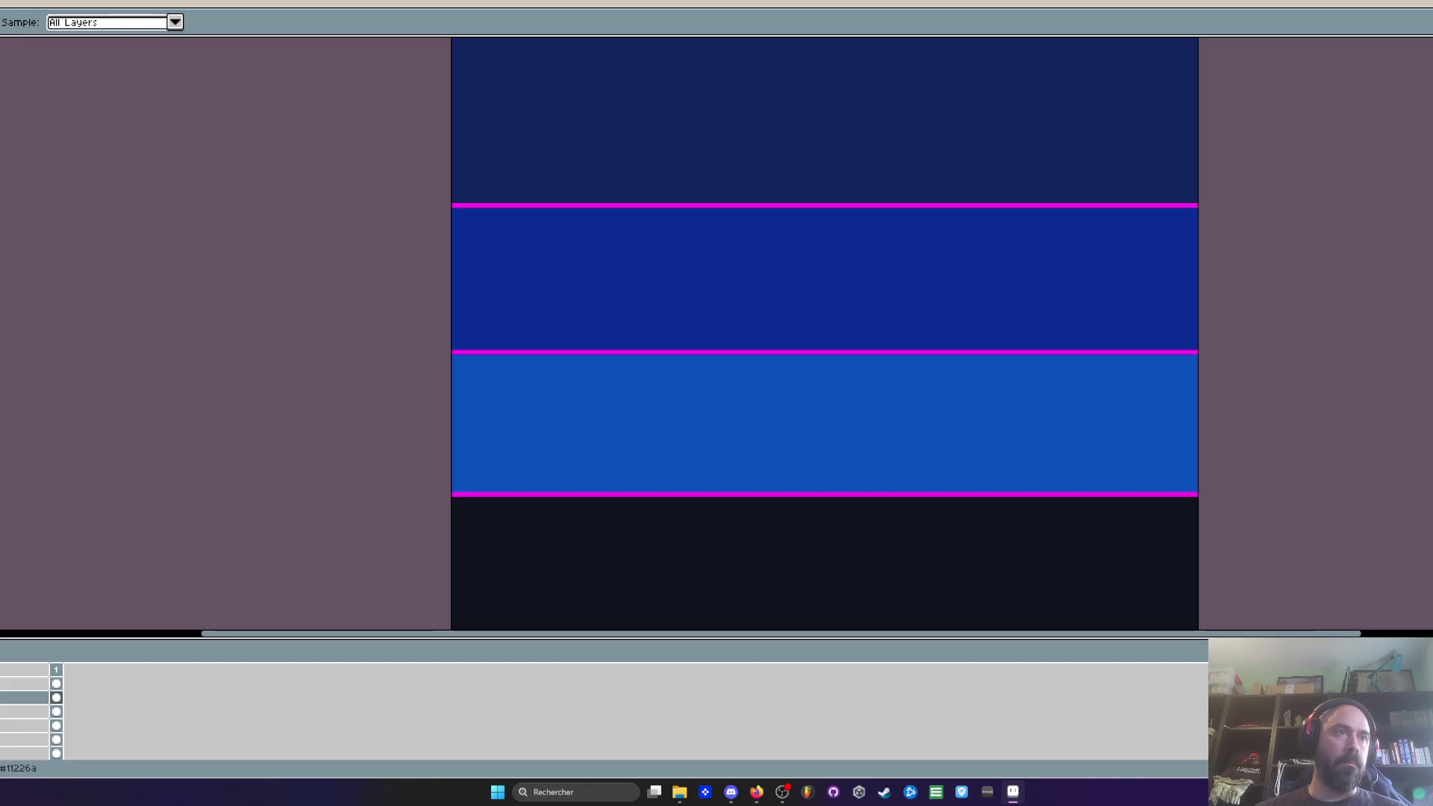
{"action": "key", "text": "g"}
{"action": "scroll", "coordinate": [590, 146], "scroll_direction": "down", "scroll_amount": 3}
{"action": "scroll", "coordinate": [513, 249], "scroll_direction": "up", "scroll_amount": 2}
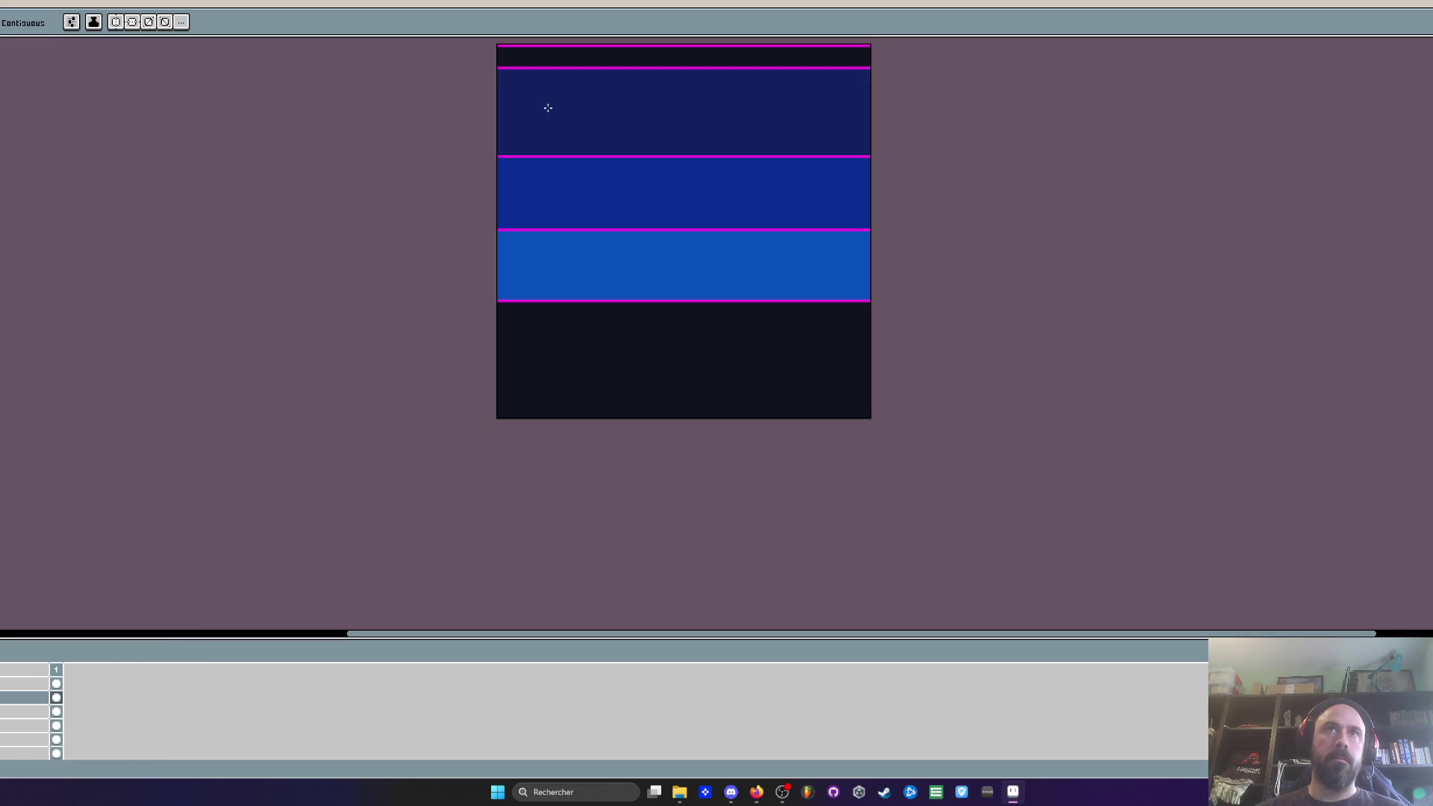
{"action": "scroll", "coordinate": [700, 119], "scroll_direction": "down", "scroll_amount": 1}
{"action": "scroll", "coordinate": [700, 118], "scroll_direction": "up", "scroll_amount": 2}
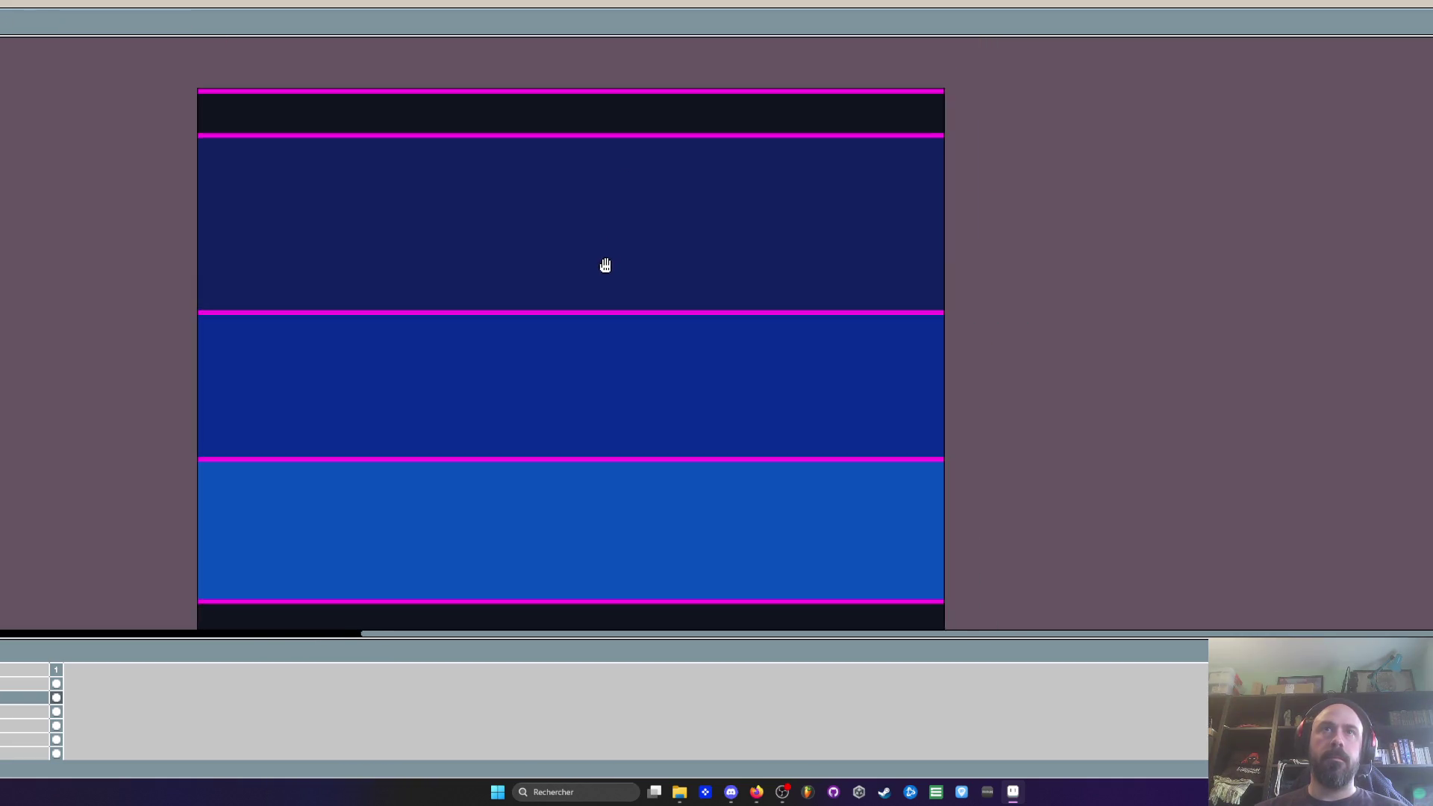
{"action": "scroll", "coordinate": [602, 268], "scroll_direction": "down", "scroll_amount": 1}
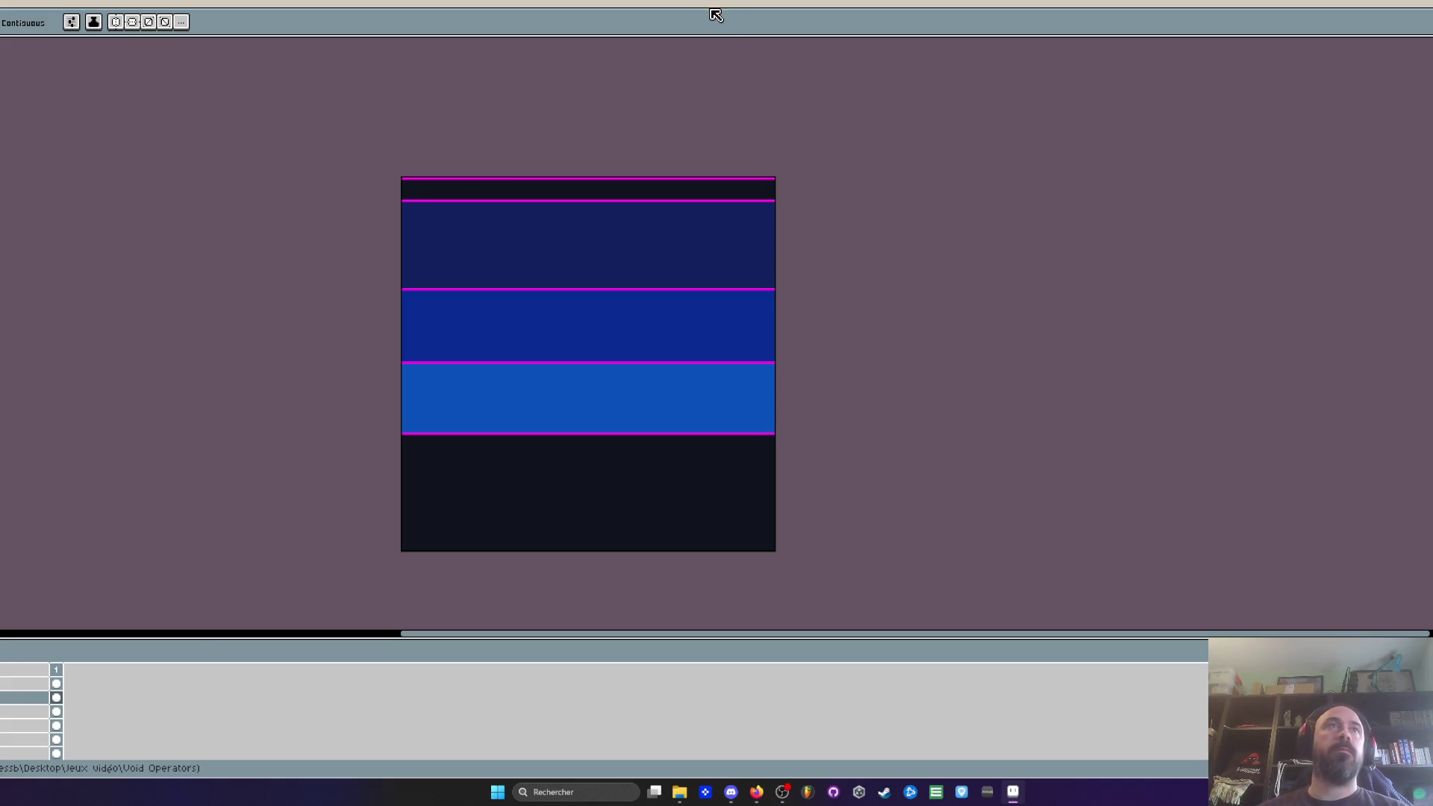
{"action": "scroll", "coordinate": [560, 308], "scroll_direction": "down", "scroll_amount": 3}
{"action": "scroll", "coordinate": [560, 313], "scroll_direction": "up", "scroll_amount": 3}
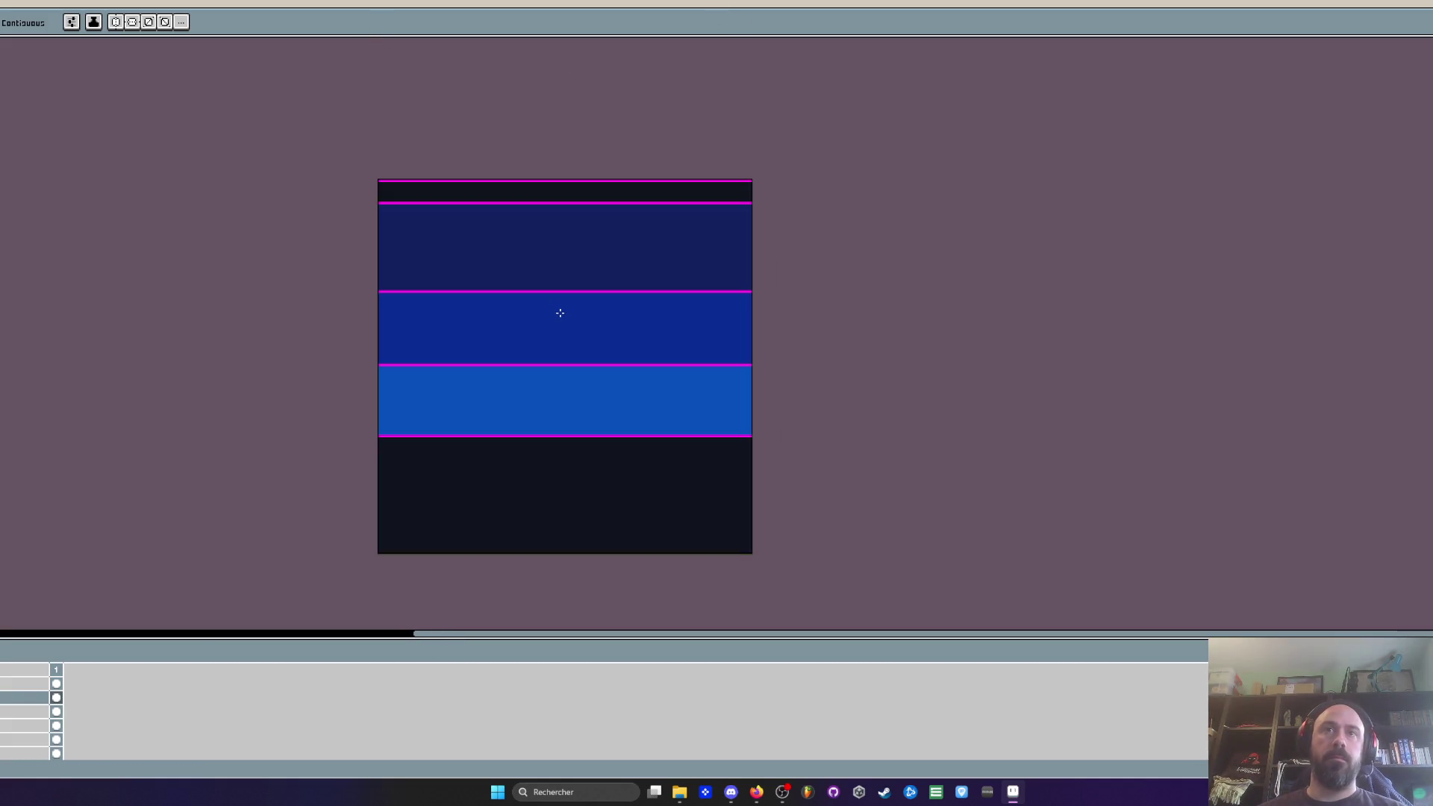
{"action": "left_click", "coordinate": [1013, 791]}
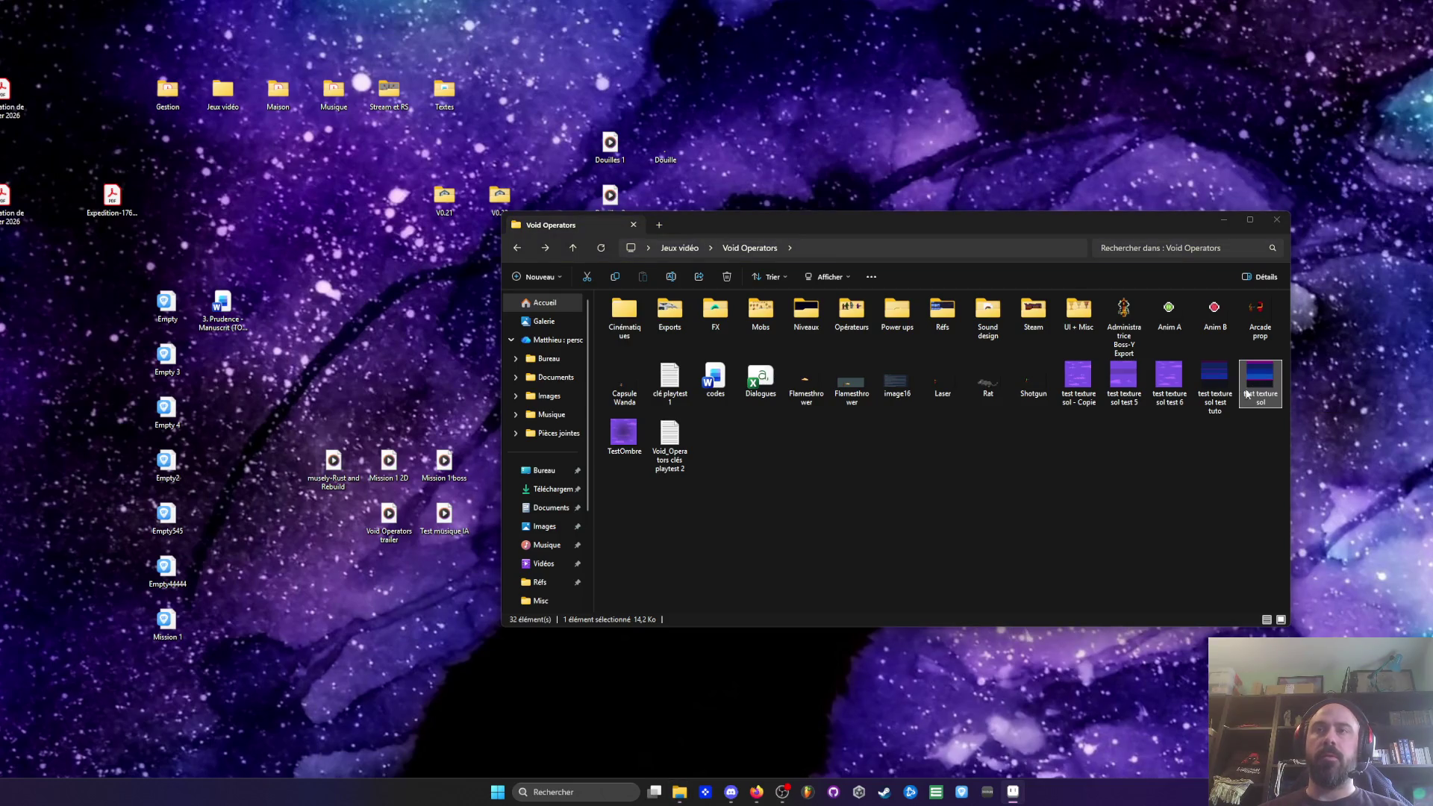
{"action": "left_click", "coordinate": [1013, 791]}
{"action": "key", "text": "Down"}
{"action": "key", "text": "Up"}
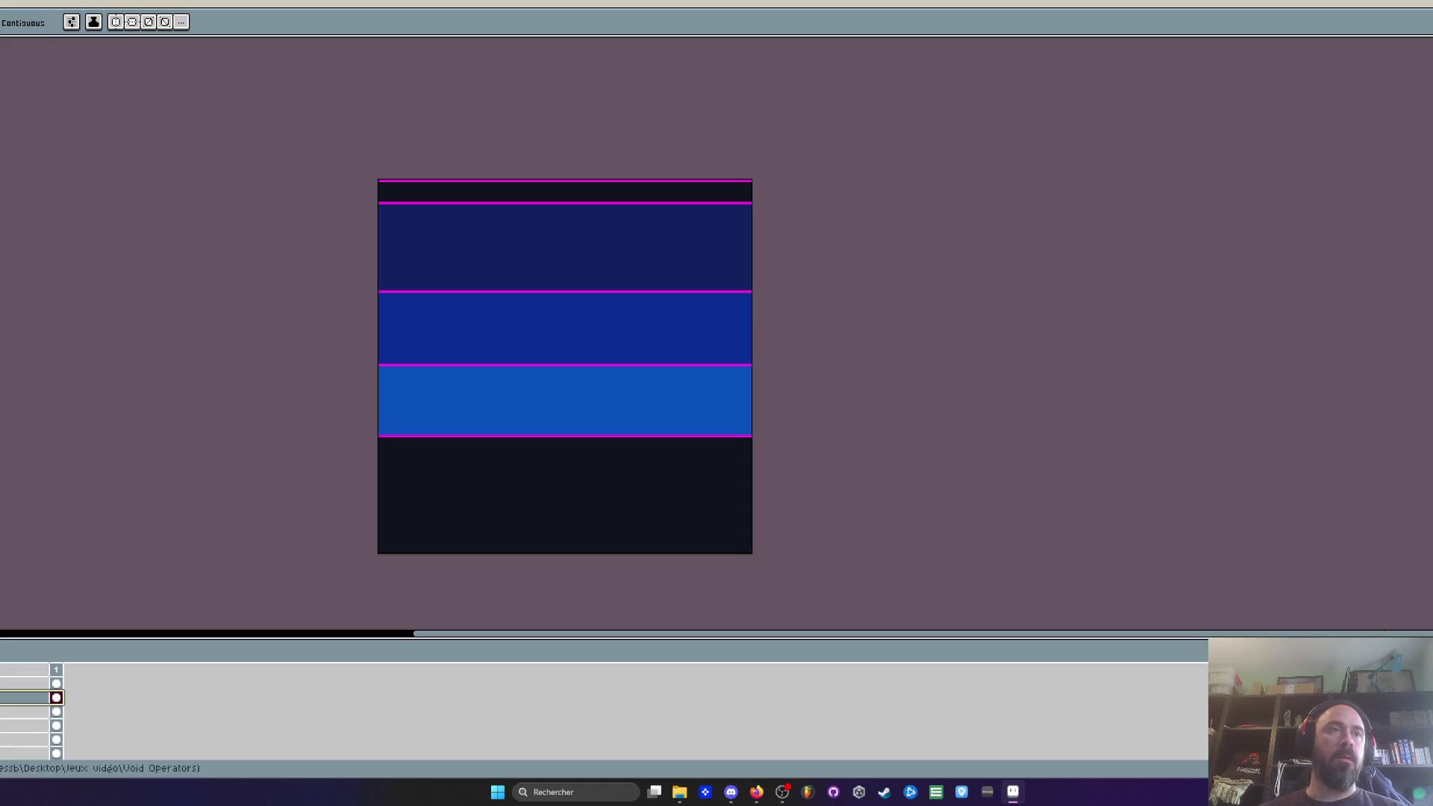
Step: Sample a blue colour from the floor texture with the eyedropper
{"action": "scroll", "coordinate": [518, 218], "scroll_direction": "up", "scroll_amount": 1}
{"action": "scroll", "coordinate": [518, 217], "scroll_direction": "down", "scroll_amount": 1}
{"action": "scroll", "coordinate": [508, 269], "scroll_direction": "up", "scroll_amount": 1}
{"action": "key", "text": "i"}
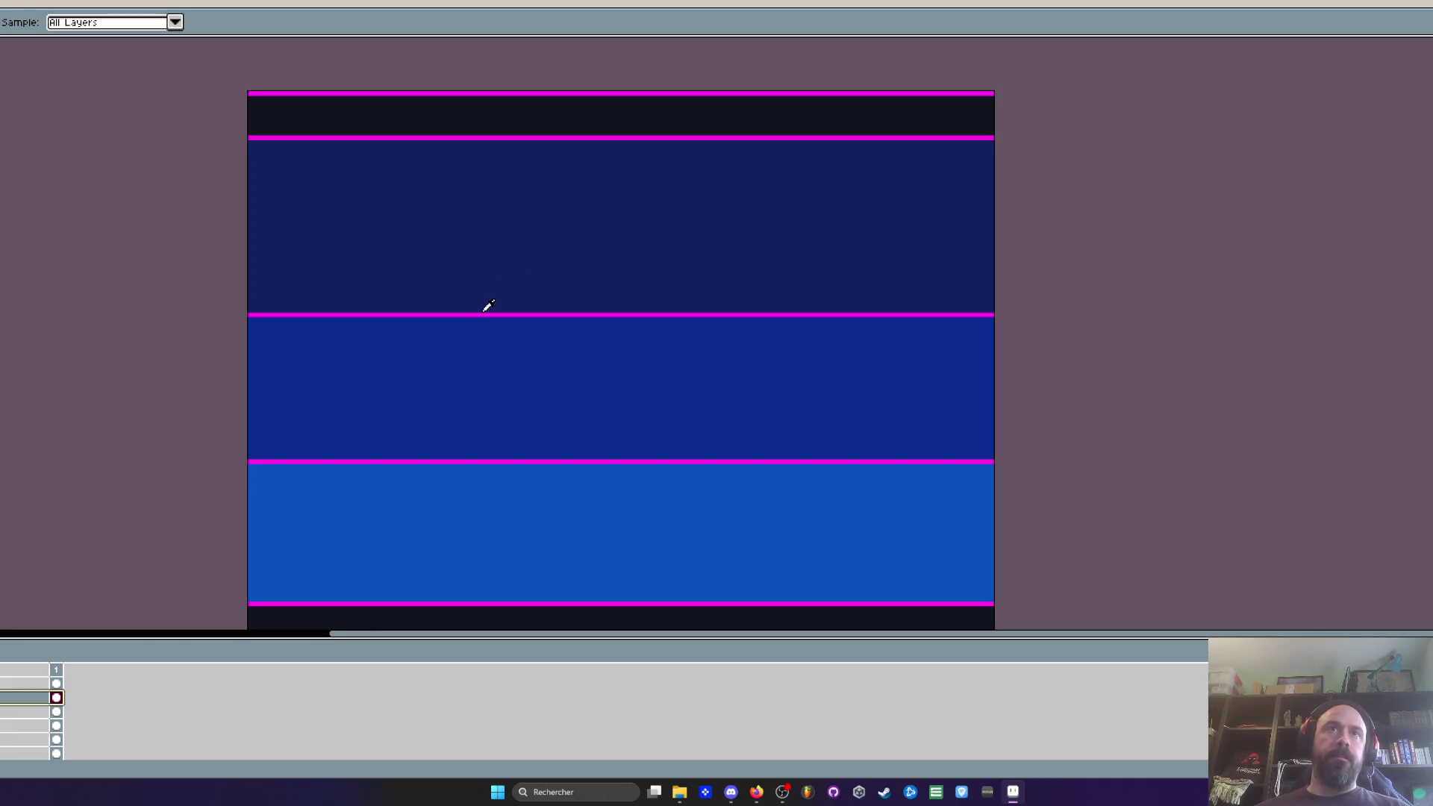
{"action": "left_click", "coordinate": [472, 312]}
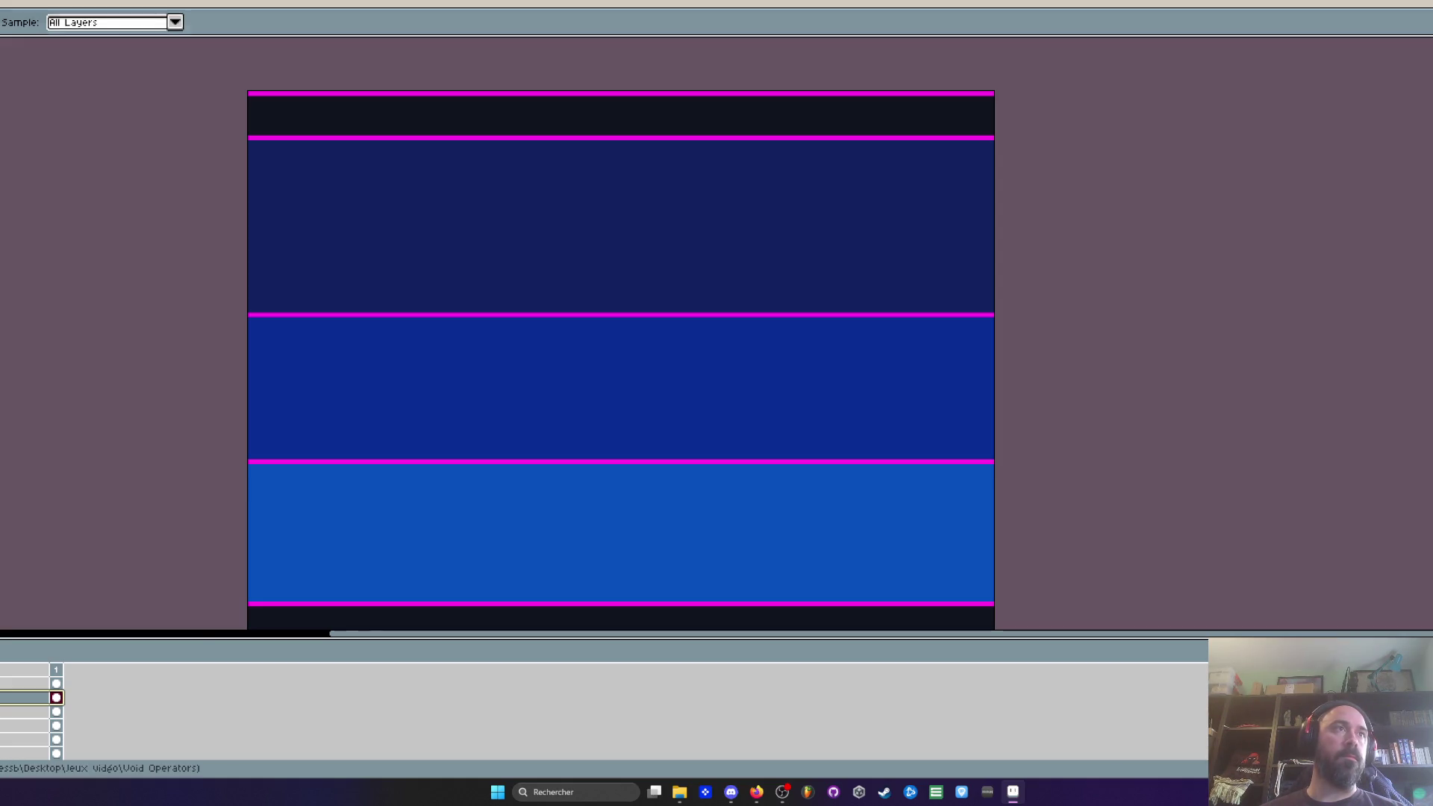
Step: Load the Void Operators palette from Jeux vidéo > Palettes and select the whole canvas
{"action": "key", "text": "ctrl+o"}
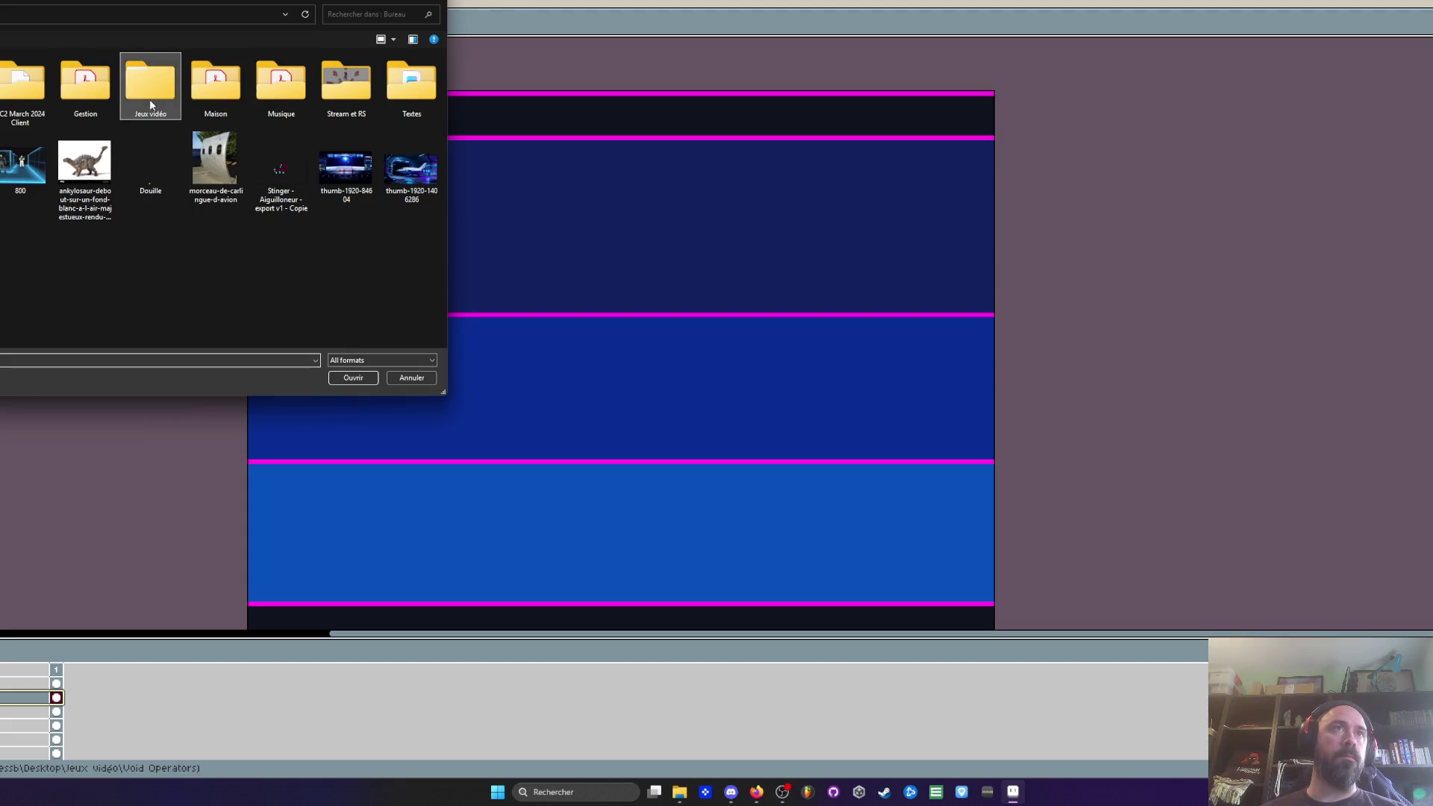
{"action": "double_click", "coordinate": [150, 105]}
{"action": "left_click", "coordinate": [355, 377]}
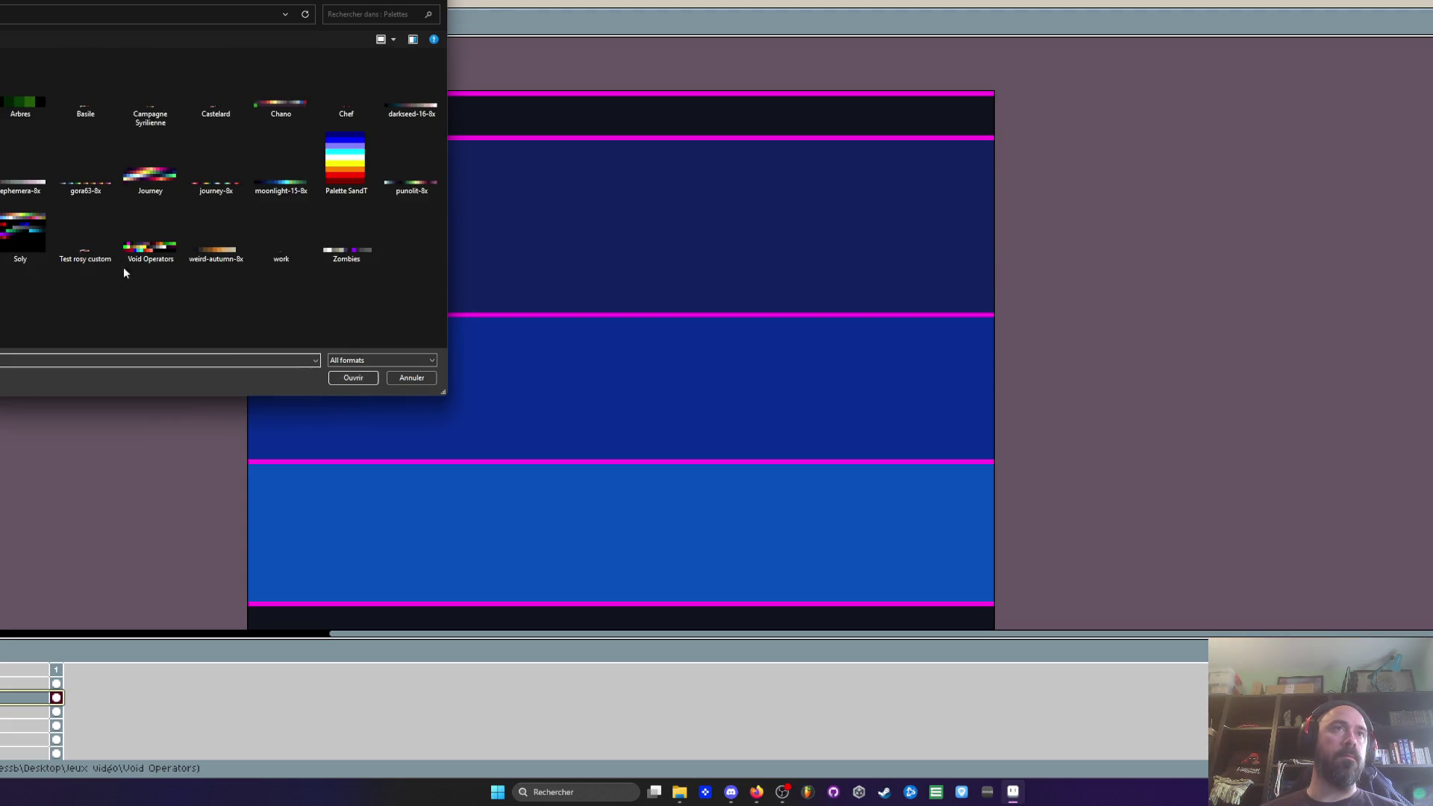
{"action": "left_click", "coordinate": [150, 228]}
{"action": "left_click", "coordinate": [353, 377]}
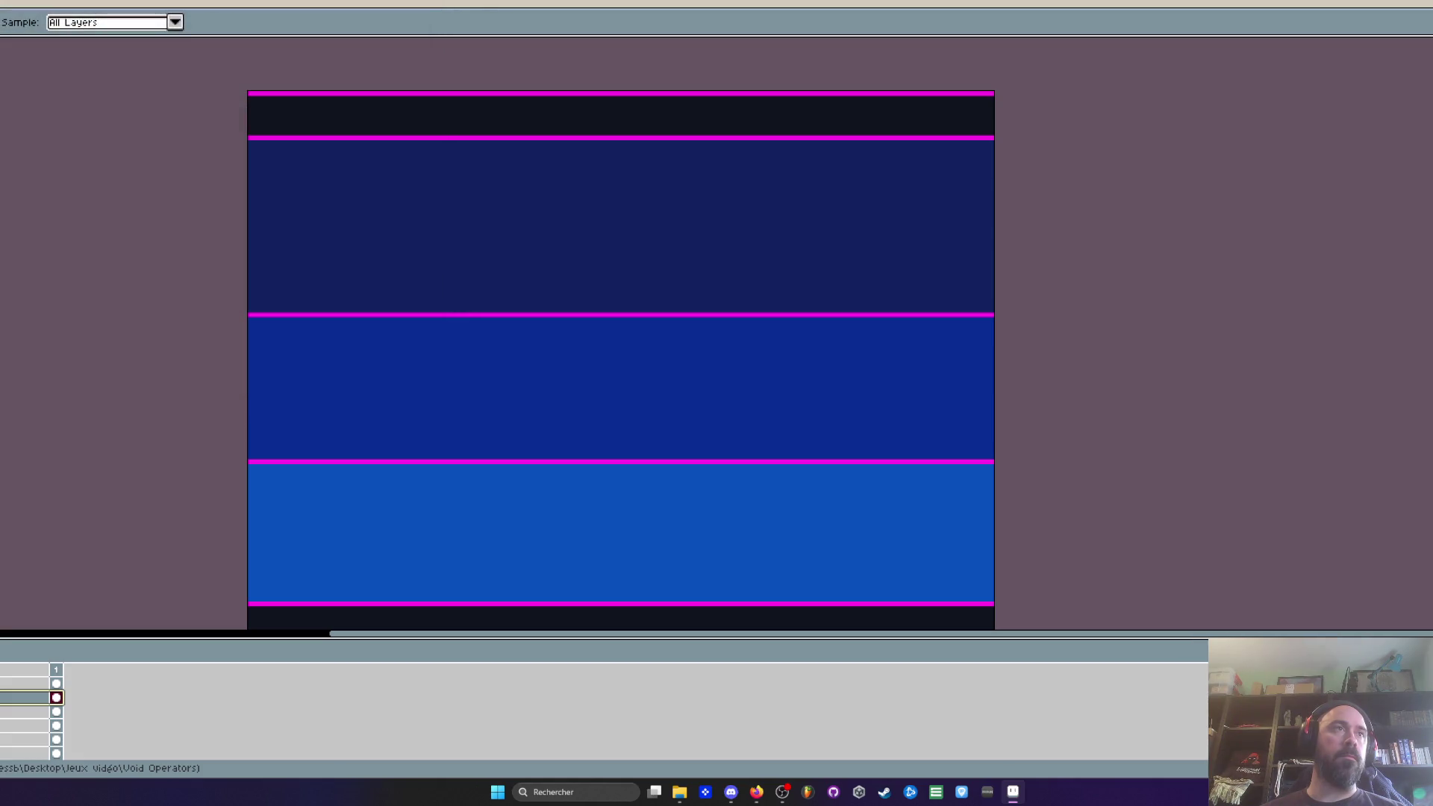
{"action": "scroll", "coordinate": [144, 141], "scroll_direction": "down", "scroll_amount": 2}
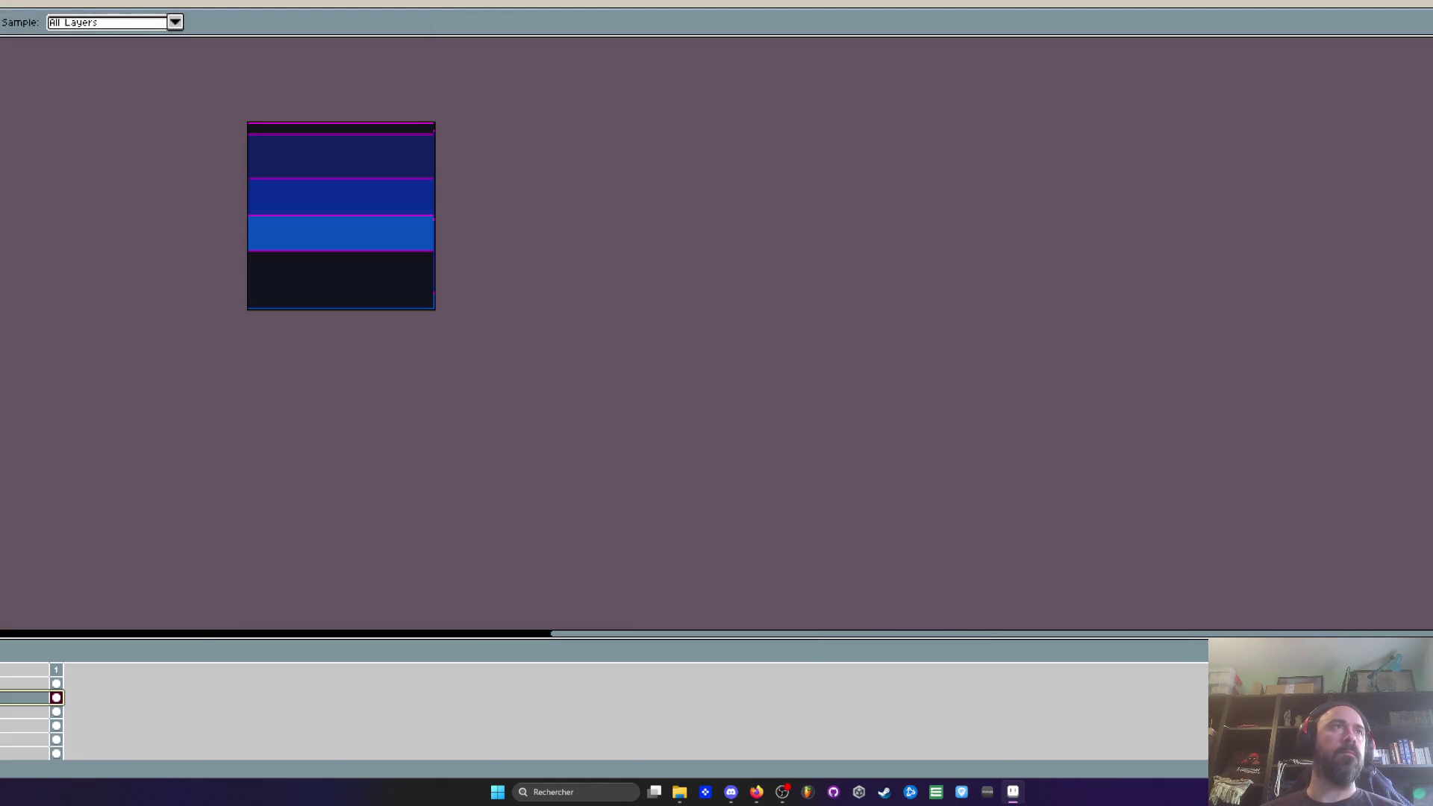
{"action": "scroll", "coordinate": [145, 142], "scroll_direction": "up", "scroll_amount": 1}
{"action": "key", "text": "m"}
{"action": "key", "text": "ctrl+a"}
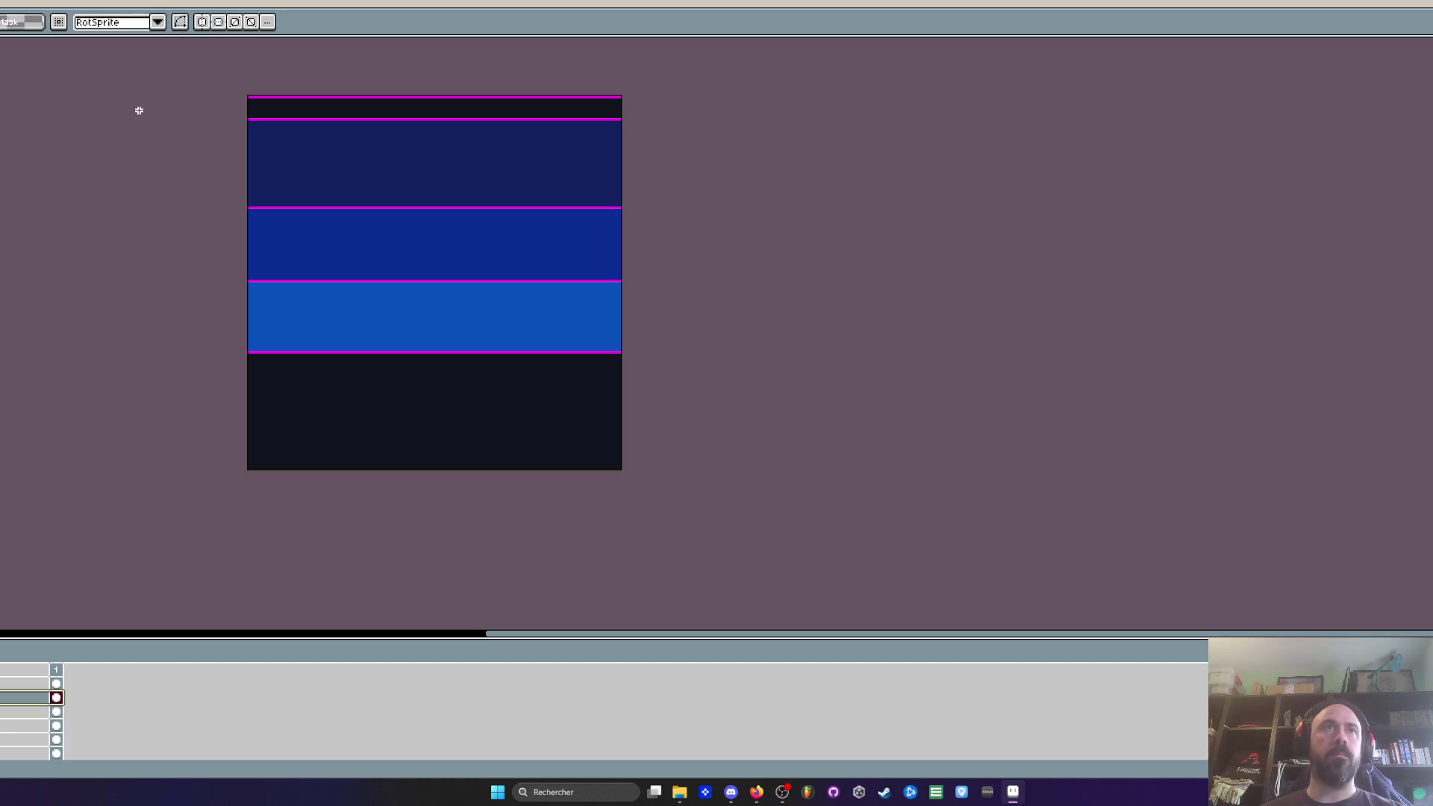
{"action": "scroll", "coordinate": [289, 239], "scroll_direction": "up", "scroll_amount": 1}
Step: Start a Replace Color from magenta, trying green shades before choosing cyan
{"action": "key", "text": "i"}
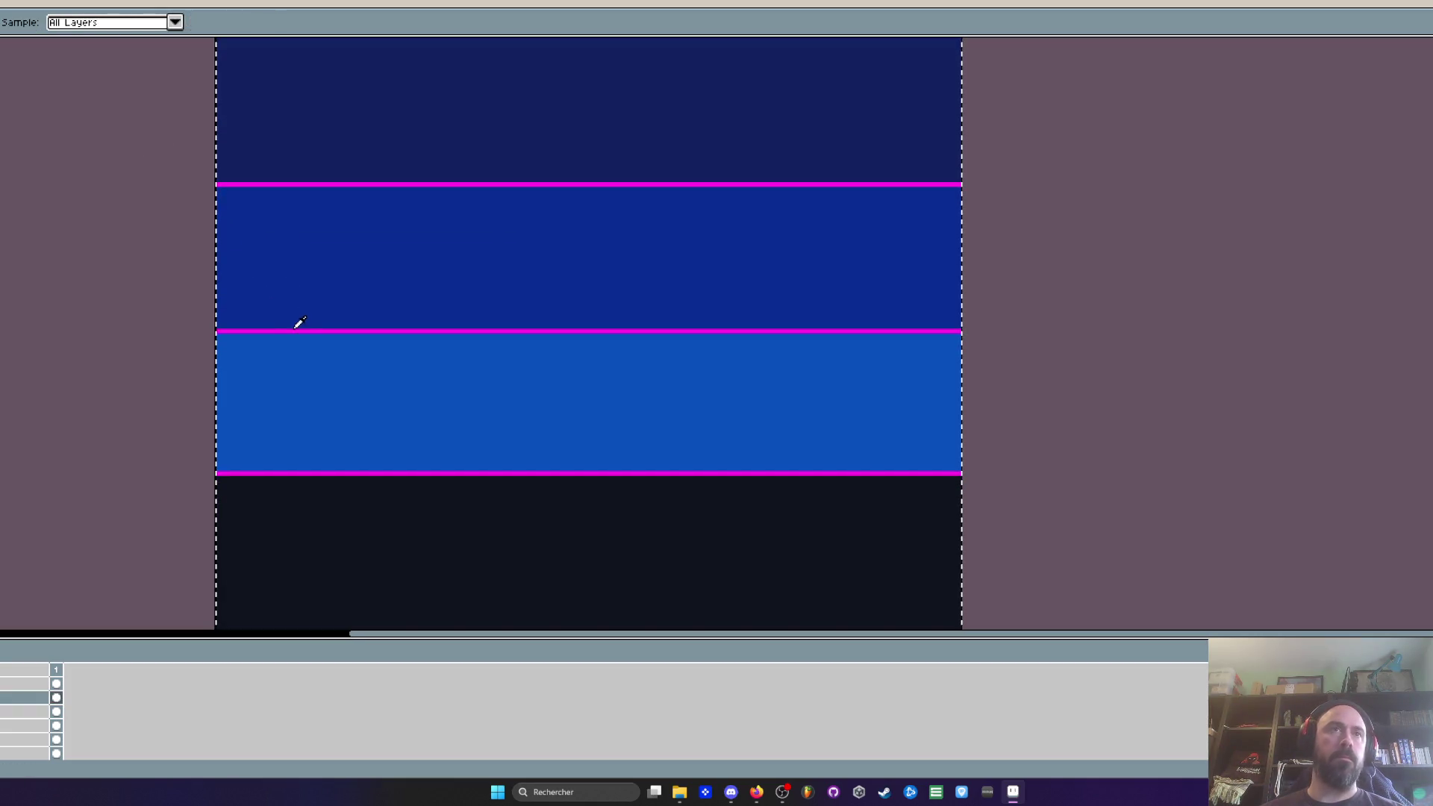
{"action": "key", "text": "shift+r"}
{"action": "scroll", "coordinate": [387, 160], "scroll_direction": "down", "scroll_amount": 1}
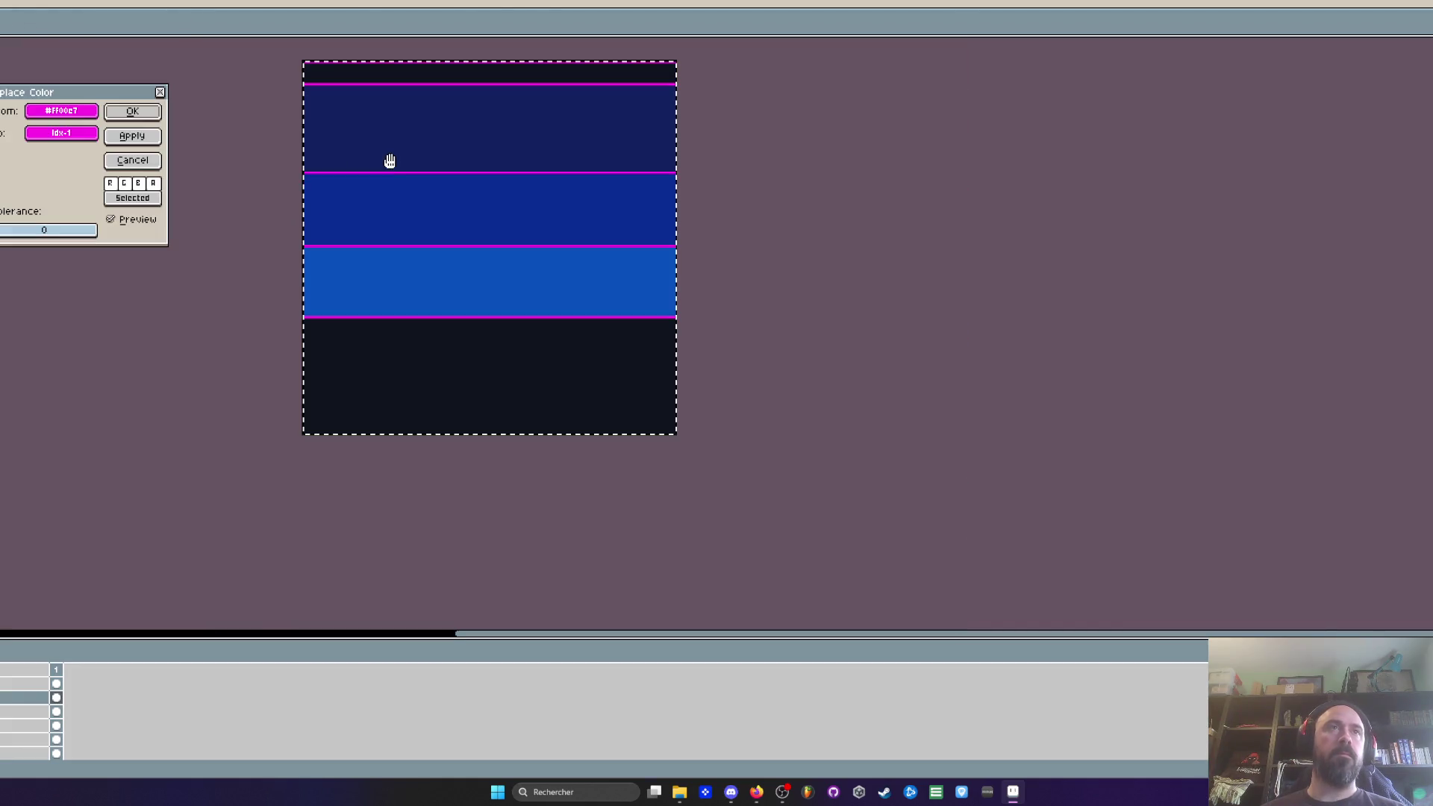
{"action": "left_click", "coordinate": [61, 133]}
{"action": "left_click", "coordinate": [186, 181]}
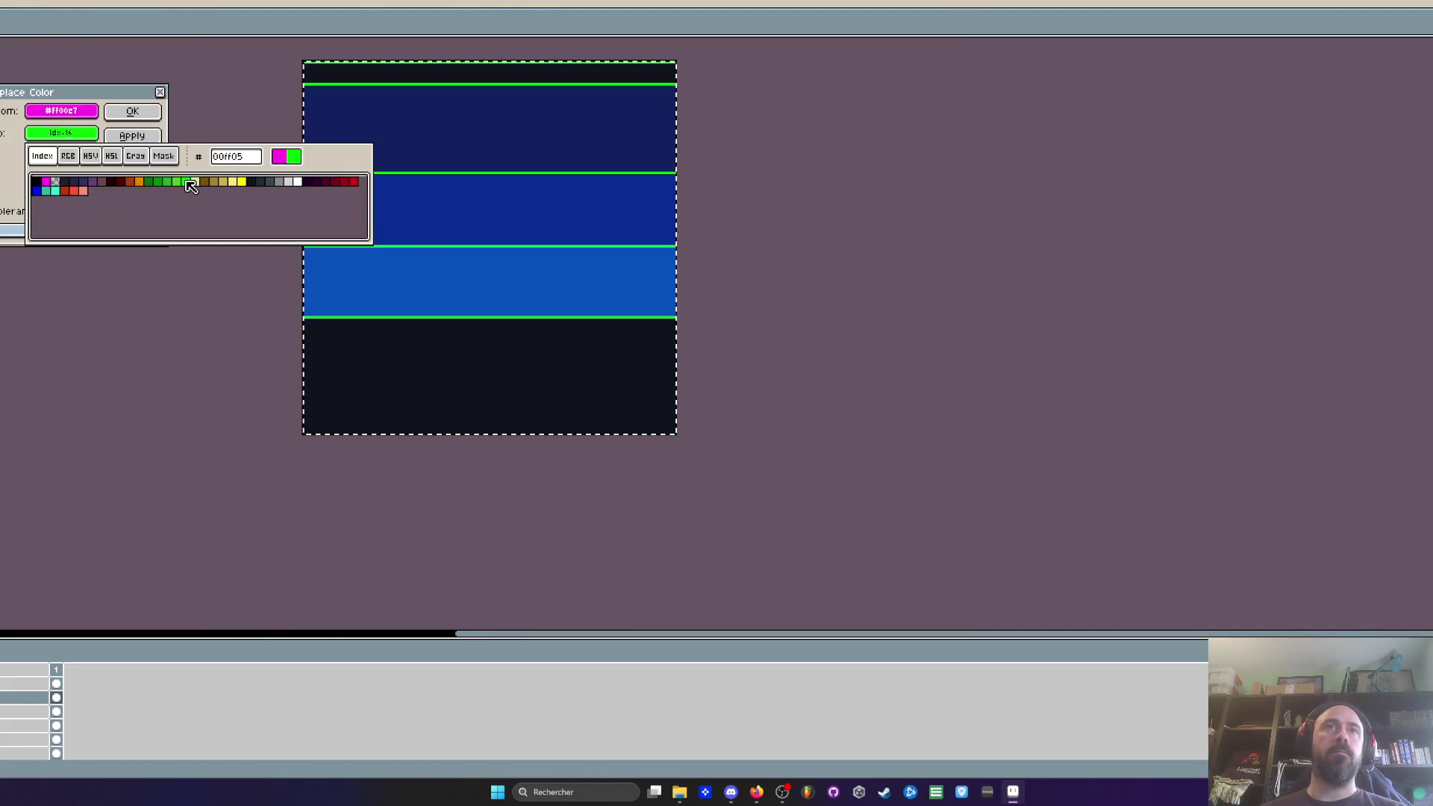
{"action": "left_click", "coordinate": [195, 182]}
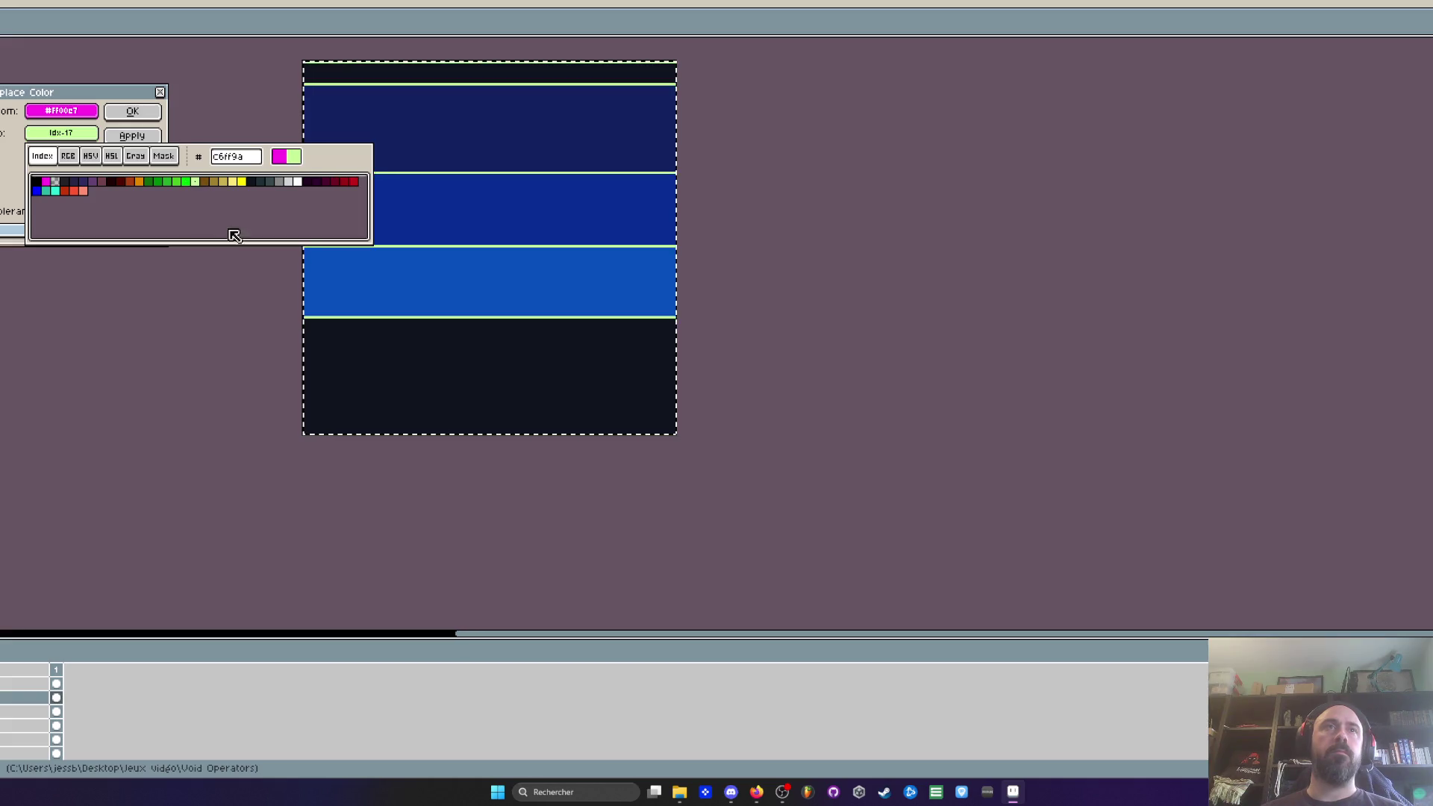
{"action": "left_click", "coordinate": [56, 191]}
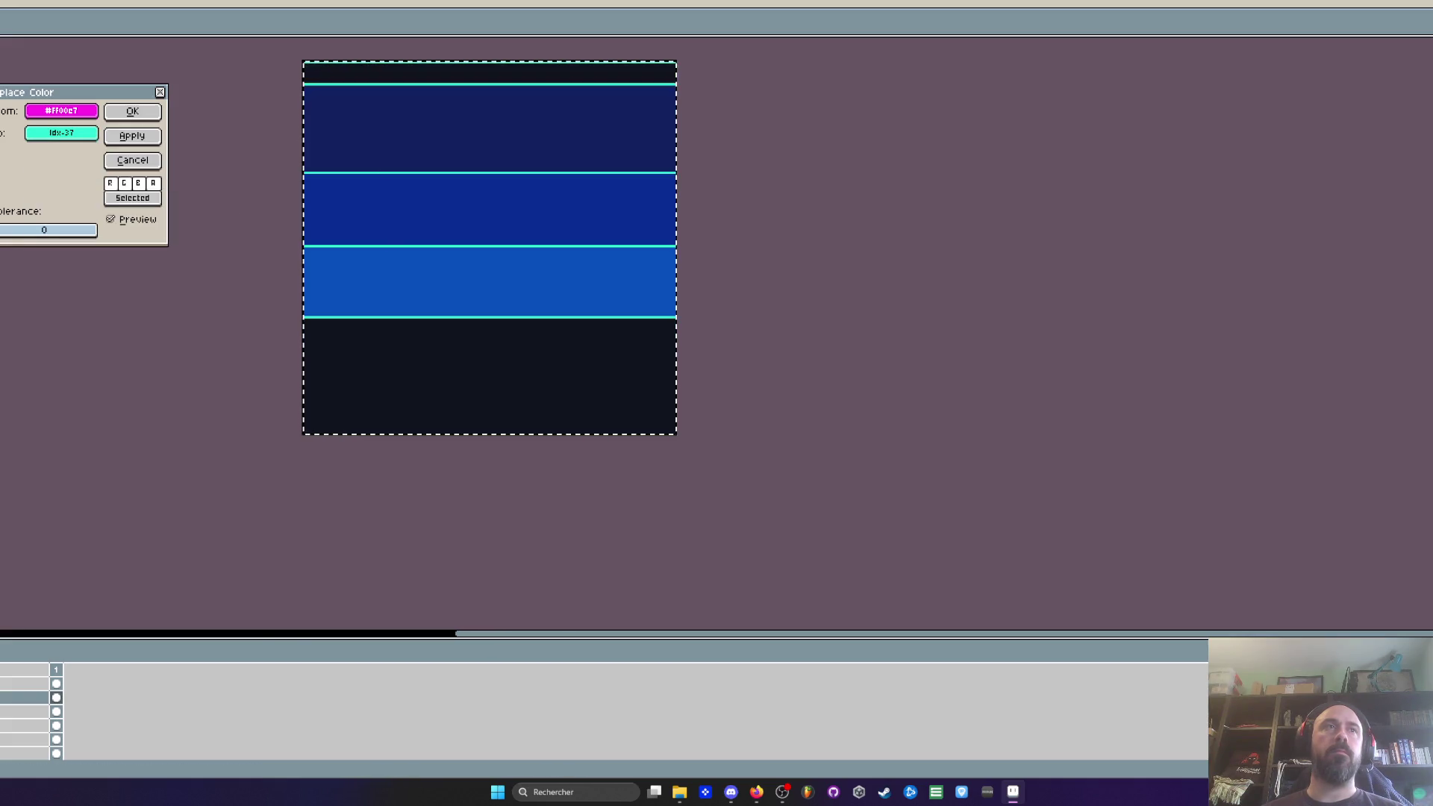
Step: Compare teal, white, grey and green, then apply the magenta-to-cyan replacement
{"action": "left_click", "coordinate": [62, 133]}
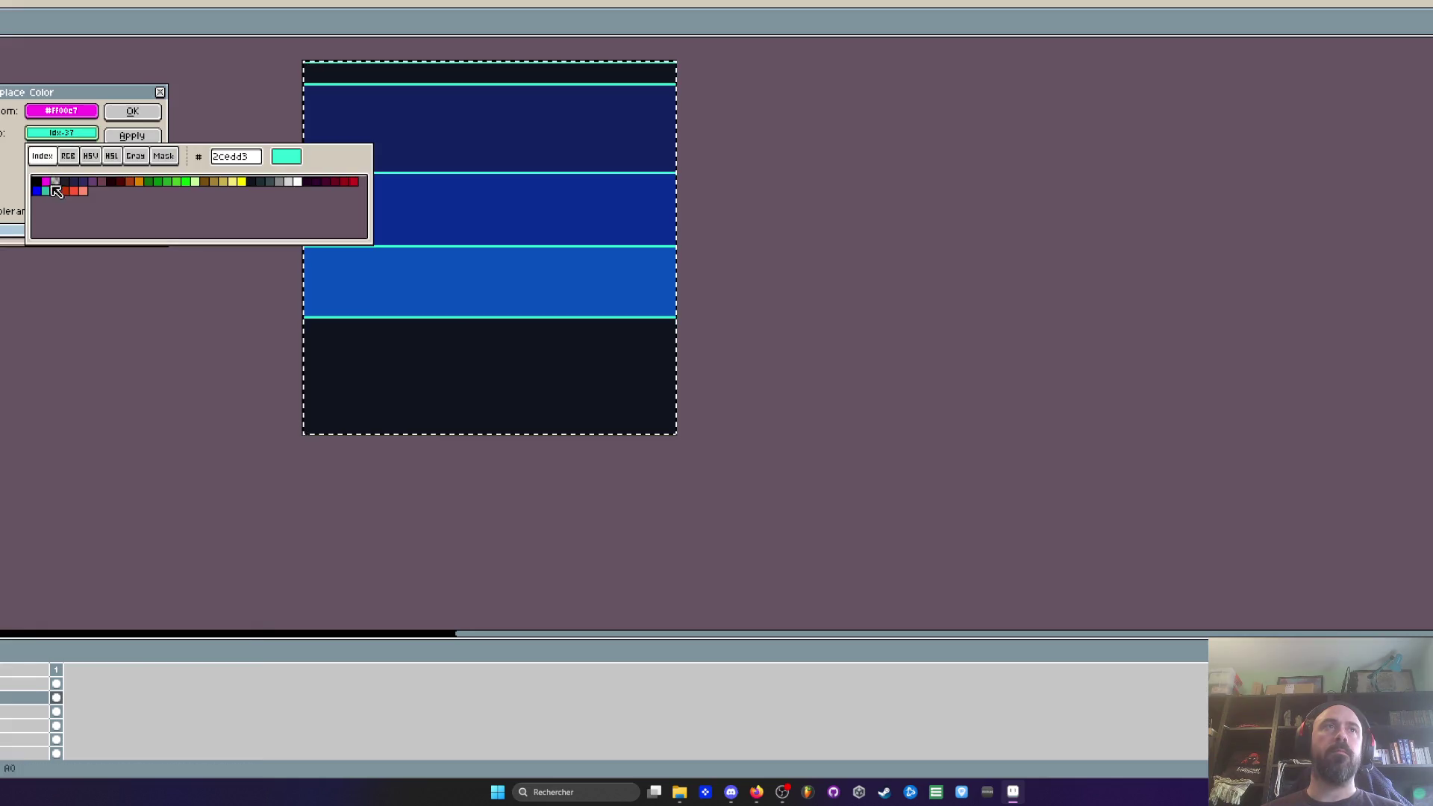
{"action": "left_click", "coordinate": [46, 192]}
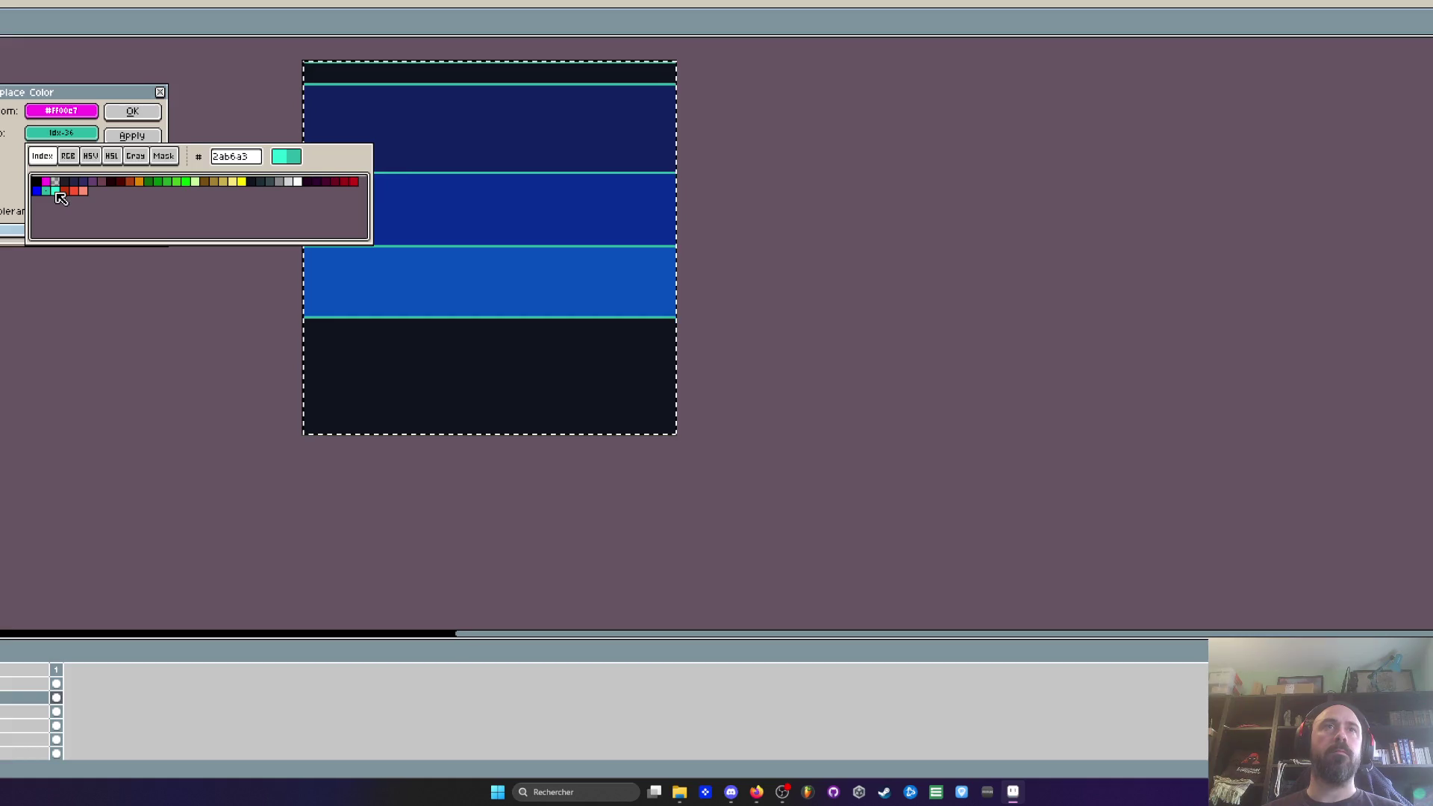
{"action": "left_click", "coordinate": [56, 191]}
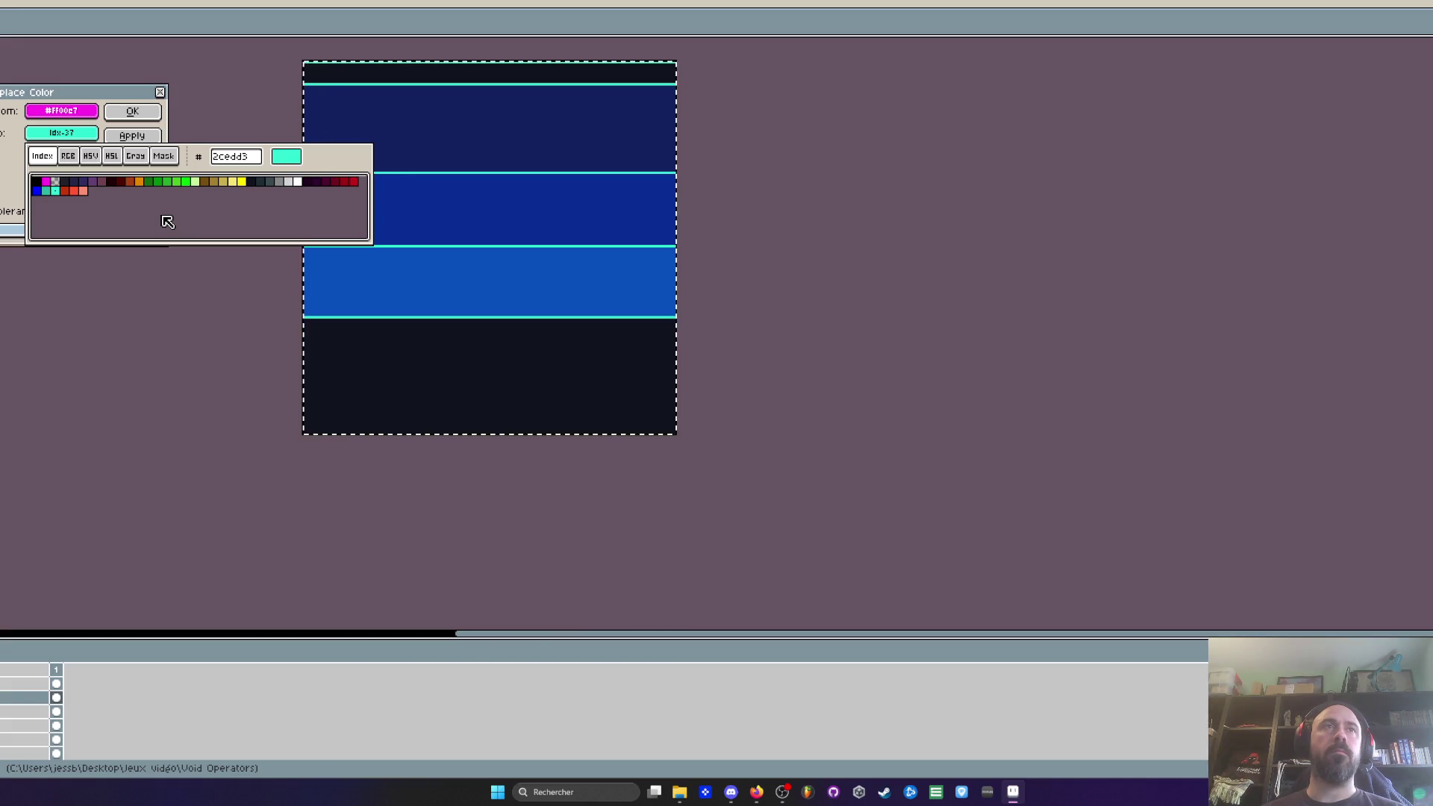
{"action": "left_click", "coordinate": [295, 182]}
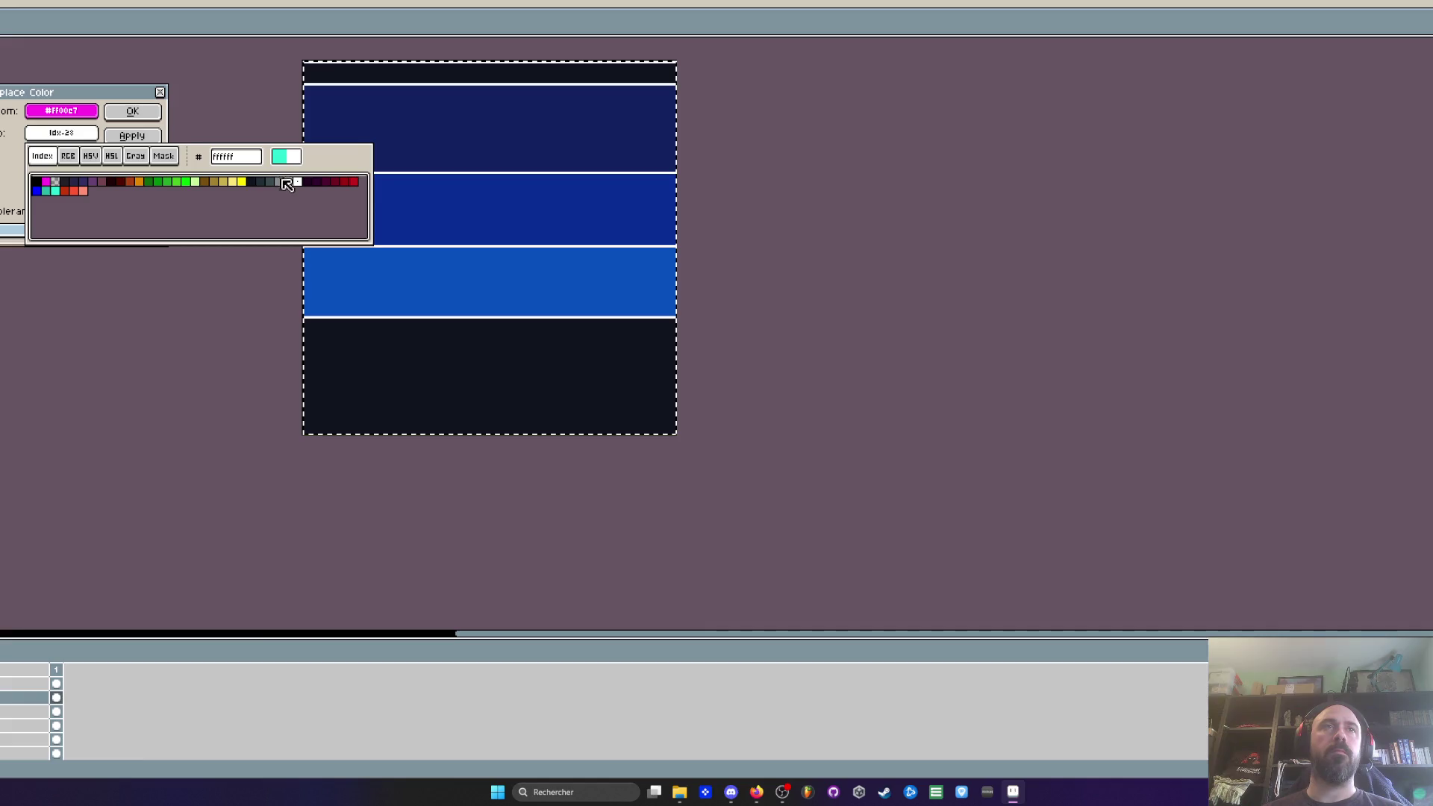
{"action": "left_click", "coordinate": [288, 182]}
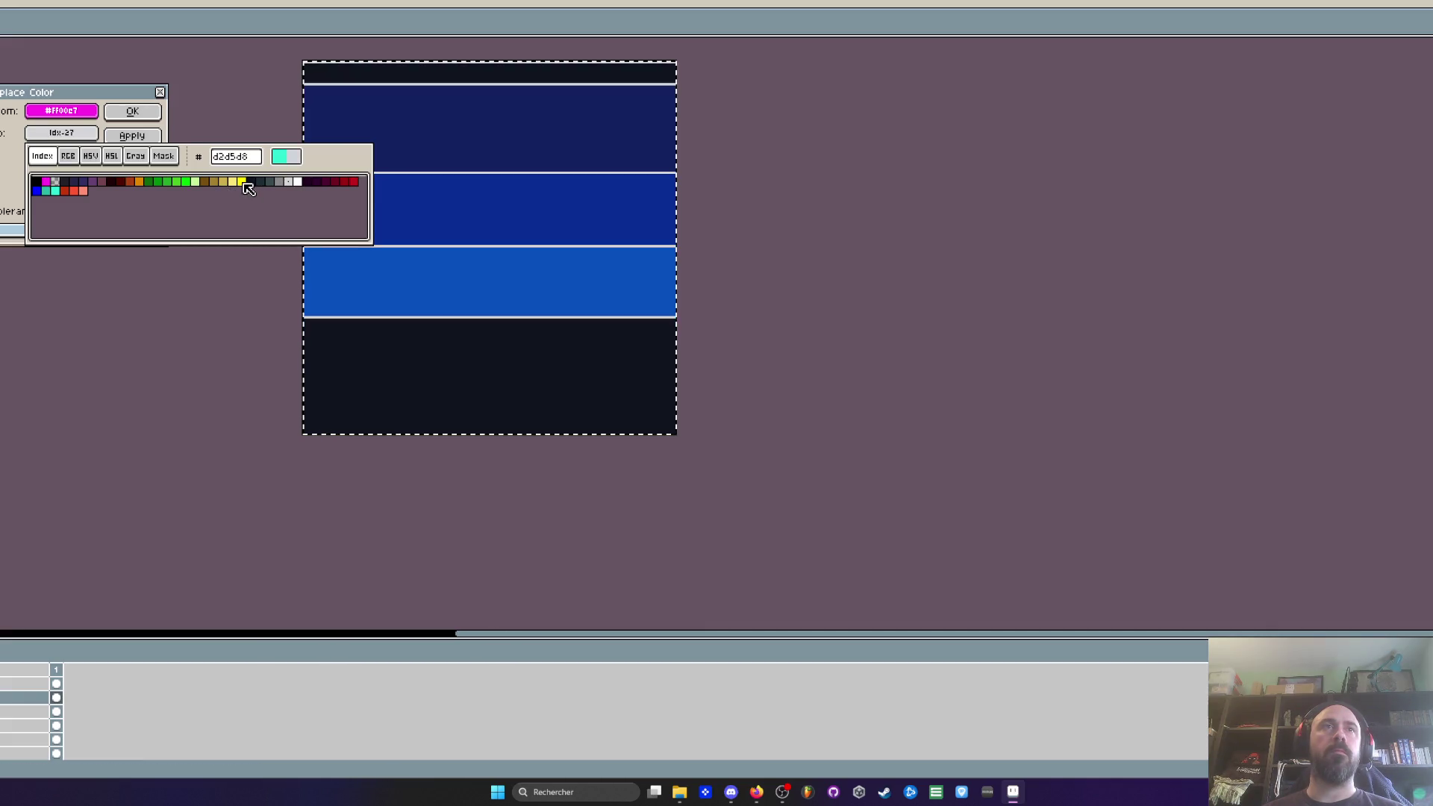
{"action": "left_click", "coordinate": [196, 182]}
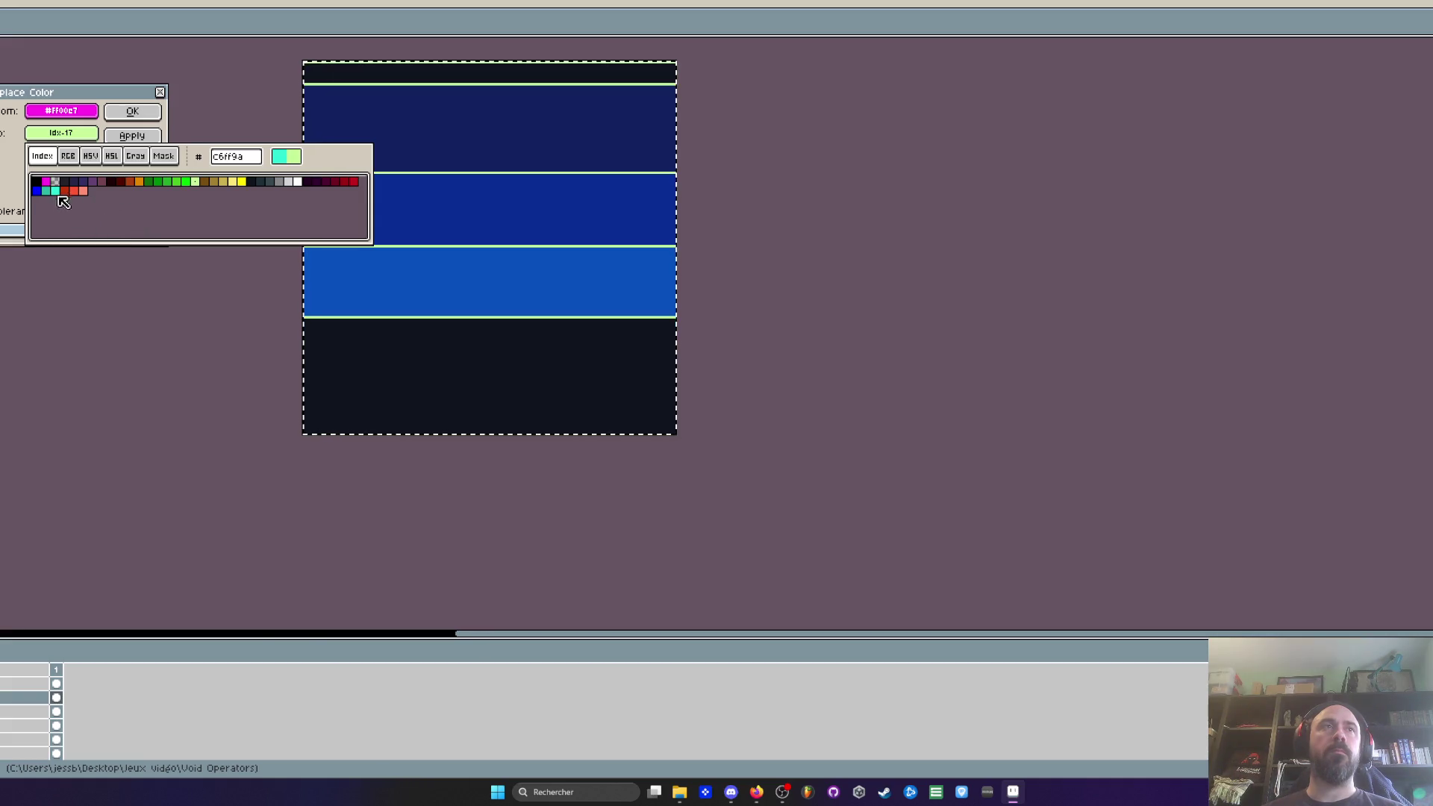
{"action": "left_click", "coordinate": [56, 191]}
{"action": "left_click", "coordinate": [132, 116]}
{"action": "scroll", "coordinate": [528, 201], "scroll_direction": "down", "scroll_amount": 2}
{"action": "scroll", "coordinate": [528, 202], "scroll_direction": "up", "scroll_amount": 4}
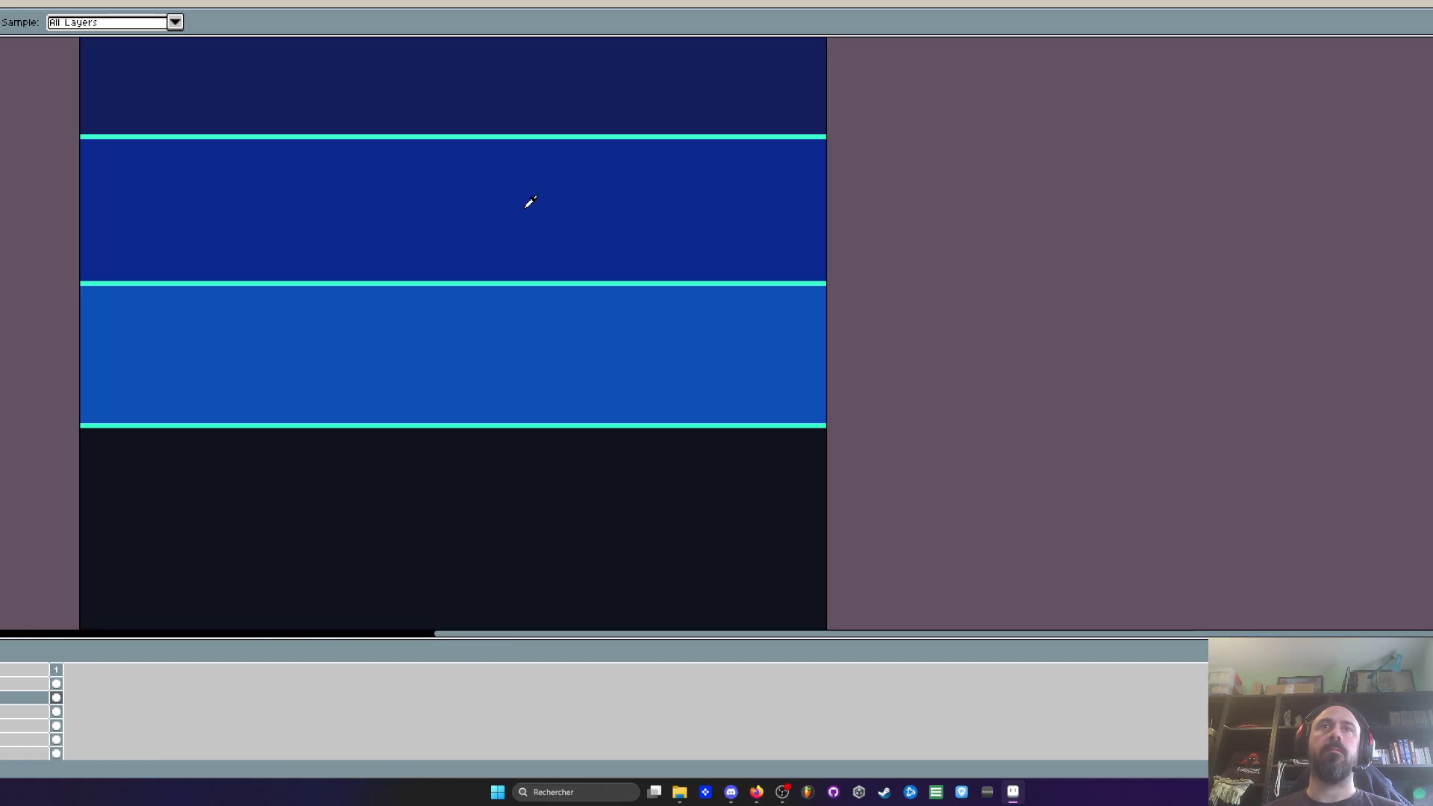
{"action": "left_click_drag", "start_coordinate": [522, 208], "coordinate": [500, 329]}
{"action": "scroll", "coordinate": [500, 329], "scroll_direction": "down", "scroll_amount": 2}
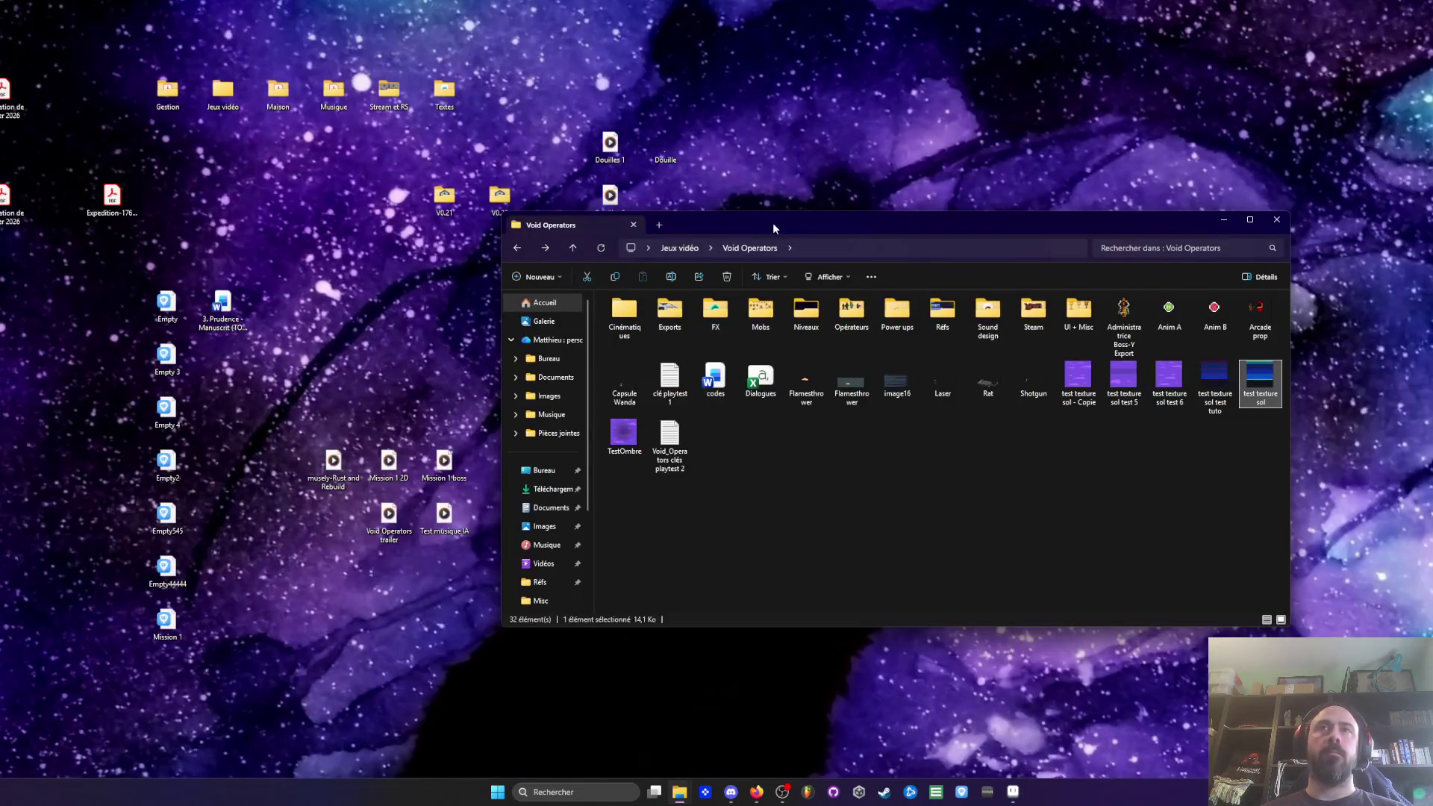
Step: Open Niveaux > Mission 1 and launch the Desert nuit + ville level file in Aseprite
{"action": "left_click_drag", "start_coordinate": [821, 224], "coordinate": [588, 99]}
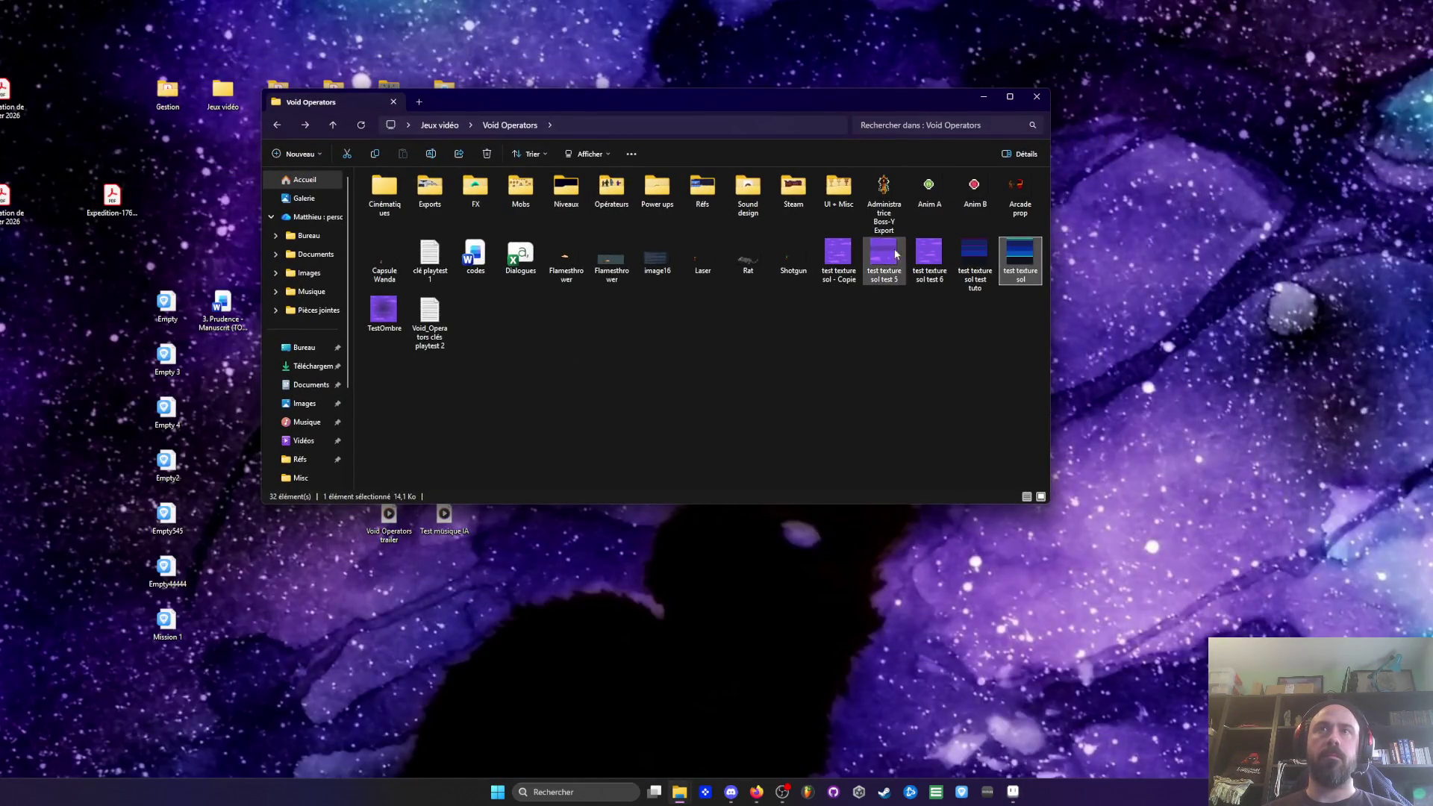
{"action": "double_click", "coordinate": [575, 194]}
{"action": "double_click", "coordinate": [397, 215]}
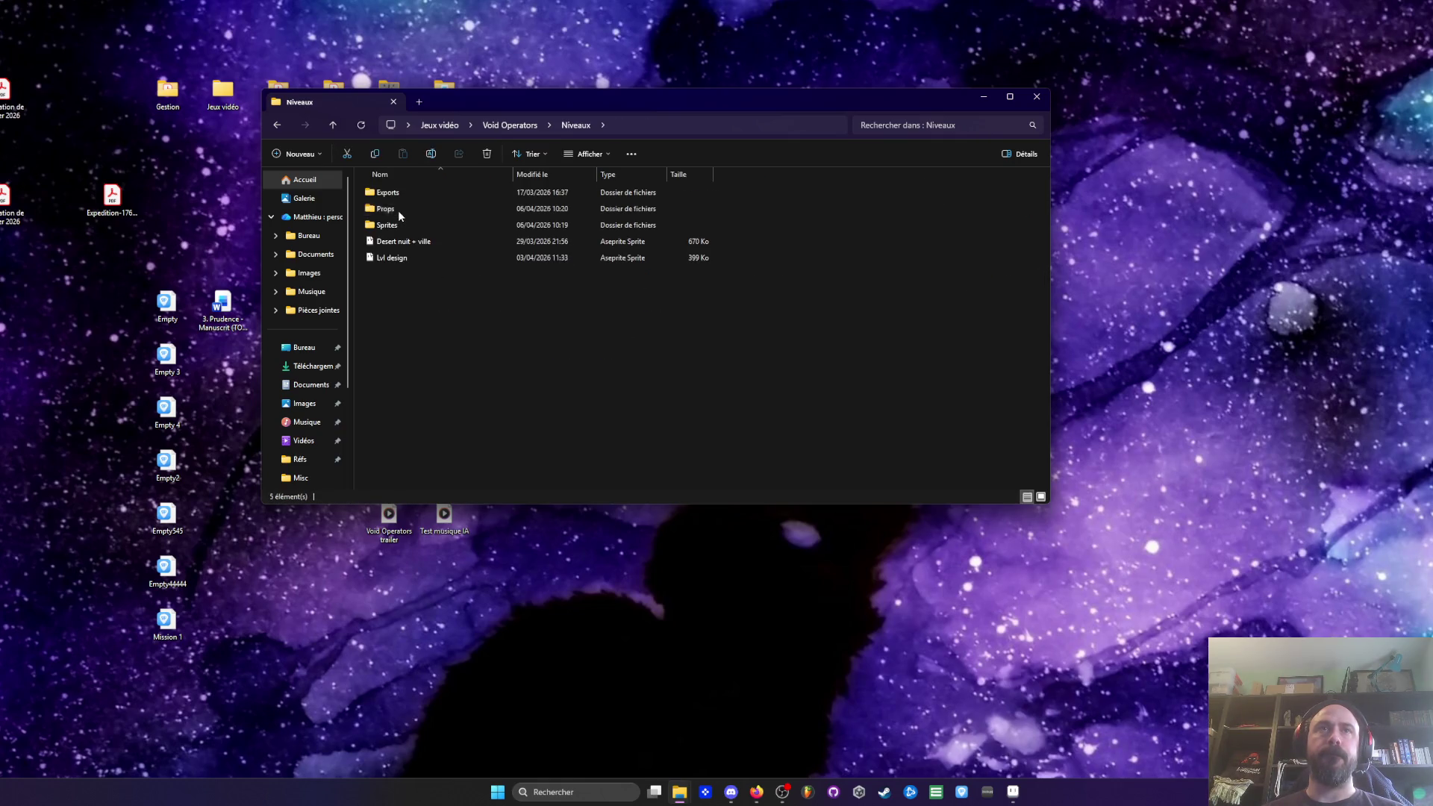
{"action": "double_click", "coordinate": [414, 238]}
{"action": "double_click", "coordinate": [417, 241]}
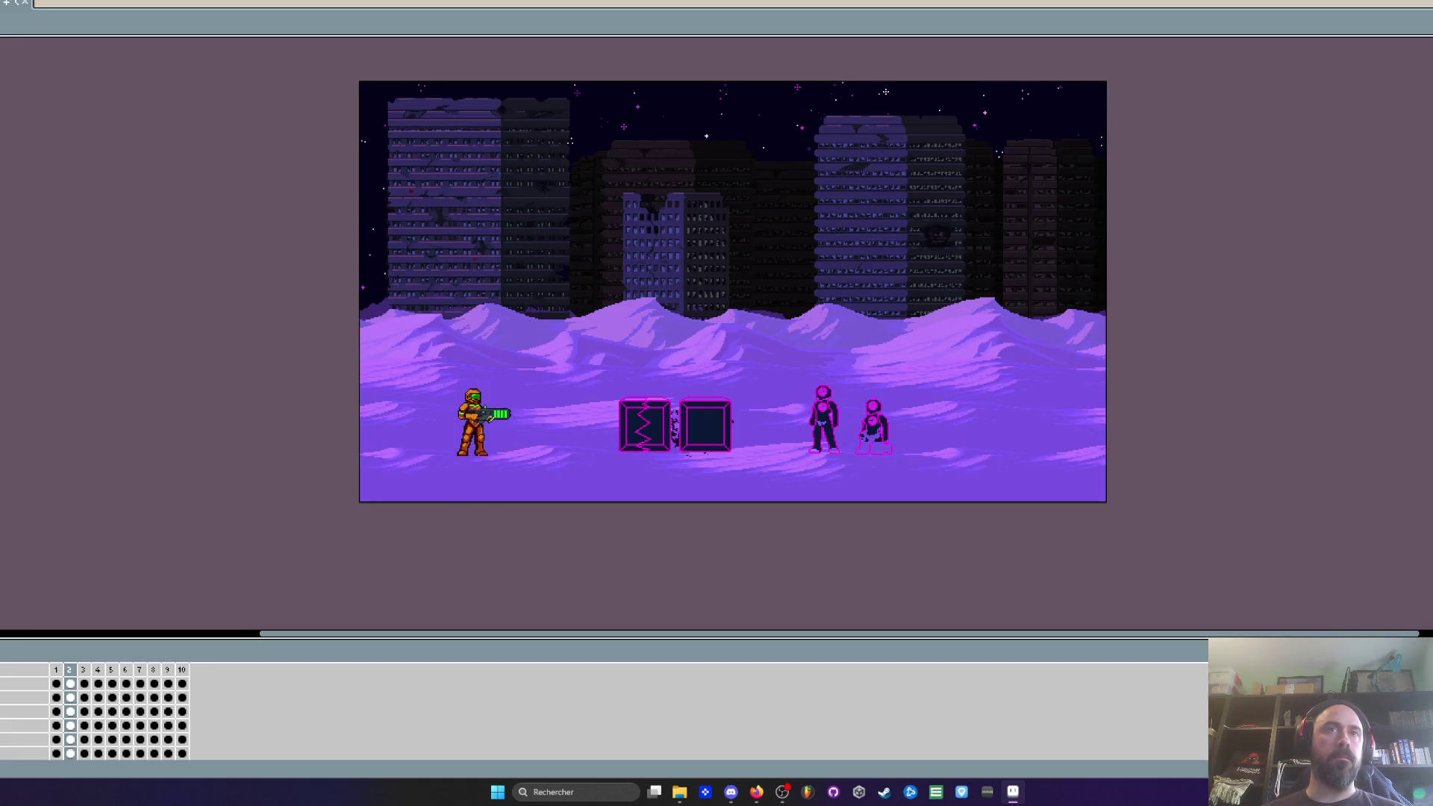
Step: On the wireframe room layer, set Replace Color from magenta to teal and select the scene area
{"action": "left_click", "coordinate": [22, 725]}
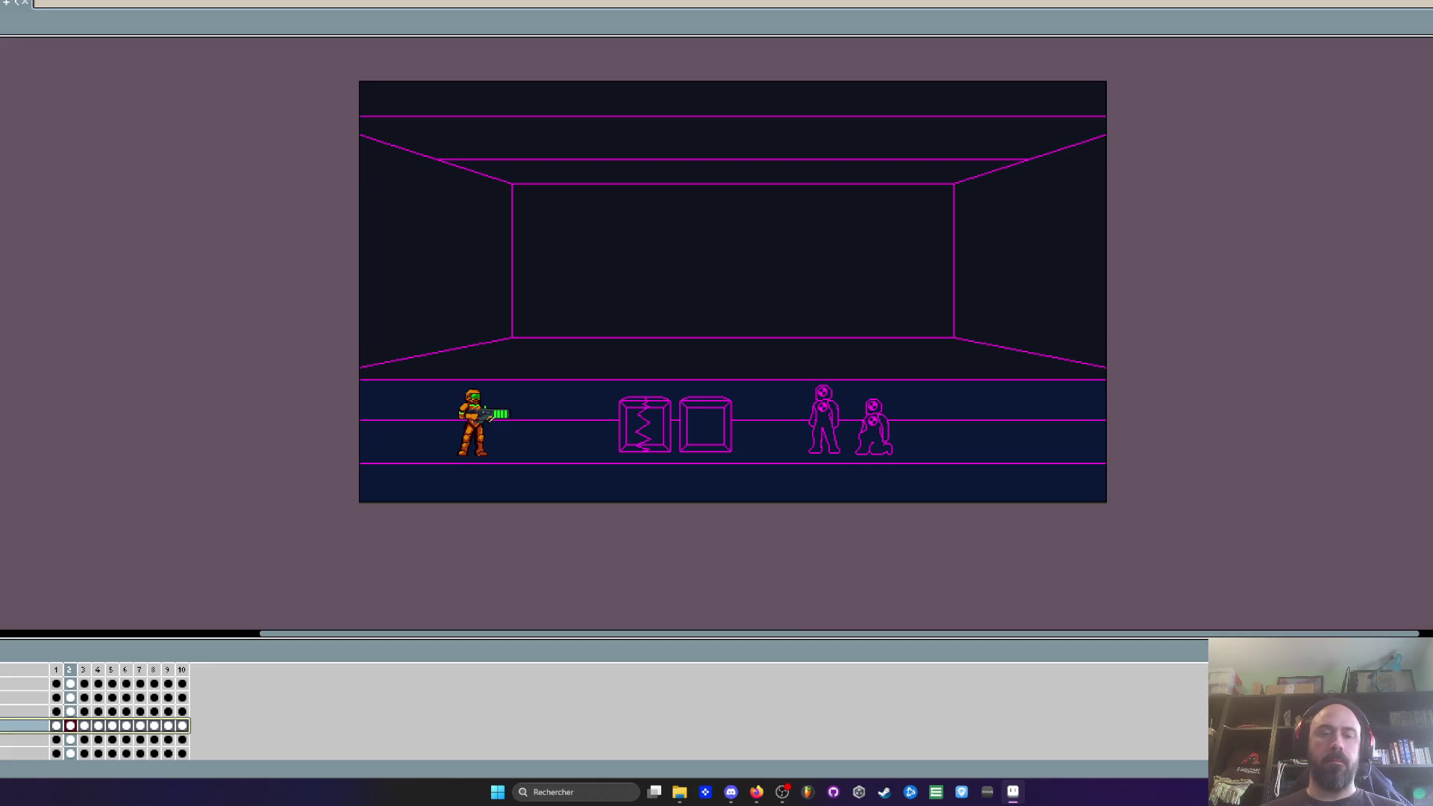
{"action": "left_click_drag", "start_coordinate": [239, 112], "coordinate": [256, 176]}
{"action": "scroll", "coordinate": [256, 176], "scroll_direction": "down", "scroll_amount": 3}
{"action": "scroll", "coordinate": [809, 419], "scroll_direction": "up", "scroll_amount": 3}
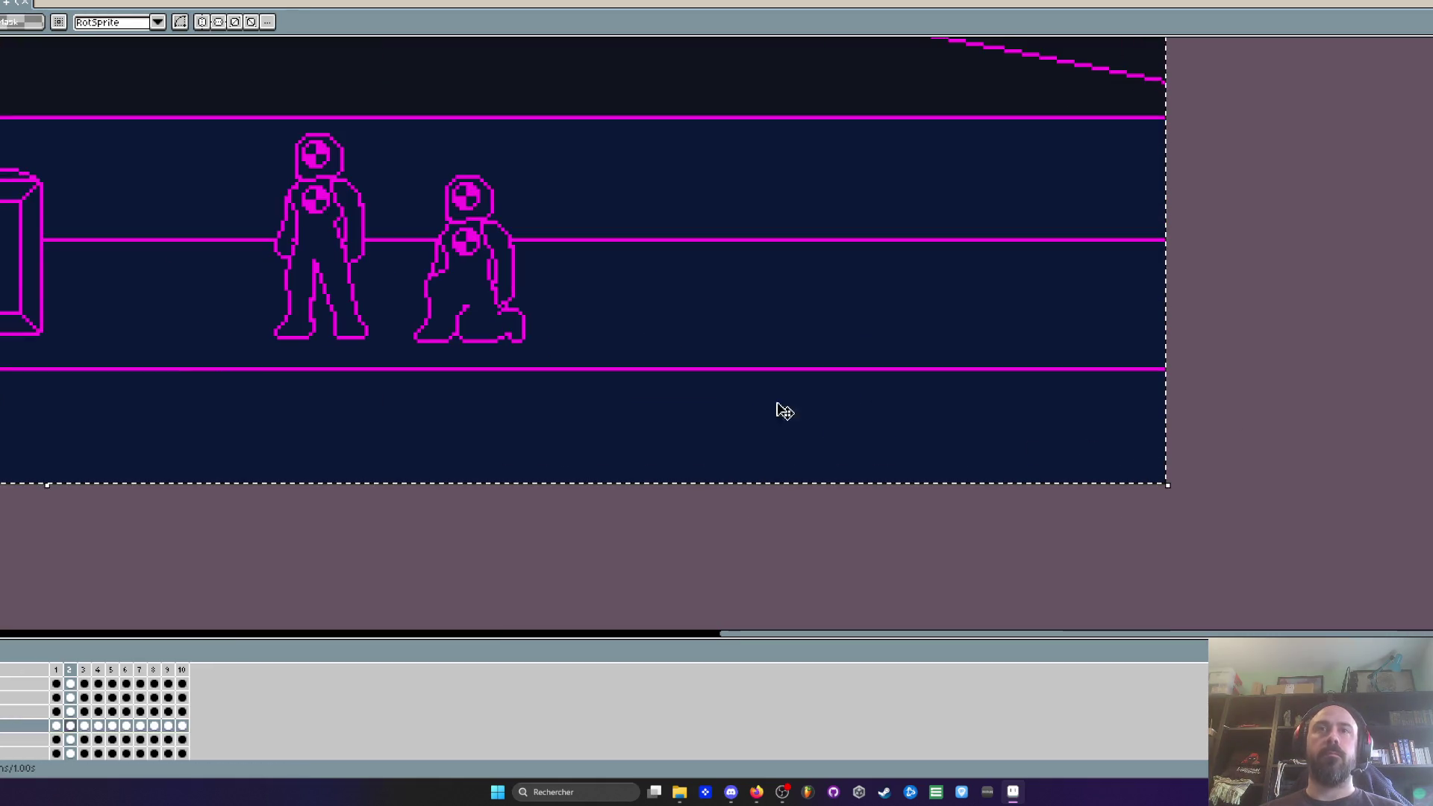
{"action": "key", "text": "shift+r"}
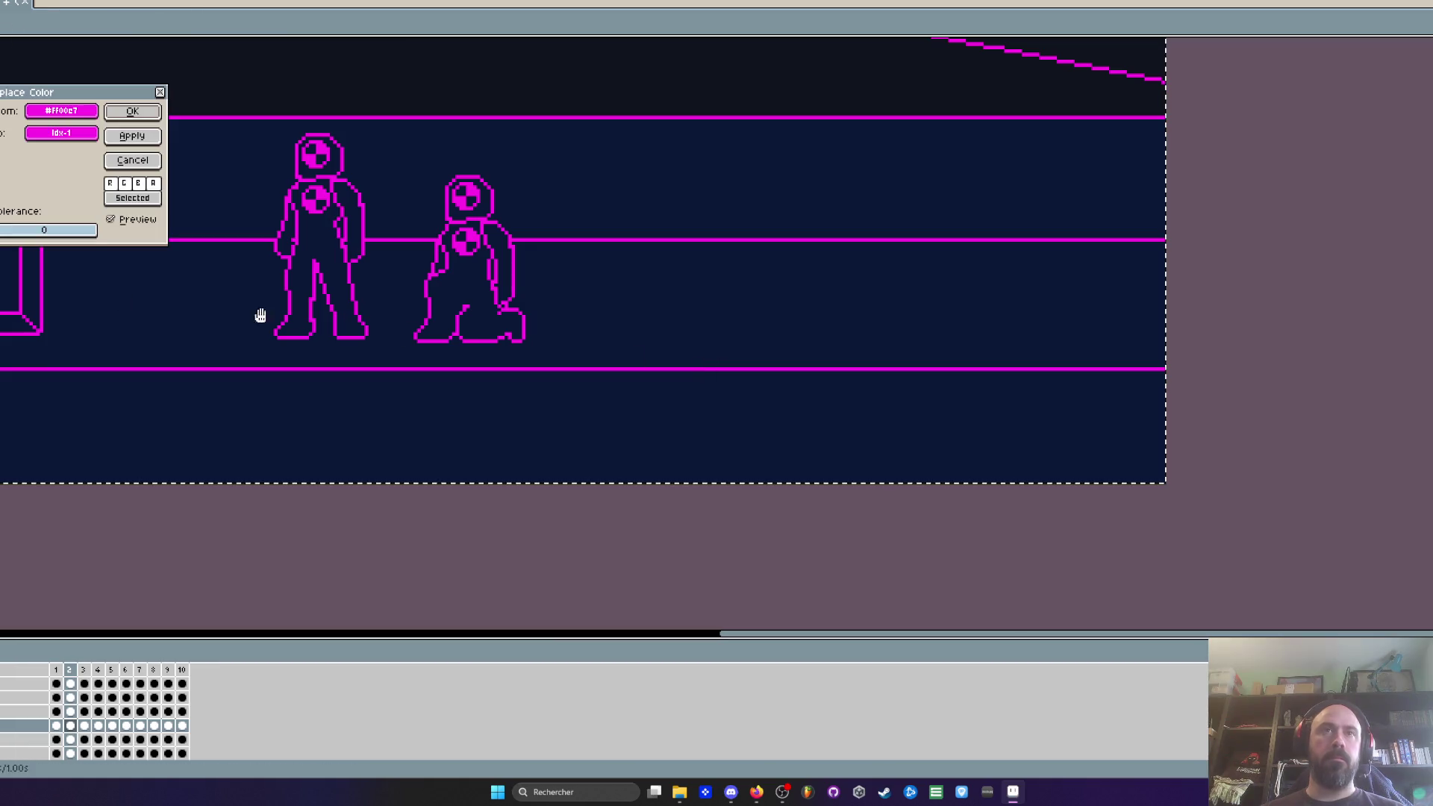
{"action": "left_click", "coordinate": [62, 133]}
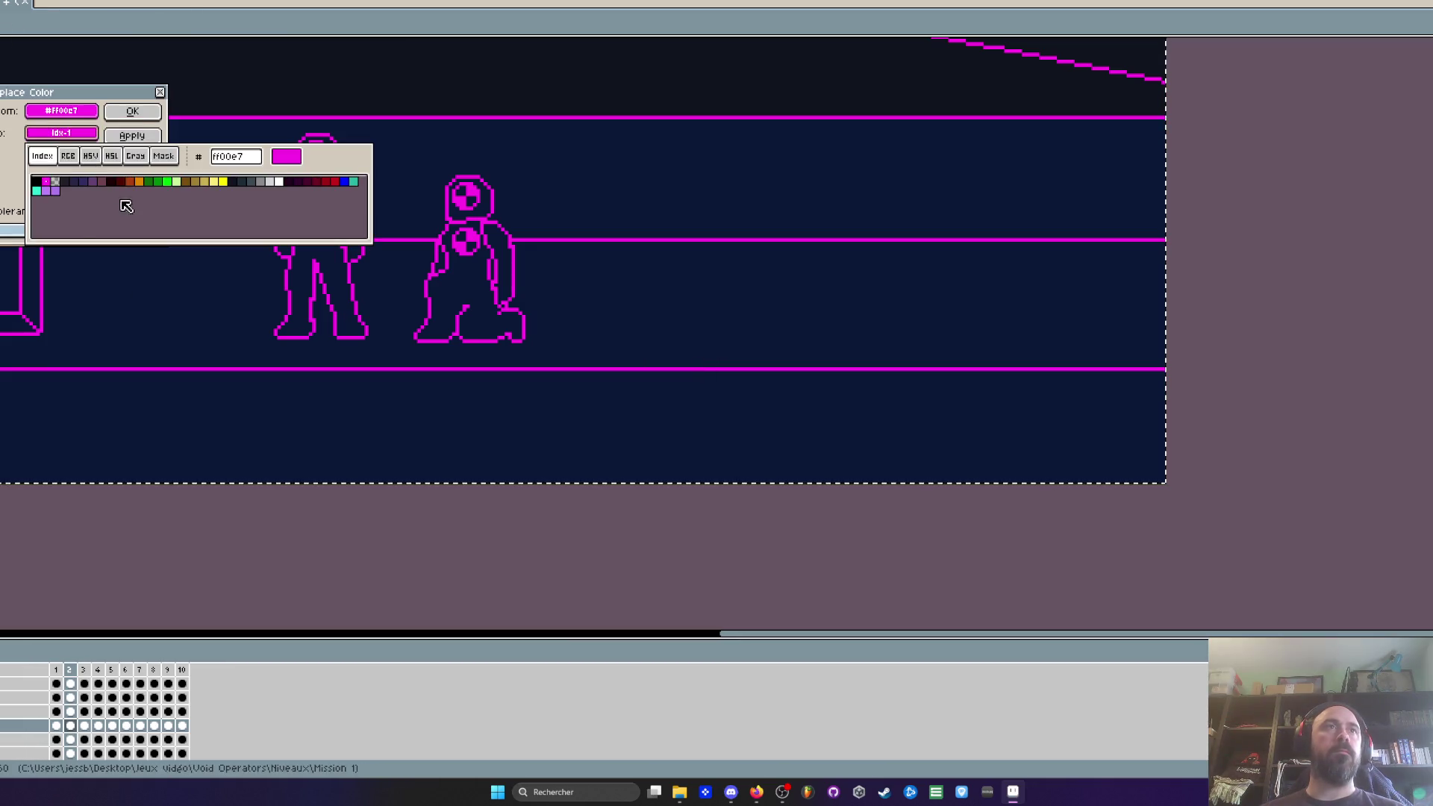
{"action": "left_click", "coordinate": [354, 182]}
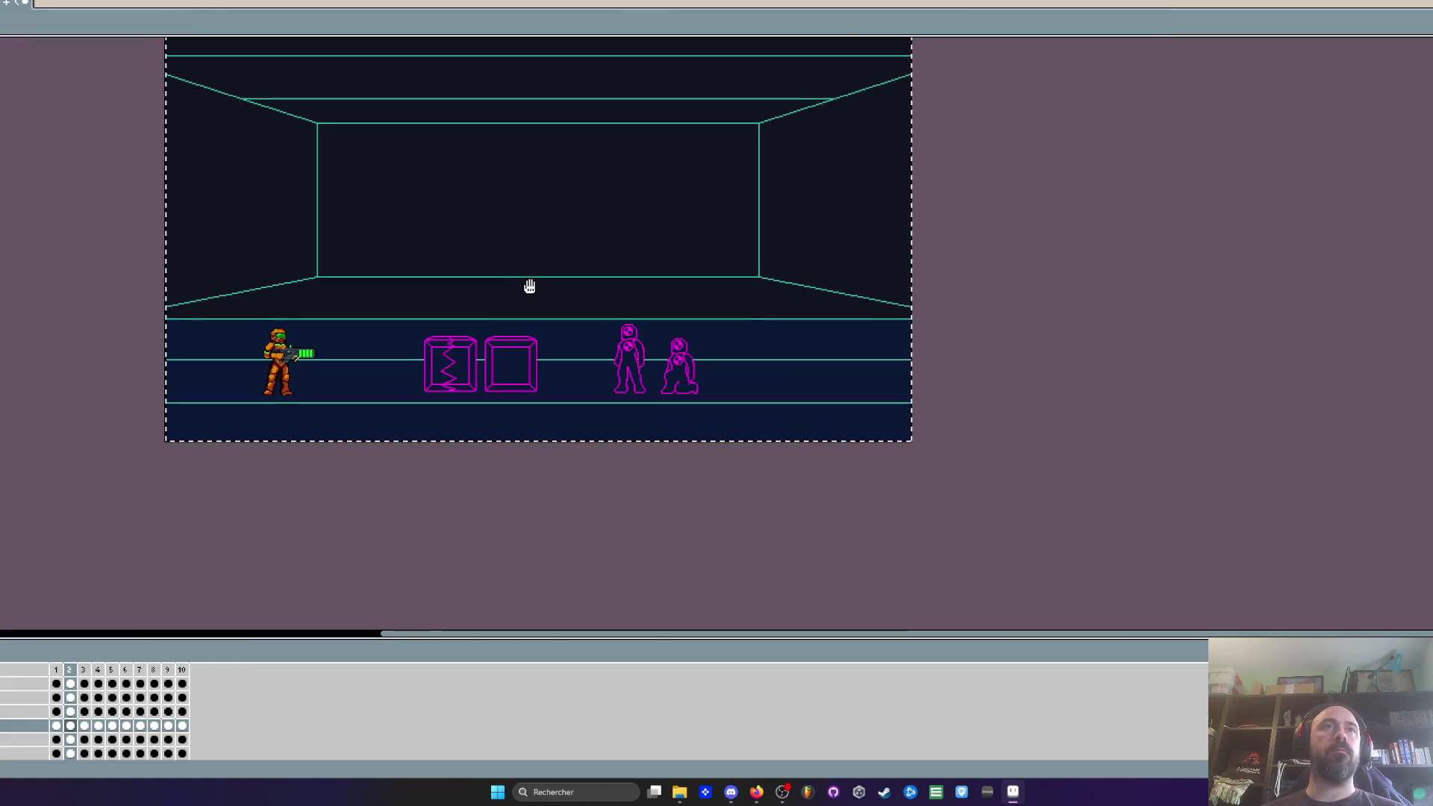
{"action": "key", "text": "b"}
{"action": "left_click_drag", "start_coordinate": [338, 242], "coordinate": [875, 492]}
Step: Recolour the enemy figures layer from magenta to cyan with Replace Color
{"action": "left_click", "coordinate": [71, 687]}
{"action": "scroll", "coordinate": [663, 336], "scroll_direction": "up", "scroll_amount": 3}
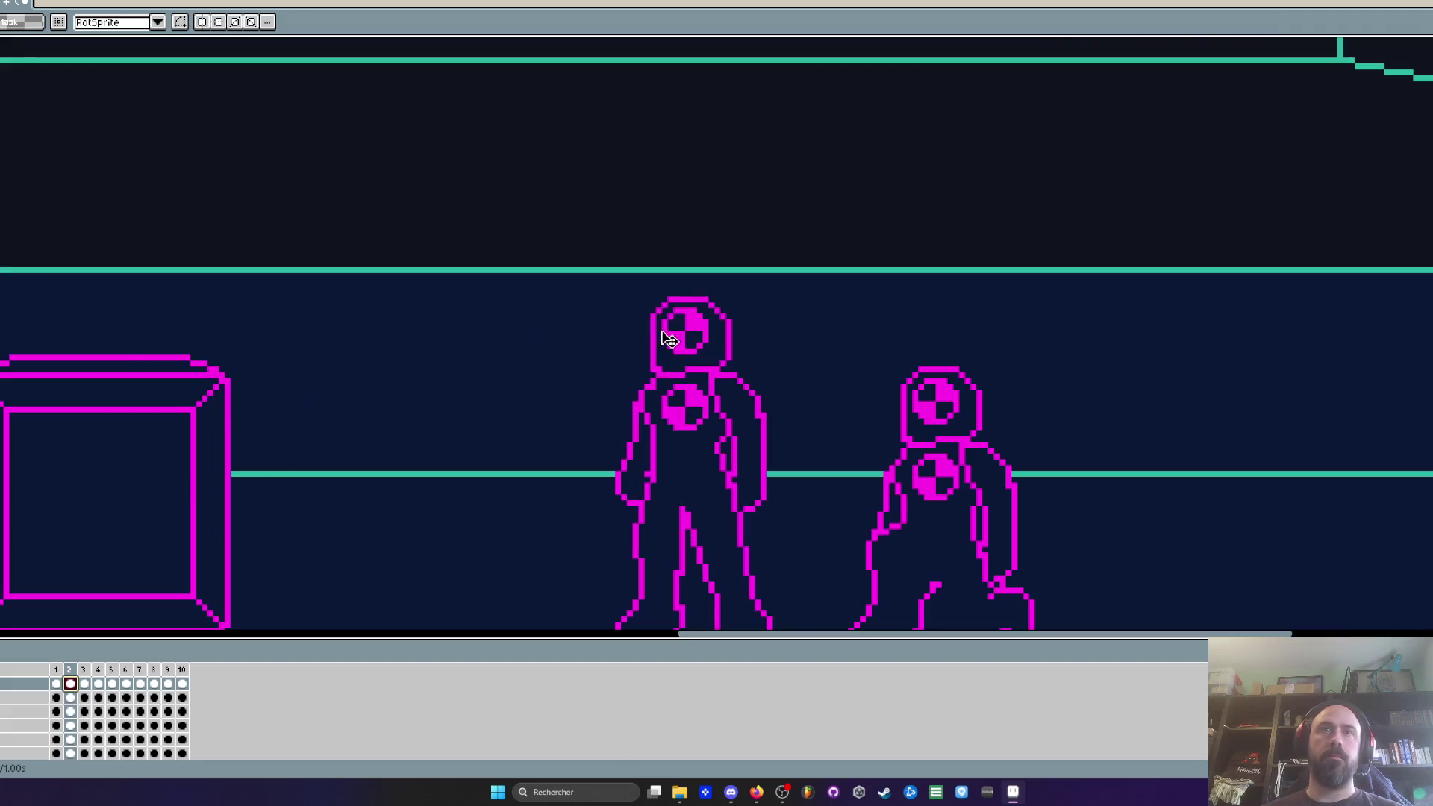
{"action": "key", "text": "i"}
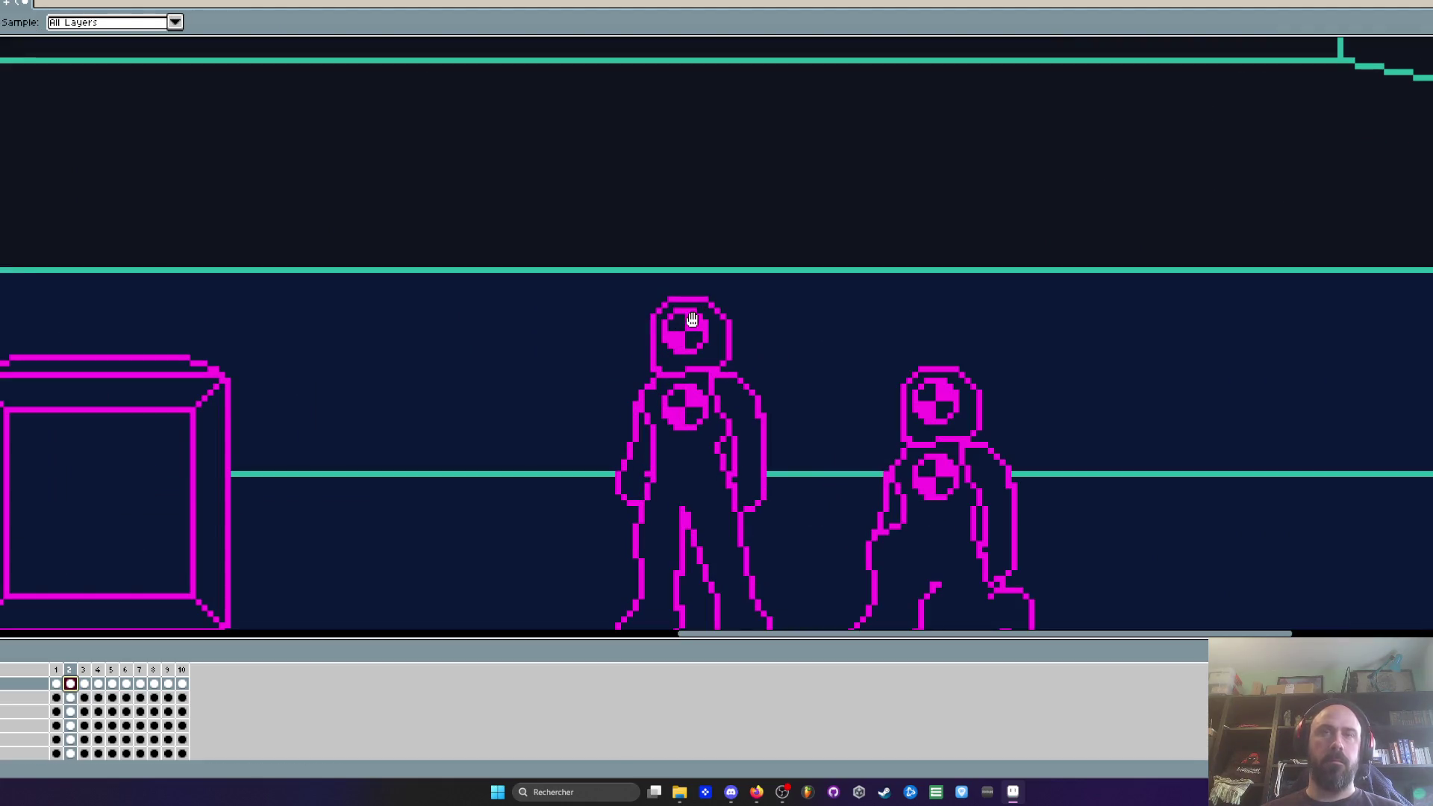
{"action": "key", "text": "shift+r"}
{"action": "left_click", "coordinate": [61, 133]}
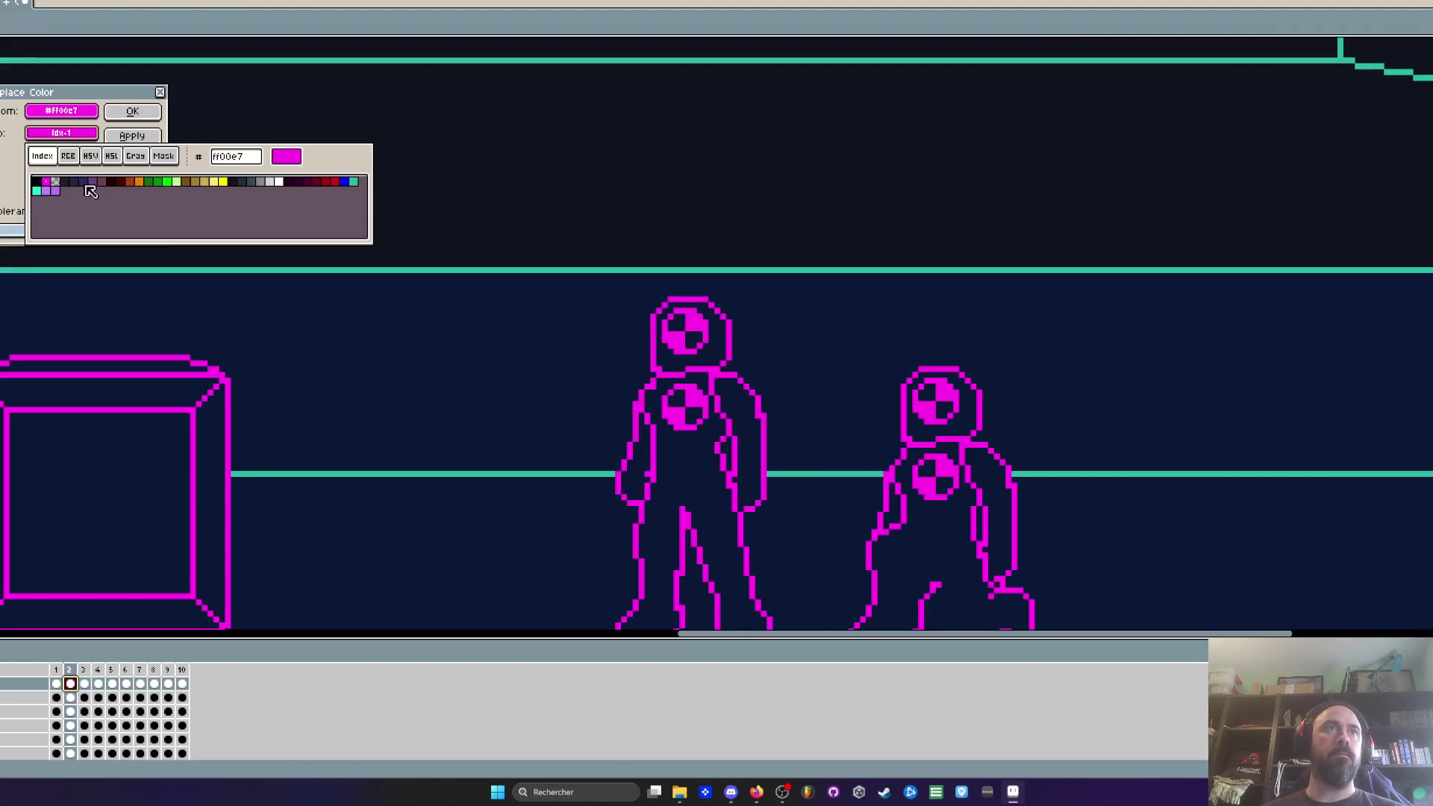
{"action": "left_click", "coordinate": [36, 191]}
{"action": "scroll", "coordinate": [489, 386], "scroll_direction": "down", "scroll_amount": 3}
{"action": "left_click", "coordinate": [132, 110]}
{"action": "scroll", "coordinate": [333, 374], "scroll_direction": "down", "scroll_amount": 1}
{"action": "scroll", "coordinate": [333, 374], "scroll_direction": "down", "scroll_amount": 1}
{"action": "scroll", "coordinate": [335, 374], "scroll_direction": "up", "scroll_amount": 1}
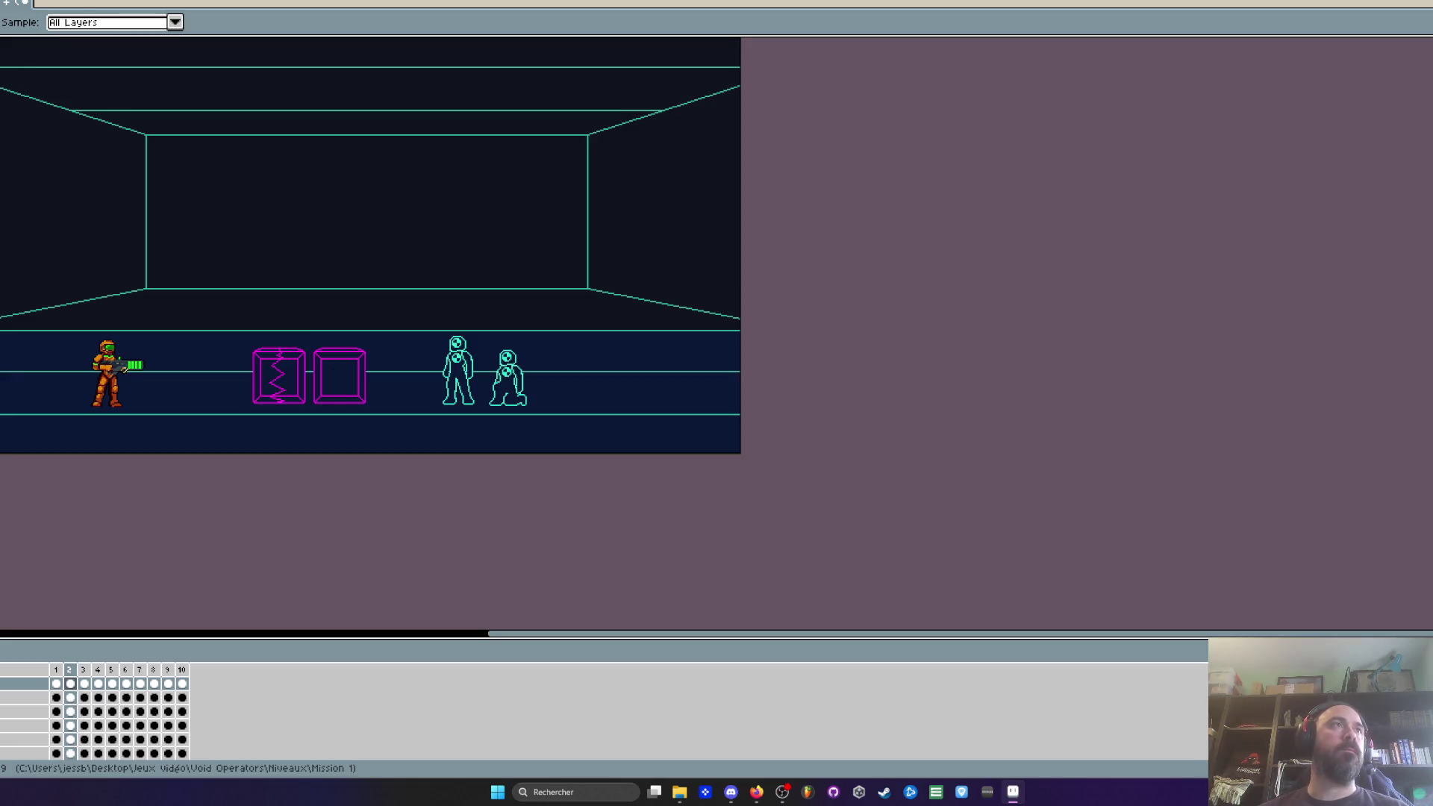
Step: Create a new blank sprite and enlarge its canvas via Canvas Size
{"action": "key", "text": "ctrl+n"}
{"action": "left_click", "coordinate": [735, 482]}
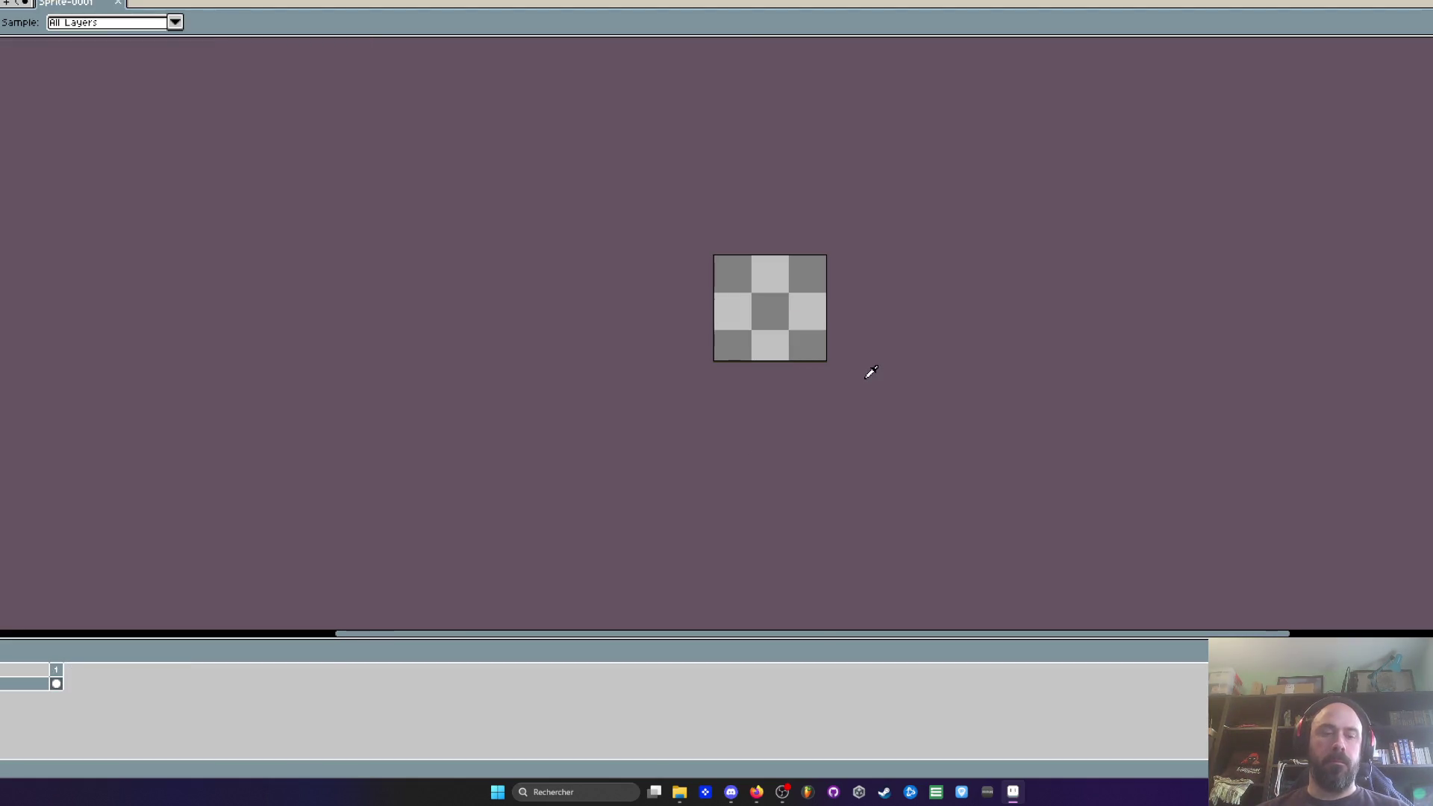
{"action": "key", "text": "ctrl+alt+c"}
{"action": "left_click_drag", "start_coordinate": [829, 363], "coordinate": [845, 493]}
{"action": "key", "text": "Return"}
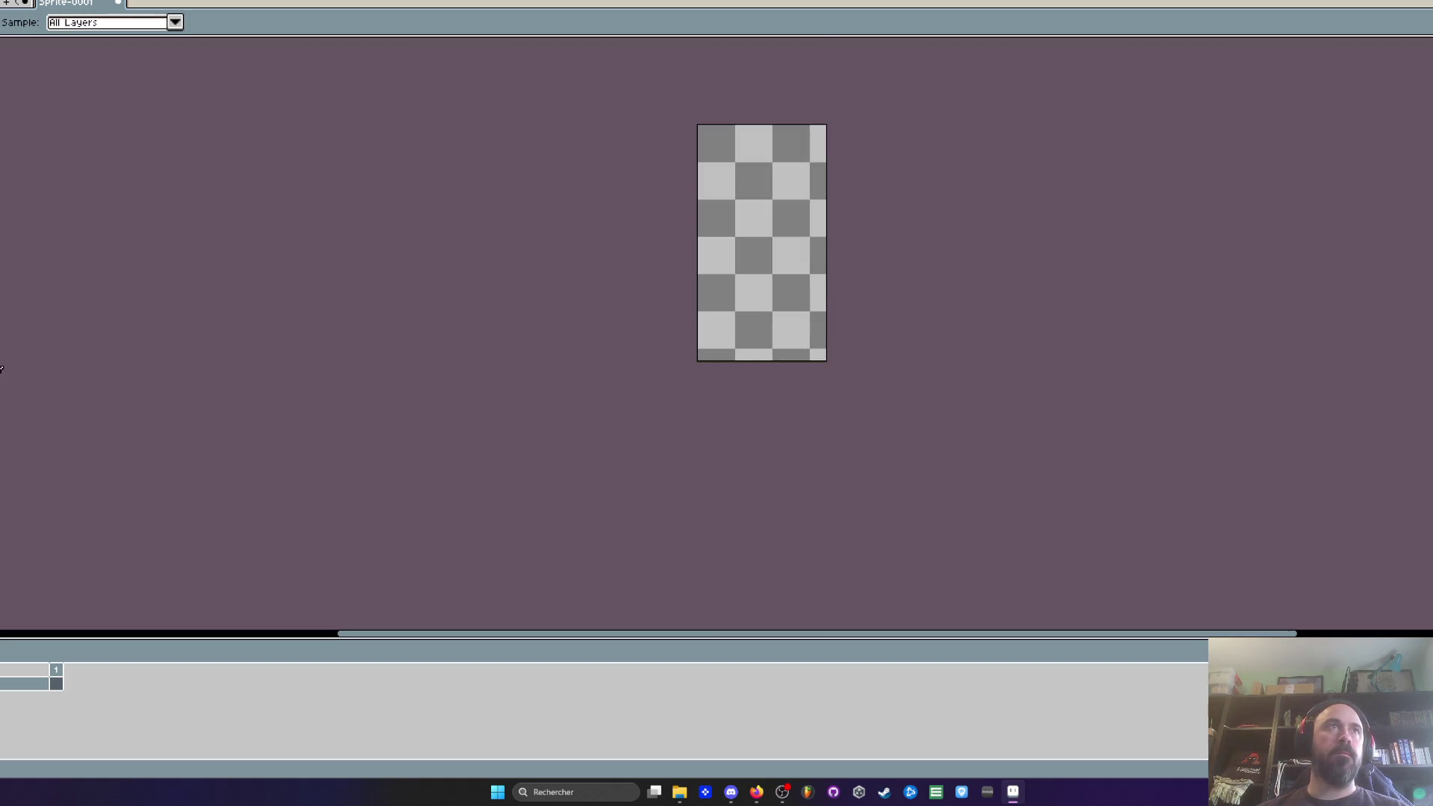
Step: Select the standing cyan figure in the level scene and paste it centred into the new sprite
{"action": "key", "text": "ctrl+tab"}
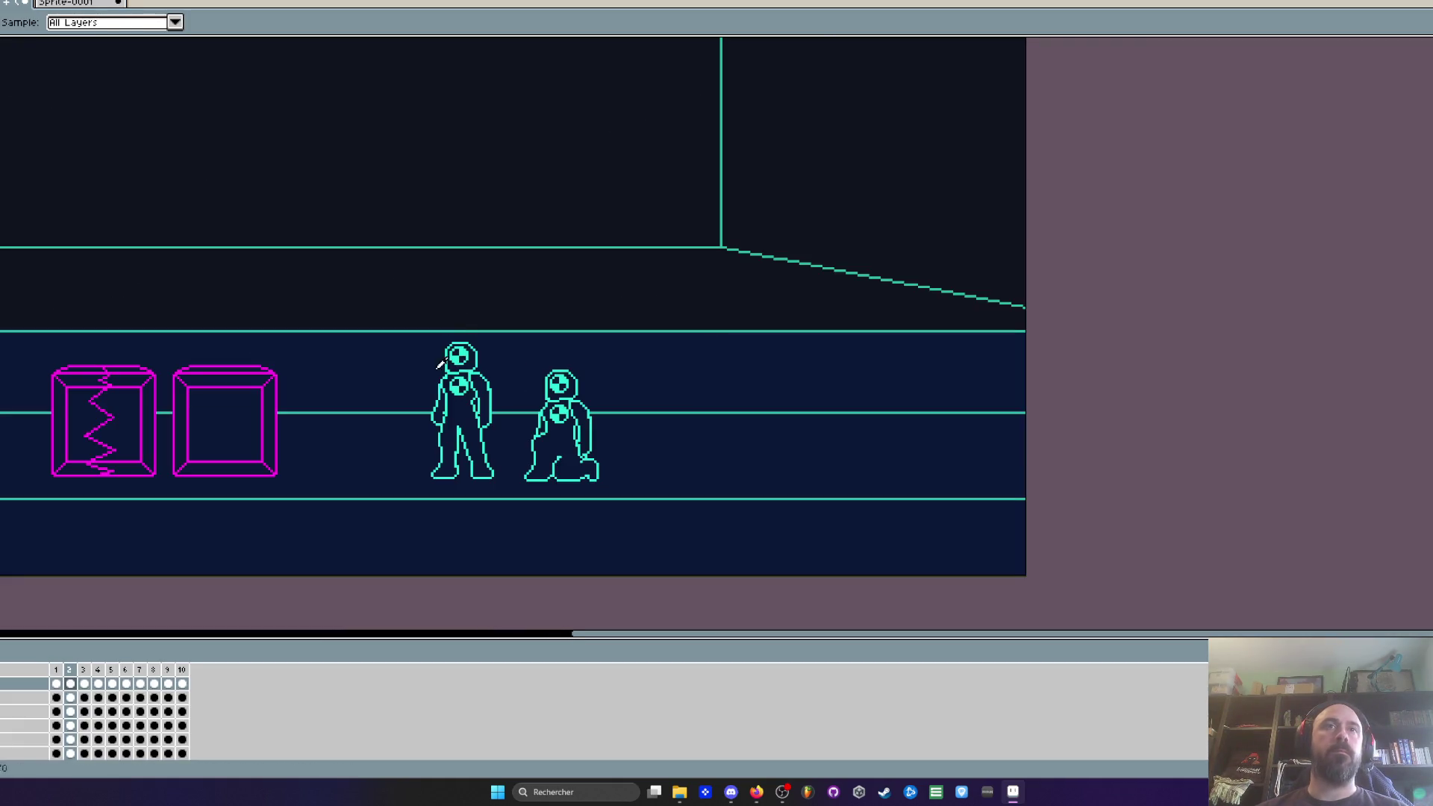
{"action": "key", "text": "m"}
{"action": "left_click_drag", "start_coordinate": [412, 298], "coordinate": [508, 507]}
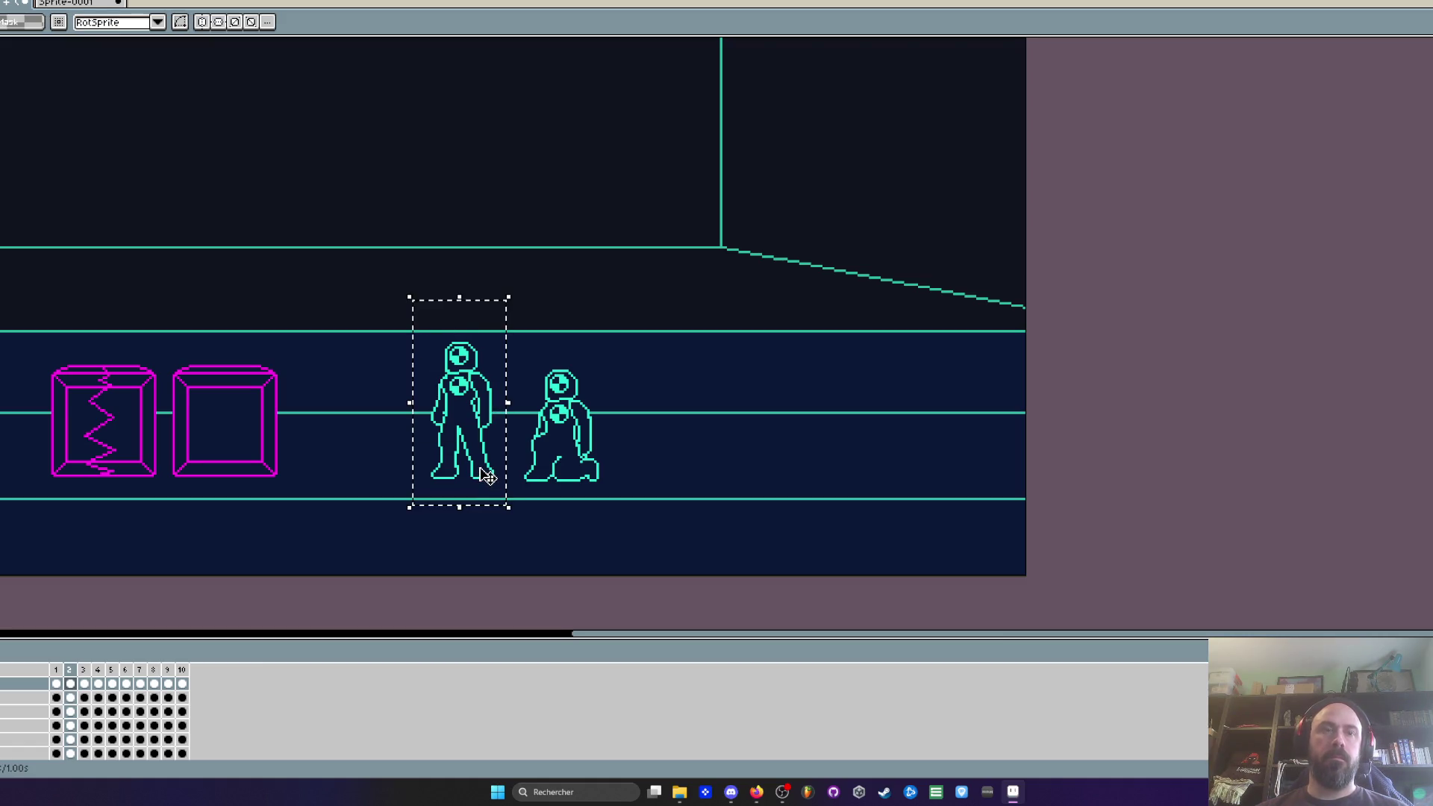
{"action": "left_click", "coordinate": [94, 6]}
{"action": "scroll", "coordinate": [783, 247], "scroll_direction": "up", "scroll_amount": 1}
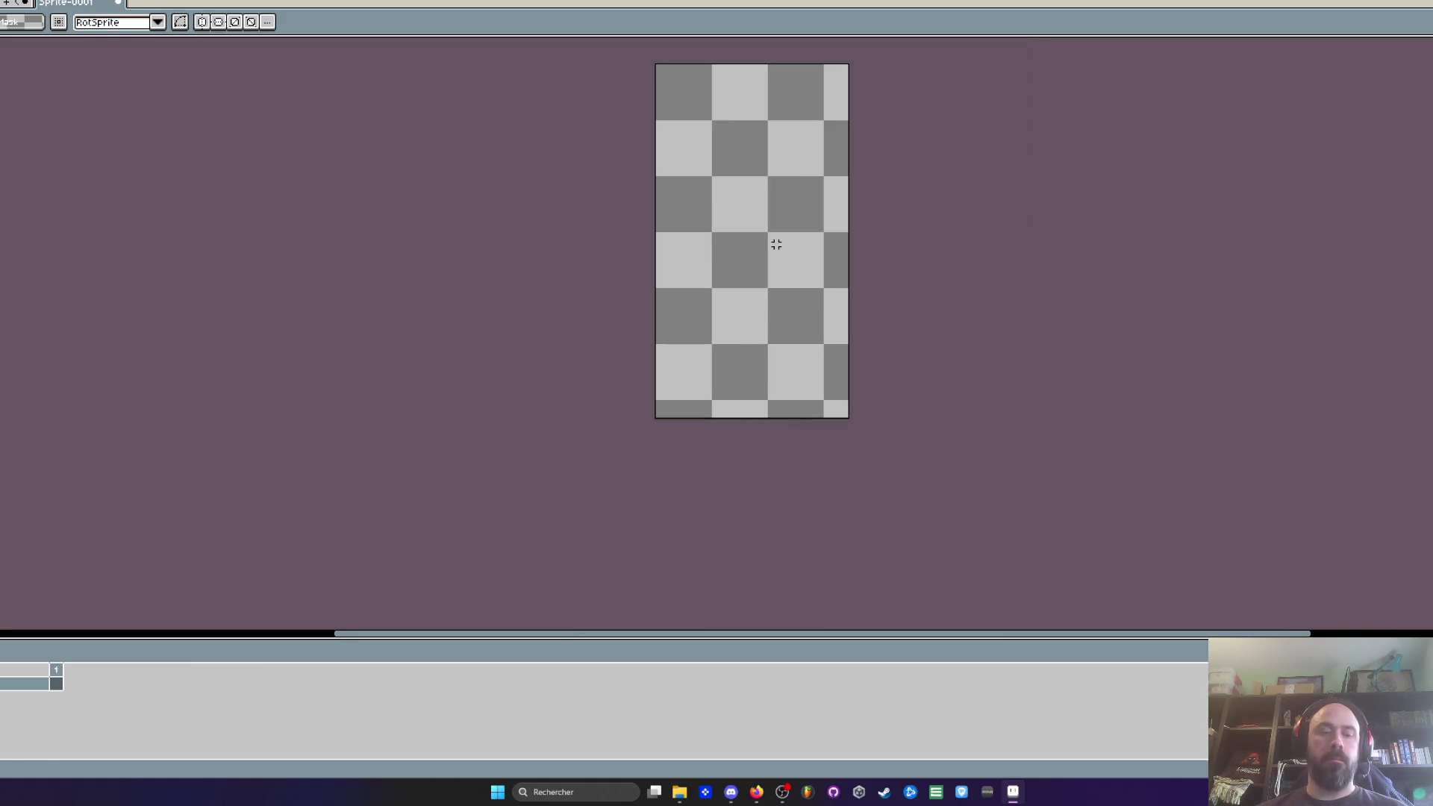
{"action": "key", "text": "ctrl+v"}
{"action": "mouse_move", "coordinate": [794, 308]}
{"action": "left_mouse_down"}
{"action": "mouse_move", "coordinate": [748, 171]}
{"action": "mouse_move", "coordinate": [752, 200]}
{"action": "left_mouse_up"}
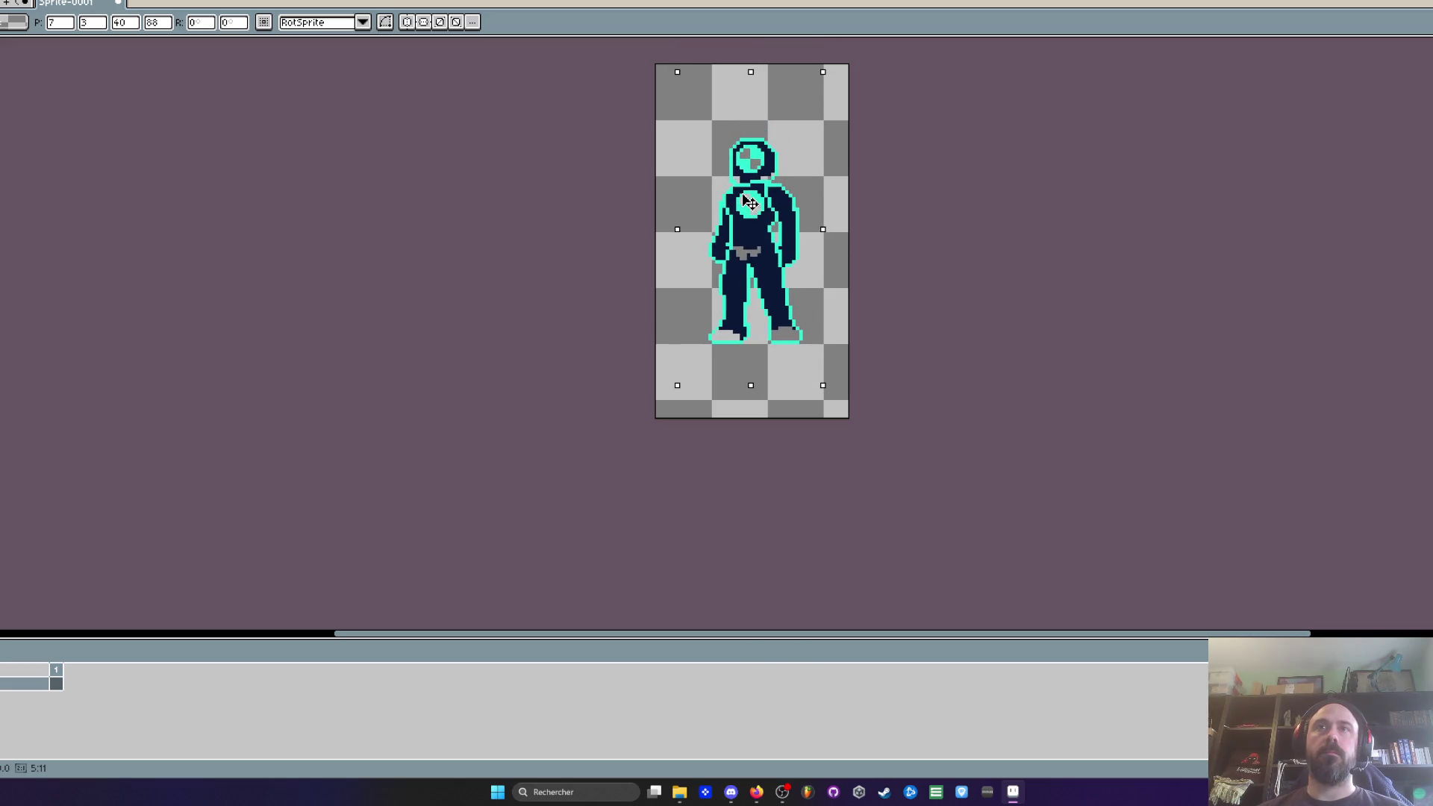
{"action": "key", "text": "Return"}
{"action": "scroll", "coordinate": [752, 200], "scroll_direction": "down", "scroll_amount": 1}
{"action": "scroll", "coordinate": [668, 322], "scroll_direction": "up", "scroll_amount": 1}
Step: Trim the new sprite's canvas bottom to the figure's feet and deselect in the level scene
{"action": "key", "text": "m"}
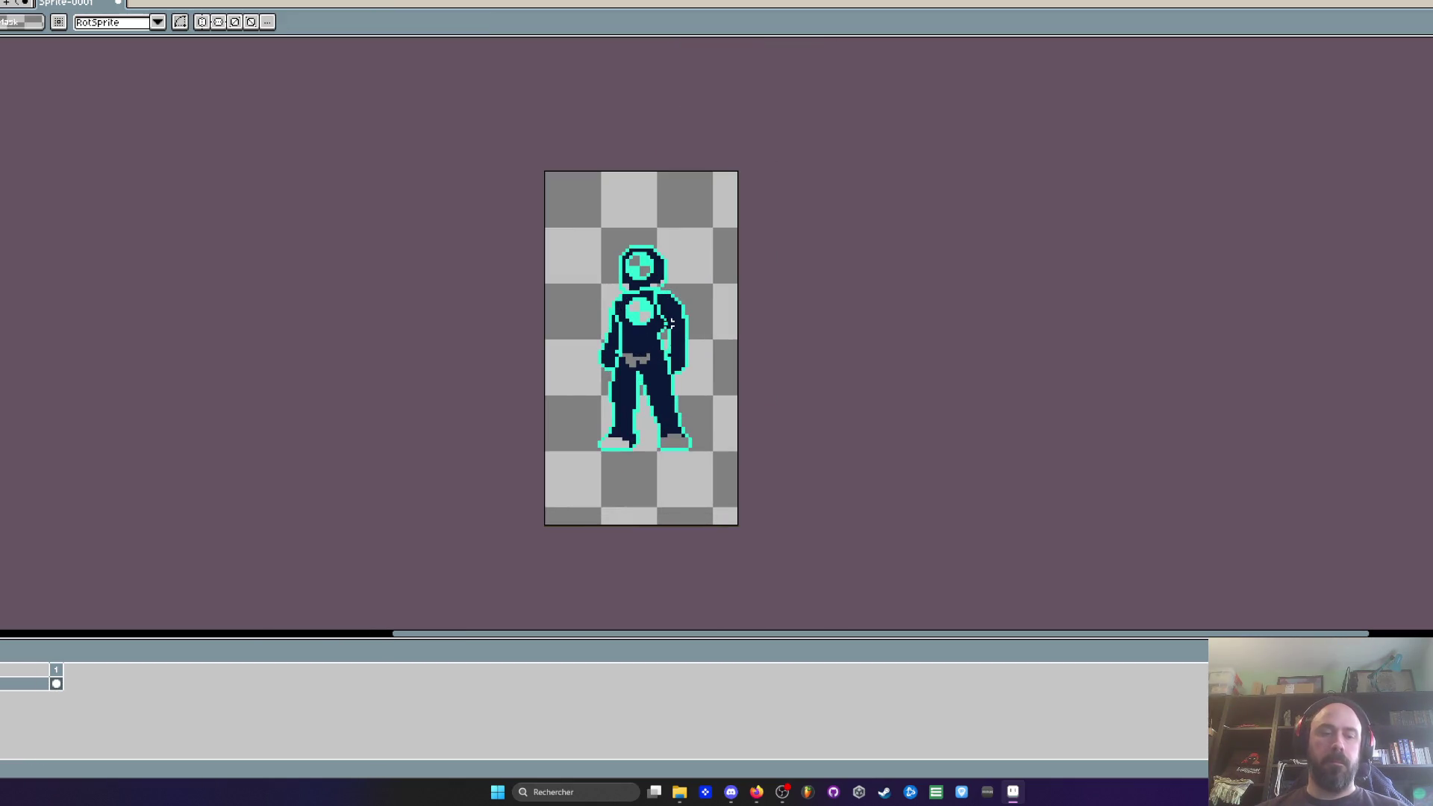
{"action": "key", "text": "ctrl+alt+c"}
{"action": "left_click_drag", "start_coordinate": [673, 527], "coordinate": [679, 456]}
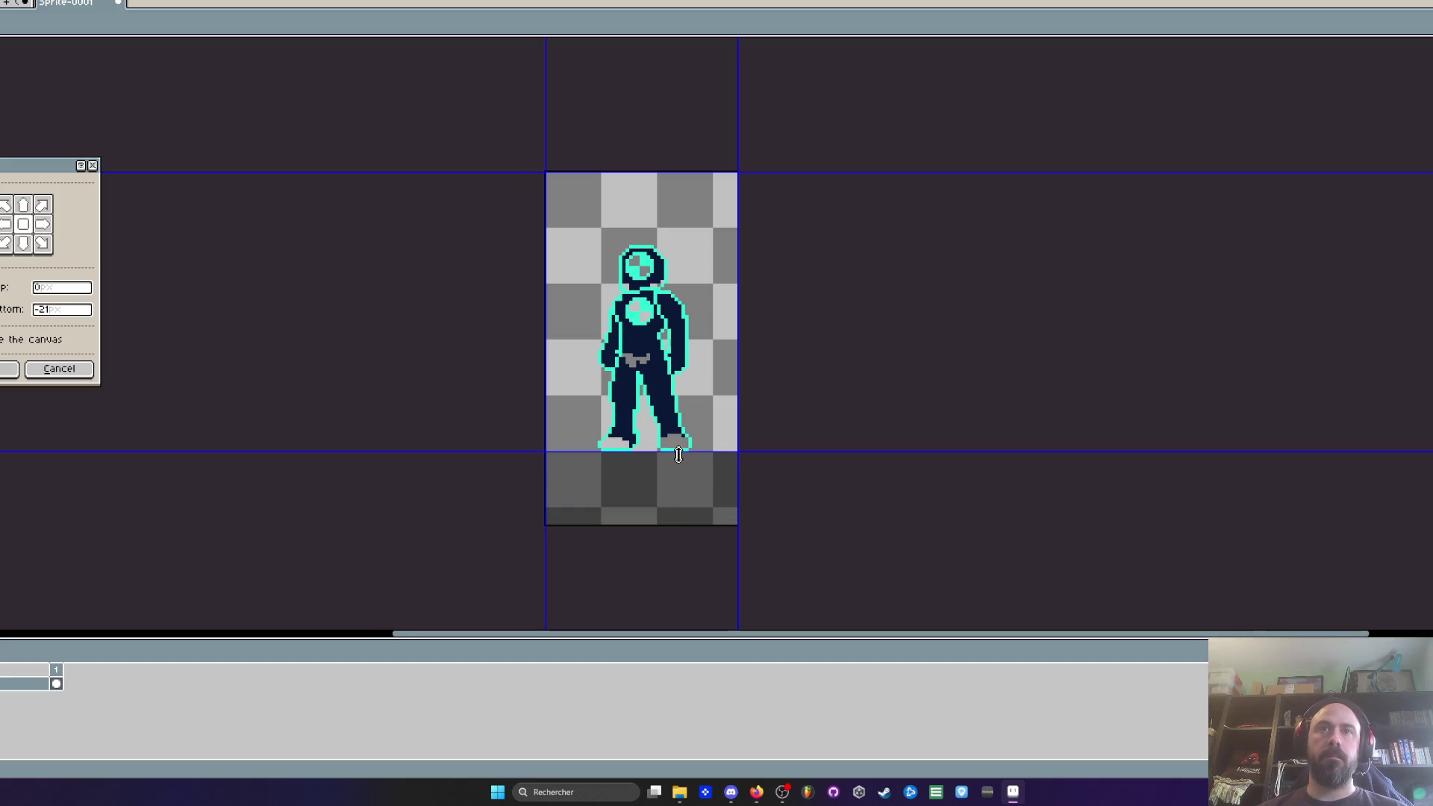
{"action": "left_click", "coordinate": [2, 379]}
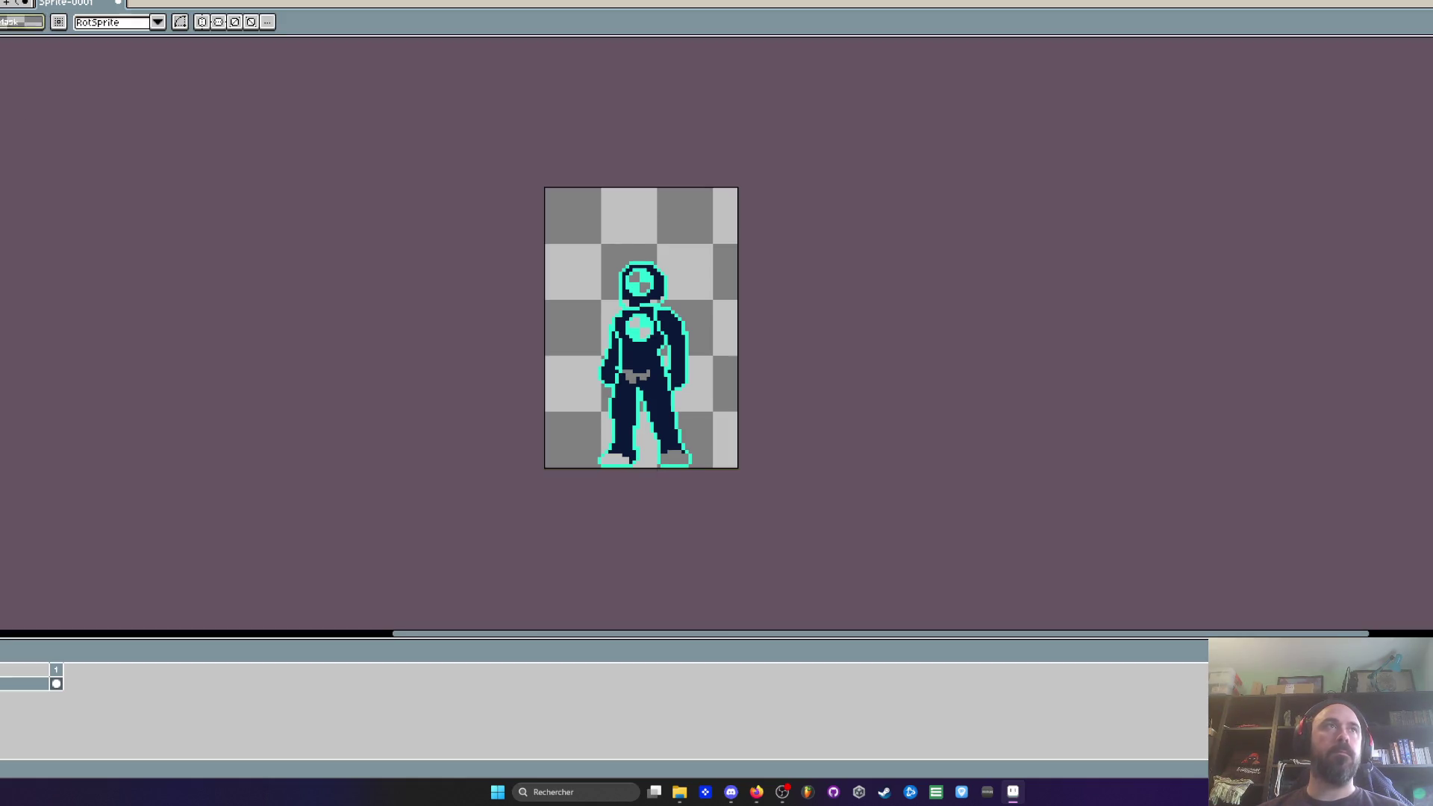
{"action": "key", "text": "ctrl+Tab"}
{"action": "scroll", "coordinate": [332, 332], "scroll_direction": "down", "scroll_amount": 1}
{"action": "key", "text": "ctrl+d"}
{"action": "left_click_drag", "start_coordinate": [414, 320], "coordinate": [482, 435]}
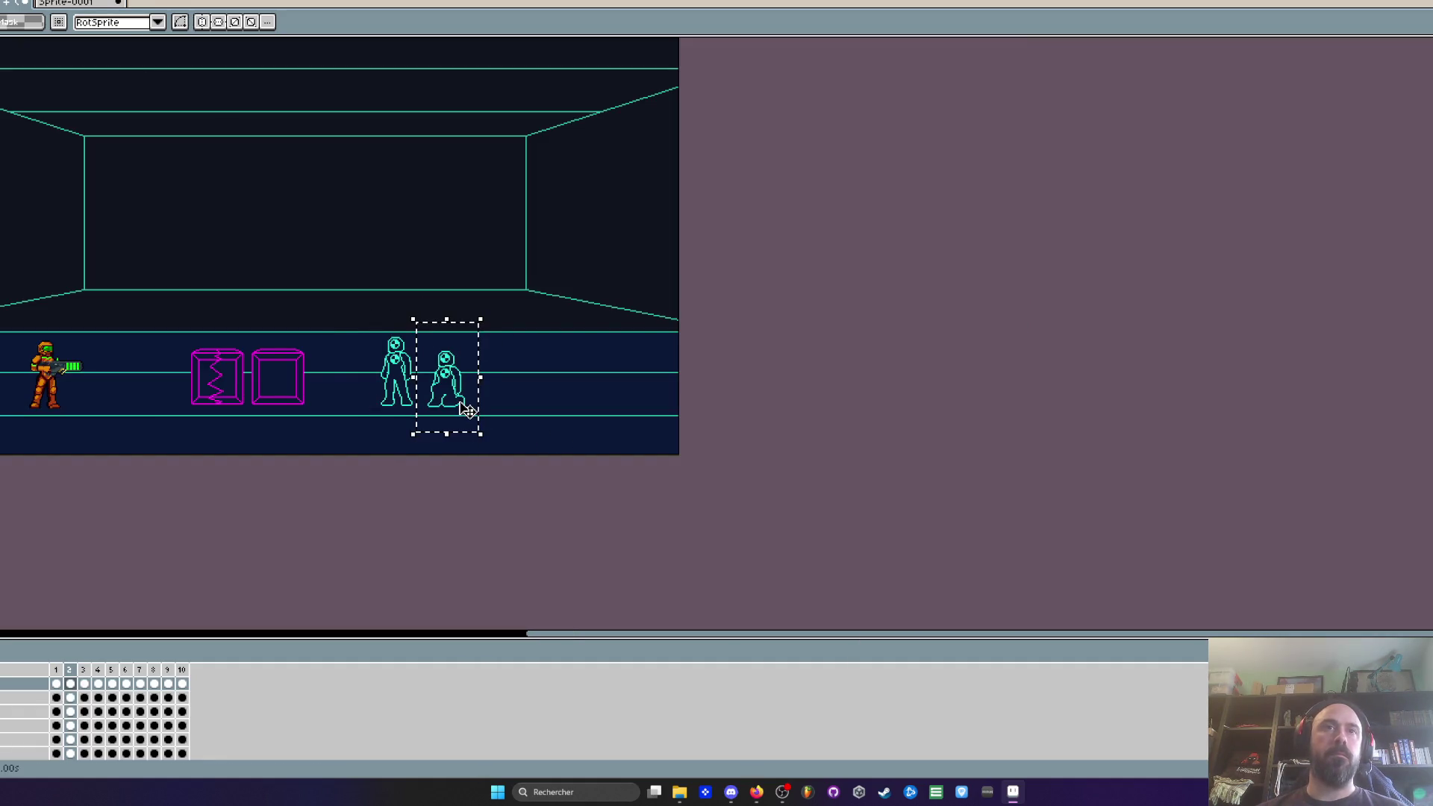
{"action": "key", "text": "ctrl+Tab"}
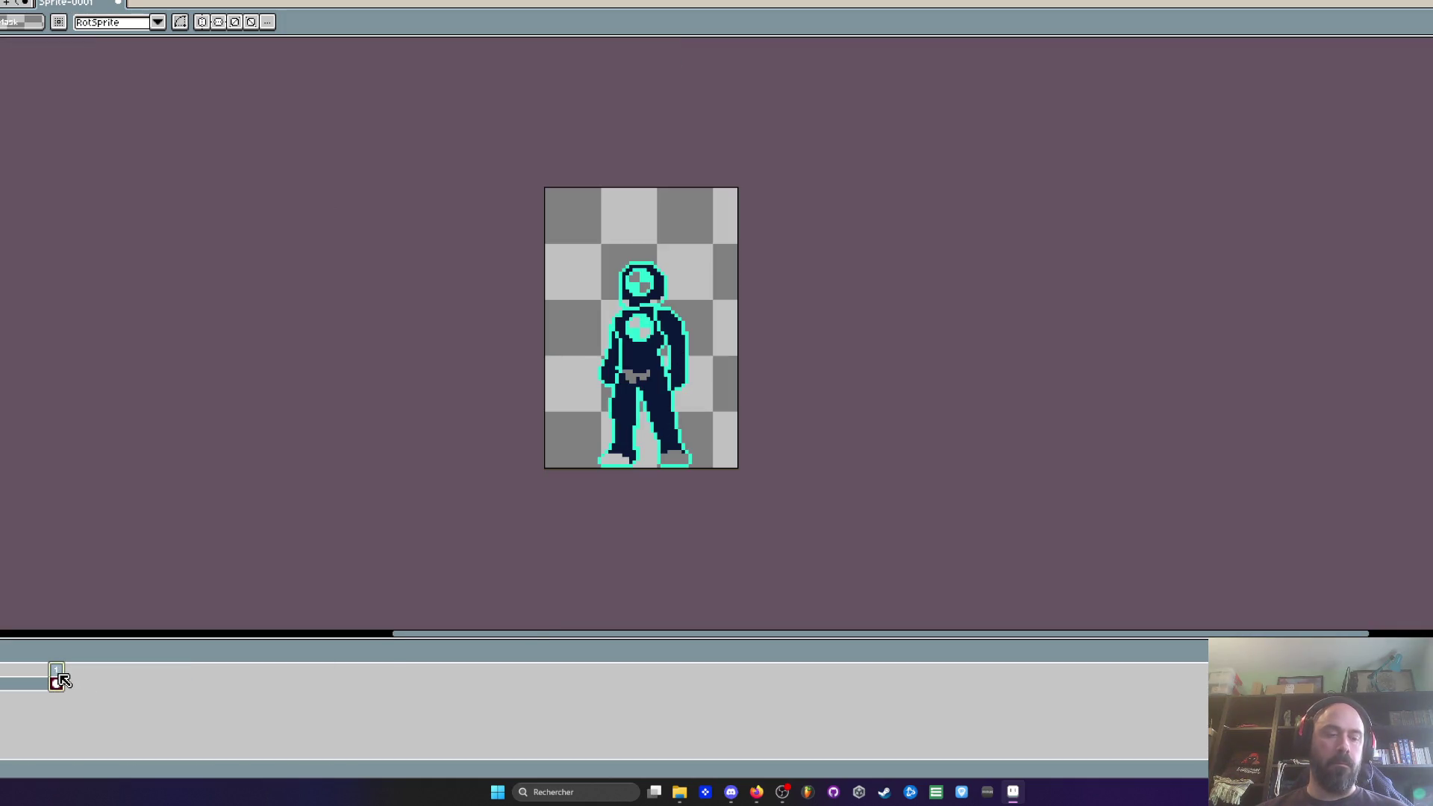
{"action": "key", "text": "alt+n"}
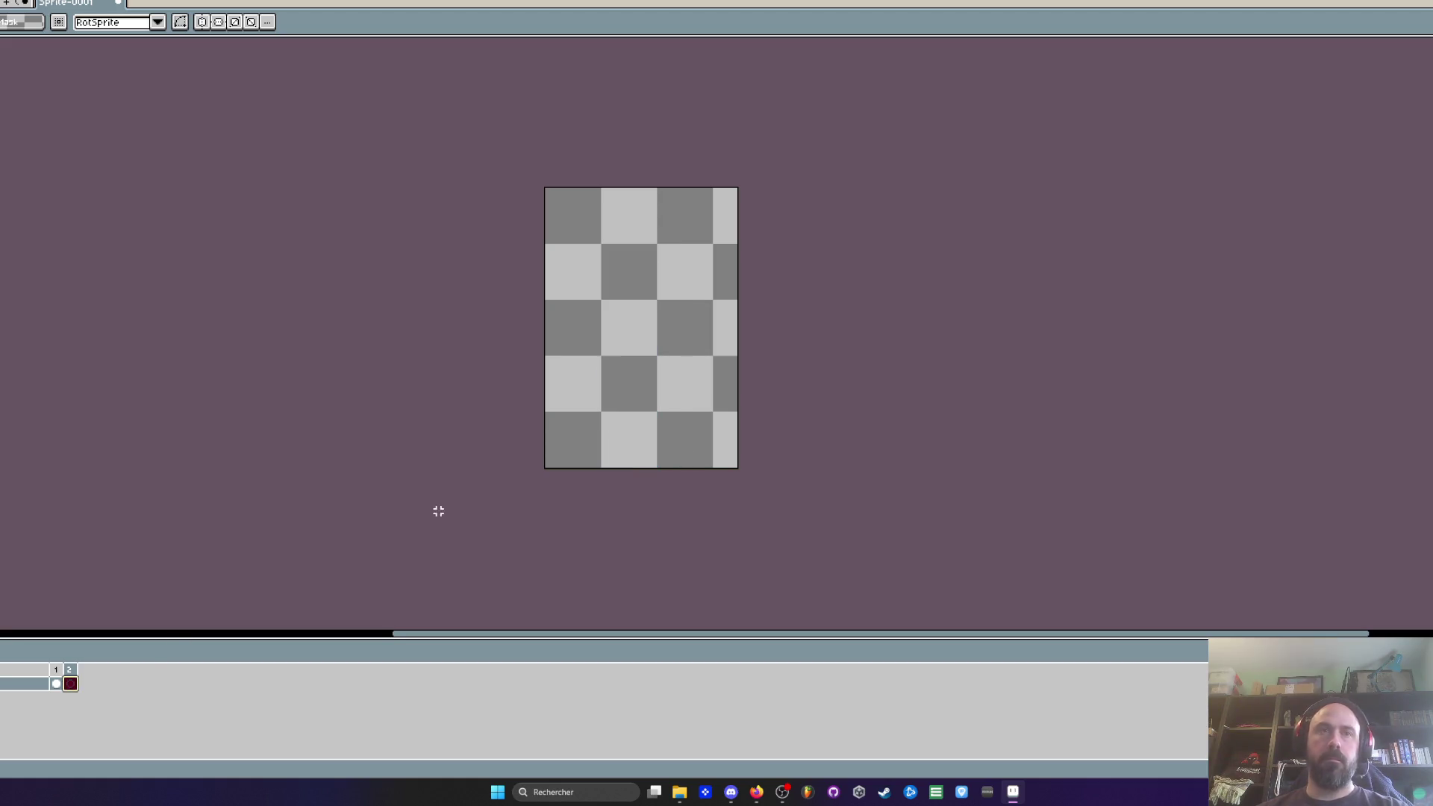
{"action": "key", "text": "ctrl+v"}
{"action": "scroll", "coordinate": [653, 343], "scroll_direction": "up", "scroll_amount": 1}
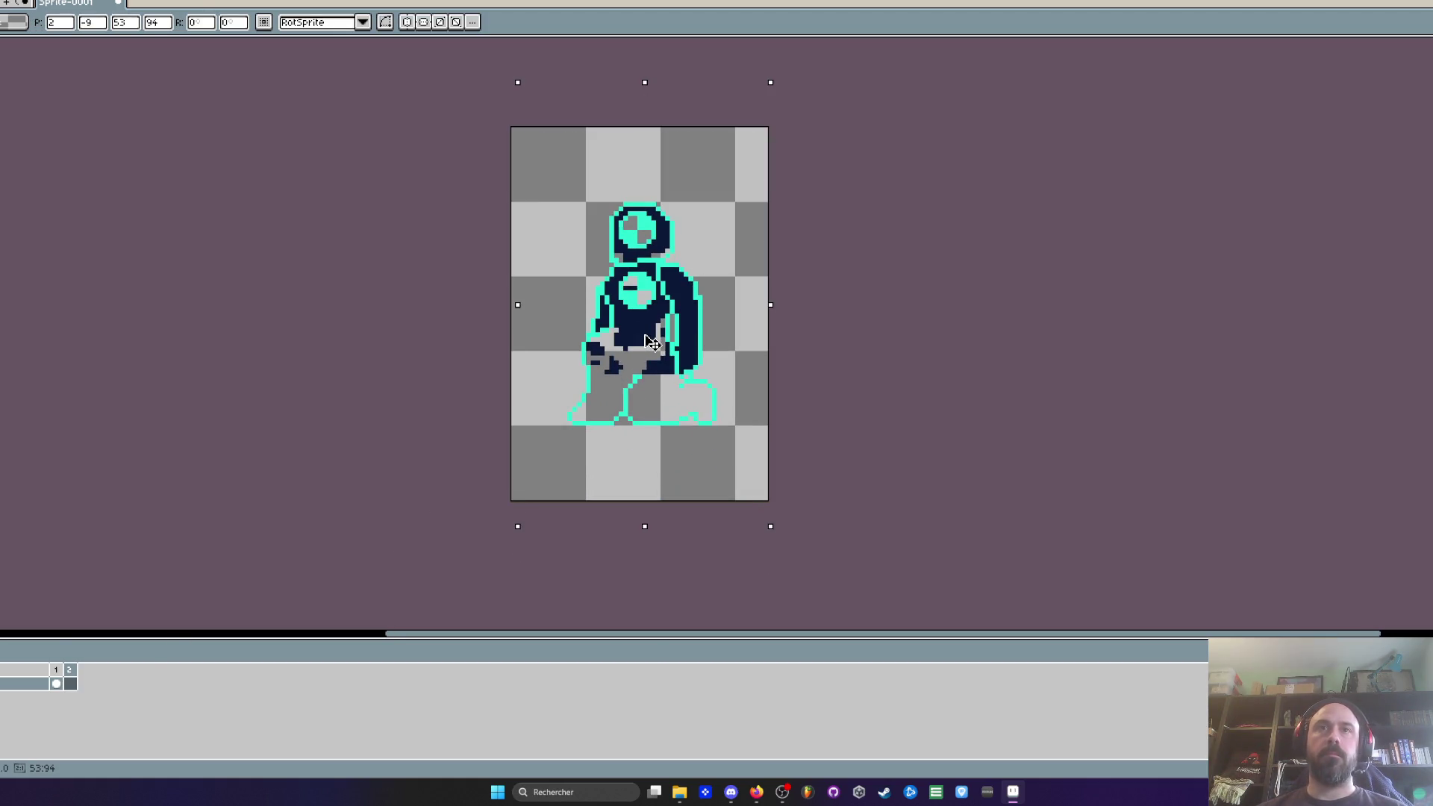
{"action": "key", "text": "Return"}
{"action": "scroll", "coordinate": [644, 335], "scroll_direction": "up", "scroll_amount": 1}
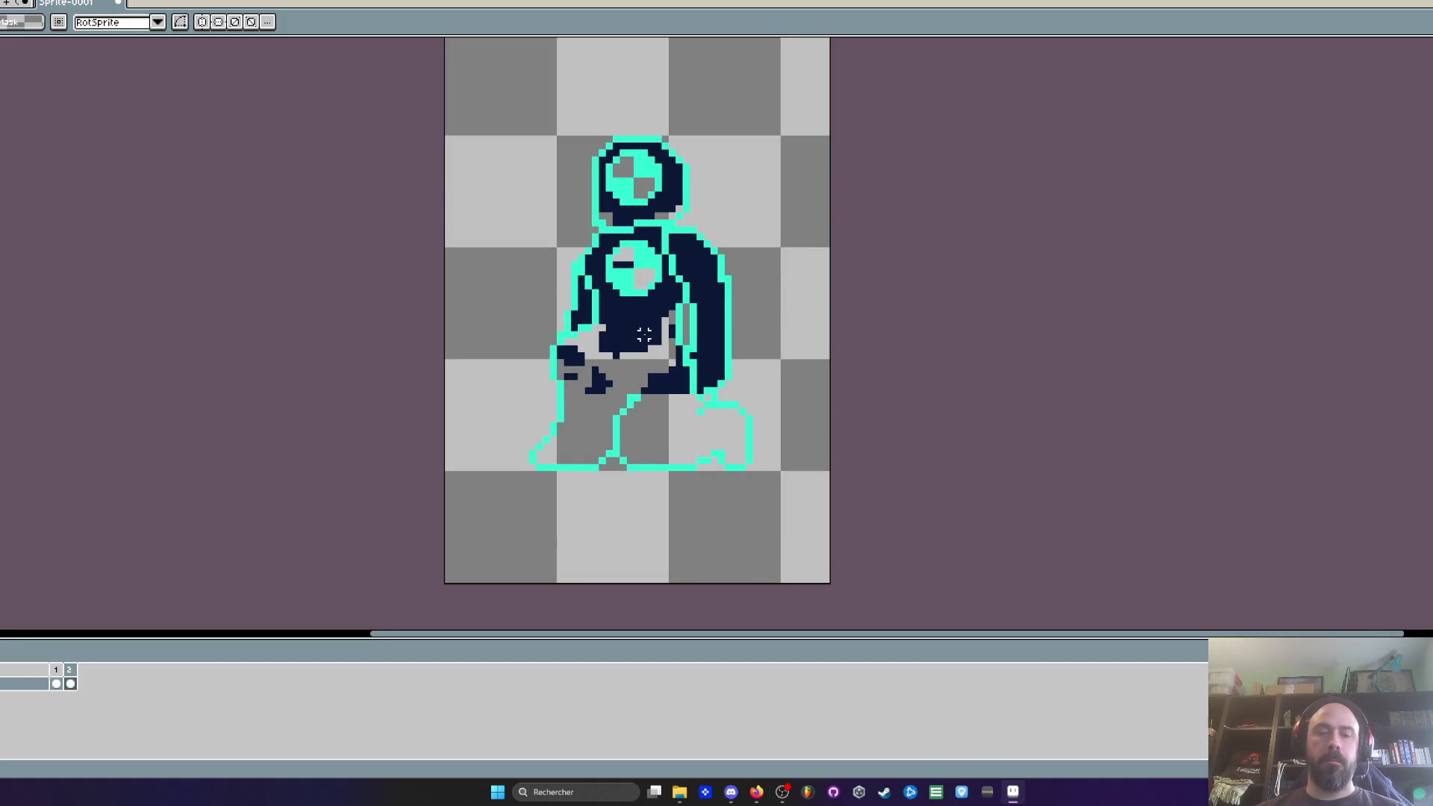
{"action": "key", "text": "i"}
{"action": "key", "text": "g"}
{"action": "left_click", "coordinate": [627, 370]}
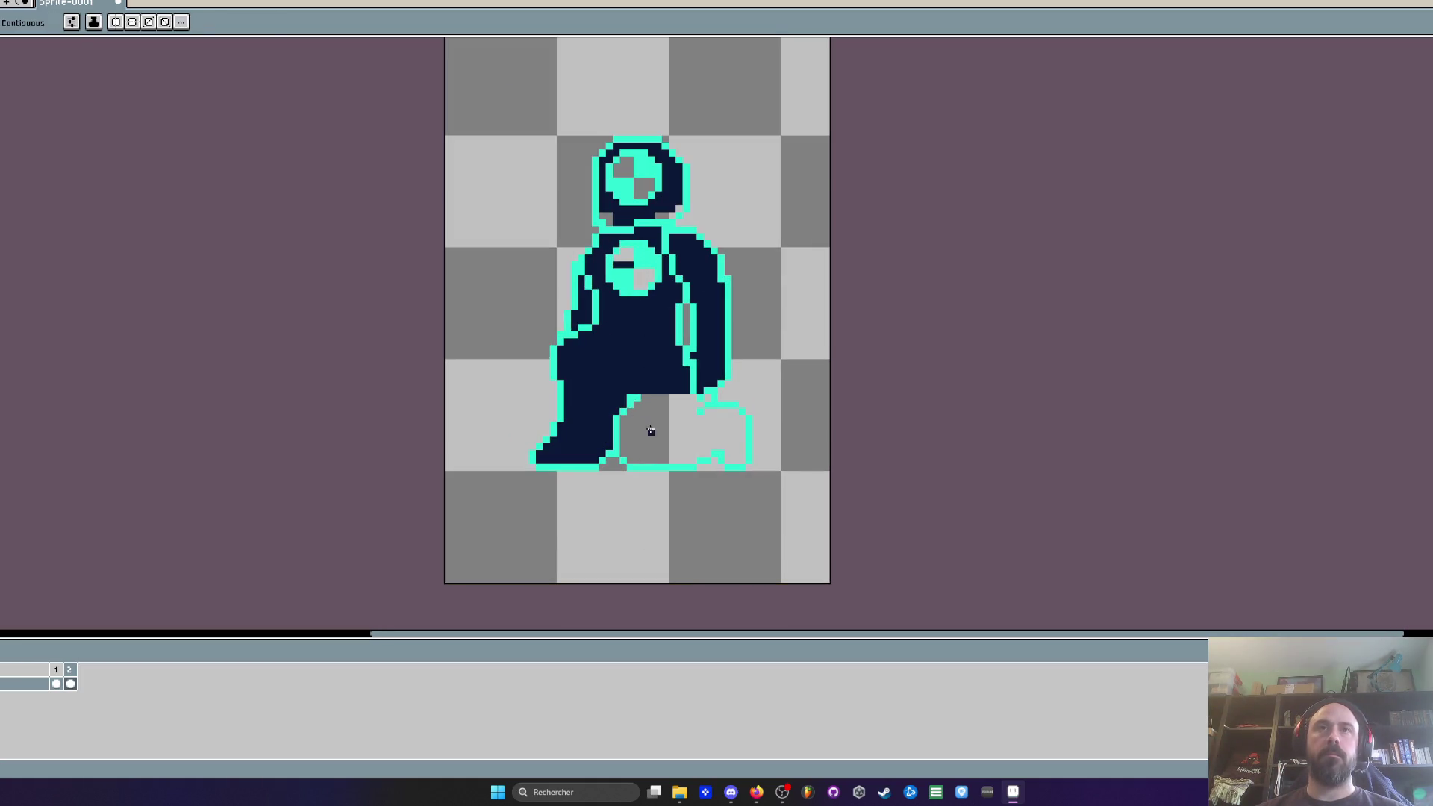
{"action": "left_click", "coordinate": [649, 427]}
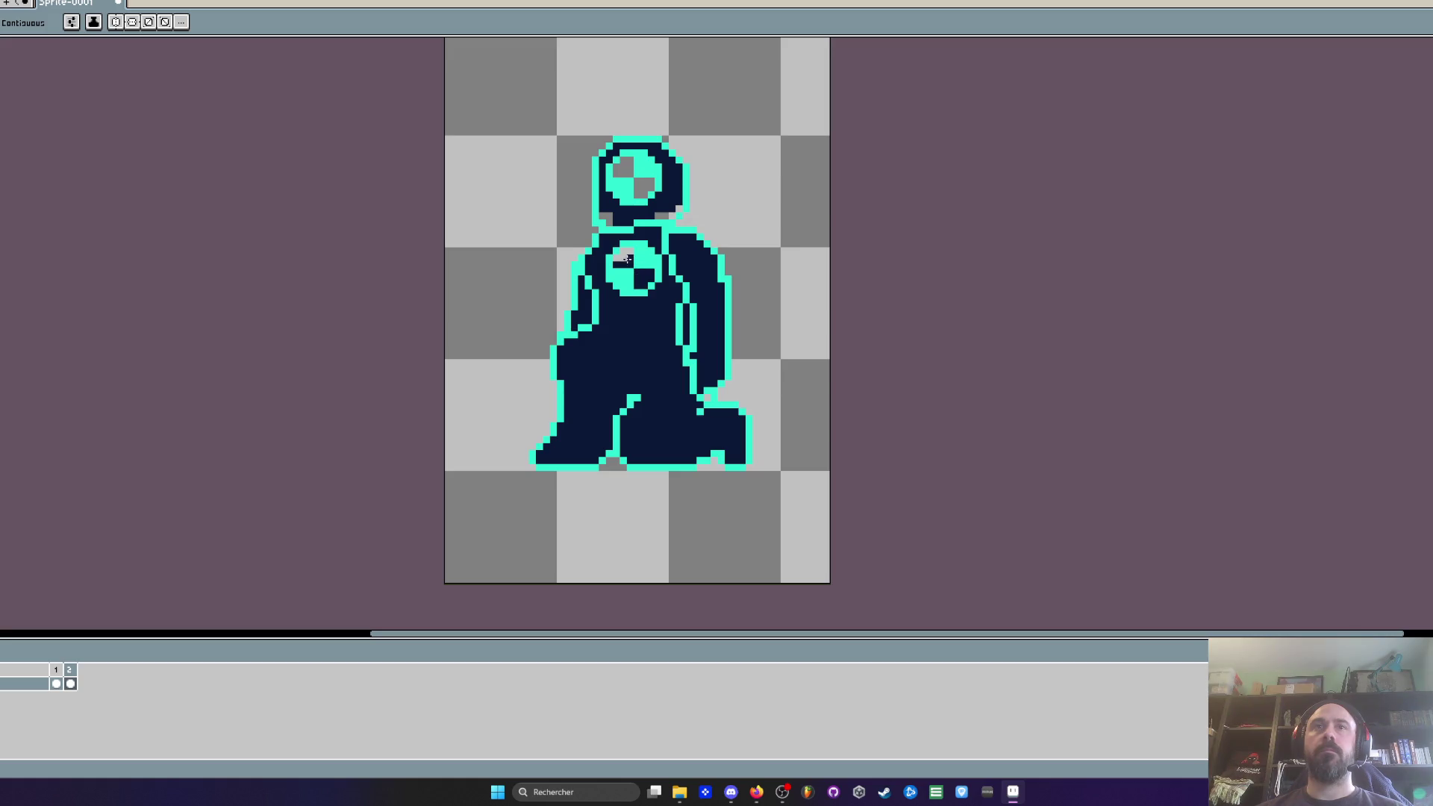
{"action": "key", "text": "ctrl+Tab"}
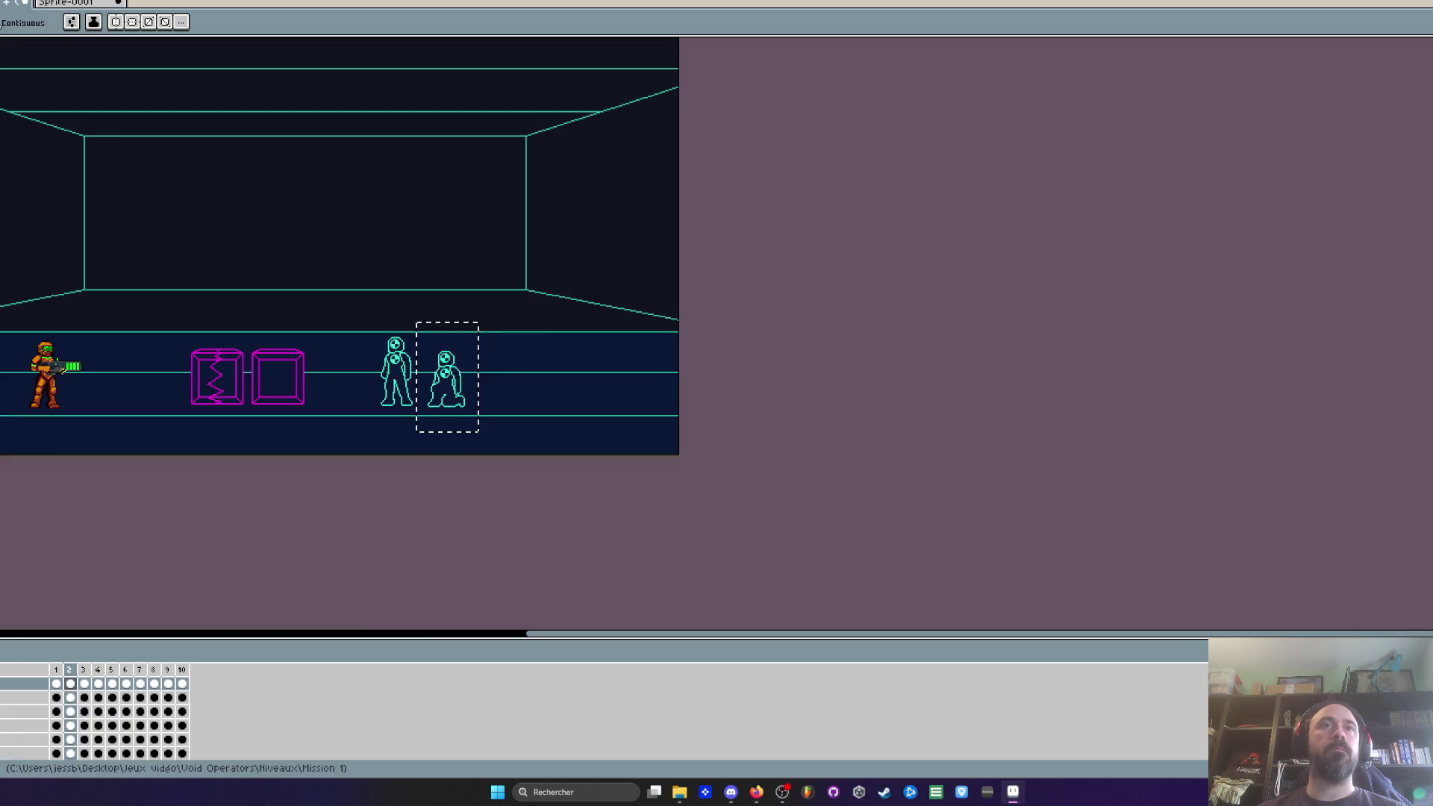
{"action": "scroll", "coordinate": [454, 381], "scroll_direction": "up", "scroll_amount": 1}
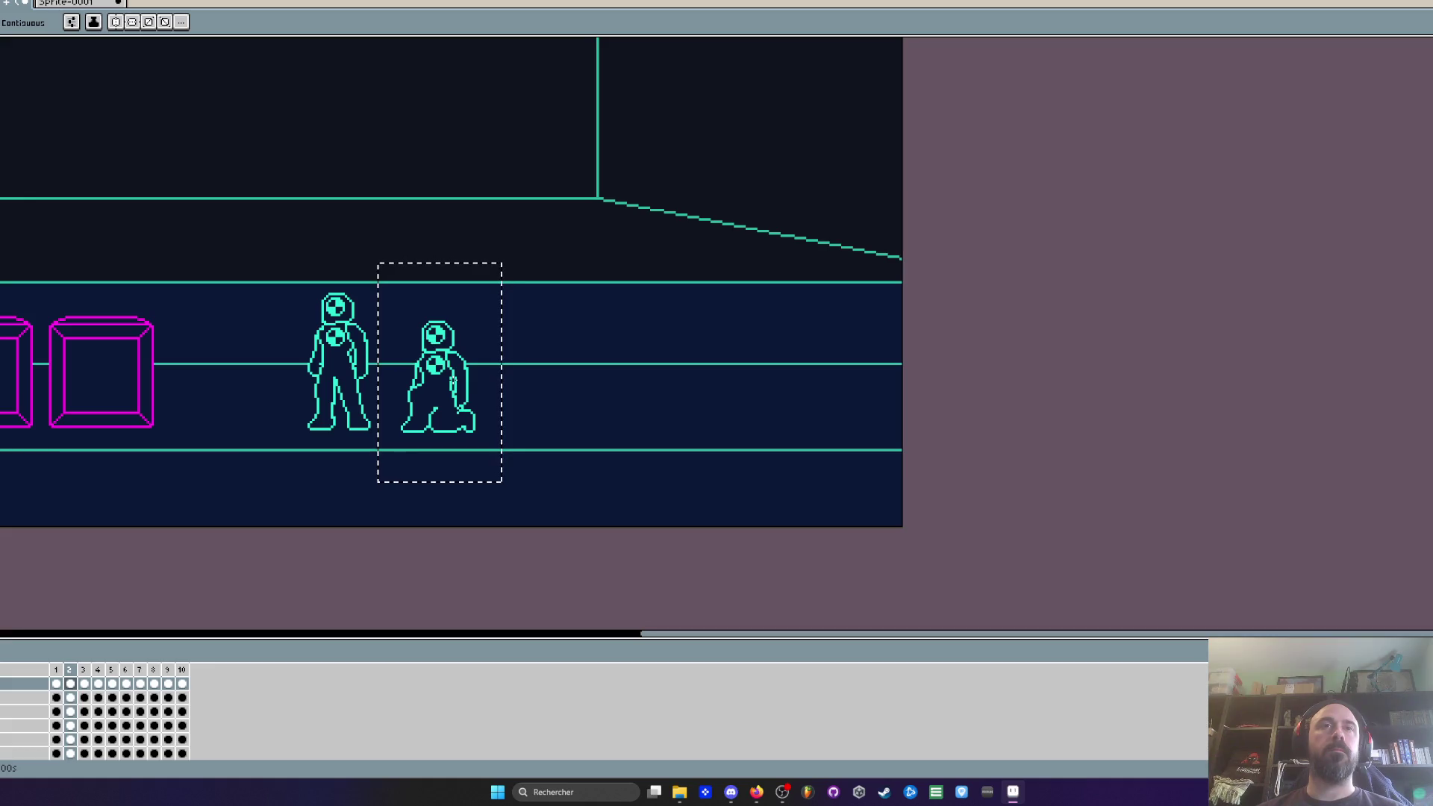
{"action": "scroll", "coordinate": [454, 380], "scroll_direction": "up", "scroll_amount": 1}
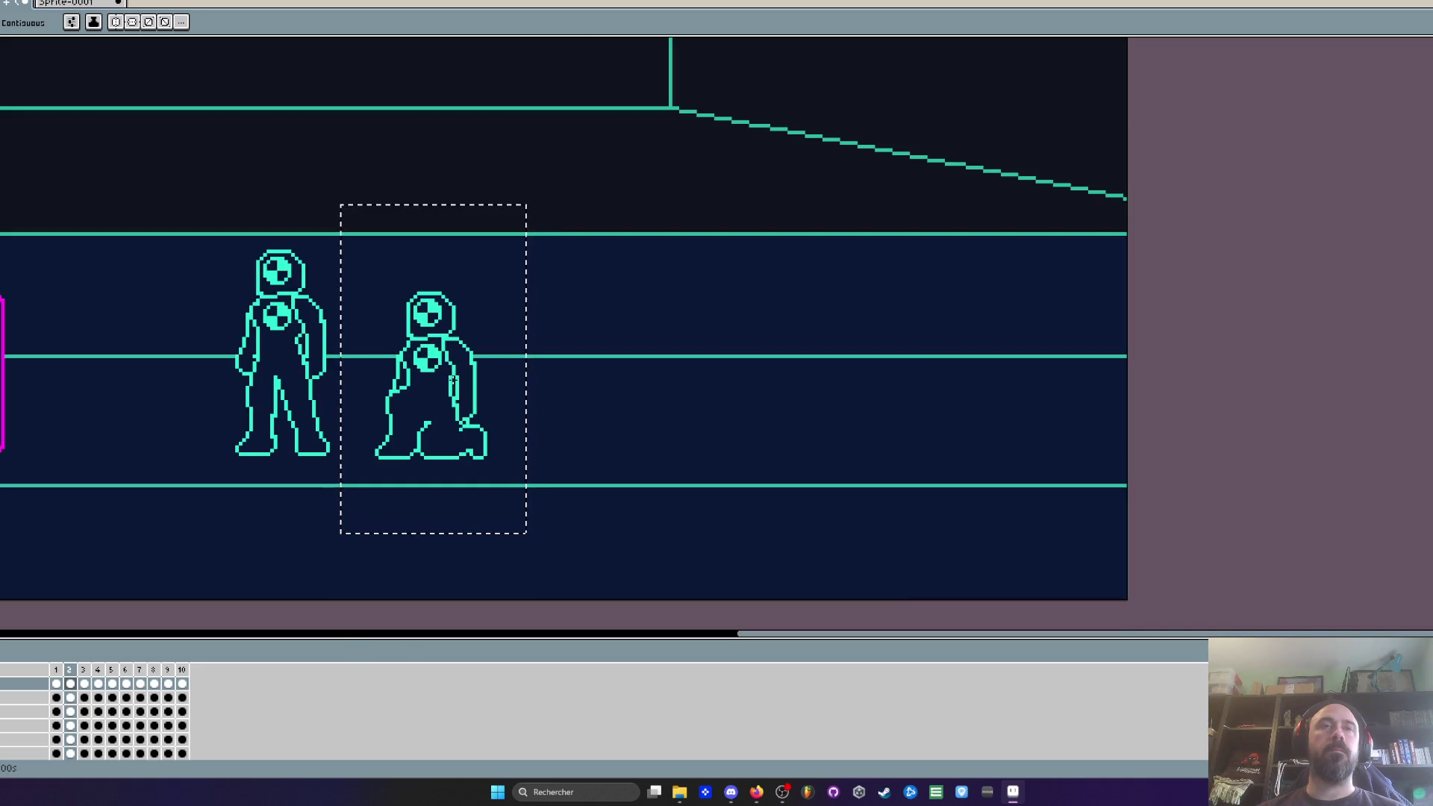
{"action": "scroll", "coordinate": [453, 382], "scroll_direction": "down", "scroll_amount": 1}
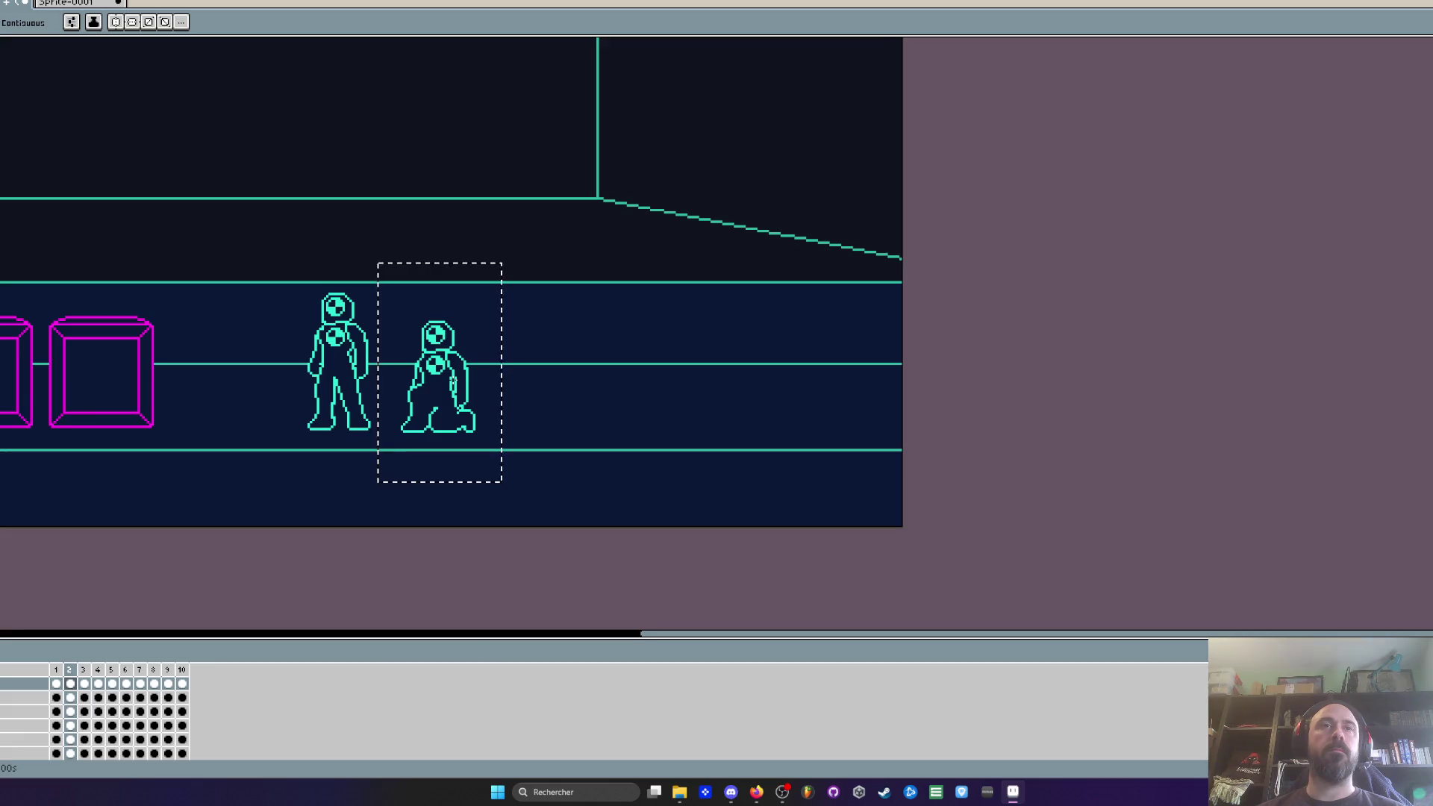
{"action": "scroll", "coordinate": [453, 381], "scroll_direction": "down", "scroll_amount": 1}
{"action": "scroll", "coordinate": [453, 382], "scroll_direction": "up", "scroll_amount": 1}
{"action": "left_click", "coordinate": [84, 5]}
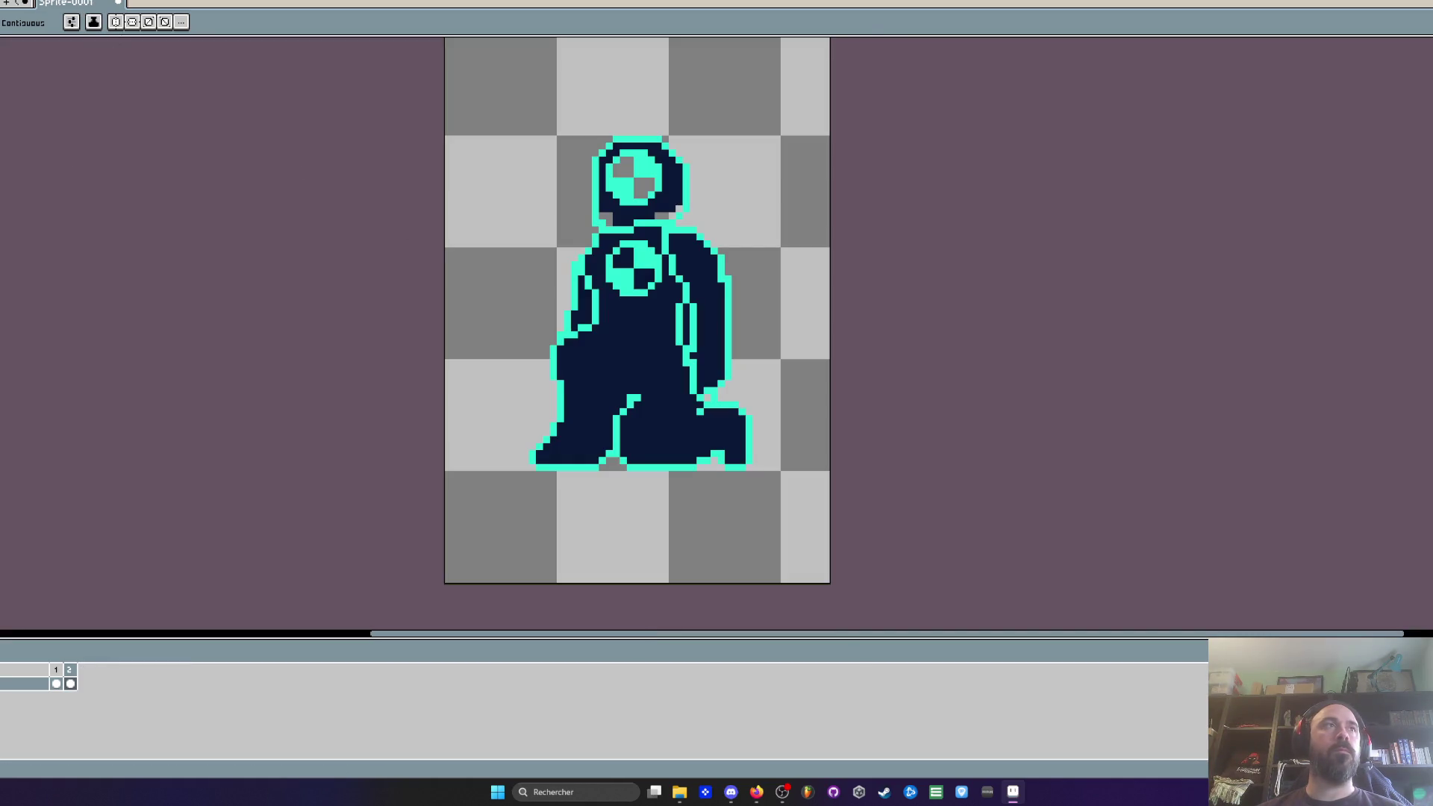
{"action": "left_click", "coordinate": [16, 4]}
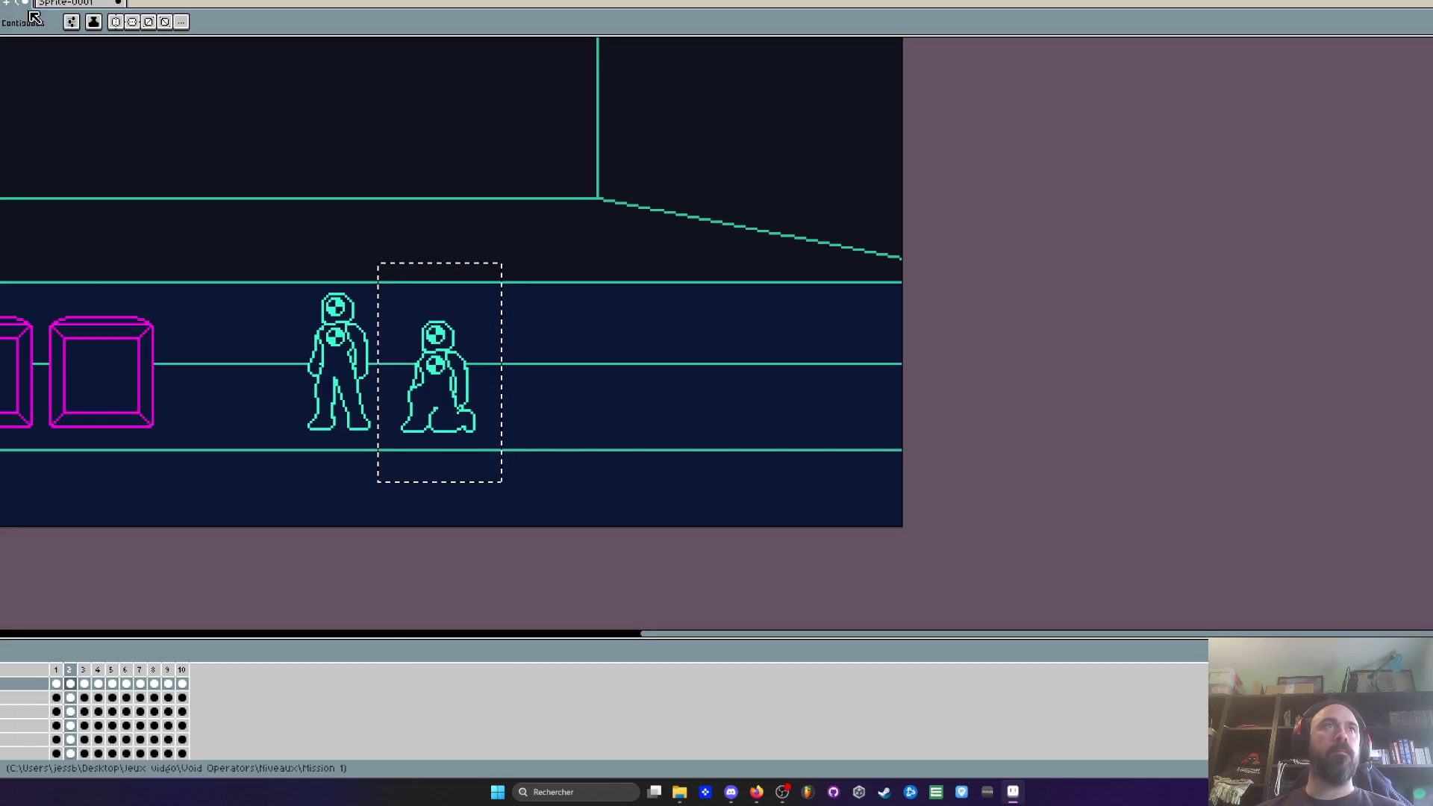
Step: Load the Void Operators palette into the kneeling figure's sprite
{"action": "left_click", "coordinate": [84, 6]}
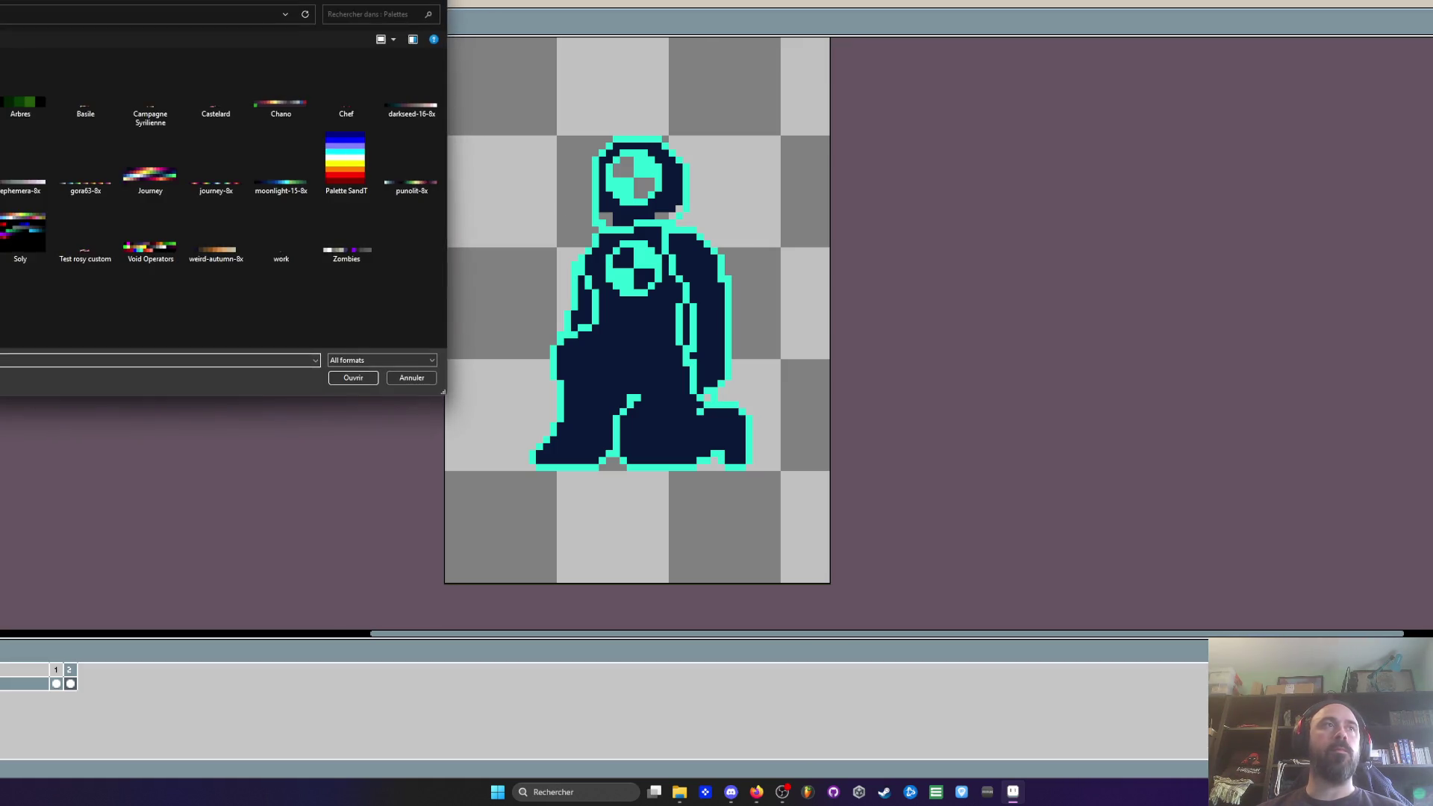
{"action": "left_click", "coordinate": [150, 231]}
{"action": "left_click", "coordinate": [352, 379]}
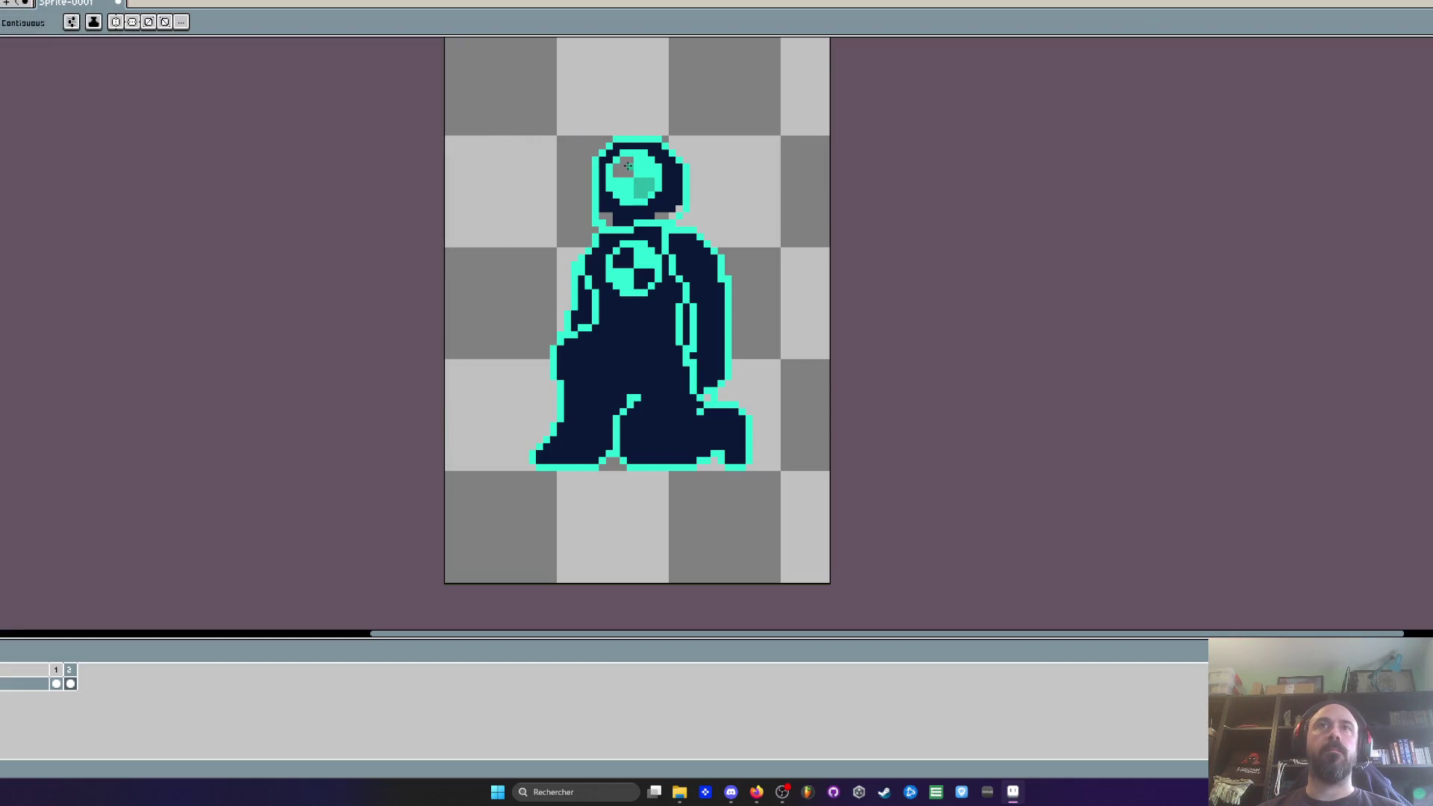
Step: Bucket-fill the kneeling figure's navy head ring, body, arm and strip teal
{"action": "left_click", "coordinate": [675, 174]}
{"action": "left_click", "coordinate": [649, 234]}
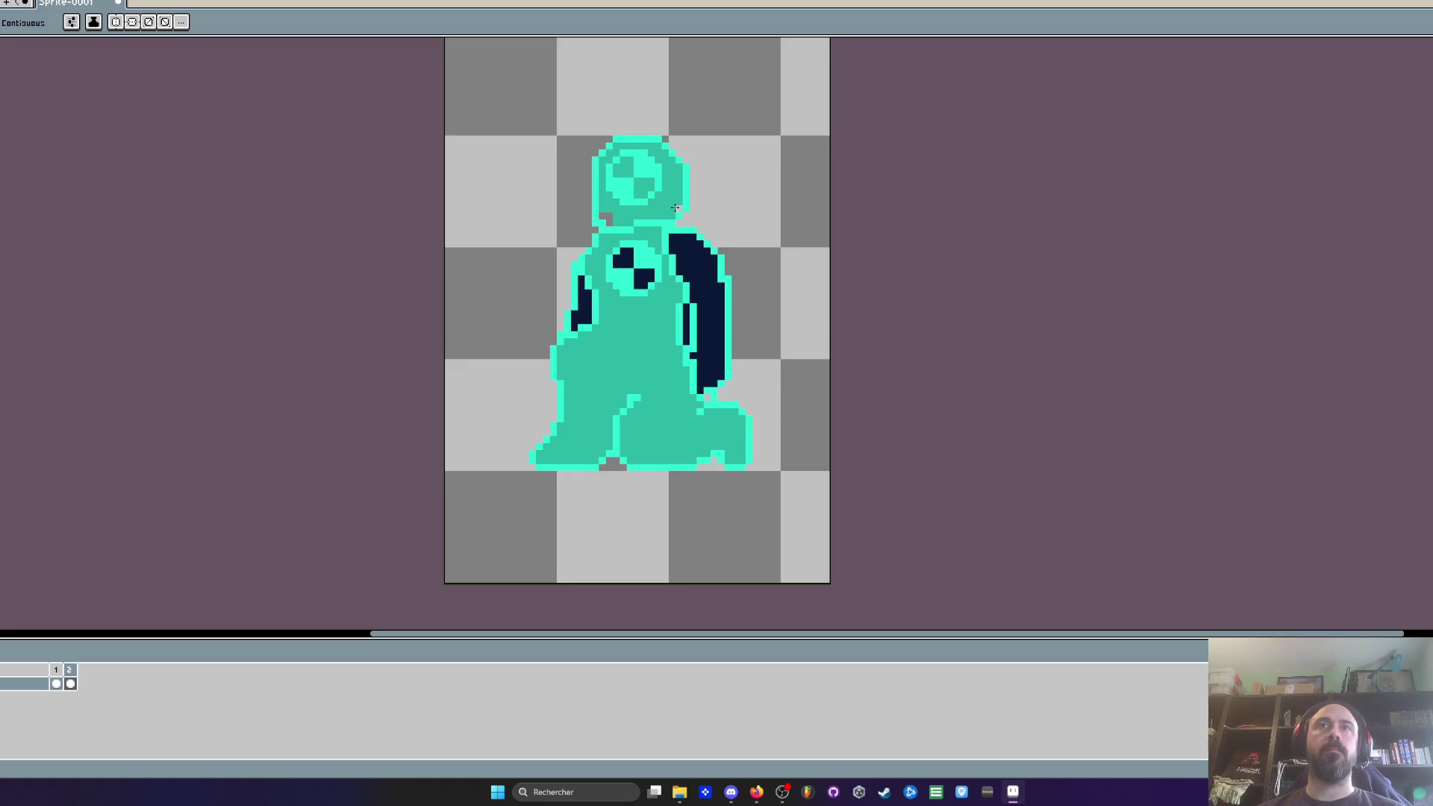
{"action": "left_click", "coordinate": [699, 258]}
{"action": "left_click", "coordinate": [585, 305]}
{"action": "left_click", "coordinate": [686, 323]}
{"action": "scroll", "coordinate": [683, 321], "scroll_direction": "down", "scroll_amount": 4}
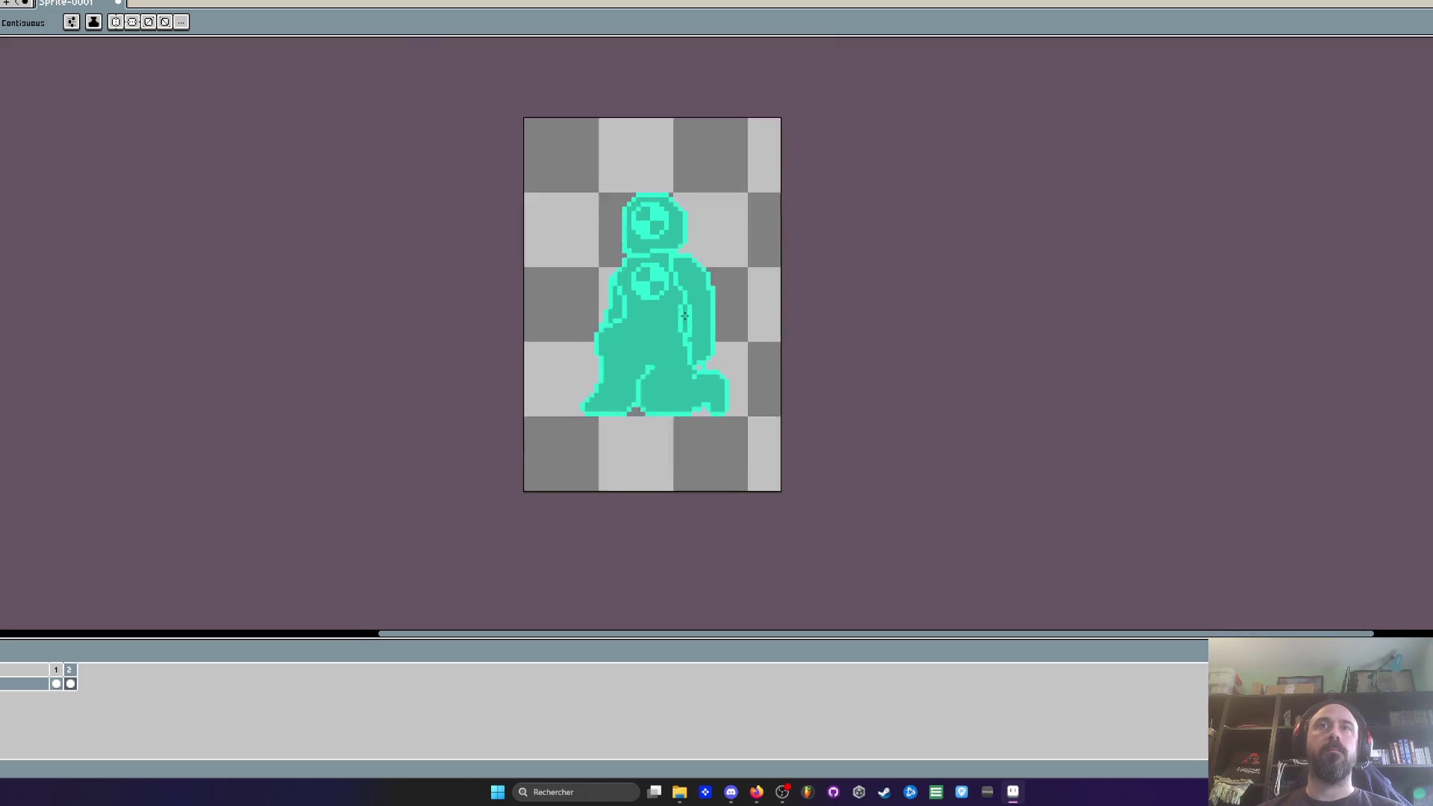
{"action": "scroll", "coordinate": [676, 318], "scroll_direction": "up", "scroll_amount": 1}
Step: Copy the filled kneeling figure and paste it into the level scene beside the outlined figures
{"action": "key", "text": "m"}
{"action": "left_click_drag", "start_coordinate": [564, 166], "coordinate": [790, 445]}
{"action": "key", "text": "ctrl+c"}
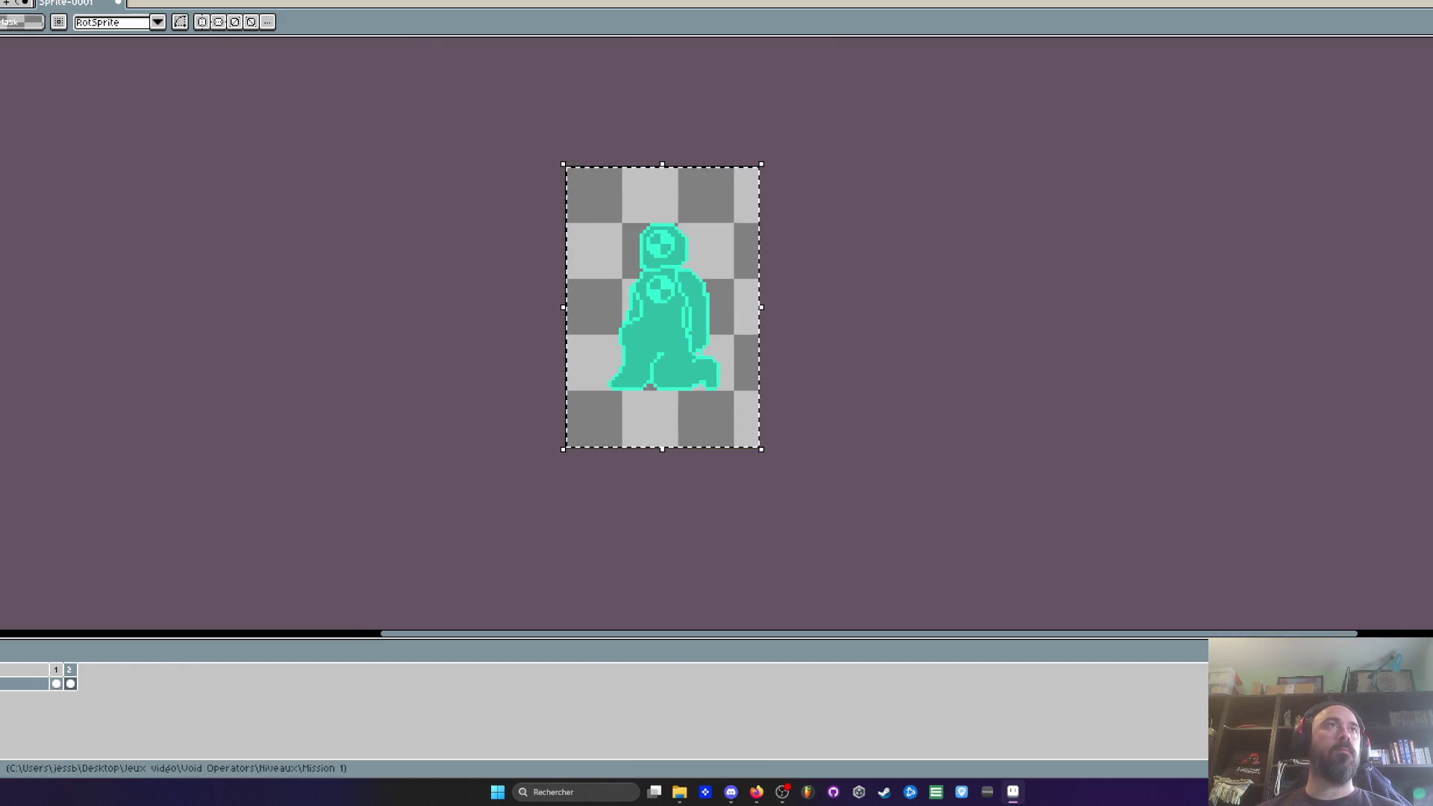
{"action": "key", "text": "ctrl+Tab"}
{"action": "key", "text": "ctrl+v"}
{"action": "left_click", "coordinate": [592, 406]}
{"action": "key", "text": "ctrl+v"}
{"action": "left_click_drag", "start_coordinate": [814, 370], "coordinate": [590, 413]}
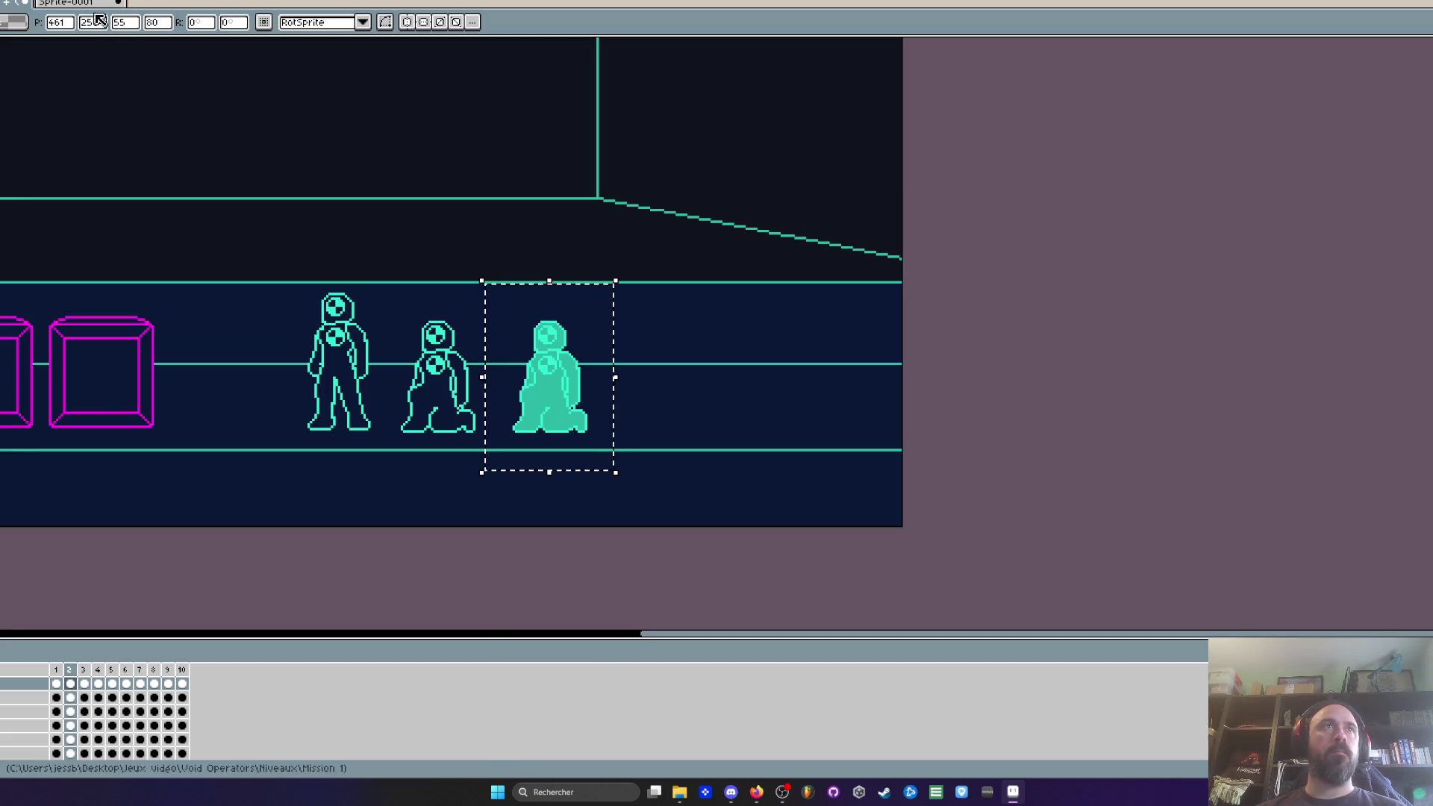
{"action": "key", "text": "ctrl+Tab"}
{"action": "key", "text": "ctrl+Tab"}
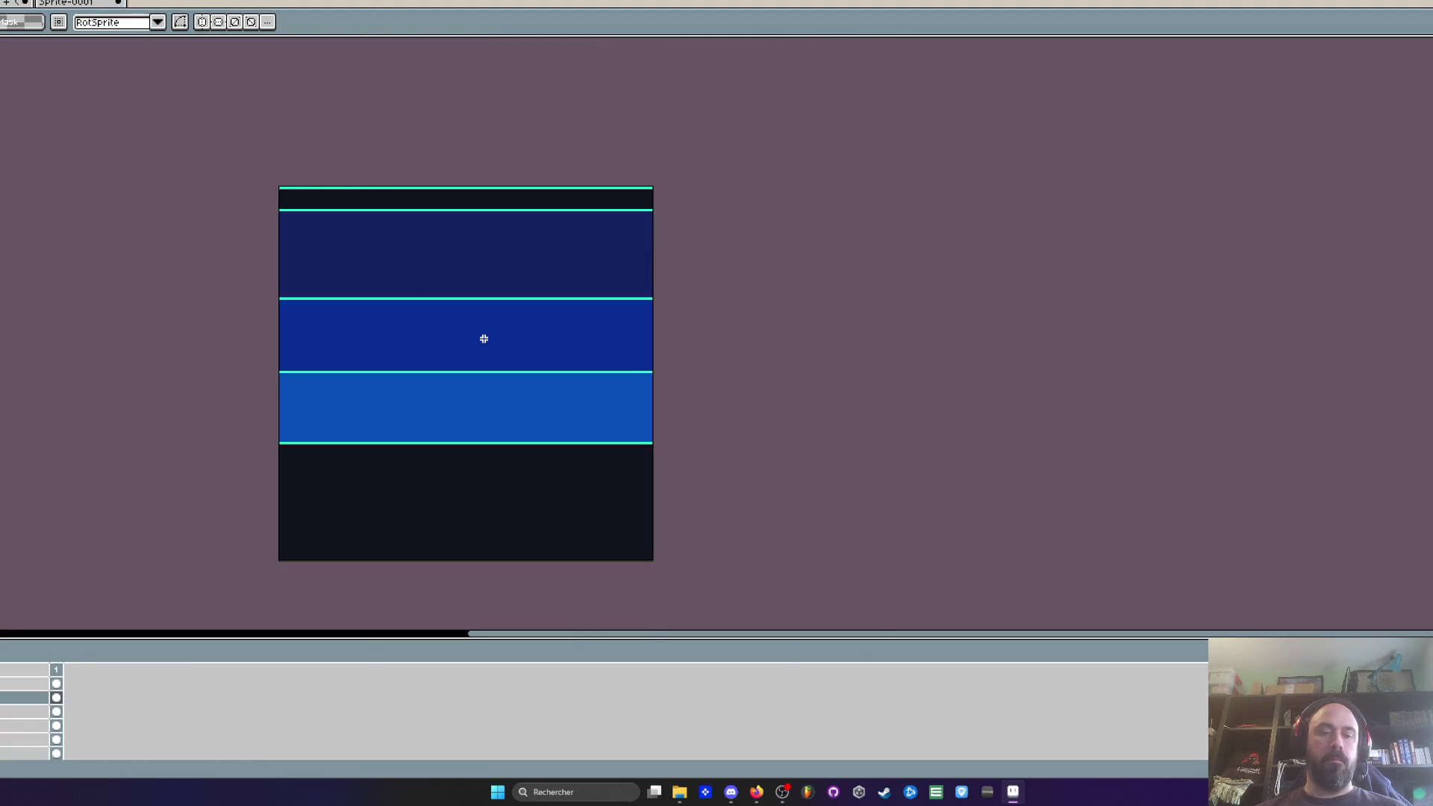
Step: Paste and move the kneeling figure in the striped scene, then undo it
{"action": "key", "text": "ctrl+v"}
{"action": "mouse_move", "coordinate": [340, 272]}
{"action": "left_mouse_down"}
{"action": "mouse_move", "coordinate": [494, 362]}
{"action": "mouse_move", "coordinate": [545, 470]}
{"action": "mouse_move", "coordinate": [556, 209]}
{"action": "mouse_move", "coordinate": [560, 336]}
{"action": "left_mouse_up"}
{"action": "scroll", "coordinate": [492, 381], "scroll_direction": "up", "scroll_amount": 2}
{"action": "key", "text": "ctrl+z"}
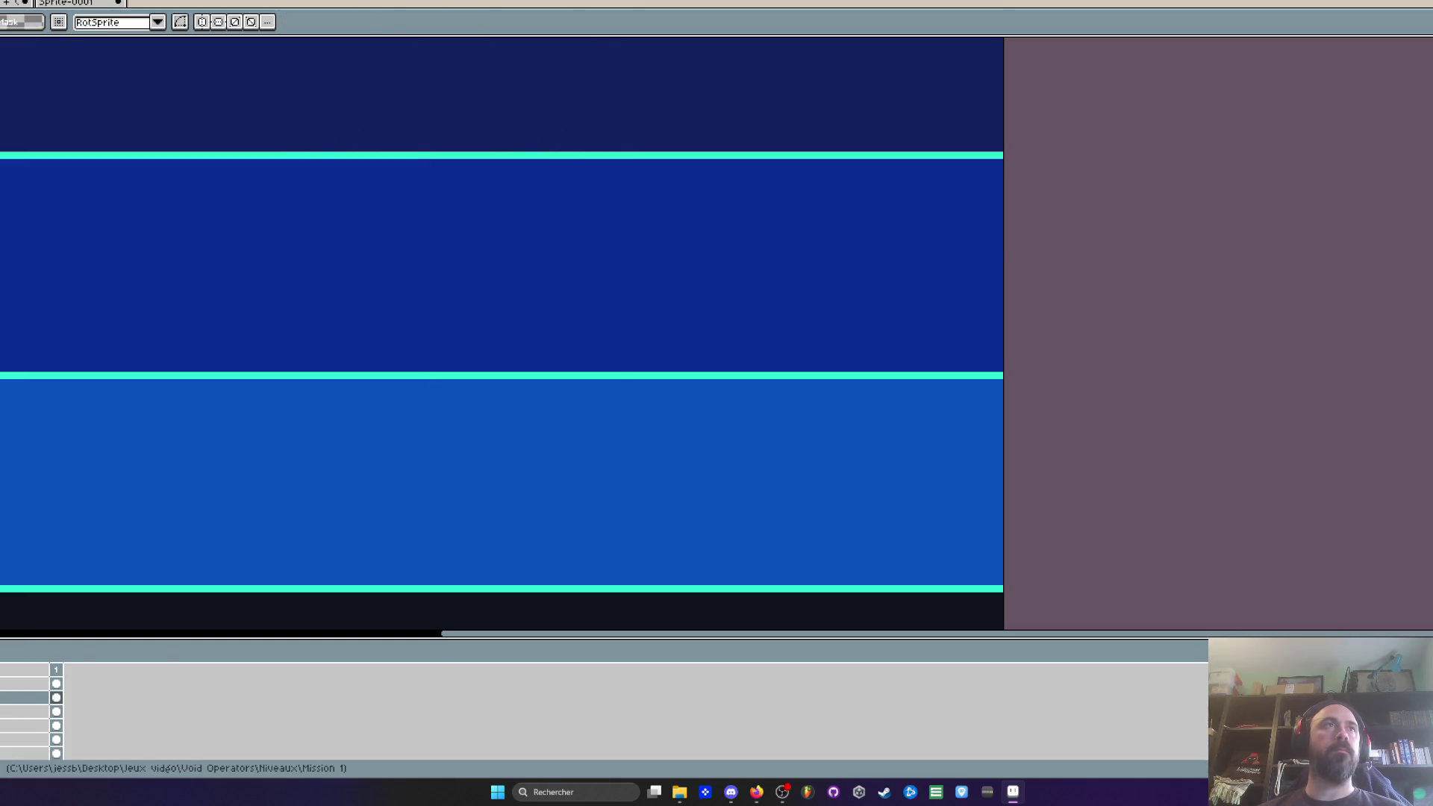
Step: Return to the kneeling figure's sprite and clear the selection
{"action": "key", "text": "ctrl+Tab"}
{"action": "key", "text": "ctrl+d"}
{"action": "scroll", "coordinate": [589, 335], "scroll_direction": "down", "scroll_amount": 3}
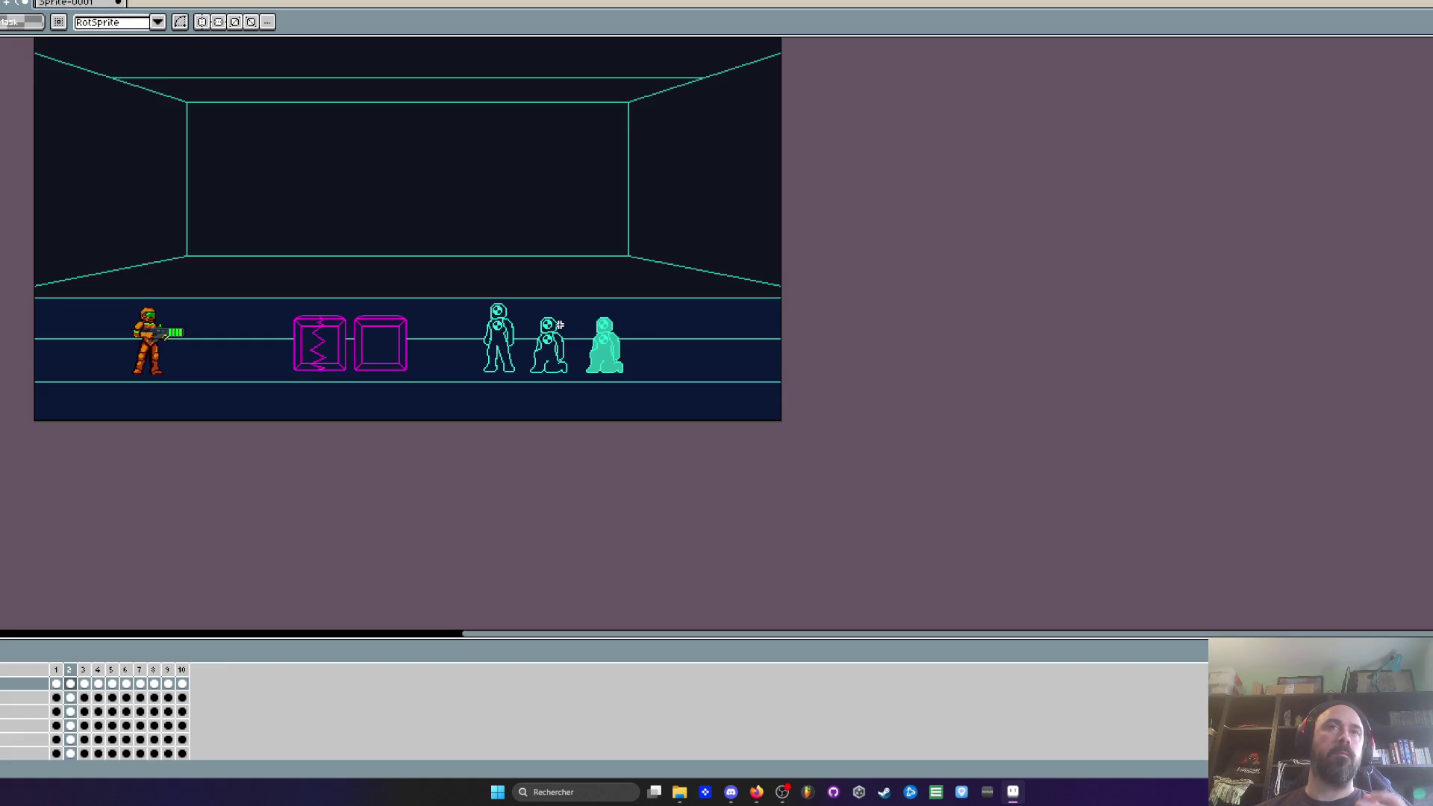
{"action": "scroll", "coordinate": [560, 324], "scroll_direction": "up", "scroll_amount": 2}
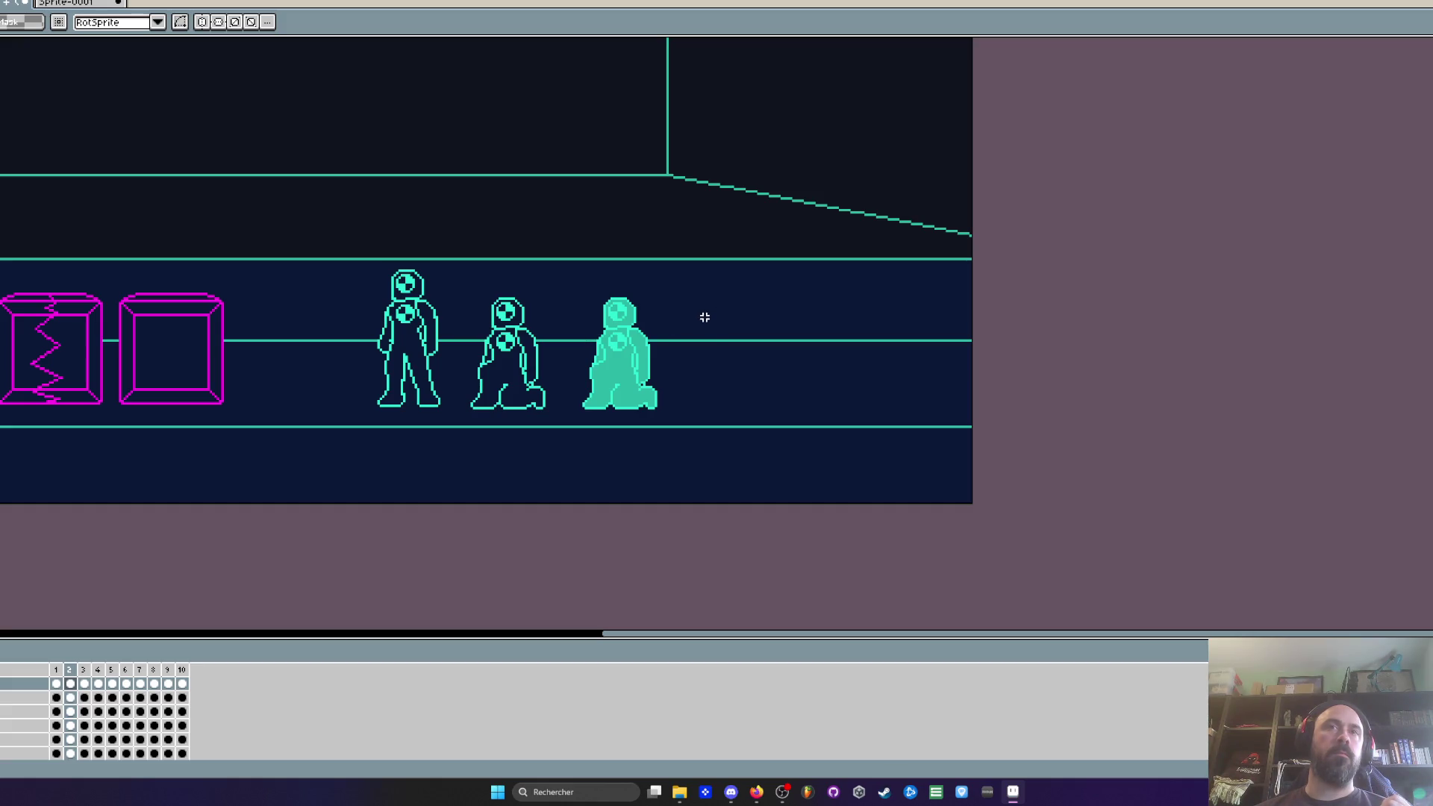
{"action": "scroll", "coordinate": [705, 318], "scroll_direction": "down", "scroll_amount": 2}
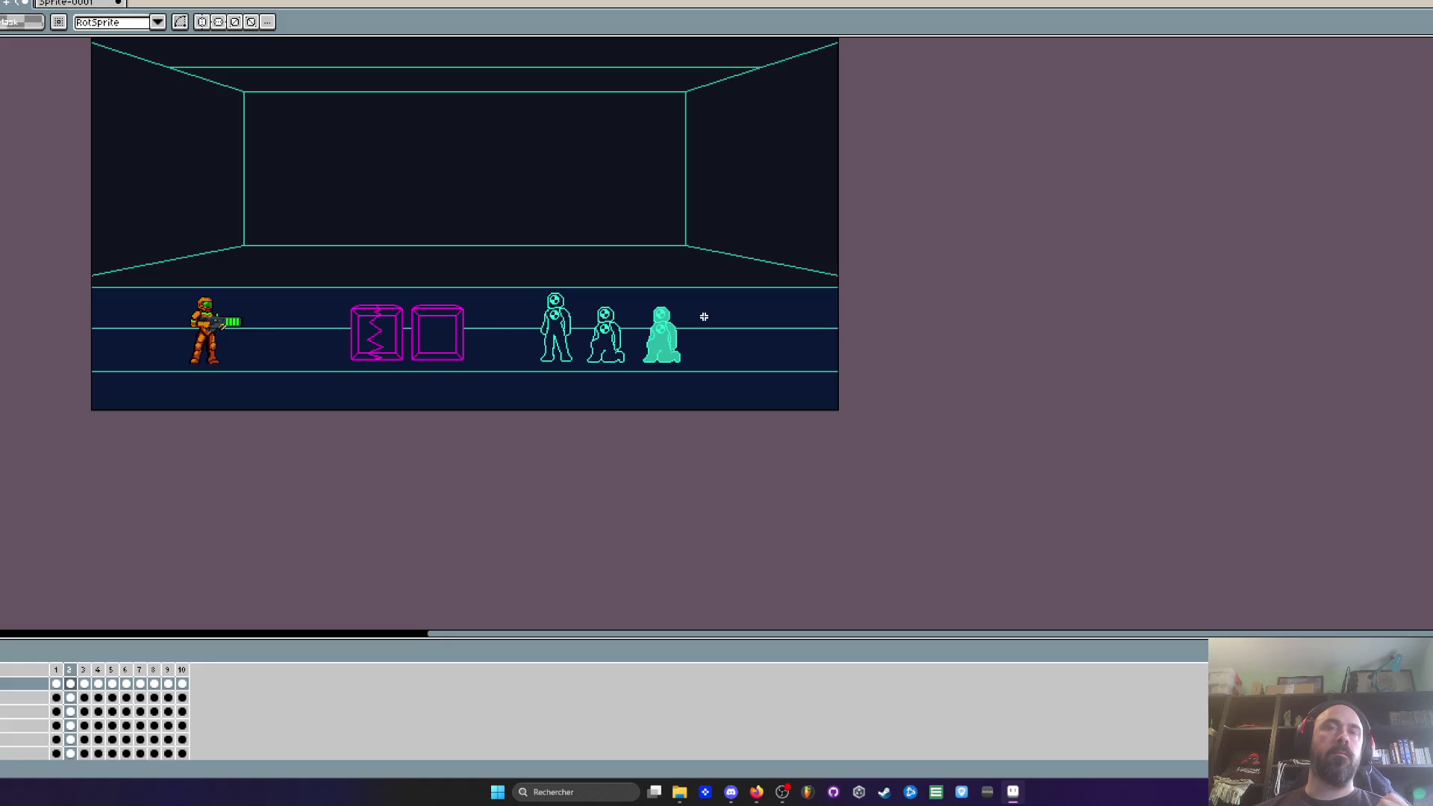
{"action": "scroll", "coordinate": [699, 316], "scroll_direction": "up", "scroll_amount": 2}
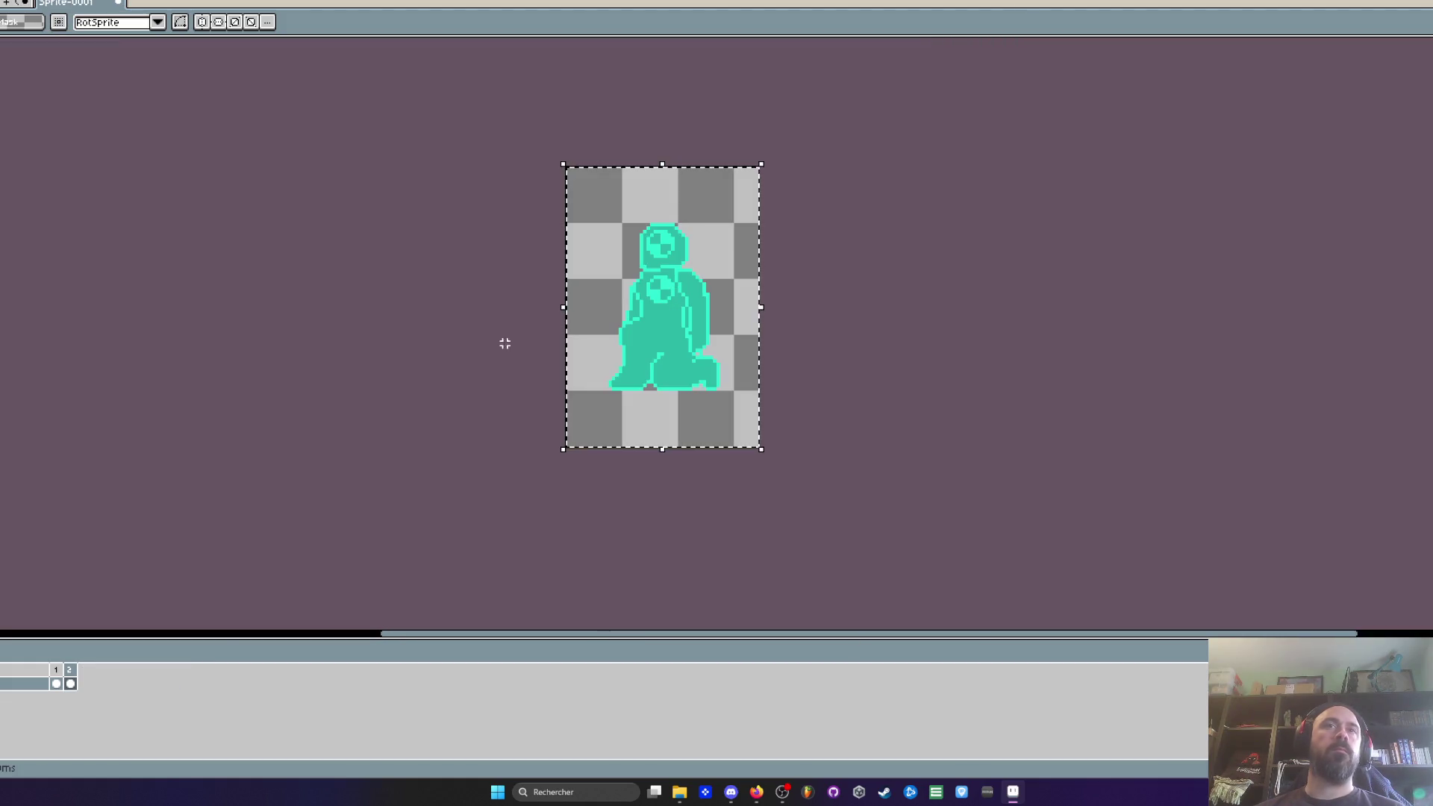
Step: On frame 1, Magic Wand-select the standing figure's helmet, torso, arms, belt and foot areas
{"action": "left_click", "coordinate": [56, 684]}
{"action": "scroll", "coordinate": [678, 234], "scroll_direction": "up", "scroll_amount": 2}
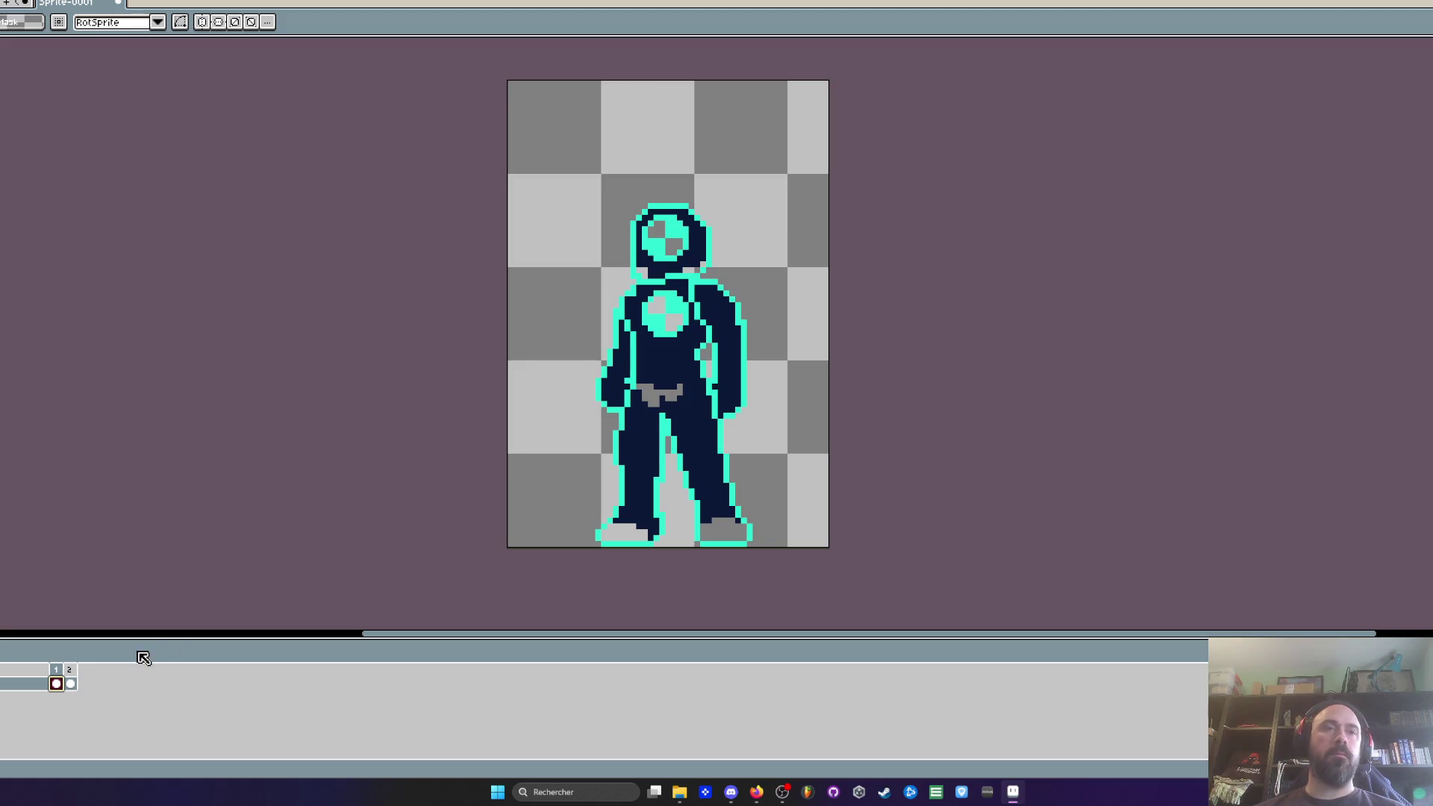
{"action": "key", "text": "w"}
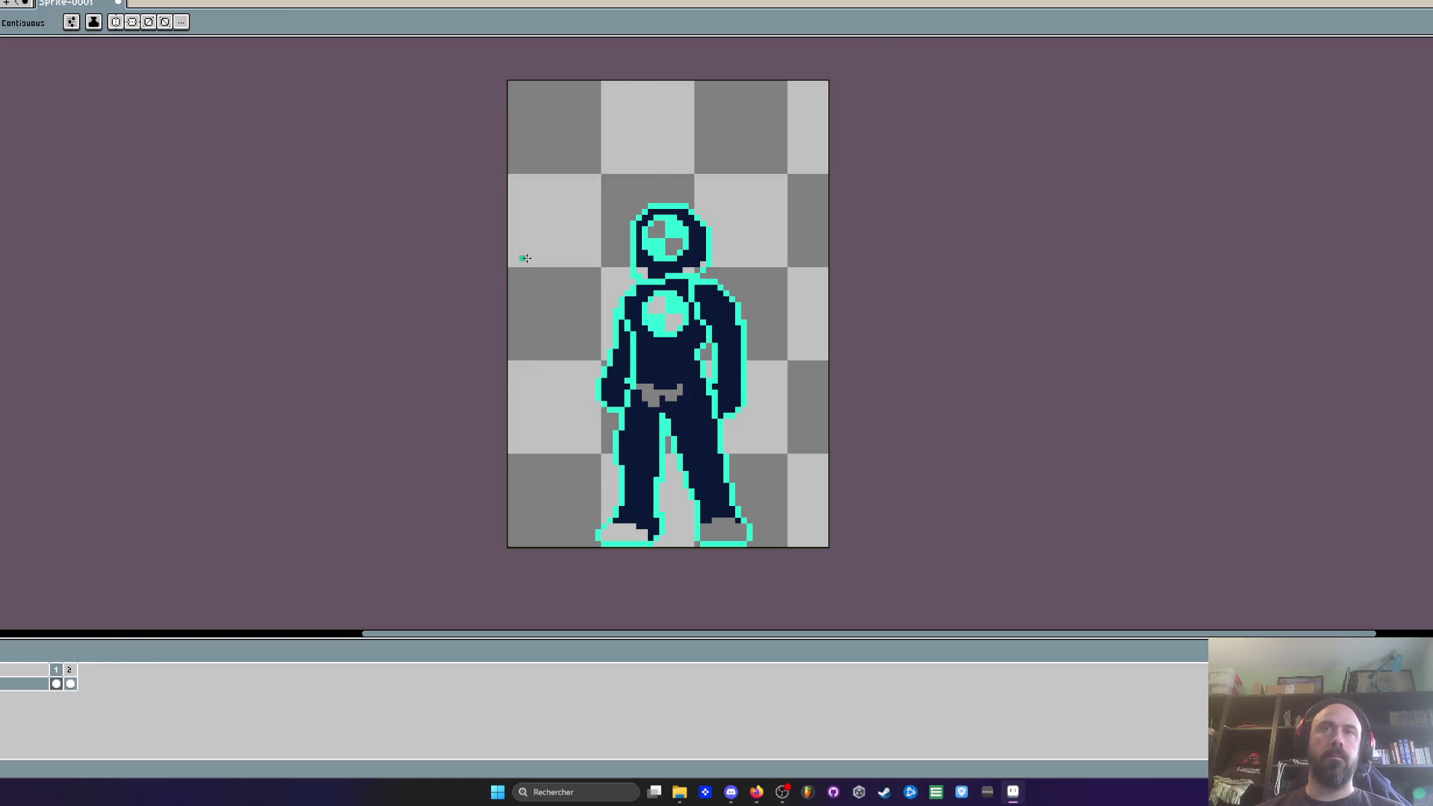
{"action": "scroll", "coordinate": [684, 225], "scroll_direction": "up", "scroll_amount": 1}
{"action": "left_click", "coordinate": [724, 243]}
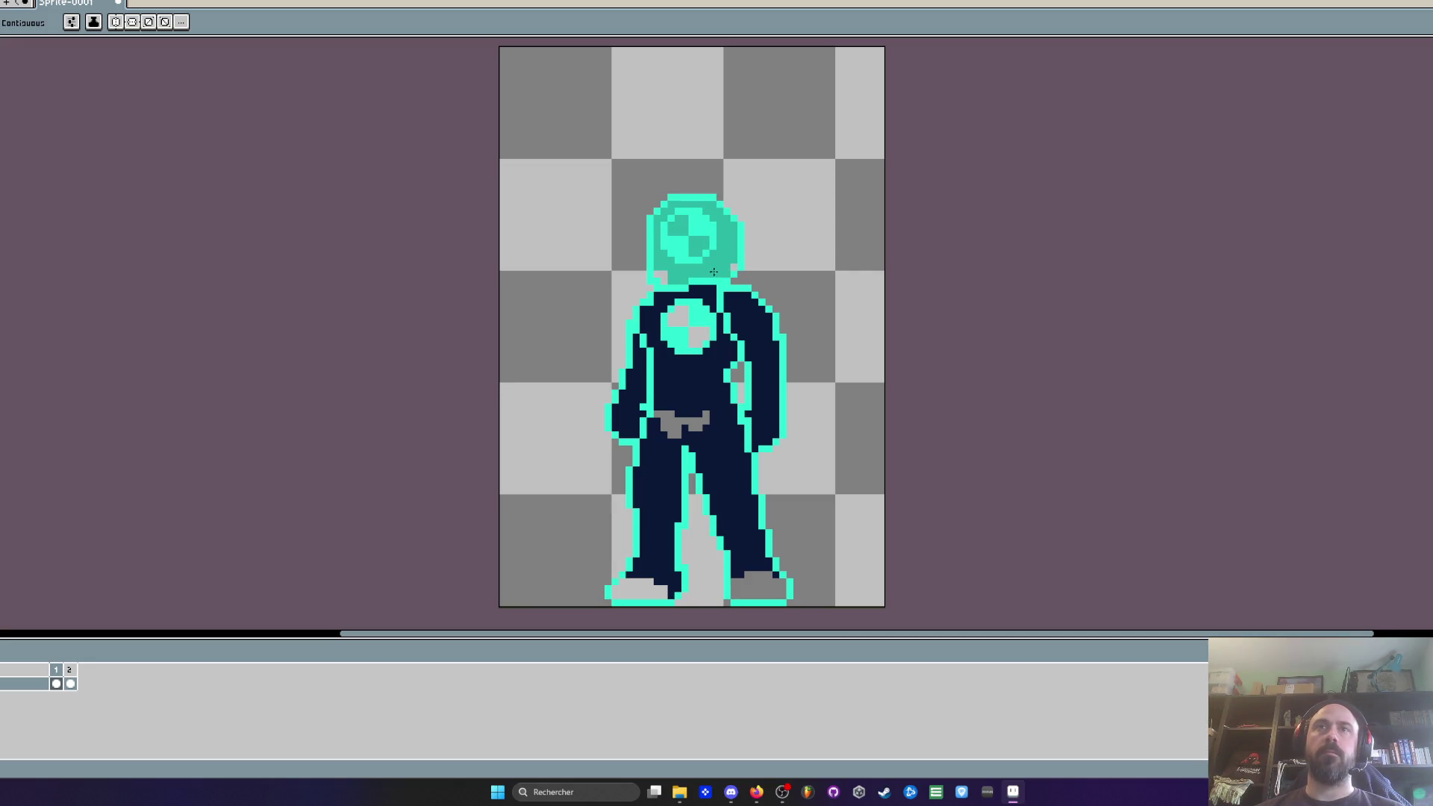
{"action": "left_click", "coordinate": [698, 332], "text": "shift"}
{"action": "left_click", "coordinate": [760, 331], "text": "shift"}
{"action": "left_click", "coordinate": [697, 422], "text": "shift"}
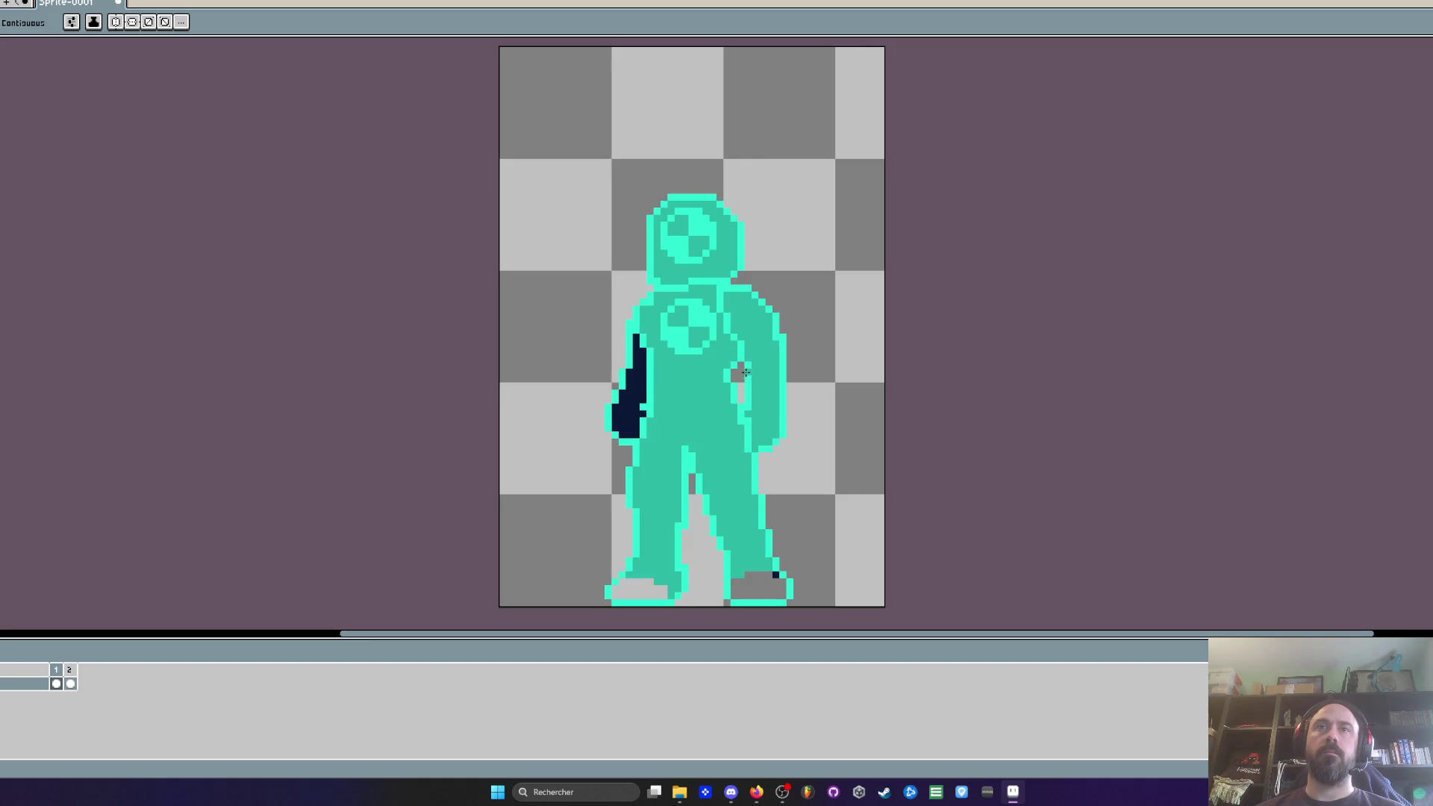
{"action": "left_click", "coordinate": [767, 581], "text": "shift"}
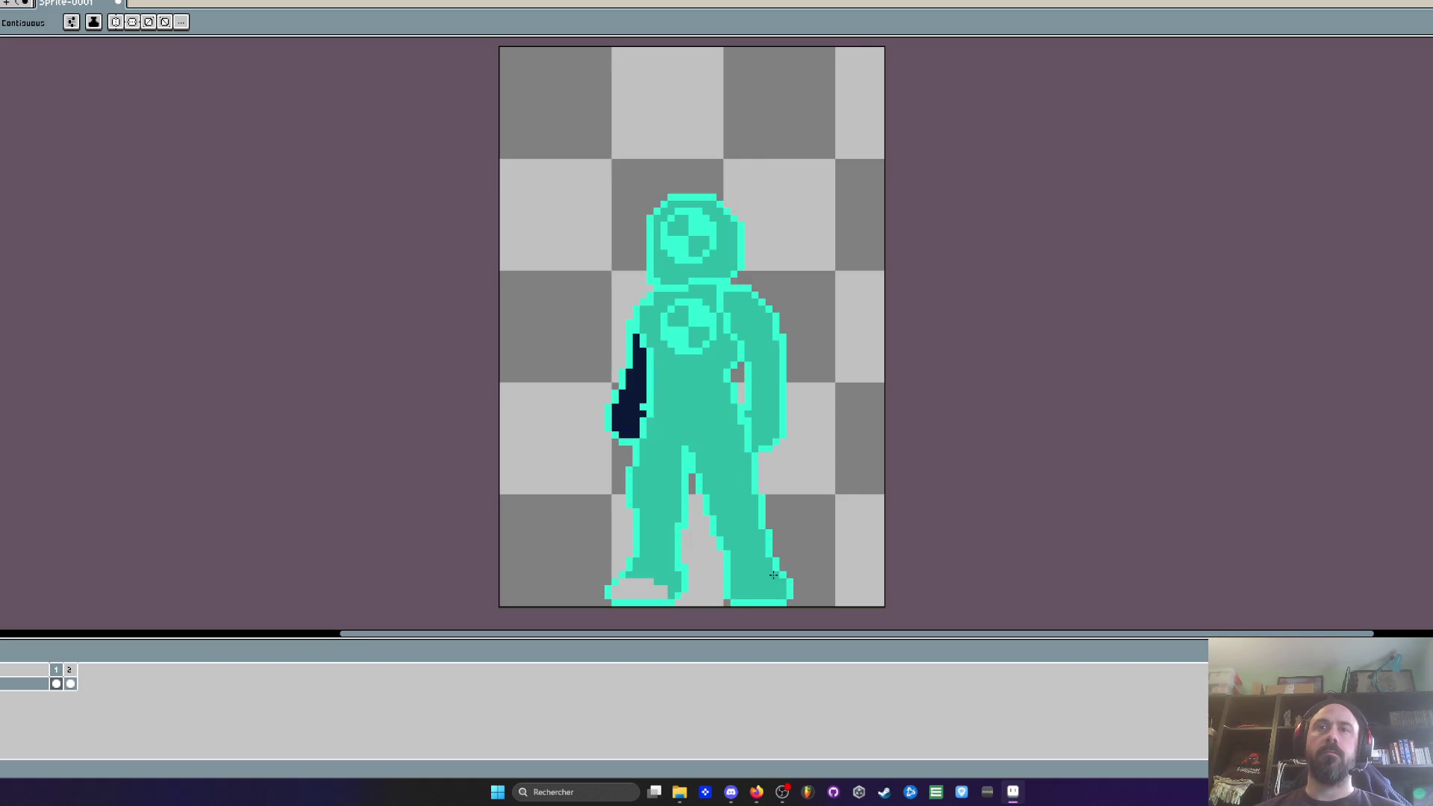
{"action": "left_click", "coordinate": [671, 588], "text": "shift"}
{"action": "left_click", "coordinate": [628, 388], "text": "shift"}
{"action": "scroll", "coordinate": [591, 452], "scroll_direction": "down", "scroll_amount": 3}
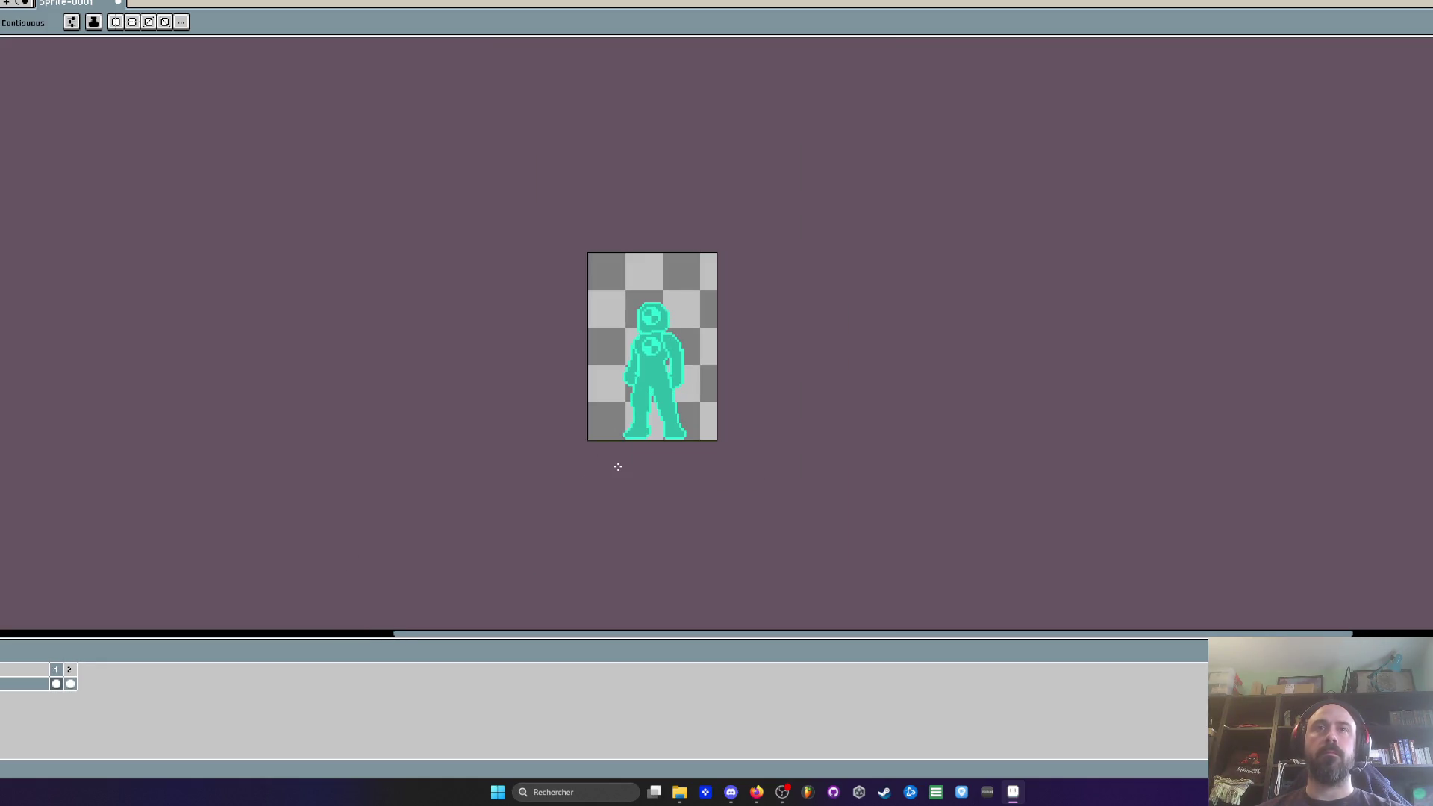
Step: Copy the entire standing figure sprite and go back to the level scene
{"action": "key", "text": "m"}
{"action": "key", "text": "ctrl+a"}
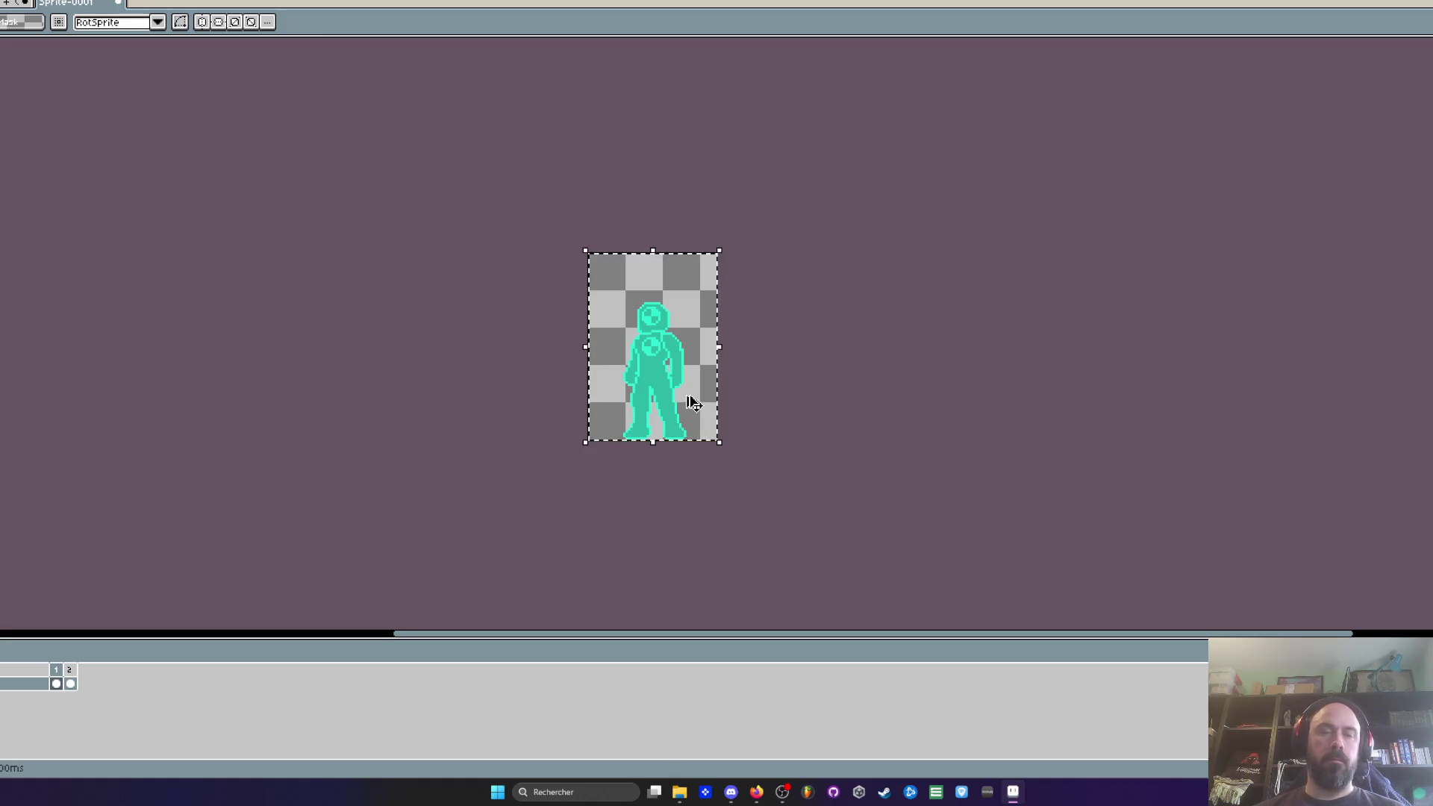
{"action": "key", "text": "ctrl+c"}
{"action": "key", "text": "ctrl+Tab"}
{"action": "scroll", "coordinate": [560, 350], "scroll_direction": "up", "scroll_amount": 1}
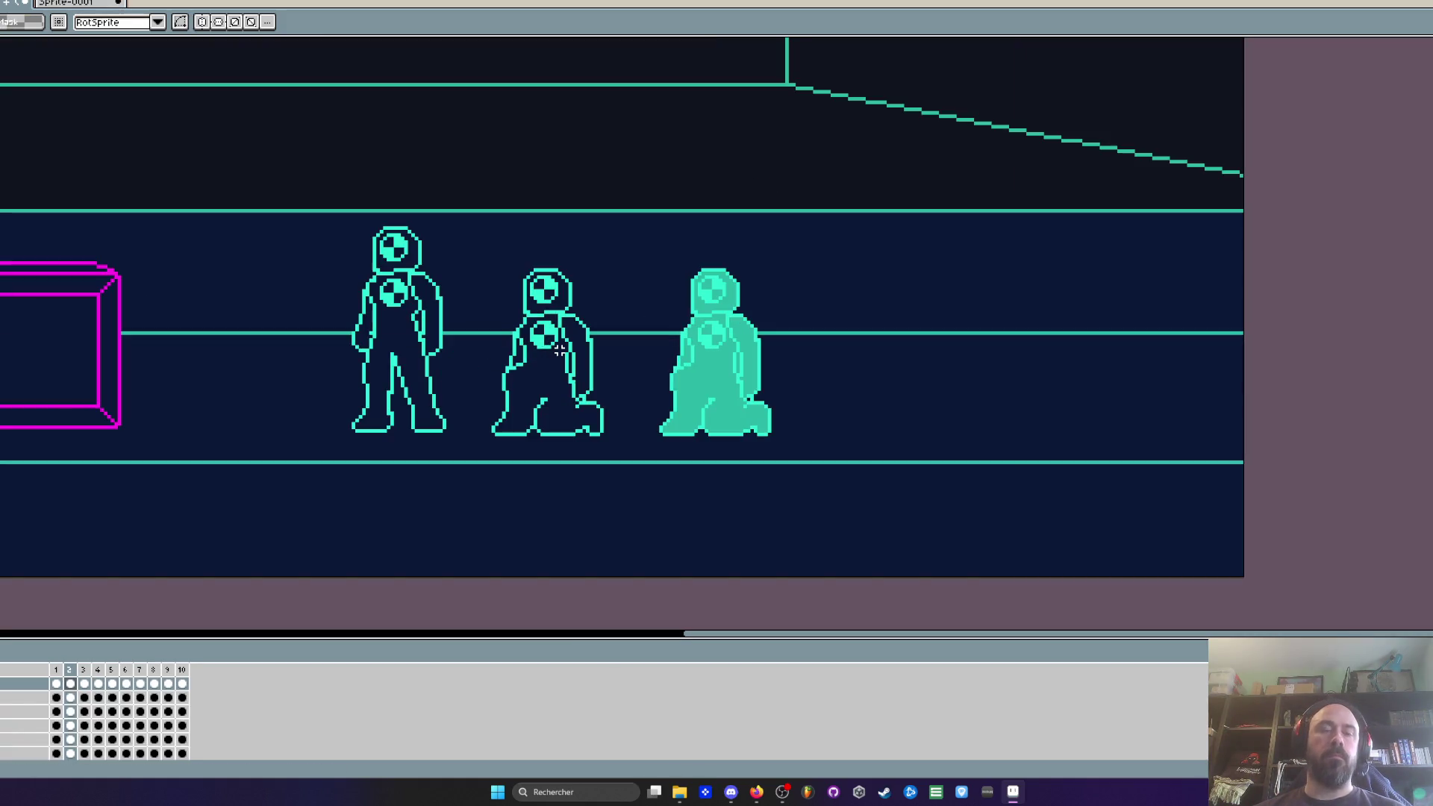
Step: Paste three trial copies of the standing figure around the scene, then undo them
{"action": "key", "text": "ctrl+v"}
{"action": "left_click_drag", "start_coordinate": [784, 410], "coordinate": [945, 368]}
{"action": "key", "text": "ctrl+v"}
{"action": "left_click_drag", "start_coordinate": [812, 393], "coordinate": [851, 222]}
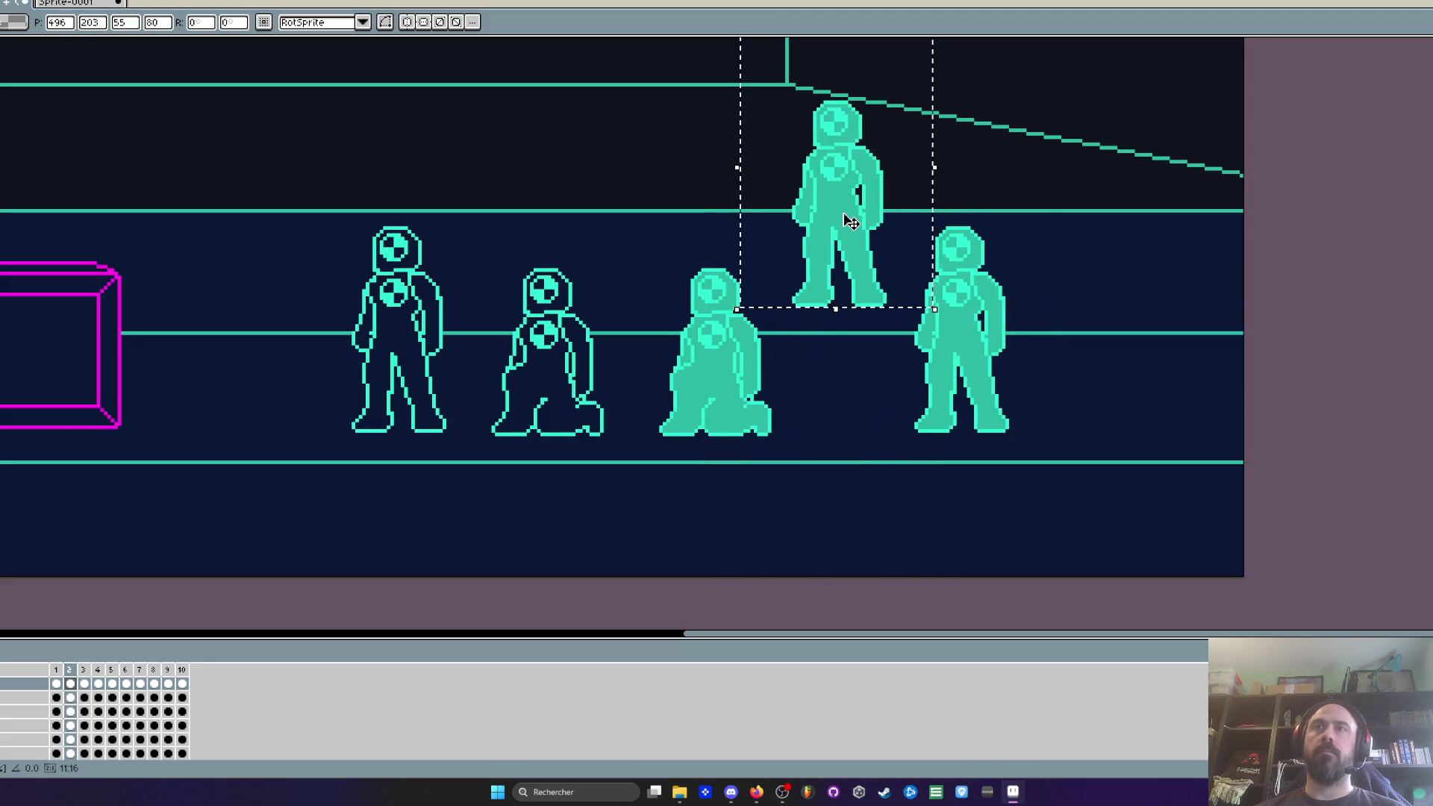
{"action": "key", "text": "ctrl+v"}
{"action": "mouse_move", "coordinate": [827, 342]}
{"action": "left_mouse_down"}
{"action": "mouse_move", "coordinate": [1082, 425]}
{"action": "mouse_move", "coordinate": [1059, 469]}
{"action": "mouse_move", "coordinate": [1039, 469]}
{"action": "mouse_move", "coordinate": [1076, 468]}
{"action": "left_mouse_up"}
{"action": "scroll", "coordinate": [1082, 448], "scroll_direction": "down", "scroll_amount": 2}
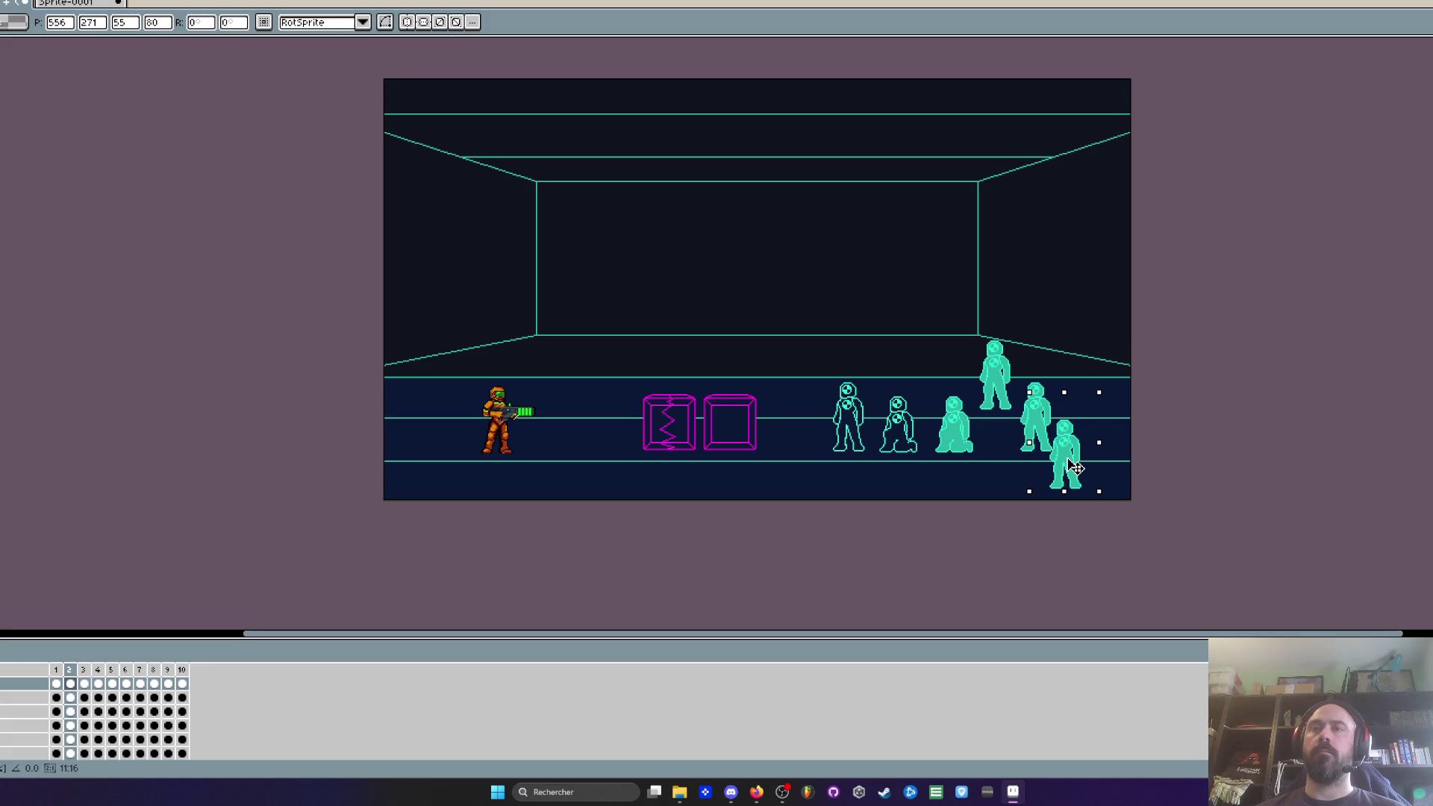
{"action": "left_click", "coordinate": [984, 339]}
{"action": "left_click_drag", "start_coordinate": [1009, 383], "coordinate": [1024, 384]}
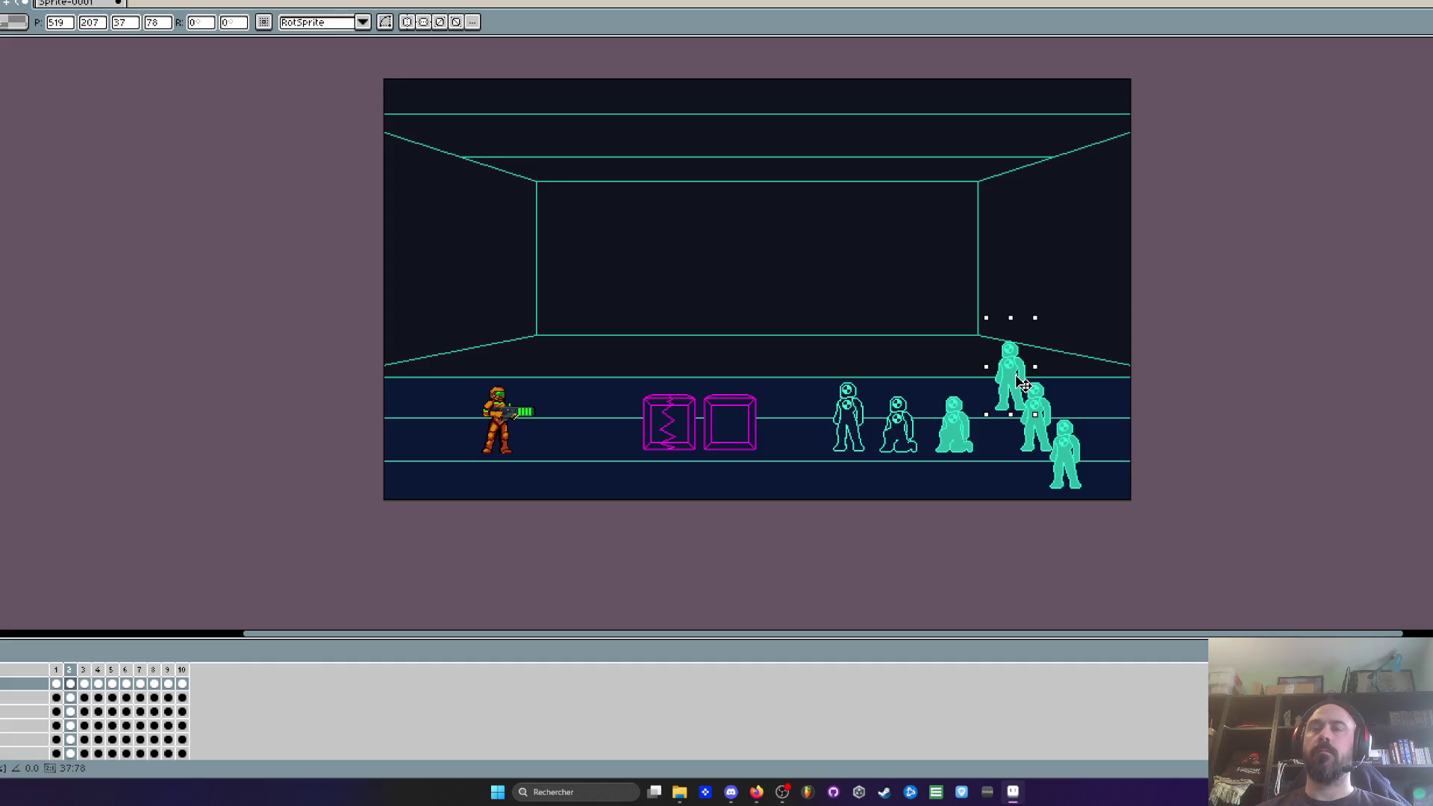
{"action": "scroll", "coordinate": [1048, 369], "scroll_direction": "down", "scroll_amount": 1}
{"action": "scroll", "coordinate": [1060, 404], "scroll_direction": "up", "scroll_amount": 1}
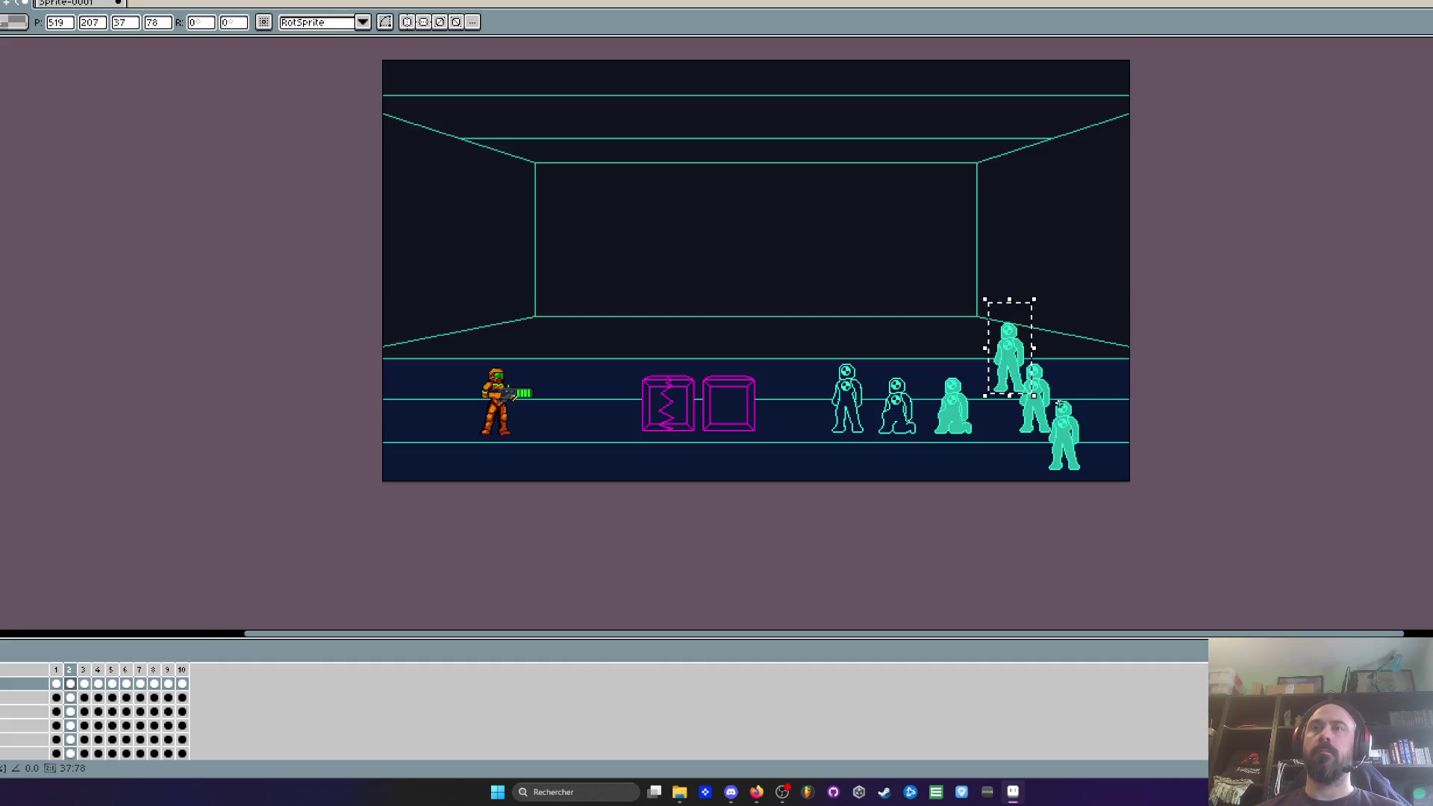
{"action": "key", "text": "ctrl+z"}
{"action": "key", "text": "ctrl+z"}
{"action": "key", "text": "ctrl+z"}
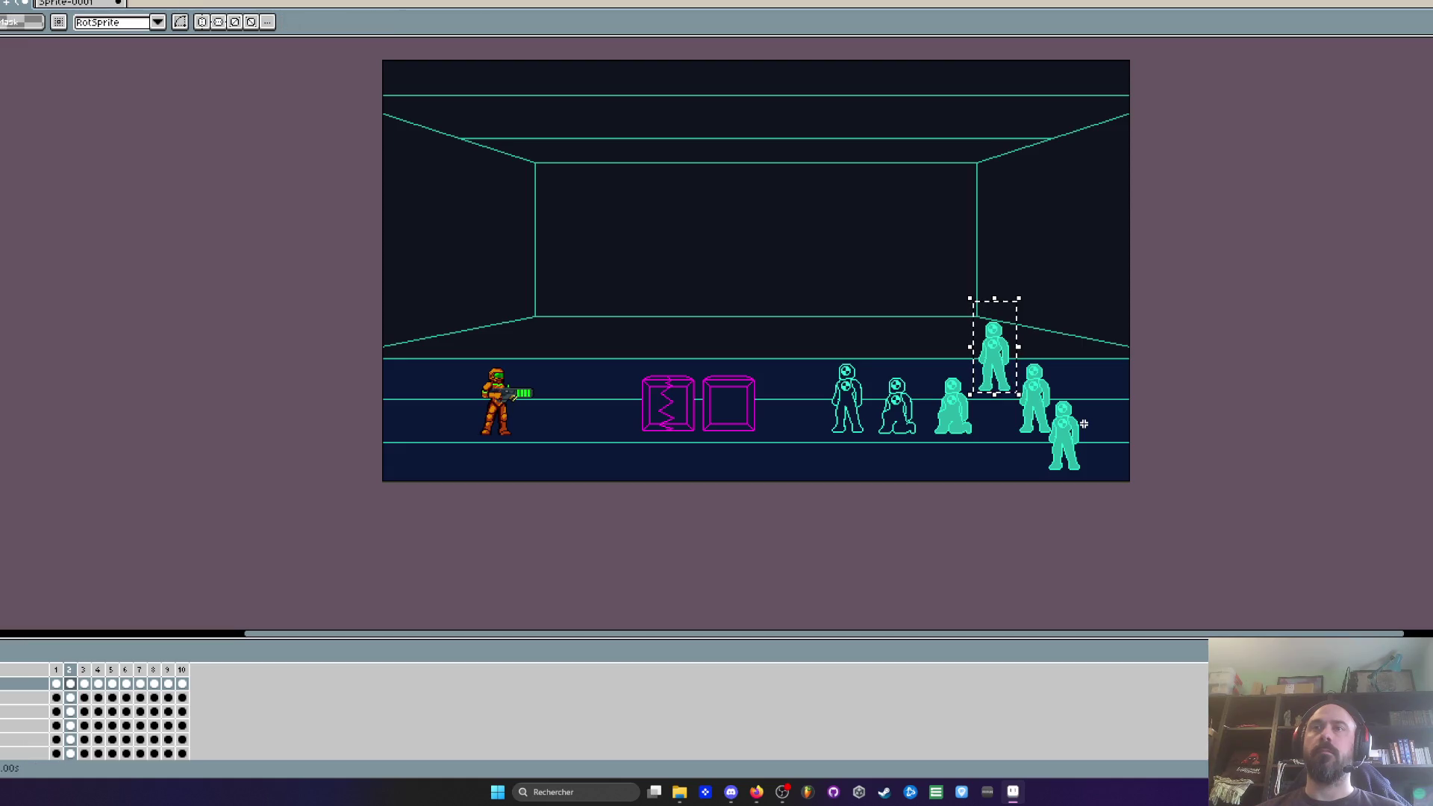
{"action": "scroll", "coordinate": [893, 407], "scroll_direction": "up", "scroll_amount": 1}
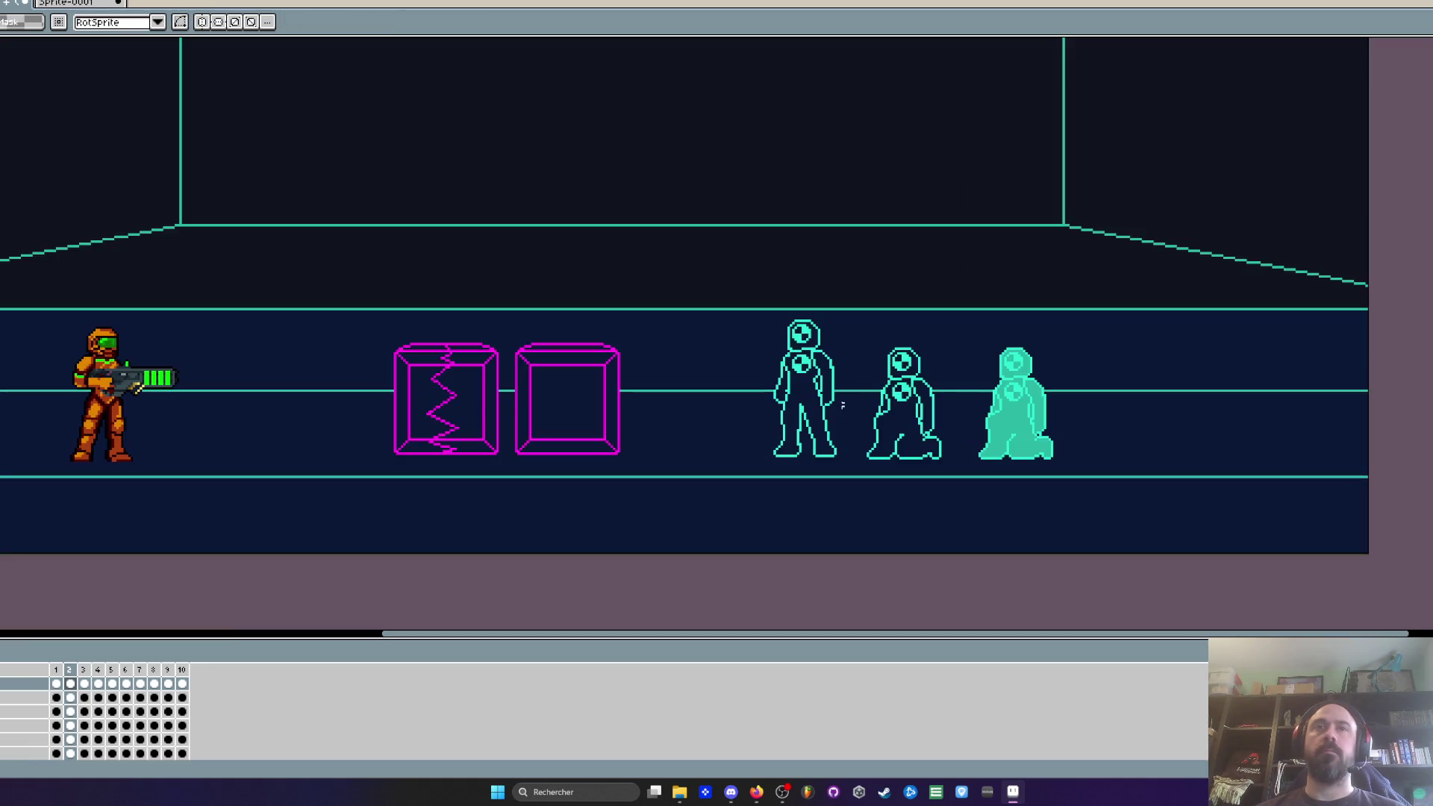
Step: In the figures' sprite, clear the selection and show the kneeling pose frame 2
{"action": "left_click", "coordinate": [94, 6]}
{"action": "left_click", "coordinate": [593, 272]}
{"action": "left_click", "coordinate": [71, 684]}
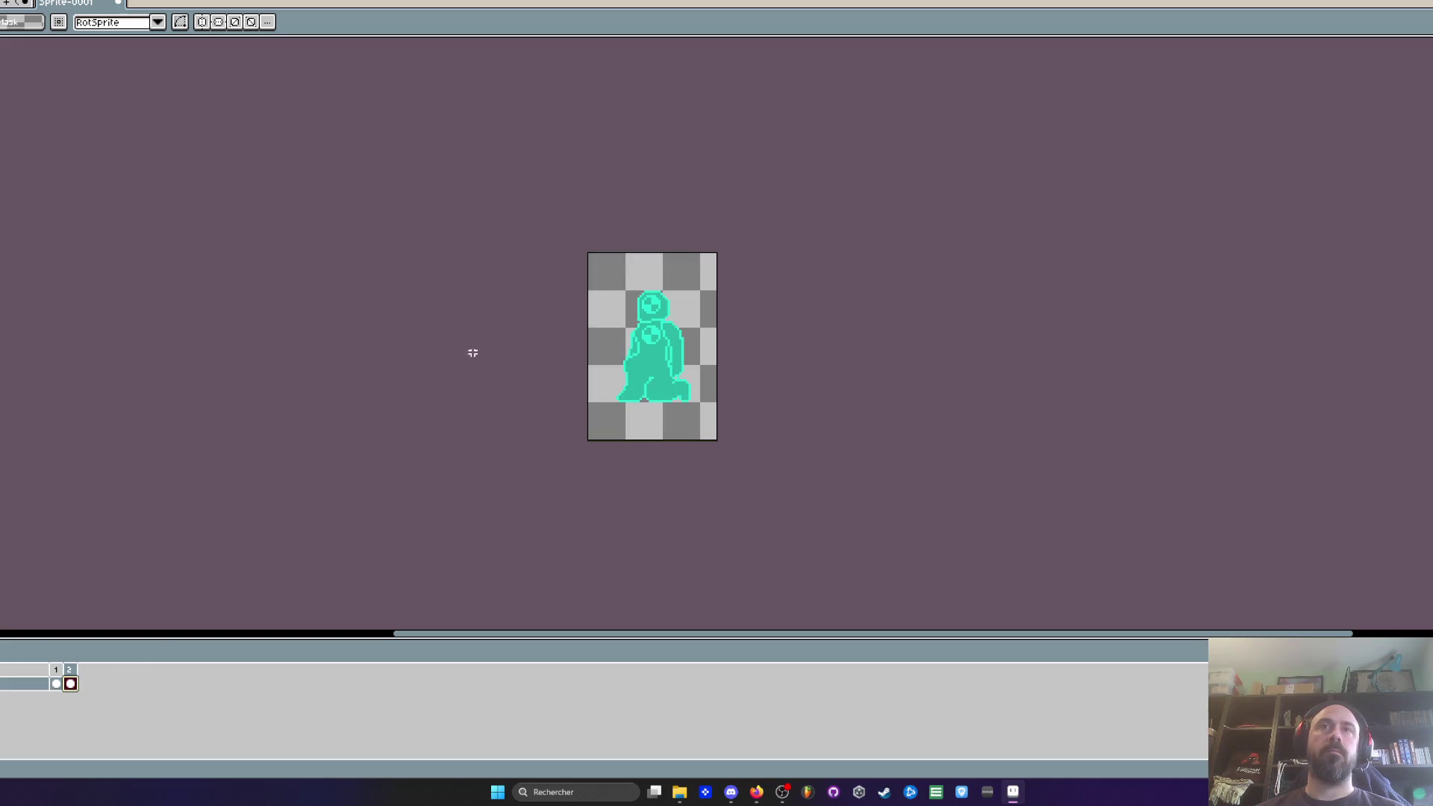
Step: Move the kneeling figure down about 16 pixels and commit it
{"action": "key", "text": "ctrl+a"}
{"action": "left_click_drag", "start_coordinate": [658, 377], "coordinate": [655, 413]}
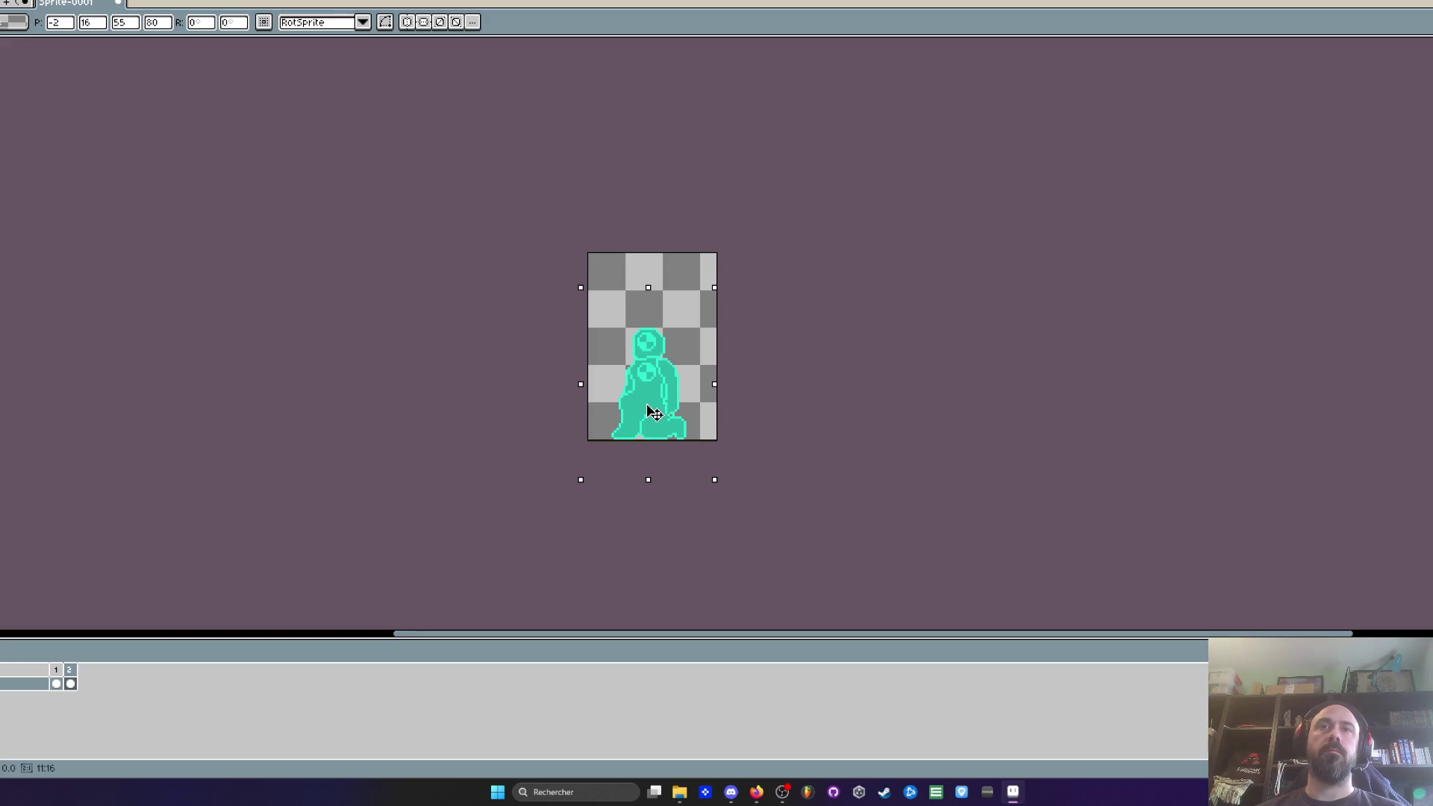
{"action": "key", "text": "Return"}
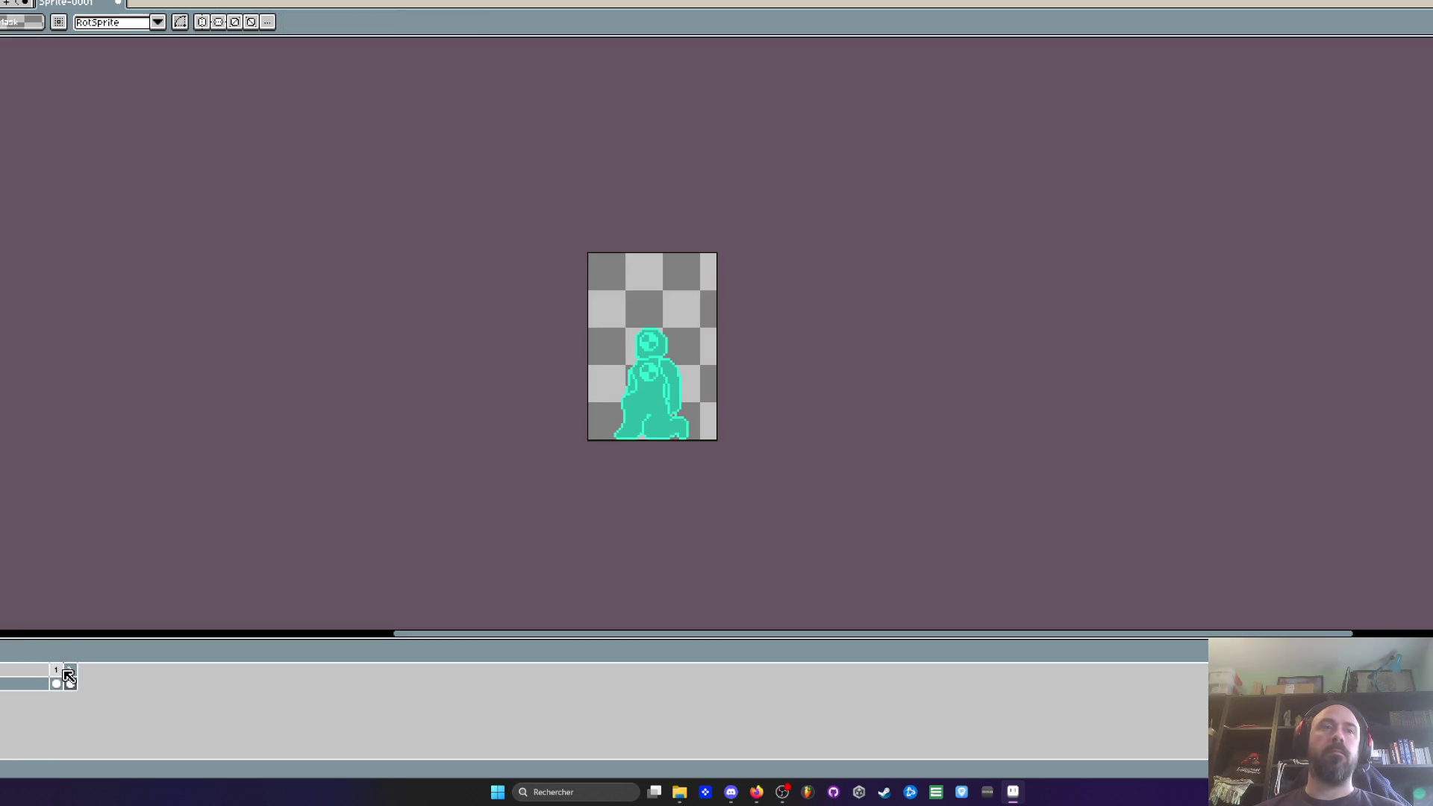
Step: Reposition the second frame's pose, commit it, and return to the Mission 1 scene
{"action": "left_click", "coordinate": [62, 674]}
{"action": "left_click", "coordinate": [69, 676]}
{"action": "scroll", "coordinate": [565, 281], "scroll_direction": "up", "scroll_amount": 1}
{"action": "key", "text": "ctrl+a"}
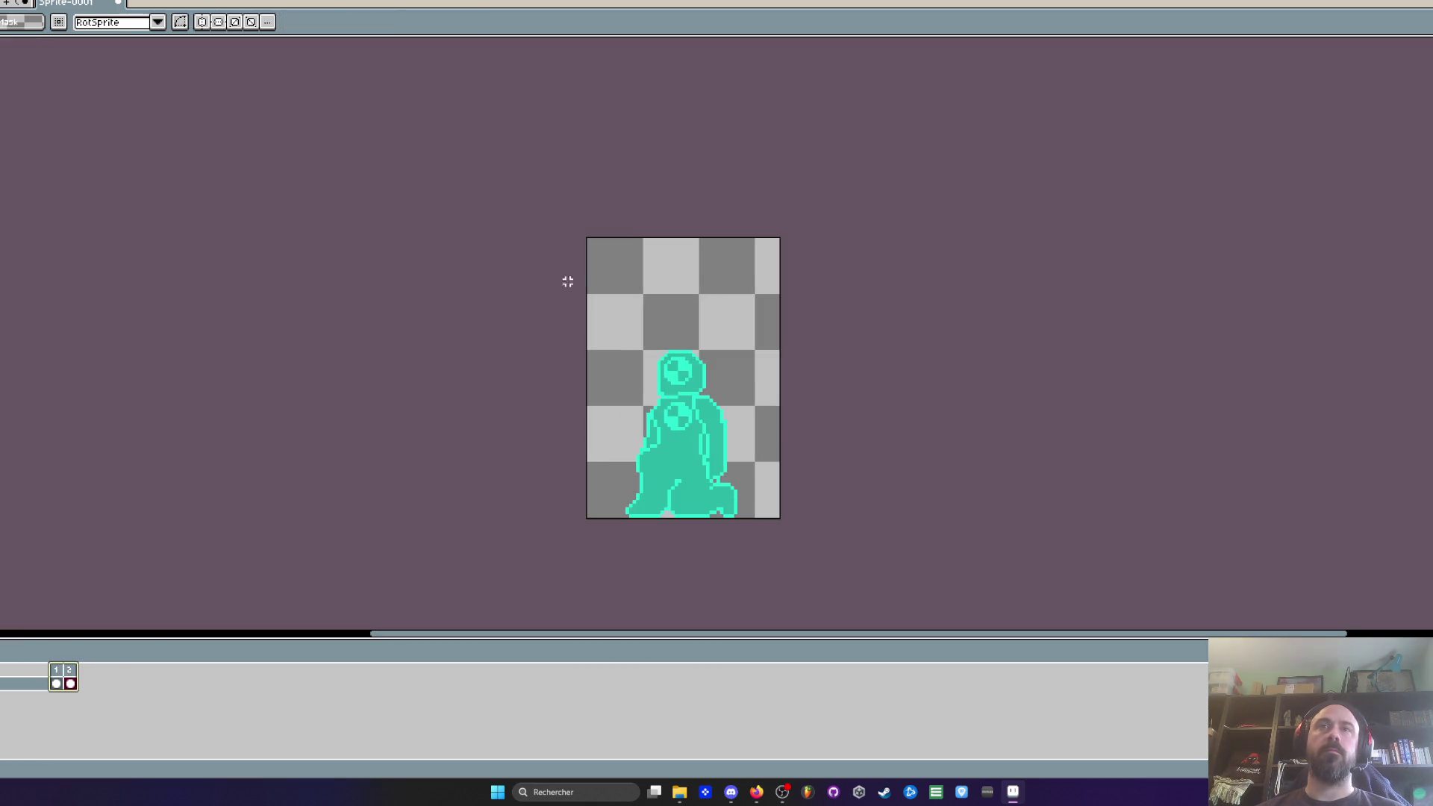
{"action": "left_click", "coordinate": [730, 408]}
{"action": "key", "text": "Return"}
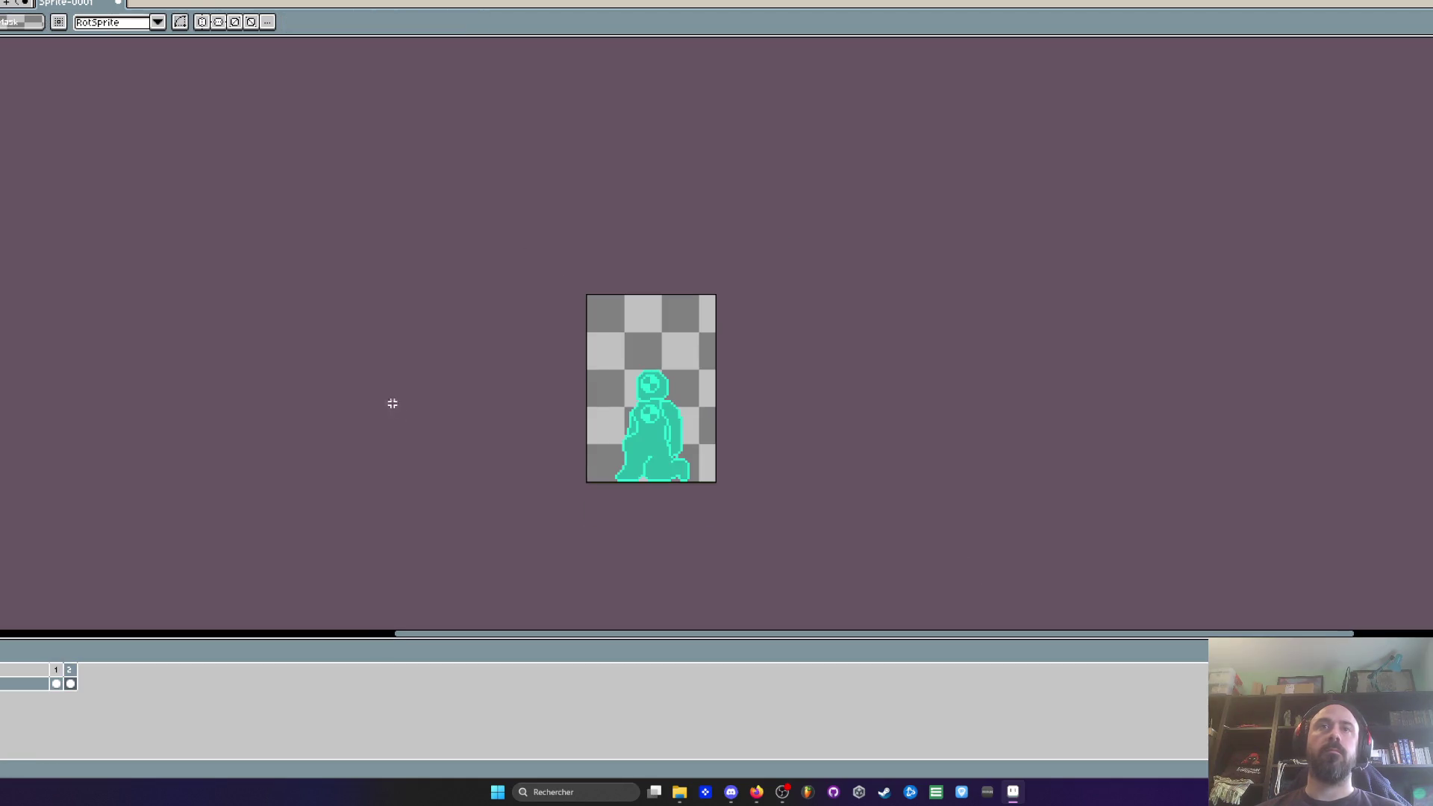
{"action": "left_click", "coordinate": [6, 6]}
Step: Marquee-select the two magenta boxes in the level scene
{"action": "left_click_drag", "start_coordinate": [327, 268], "coordinate": [679, 504]}
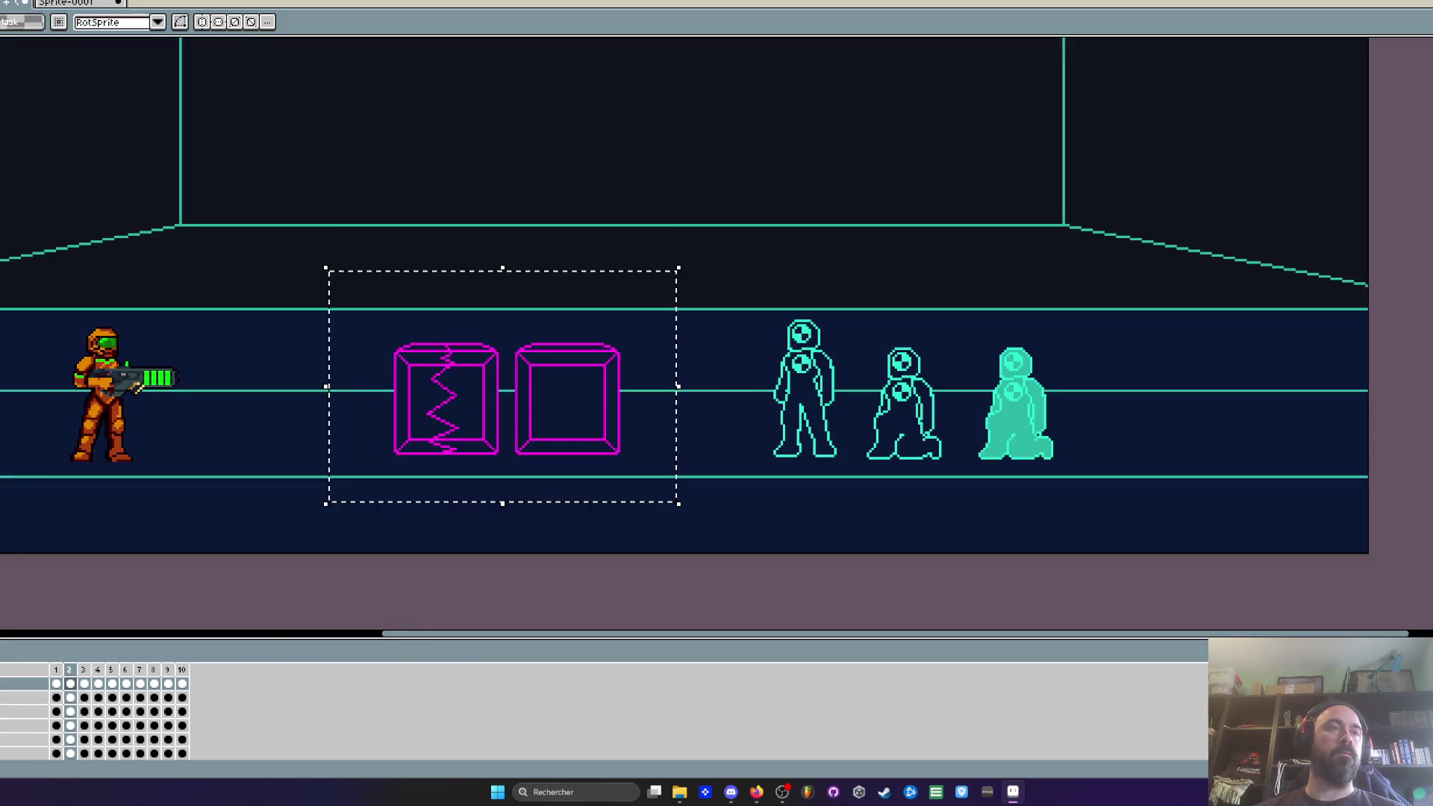
{"action": "left_click", "coordinate": [23, 697]}
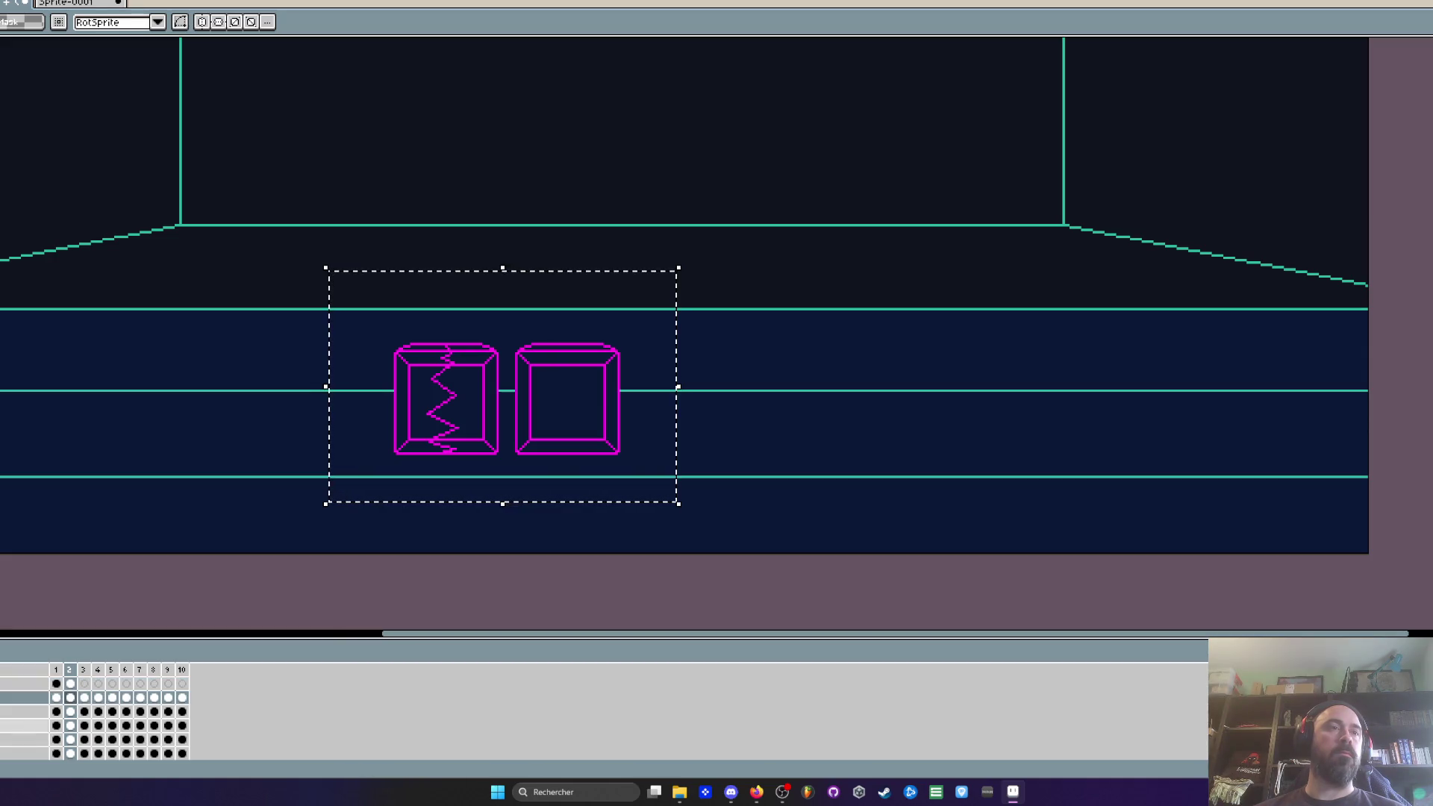
{"action": "left_click", "coordinate": [71, 684]}
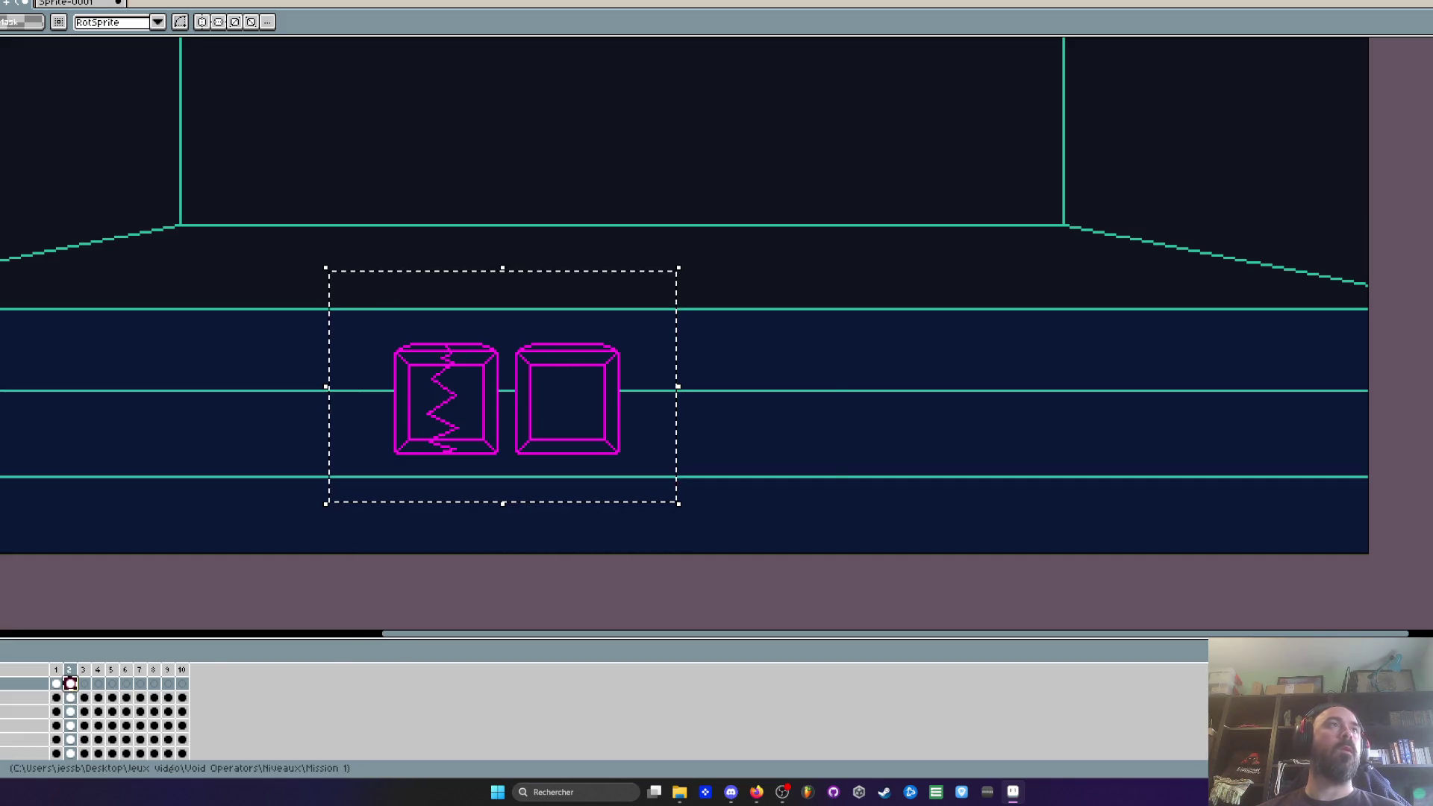
Step: Create a new sprite and enlarge its canvas size
{"action": "key", "text": "ctrl+n"}
{"action": "left_click", "coordinate": [721, 485]}
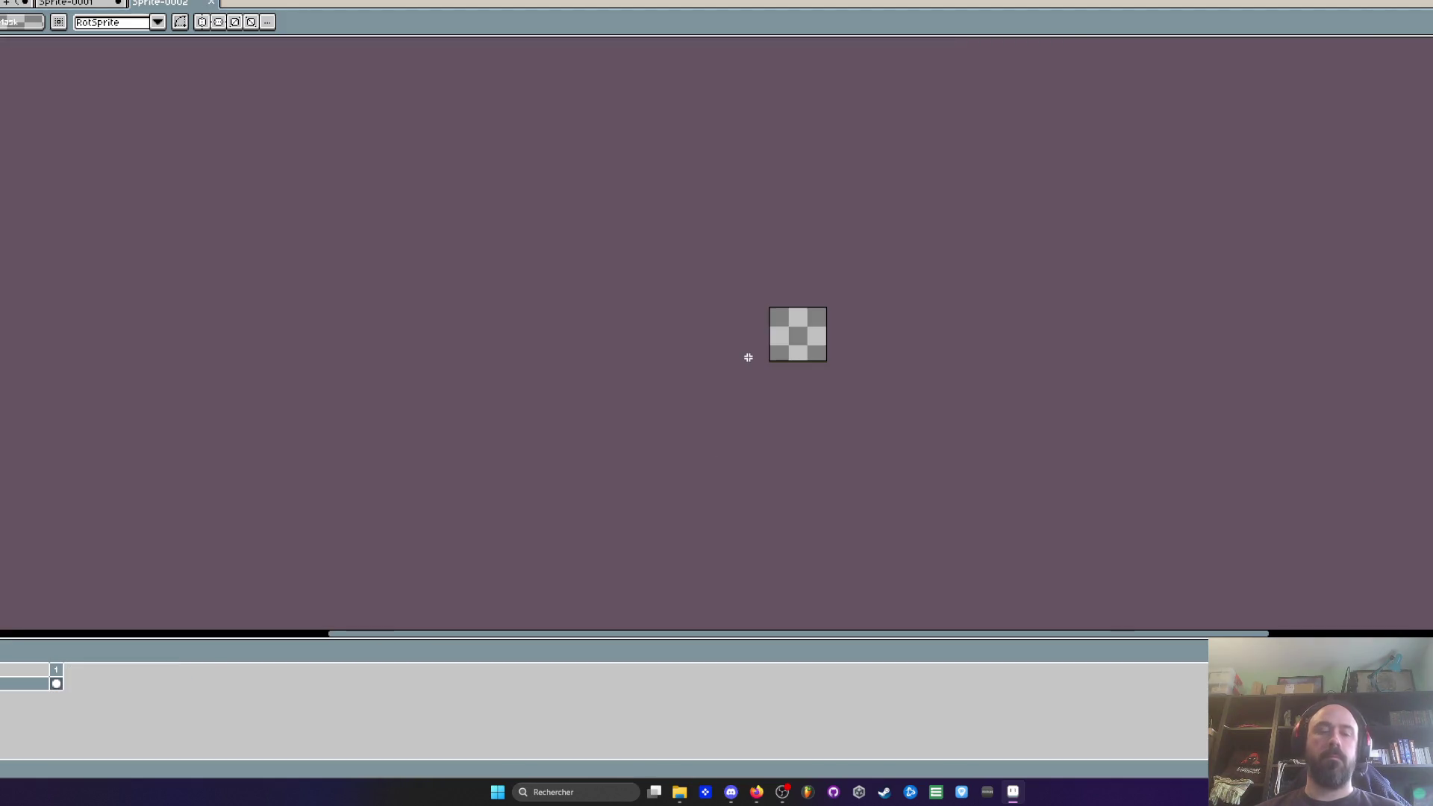
{"action": "key", "text": "ctrl+alt+c"}
{"action": "left_click_drag", "start_coordinate": [814, 365], "coordinate": [943, 441]}
{"action": "left_click", "coordinate": [14, 370]}
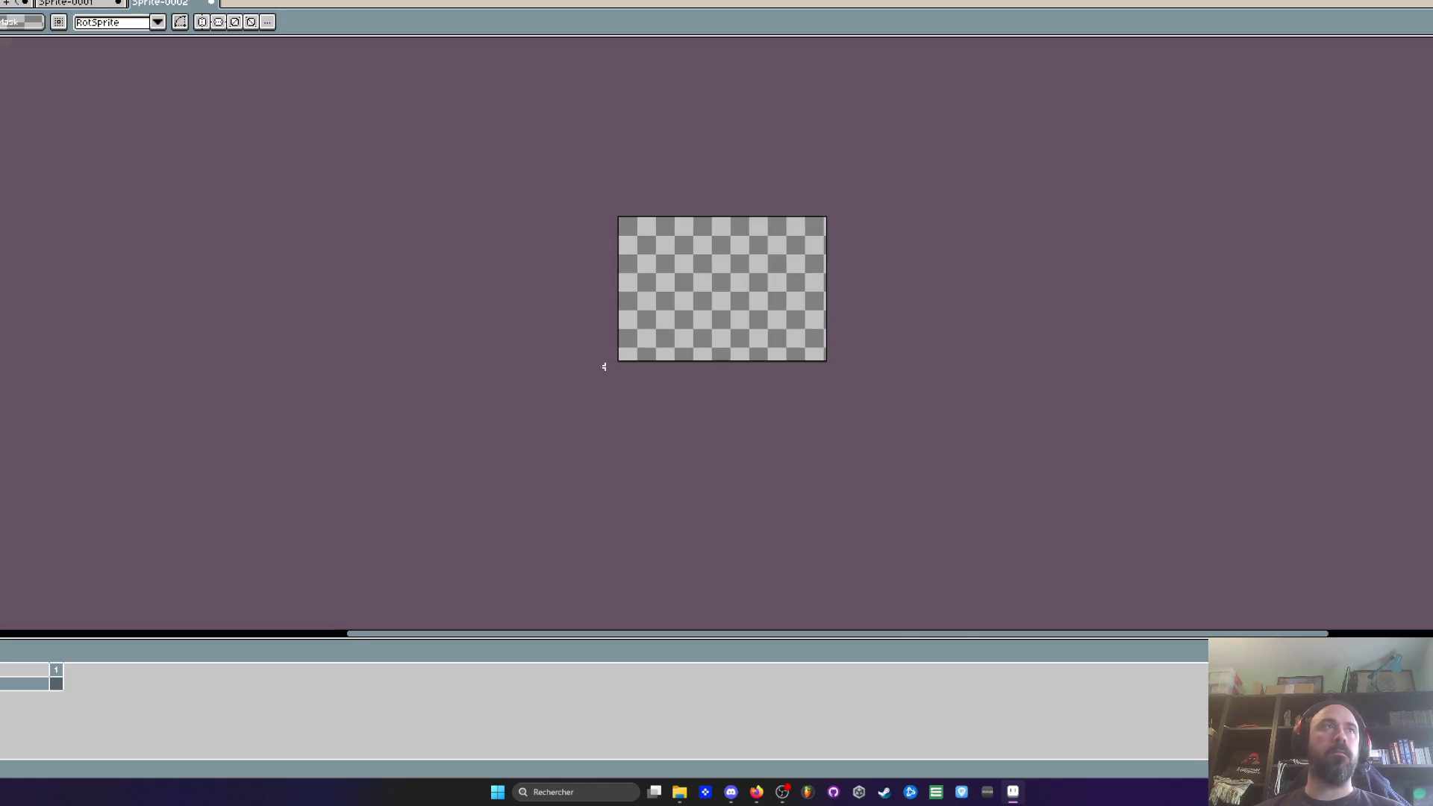
{"action": "scroll", "coordinate": [801, 287], "scroll_direction": "up", "scroll_amount": 1}
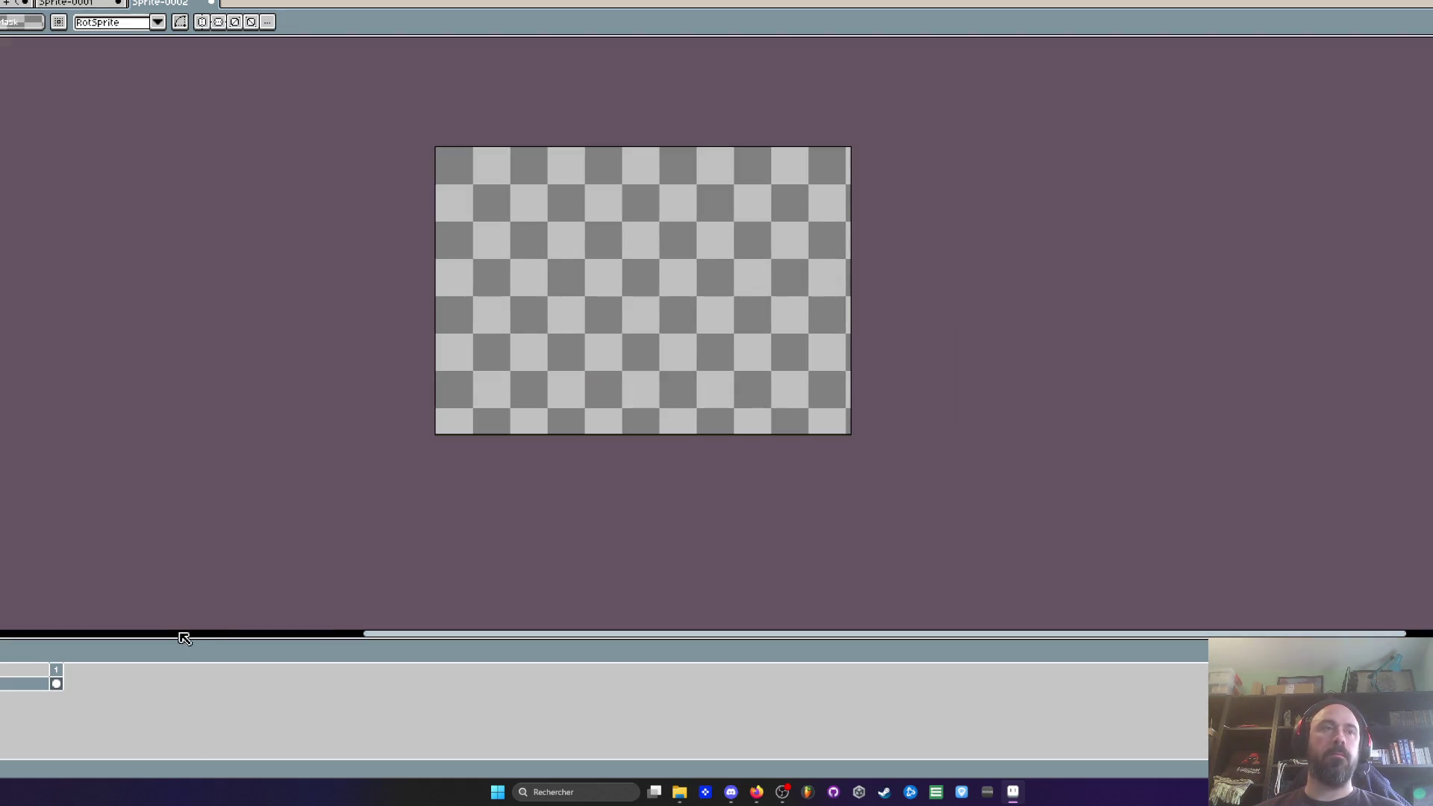
Step: Paste the two magenta boxes into the new sprite near the canvas centre and commit
{"action": "left_click", "coordinate": [88, 5]}
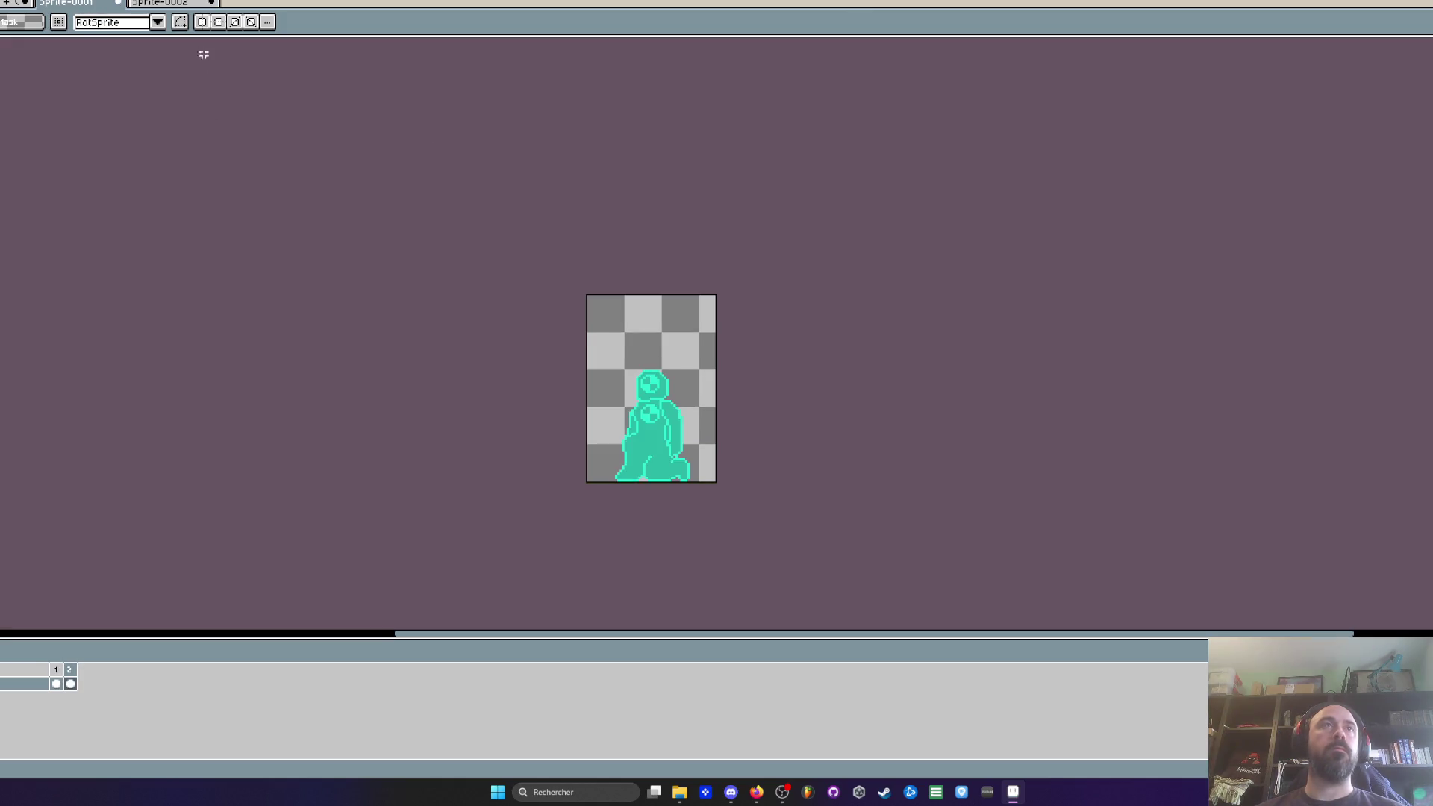
{"action": "left_click", "coordinate": [180, 5]}
{"action": "left_click", "coordinate": [13, 9]}
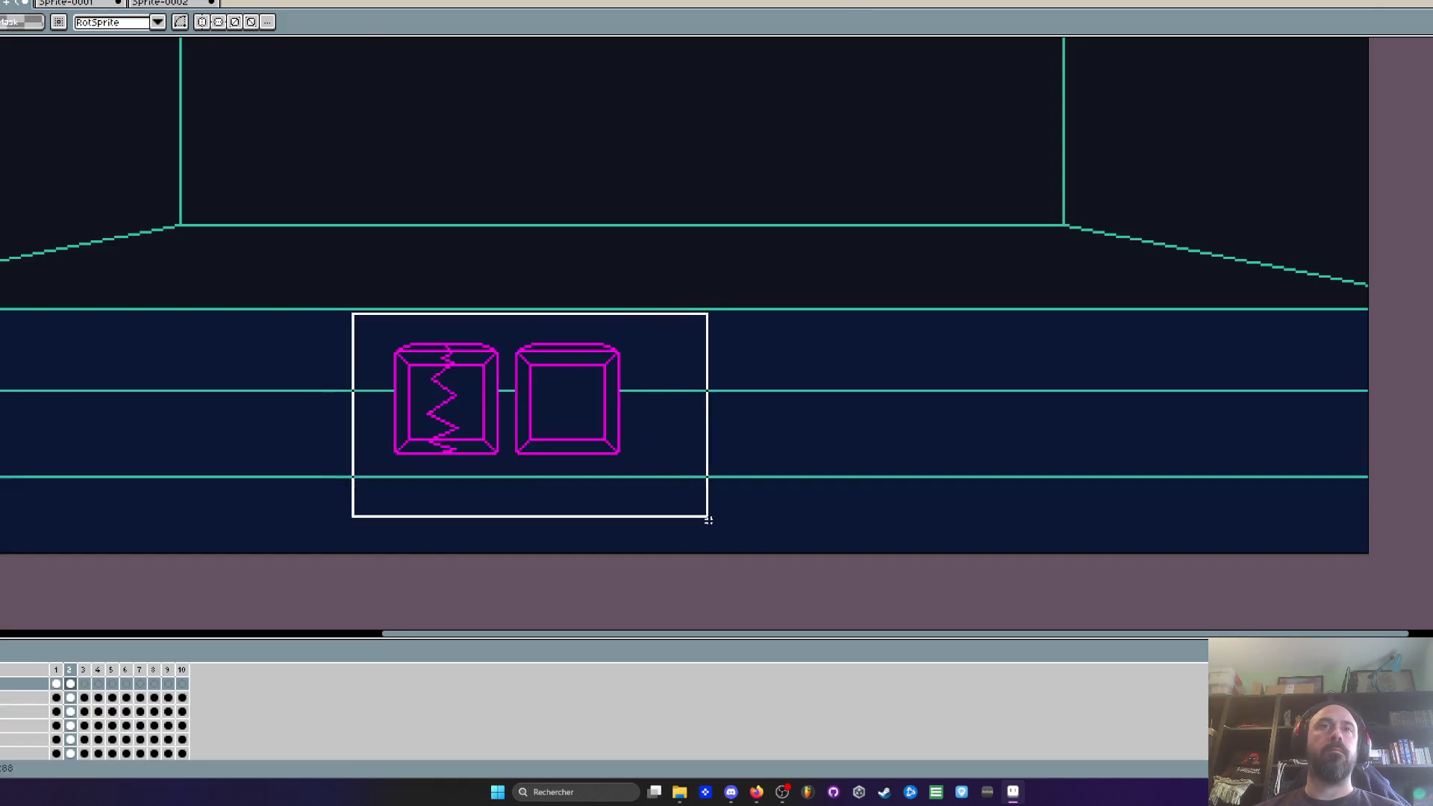
{"action": "left_click_drag", "start_coordinate": [567, 388], "coordinate": [445, 268]}
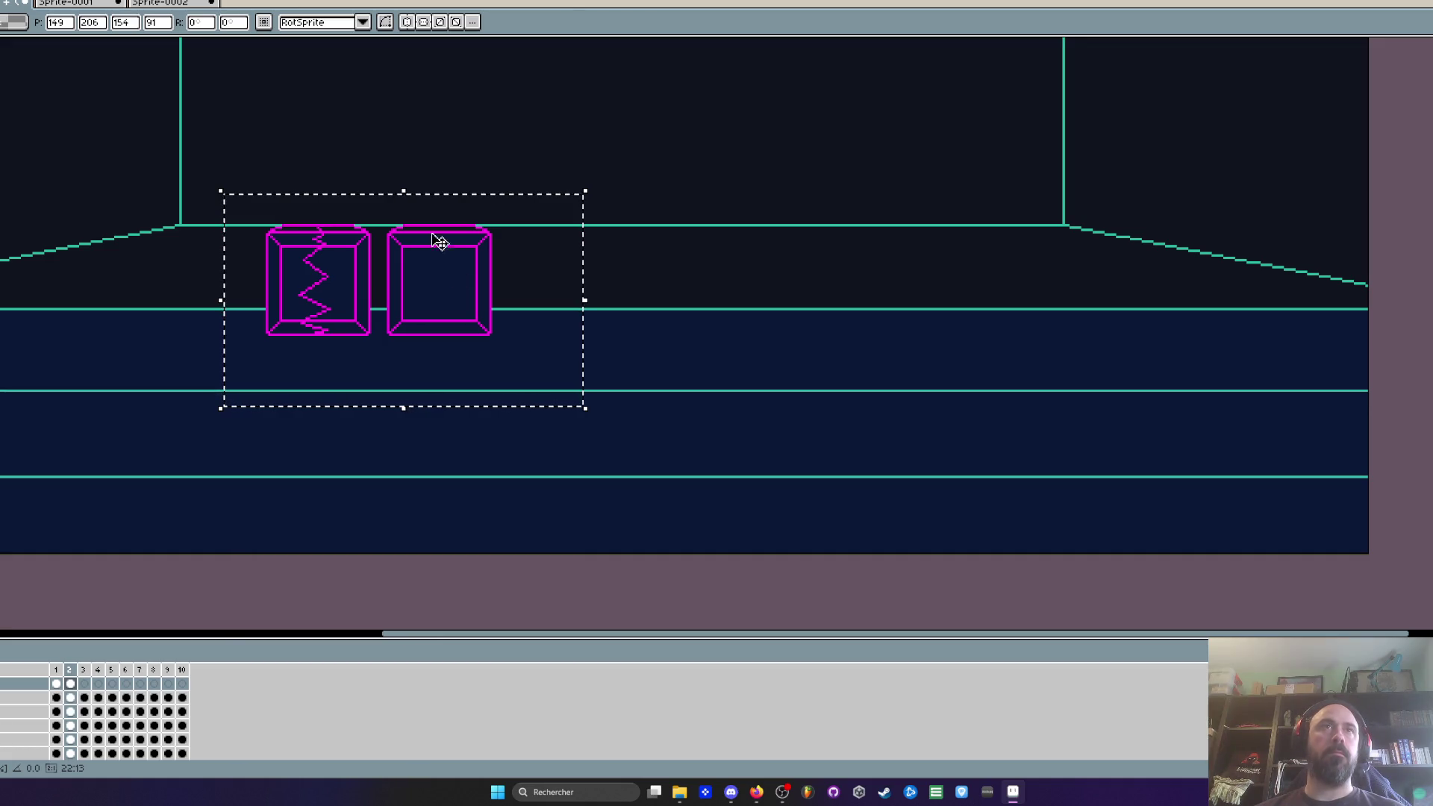
{"action": "left_click", "coordinate": [163, 3]}
{"action": "key", "text": "ctrl+v"}
{"action": "mouse_move", "coordinate": [883, 346]}
{"action": "left_mouse_down"}
{"action": "mouse_move", "coordinate": [570, 326]}
{"action": "mouse_move", "coordinate": [602, 316]}
{"action": "mouse_move", "coordinate": [559, 310]}
{"action": "left_mouse_up"}
{"action": "key", "text": "Return"}
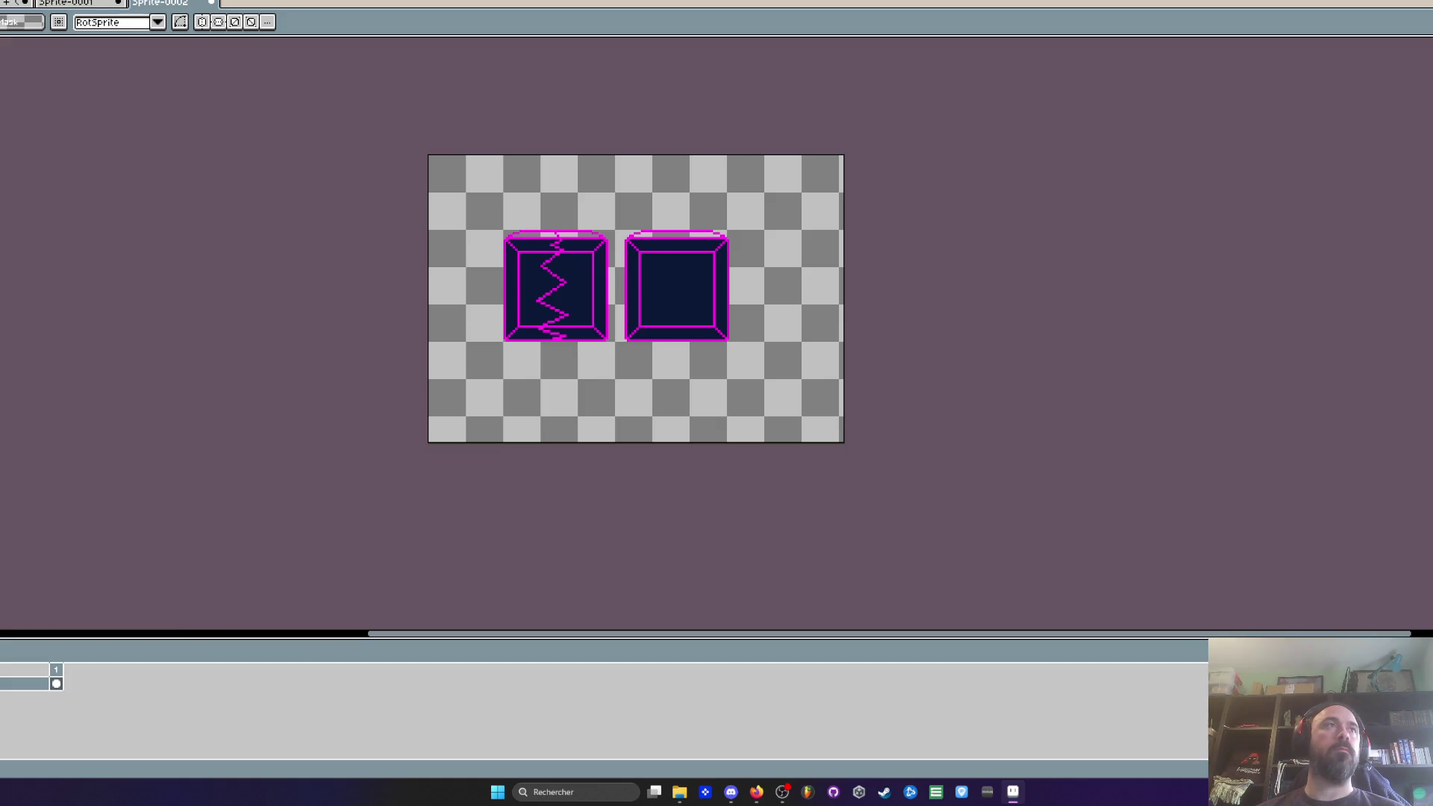
{"action": "key", "text": "ctrl+o"}
Step: Load the Void Operators palette and replace the boxes' magenta outlines with cyan
{"action": "left_click", "coordinate": [150, 231]}
{"action": "left_click", "coordinate": [353, 378]}
{"action": "left_click_drag", "start_coordinate": [424, 134], "coordinate": [877, 390]}
{"action": "scroll", "coordinate": [610, 287], "scroll_direction": "up", "scroll_amount": 1}
{"action": "key", "text": "i"}
{"action": "scroll", "coordinate": [660, 216], "scroll_direction": "up", "scroll_amount": 1}
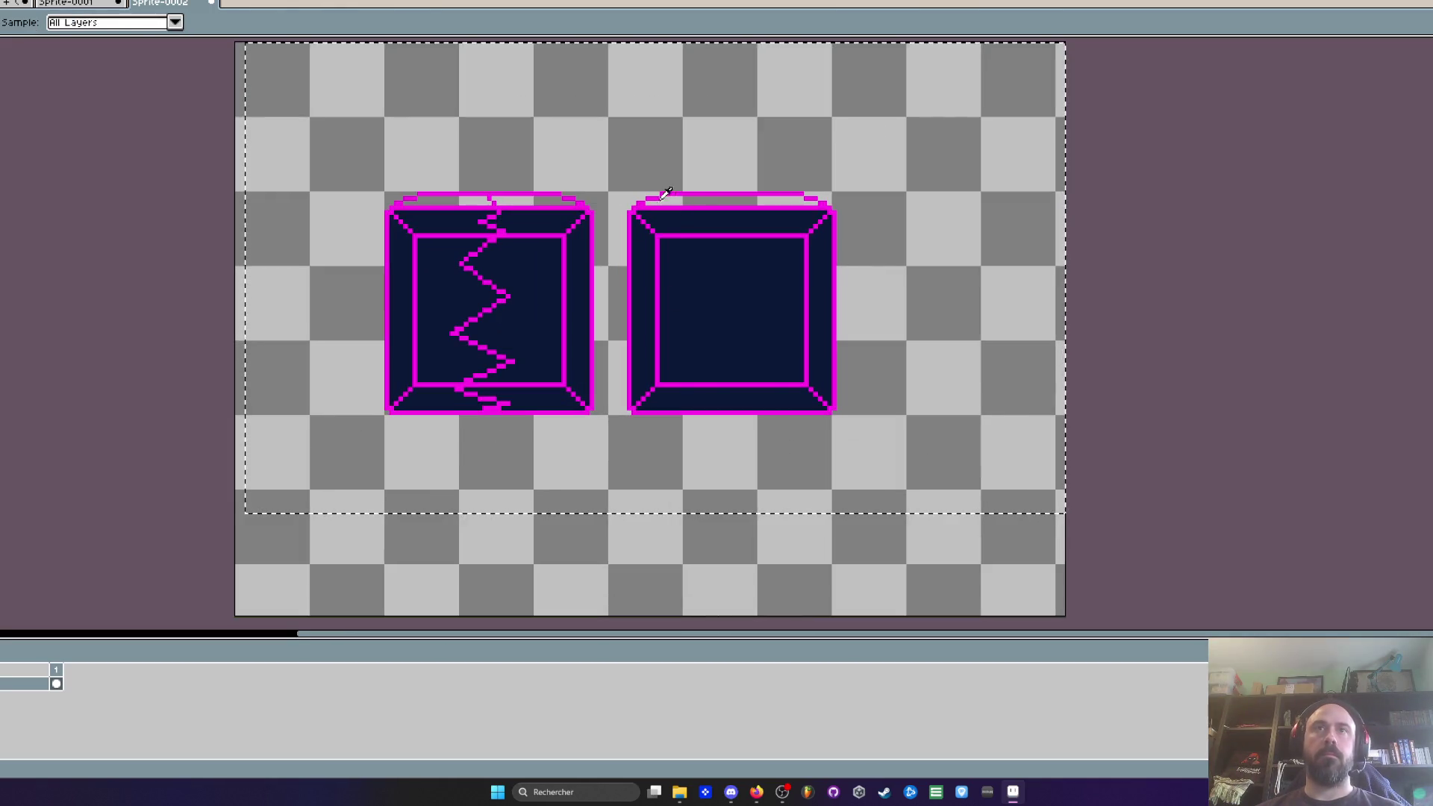
{"action": "key", "text": "shift+r"}
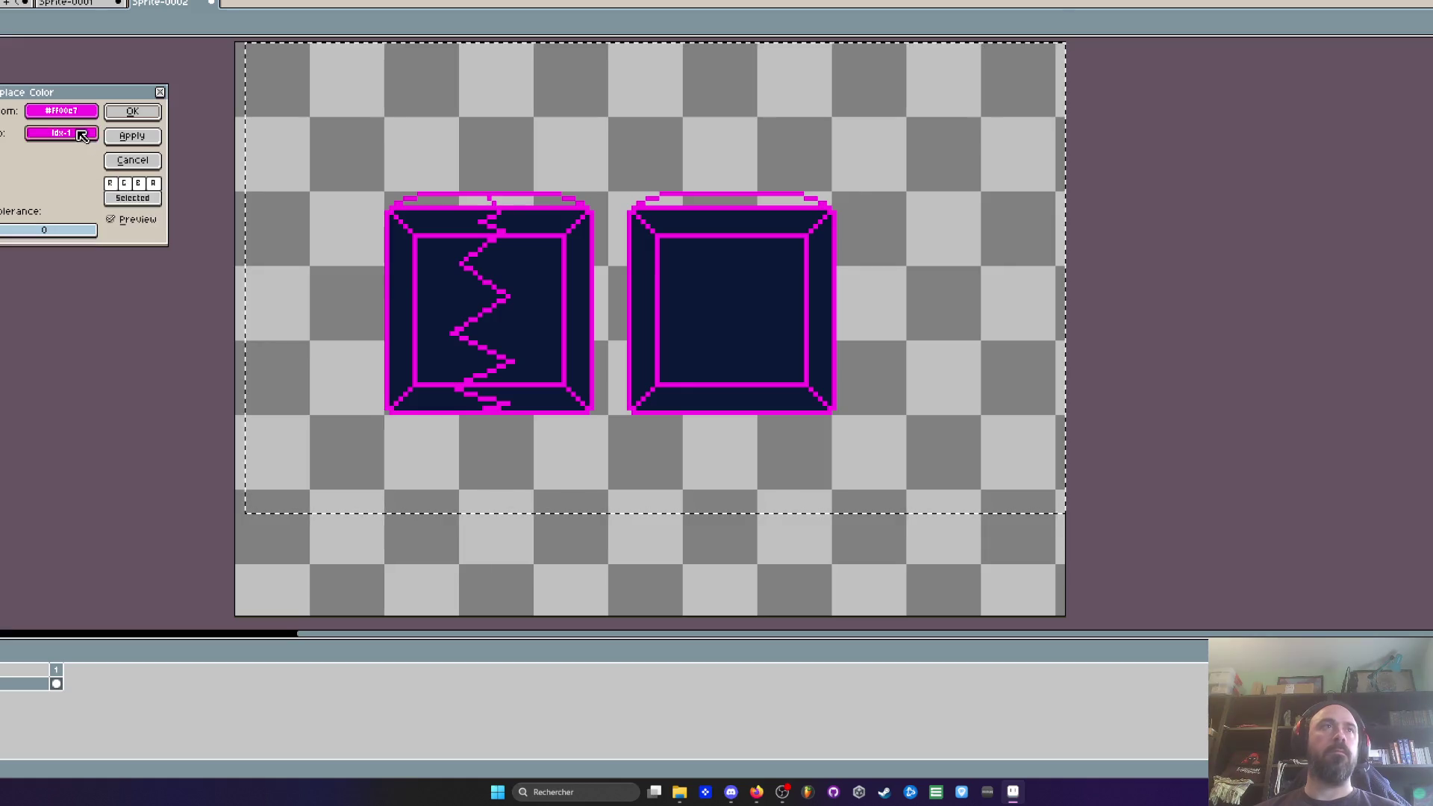
{"action": "left_click", "coordinate": [82, 138]}
{"action": "left_click", "coordinate": [97, 200]}
{"action": "left_click", "coordinate": [132, 111]}
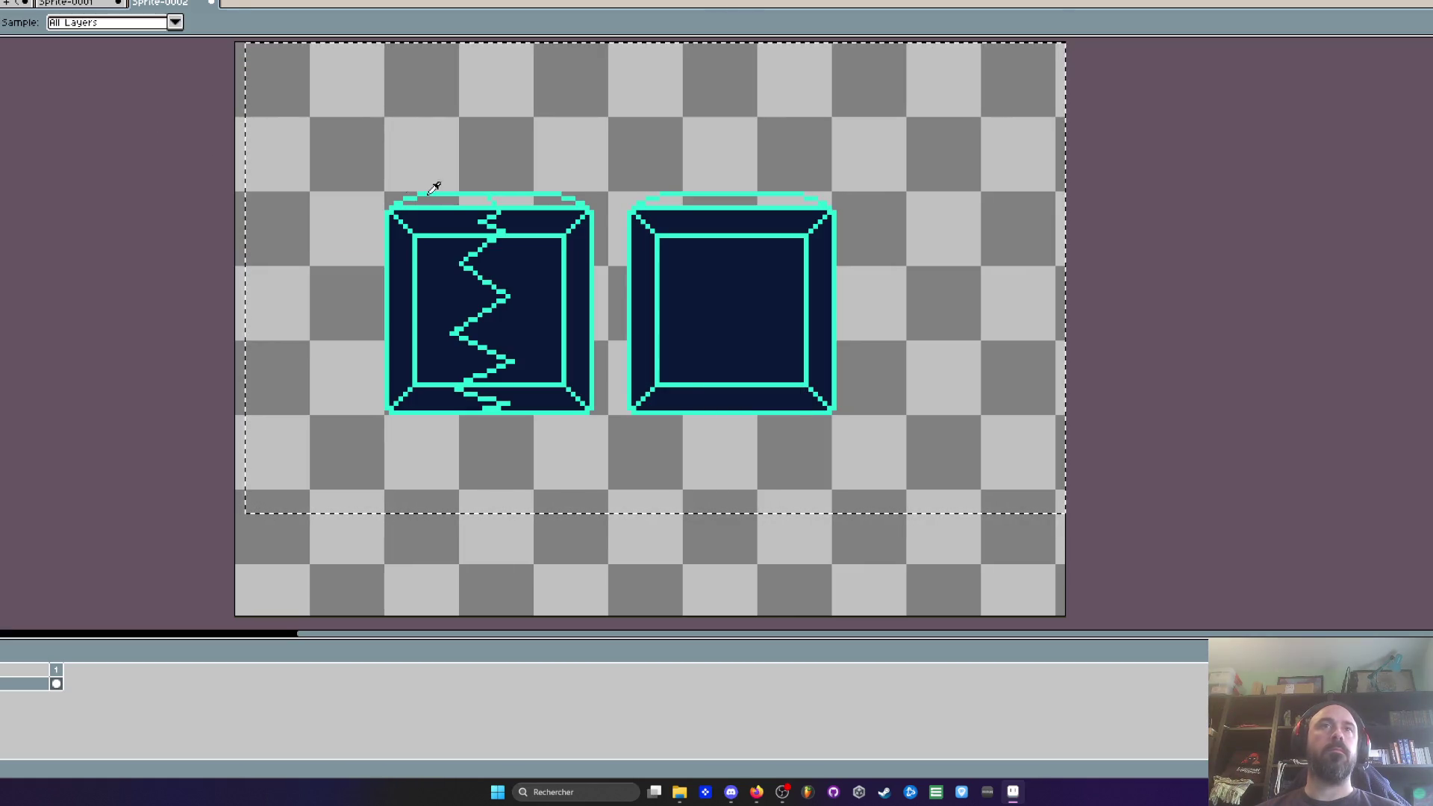
Step: Select both cyan boxes with a rectangular marquee
{"action": "scroll", "coordinate": [451, 201], "scroll_direction": "up", "scroll_amount": 1}
{"action": "key", "text": "w"}
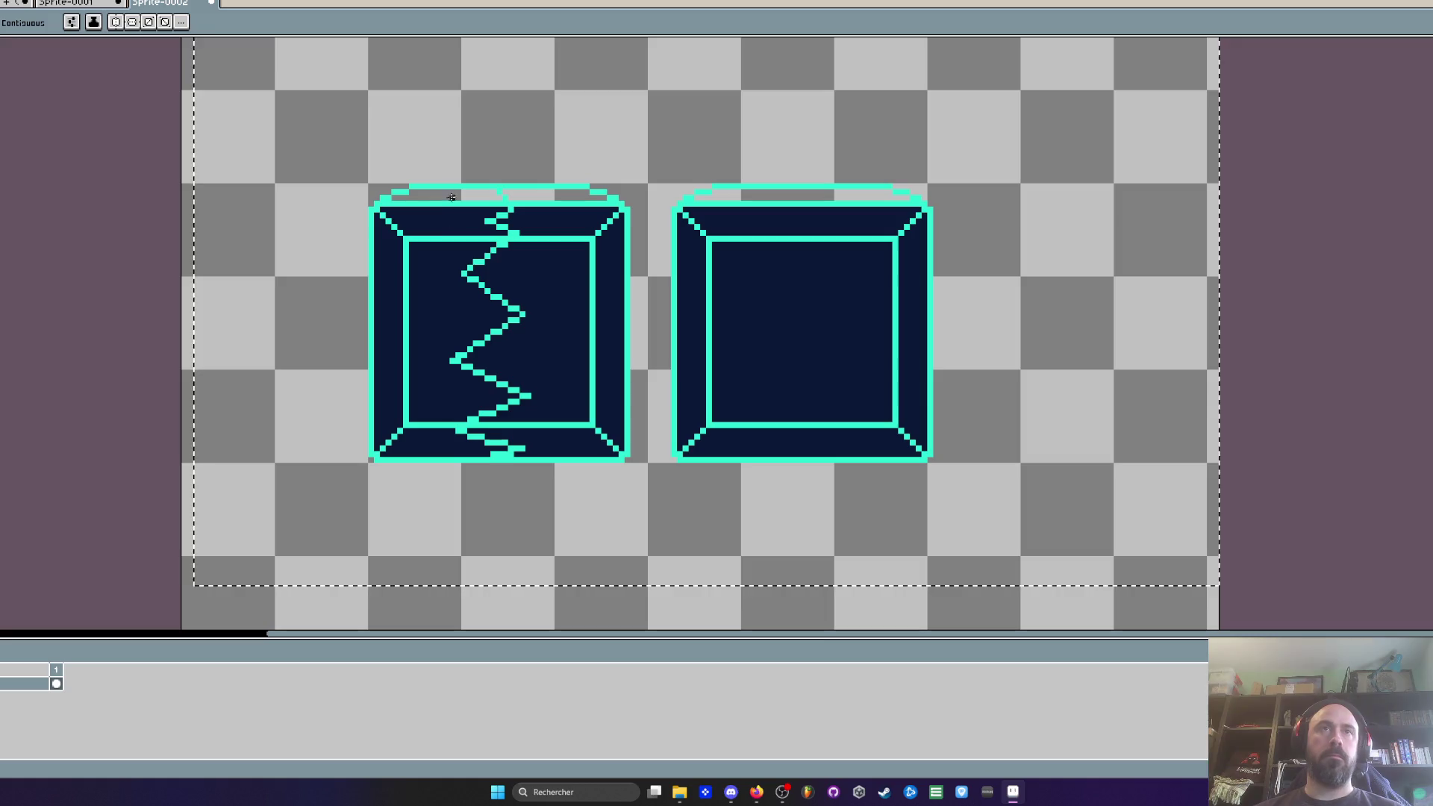
{"action": "scroll", "coordinate": [759, 200], "scroll_direction": "down", "scroll_amount": 2}
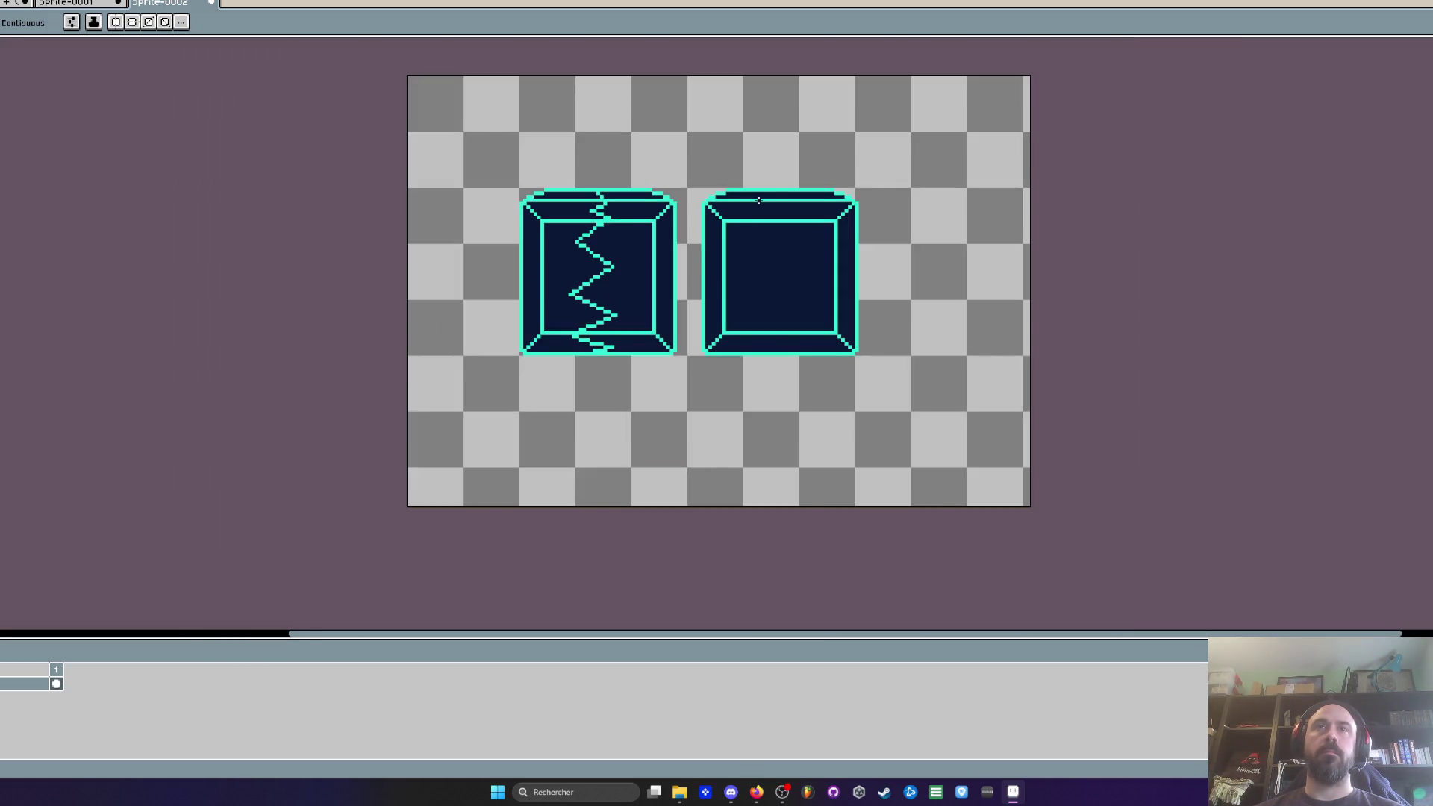
{"action": "scroll", "coordinate": [758, 200], "scroll_direction": "down", "scroll_amount": 1}
{"action": "key", "text": "space"}
{"action": "scroll", "coordinate": [751, 277], "scroll_direction": "up", "scroll_amount": 3}
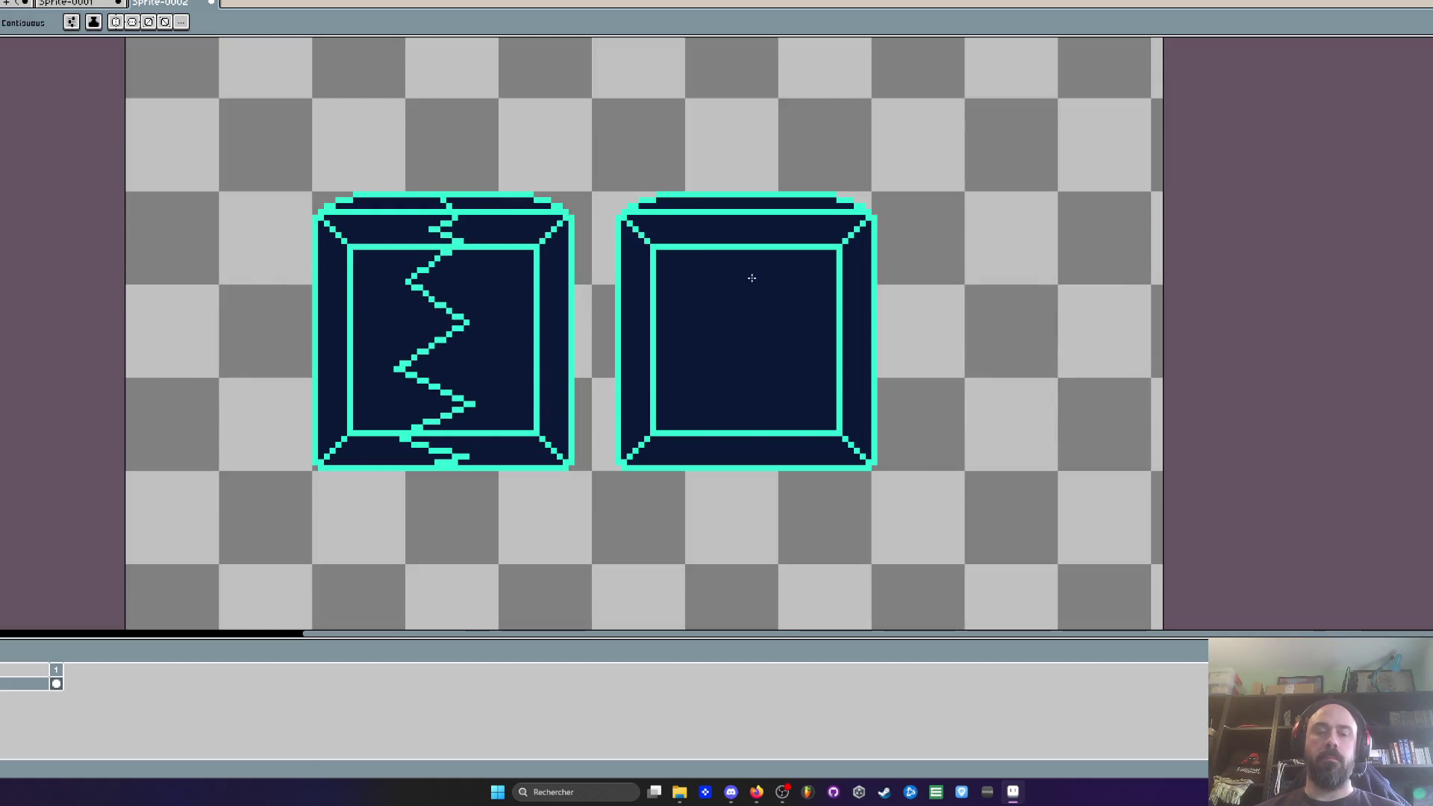
{"action": "key", "text": "m"}
{"action": "left_click_drag", "start_coordinate": [264, 150], "coordinate": [962, 537]}
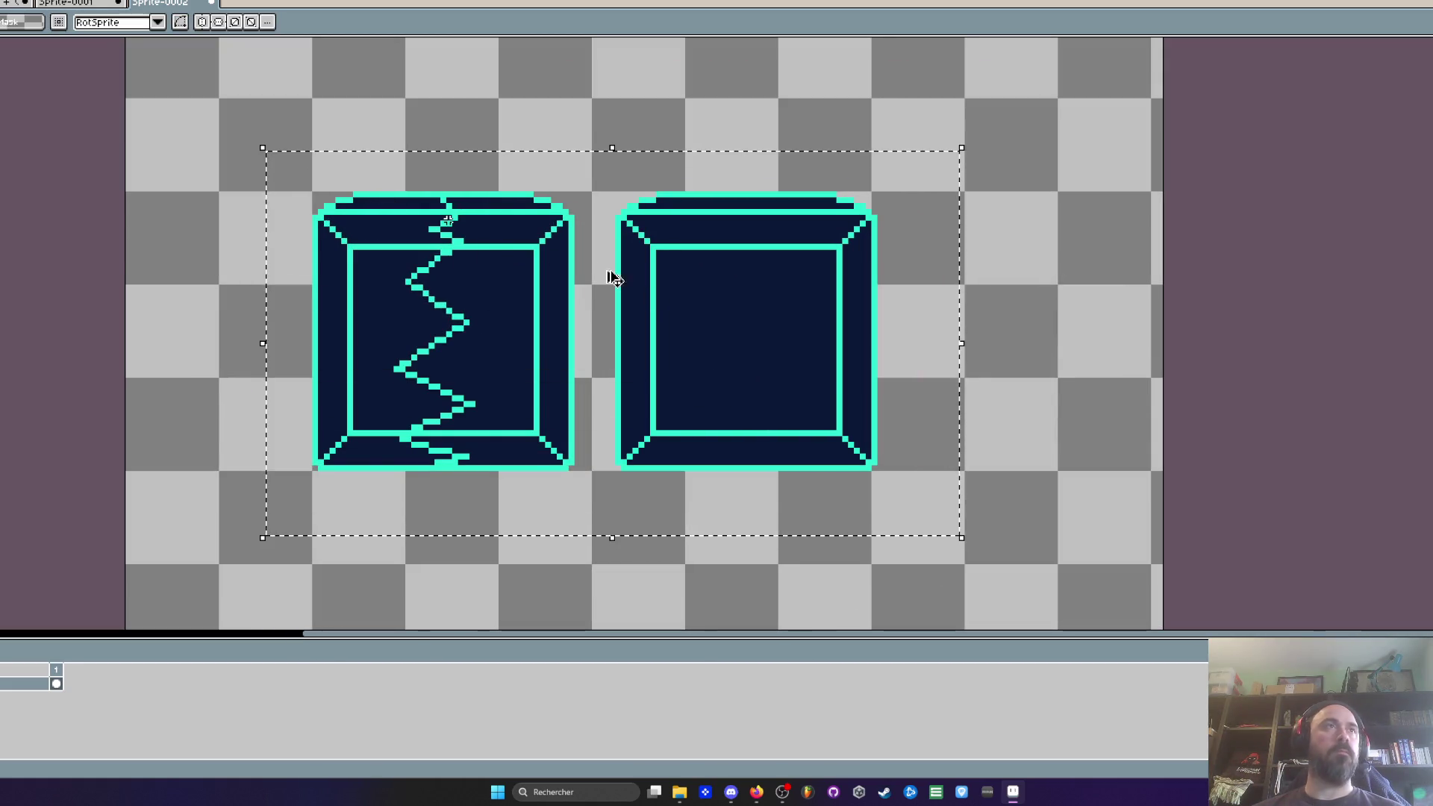
{"action": "key", "text": "ctrl+Tab"}
{"action": "scroll", "coordinate": [445, 218], "scroll_direction": "down", "scroll_amount": 3}
{"action": "scroll", "coordinate": [471, 230], "scroll_direction": "down", "scroll_amount": 2}
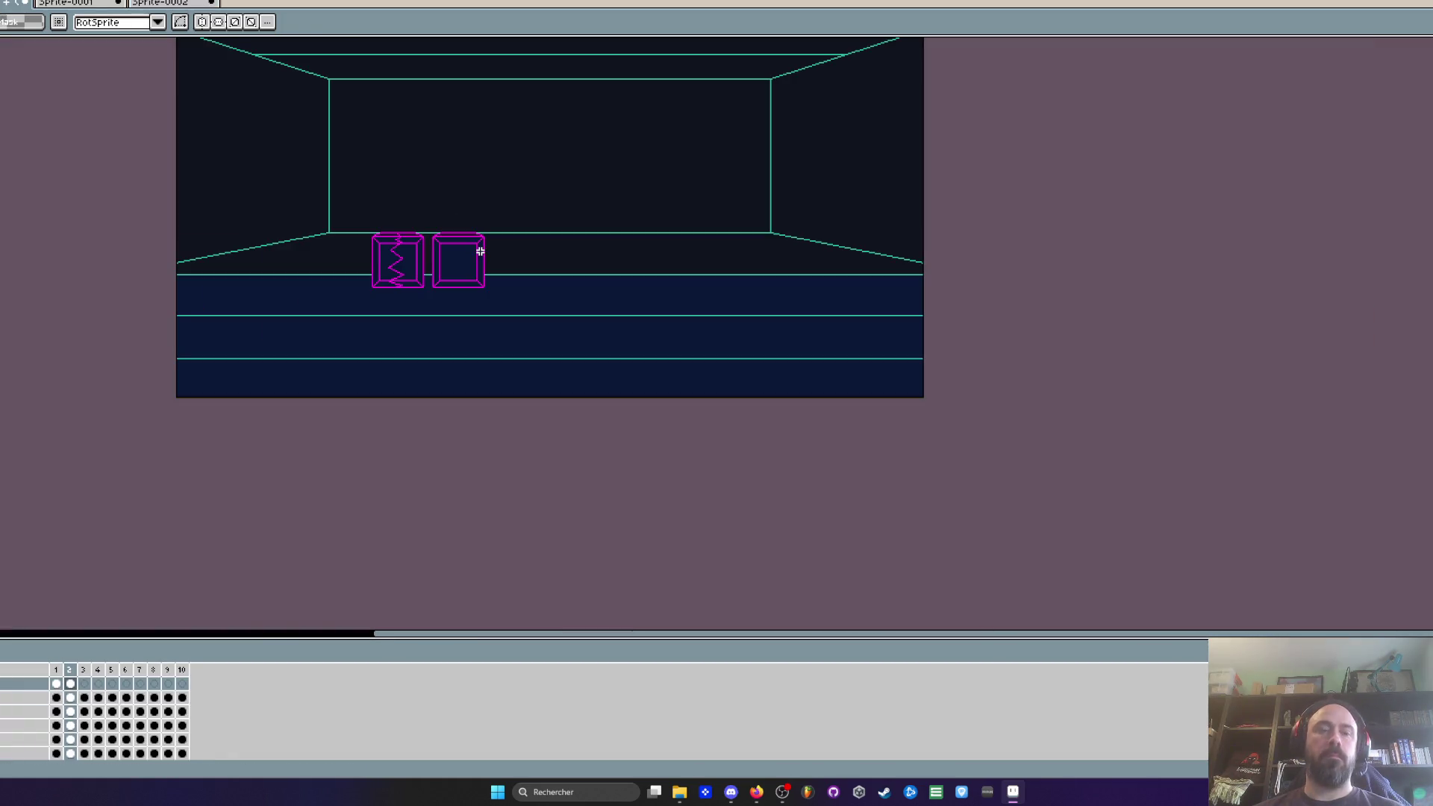
{"action": "key", "text": "ctrl+v"}
{"action": "mouse_move", "coordinate": [298, 75]}
{"action": "left_mouse_down"}
{"action": "mouse_move", "coordinate": [600, 337]}
{"action": "mouse_move", "coordinate": [660, 337]}
{"action": "left_mouse_up"}
{"action": "scroll", "coordinate": [660, 338], "scroll_direction": "up", "scroll_amount": 2}
{"action": "key", "text": "Escape"}
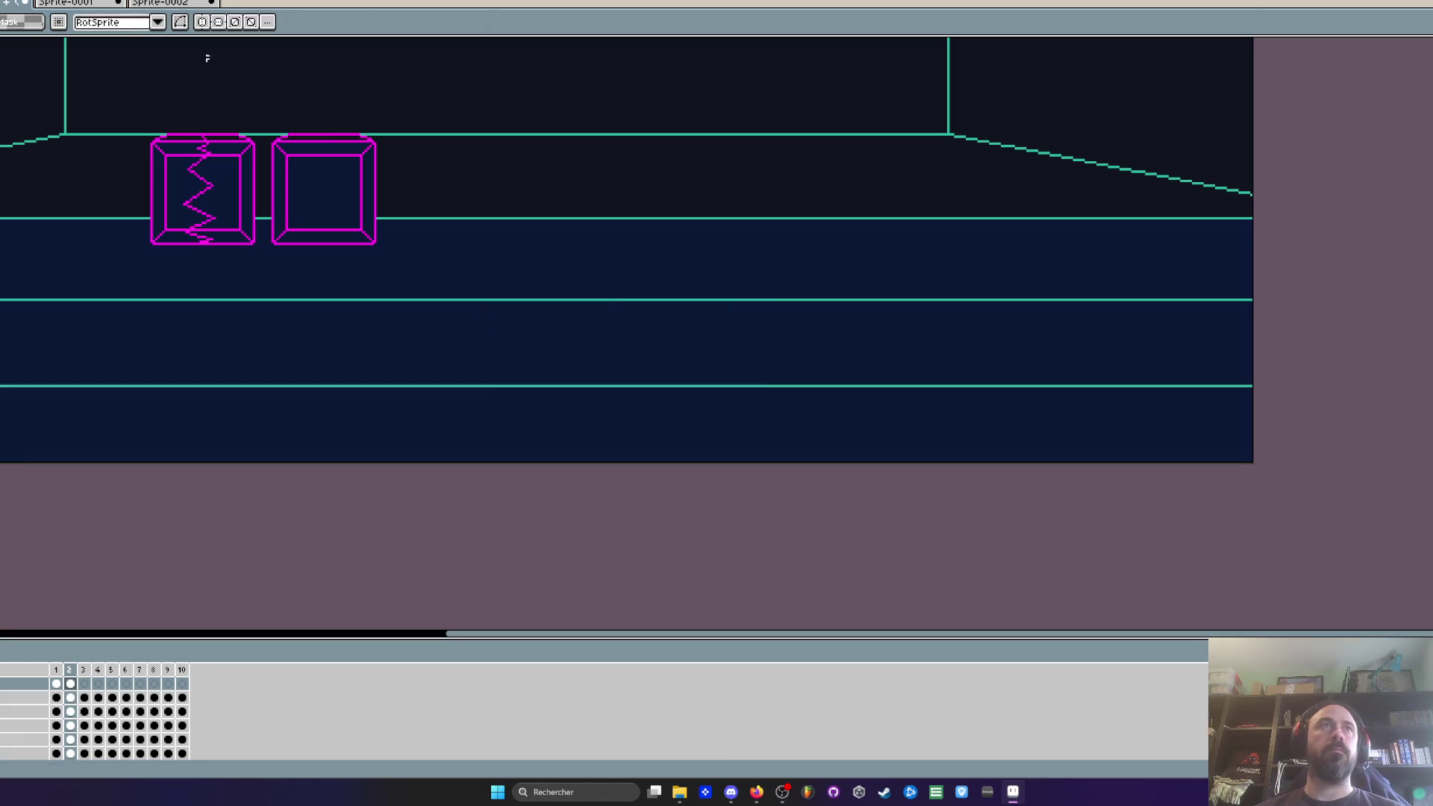
{"action": "left_click", "coordinate": [95, 5]}
{"action": "left_click", "coordinate": [151, 3]}
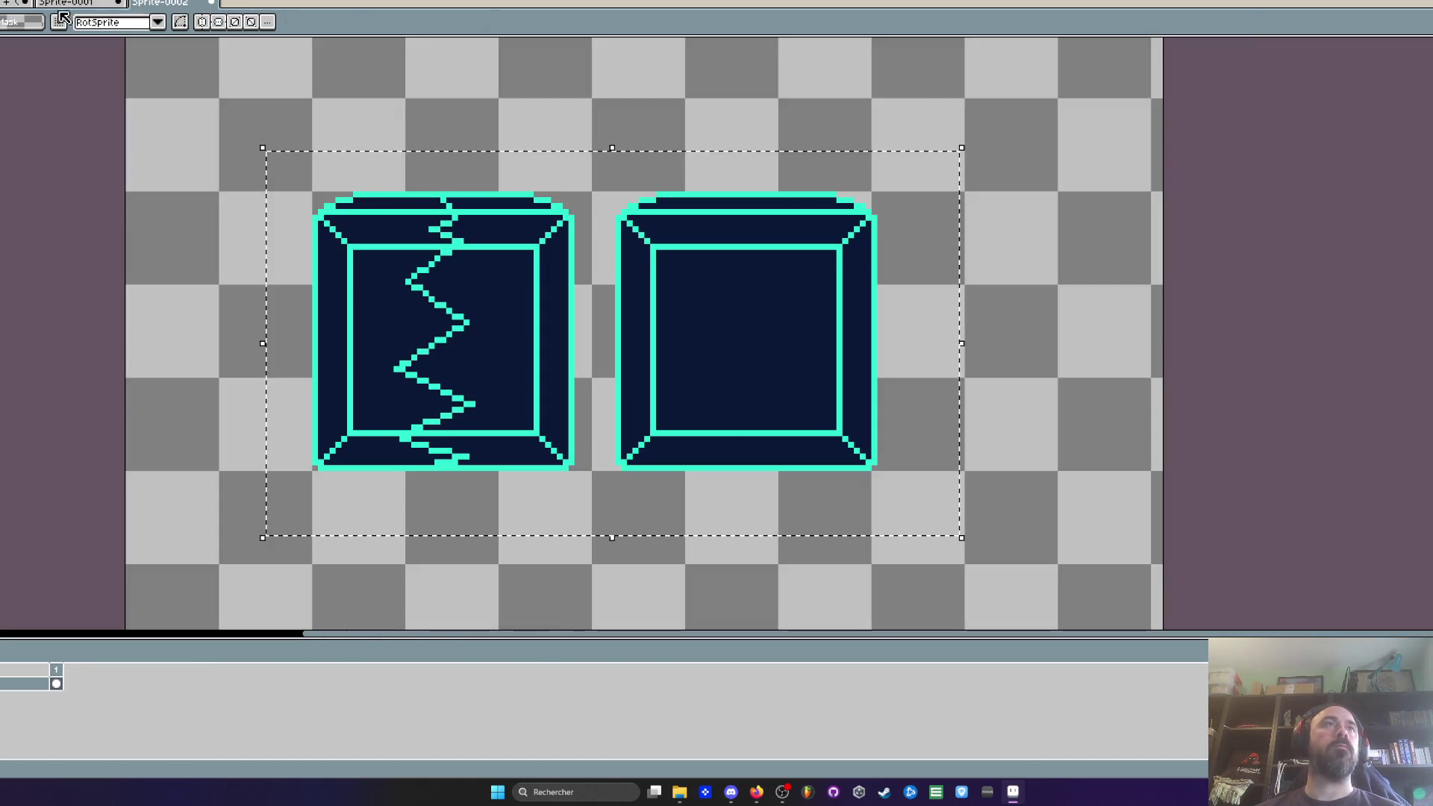
{"action": "key", "text": "g"}
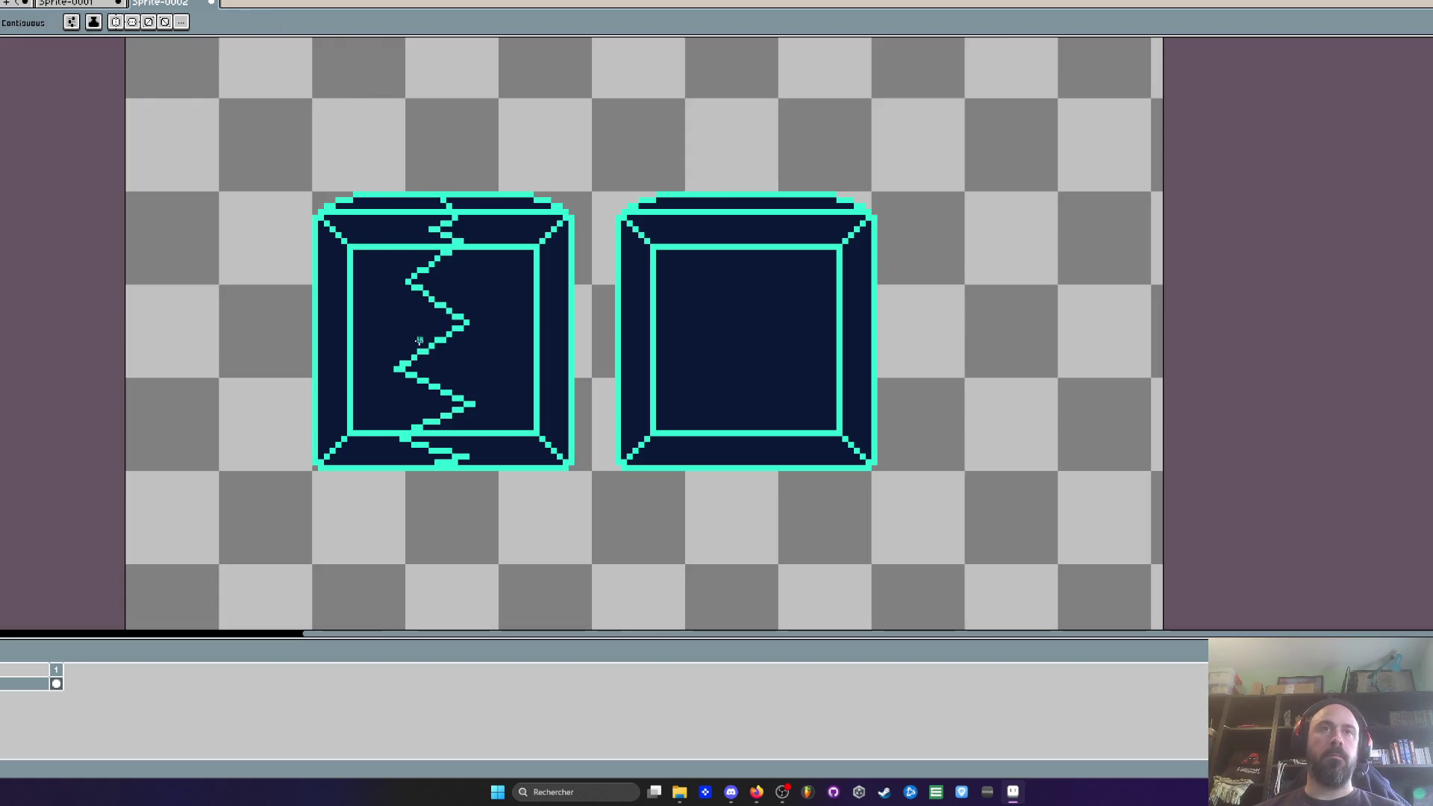
Step: Bucket-fill the left box's inner square, top strips and all bevels cyan
{"action": "left_click", "coordinate": [373, 336]}
{"action": "left_click", "coordinate": [493, 298]}
{"action": "left_click", "coordinate": [508, 228]}
{"action": "left_click", "coordinate": [373, 228]}
{"action": "left_click", "coordinate": [388, 202]}
{"action": "left_click", "coordinate": [492, 204]}
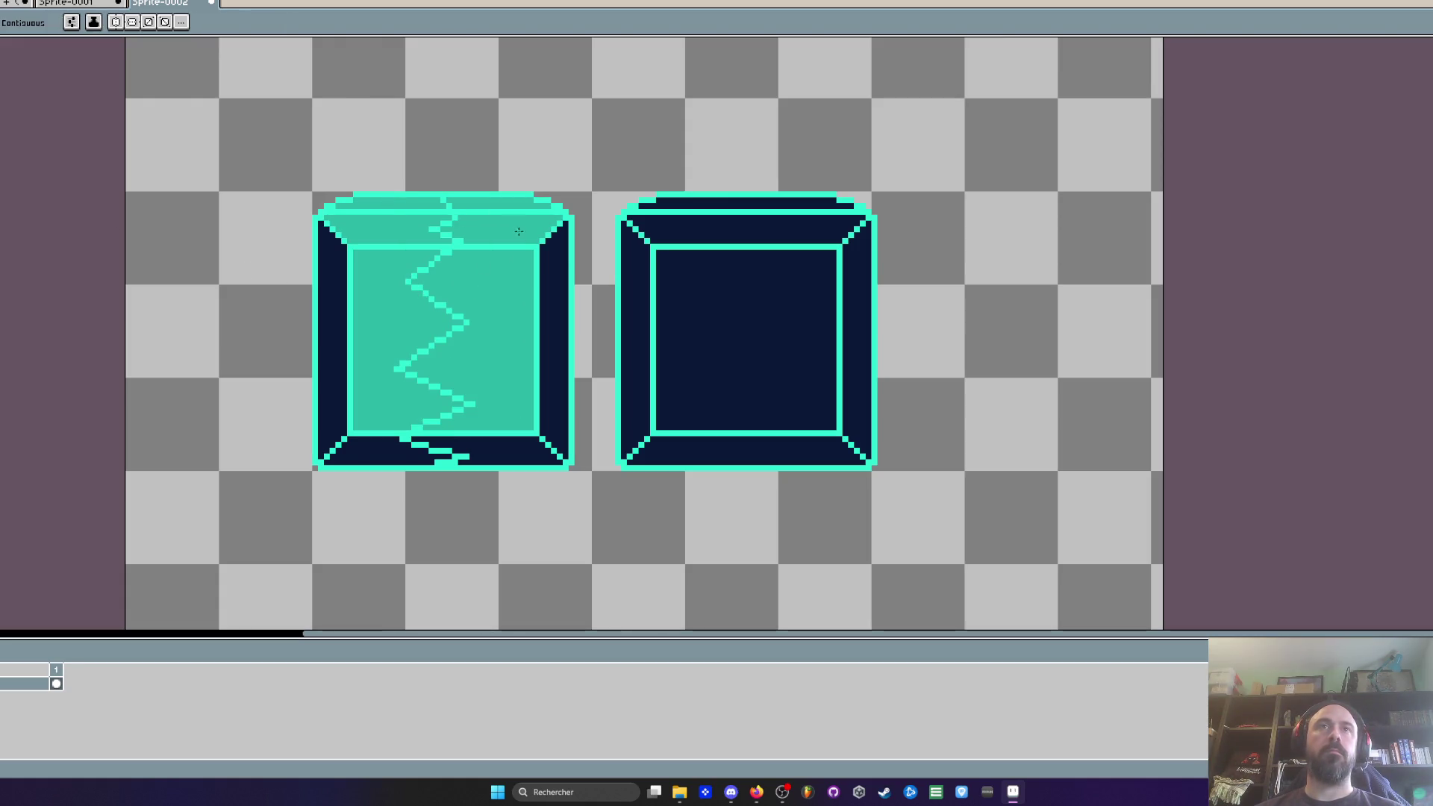
{"action": "left_click", "coordinate": [554, 336]}
{"action": "left_click", "coordinate": [493, 451]}
{"action": "left_click", "coordinate": [373, 450]}
{"action": "left_click", "coordinate": [326, 386]}
Step: Fill the right box's inner square, top strip and four bevels cyan
{"action": "left_click", "coordinate": [729, 257]}
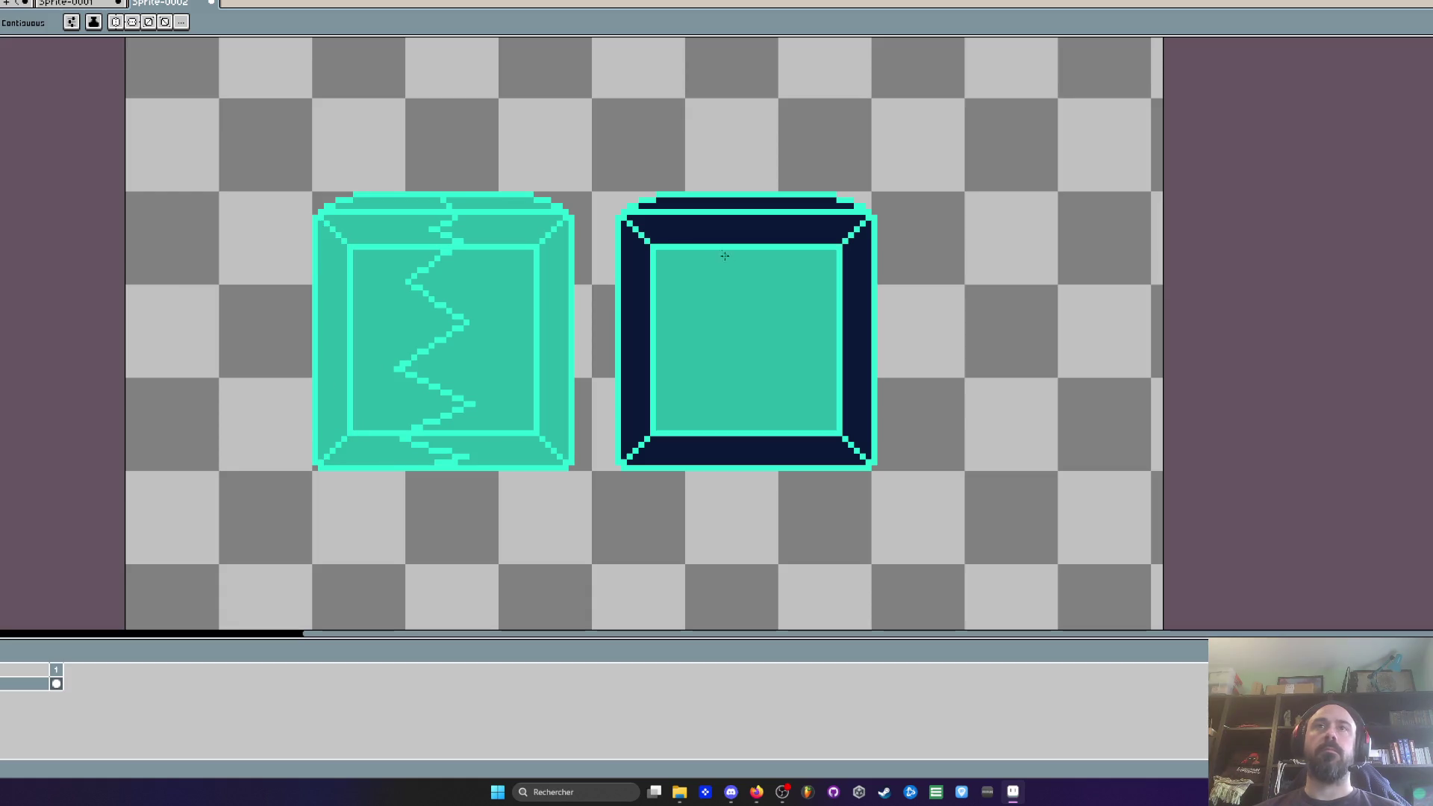
{"action": "left_click", "coordinate": [747, 229]}
{"action": "left_click", "coordinate": [747, 203]}
{"action": "left_click", "coordinate": [636, 336]}
{"action": "left_click", "coordinate": [694, 448]}
{"action": "left_click", "coordinate": [857, 351]}
{"action": "scroll", "coordinate": [852, 288], "scroll_direction": "down", "scroll_amount": 2}
{"action": "scroll", "coordinate": [821, 291], "scroll_direction": "up", "scroll_amount": 3}
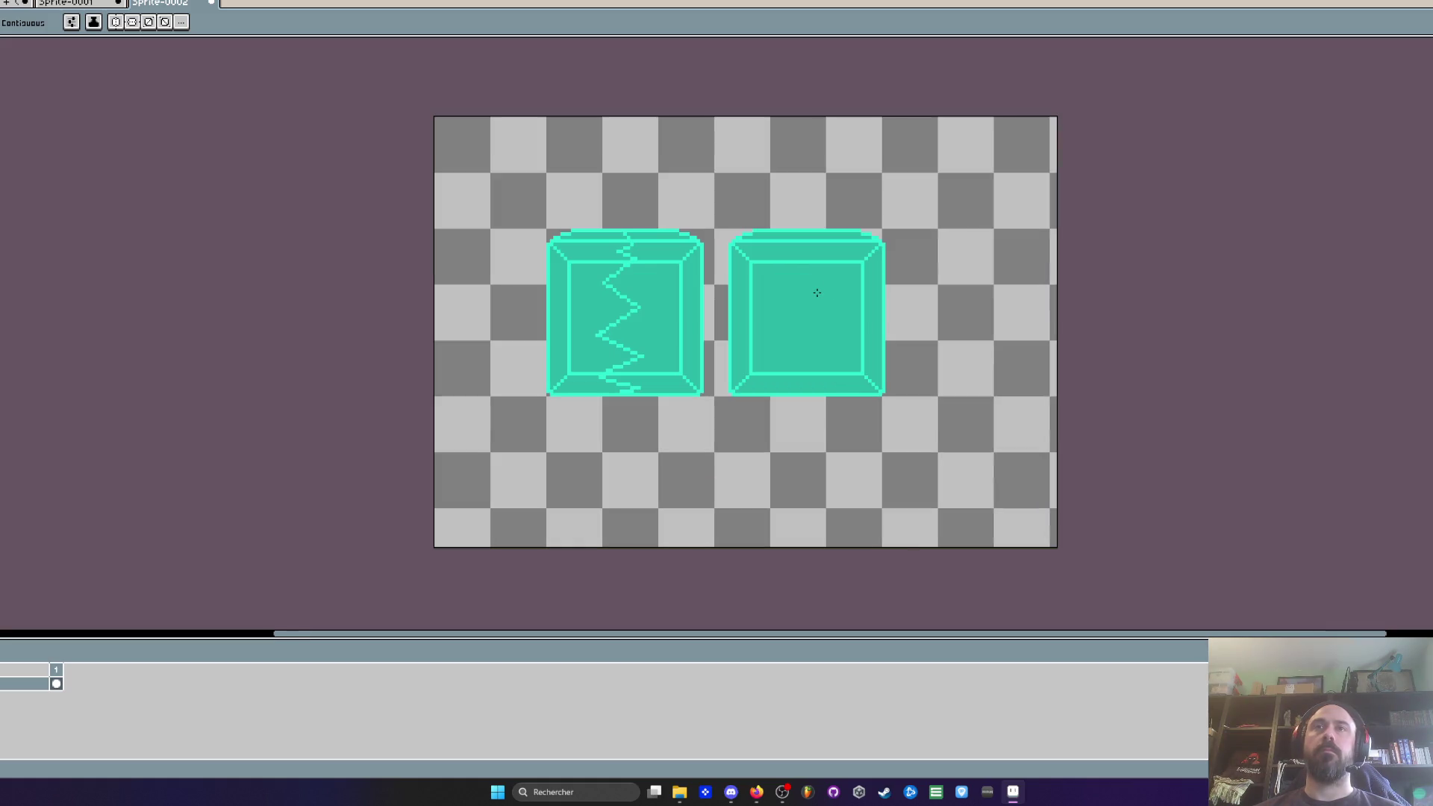
Step: Select both existing cyan boxes and shift them to the left
{"action": "key", "text": "m"}
{"action": "mouse_move", "coordinate": [640, 169]}
{"action": "left_mouse_down"}
{"action": "mouse_move", "coordinate": [726, 224]}
{"action": "mouse_move", "coordinate": [1055, 531]}
{"action": "left_mouse_up"}
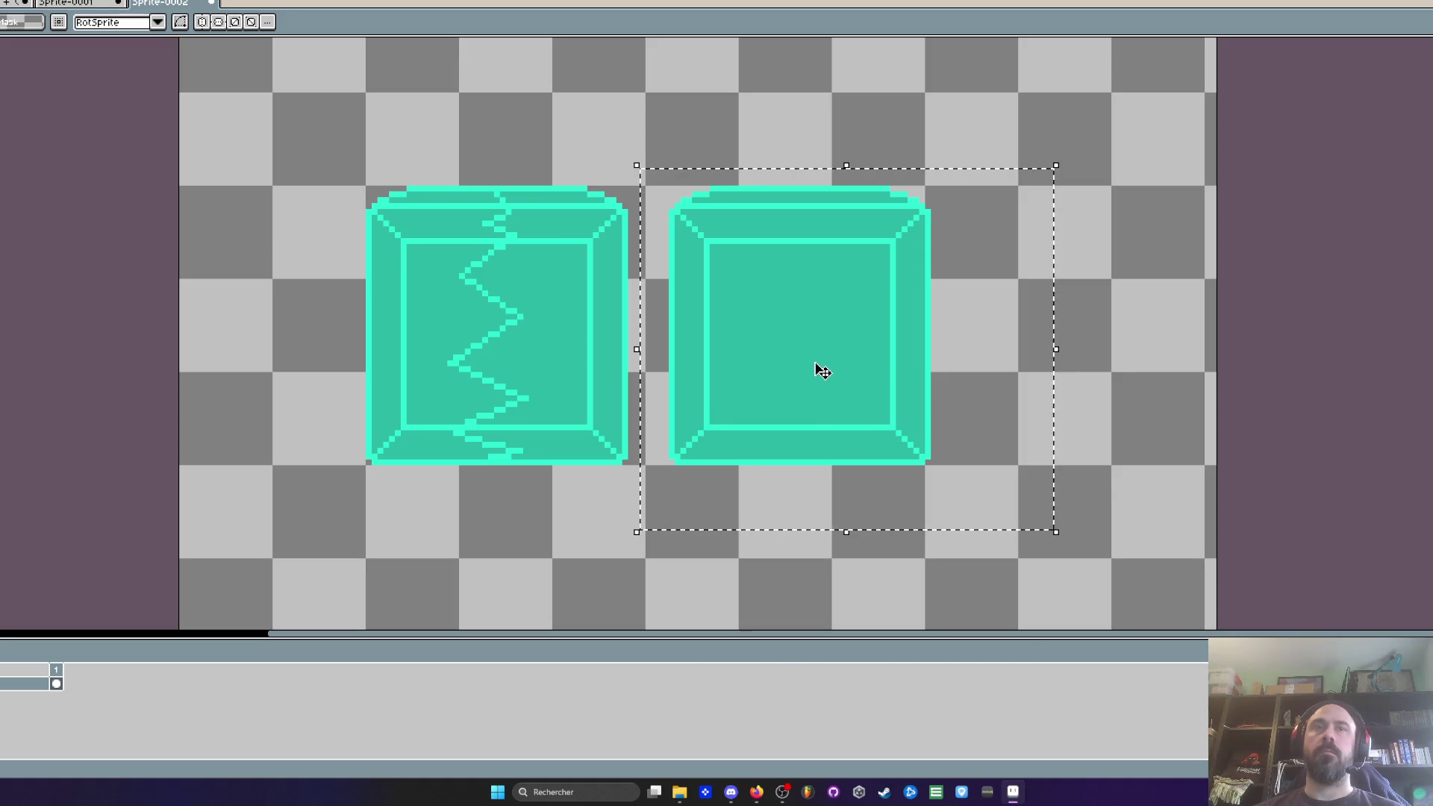
{"action": "key", "text": "ctrl+d"}
{"action": "scroll", "coordinate": [816, 366], "scroll_direction": "down", "scroll_amount": 1}
{"action": "left_click_drag", "start_coordinate": [378, 181], "coordinate": [989, 515]}
{"action": "left_click_drag", "start_coordinate": [896, 371], "coordinate": [812, 371]}
Step: Duplicate the right box to place a third cyan box beside it
{"action": "left_click_drag", "start_coordinate": [611, 205], "coordinate": [937, 486]}
{"action": "mouse_move", "coordinate": [766, 386]}
{"action": "left_mouse_down"}
{"action": "mouse_move", "coordinate": [1012, 371]}
{"action": "mouse_move", "coordinate": [1018, 384]}
{"action": "left_mouse_up"}
{"action": "scroll", "coordinate": [931, 298], "scroll_direction": "up", "scroll_amount": 1}
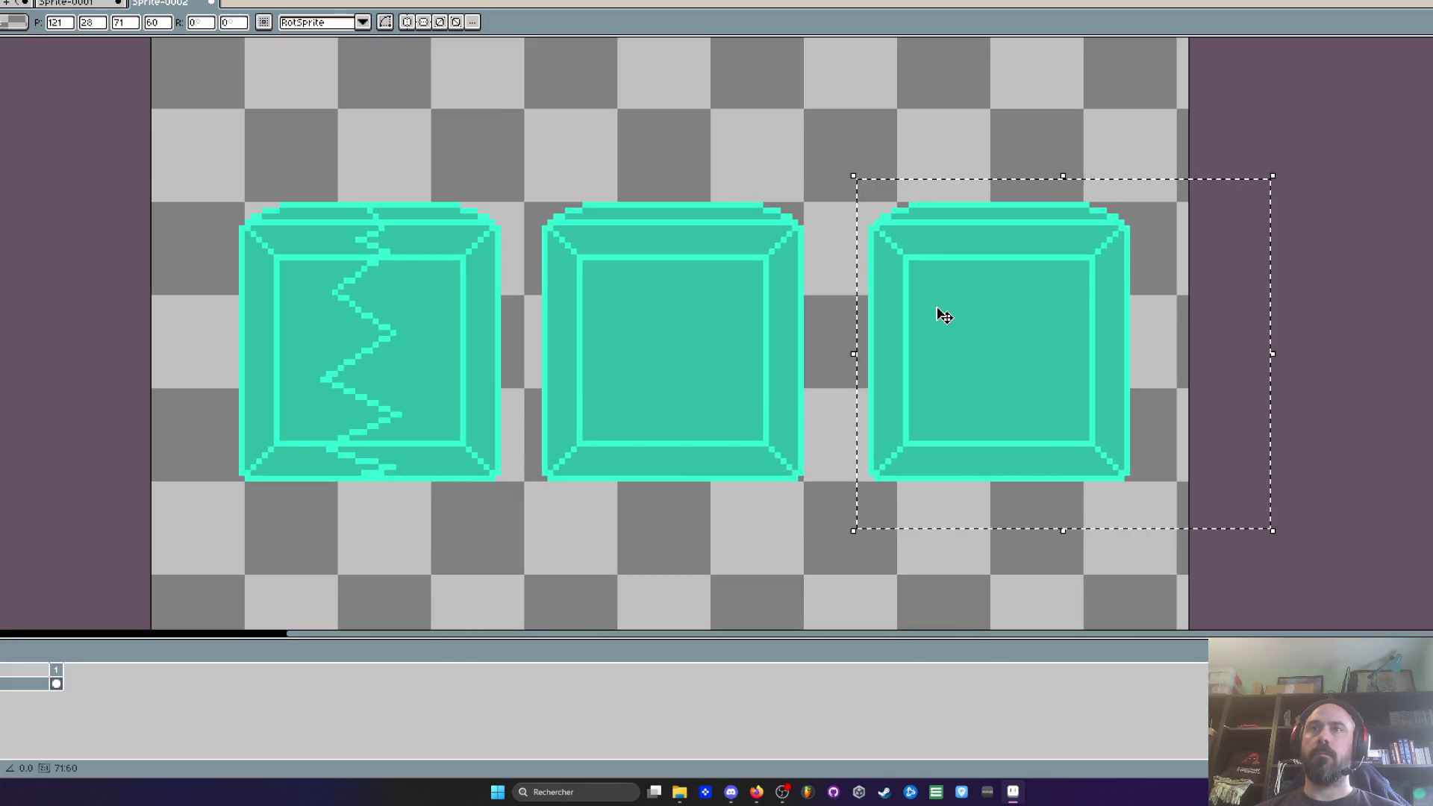
{"action": "scroll", "coordinate": [939, 310], "scroll_direction": "down", "scroll_amount": 1}
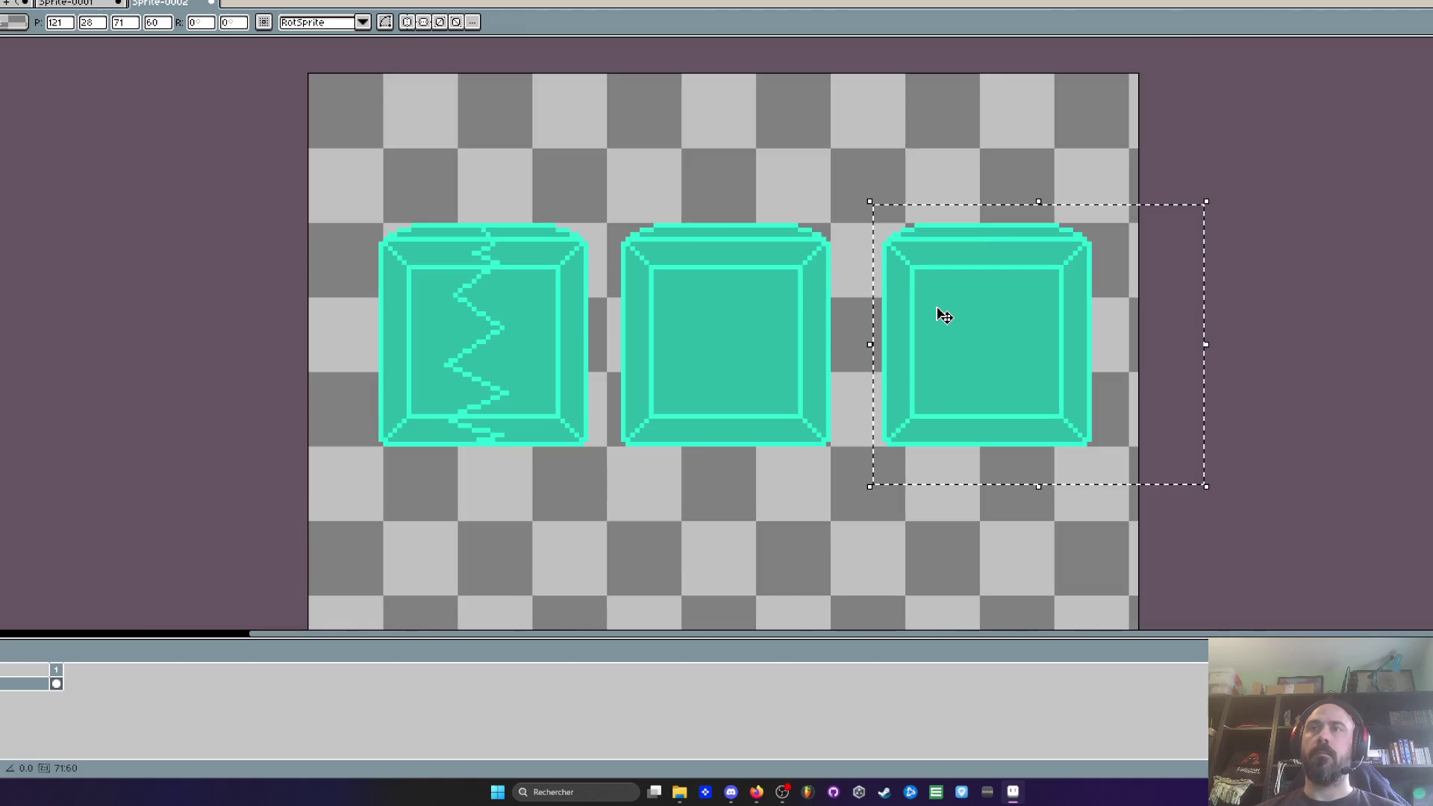
{"action": "scroll", "coordinate": [982, 368], "scroll_direction": "up", "scroll_amount": 1}
{"action": "key", "text": "ctrl+d"}
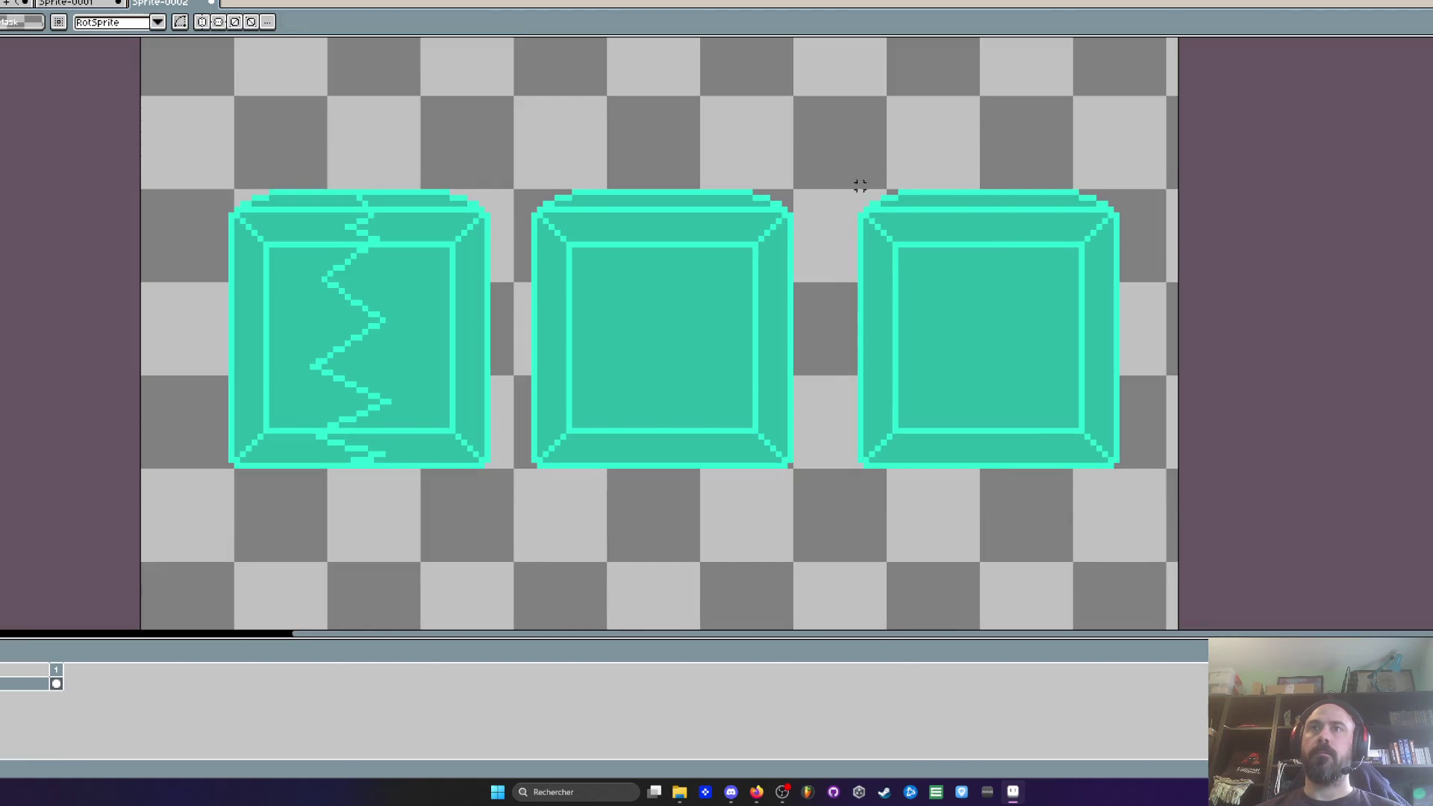
Step: Shorten the third box by moving its left side right and lowering its top edge
{"action": "left_click_drag", "start_coordinate": [832, 151], "coordinate": [1198, 518]}
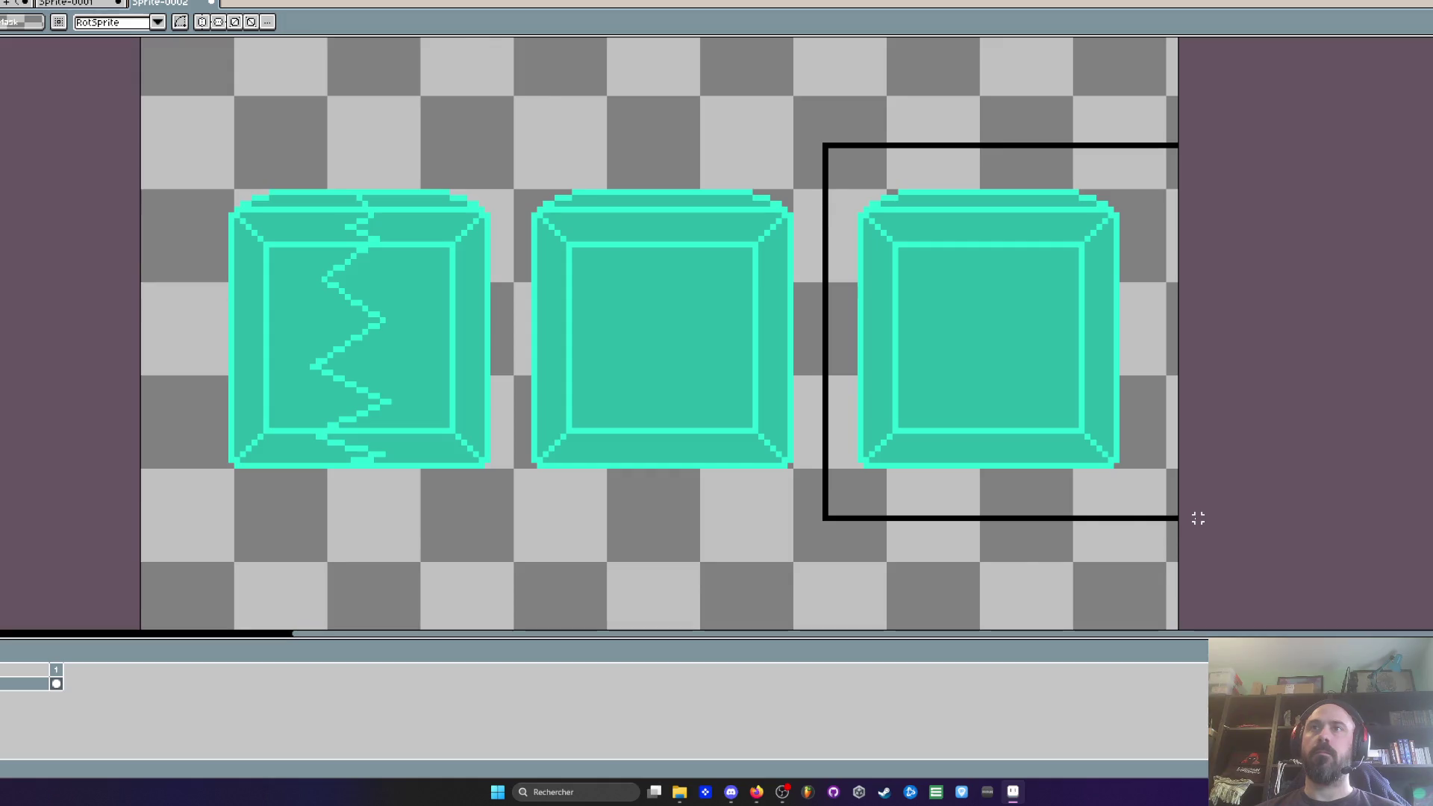
{"action": "left_click_drag", "start_coordinate": [822, 160], "coordinate": [994, 539]}
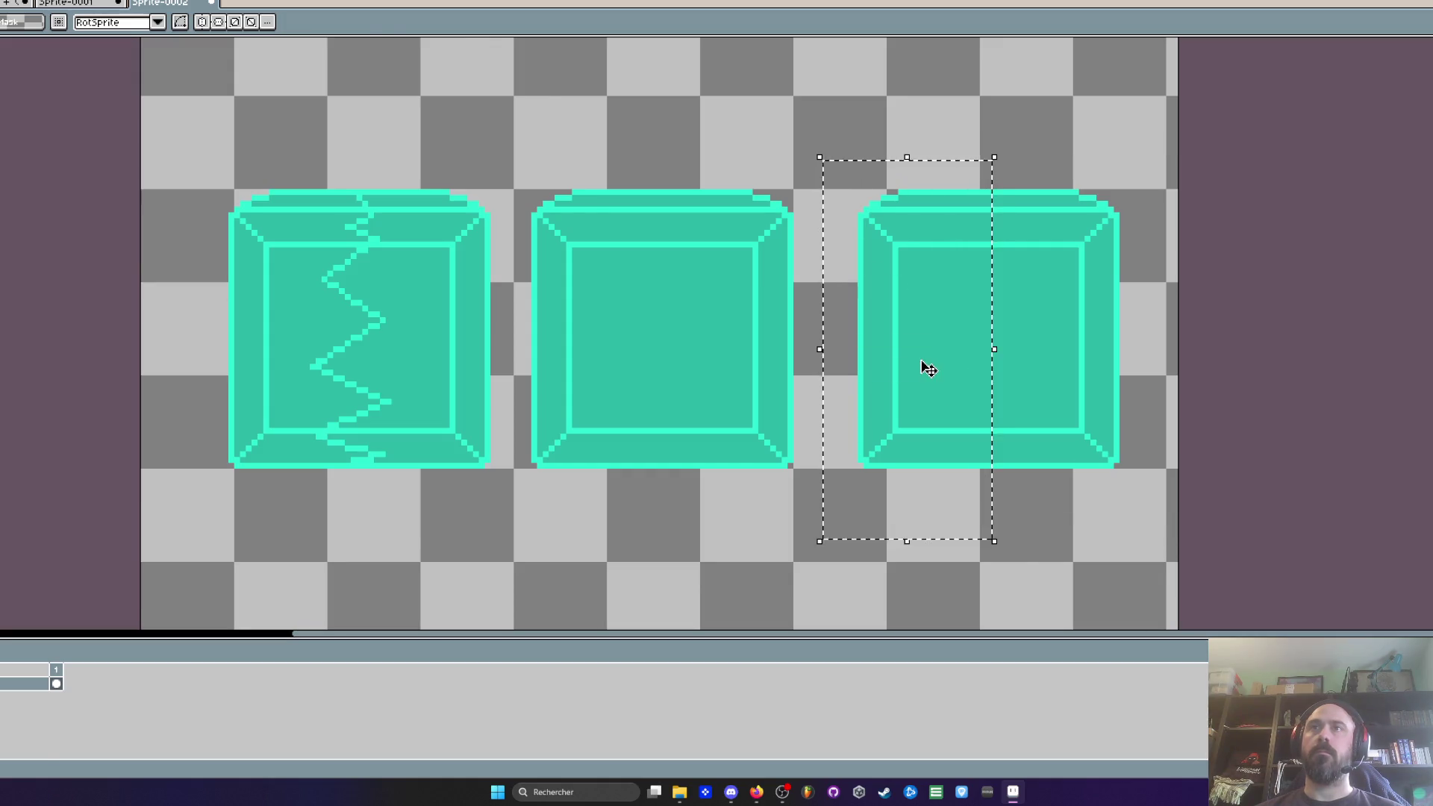
{"action": "left_click_drag", "start_coordinate": [925, 368], "coordinate": [936, 369]}
{"action": "left_click_drag", "start_coordinate": [856, 130], "coordinate": [1150, 342]}
{"action": "left_click_drag", "start_coordinate": [1096, 278], "coordinate": [1096, 296]}
{"action": "key", "text": "Return"}
{"action": "key", "text": "ctrl+d"}
Step: Move the reshaped third box slightly up and to the right
{"action": "scroll", "coordinate": [969, 252], "scroll_direction": "up", "scroll_amount": 1}
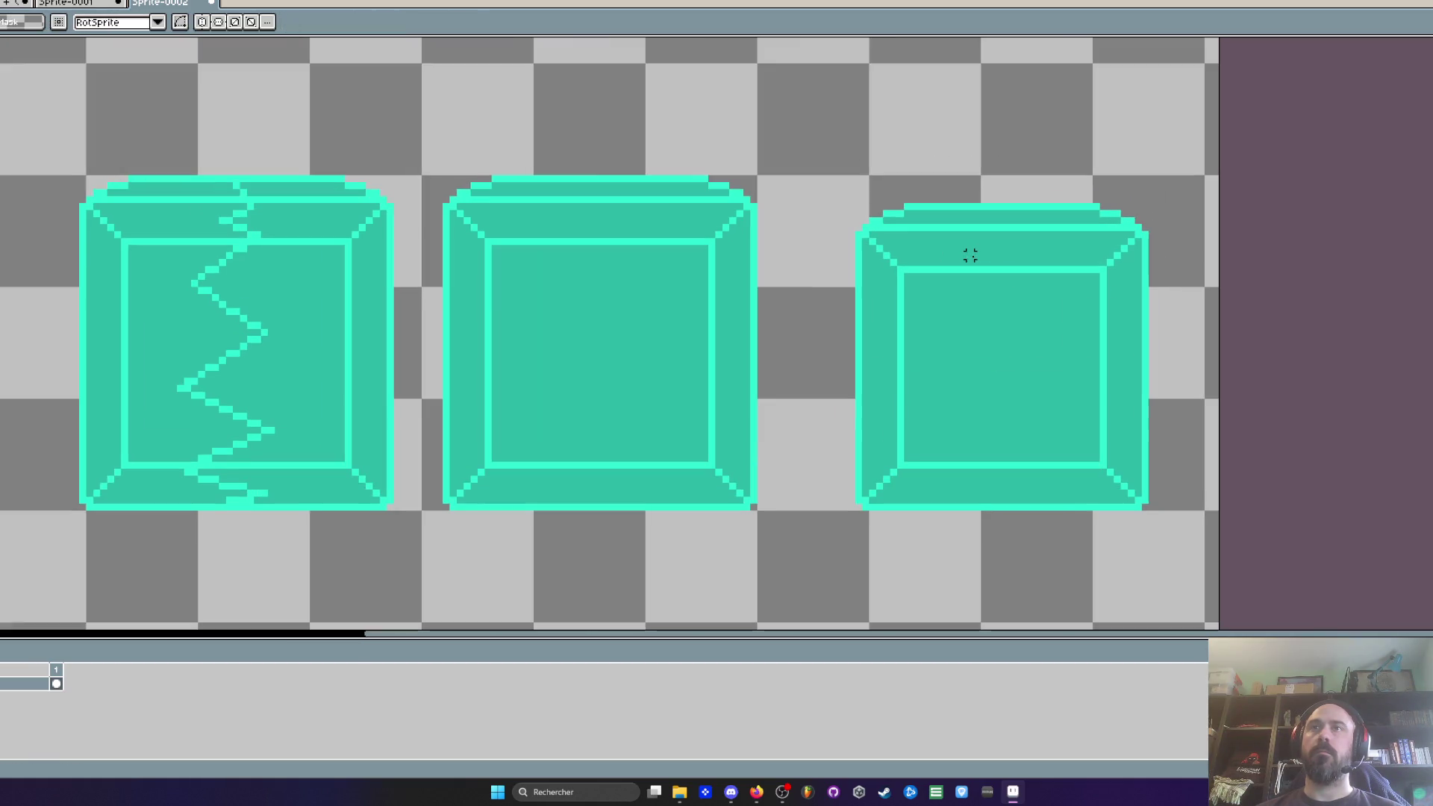
{"action": "mouse_move", "coordinate": [841, 161]}
{"action": "left_mouse_down"}
{"action": "mouse_move", "coordinate": [1216, 527]}
{"action": "mouse_move", "coordinate": [1224, 557]}
{"action": "left_mouse_up"}
{"action": "left_click_drag", "start_coordinate": [1042, 452], "coordinate": [1058, 450]}
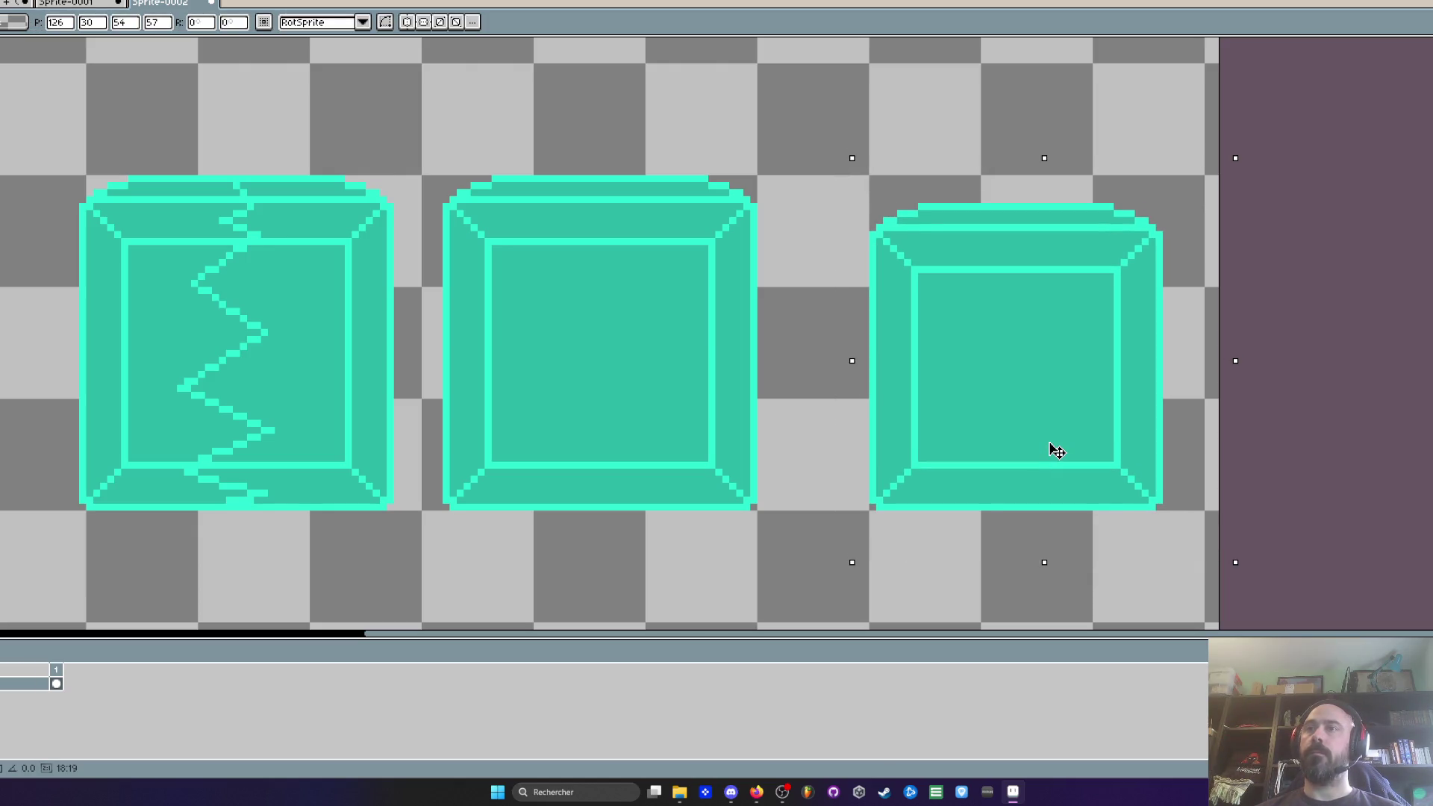
{"action": "key", "text": "Return"}
Step: Narrow the third box by pulling its right half inward
{"action": "left_click_drag", "start_coordinate": [828, 141], "coordinate": [1238, 346]}
{"action": "left_click_drag", "start_coordinate": [1031, 160], "coordinate": [1221, 576]}
{"action": "left_click_drag", "start_coordinate": [1129, 441], "coordinate": [1124, 439]}
{"action": "key", "text": "Return"}
{"action": "scroll", "coordinate": [1117, 439], "scroll_direction": "down", "scroll_amount": 1}
{"action": "scroll", "coordinate": [1007, 351], "scroll_direction": "up", "scroll_amount": 2}
Step: Sample the box's dark fill colour and paint out the top-left diagonal bevel
{"action": "key", "text": "i"}
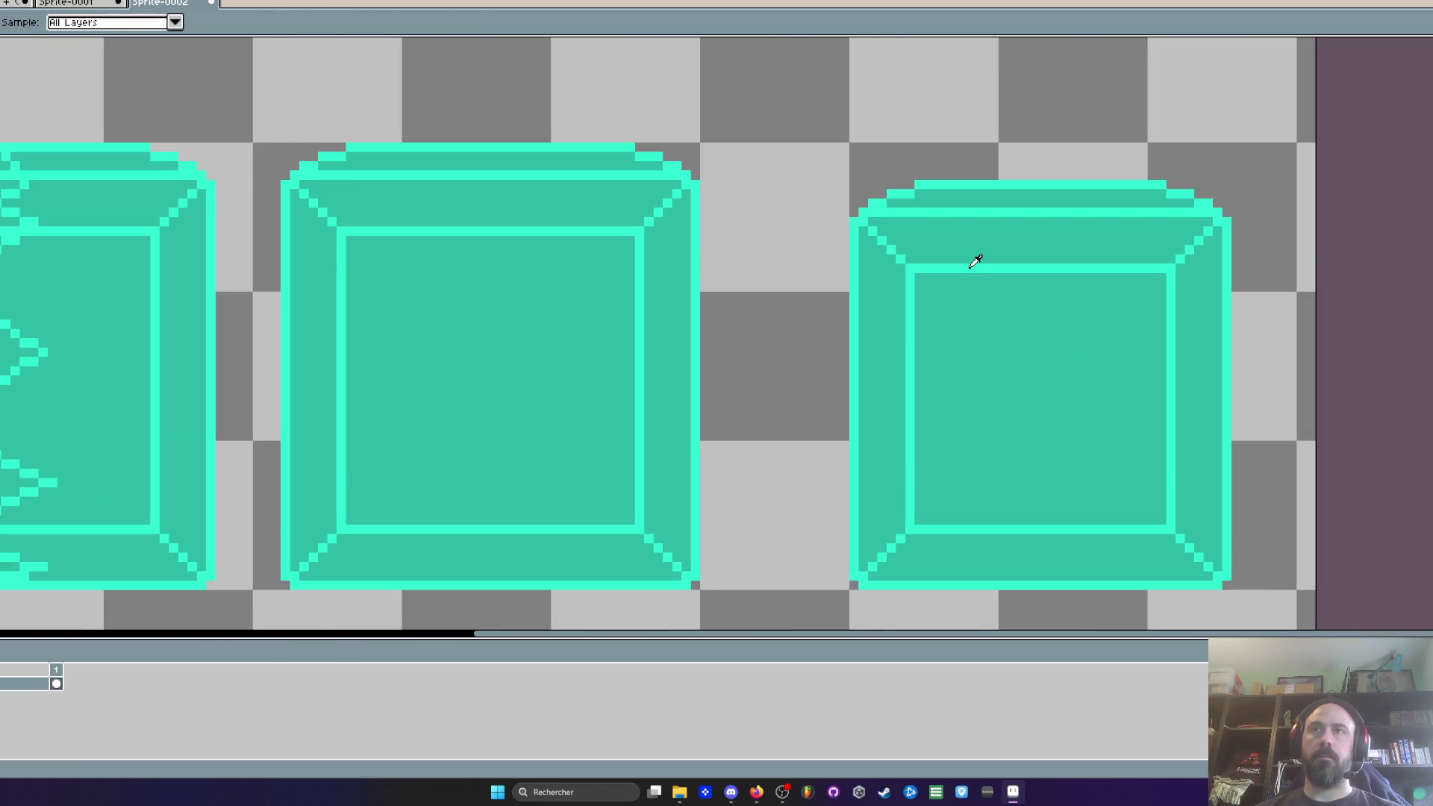
{"action": "key", "text": "b"}
{"action": "scroll", "coordinate": [911, 240], "scroll_direction": "up", "scroll_amount": 2}
{"action": "left_click_drag", "start_coordinate": [836, 225], "coordinate": [872, 272]}
{"action": "key", "text": "ctrl+z"}
{"action": "key", "text": "i"}
{"action": "scroll", "coordinate": [962, 243], "scroll_direction": "up", "scroll_amount": 1}
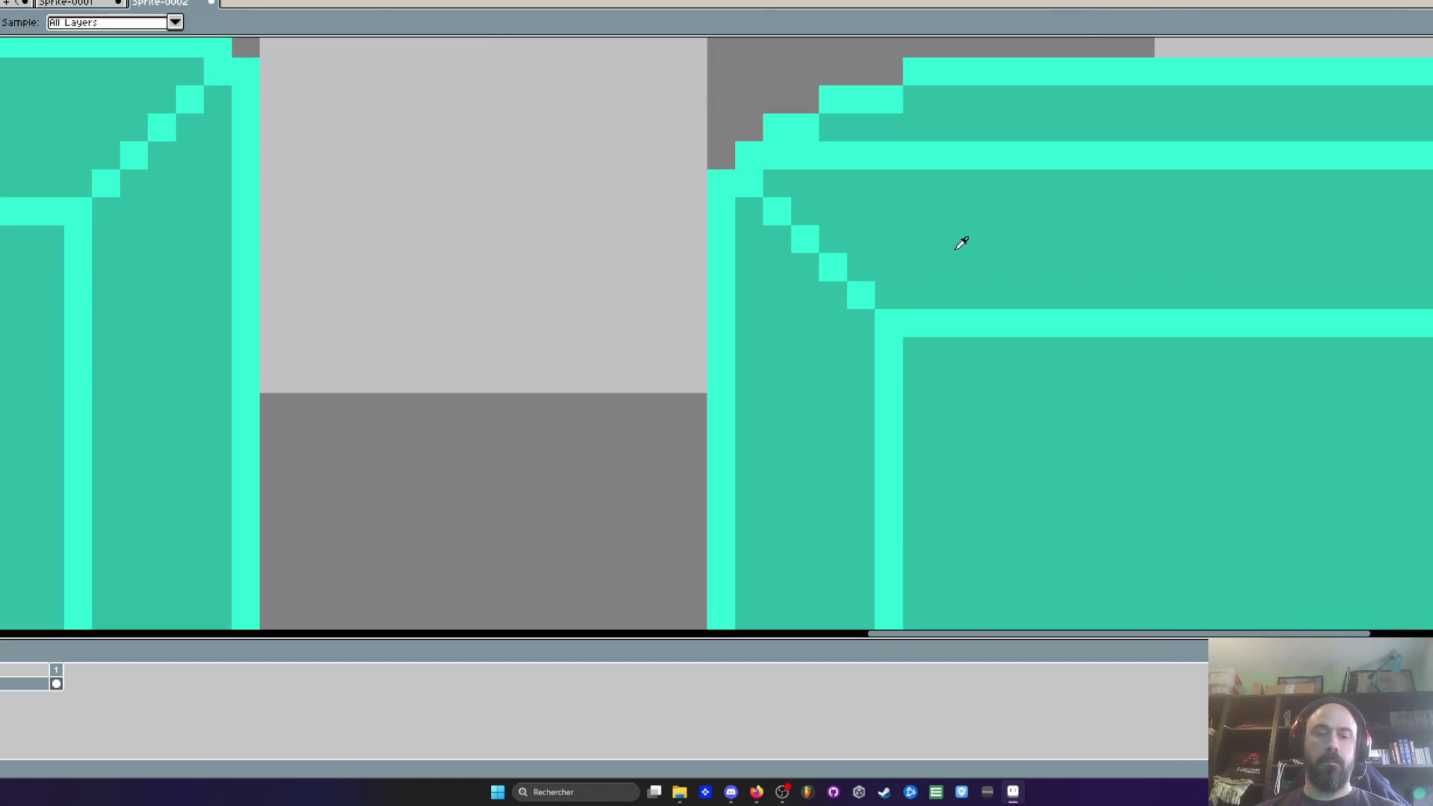
{"action": "left_click", "coordinate": [962, 243]}
{"action": "key", "text": "b"}
{"action": "left_click_drag", "start_coordinate": [748, 211], "coordinate": [860, 295]}
Step: Paint out the right diagonal bevel with the same fill colour
{"action": "scroll", "coordinate": [1001, 288], "scroll_direction": "right", "scroll_amount": 3}
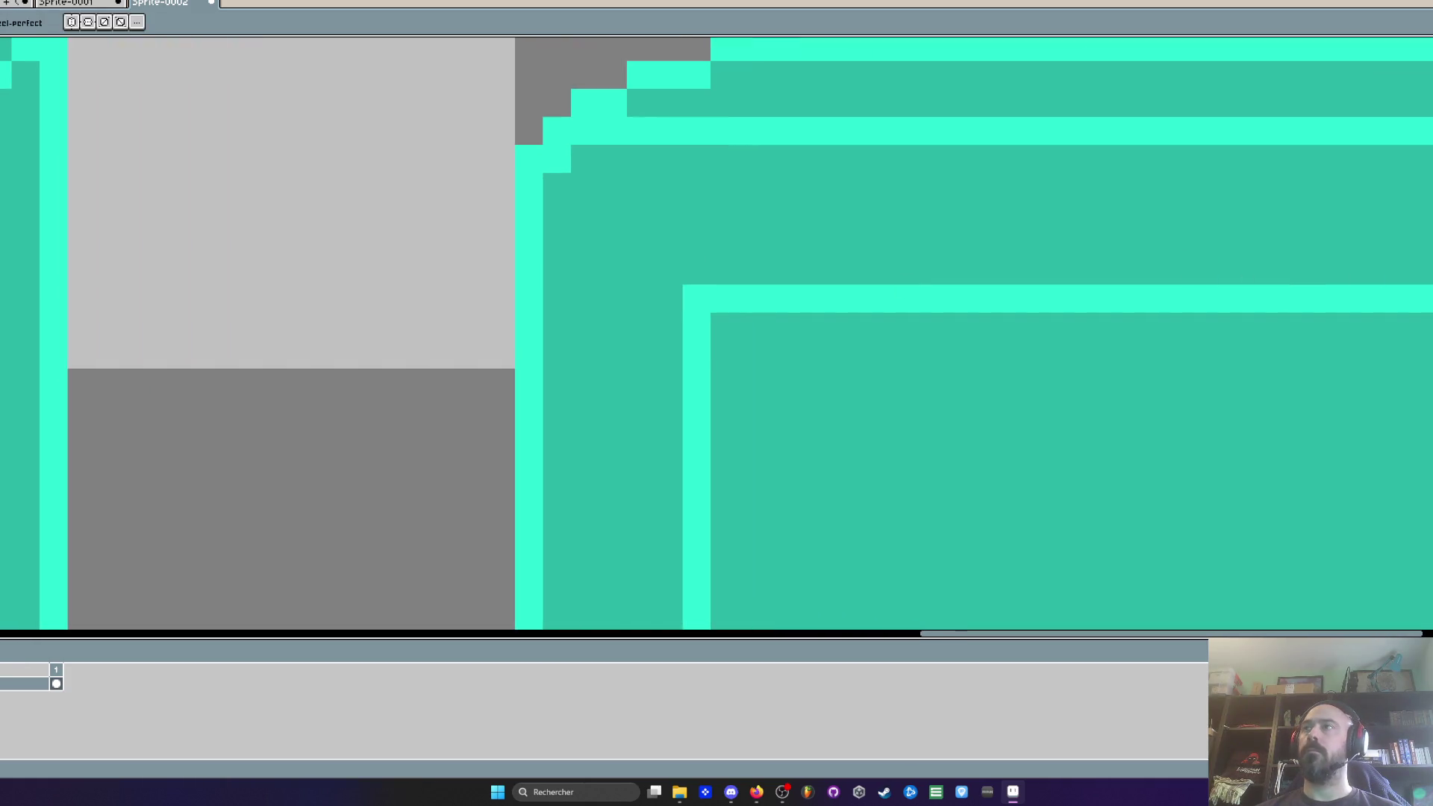
{"action": "scroll", "coordinate": [1251, 106], "scroll_direction": "down", "scroll_amount": 2}
{"action": "scroll", "coordinate": [1072, 317], "scroll_direction": "up", "scroll_amount": 2}
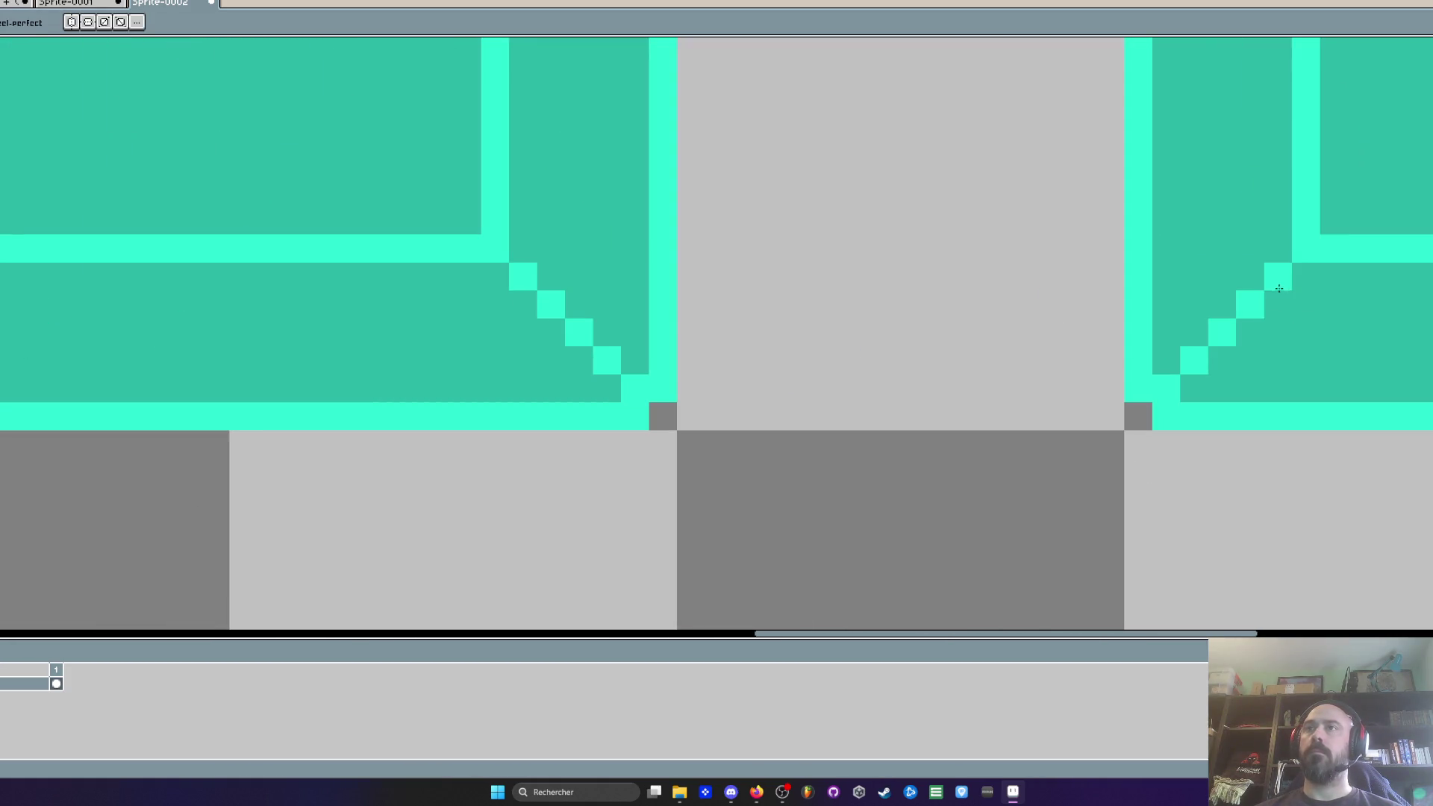
{"action": "left_click_drag", "start_coordinate": [1277, 281], "coordinate": [1205, 352]}
{"action": "scroll", "coordinate": [1257, 311], "scroll_direction": "down", "scroll_amount": 3}
{"action": "scroll", "coordinate": [1145, 323], "scroll_direction": "up", "scroll_amount": 3}
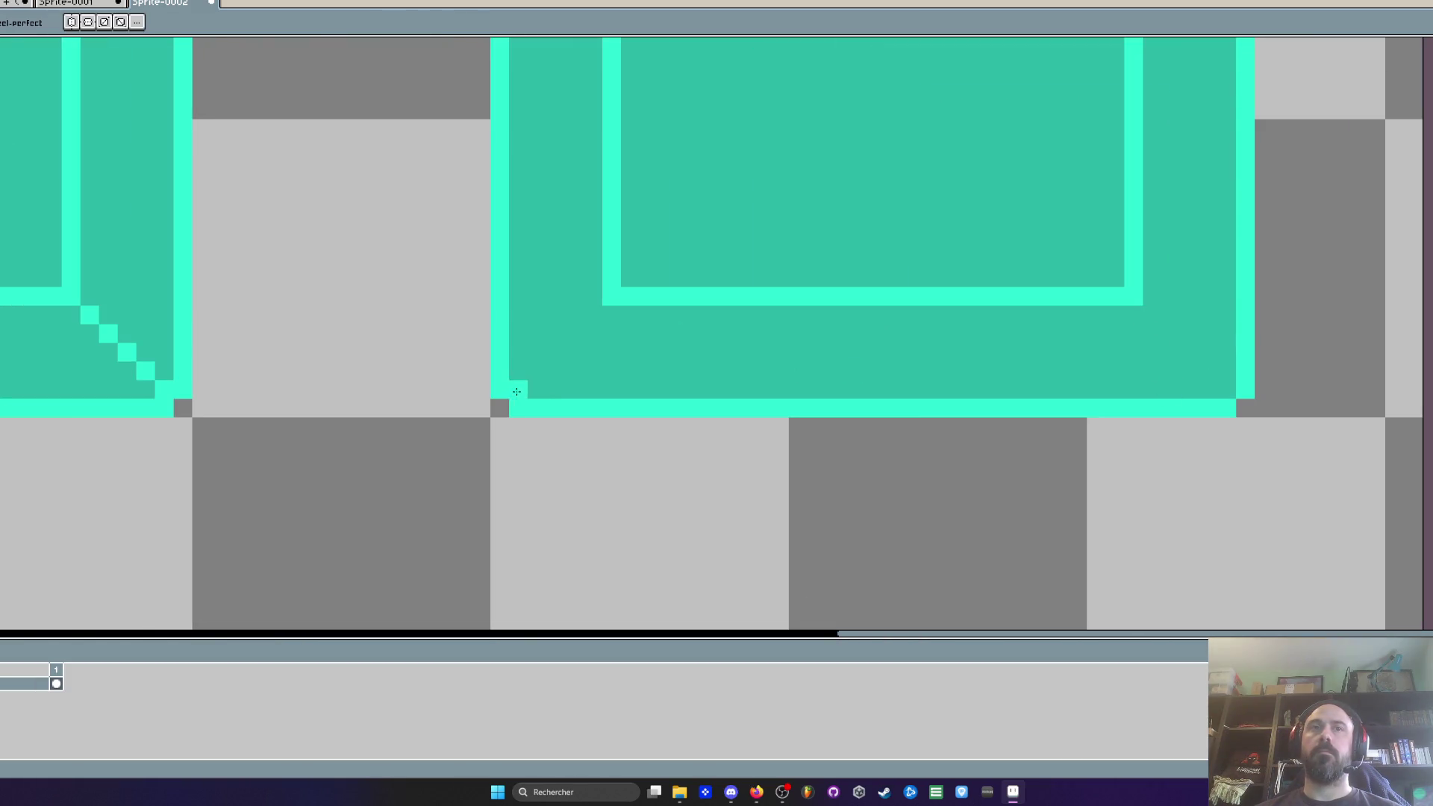
{"action": "scroll", "coordinate": [512, 392], "scroll_direction": "down", "scroll_amount": 3}
{"action": "scroll", "coordinate": [776, 310], "scroll_direction": "up", "scroll_amount": 3}
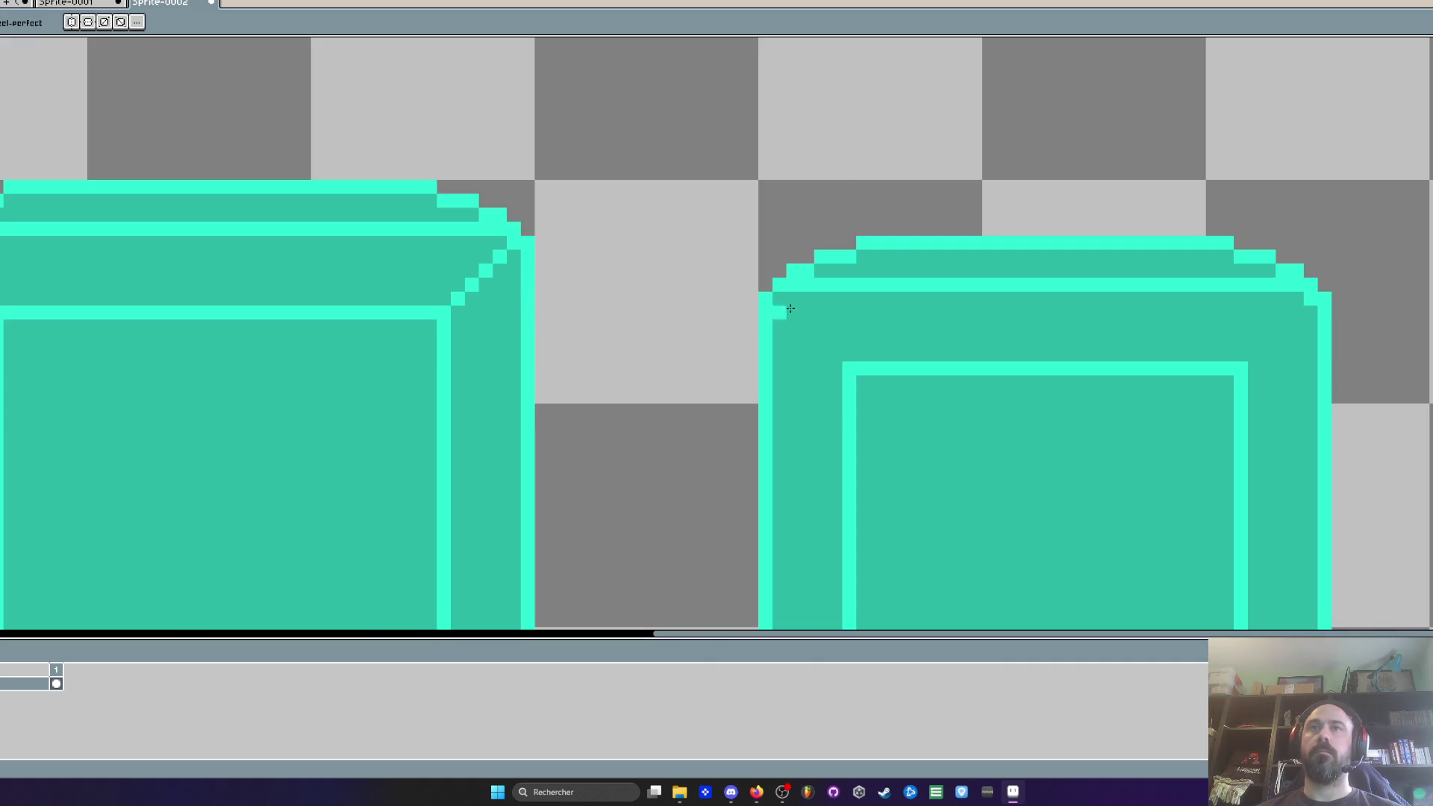
{"action": "scroll", "coordinate": [1306, 304], "scroll_direction": "down", "scroll_amount": 3}
{"action": "scroll", "coordinate": [1090, 323], "scroll_direction": "up", "scroll_amount": 3}
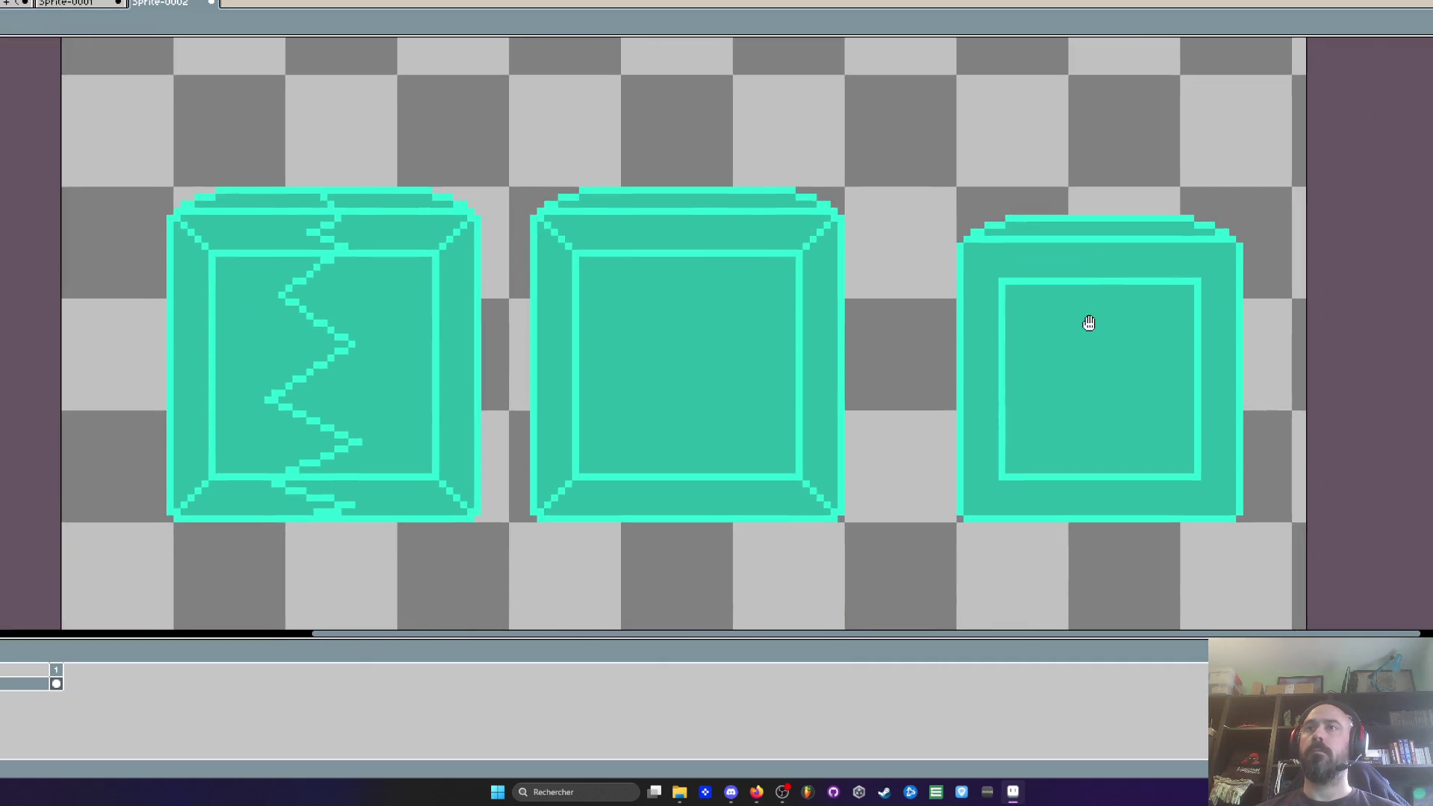
Step: Place rivet dots at the inner panel corners of the third box, undoing a misplaced one
{"action": "left_click", "coordinate": [1006, 301]}
{"action": "left_click", "coordinate": [1201, 301]}
{"action": "left_click", "coordinate": [1192, 489]}
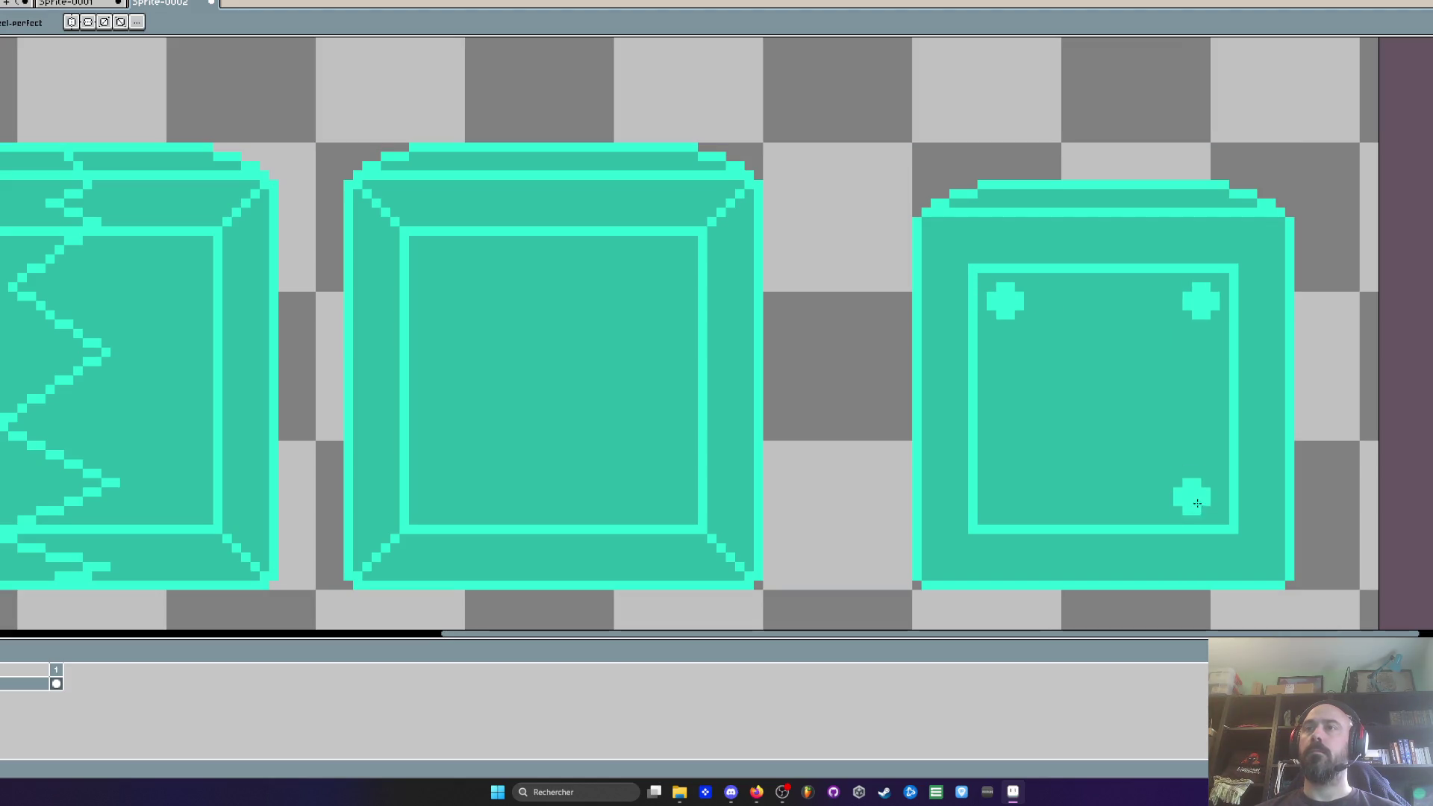
{"action": "left_click", "coordinate": [1207, 495]}
{"action": "key", "text": "ctrl+z"}
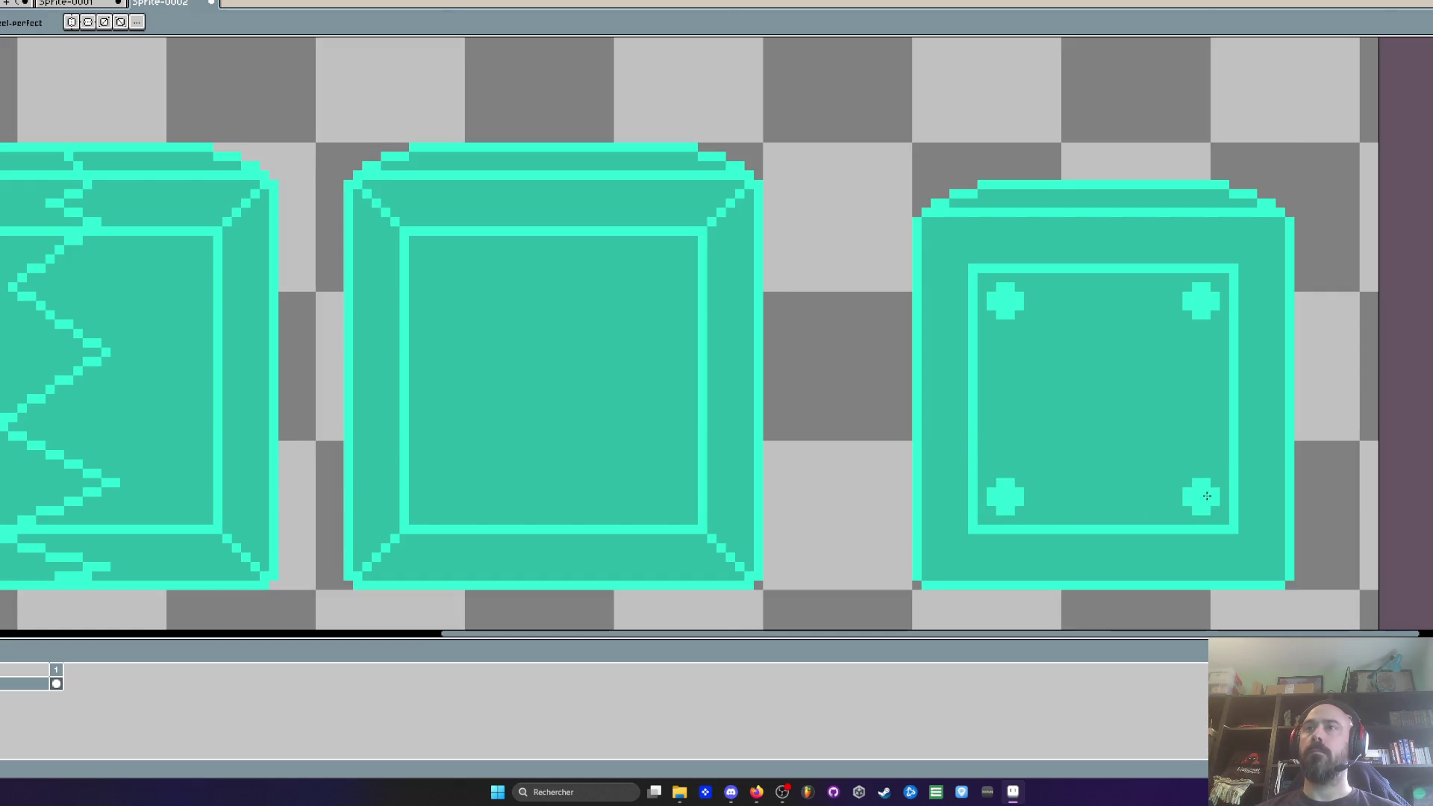
{"action": "scroll", "coordinate": [1207, 501], "scroll_direction": "down", "scroll_amount": 2}
{"action": "scroll", "coordinate": [1061, 344], "scroll_direction": "up", "scroll_amount": 2}
{"action": "scroll", "coordinate": [1131, 341], "scroll_direction": "down", "scroll_amount": 3}
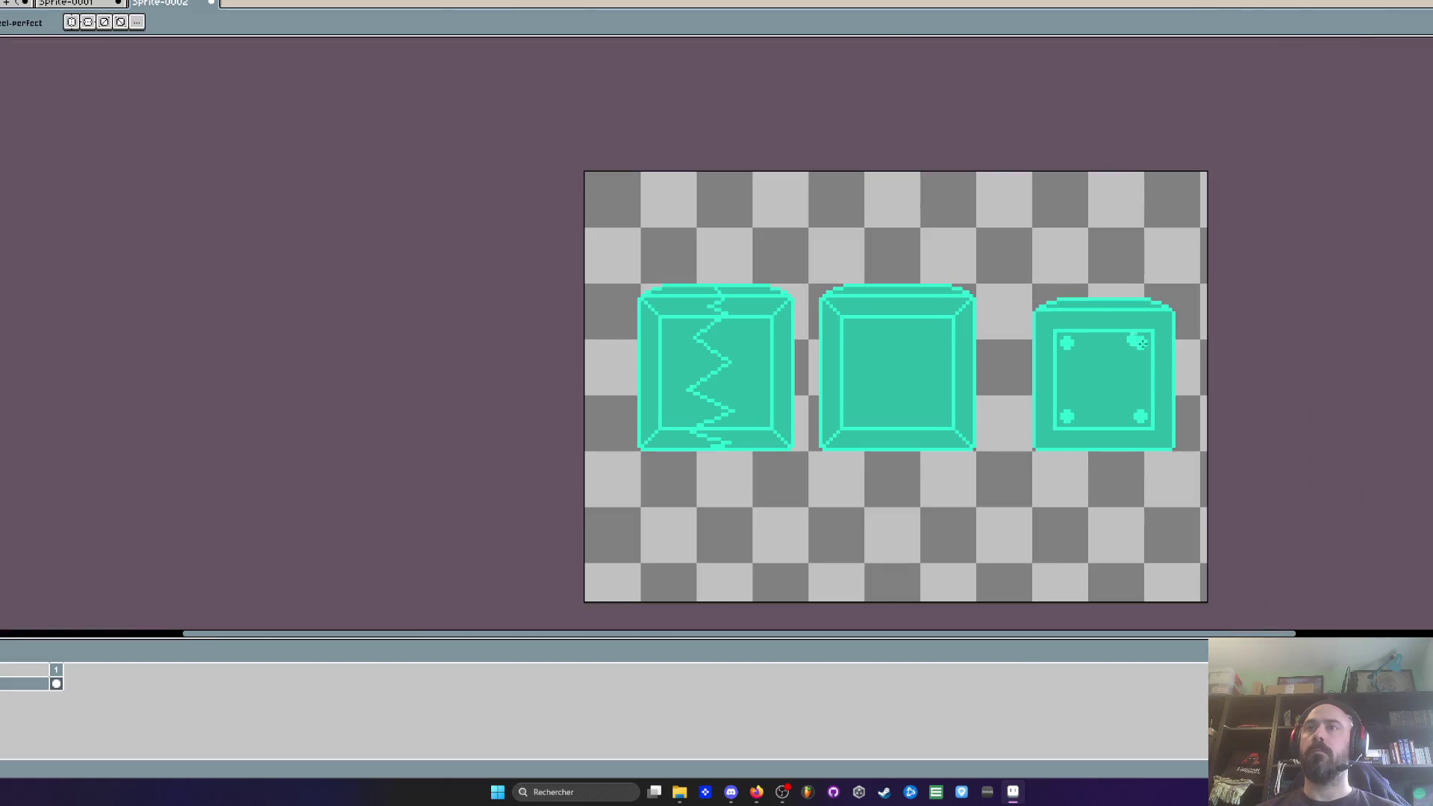
{"action": "scroll", "coordinate": [1078, 333], "scroll_direction": "up", "scroll_amount": 2}
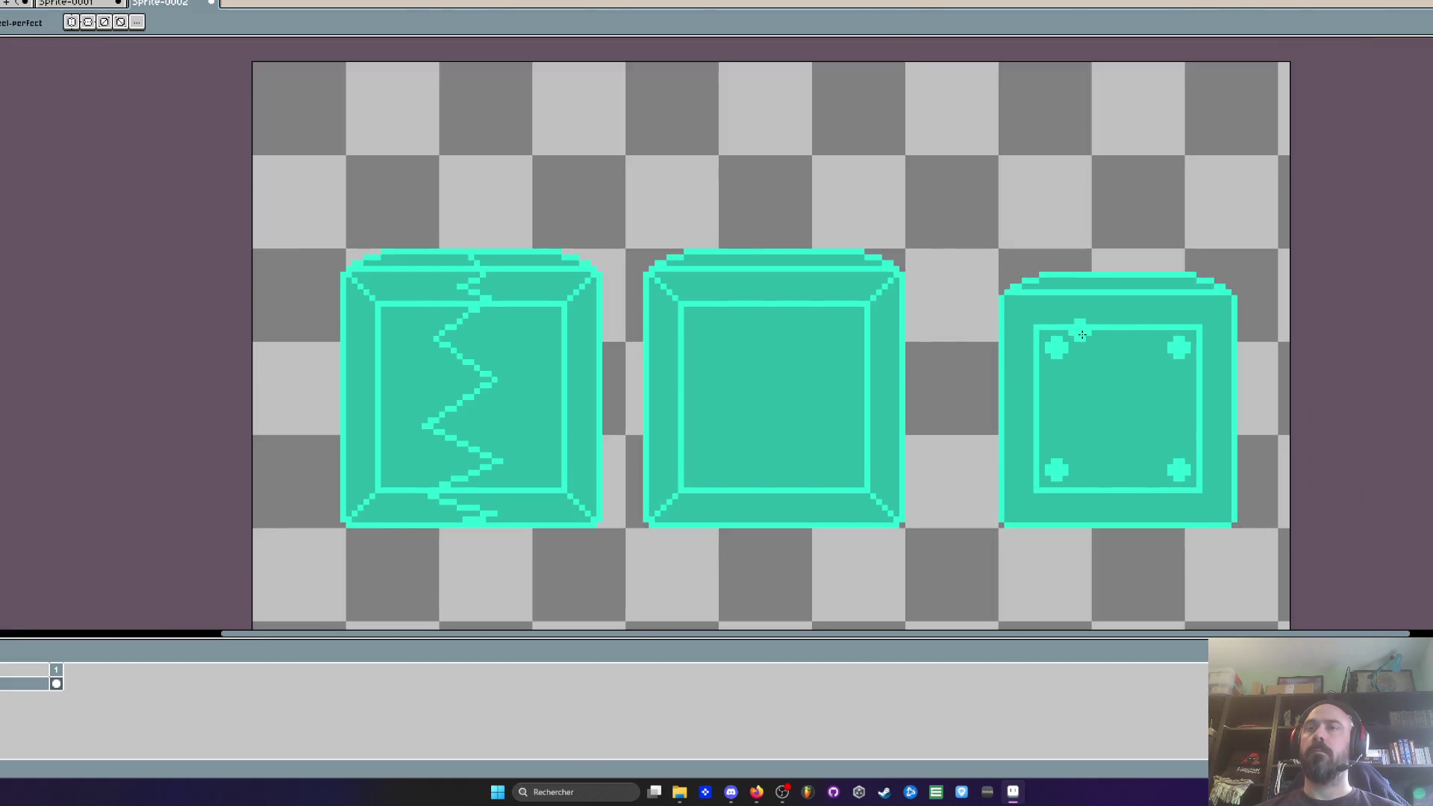
{"action": "scroll", "coordinate": [1082, 335], "scroll_direction": "up", "scroll_amount": 2}
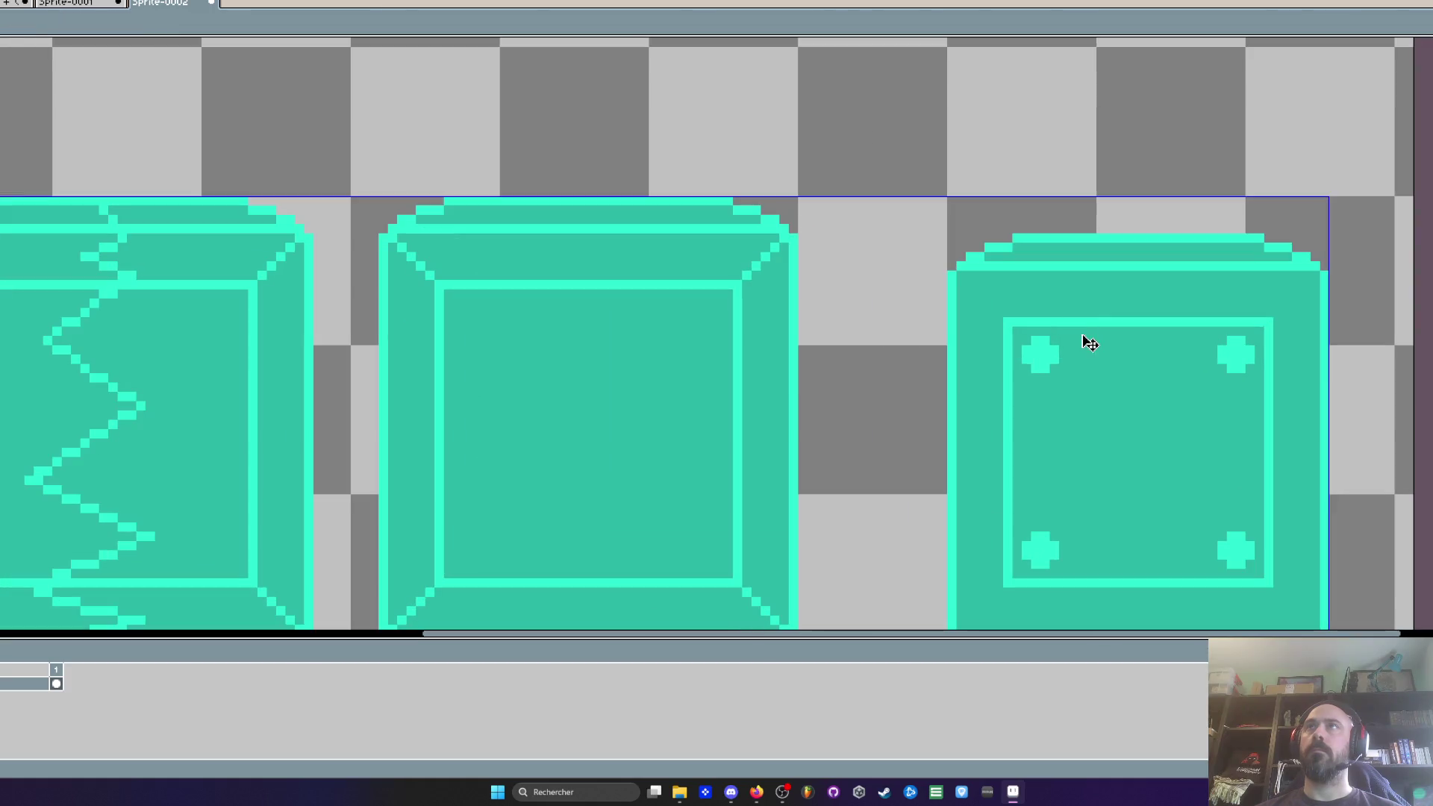
Step: Add plus marks at the box's outer top-left, top-right and bottom-left corners
{"action": "left_click", "coordinate": [976, 293]}
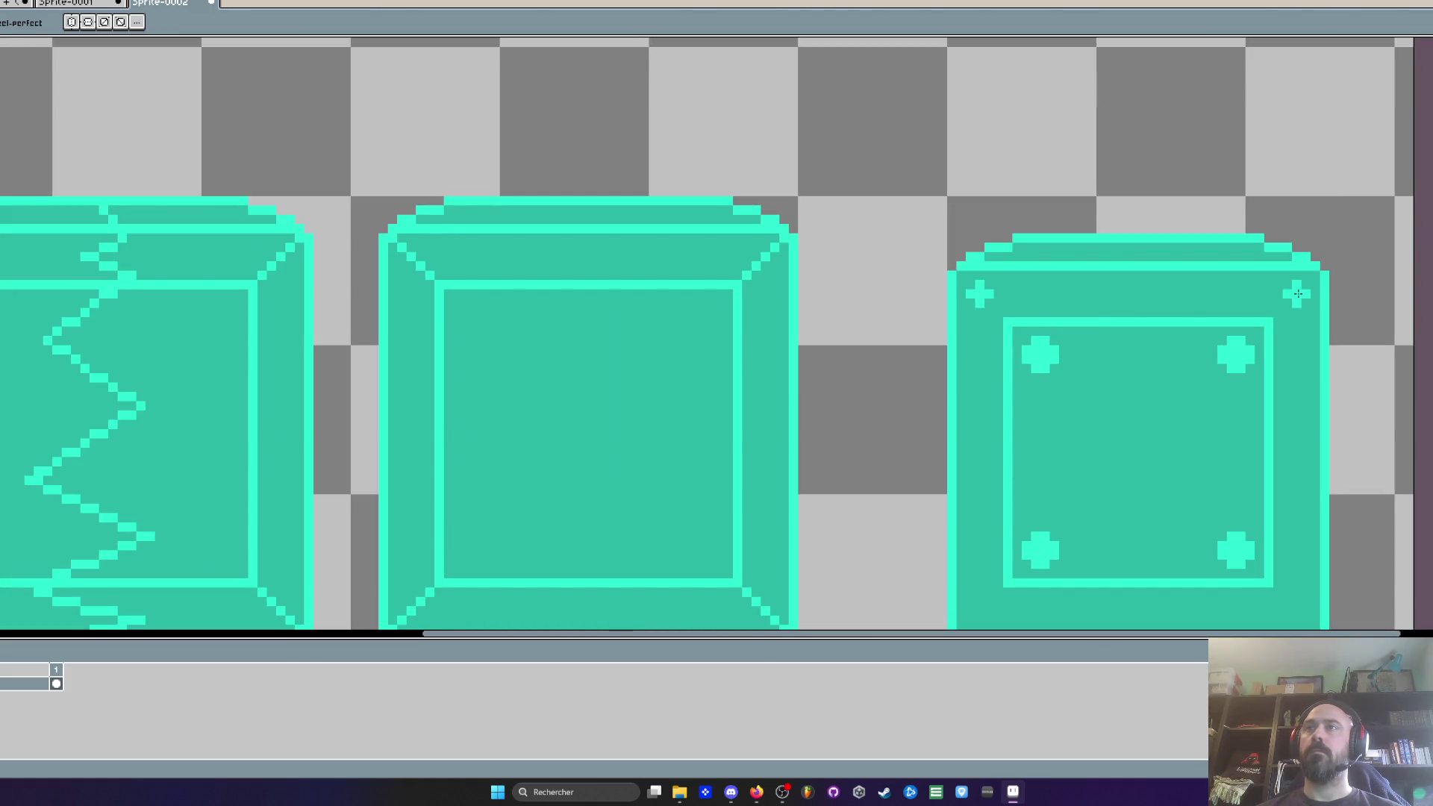
{"action": "left_click", "coordinate": [1298, 294]}
{"action": "scroll", "coordinate": [1227, 378], "scroll_direction": "down", "scroll_amount": 2}
{"action": "left_click", "coordinate": [986, 456]}
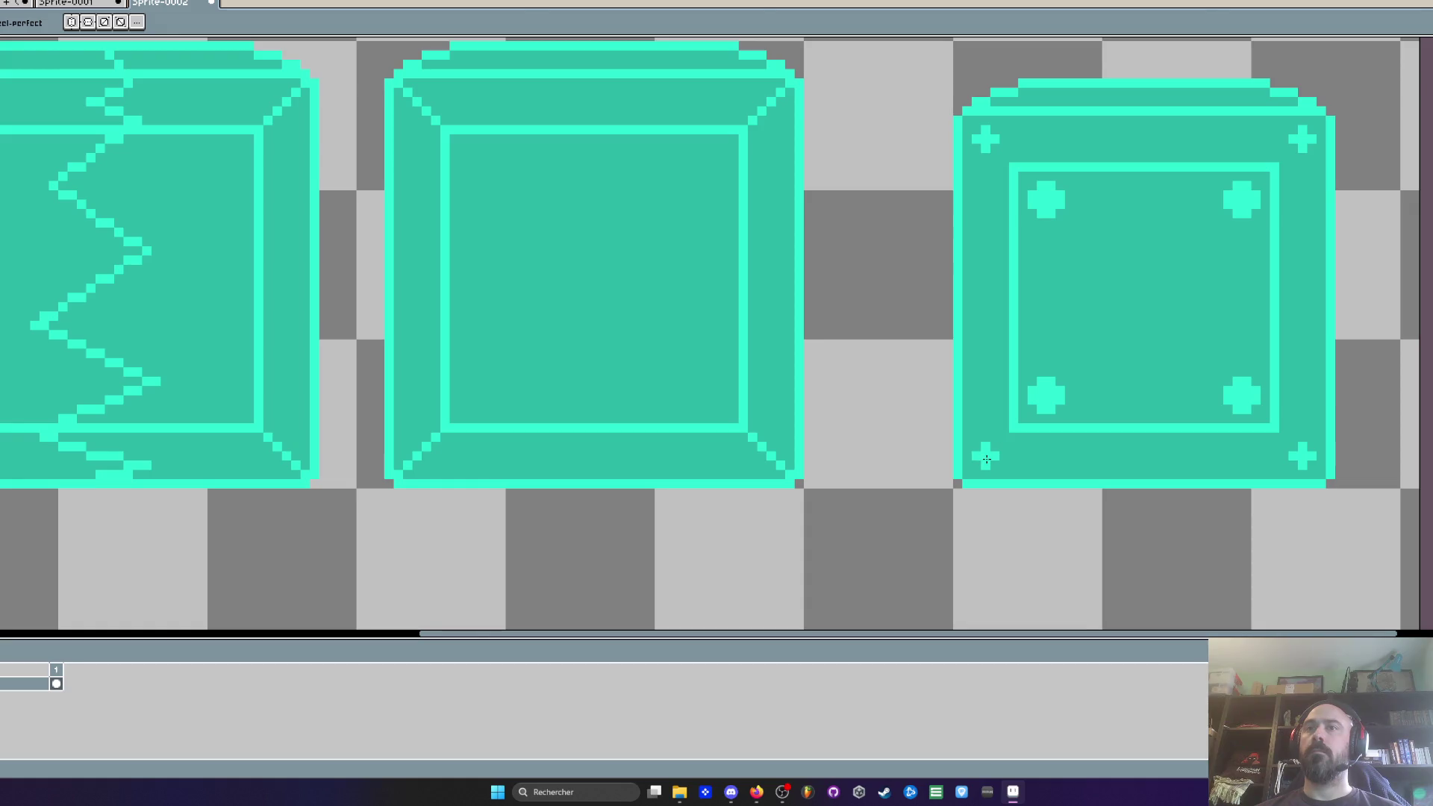
{"action": "scroll", "coordinate": [1127, 409], "scroll_direction": "down", "scroll_amount": 4}
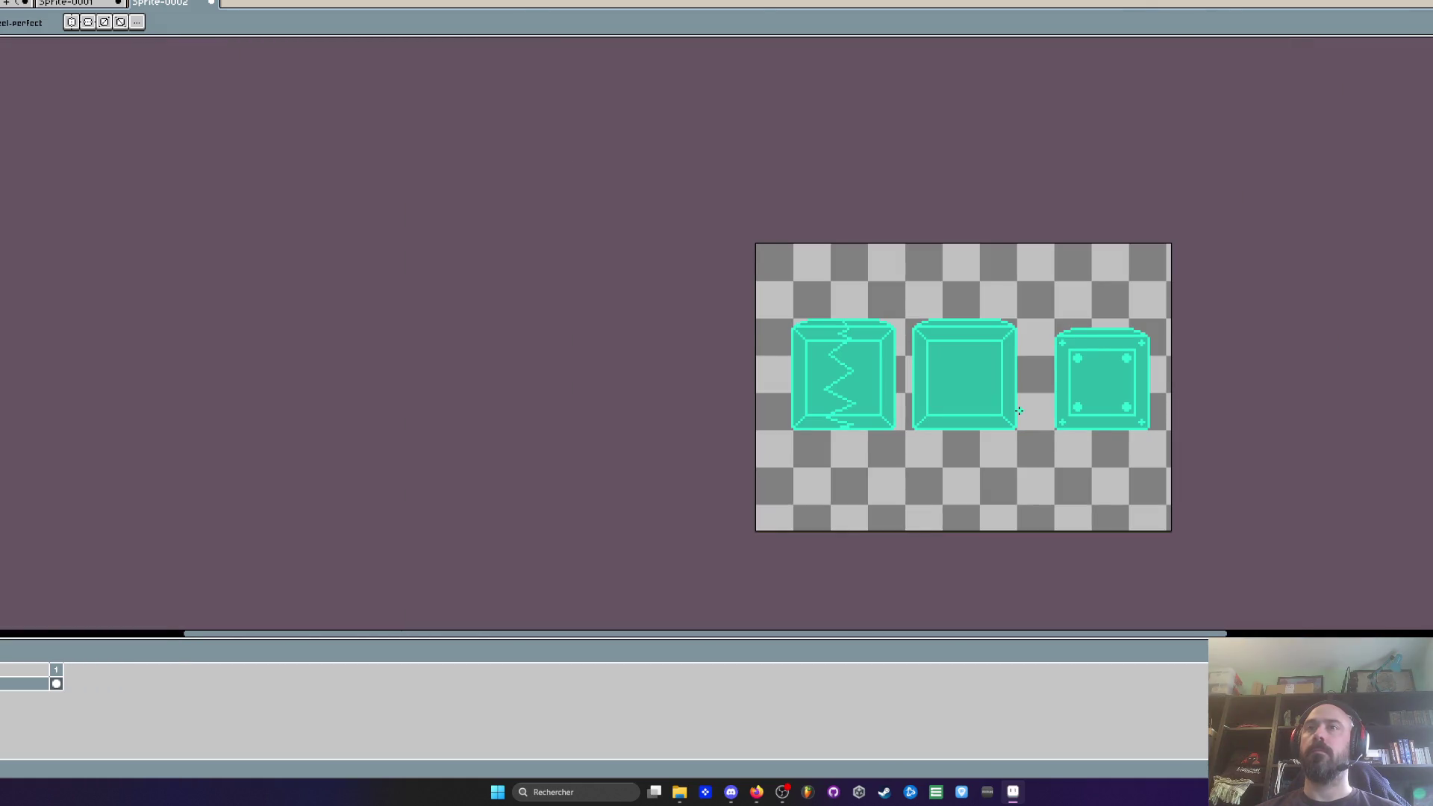
{"action": "scroll", "coordinate": [1019, 410], "scroll_direction": "up", "scroll_amount": 1}
{"action": "scroll", "coordinate": [1133, 381], "scroll_direction": "up", "scroll_amount": 2}
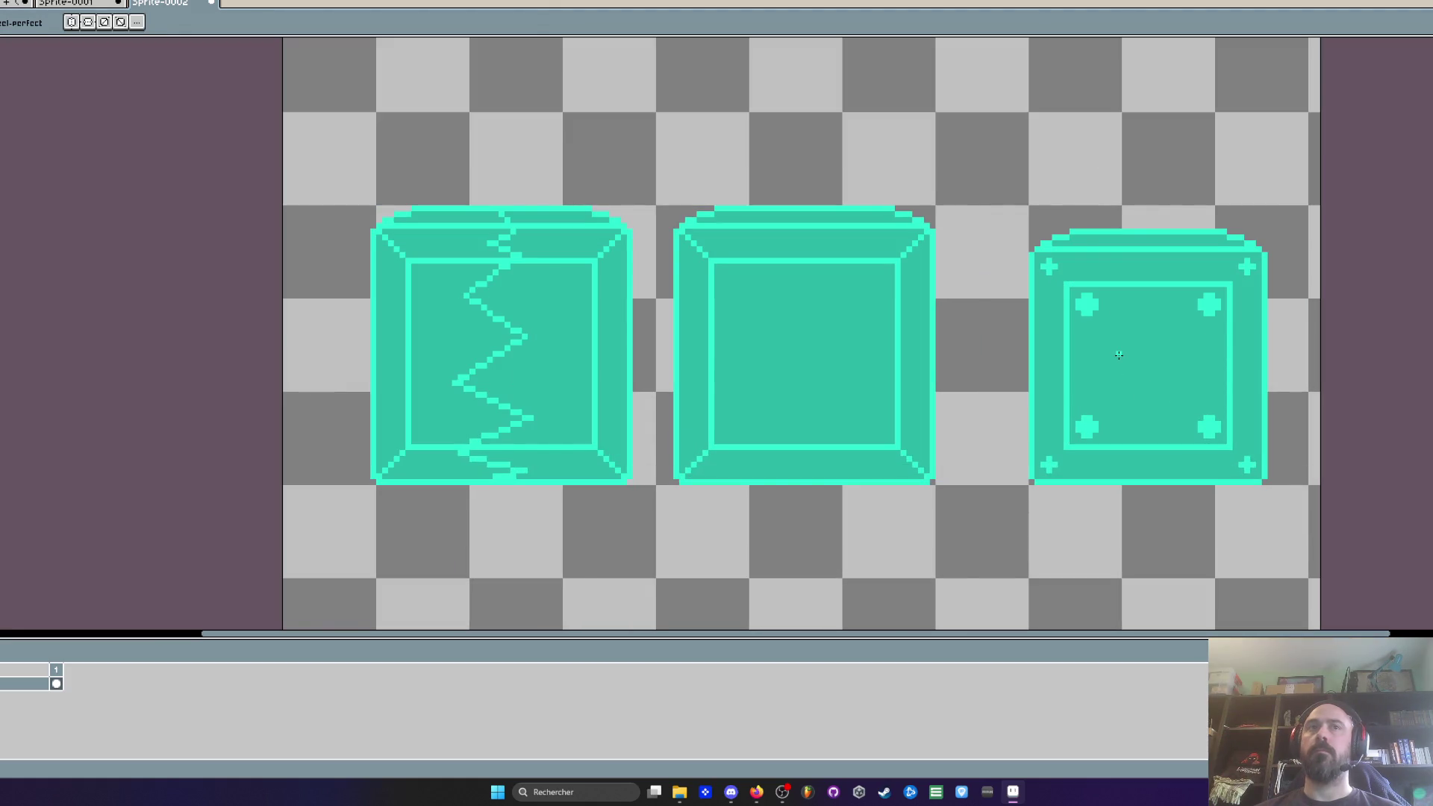
{"action": "scroll", "coordinate": [1118, 378], "scroll_direction": "down", "scroll_amount": 2}
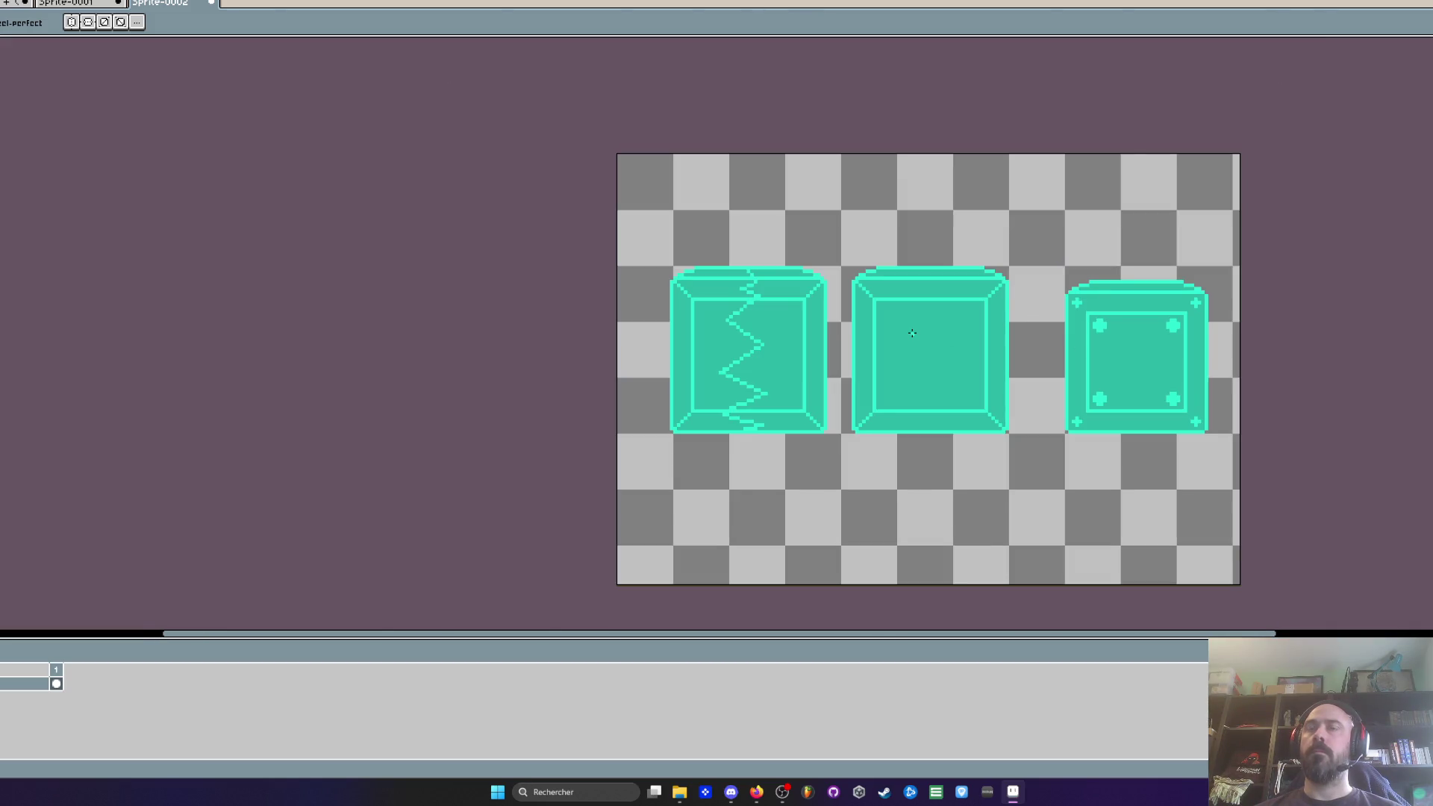
{"action": "scroll", "coordinate": [916, 335], "scroll_direction": "up", "scroll_amount": 1}
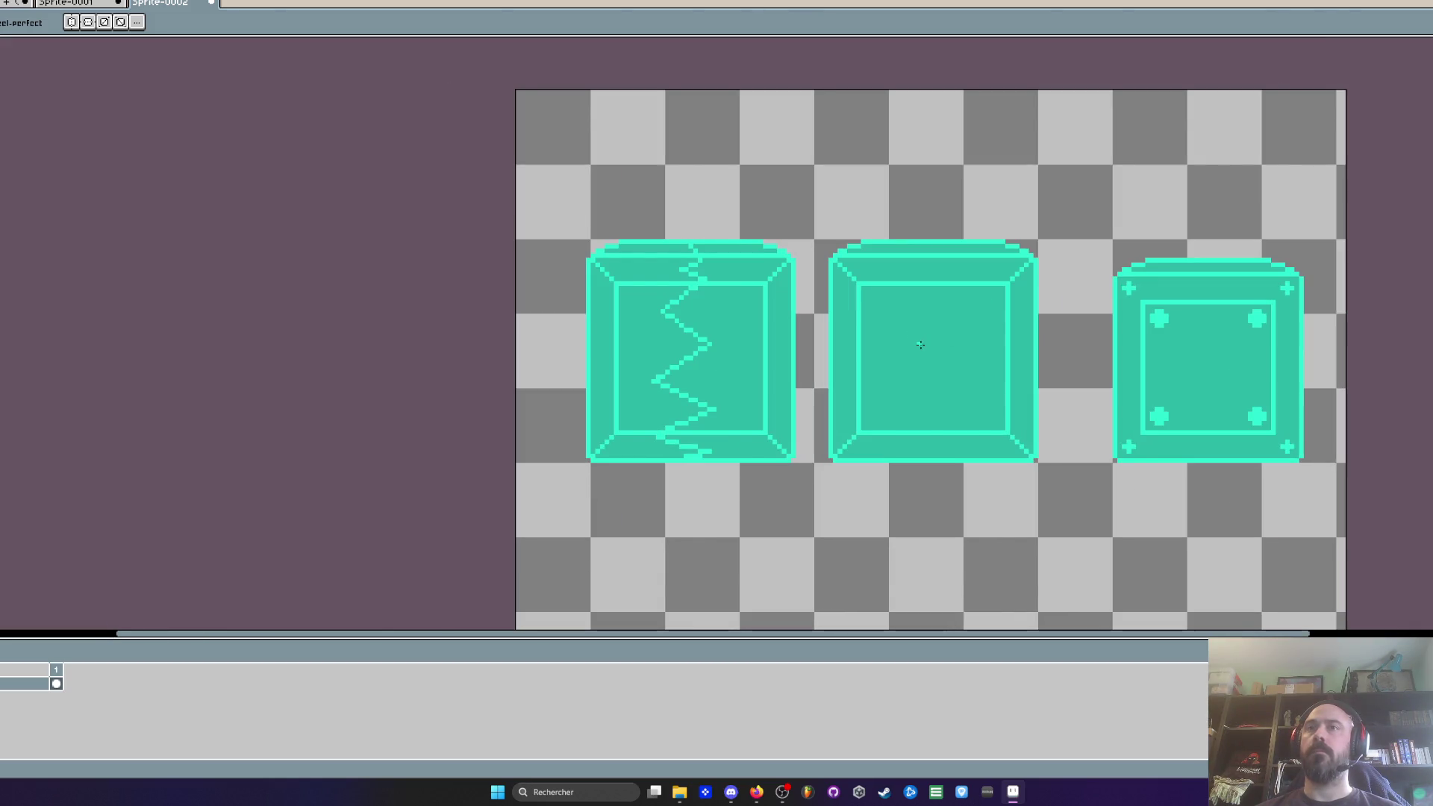
{"action": "scroll", "coordinate": [920, 345], "scroll_direction": "up", "scroll_amount": 1}
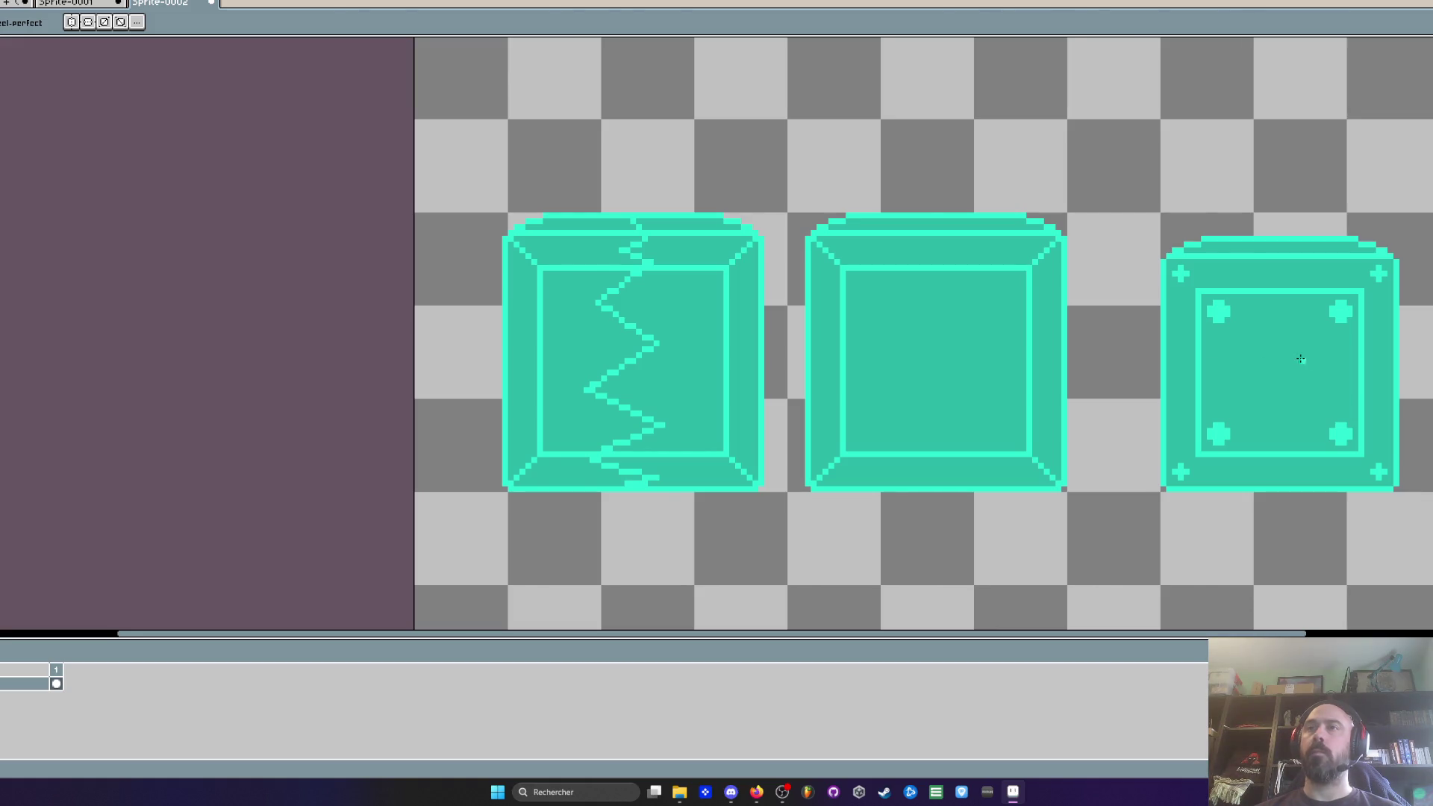
{"action": "scroll", "coordinate": [1302, 359], "scroll_direction": "up", "scroll_amount": 2}
{"action": "scroll", "coordinate": [1251, 370], "scroll_direction": "down", "scroll_amount": 2}
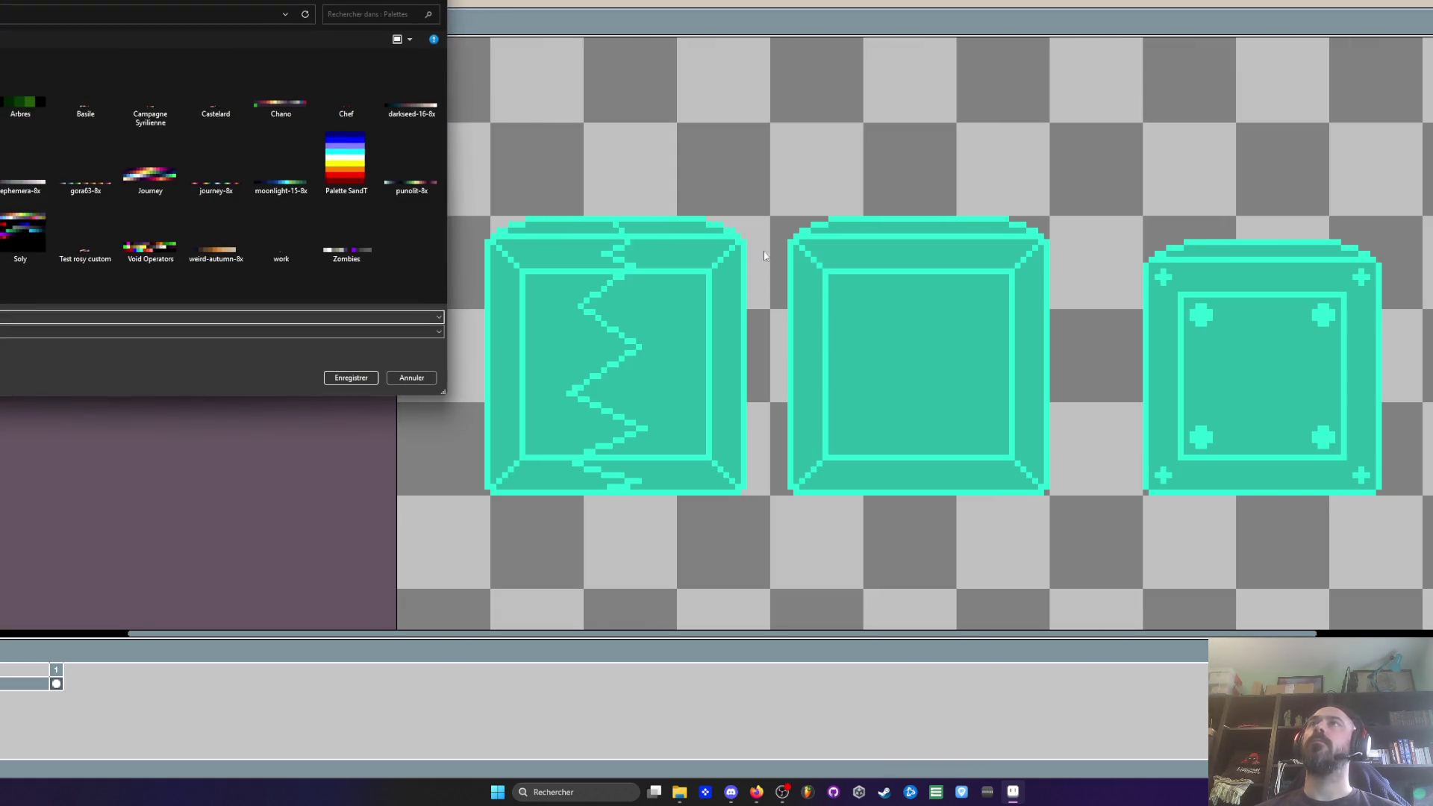
{"action": "left_click", "coordinate": [411, 377]}
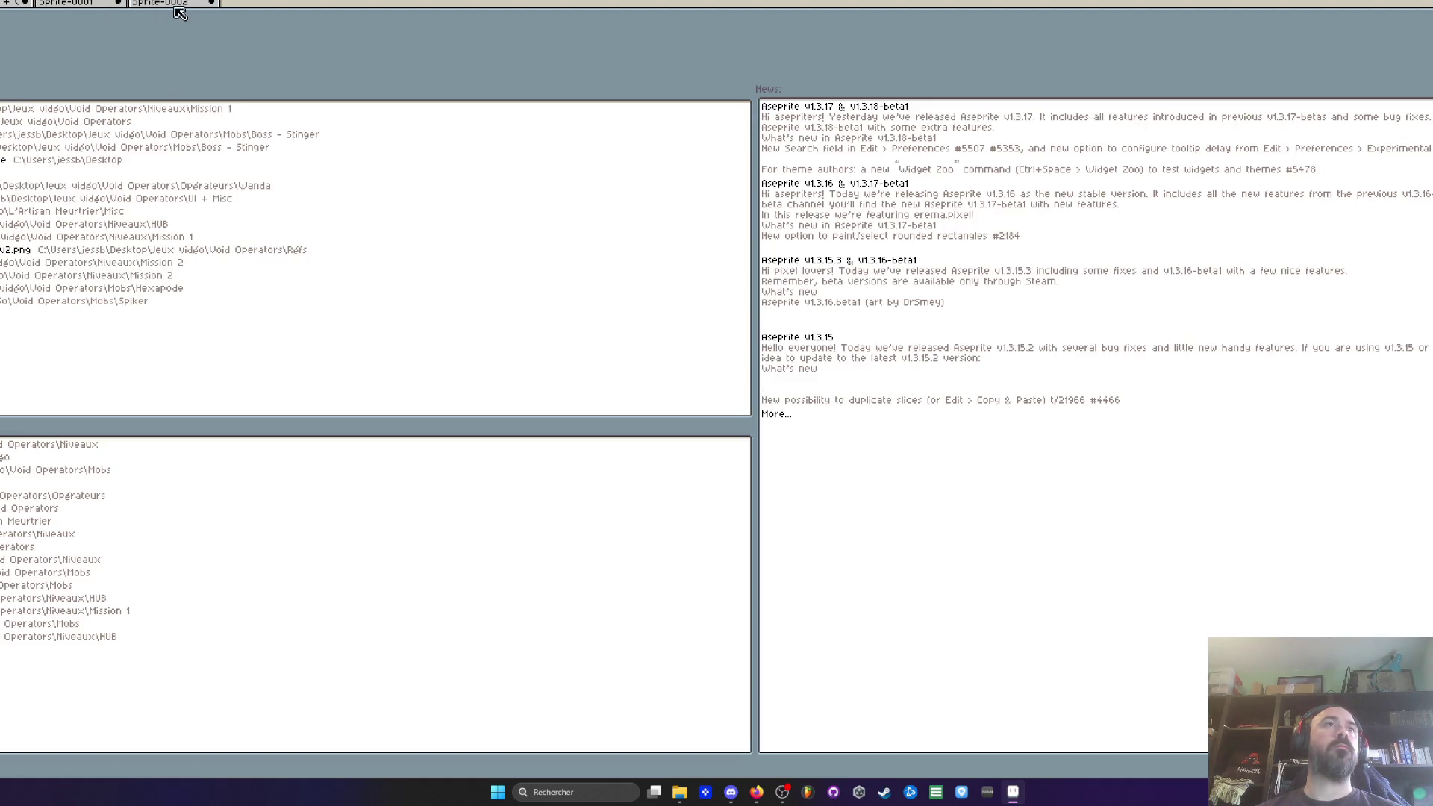
{"action": "left_click", "coordinate": [142, 6]}
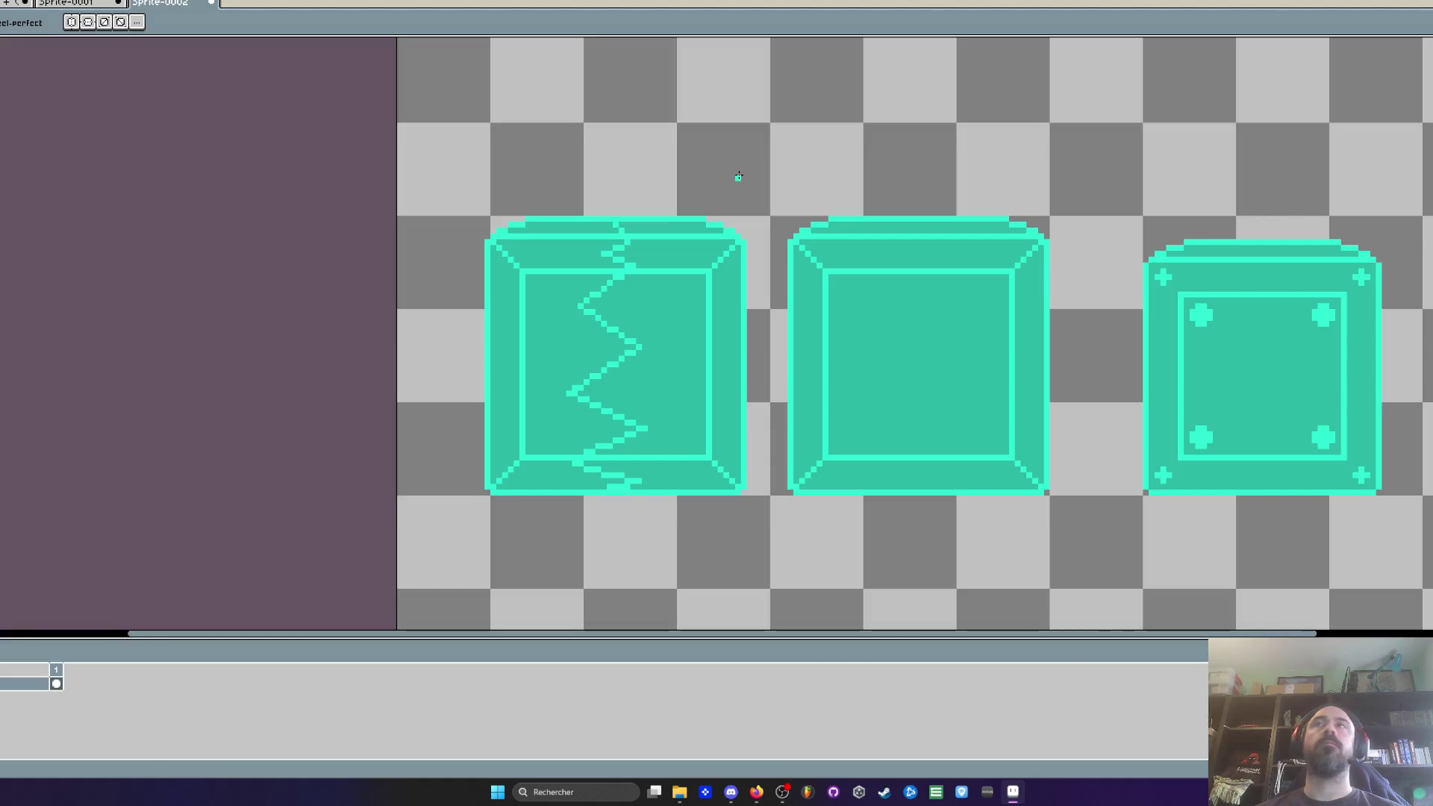
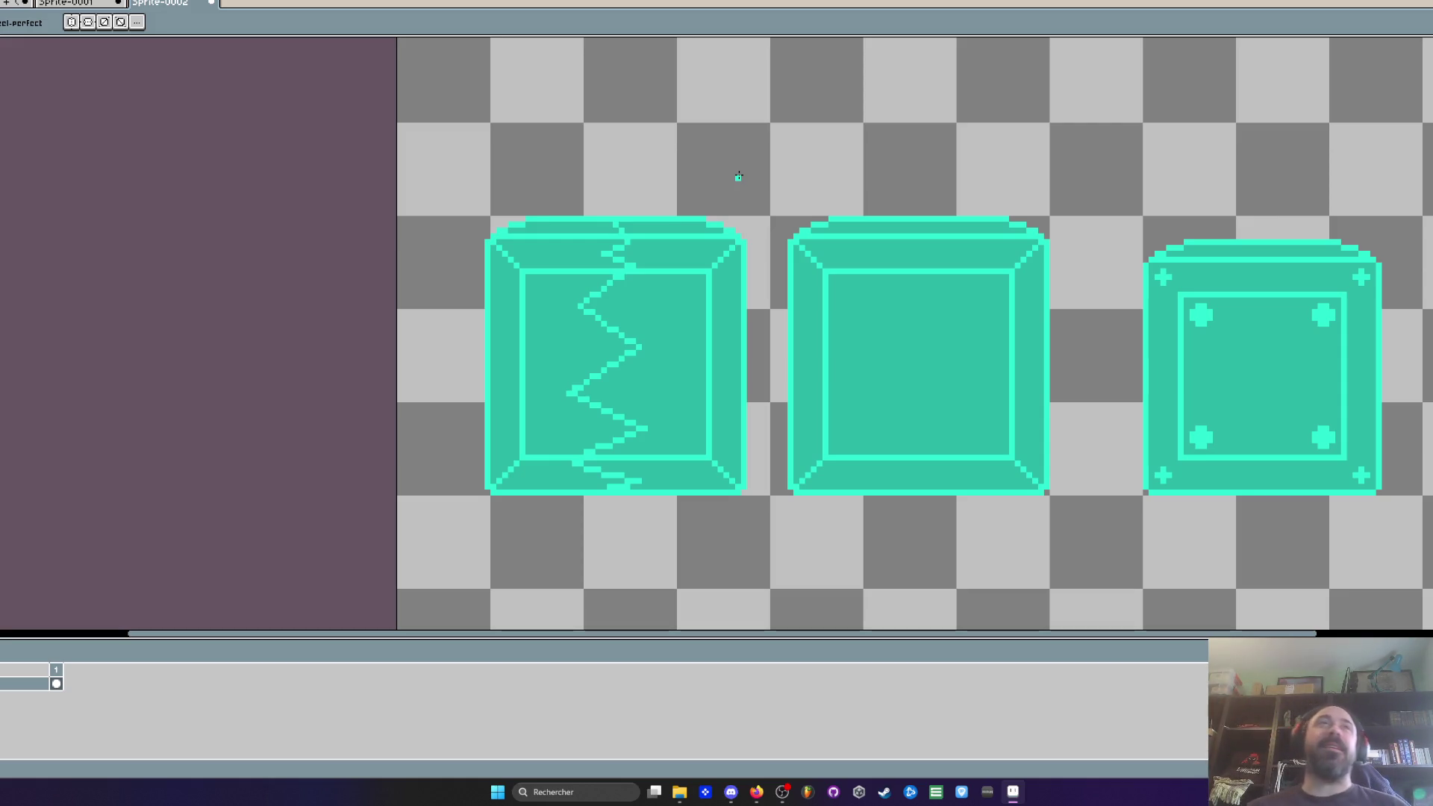
Step: Look over the open sprites, then return to the three-crate sprite with the crates centred
{"action": "scroll", "coordinate": [738, 176], "scroll_direction": "down", "scroll_amount": 2}
{"action": "left_click_drag", "start_coordinate": [803, 153], "coordinate": [654, 261]}
{"action": "scroll", "coordinate": [431, 168], "scroll_direction": "up", "scroll_amount": 1}
{"action": "left_click", "coordinate": [86, 6]}
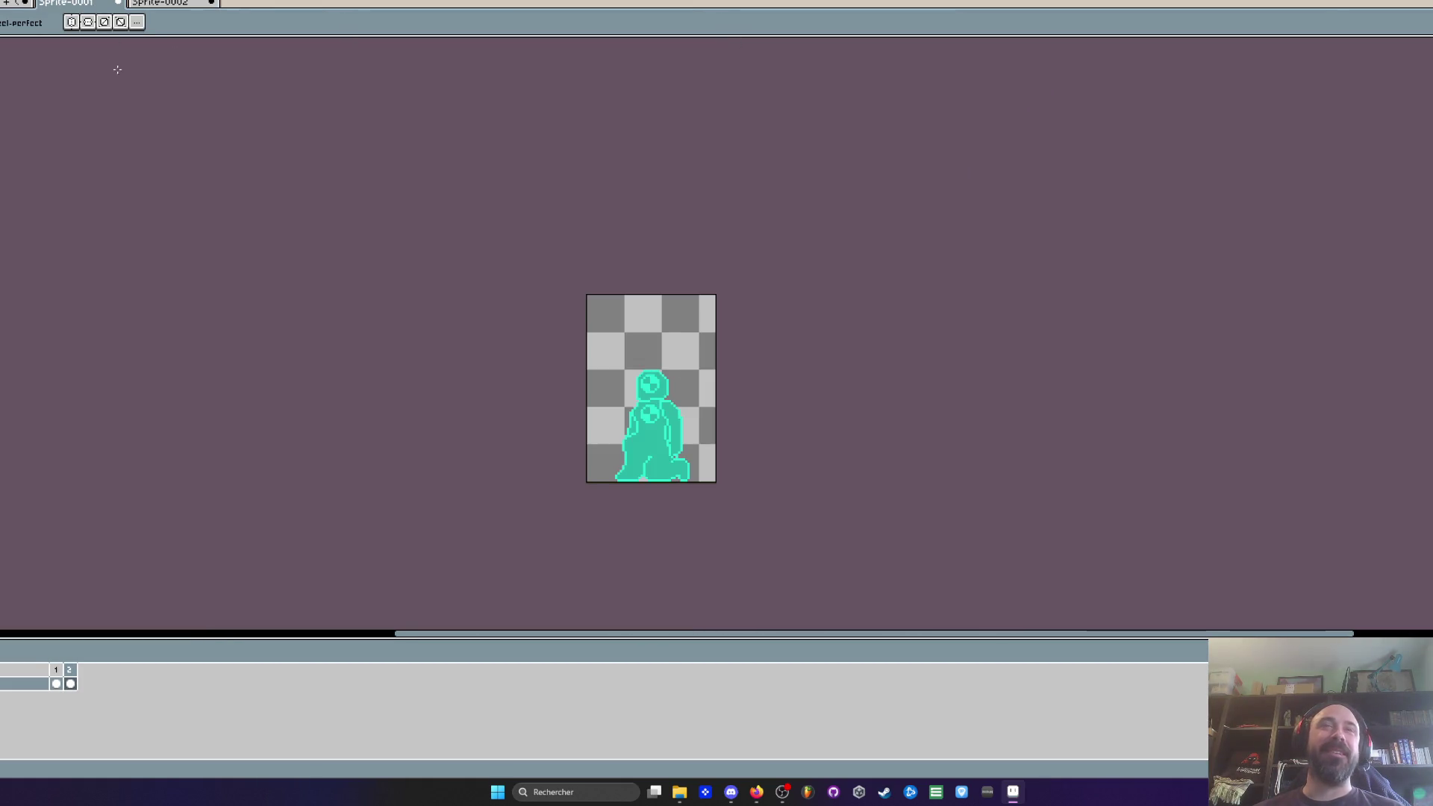
{"action": "left_click", "coordinate": [60, 4]}
{"action": "scroll", "coordinate": [134, 180], "scroll_direction": "down", "scroll_amount": 2}
{"action": "left_click_drag", "start_coordinate": [216, 258], "coordinate": [291, 362]}
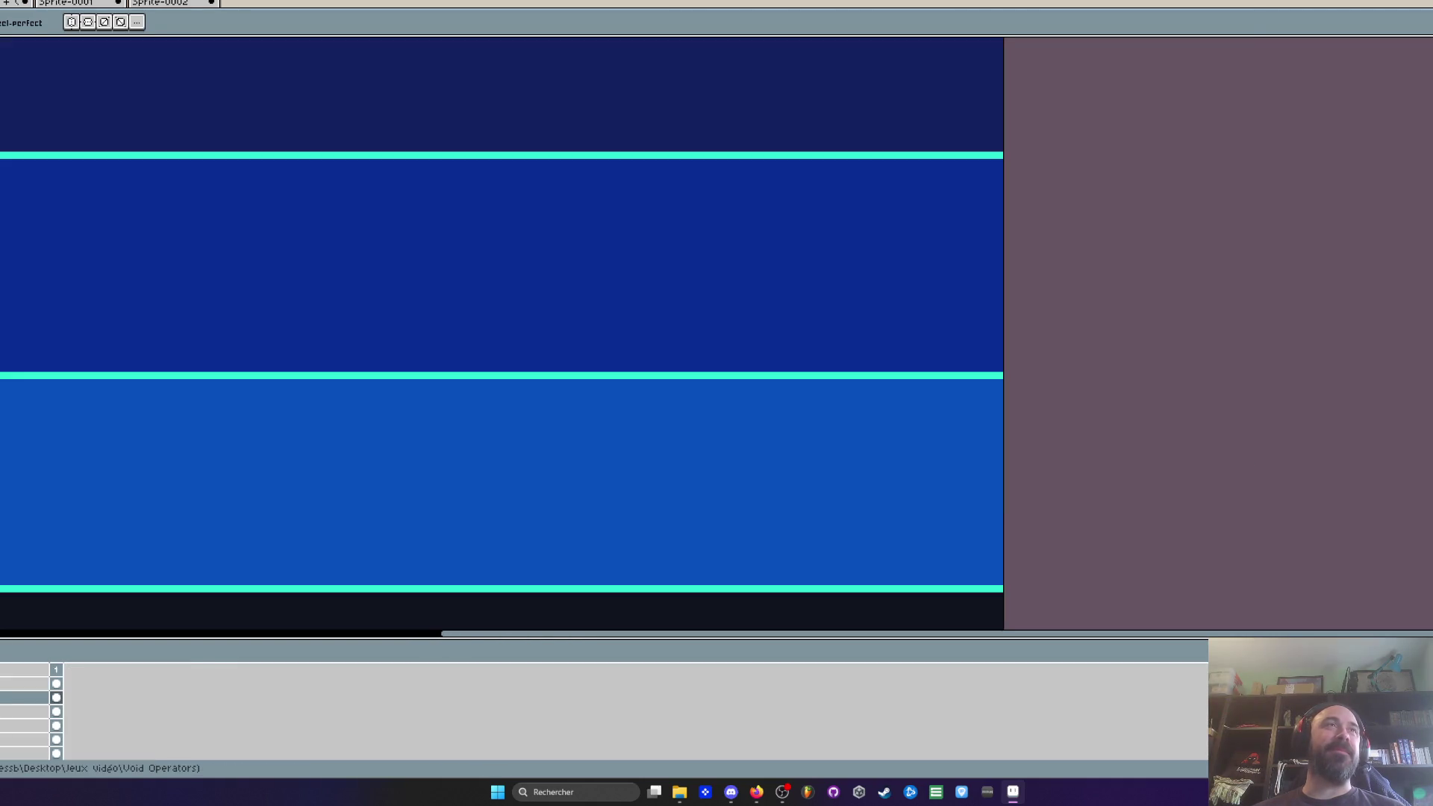
{"action": "left_click", "coordinate": [19, 4]}
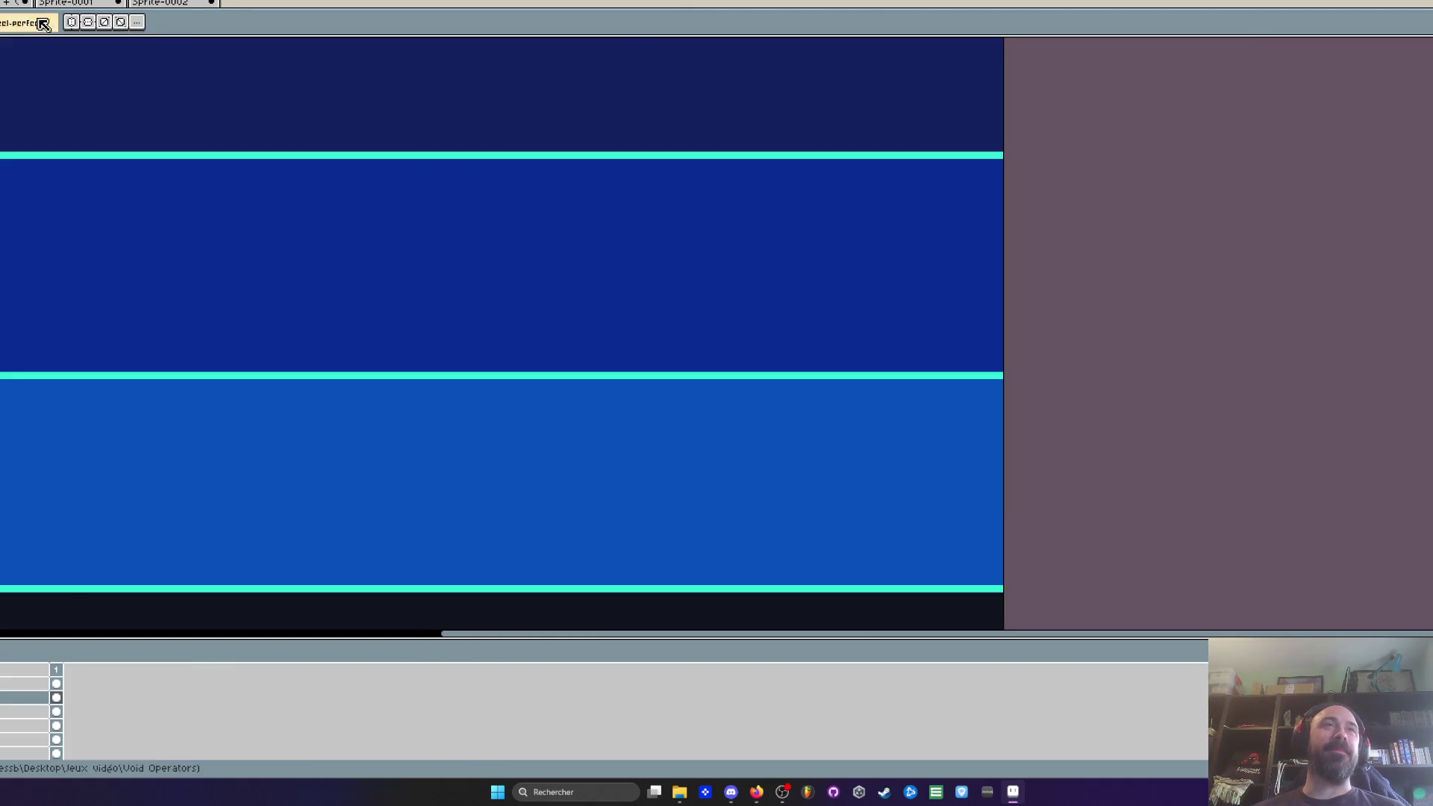
{"action": "scroll", "coordinate": [141, 214], "scroll_direction": "down", "scroll_amount": 3}
{"action": "left_click_drag", "start_coordinate": [156, 250], "coordinate": [199, 346]}
{"action": "scroll", "coordinate": [198, 332], "scroll_direction": "up", "scroll_amount": 3}
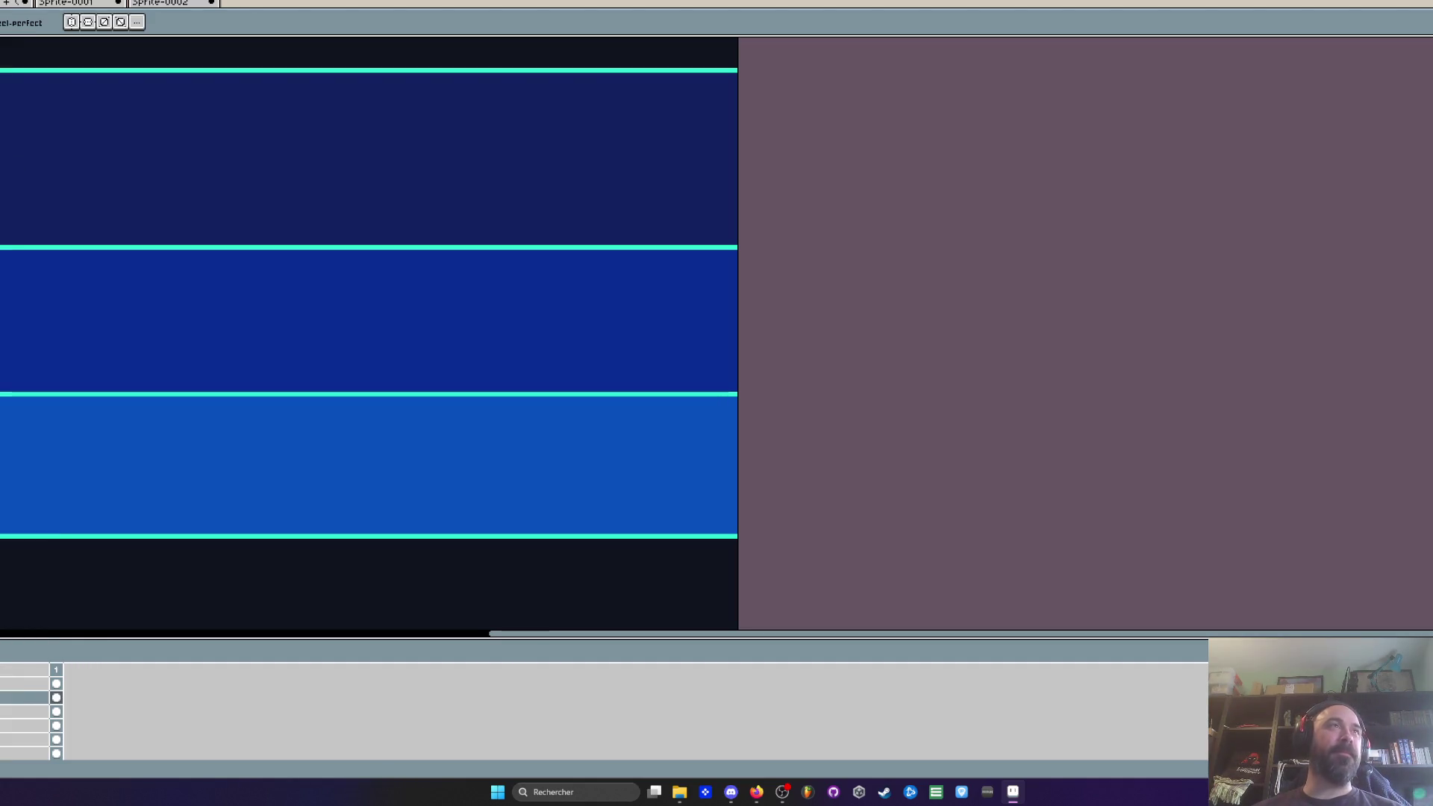
{"action": "key", "text": "ctrl+Tab"}
{"action": "scroll", "coordinate": [432, 202], "scroll_direction": "down", "scroll_amount": 1}
{"action": "left_click_drag", "start_coordinate": [432, 202], "coordinate": [421, 248]}
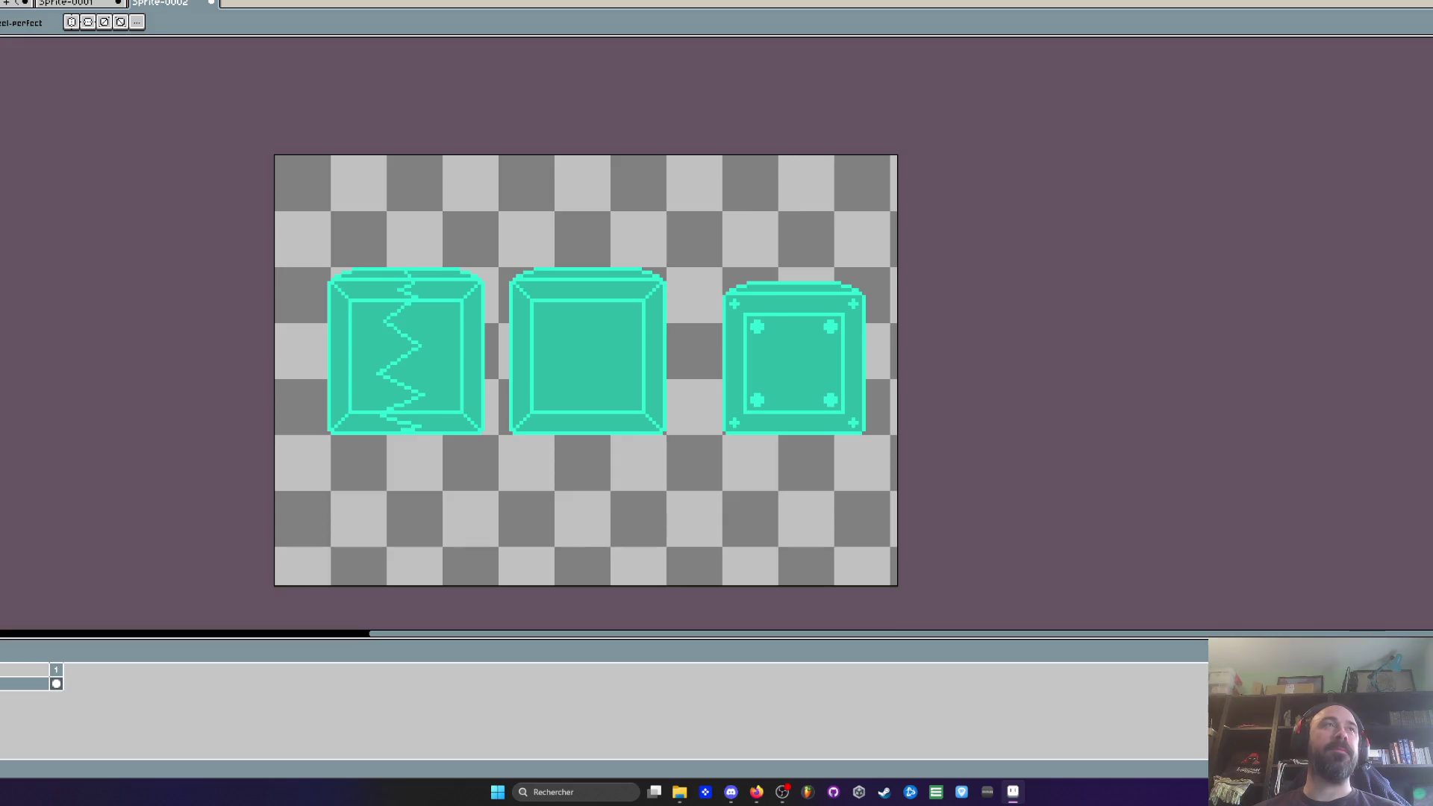
{"action": "scroll", "coordinate": [391, 269], "scroll_direction": "up", "scroll_amount": 1}
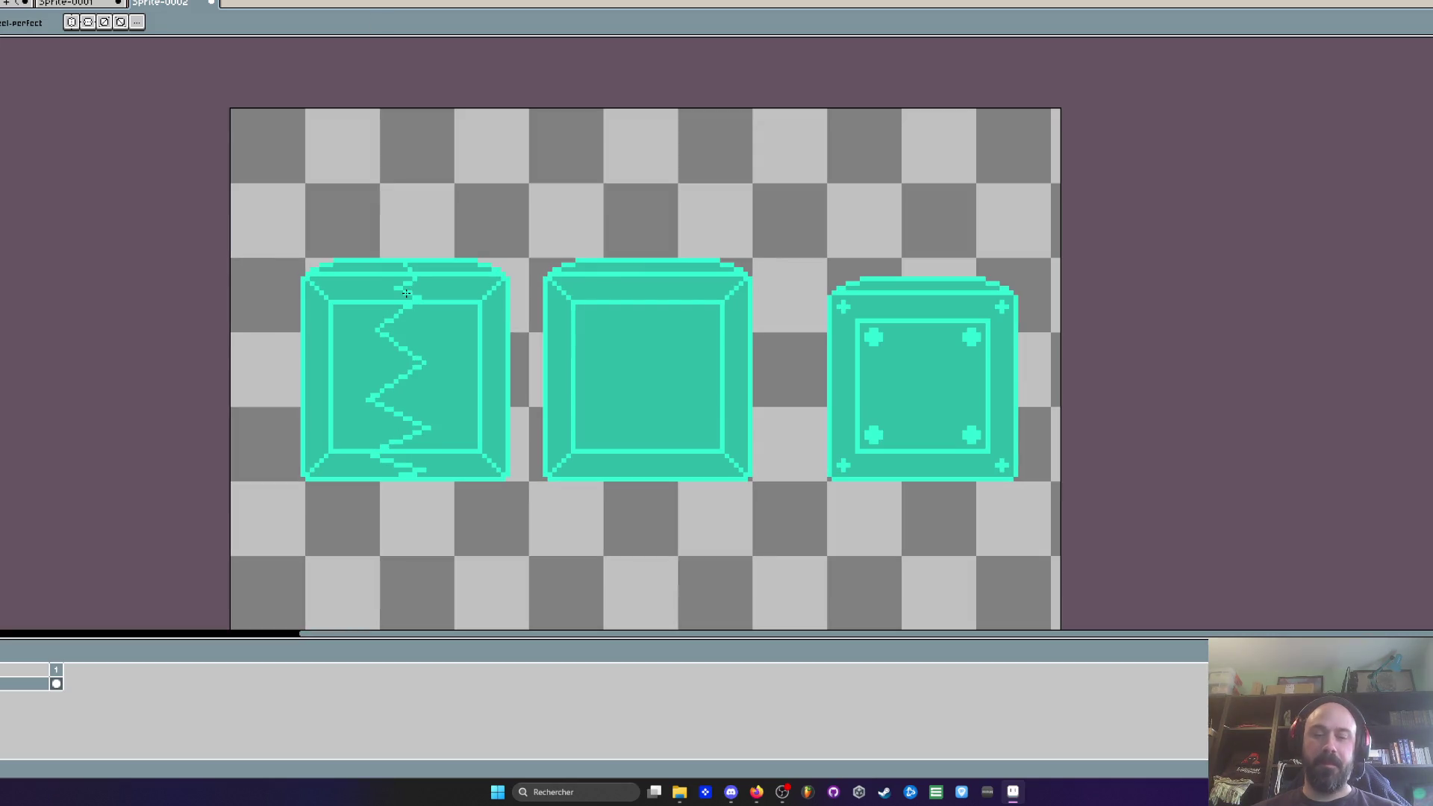
Step: Draw a rectangular selection around the zigzag-cracked left crate
{"action": "key", "text": "m"}
{"action": "scroll", "coordinate": [388, 339], "scroll_direction": "up", "scroll_amount": 1}
{"action": "mouse_move", "coordinate": [240, 181]}
{"action": "left_mouse_down"}
{"action": "mouse_move", "coordinate": [384, 326]}
{"action": "mouse_move", "coordinate": [550, 559]}
{"action": "mouse_move", "coordinate": [566, 560]}
{"action": "left_mouse_up"}
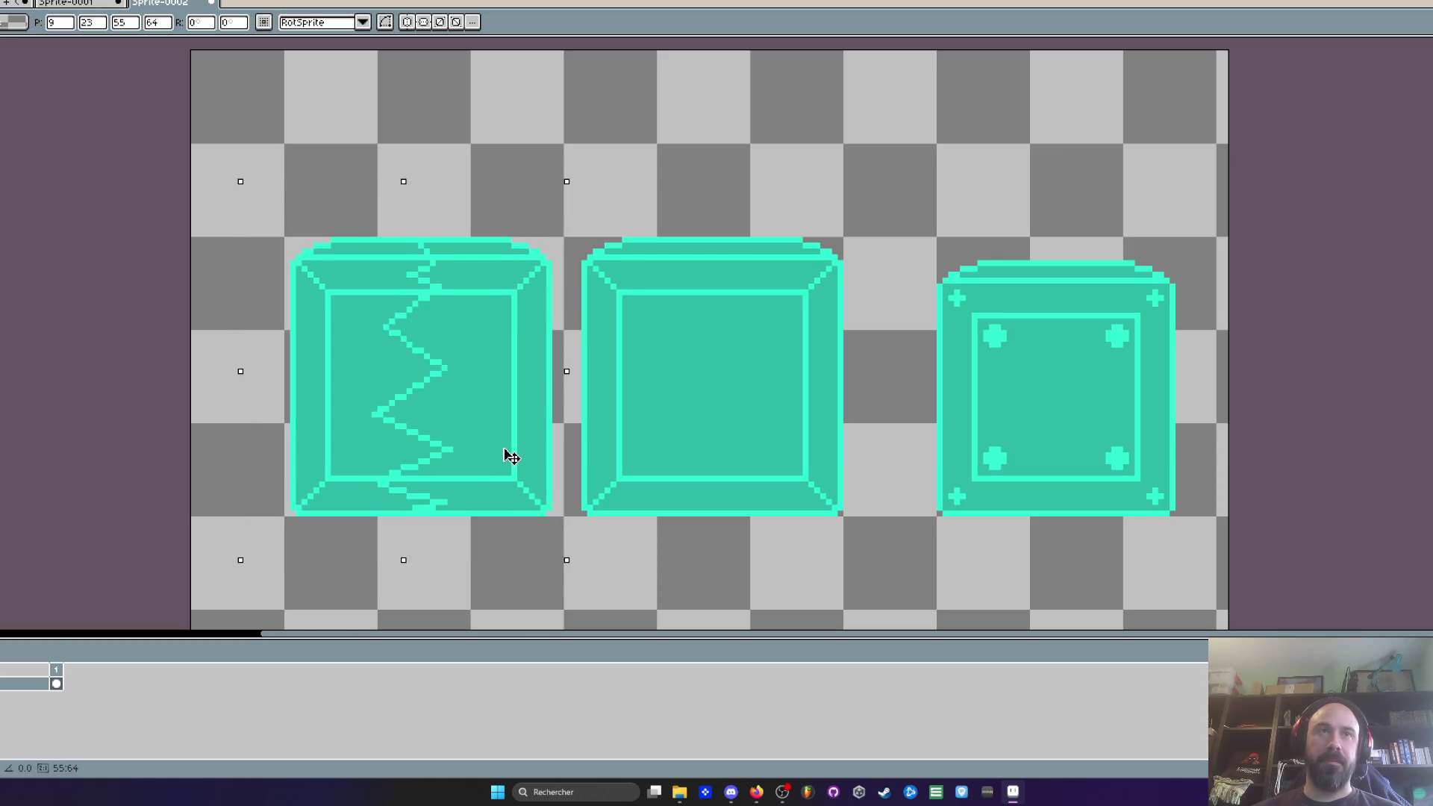
{"action": "key", "text": "ctrl+d"}
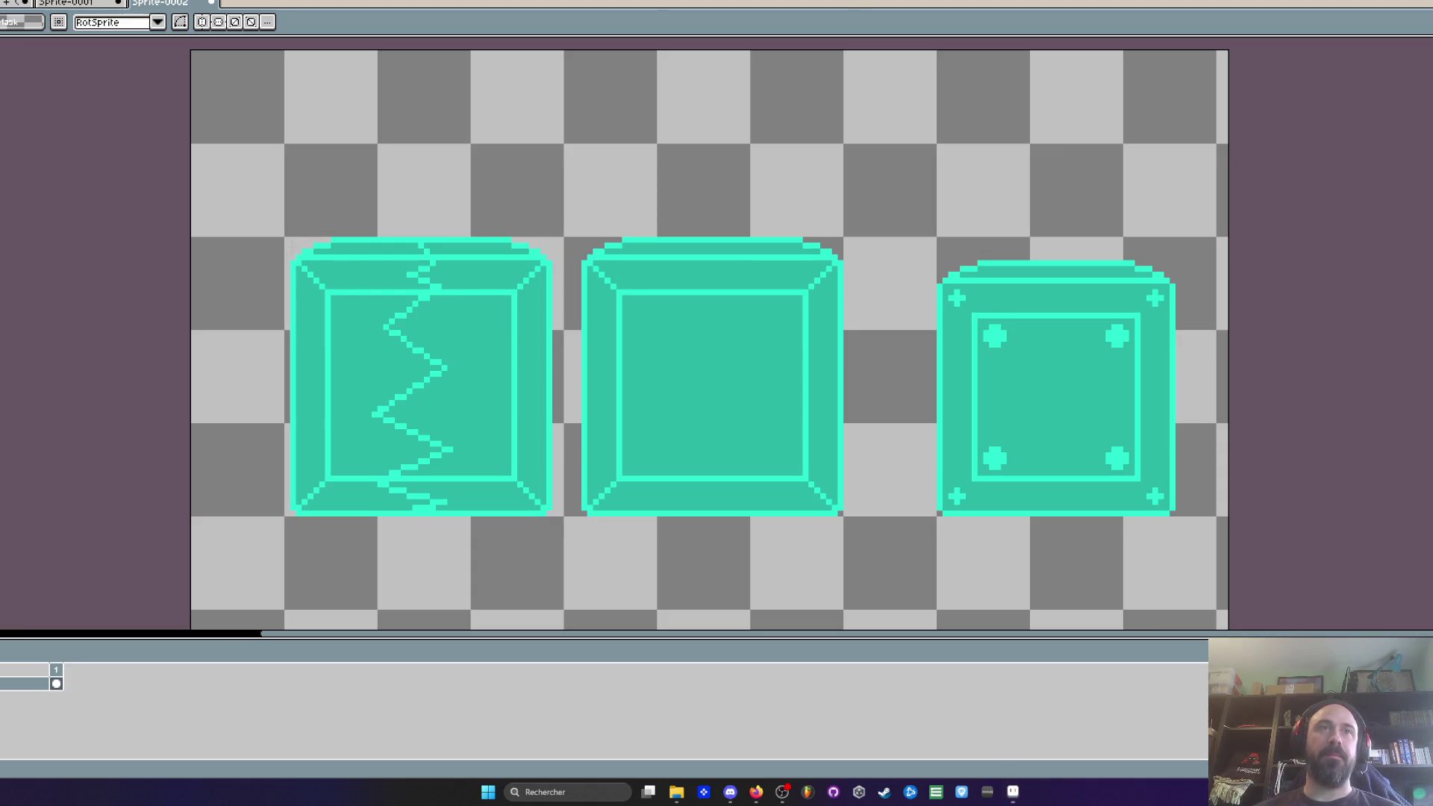
{"action": "scroll", "coordinate": [284, 236], "scroll_direction": "up", "scroll_amount": 1}
{"action": "mouse_move", "coordinate": [296, 249]}
{"action": "left_mouse_down"}
{"action": "mouse_move", "coordinate": [608, 545]}
{"action": "mouse_move", "coordinate": [612, 566]}
{"action": "left_mouse_up"}
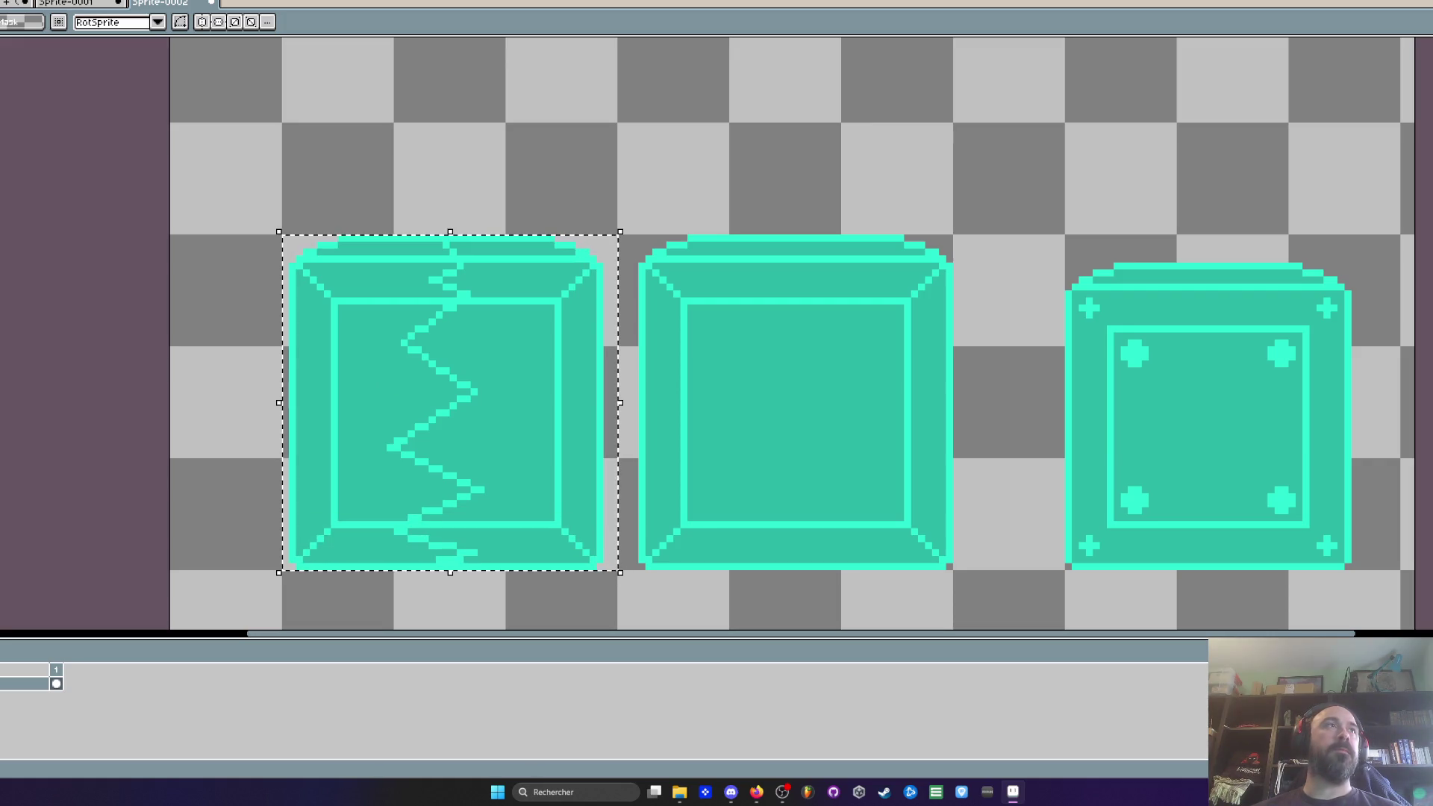
Step: Export only the selection as DestructibleCrate.png, then deselect
{"action": "key", "text": "ctrl+alt+shift+s"}
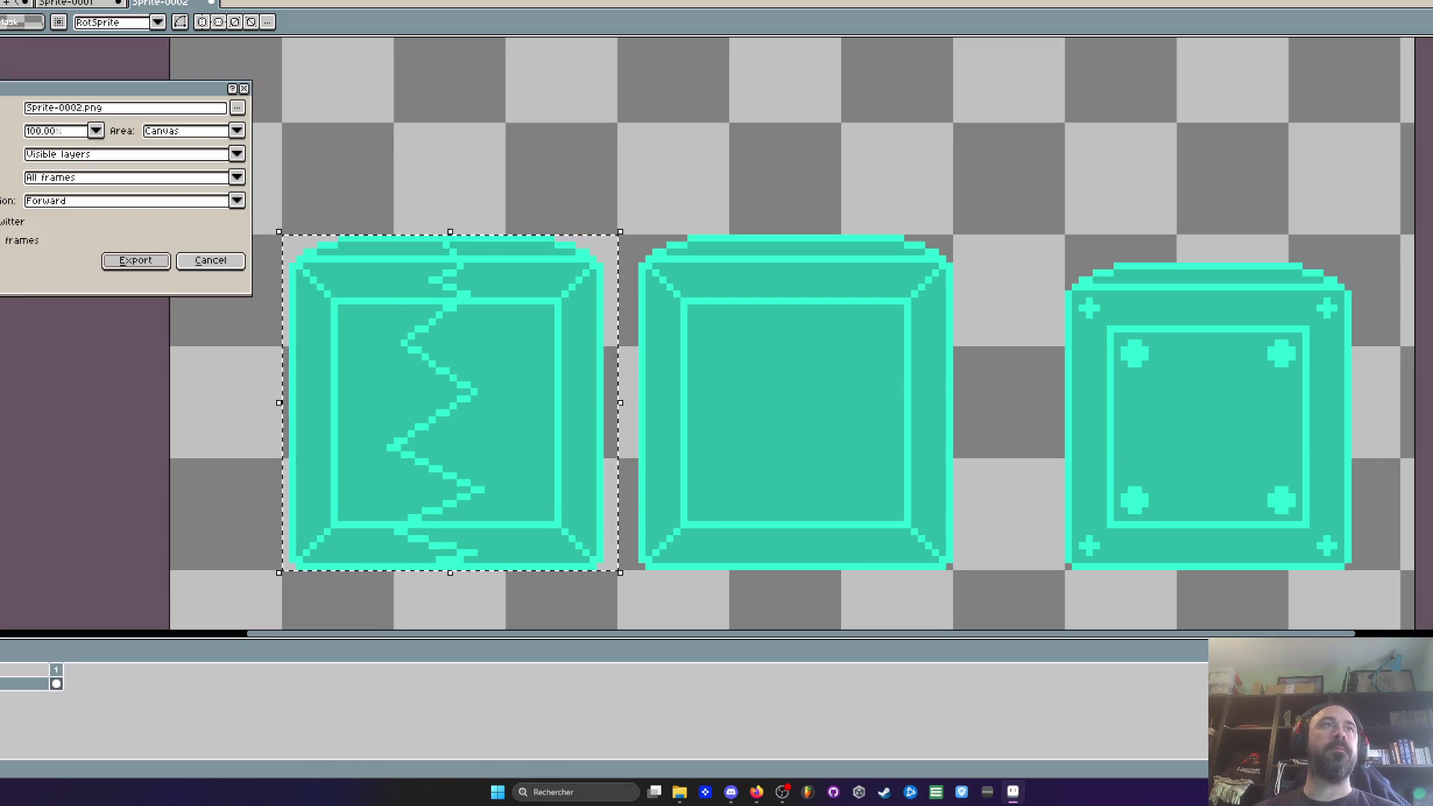
{"action": "left_click", "coordinate": [191, 132]}
{"action": "left_click", "coordinate": [176, 159]}
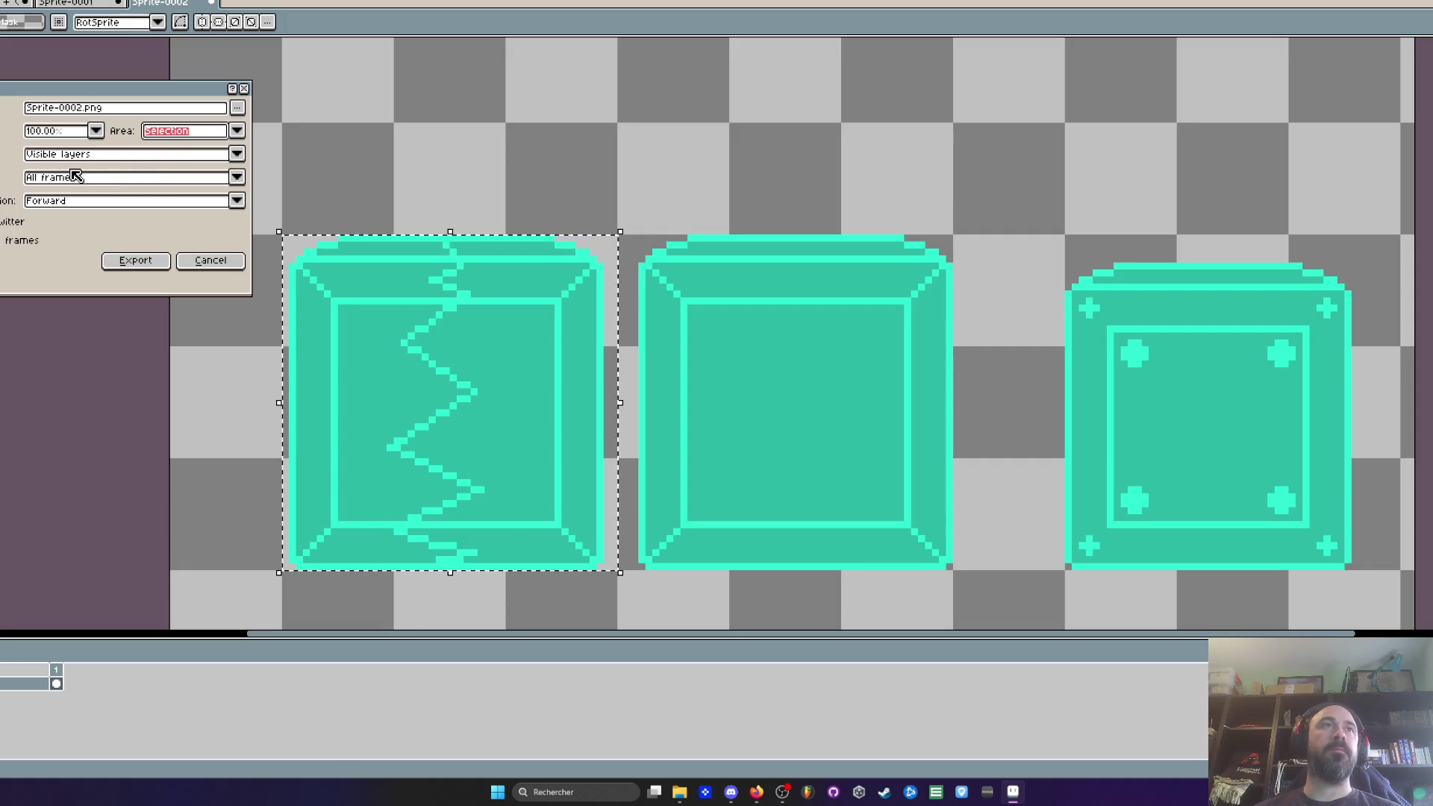
{"action": "double_click", "coordinate": [84, 108]}
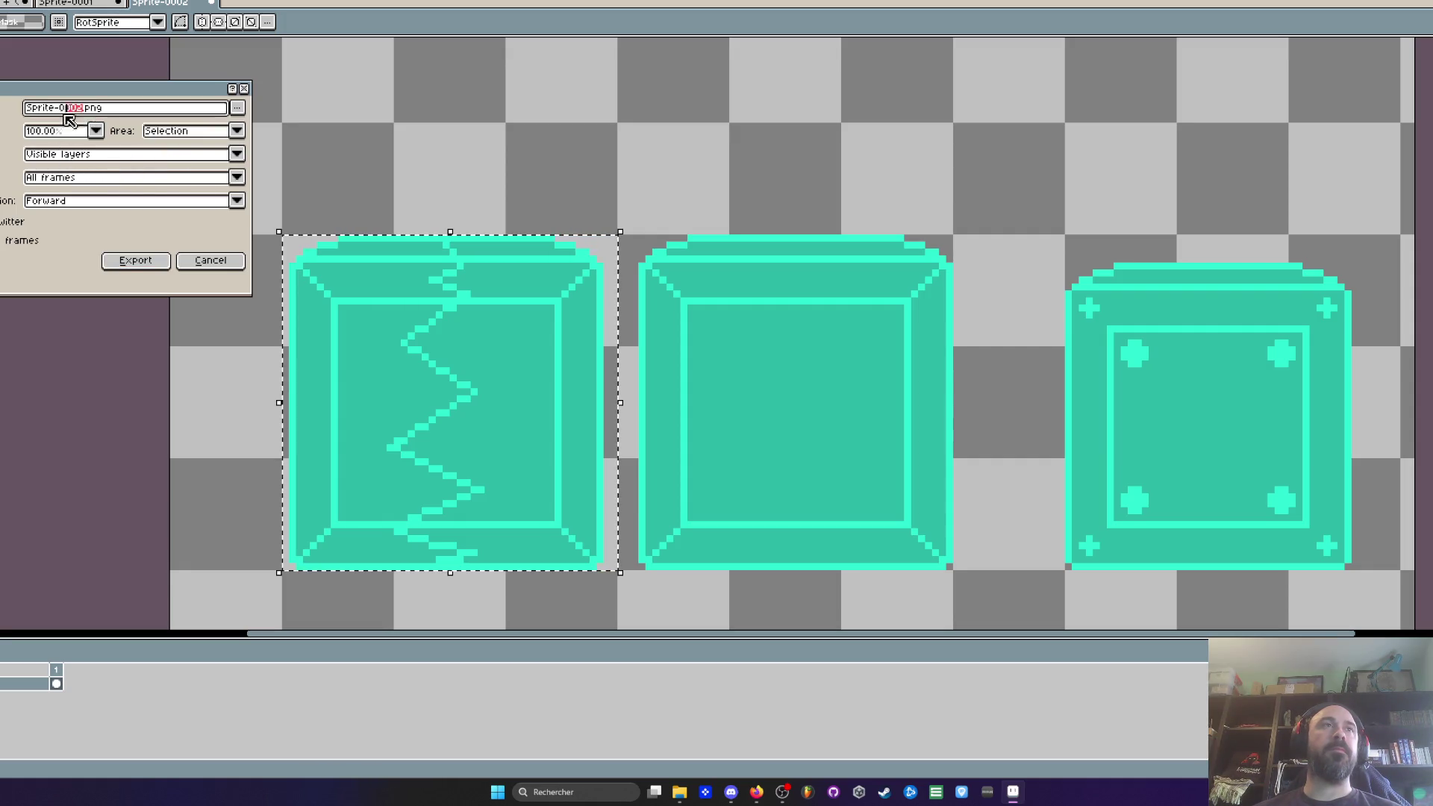
{"action": "type", "text": "Cra"}
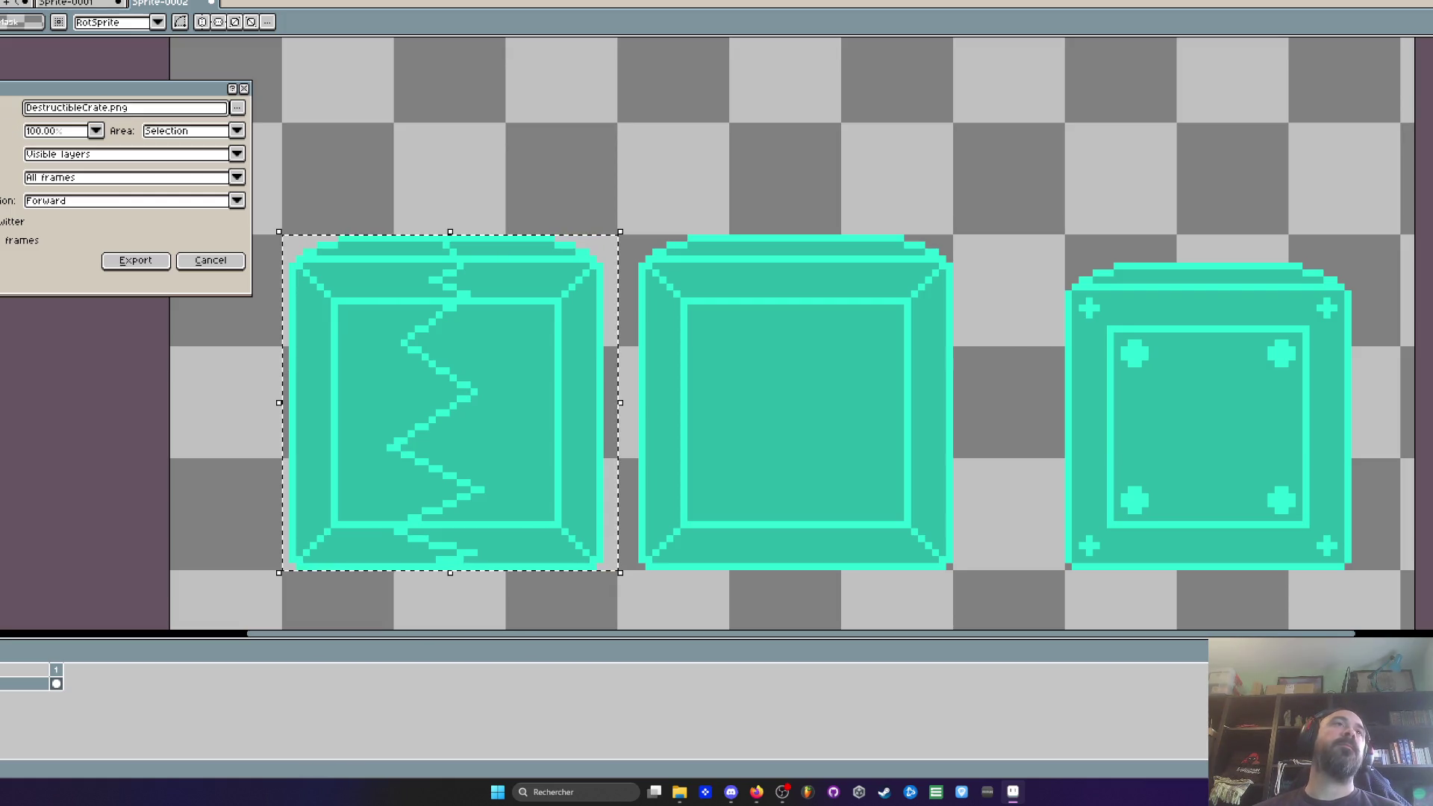
{"action": "left_click", "coordinate": [117, 260]}
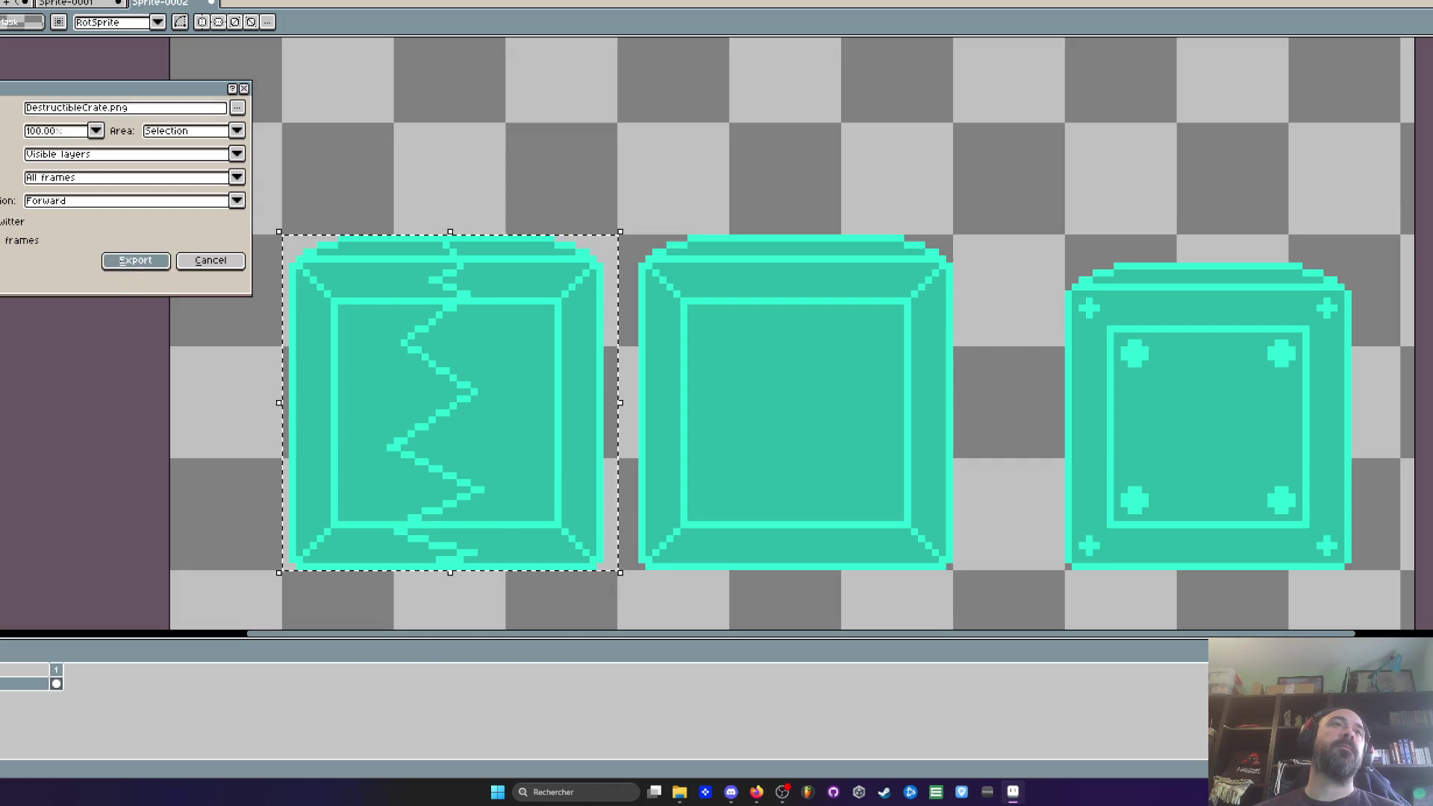
{"action": "left_click", "coordinate": [621, 244]}
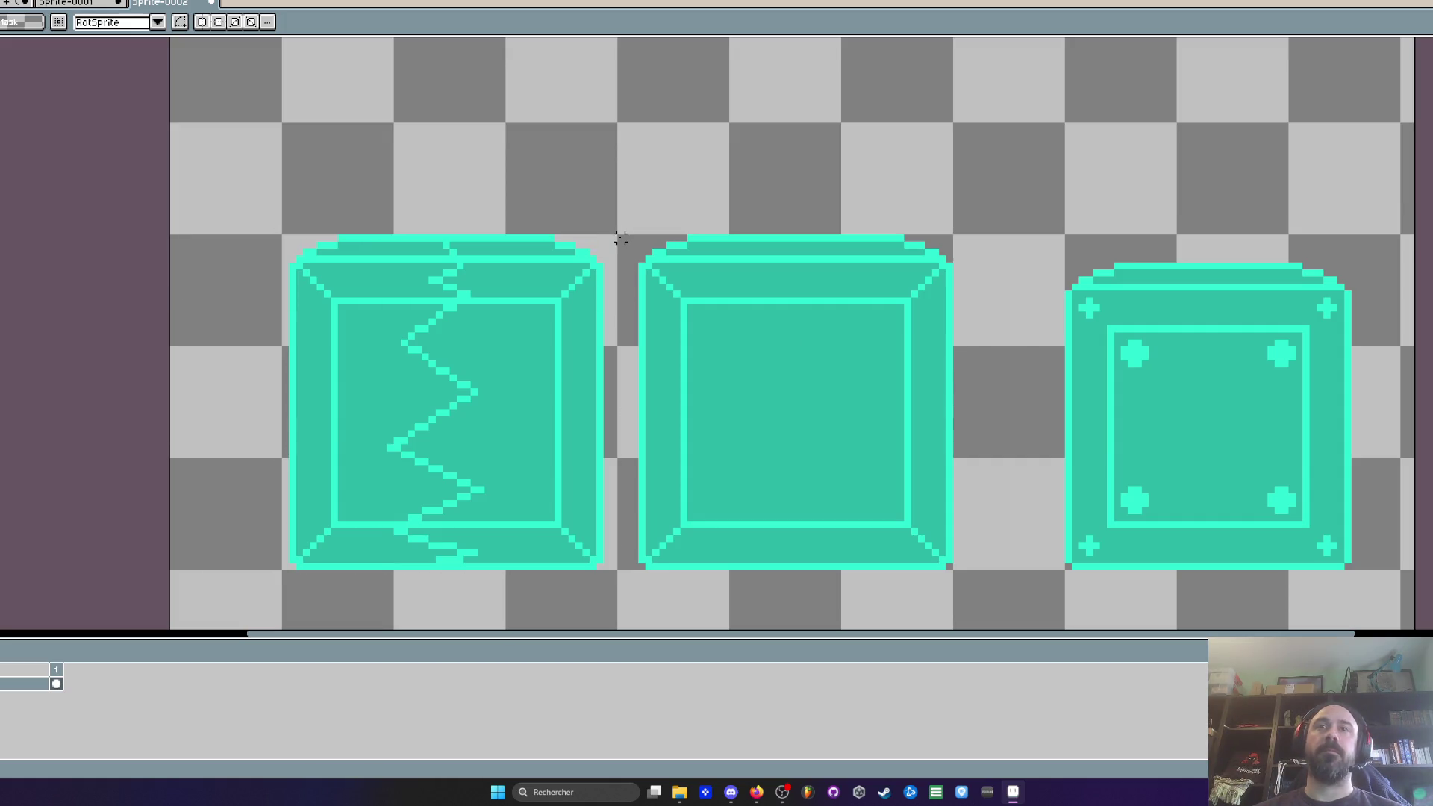
Step: Nudge the middle crate two pixels left and export its selection as Crate.png
{"action": "left_click_drag", "start_coordinate": [627, 202], "coordinate": [963, 627]}
{"action": "key", "text": "Left"}
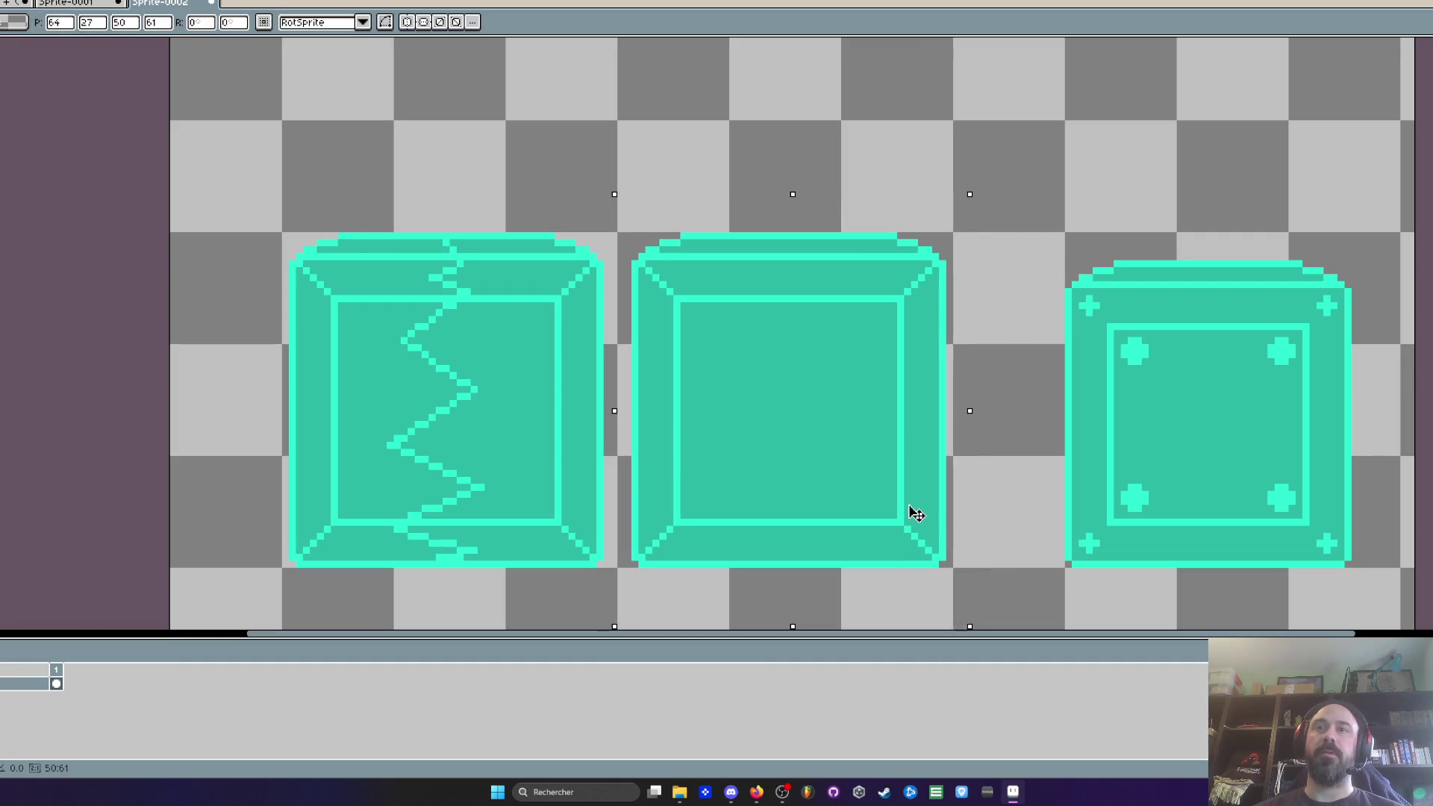
{"action": "left_click", "coordinate": [627, 256]}
{"action": "left_click_drag", "start_coordinate": [621, 236], "coordinate": [972, 589]}
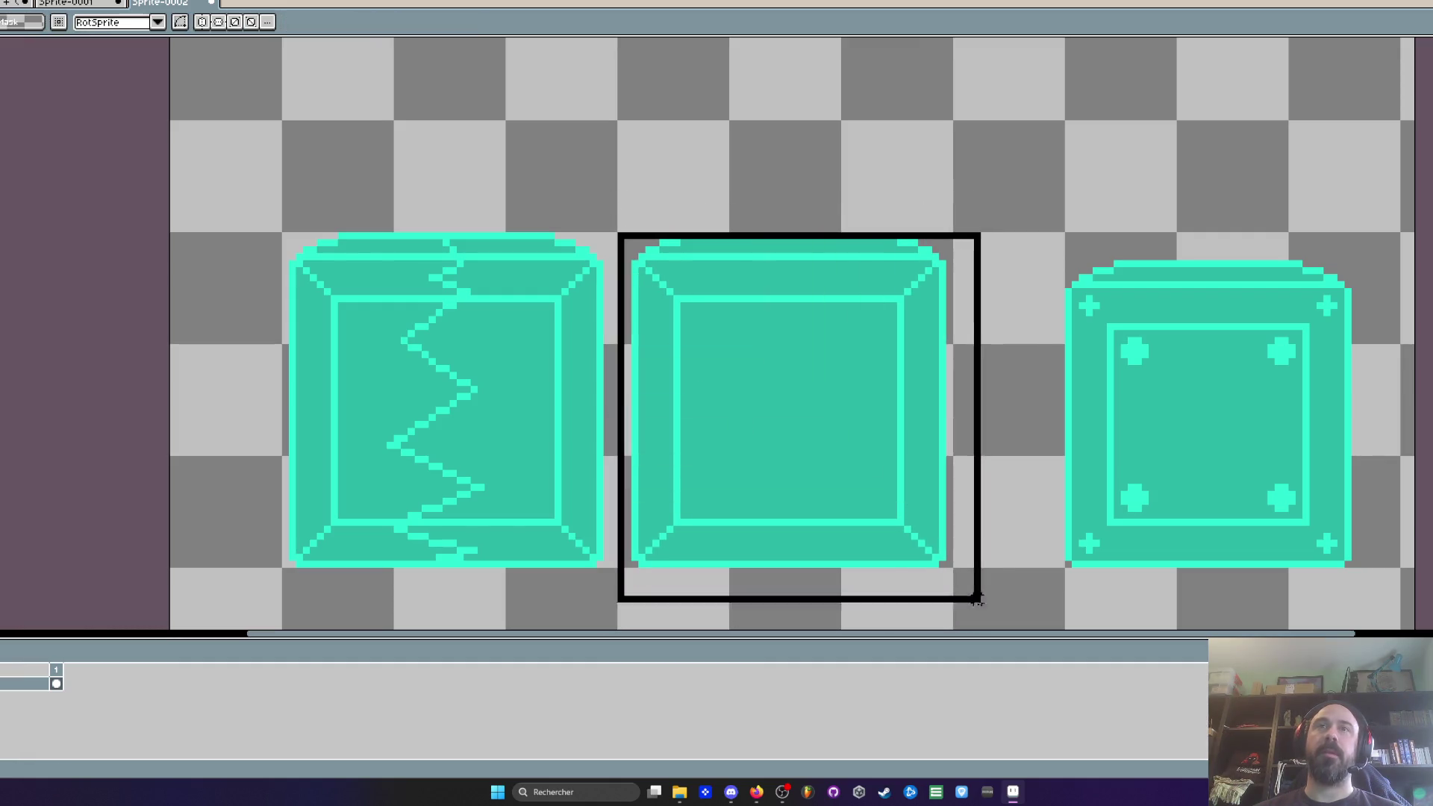
{"action": "key", "text": "Left"}
{"action": "left_click", "coordinate": [771, 406]}
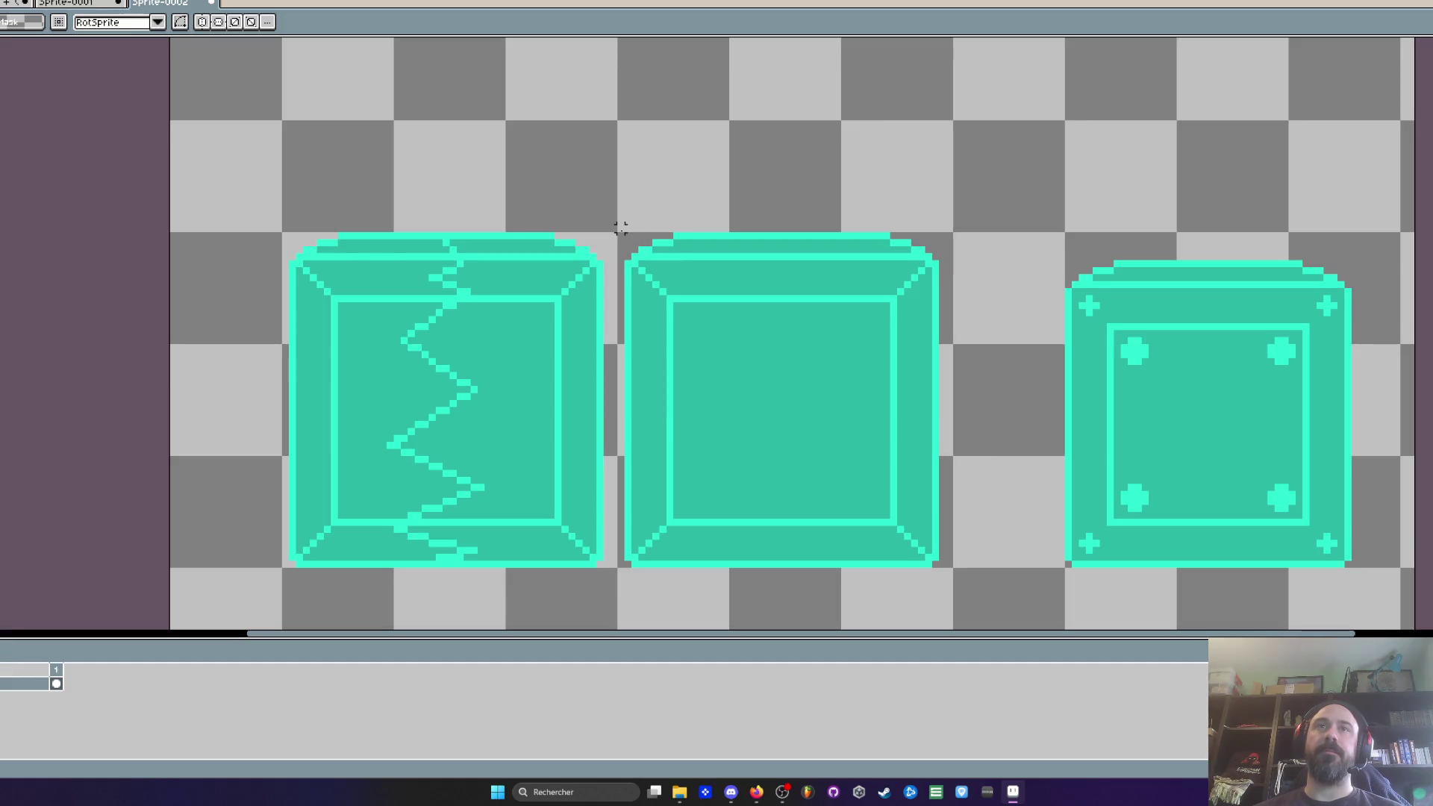
{"action": "mouse_move", "coordinate": [617, 232]}
{"action": "left_mouse_down"}
{"action": "mouse_move", "coordinate": [792, 343]}
{"action": "mouse_move", "coordinate": [948, 571]}
{"action": "left_mouse_up"}
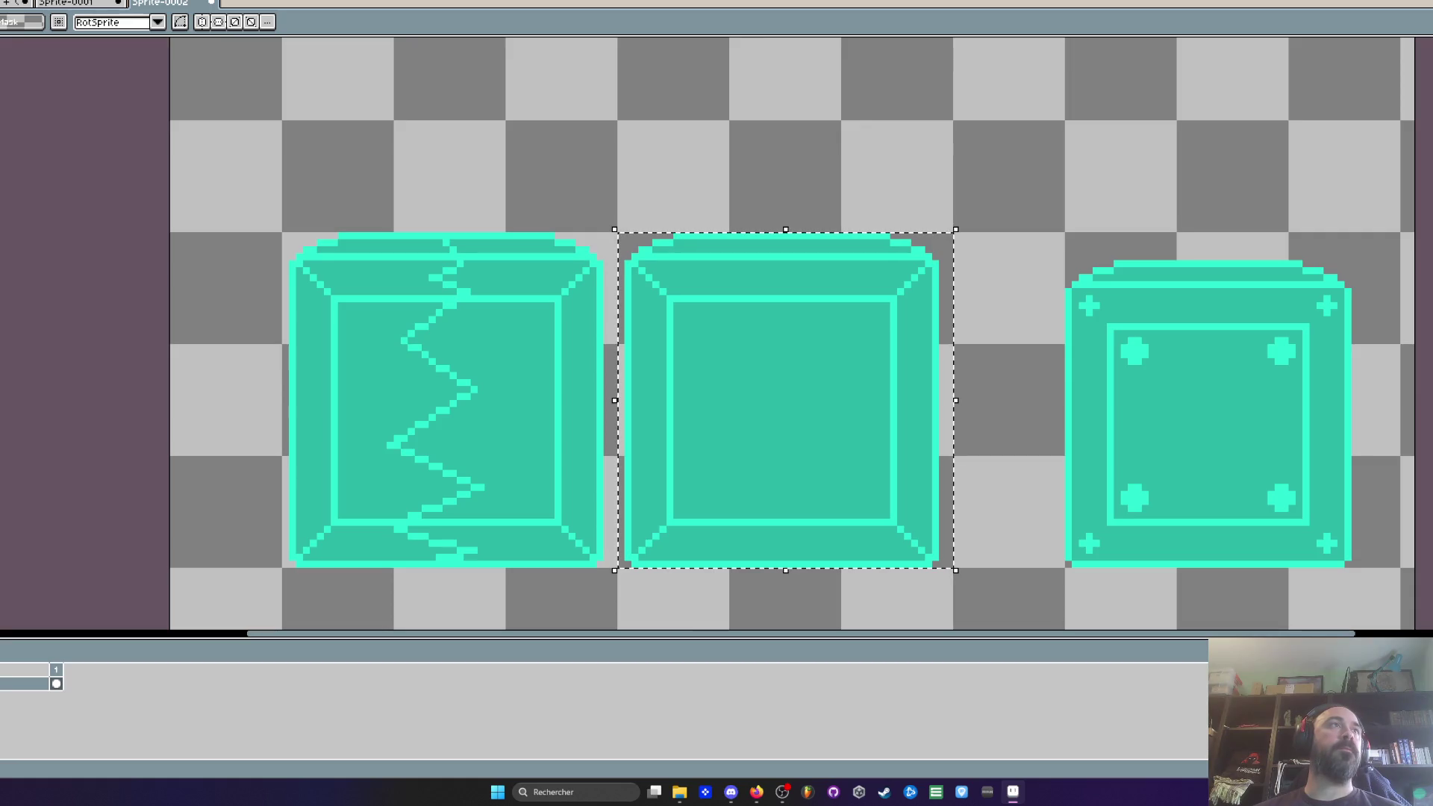
{"action": "key", "text": "ctrl+alt+shift+s"}
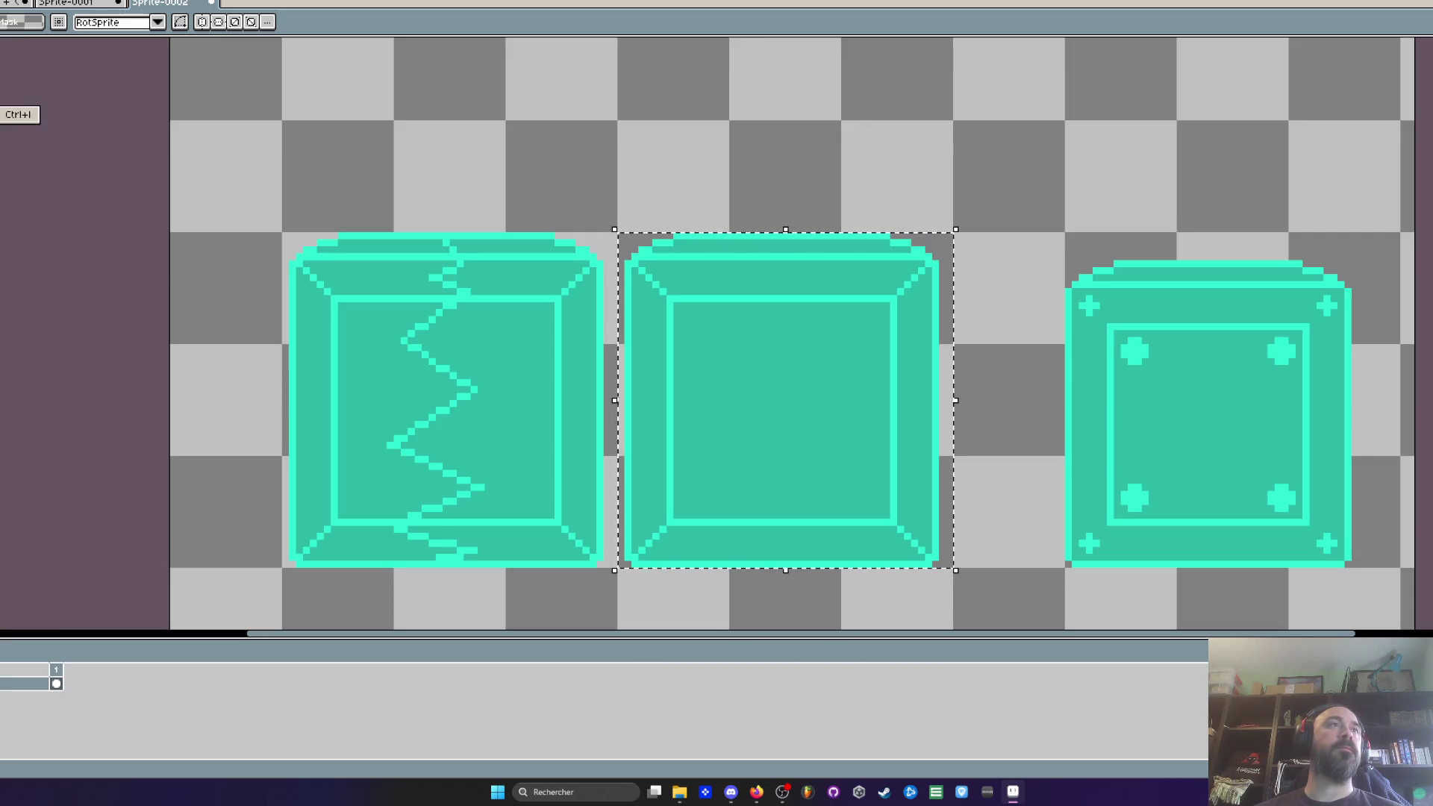
{"action": "left_click_drag", "start_coordinate": [78, 108], "coordinate": [26, 108]}
{"action": "key", "text": "BackSpace"}
{"action": "type", "text": "Crate.png"}
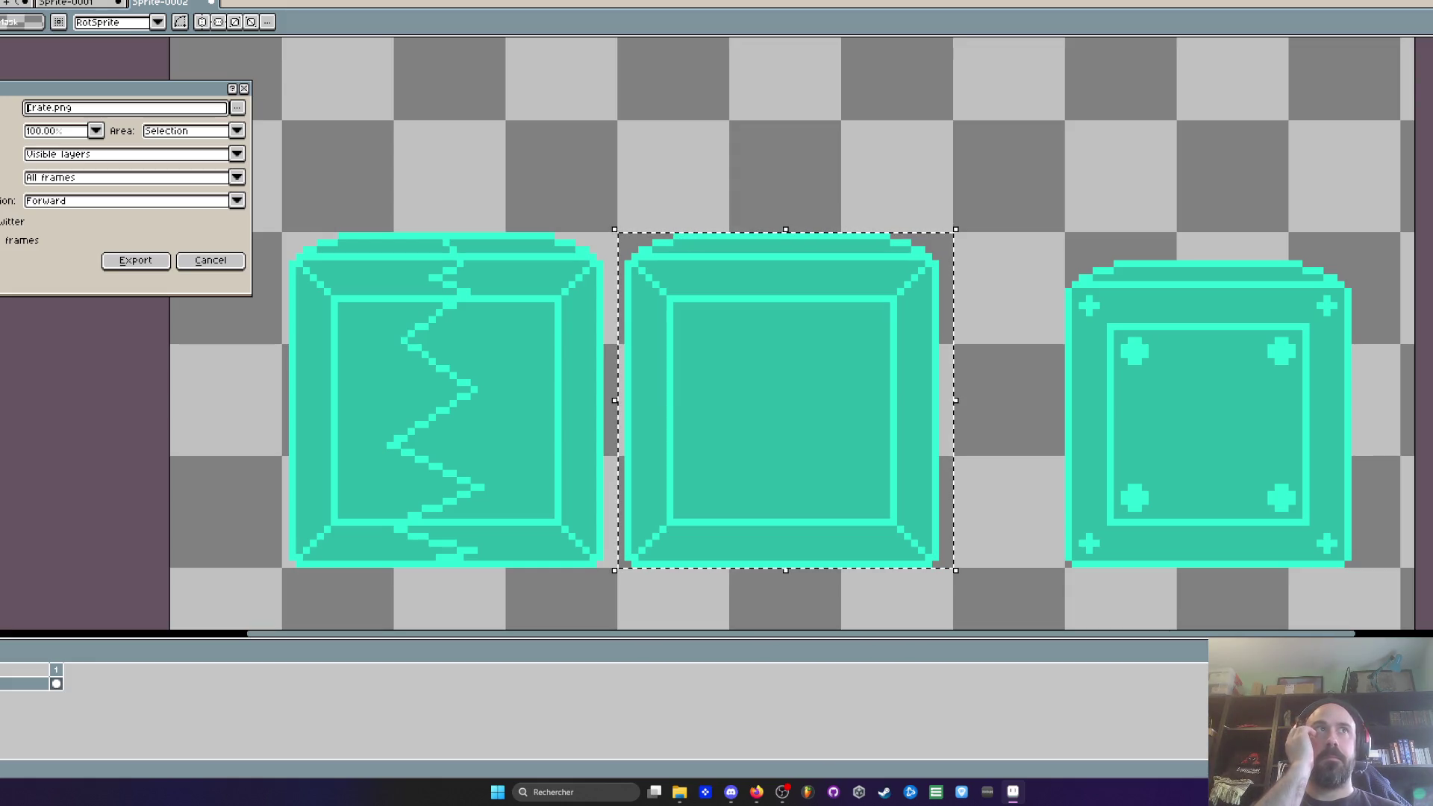
{"action": "left_click", "coordinate": [135, 260]}
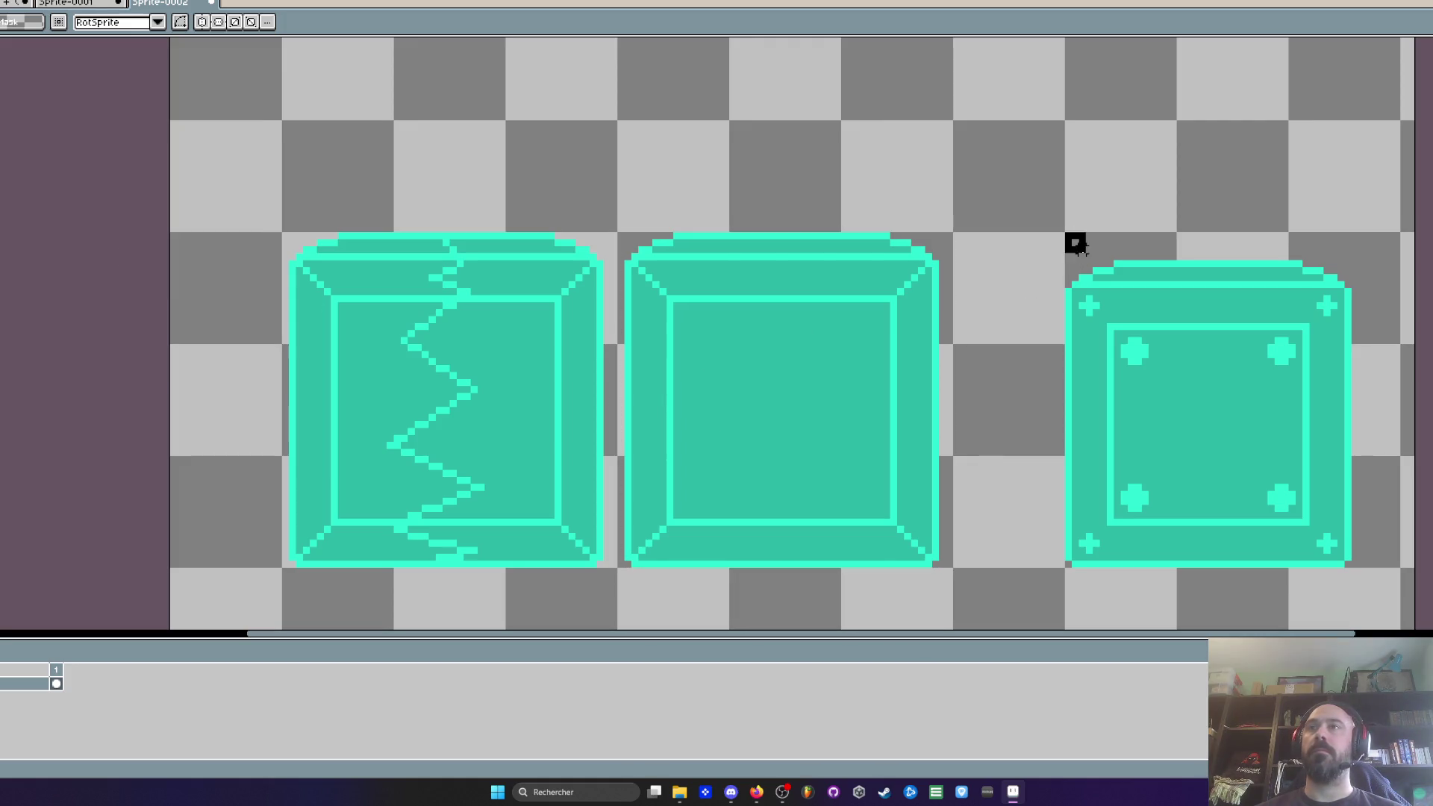
Step: Shift the studded right crate rightward, select it and export it as MobilCrate.png
{"action": "left_click_drag", "start_coordinate": [1279, 451], "coordinate": [1296, 451]}
{"action": "key", "text": "ctrl+d"}
{"action": "mouse_move", "coordinate": [1069, 203]}
{"action": "left_mouse_down"}
{"action": "mouse_move", "coordinate": [1334, 518]}
{"action": "mouse_move", "coordinate": [1402, 538]}
{"action": "left_mouse_up"}
{"action": "key", "text": "alt+f"}
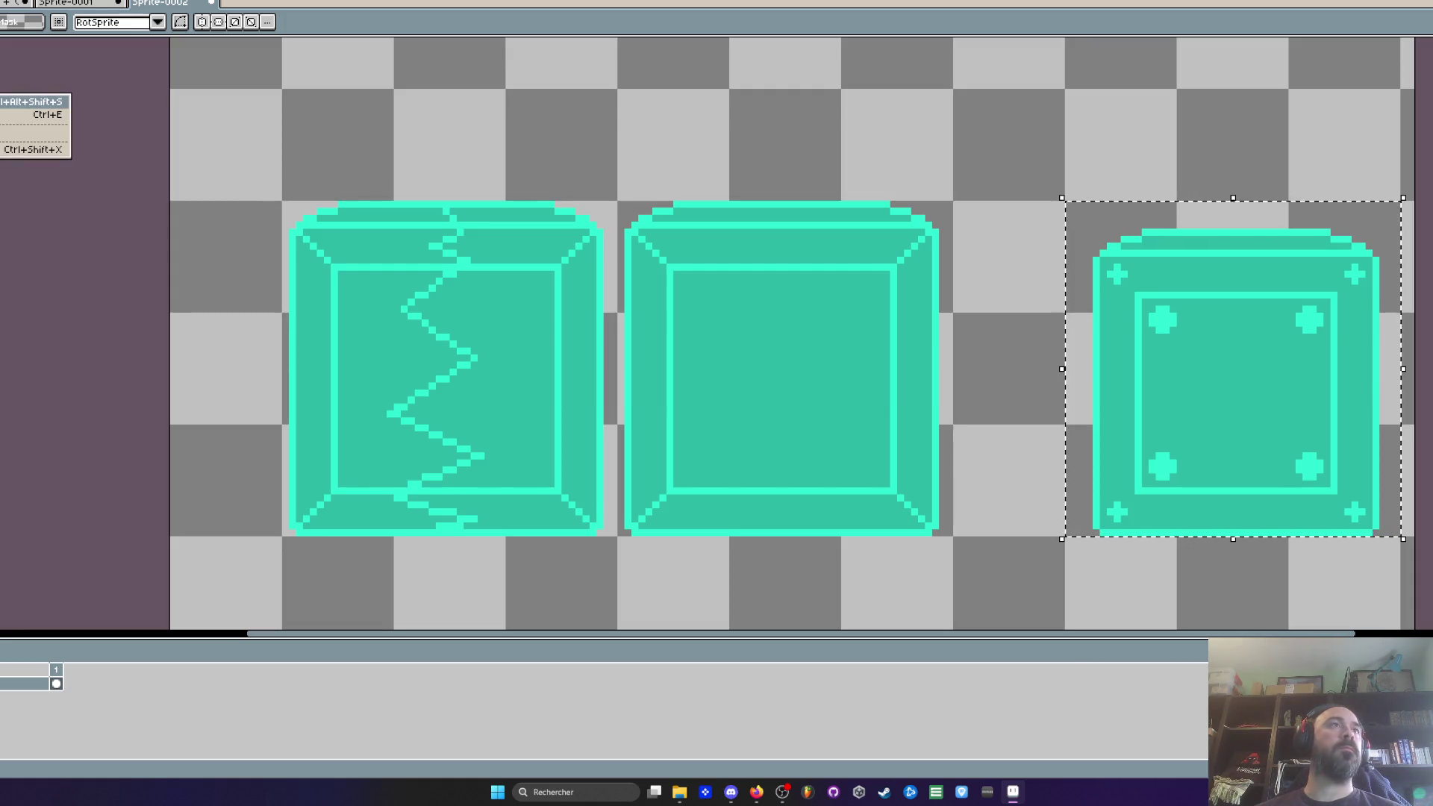
{"action": "key", "text": "Return"}
{"action": "left_click", "coordinate": [33, 109]}
{"action": "type", "text": "MobileCrate.png"}
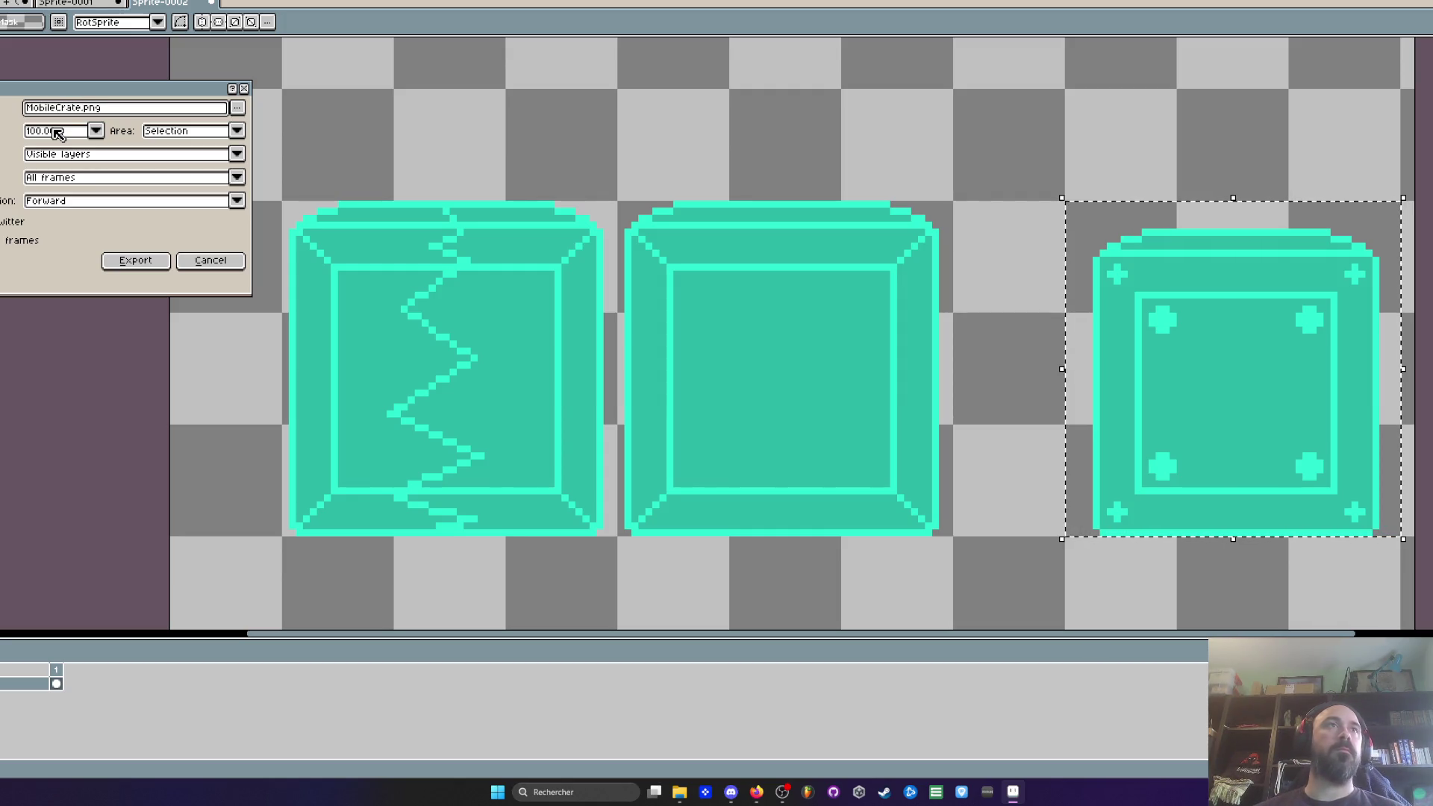
{"action": "left_click", "coordinate": [135, 260]}
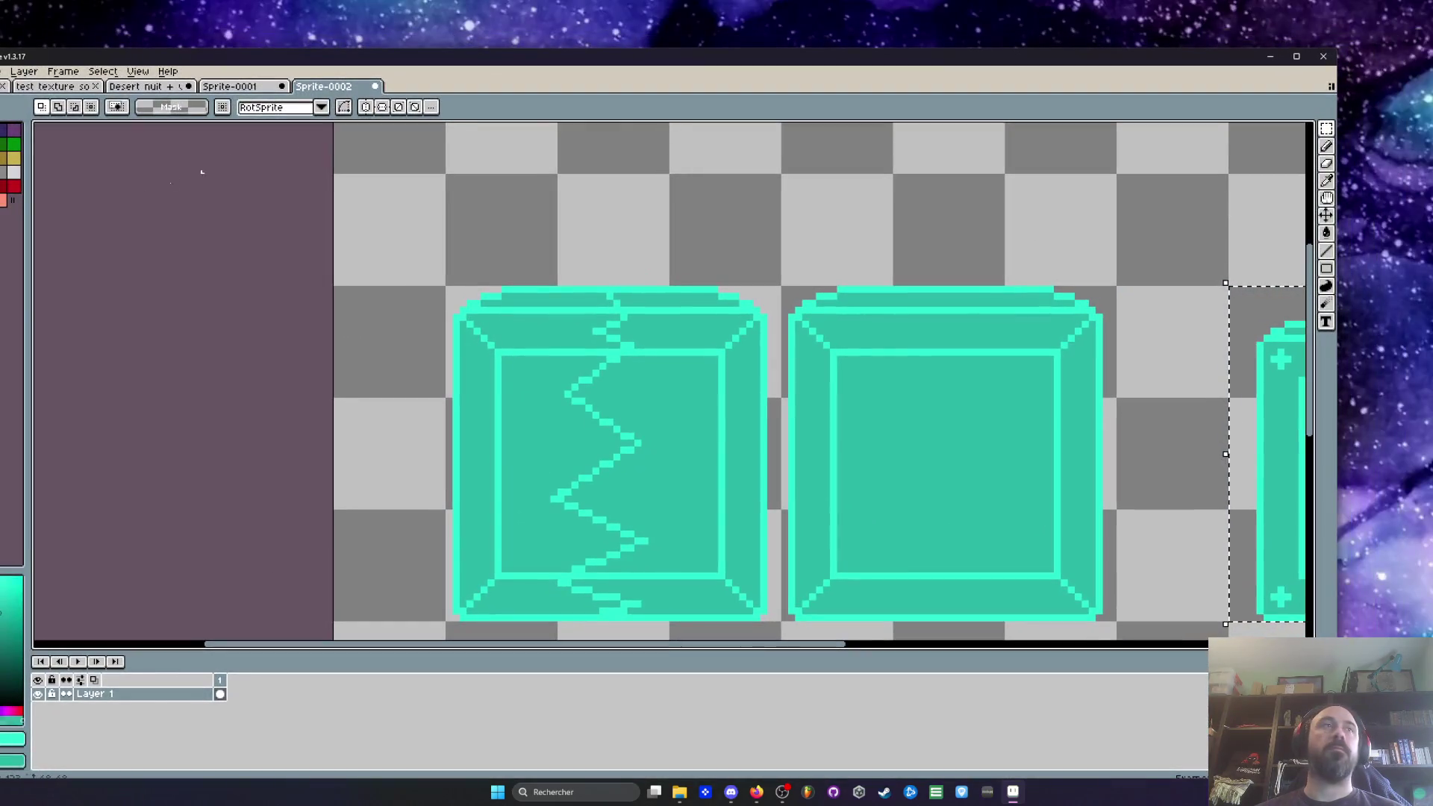
Step: Go back to the Void Operators folder in File Explorer to check the crate exports
{"action": "key", "text": "alt+Tab"}
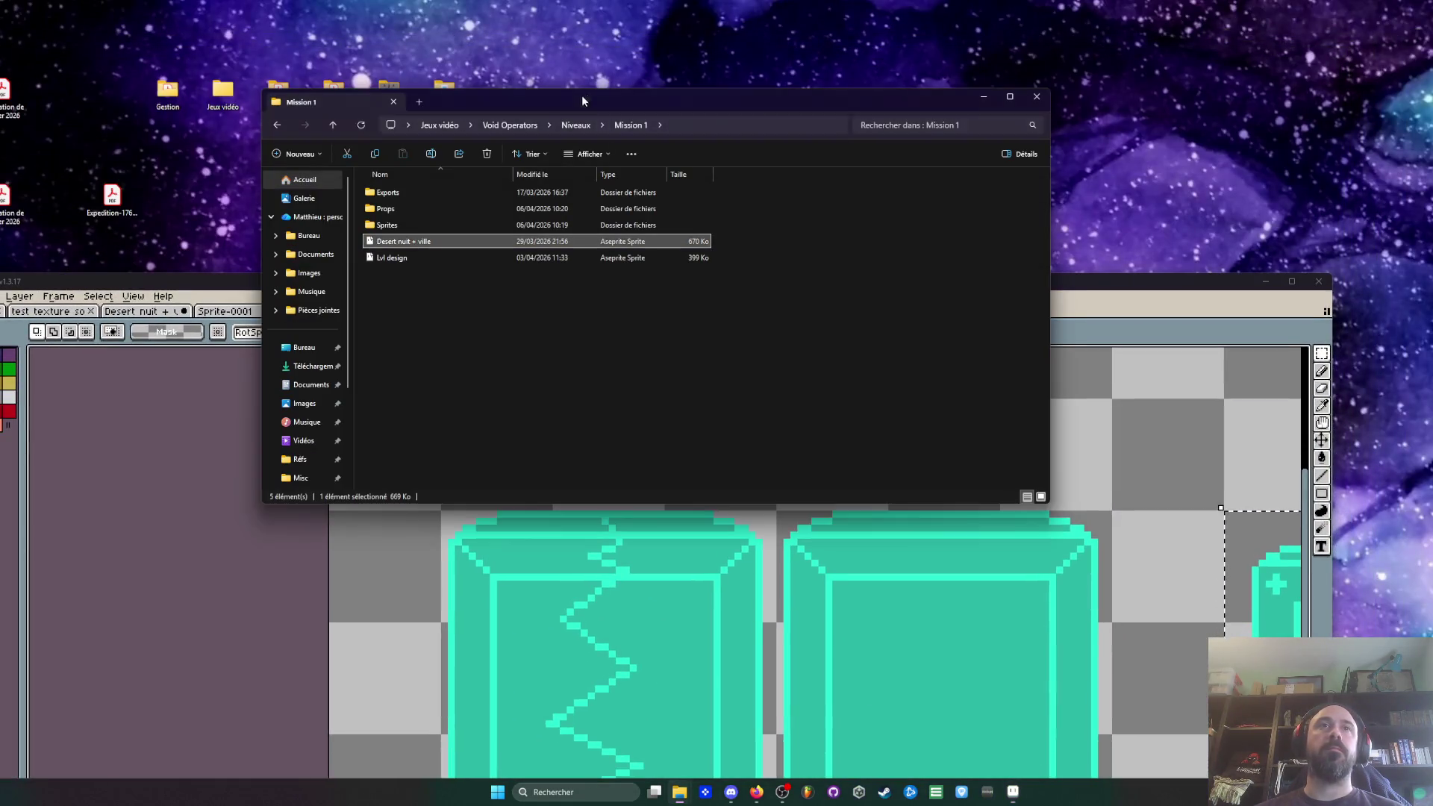
{"action": "left_click", "coordinate": [272, 128]}
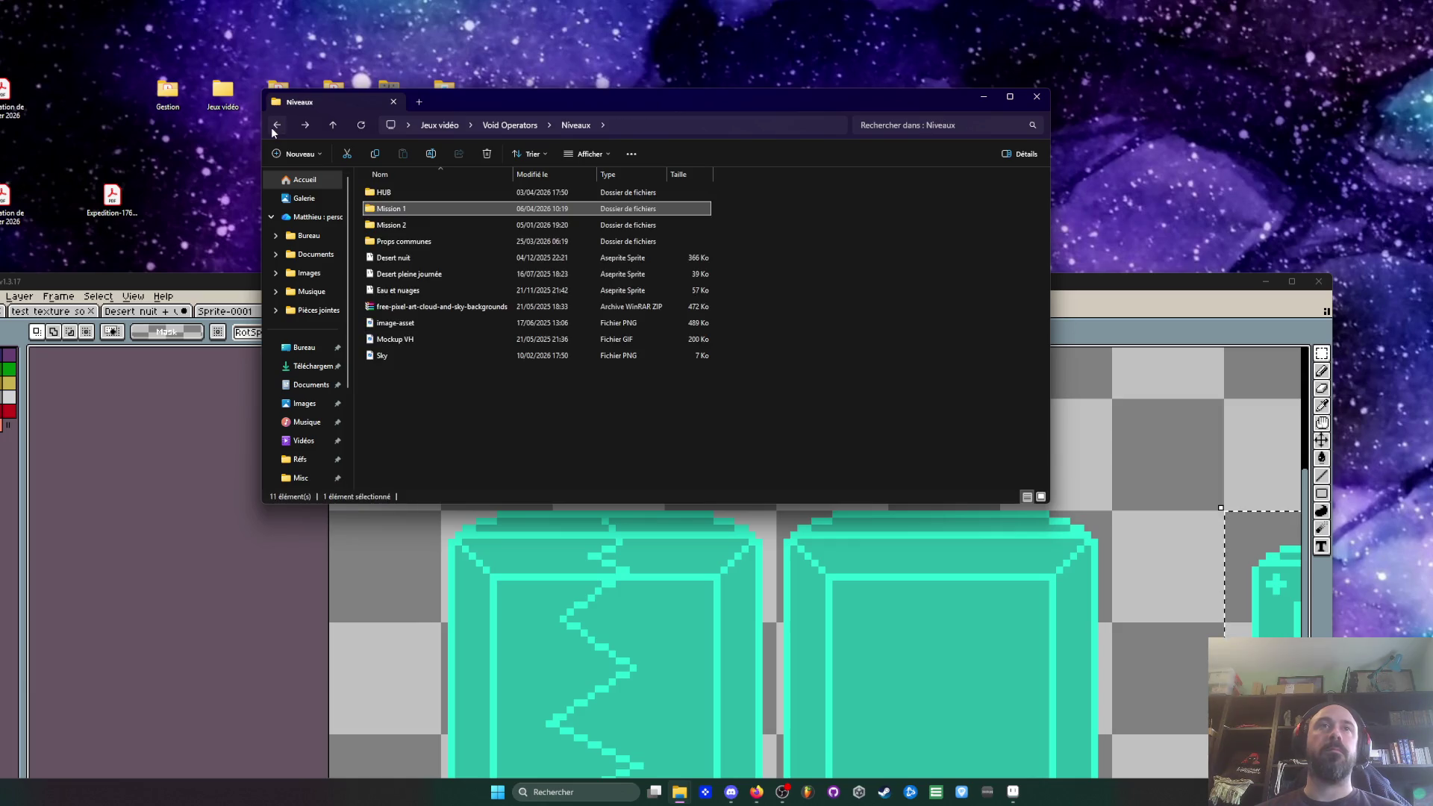
{"action": "left_click", "coordinate": [271, 128]}
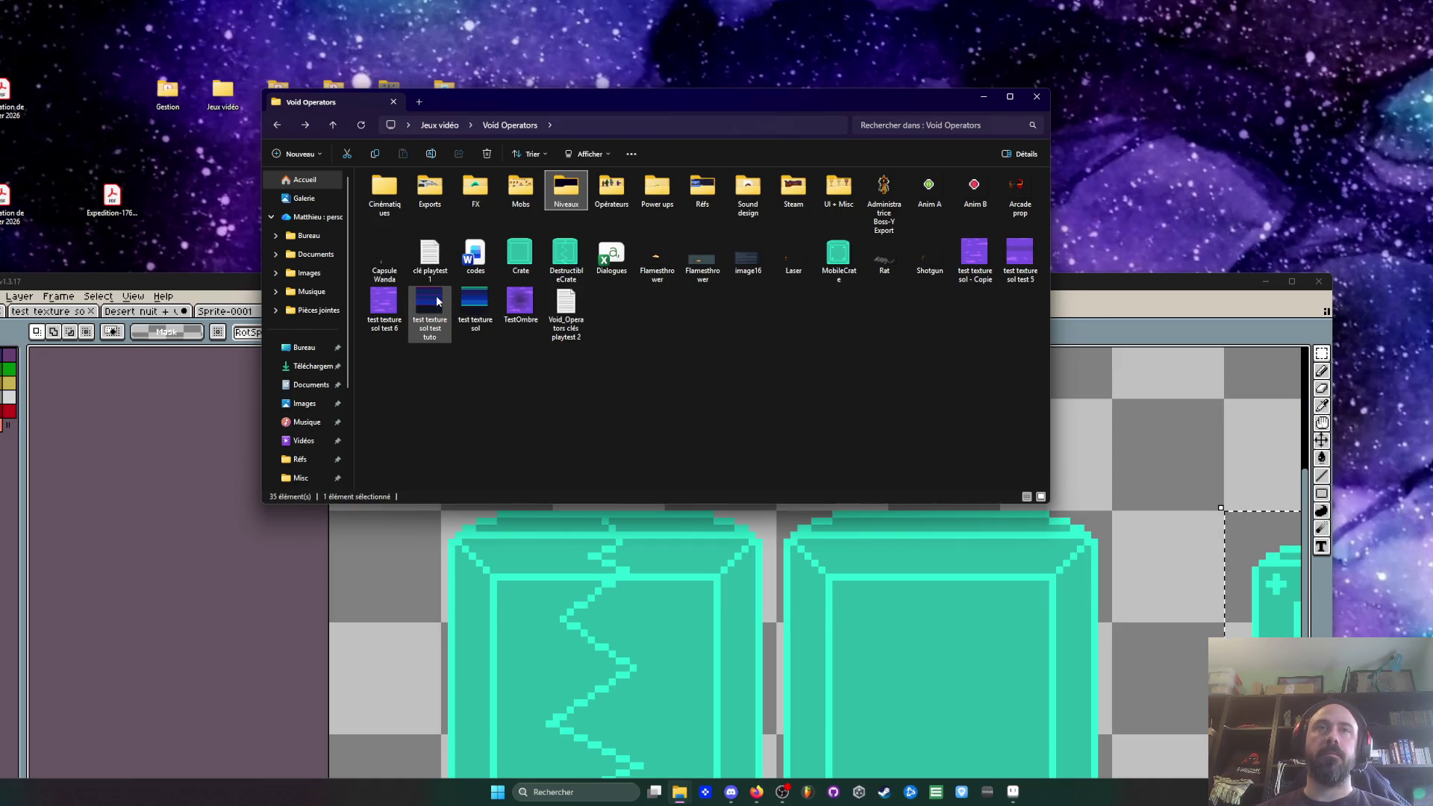
Step: Return to Aseprite, show the Sprite-0001 character sprite and maximize the window
{"action": "left_click", "coordinate": [1125, 288]}
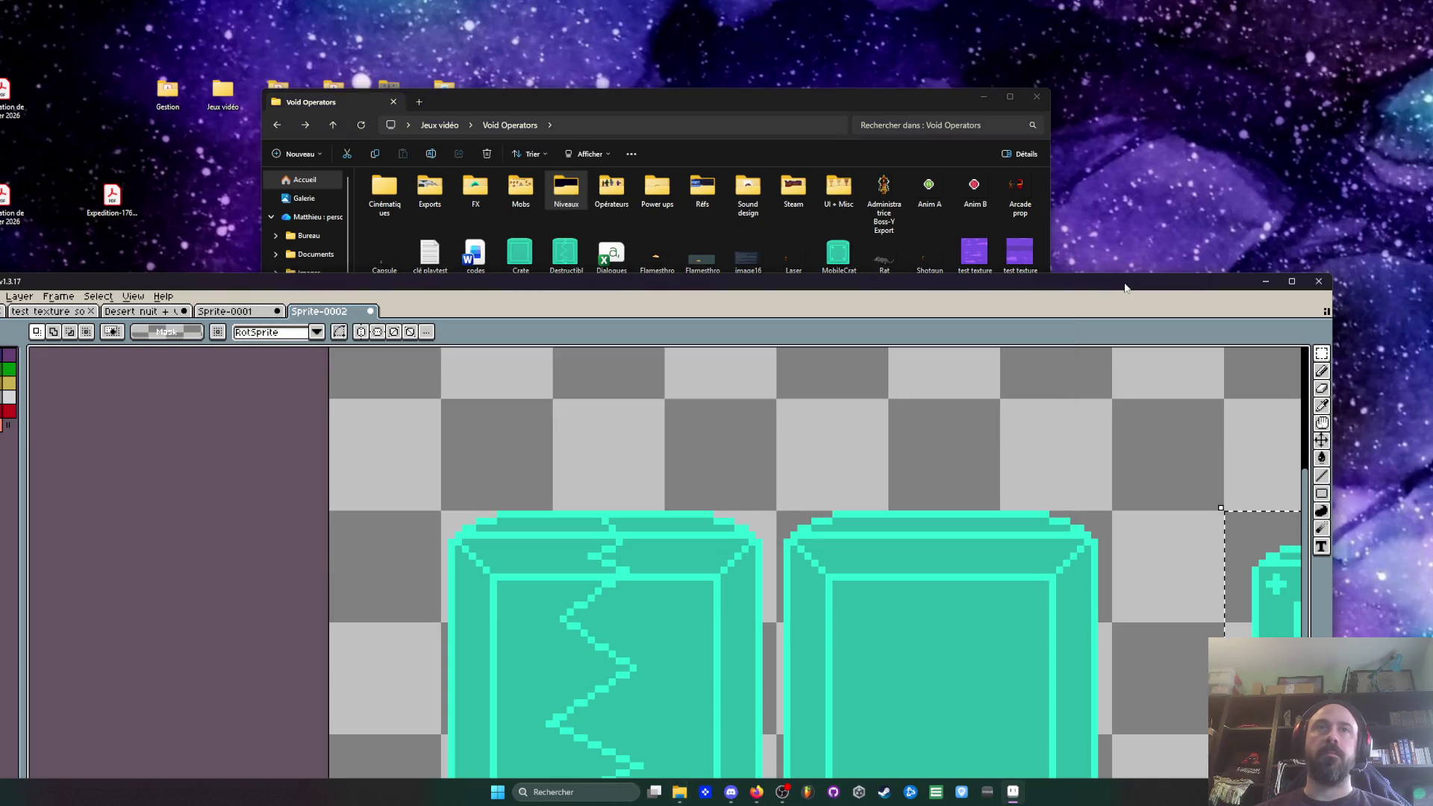
{"action": "left_click", "coordinate": [228, 310]}
{"action": "left_click_drag", "start_coordinate": [422, 291], "coordinate": [421, 128]}
{"action": "double_click", "coordinate": [420, 128]}
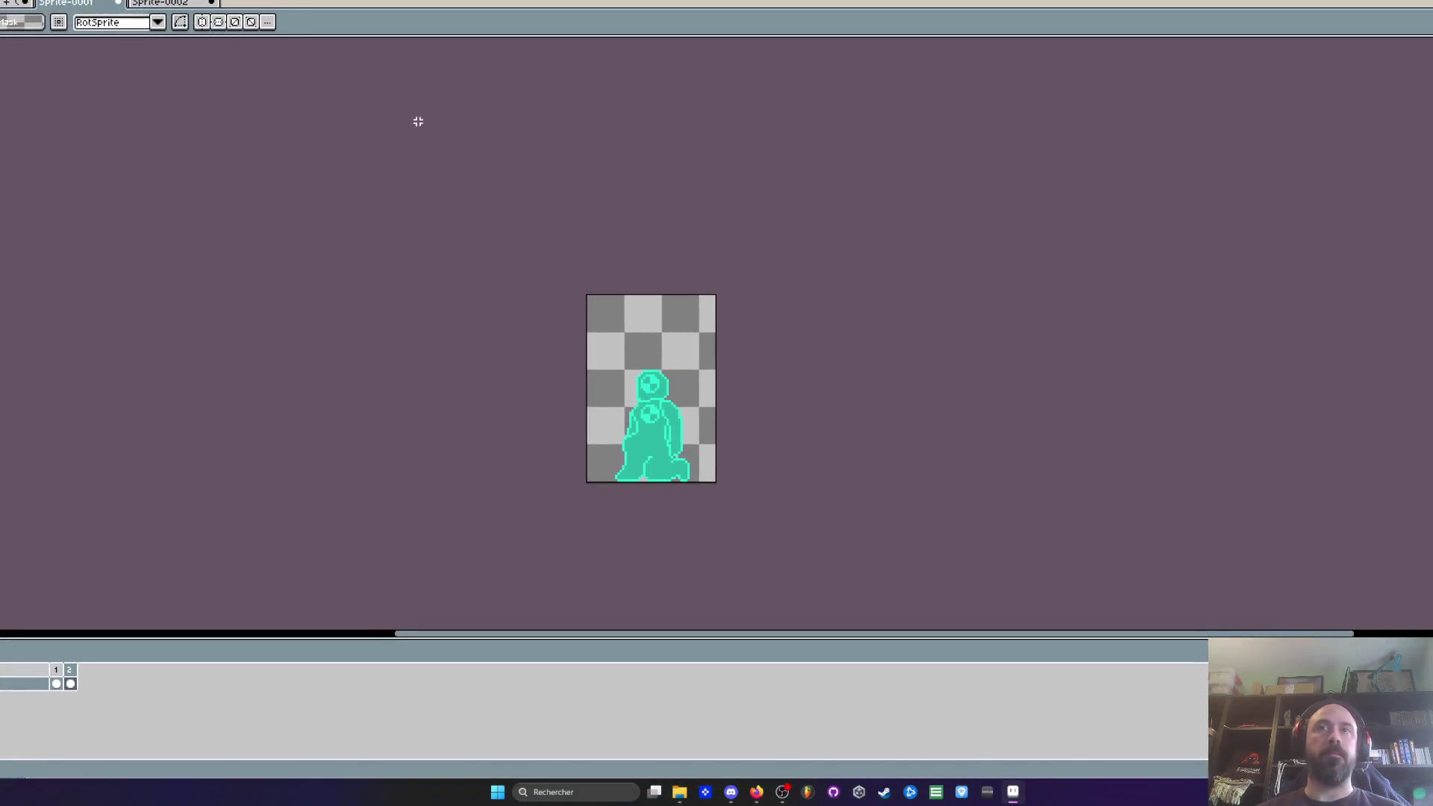
{"action": "left_click", "coordinate": [56, 684]}
{"action": "key", "text": "plus"}
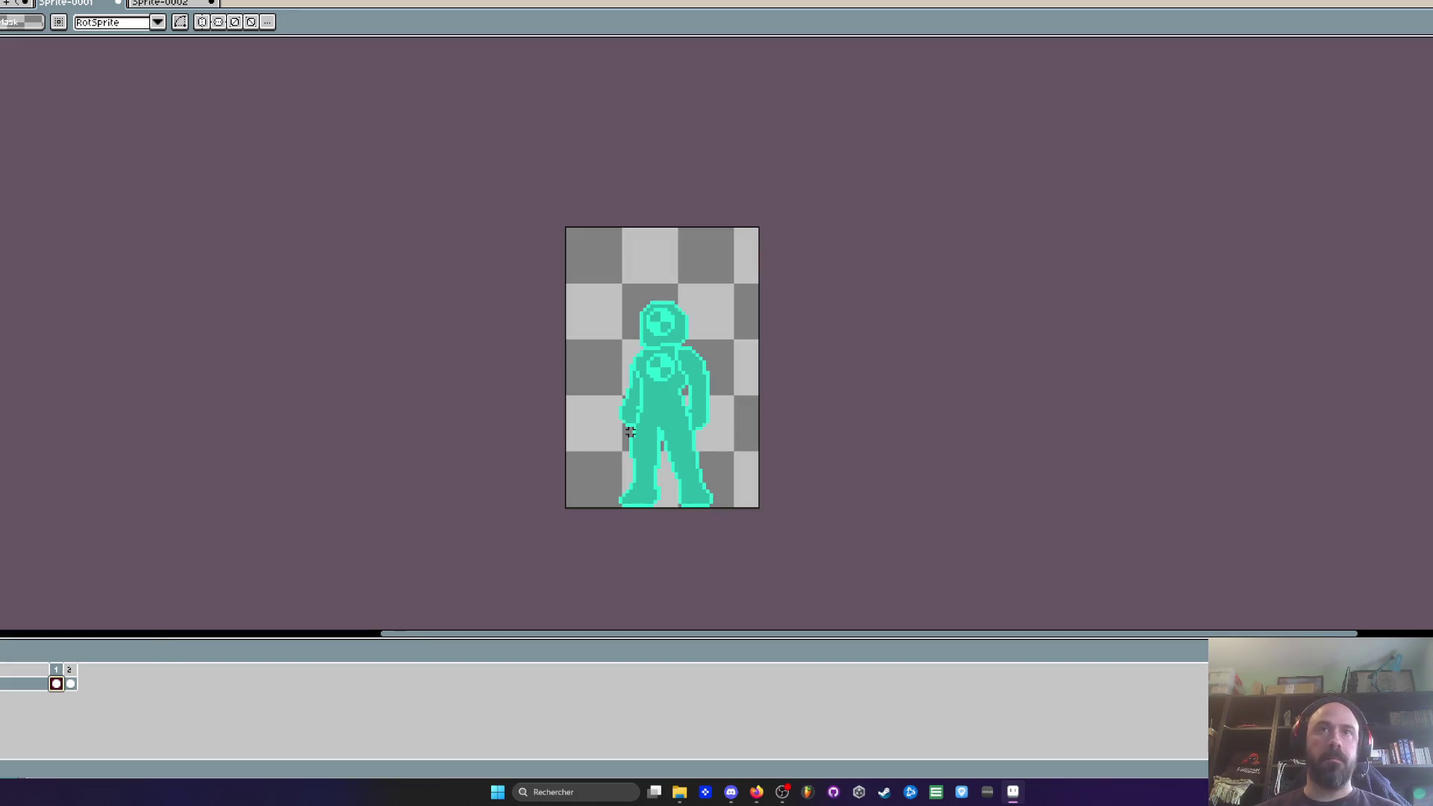
{"action": "key", "text": "plus"}
{"action": "mouse_move", "coordinate": [545, 177]}
{"action": "left_mouse_down"}
{"action": "mouse_move", "coordinate": [779, 461]}
{"action": "mouse_move", "coordinate": [803, 549]}
{"action": "left_mouse_up"}
{"action": "key", "text": "ctrl+d"}
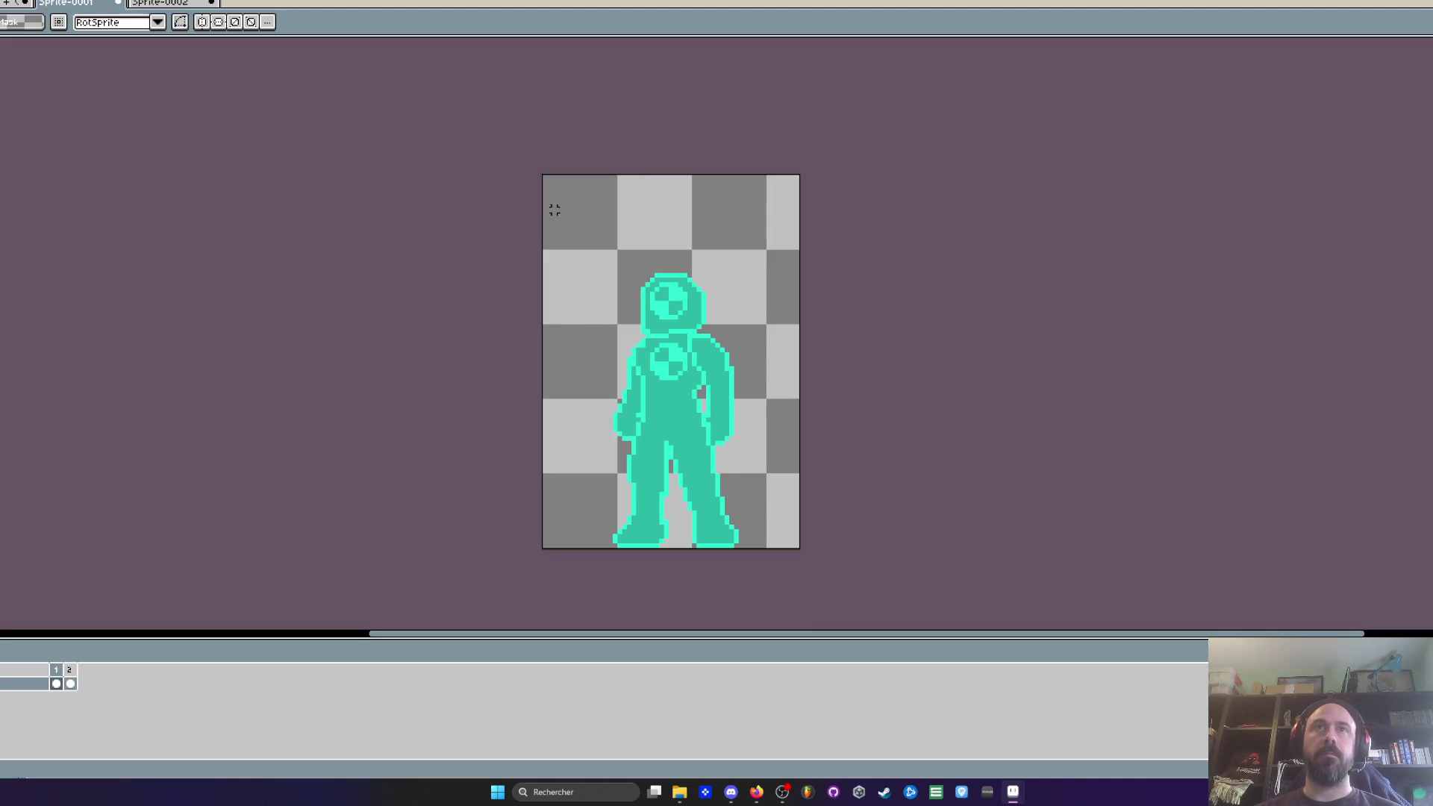
{"action": "mouse_move", "coordinate": [545, 177]}
{"action": "left_mouse_down"}
{"action": "mouse_move", "coordinate": [778, 486]}
{"action": "mouse_move", "coordinate": [801, 546]}
{"action": "left_mouse_up"}
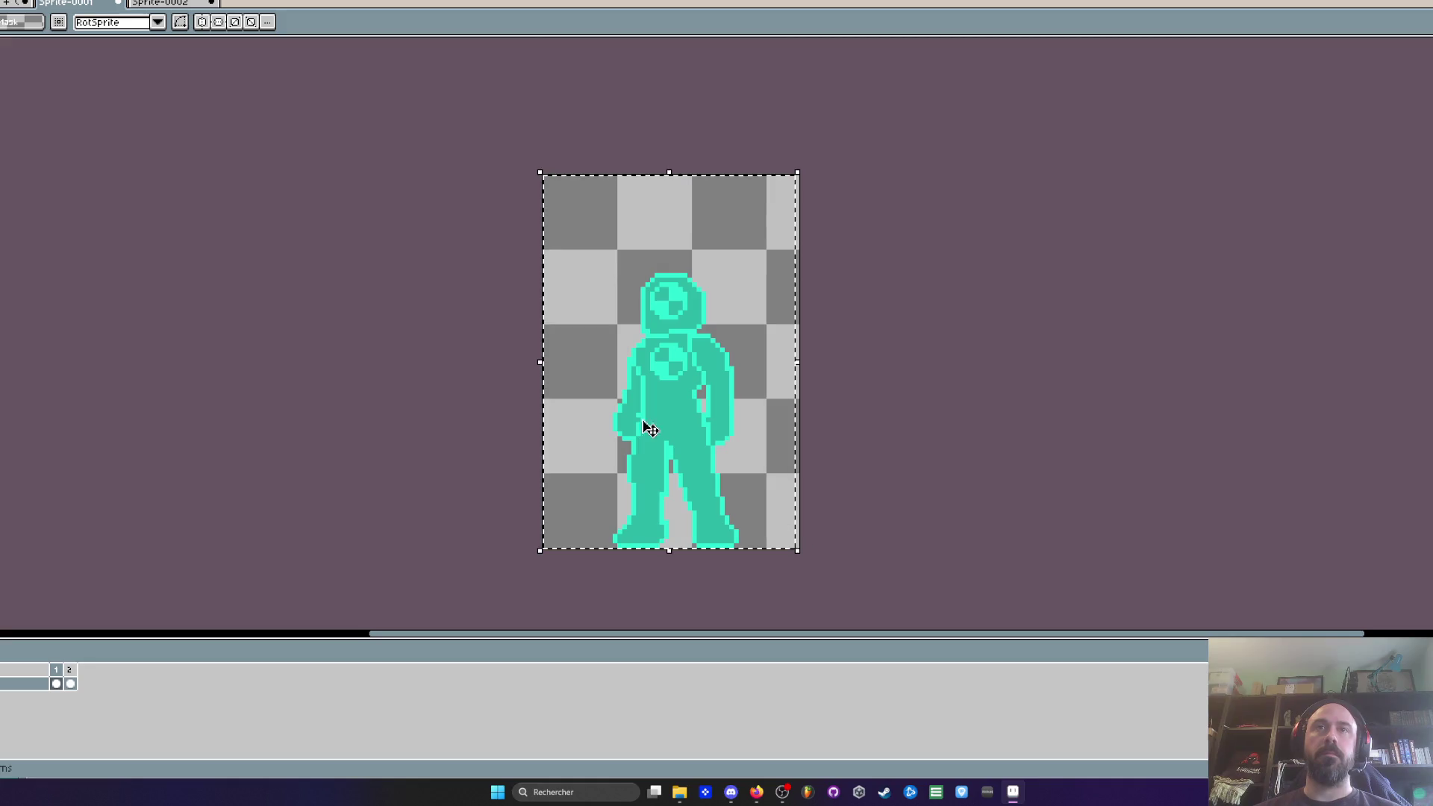
{"action": "key", "text": "ctrl+alt+shift+s"}
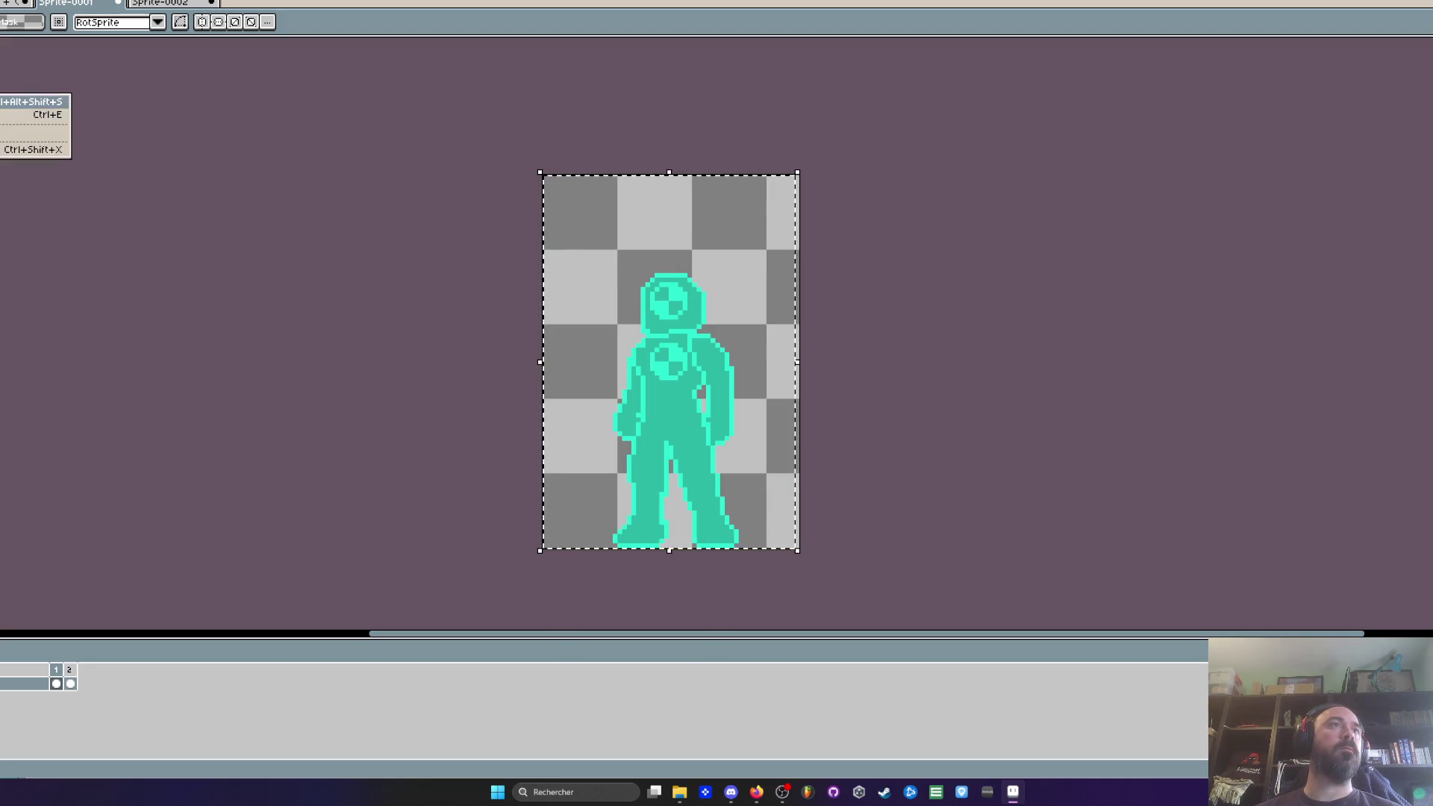
{"action": "left_click", "coordinate": [169, 131]}
{"action": "left_click", "coordinate": [176, 166]}
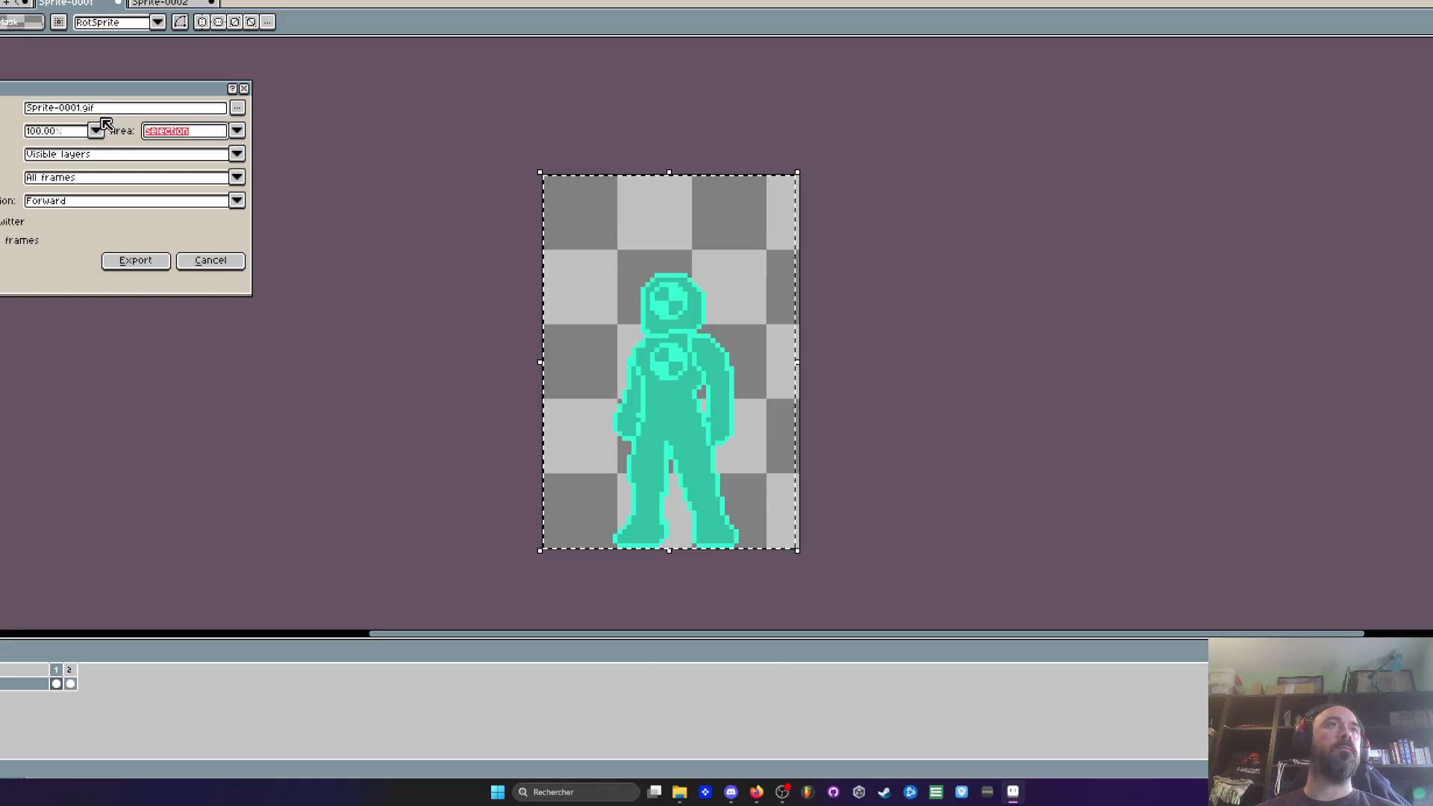
{"action": "left_click_drag", "start_coordinate": [82, 110], "coordinate": [22, 110]}
{"action": "type", "text": "UP"}
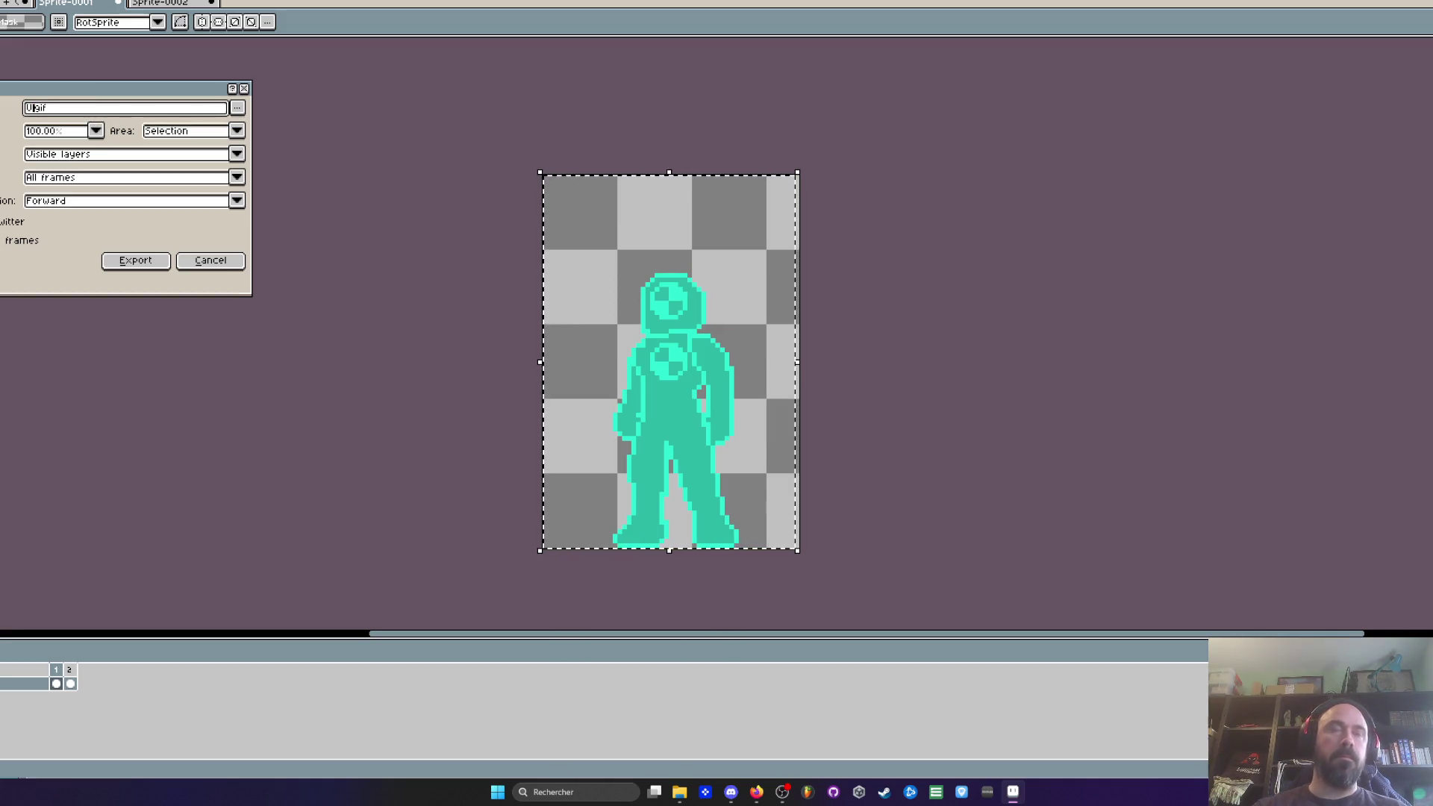
{"action": "key", "text": "BackSpace"}
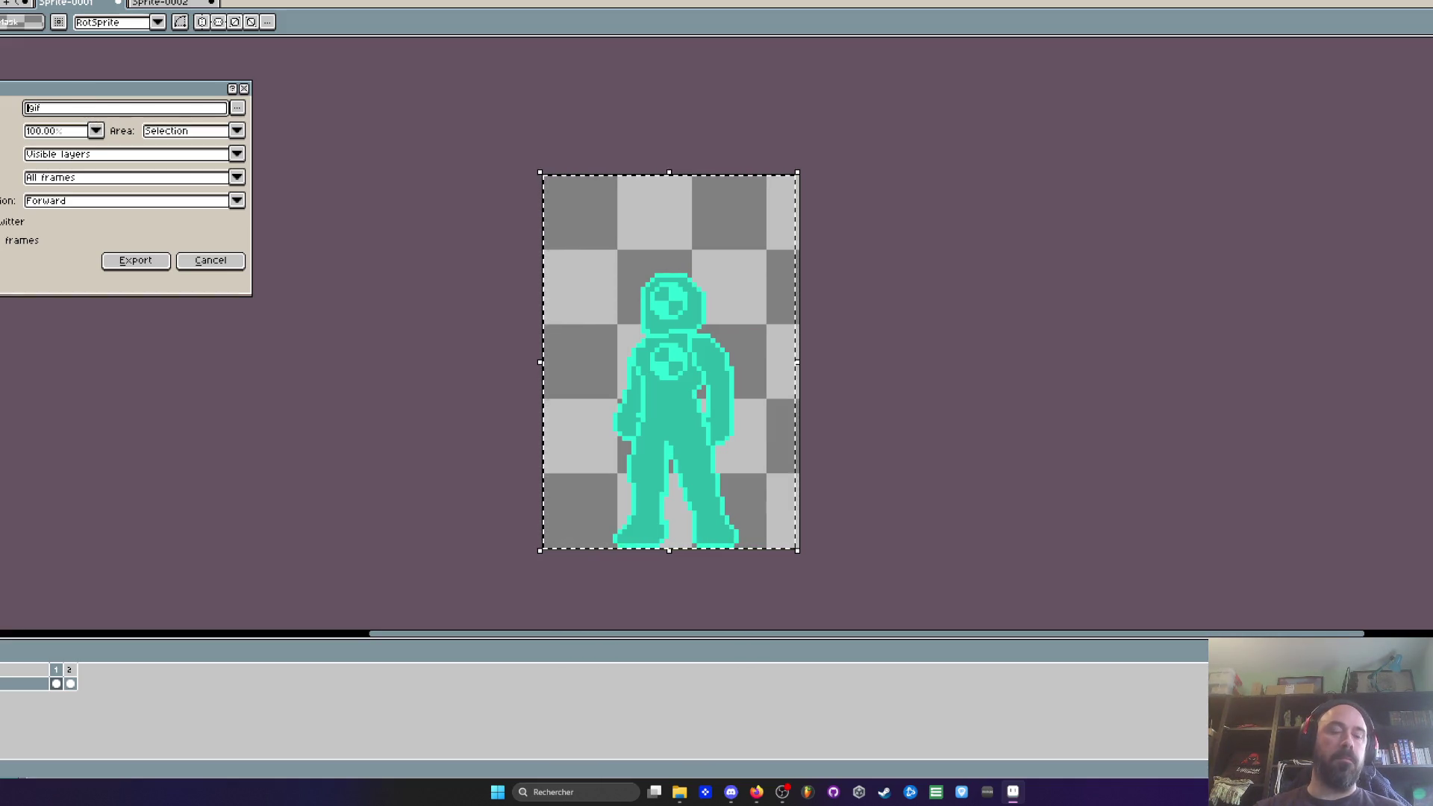
{"action": "type", "text": "DummyUp"}
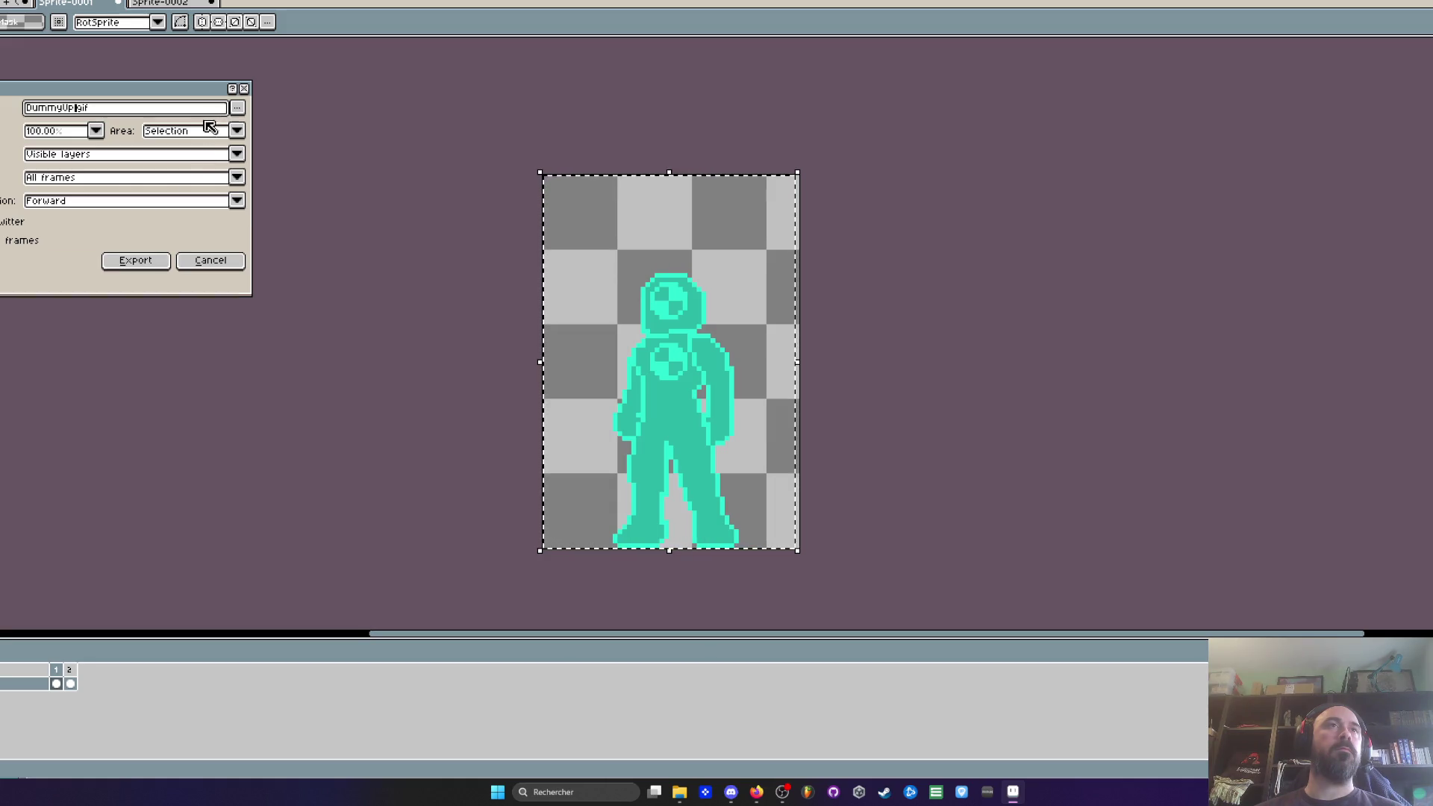
{"action": "left_click", "coordinate": [237, 108]}
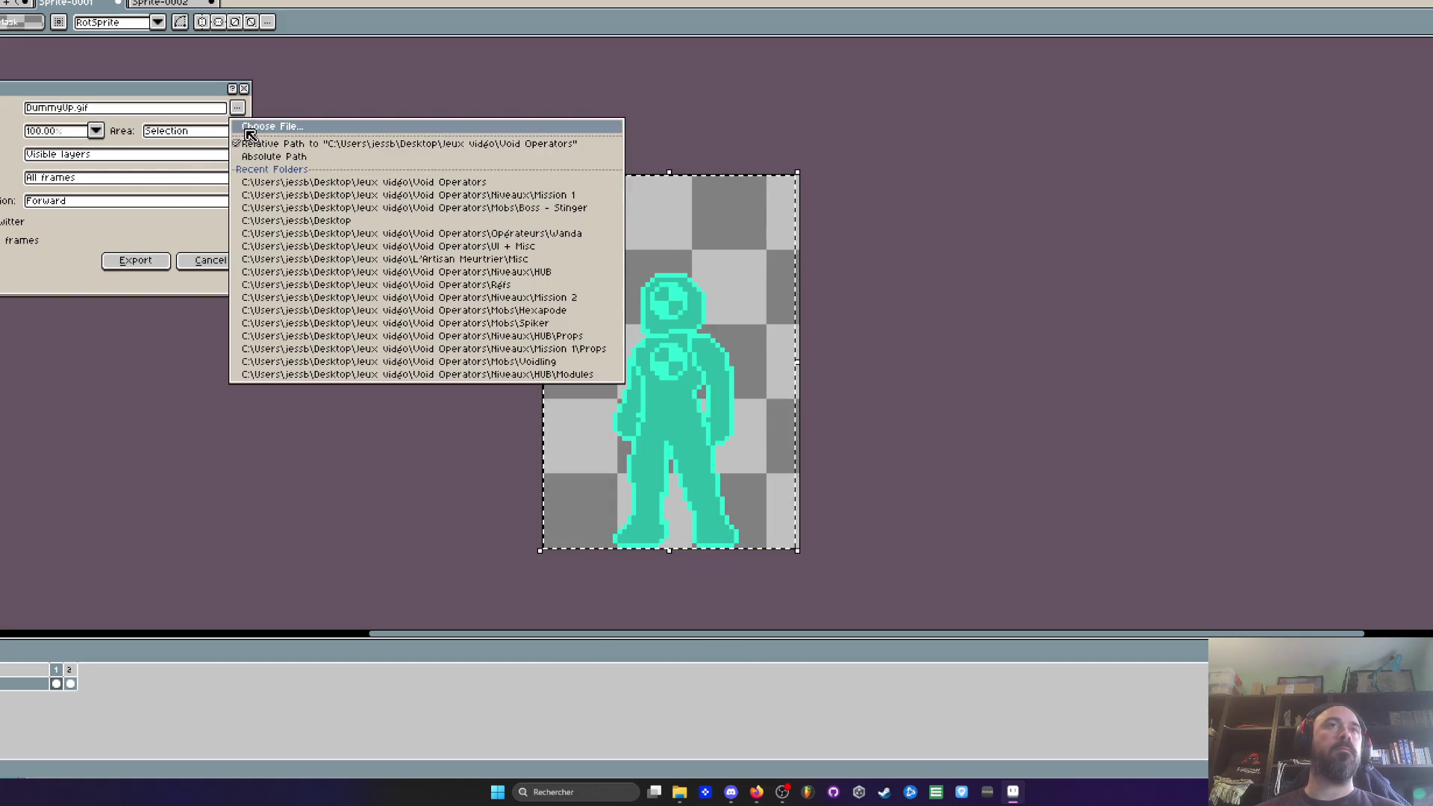
{"action": "left_click", "coordinate": [168, 106]}
{"action": "left_click", "coordinate": [131, 108]}
{"action": "key", "text": "BackSpace"}
{"action": "key", "text": "BackSpace"}
{"action": "type", "text": "png"}
{"action": "left_click", "coordinate": [127, 260]}
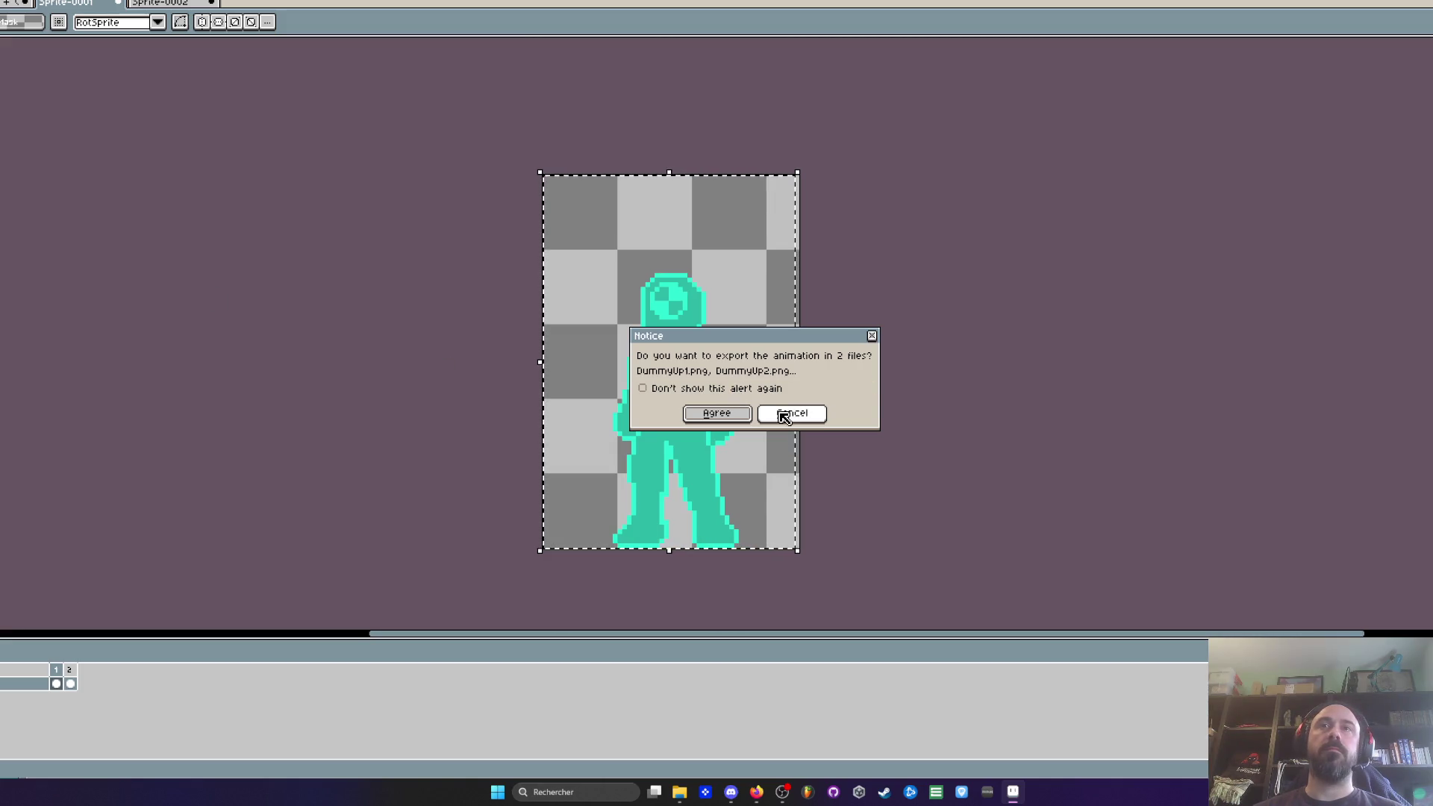
{"action": "left_click", "coordinate": [786, 416]}
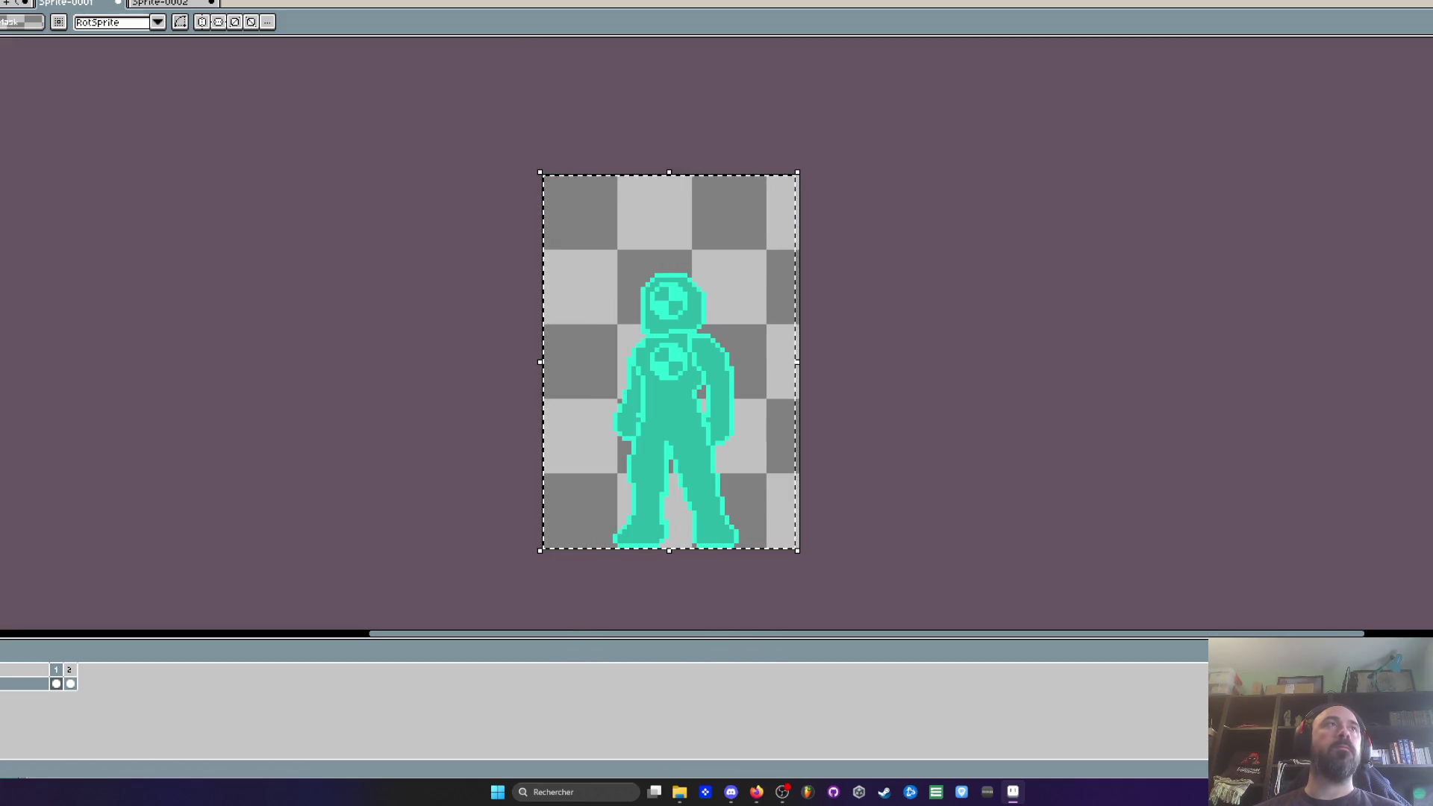
{"action": "key", "text": "ctrl+alt+shift+s"}
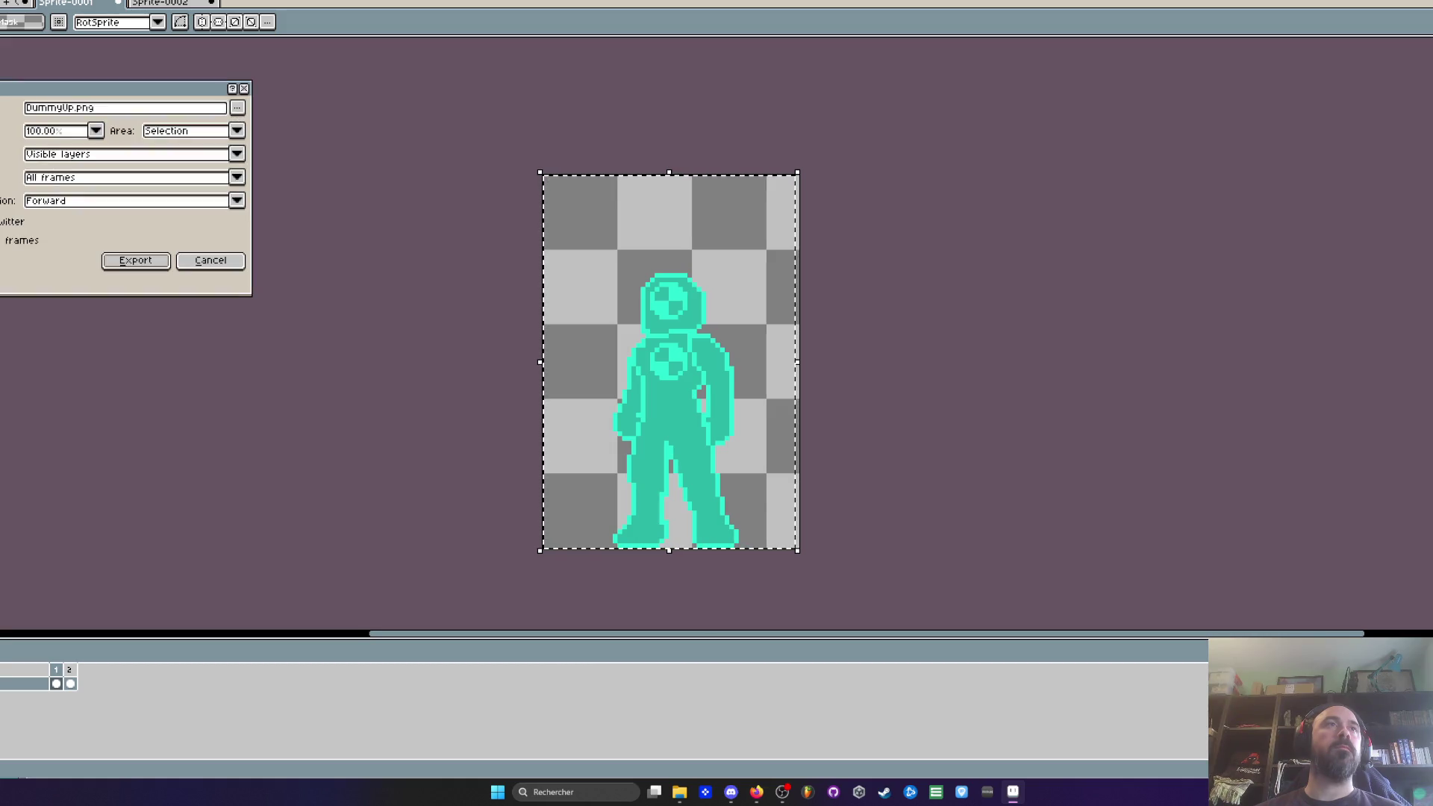
{"action": "left_click", "coordinate": [135, 260]}
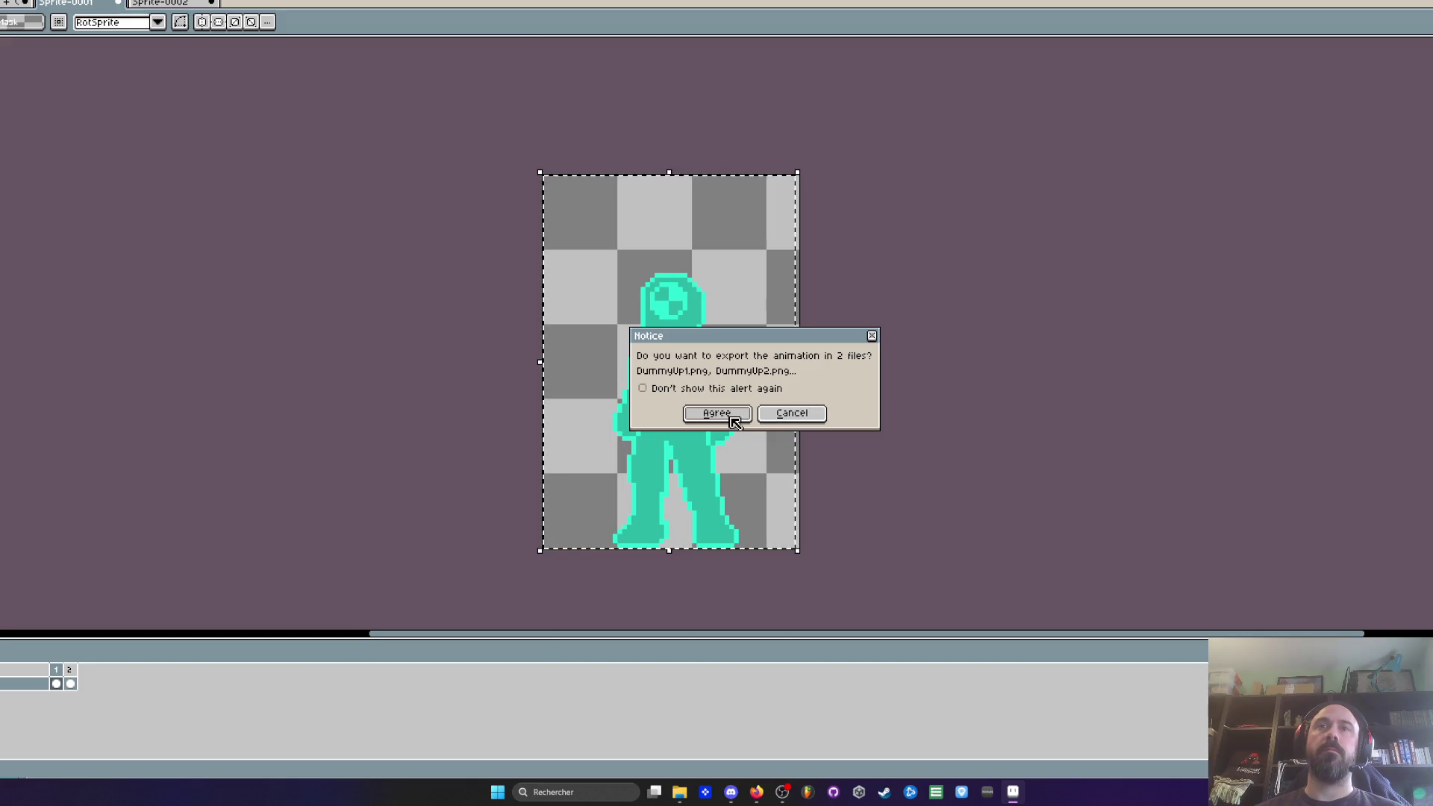
{"action": "left_click", "coordinate": [804, 421]}
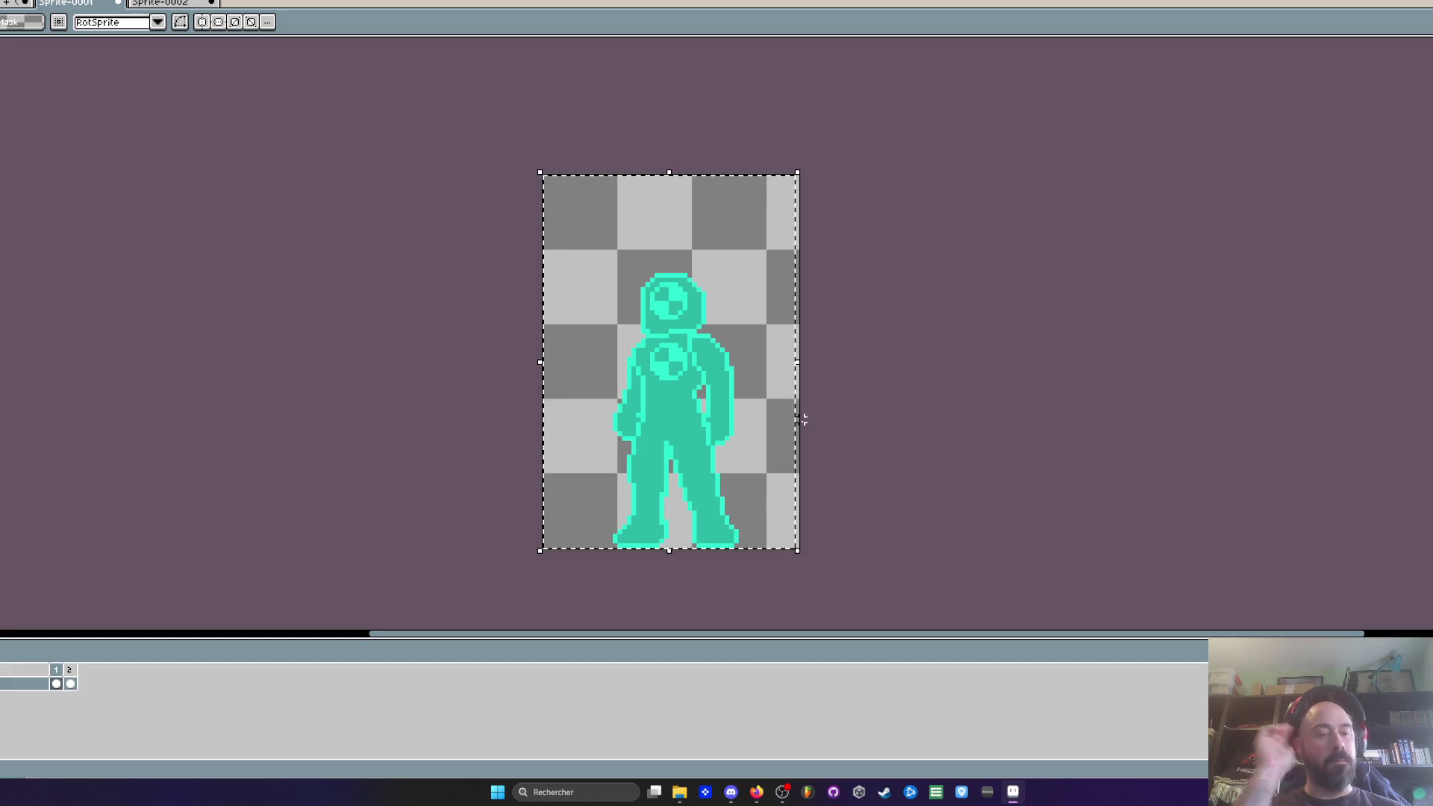
Step: Widen the canvas to the right with Canvas Size
{"action": "key", "text": "ctrl+alt+c"}
{"action": "left_click_drag", "start_coordinate": [809, 387], "coordinate": [1041, 409]}
{"action": "key", "text": "Return"}
Step: Cut the crouching pose from frame 2 and paste it right of the standing pose in frame 1
{"action": "left_click", "coordinate": [71, 683]}
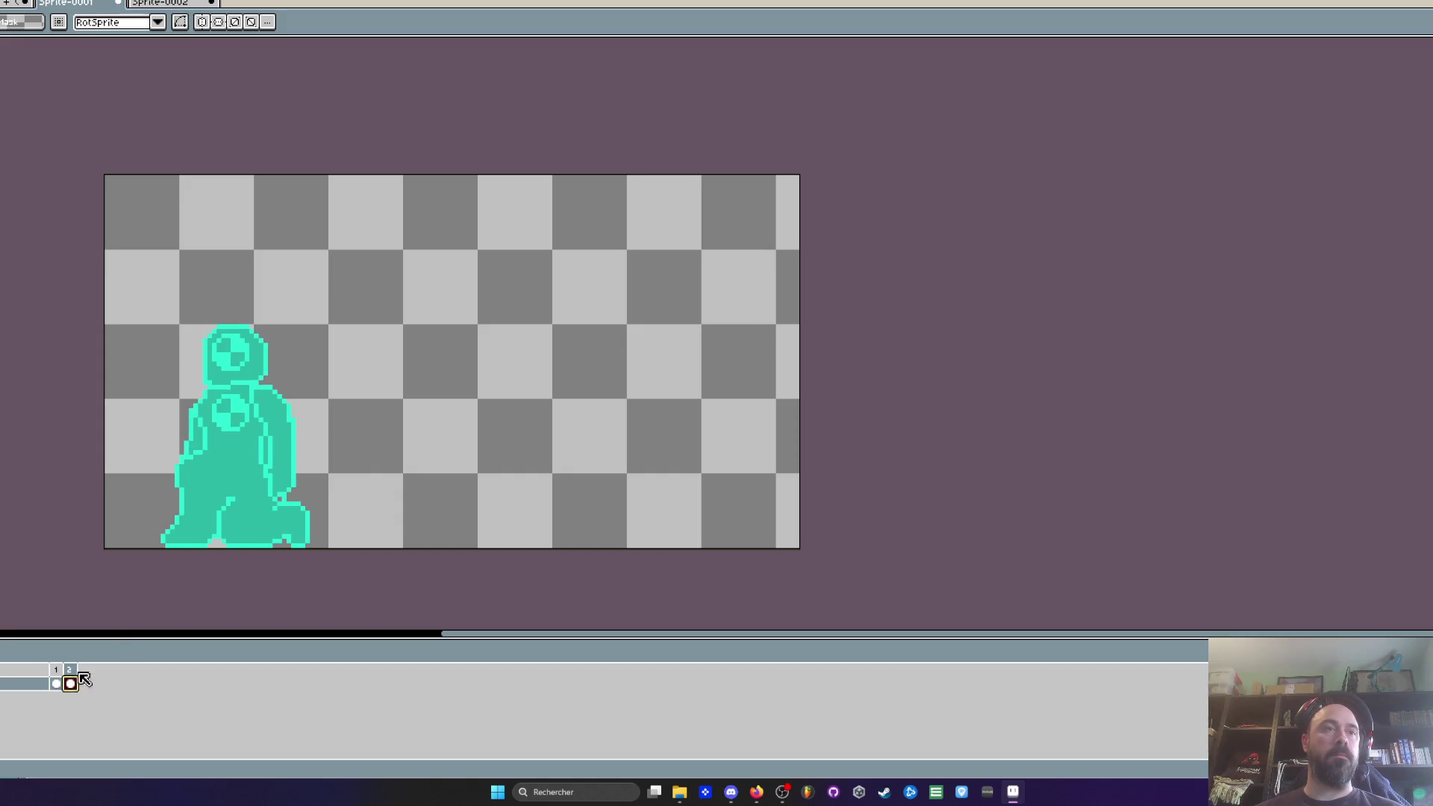
{"action": "left_click_drag", "start_coordinate": [97, 270], "coordinate": [396, 576]}
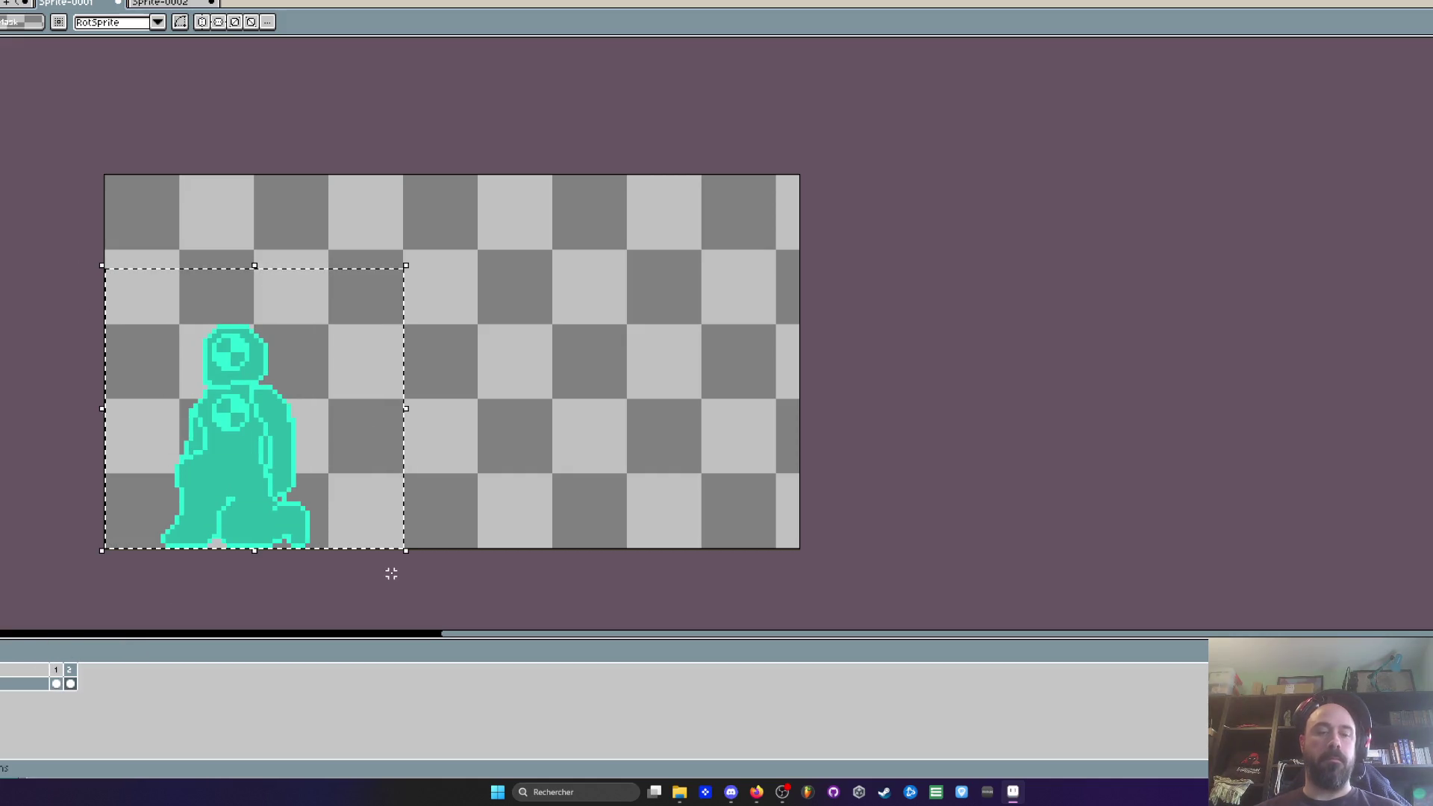
{"action": "key", "text": "Delete"}
{"action": "left_click", "coordinate": [56, 684]}
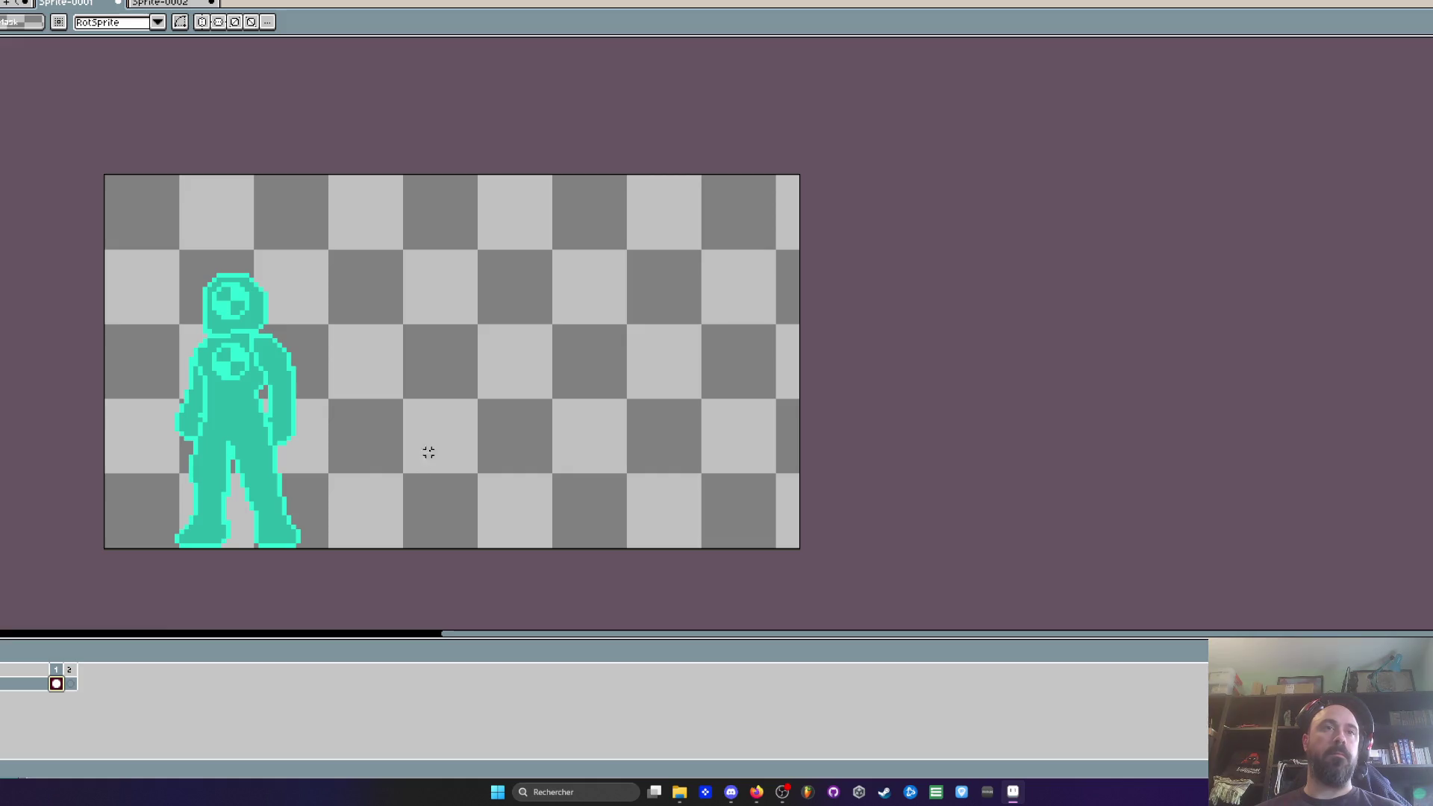
{"action": "key", "text": "ctrl+v"}
{"action": "left_click_drag", "start_coordinate": [316, 473], "coordinate": [464, 483]}
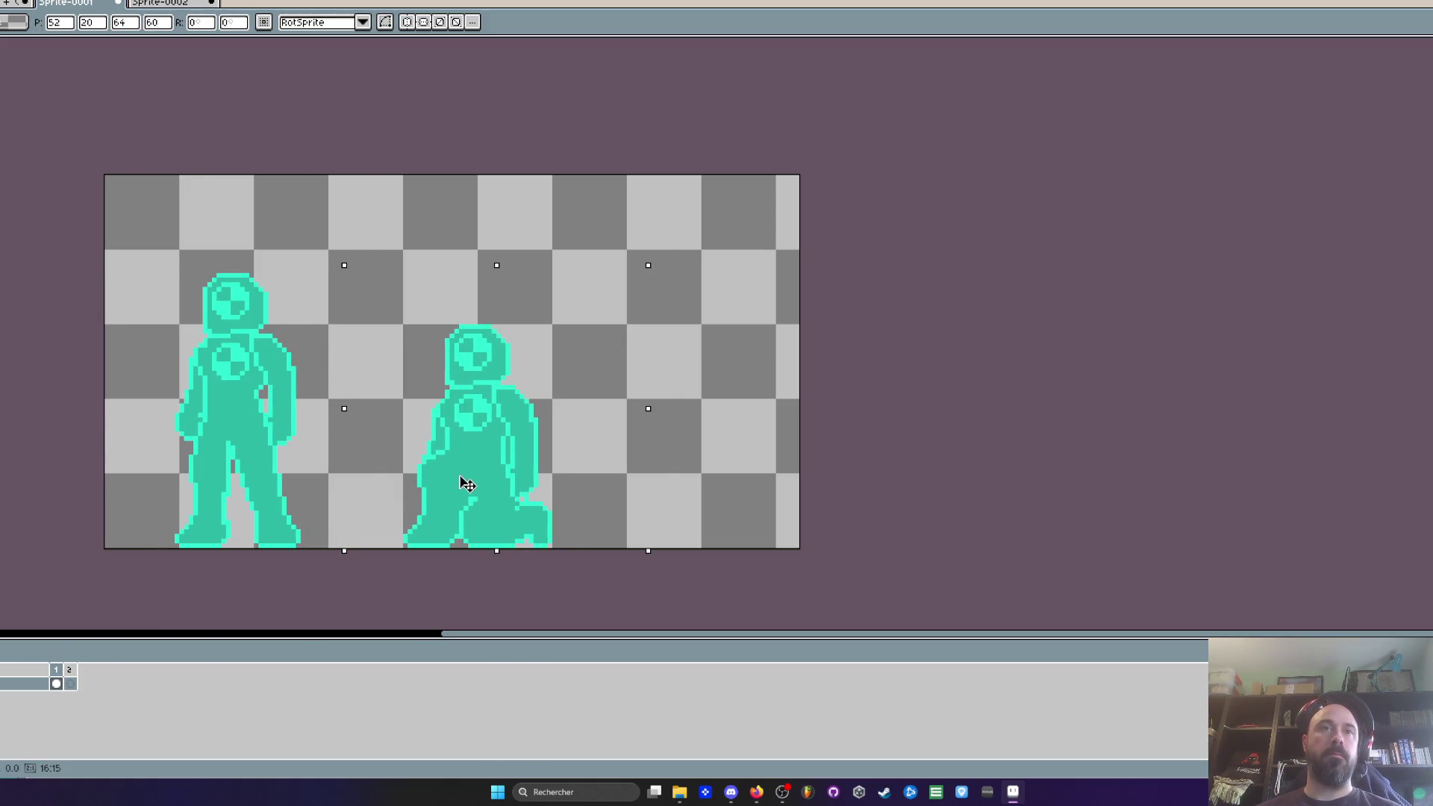
{"action": "key", "text": "Return"}
Step: Delete the now-empty frame 2 and select the standing sprite on the left
{"action": "left_click", "coordinate": [69, 684]}
{"action": "key", "text": "alt+c"}
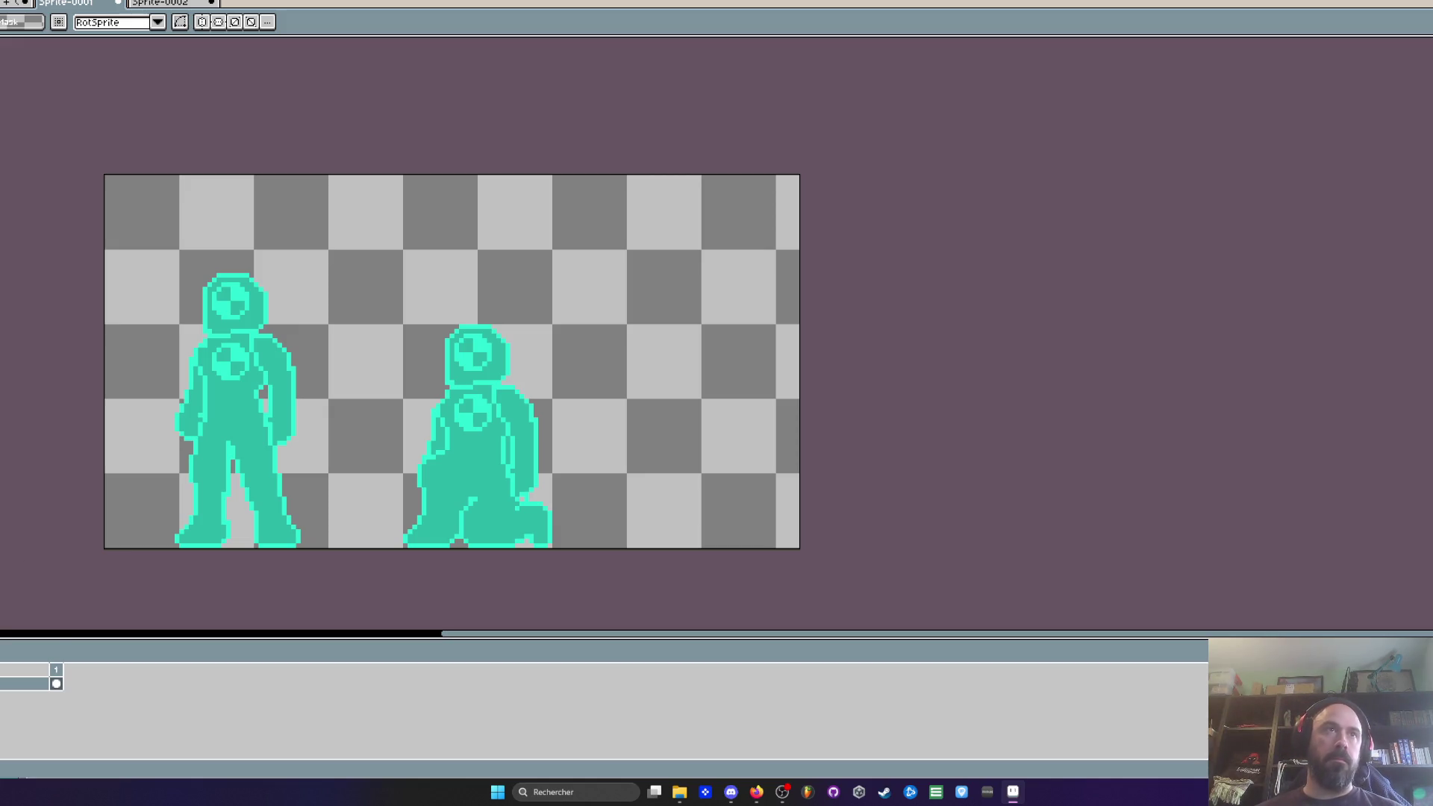
{"action": "mouse_move", "coordinate": [107, 252]}
{"action": "left_mouse_down"}
{"action": "mouse_move", "coordinate": [294, 441]}
{"action": "mouse_move", "coordinate": [326, 550]}
{"action": "mouse_move", "coordinate": [275, 525]}
{"action": "mouse_move", "coordinate": [320, 545]}
{"action": "mouse_move", "coordinate": [94, 336]}
{"action": "mouse_move", "coordinate": [100, 246]}
{"action": "left_mouse_up"}
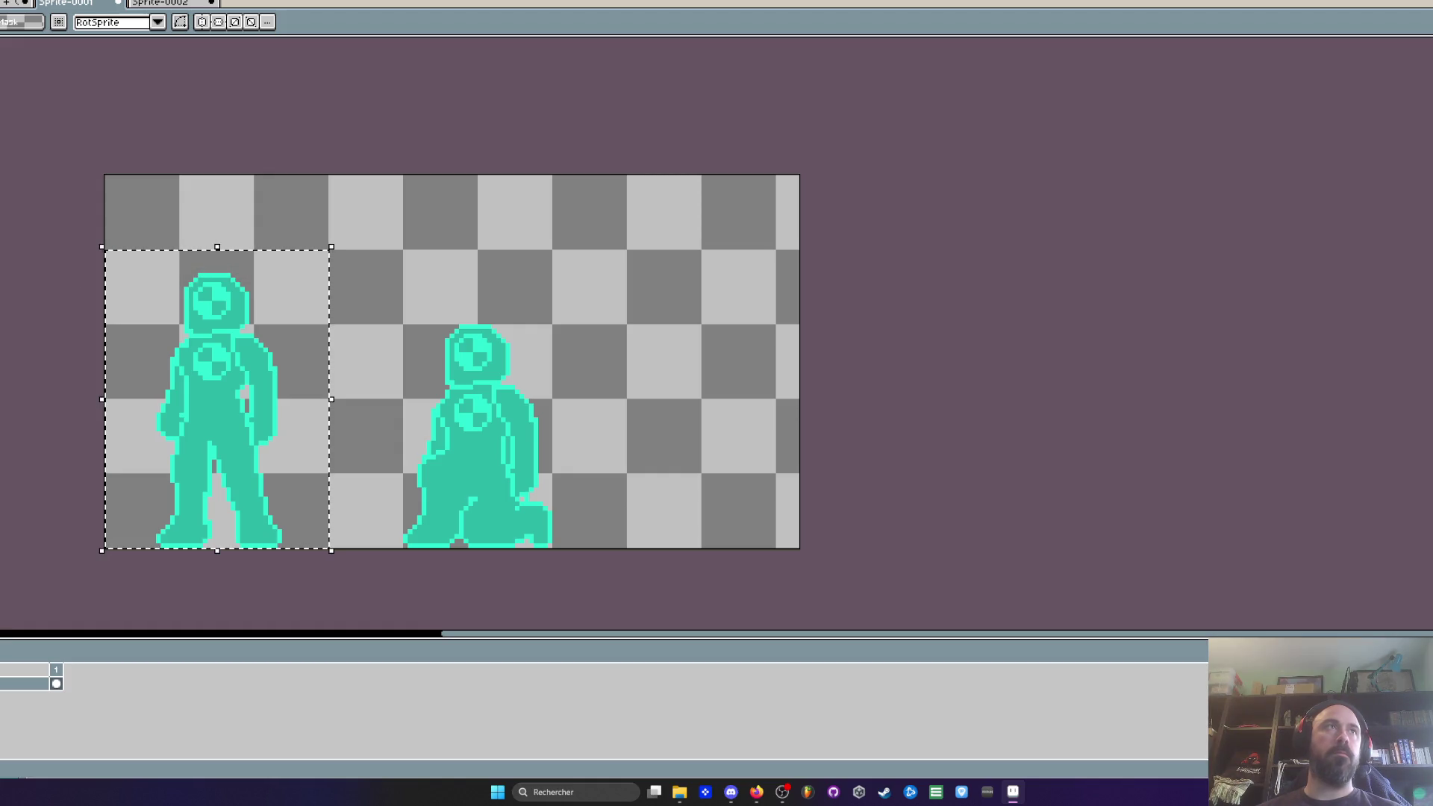
{"action": "key", "text": "ctrl+alt+shift+s"}
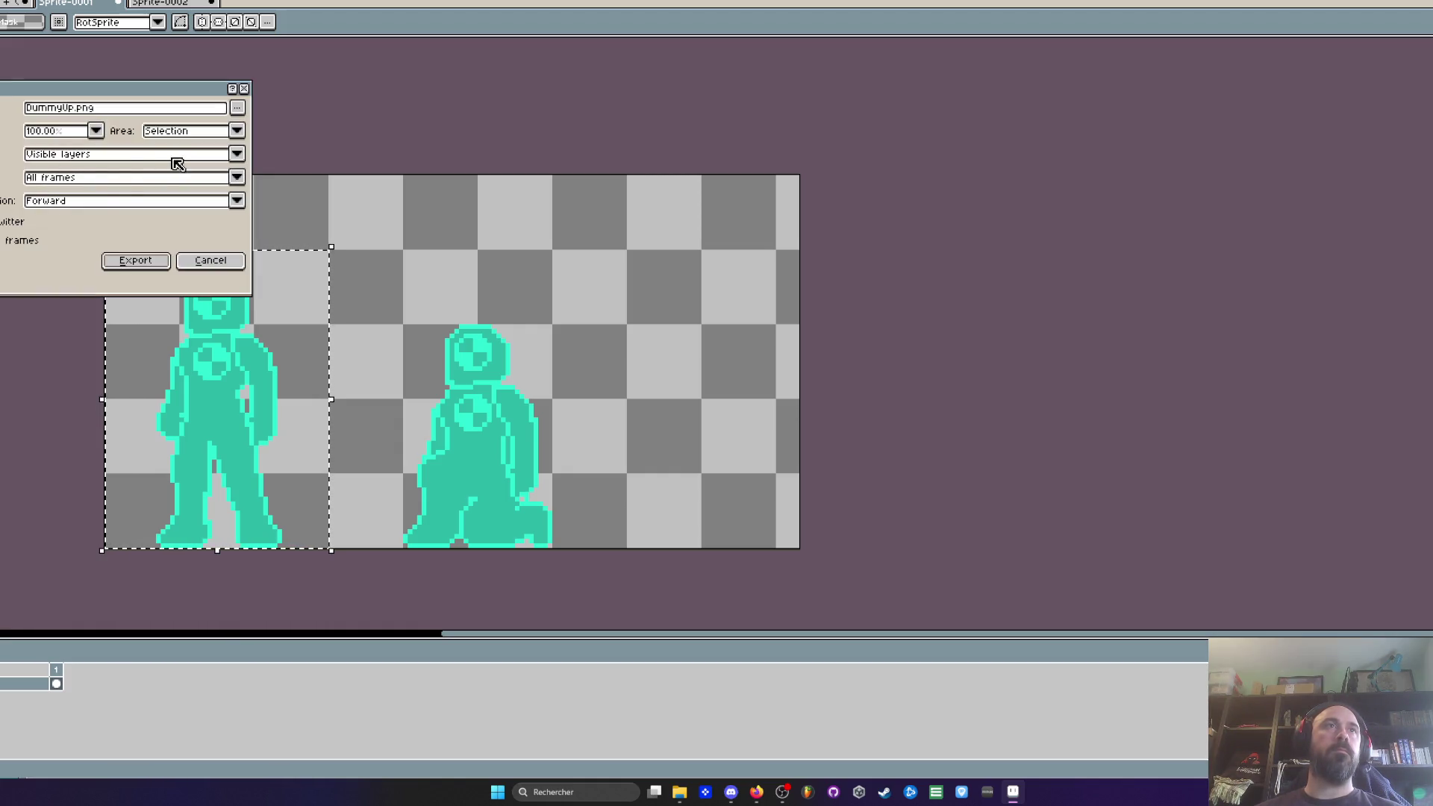
Step: Export the standing pose as DummyUp.png, then select the crouching pose on the right
{"action": "left_click", "coordinate": [132, 261]}
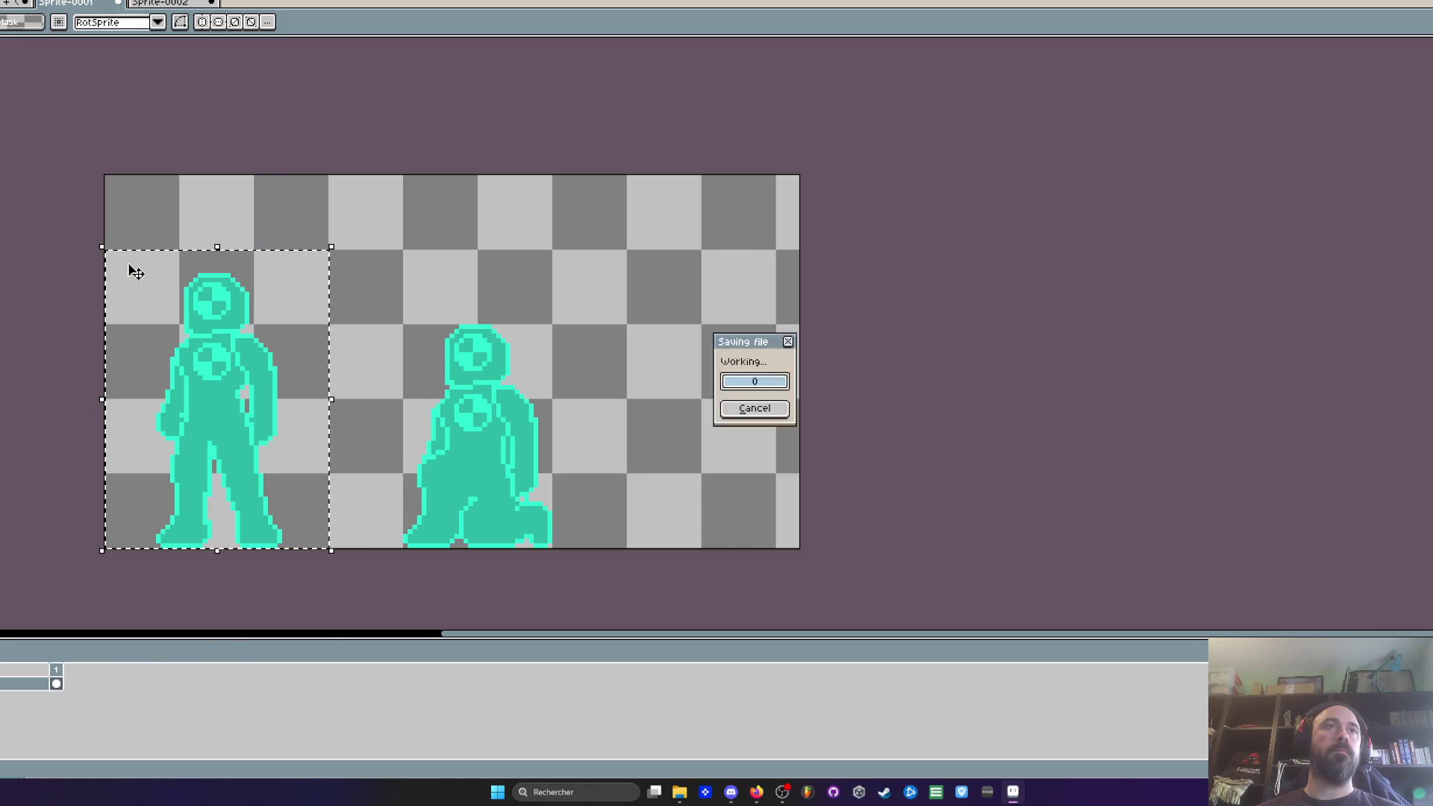
{"action": "left_click", "coordinate": [406, 326]}
{"action": "left_click_drag", "start_coordinate": [404, 324], "coordinate": [553, 550]}
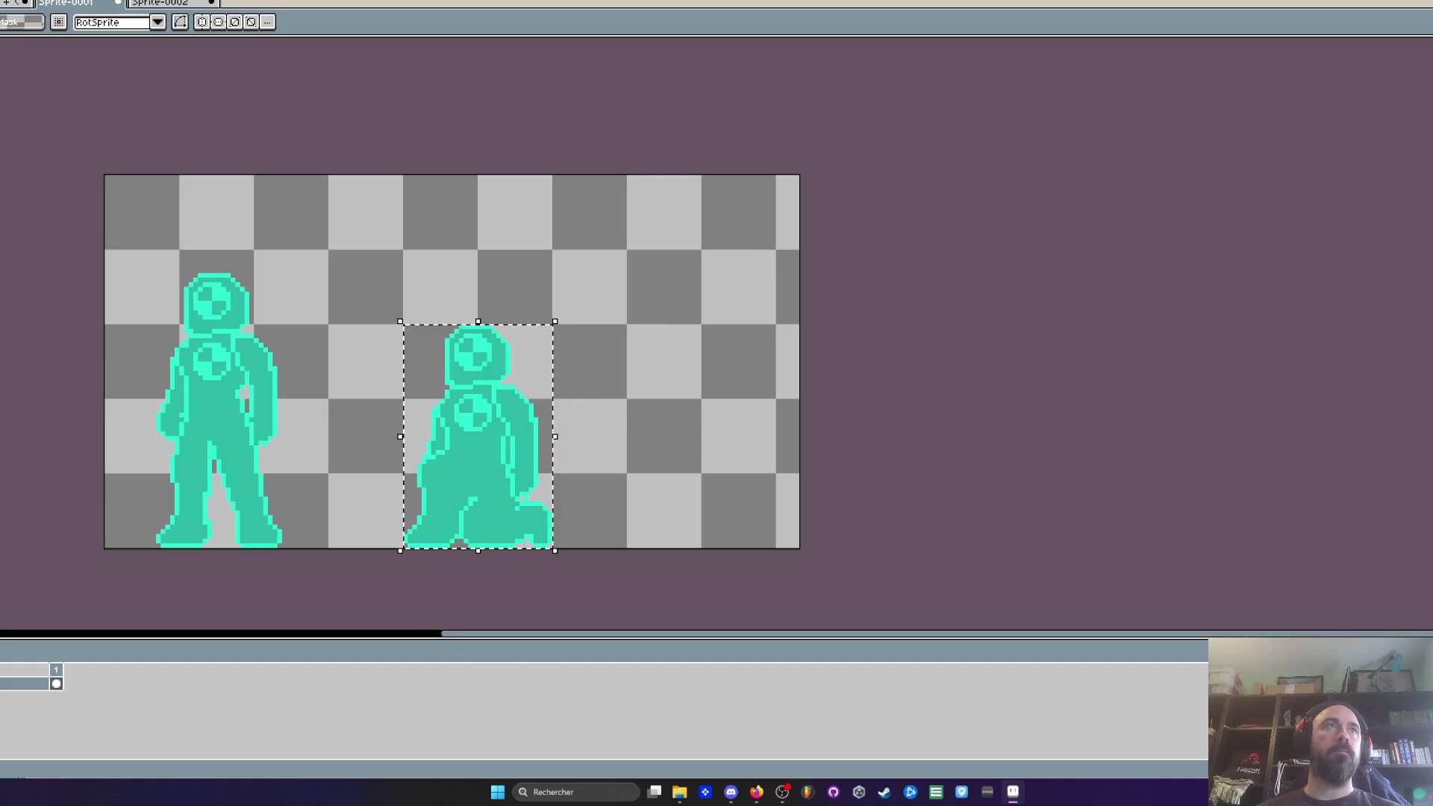
Step: Export the crouching selection as DummyDown.png and bring up the project folder
{"action": "key", "text": "ctrl+alt+shift+s"}
{"action": "left_click", "coordinate": [75, 109]}
{"action": "key", "text": "BackSpace"}
{"action": "key", "text": "BackSpace"}
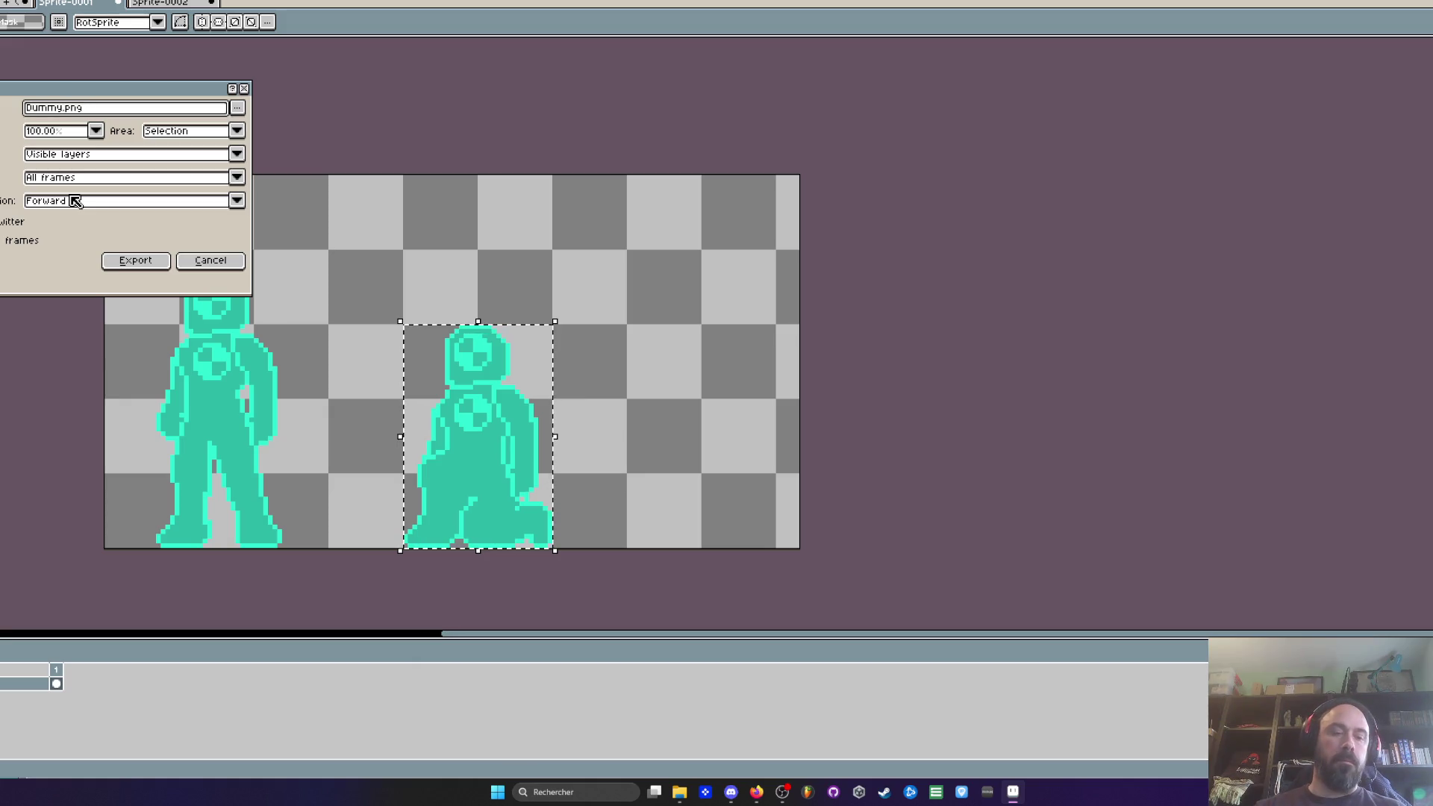
{"action": "type", "text": "Down"}
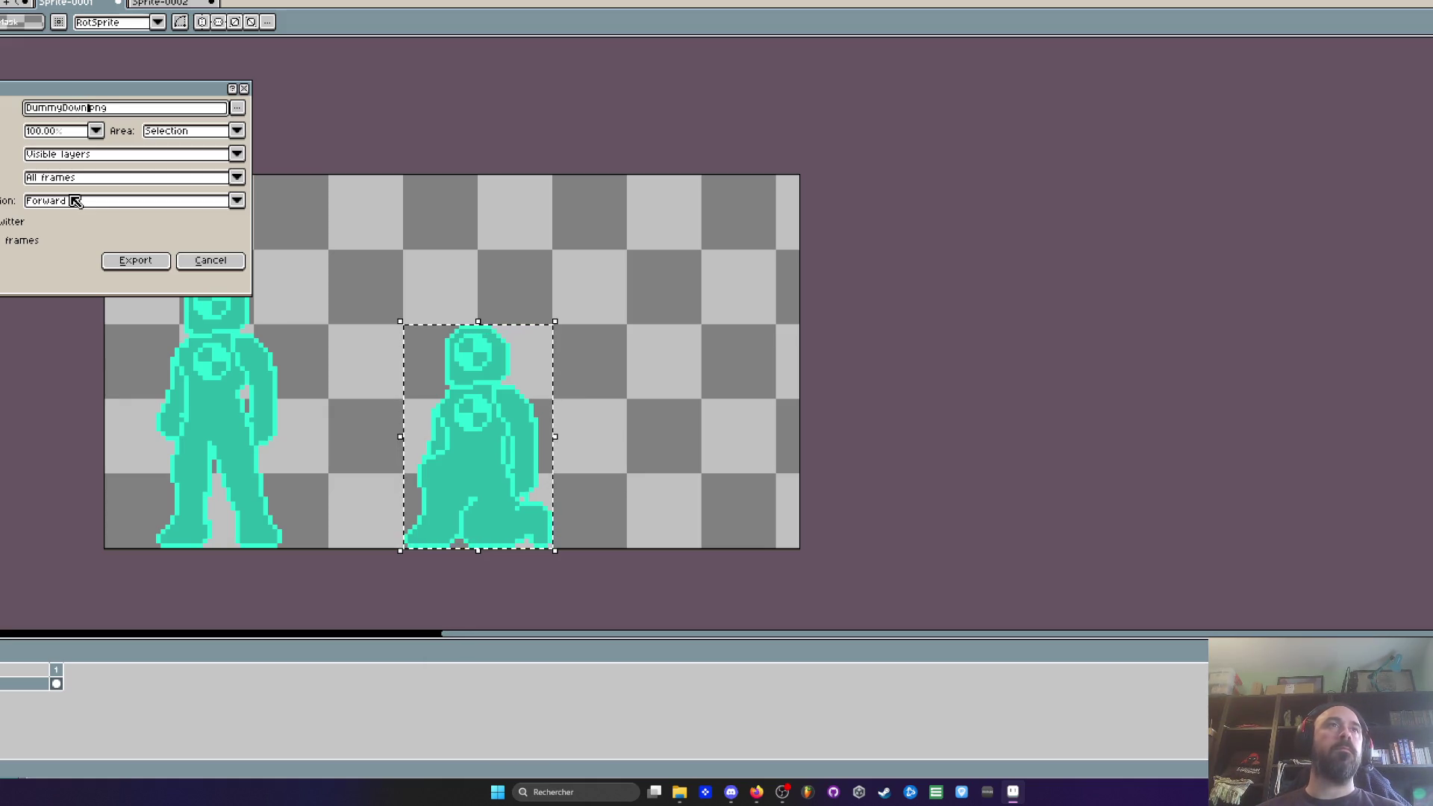
{"action": "left_click", "coordinate": [127, 259]}
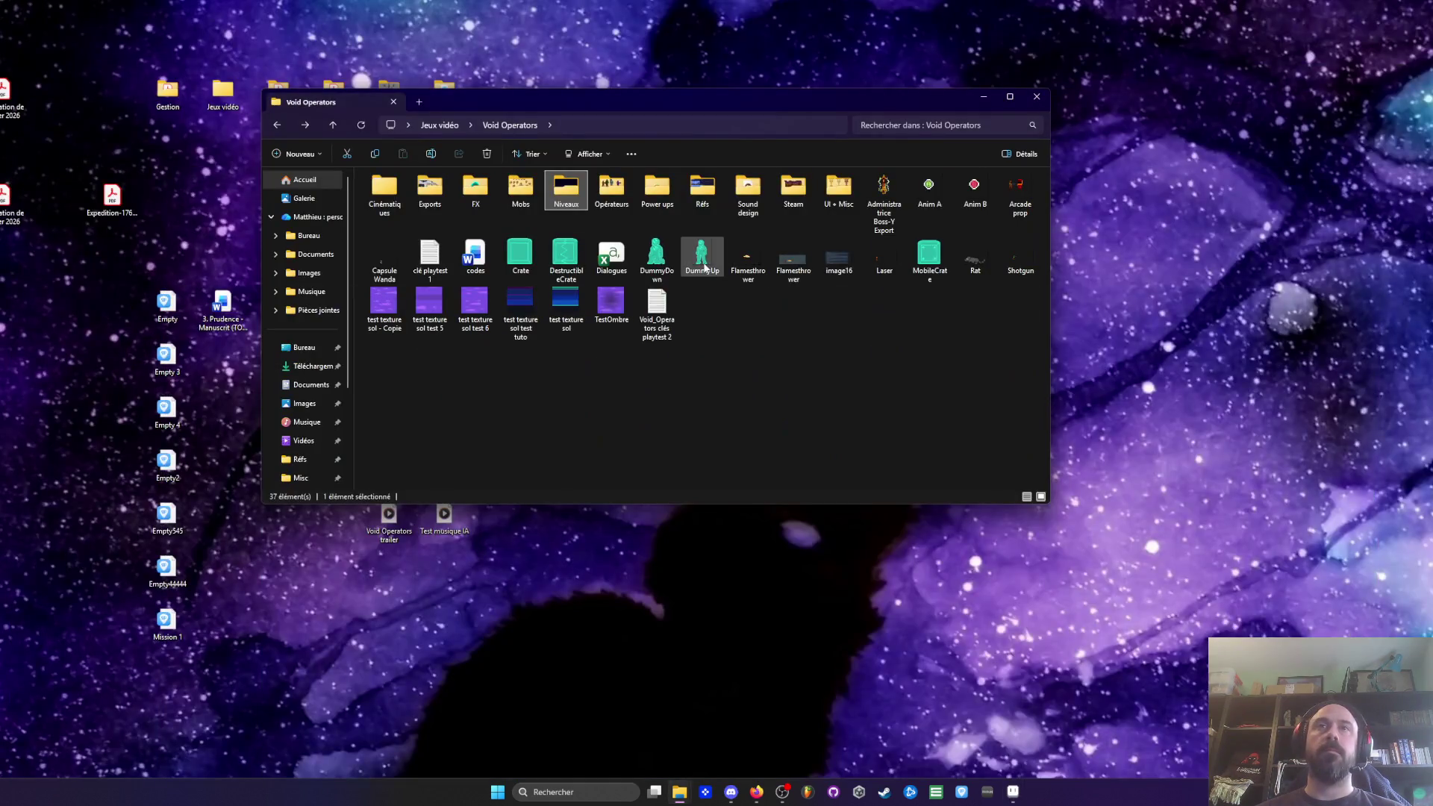
{"action": "left_click", "coordinate": [662, 263]}
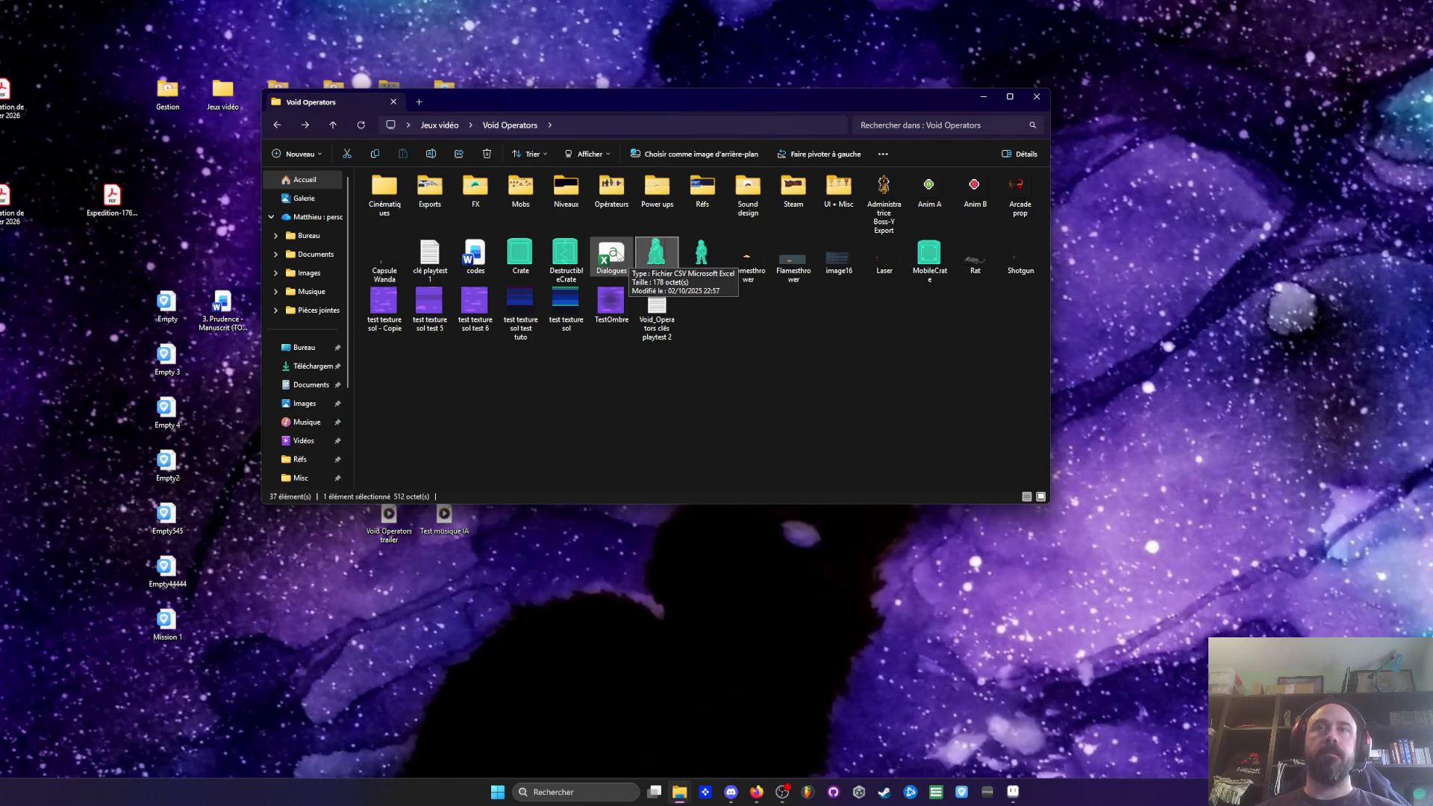
{"action": "left_click", "coordinate": [930, 257]}
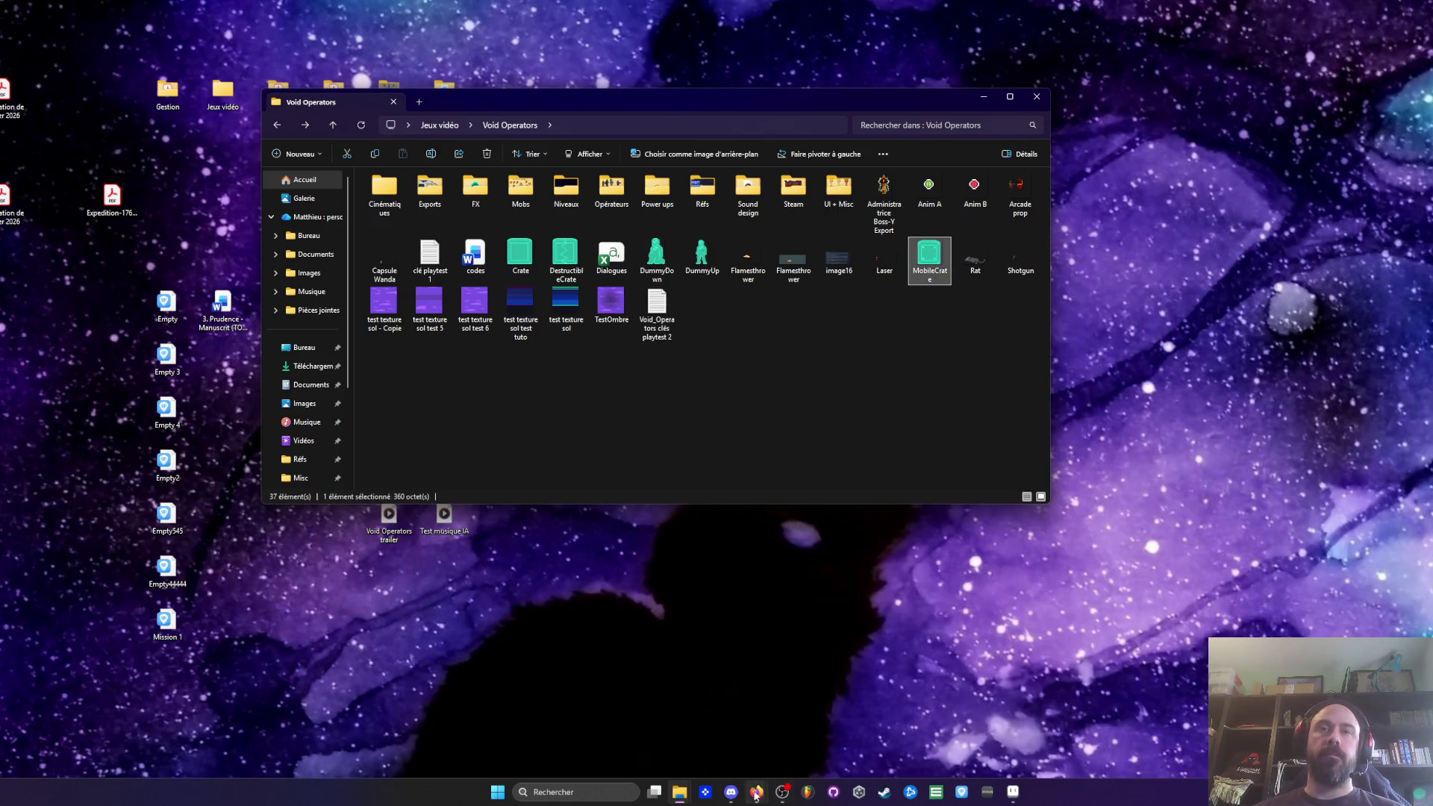
{"action": "mouse_move", "coordinate": [1013, 792]}
{"action": "mouse_move", "coordinate": [757, 792]}
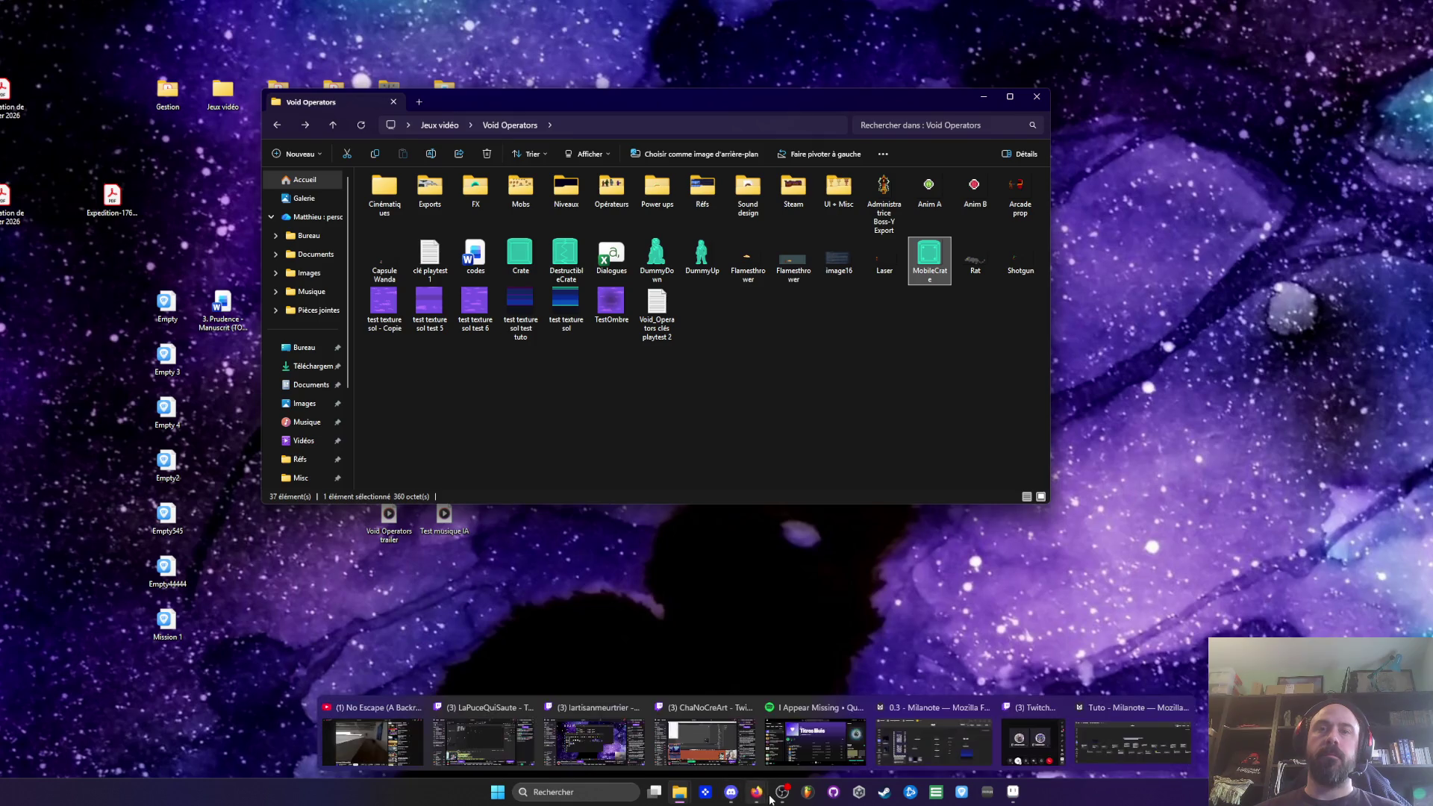
{"action": "left_click", "coordinate": [1134, 735]}
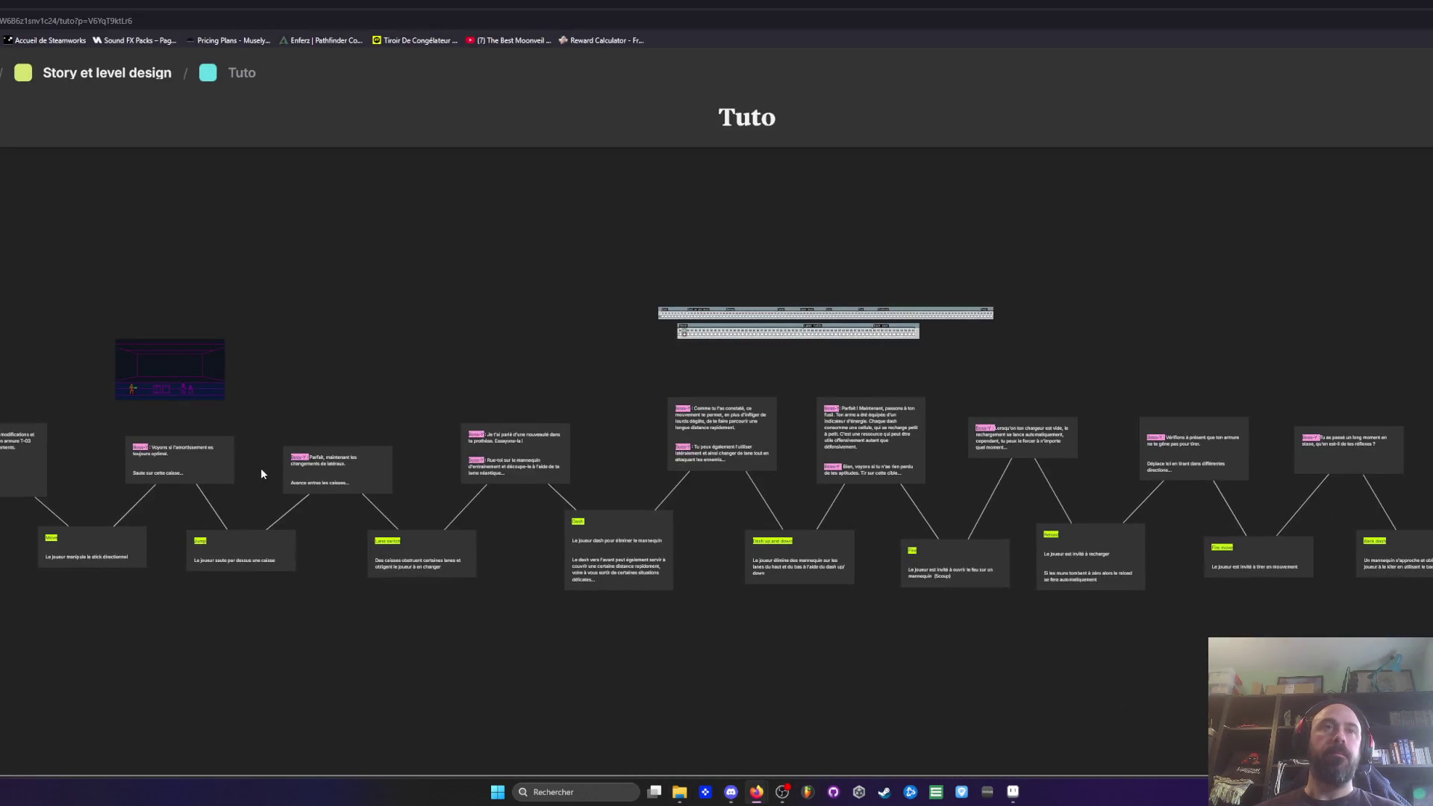
{"action": "scroll", "coordinate": [261, 474], "scroll_direction": "up", "scroll_amount": 5}
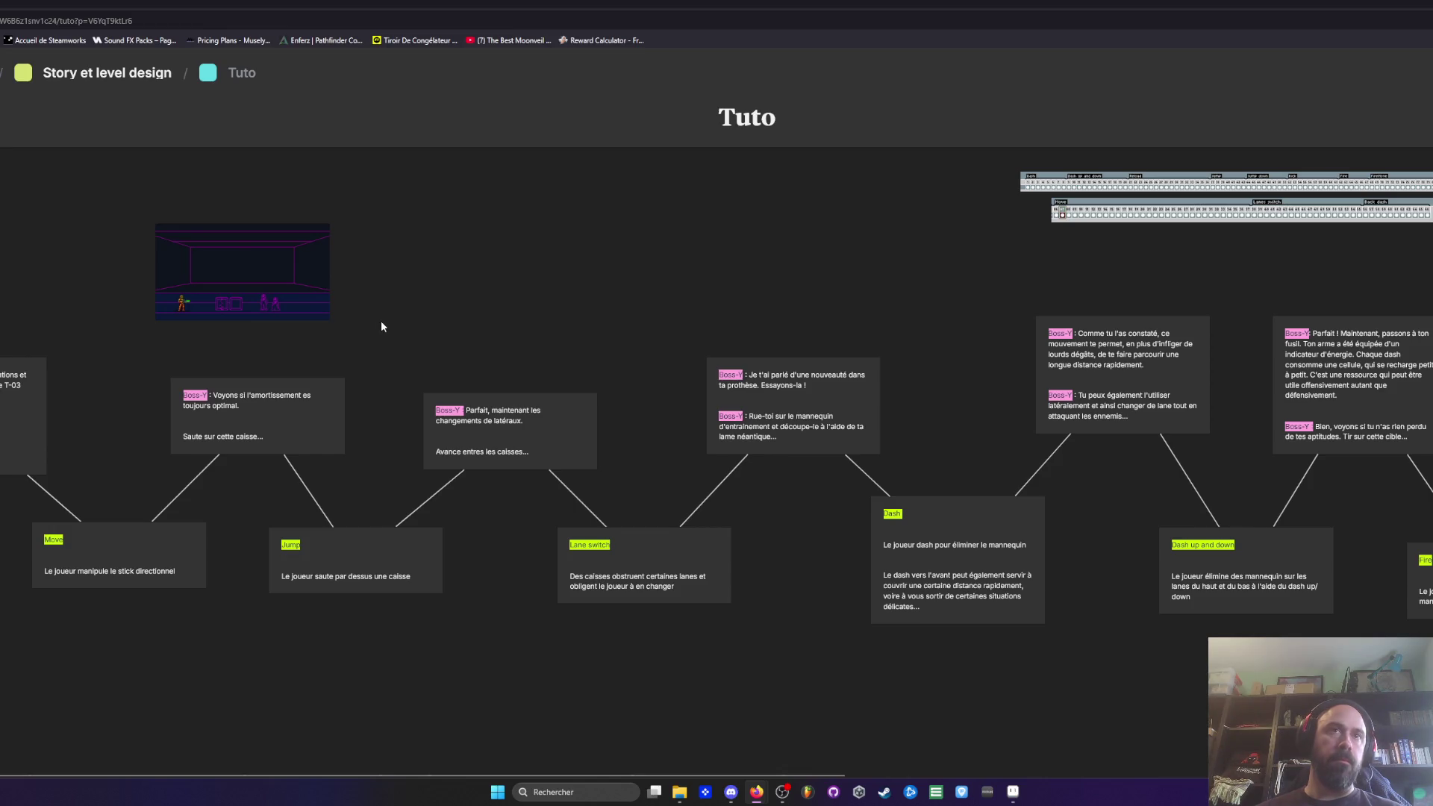
{"action": "scroll", "coordinate": [520, 349], "scroll_direction": "right", "scroll_amount": 1}
{"action": "left_click_drag", "start_coordinate": [655, 329], "coordinate": [530, 317]}
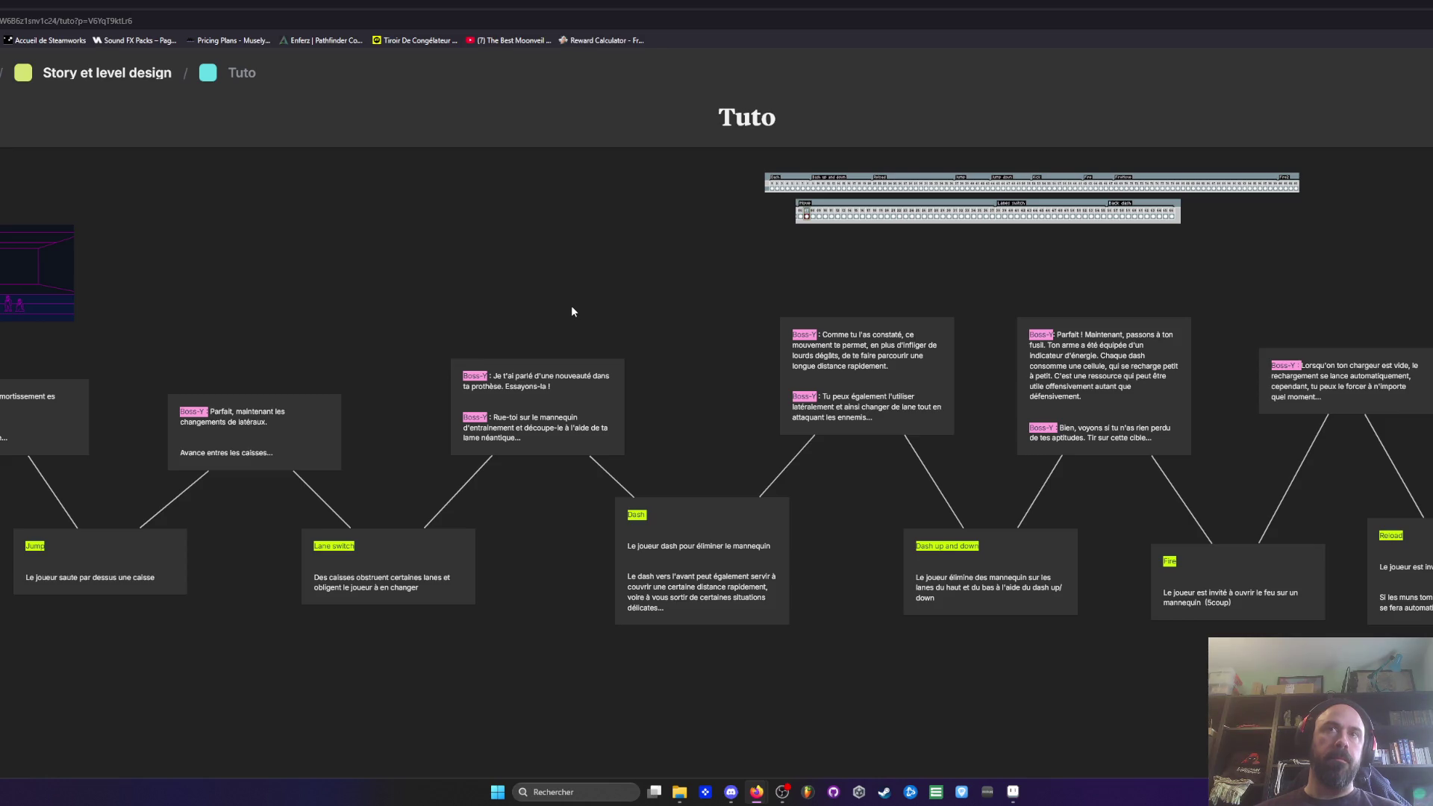
{"action": "mouse_move", "coordinate": [573, 312]}
{"action": "left_mouse_down"}
{"action": "mouse_move", "coordinate": [445, 303]}
{"action": "mouse_move", "coordinate": [316, 321]}
{"action": "left_mouse_up"}
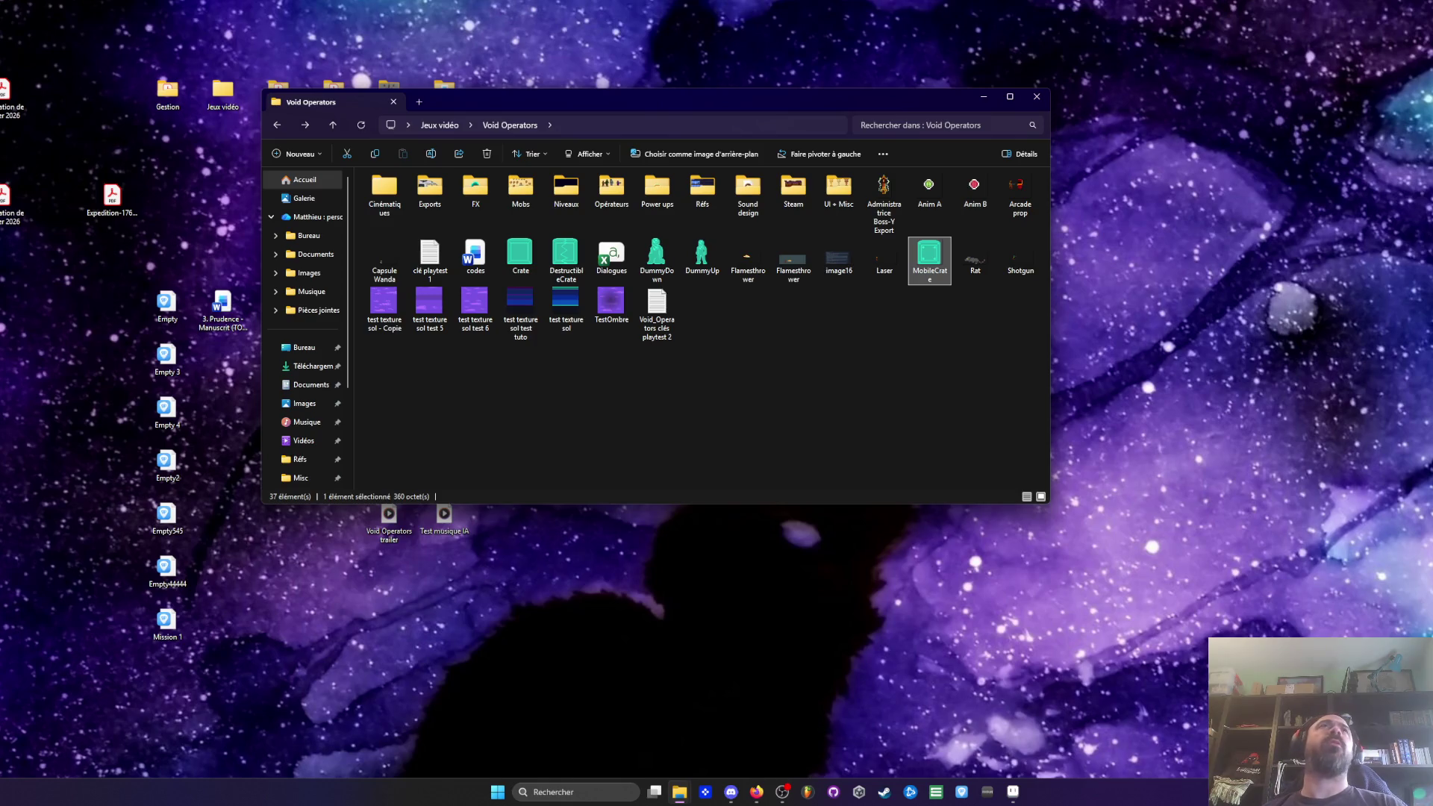
Step: Select Crate, DestructibleCrate, DummyDown, DummyUp and MobileCrate and drag them onto the desktop
{"action": "key", "text": "alt+Tab"}
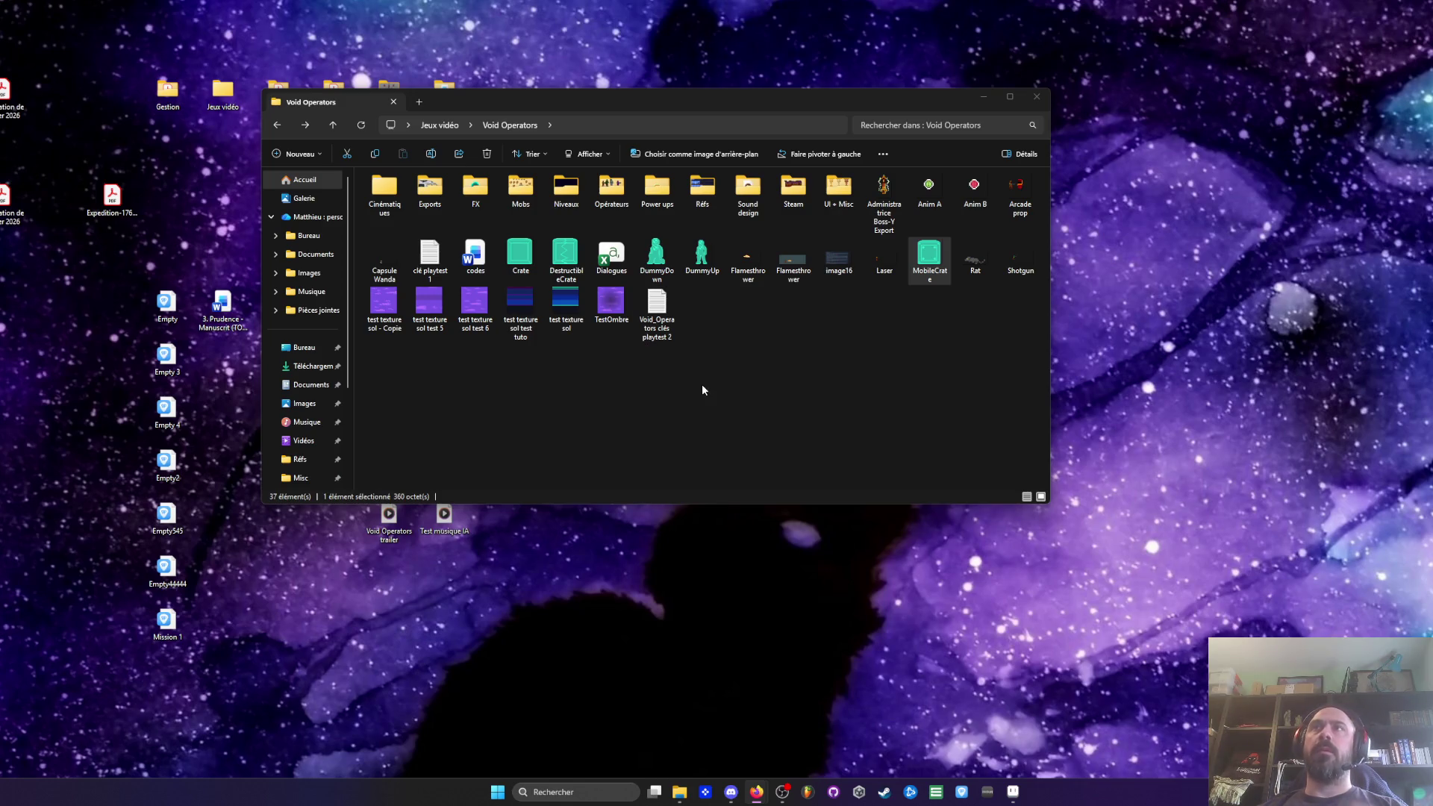
{"action": "left_click", "coordinate": [676, 270]}
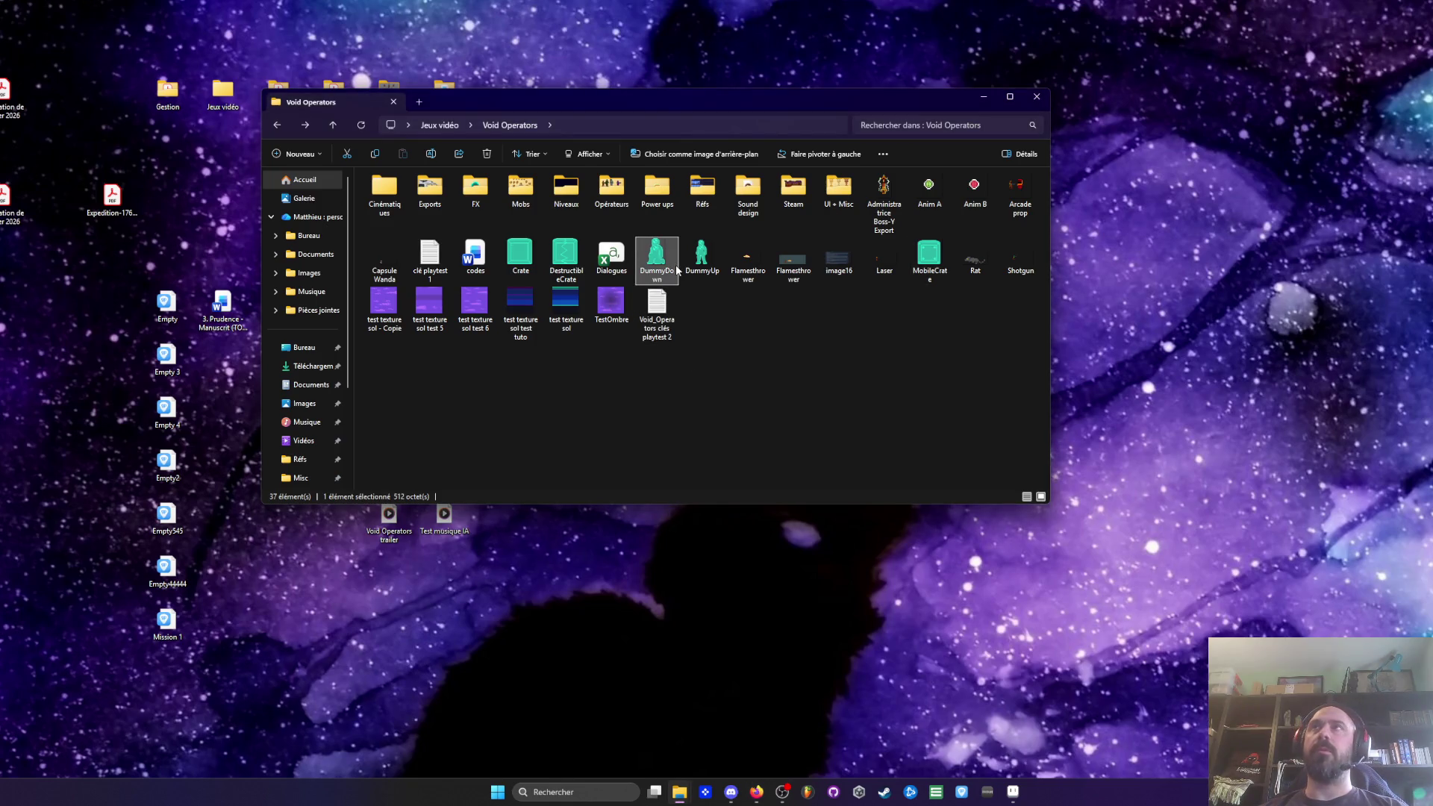
{"action": "mouse_move", "coordinate": [675, 270]}
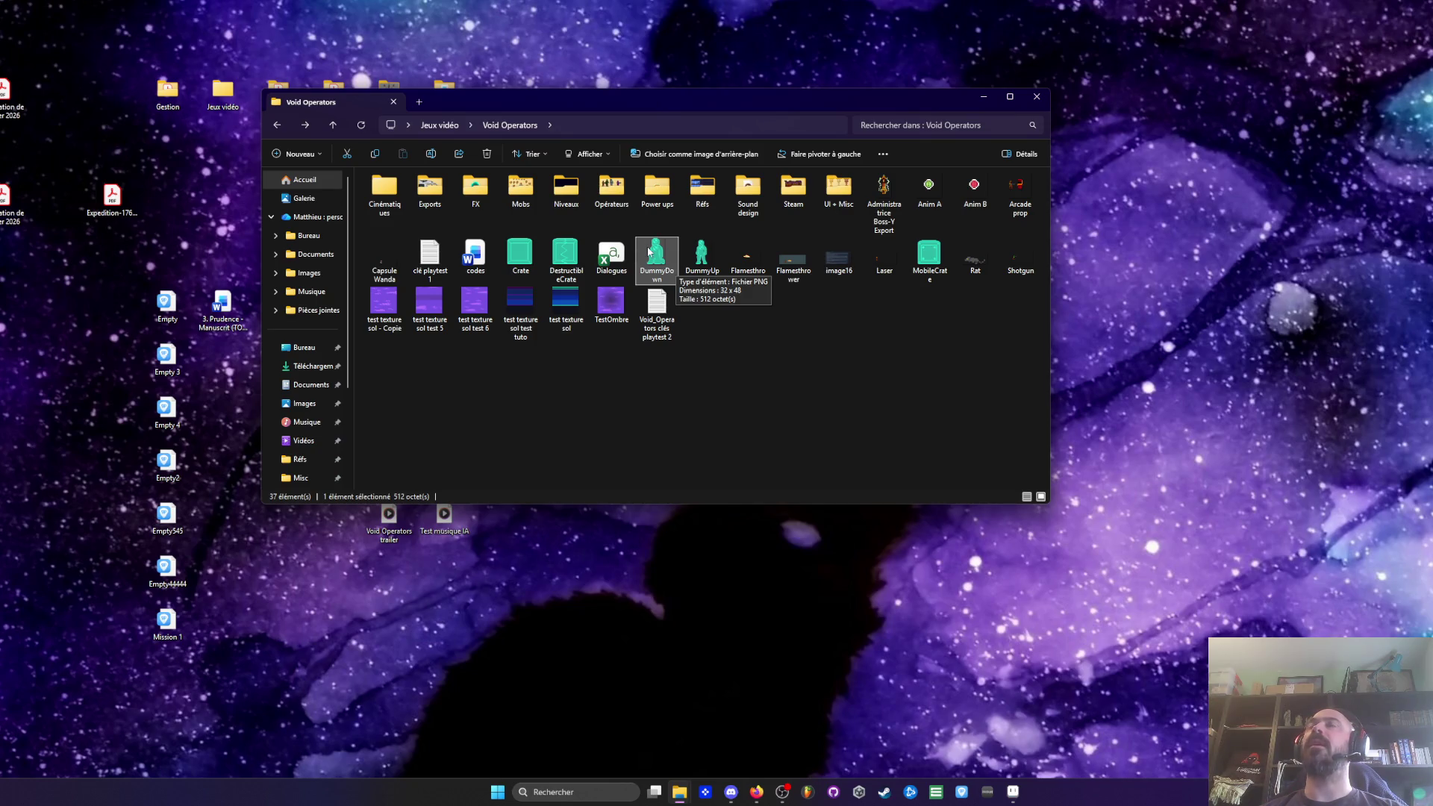
{"action": "left_click", "coordinate": [521, 254]}
{"action": "left_click", "coordinate": [566, 254], "text": "ctrl"}
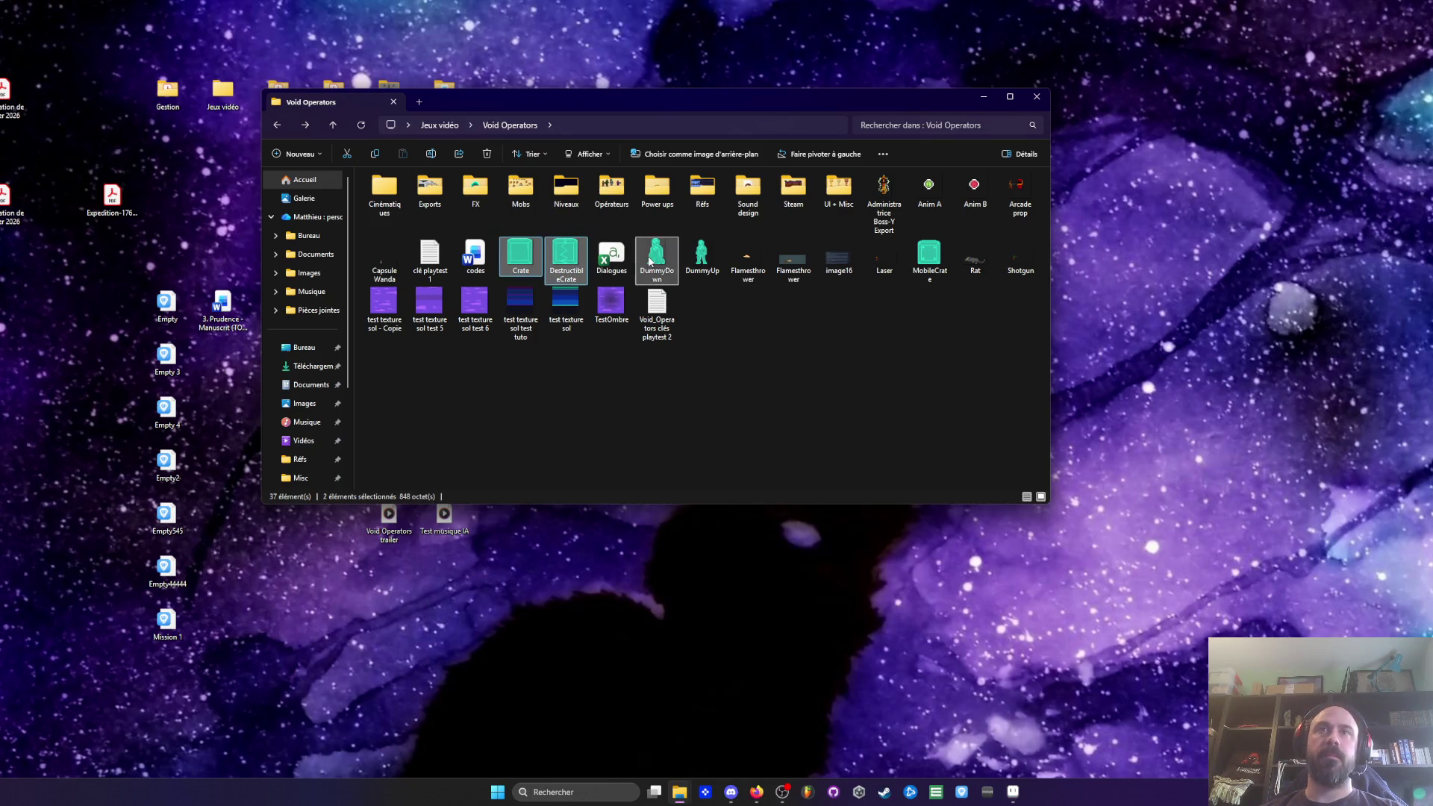
{"action": "left_click", "coordinate": [655, 257], "text": "ctrl"}
{"action": "left_click", "coordinate": [701, 258], "text": "ctrl"}
{"action": "left_click", "coordinate": [930, 258], "text": "ctrl"}
{"action": "left_click_drag", "start_coordinate": [536, 264], "coordinate": [1217, 311]}
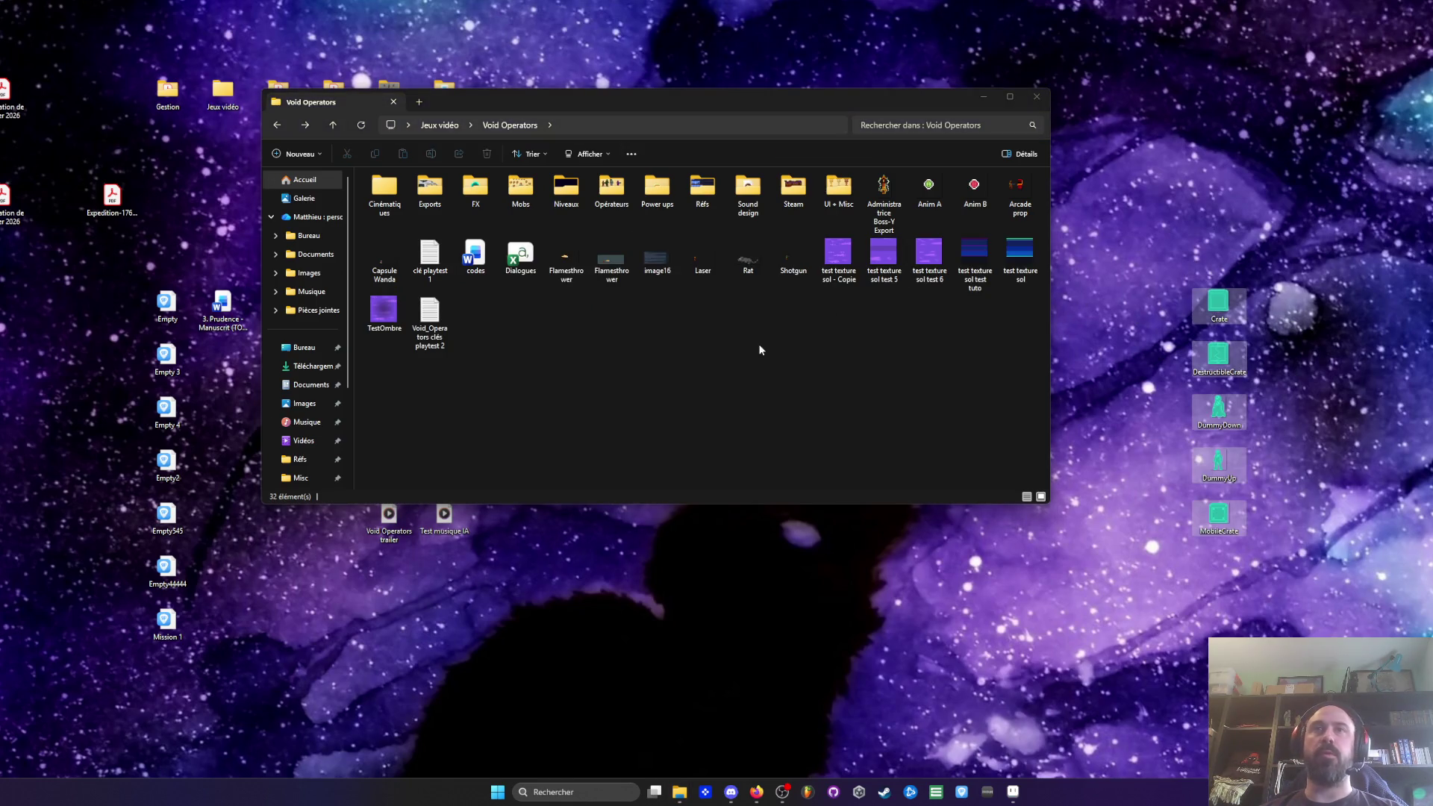
Step: Move test texture sol onto the desktop and select the test texture sol test tuto file
{"action": "left_click_drag", "start_coordinate": [1020, 253], "coordinate": [1269, 201]}
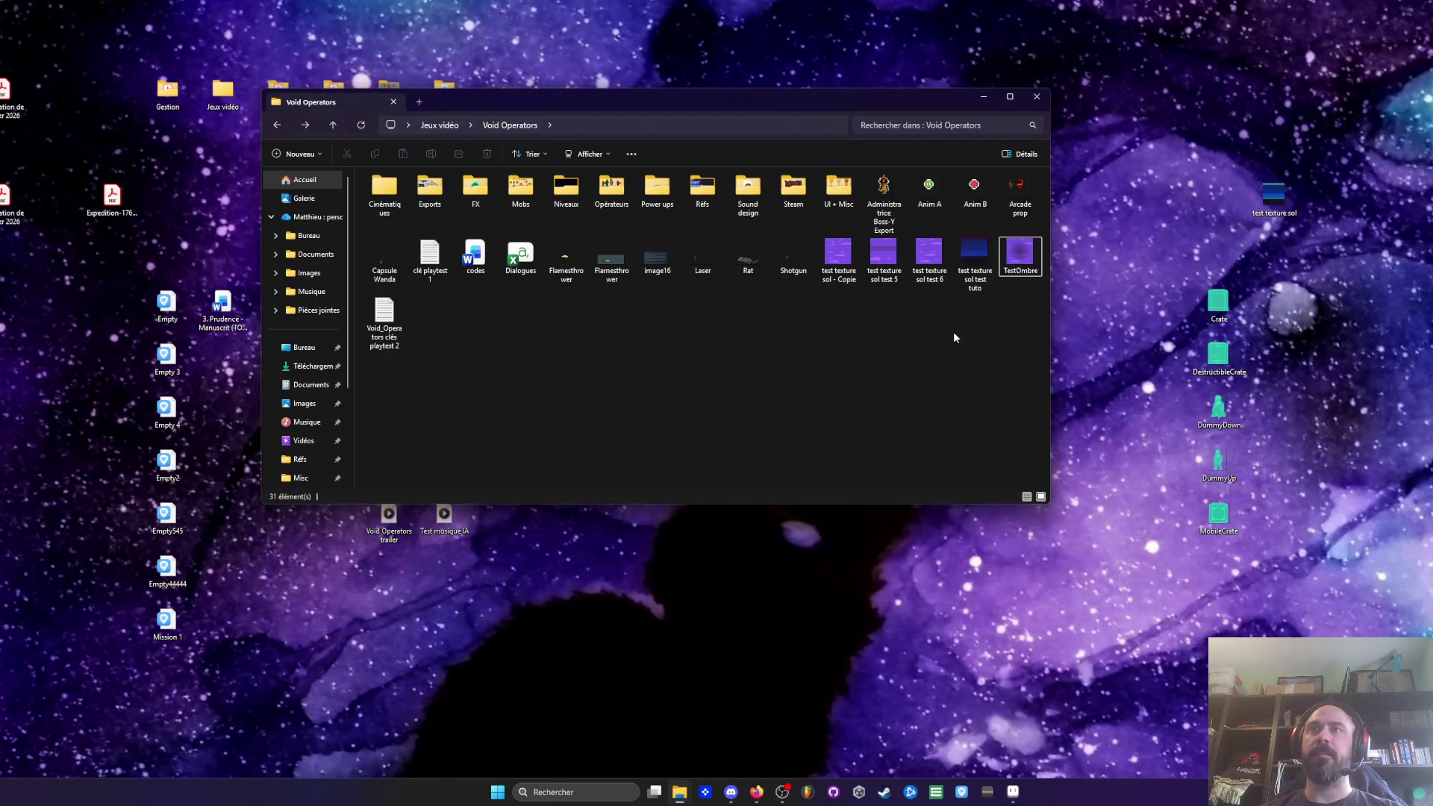
{"action": "left_click", "coordinate": [959, 246]}
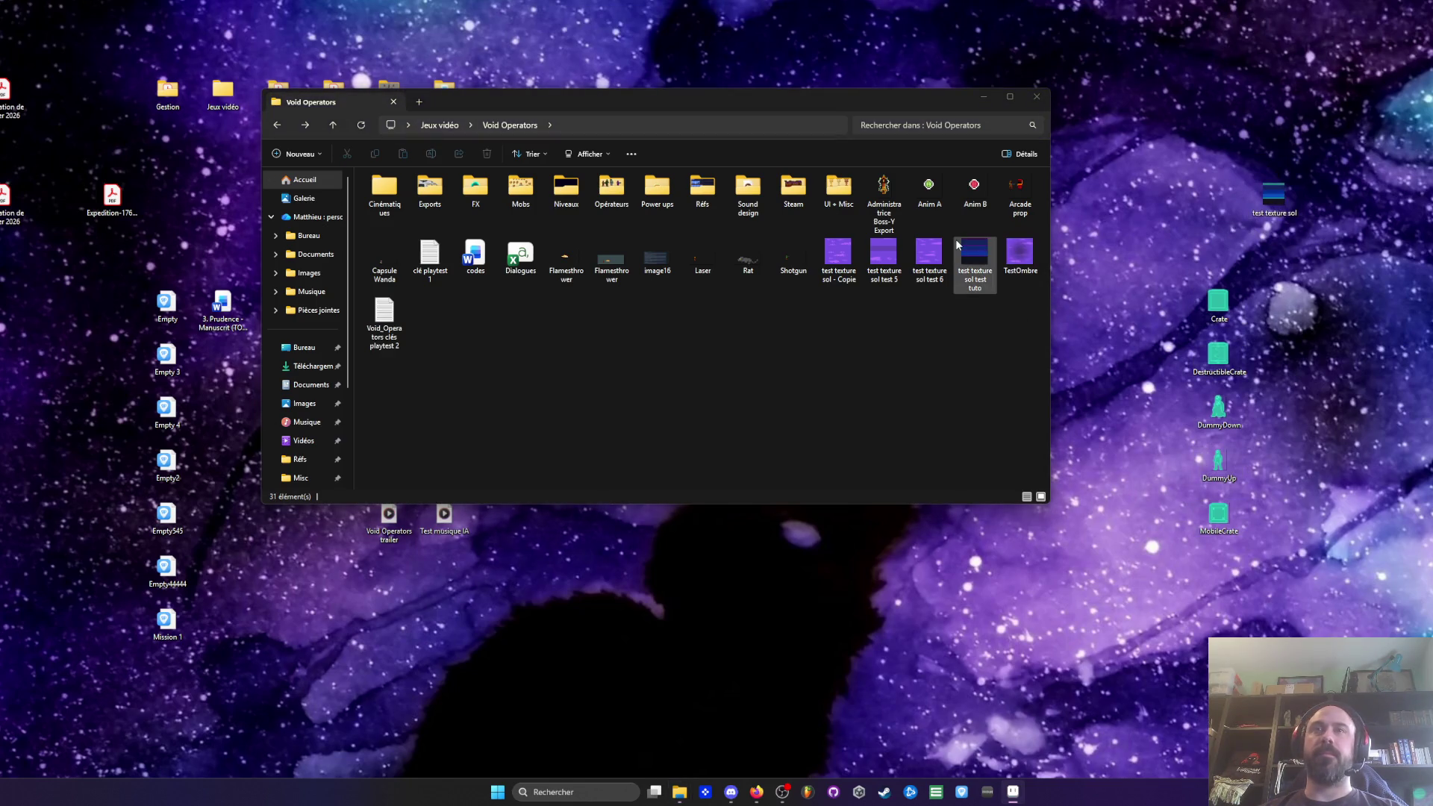
{"action": "left_click", "coordinate": [1018, 795]}
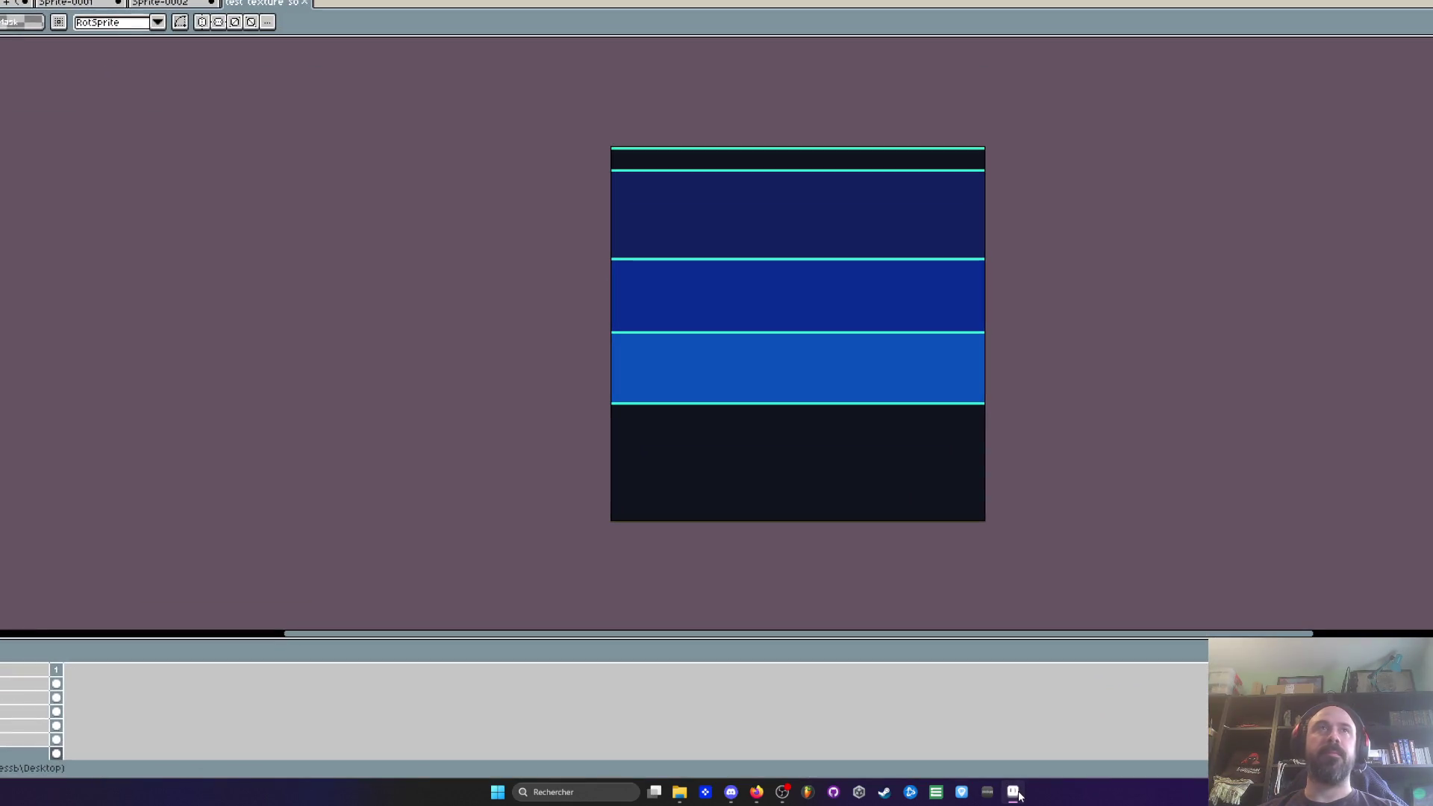
Step: Move test texture sol back into Void Operators, recycle test texture sol test tuto.png, then open test texture sol
{"action": "left_click", "coordinate": [1017, 794]}
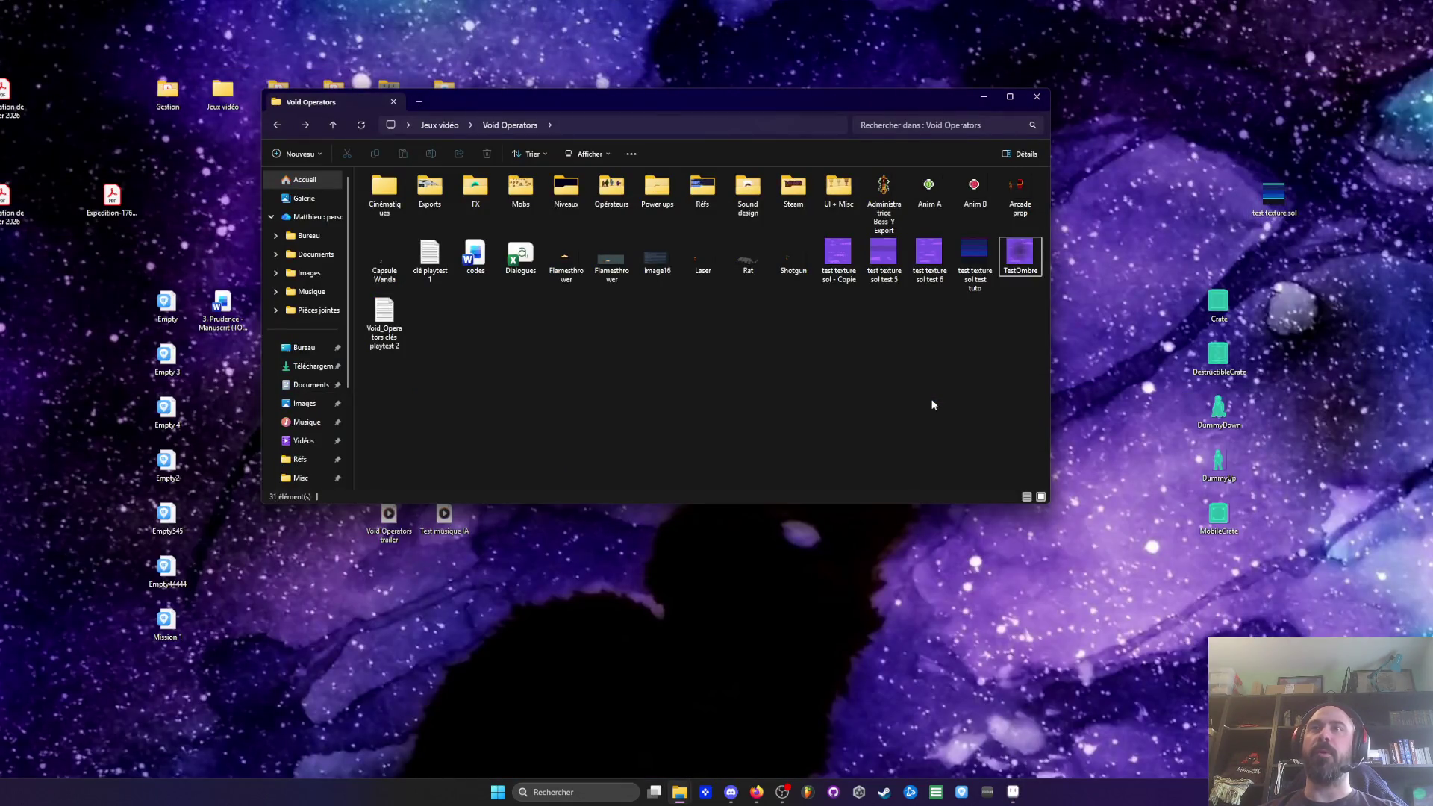
{"action": "left_click_drag", "start_coordinate": [932, 405], "coordinate": [926, 402]}
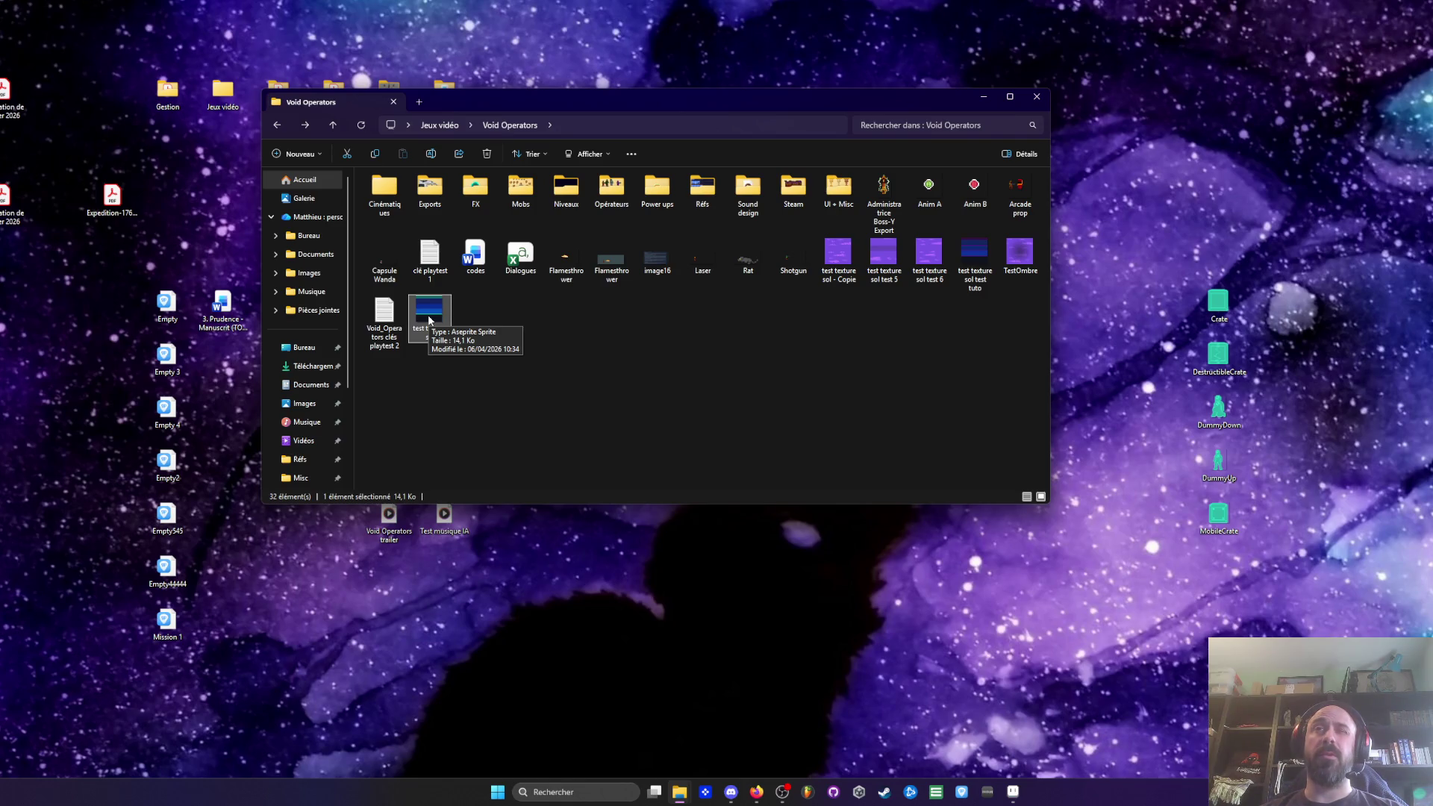
{"action": "left_click", "coordinate": [975, 258]}
{"action": "key", "text": "Delete"}
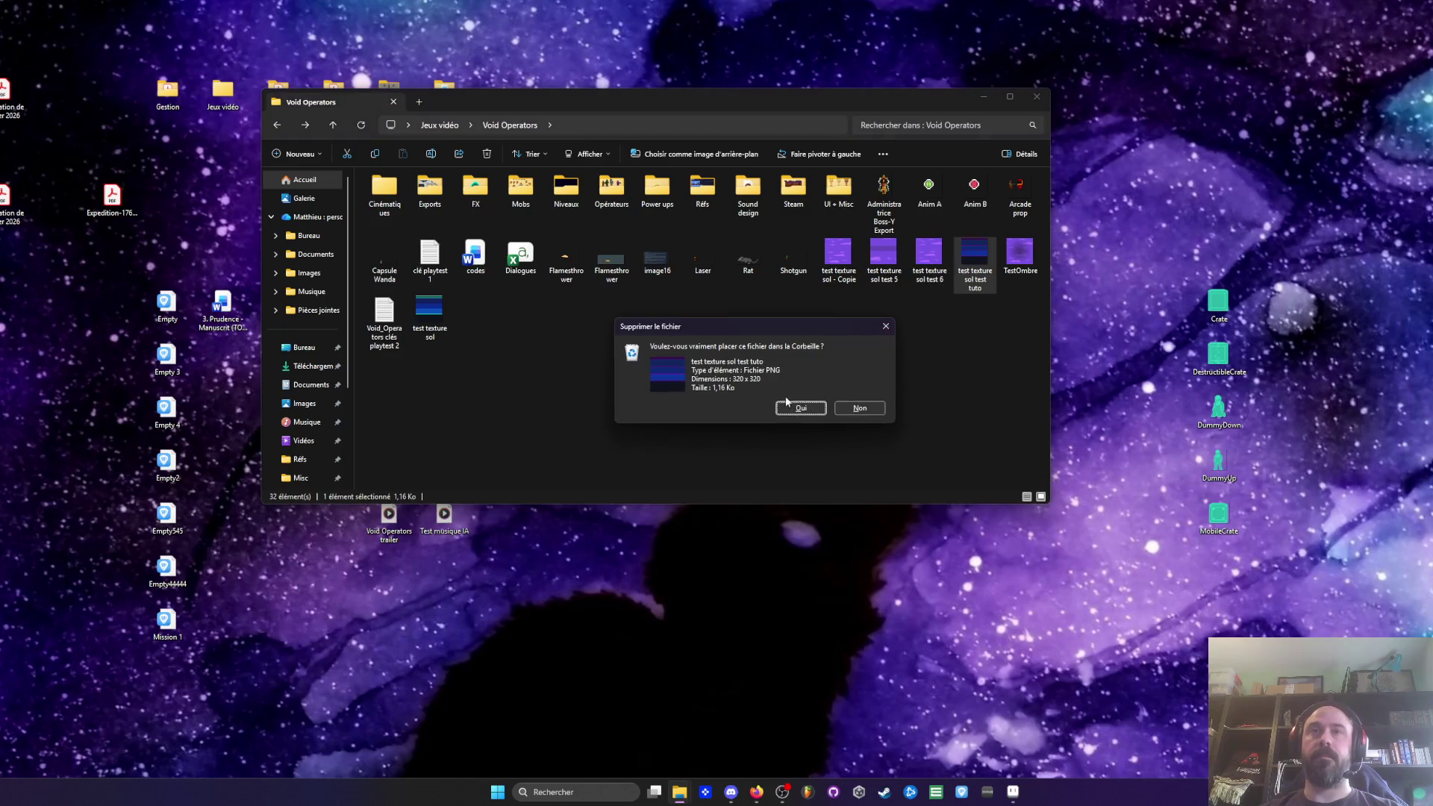
{"action": "left_click", "coordinate": [784, 404]}
{"action": "left_click", "coordinate": [403, 304]}
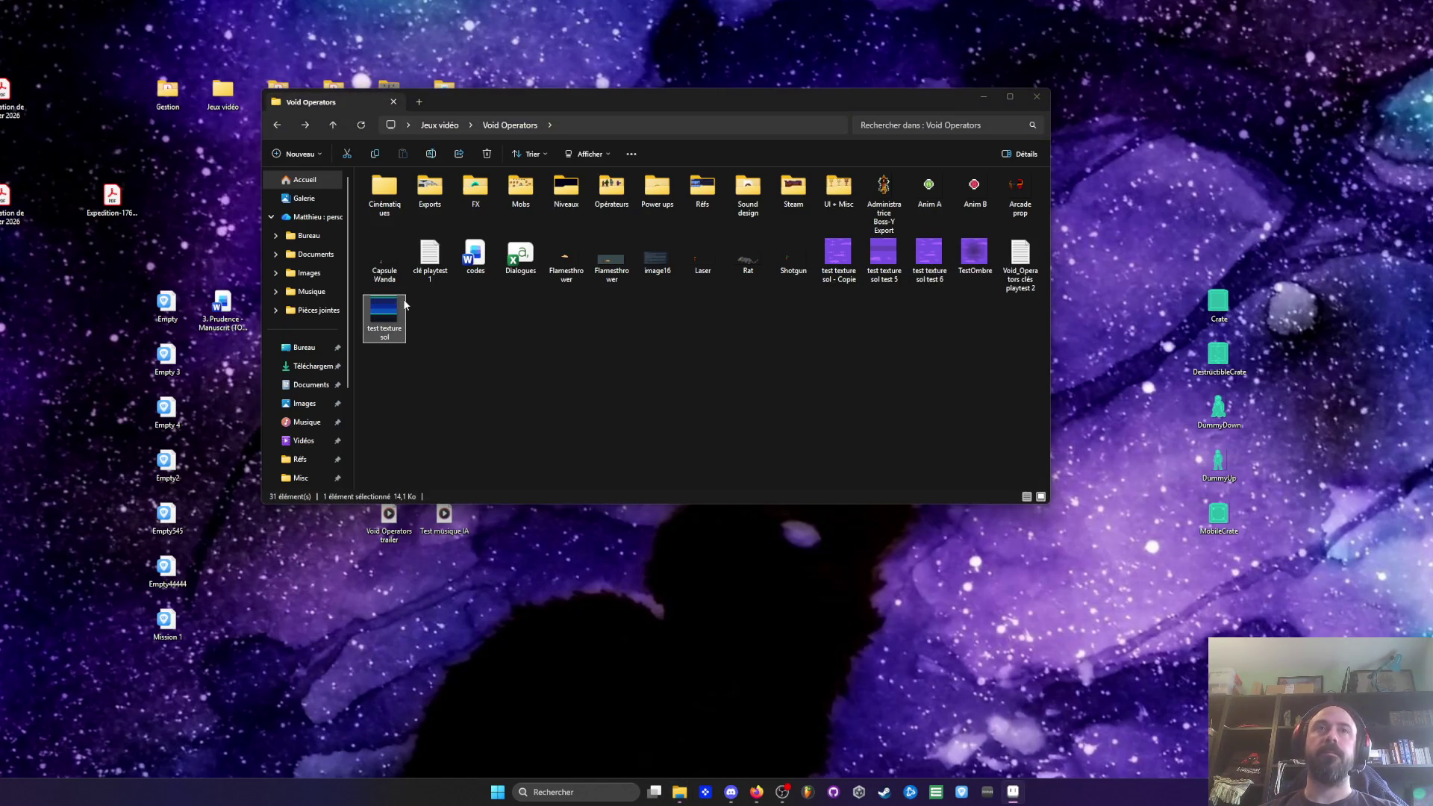
{"action": "double_click", "coordinate": [404, 305]}
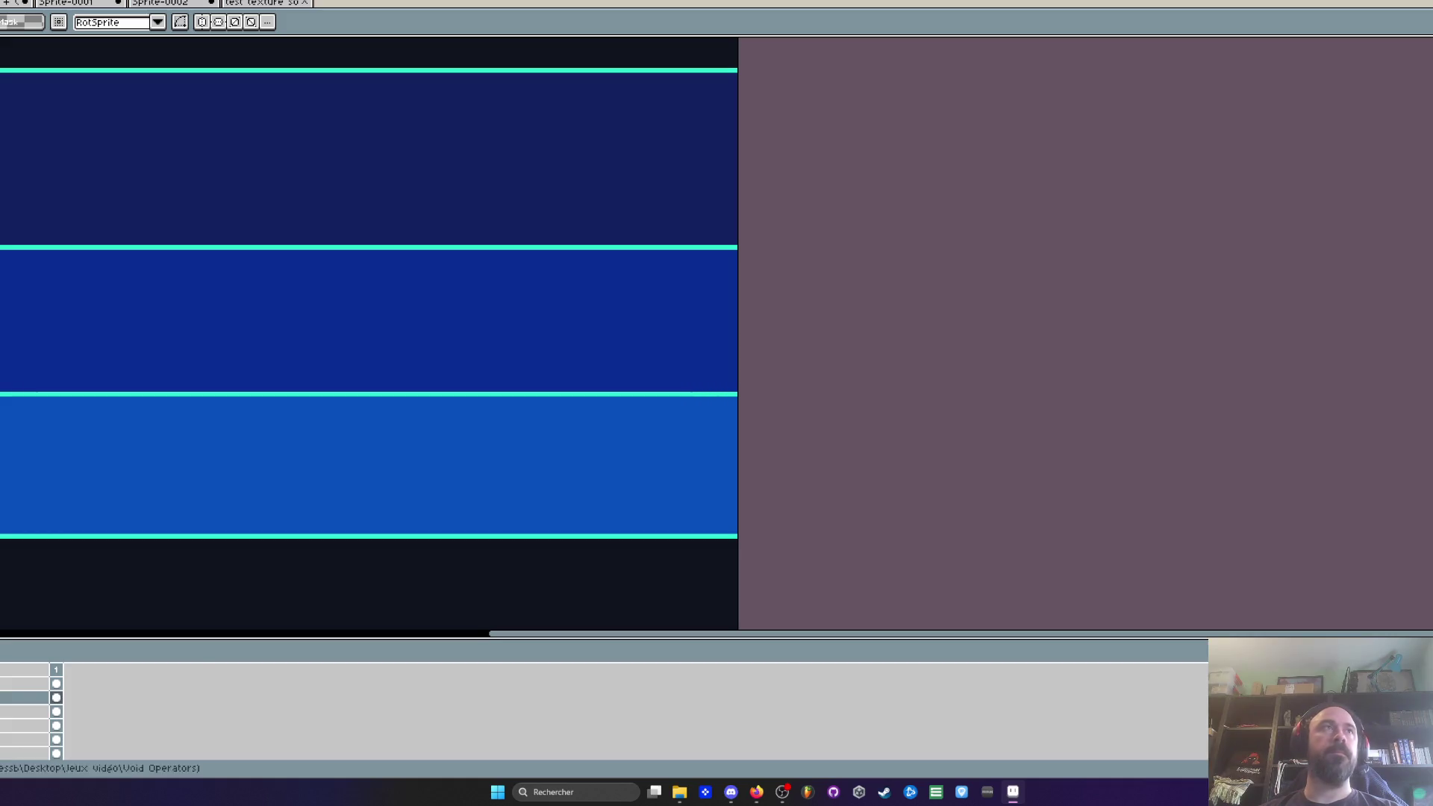
Step: Export the striped floor texture as SolTuto.png and drag that image onto the desktop
{"action": "key", "text": "ctrl+alt+shift+s"}
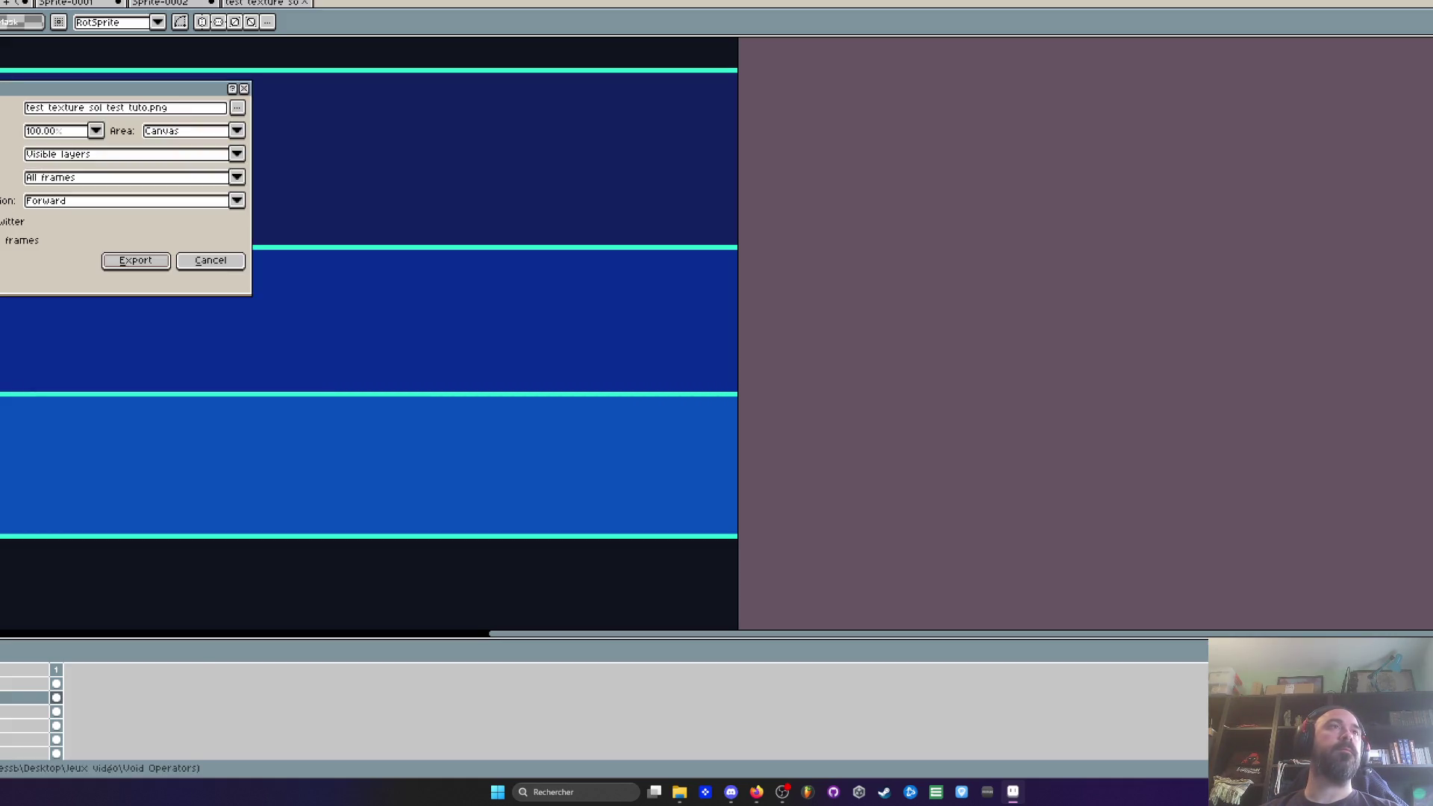
{"action": "left_click", "coordinate": [149, 117]}
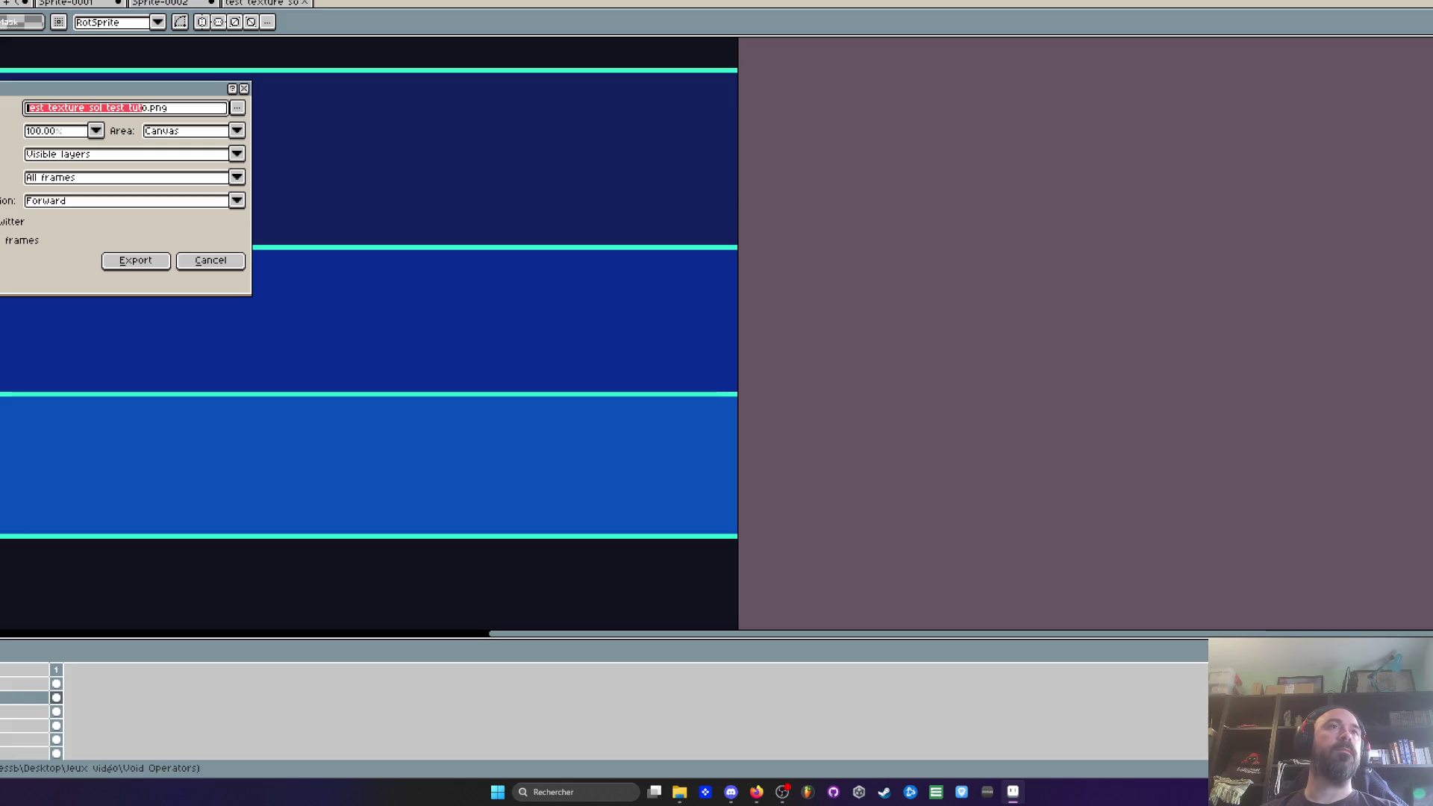
{"action": "key", "text": "BackSpace"}
{"action": "key", "text": "BackSpace"}
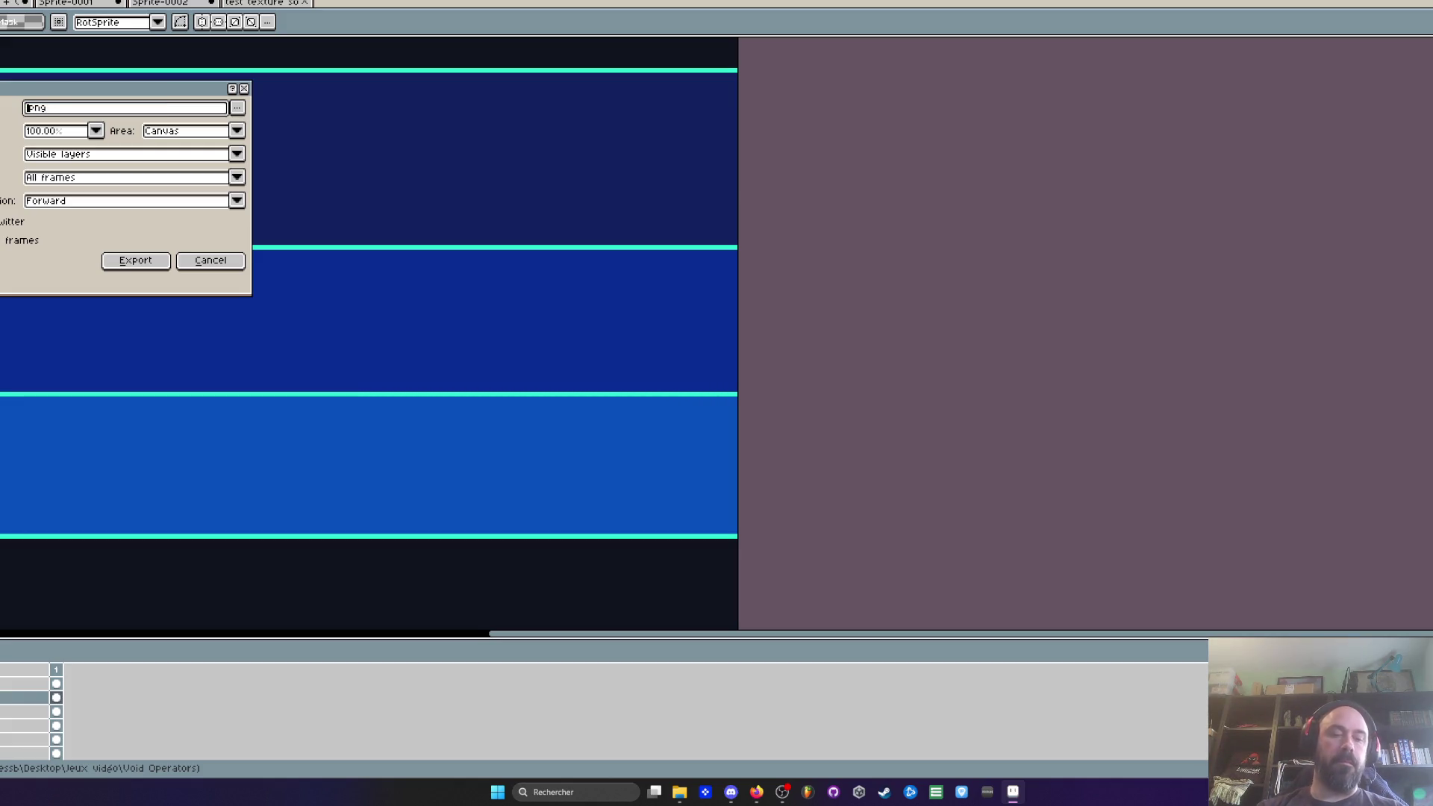
{"action": "type", "text": "SolTuto"}
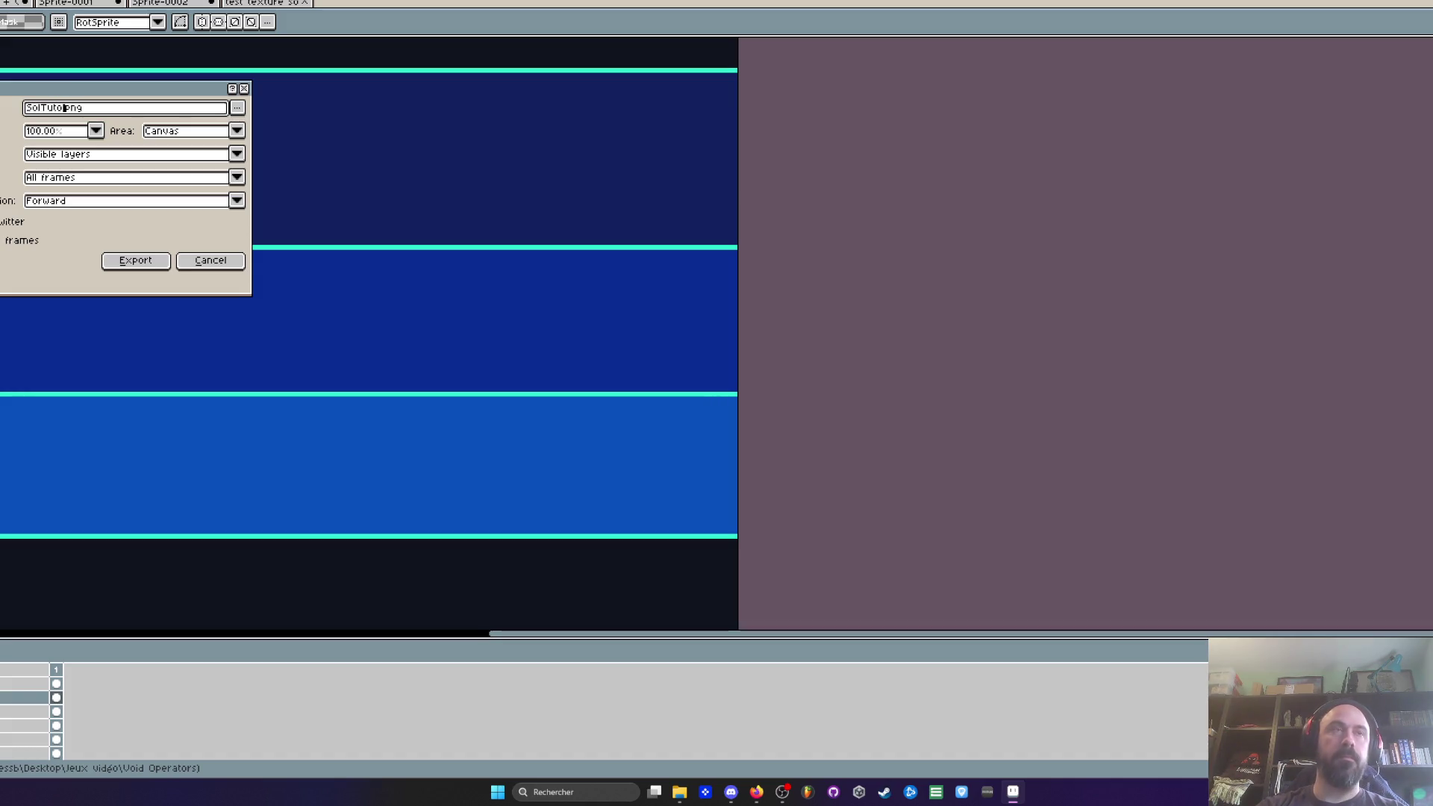
{"action": "left_click", "coordinate": [130, 261]}
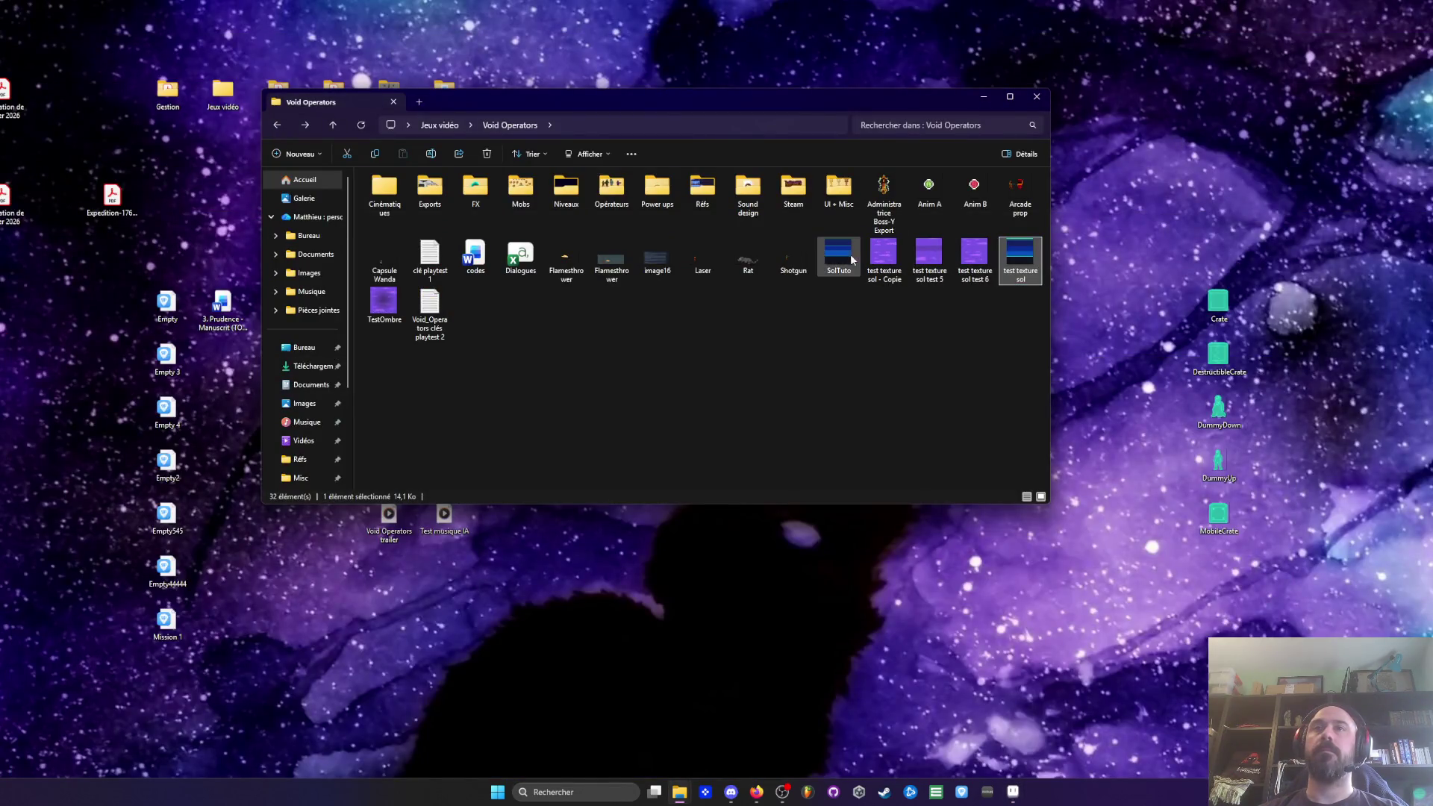
{"action": "mouse_move", "coordinate": [839, 258]}
{"action": "left_mouse_down"}
{"action": "mouse_move", "coordinate": [842, 287]}
{"action": "mouse_move", "coordinate": [837, 262]}
{"action": "mouse_move", "coordinate": [1242, 248]}
{"action": "left_mouse_up"}
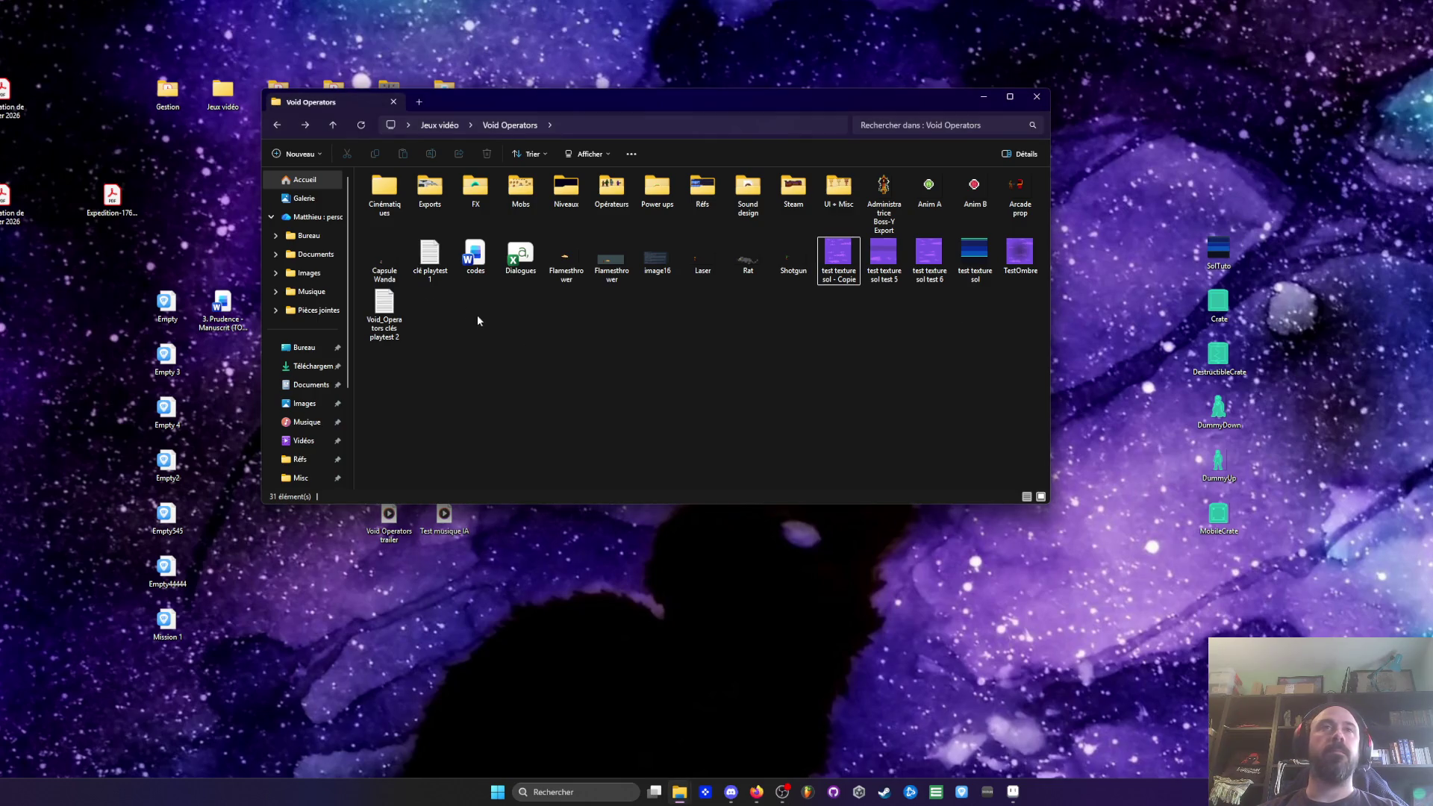
Step: Go back to the Jeux vidéo folder, then bring Aseprite forward and close the floor texture tab
{"action": "left_click", "coordinate": [275, 127]}
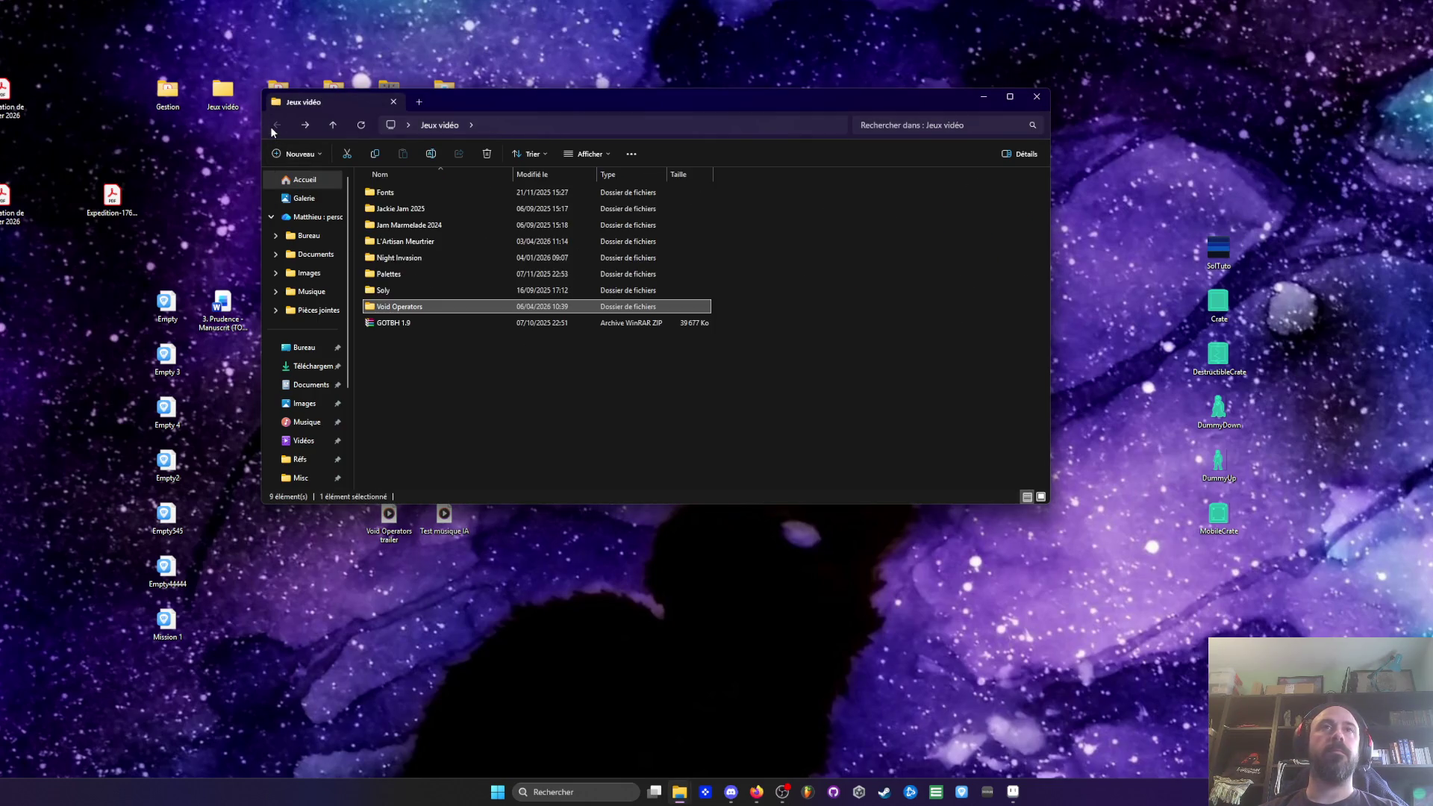
{"action": "left_click", "coordinate": [20, 373]}
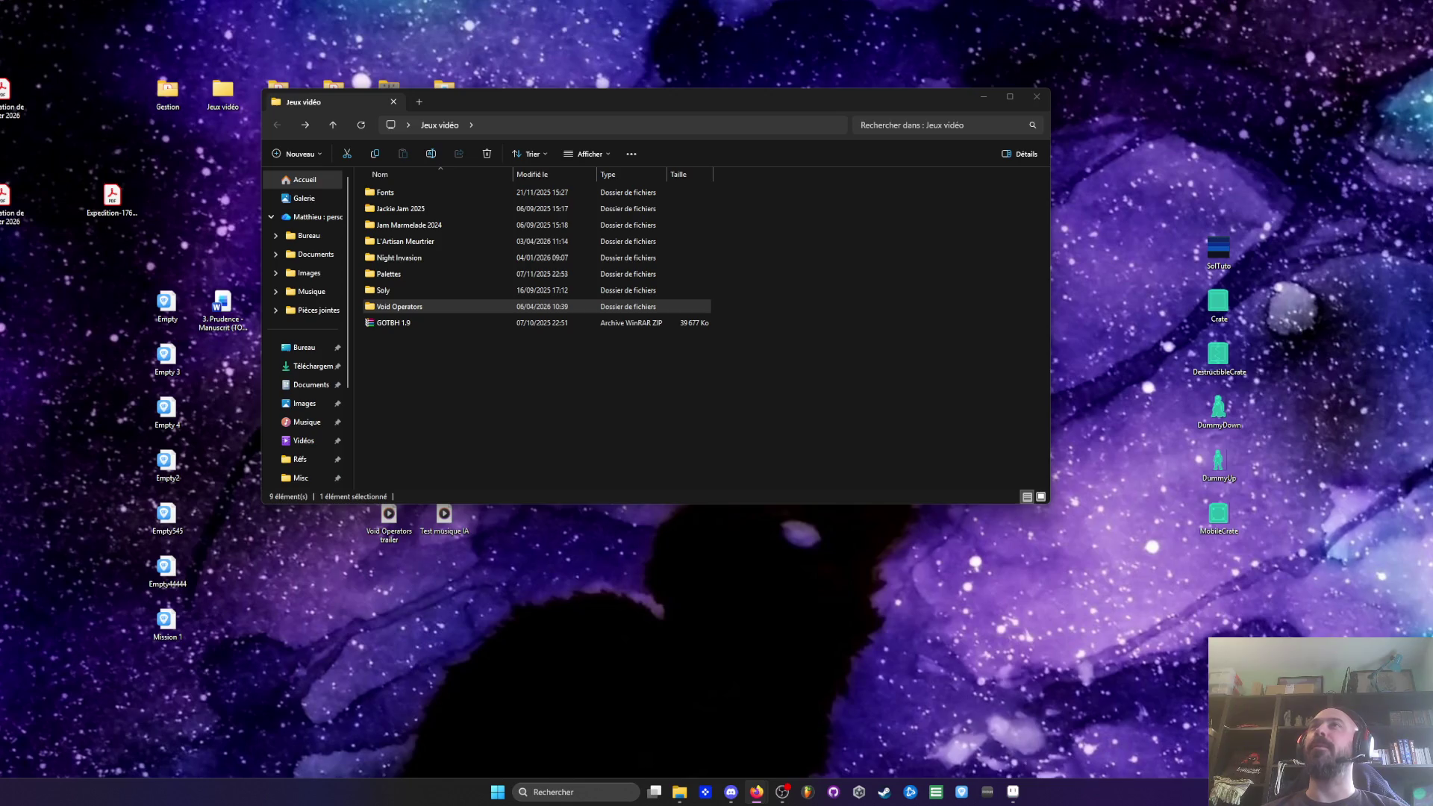
{"action": "left_click_drag", "start_coordinate": [780, 103], "coordinate": [796, 97]}
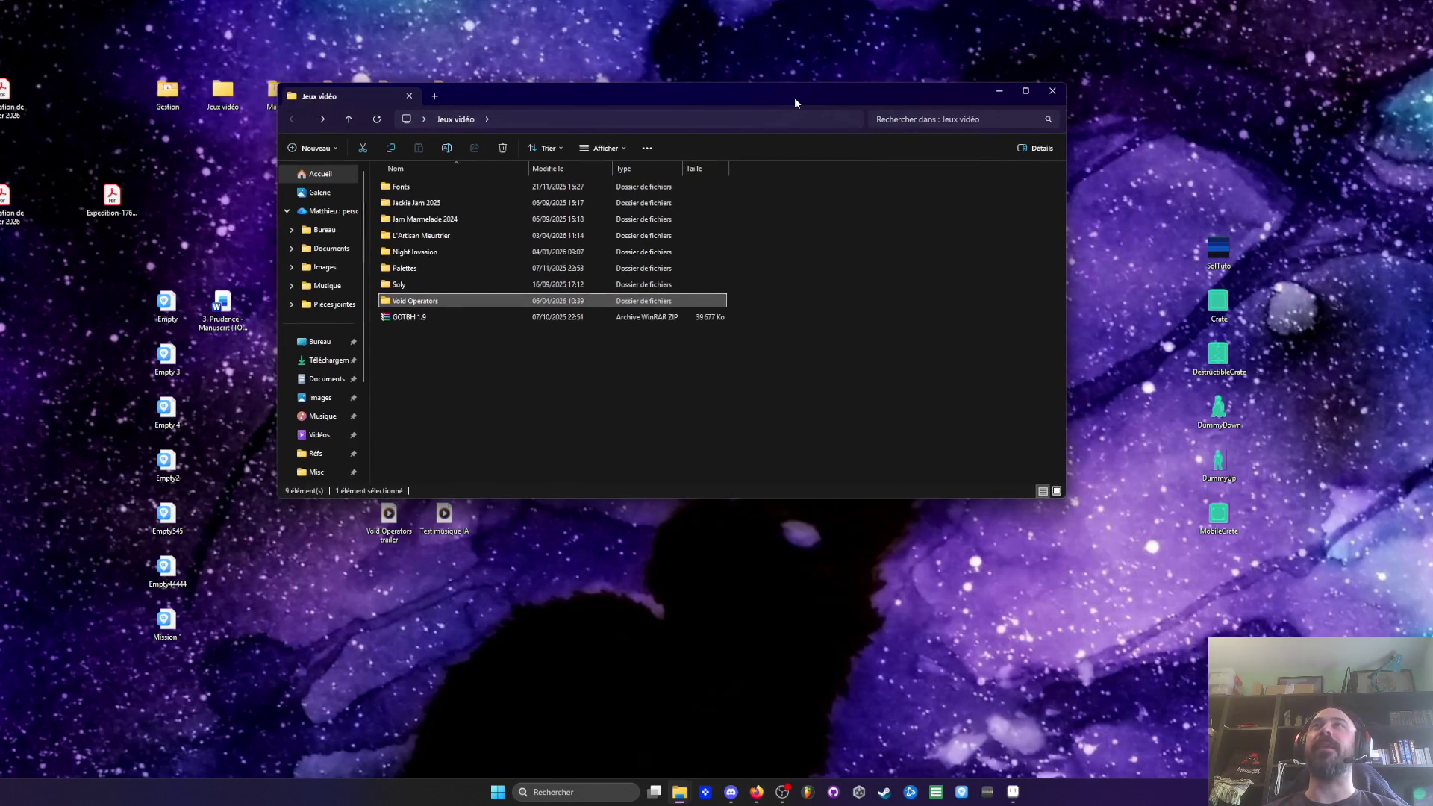
{"action": "left_click", "coordinate": [1013, 791]}
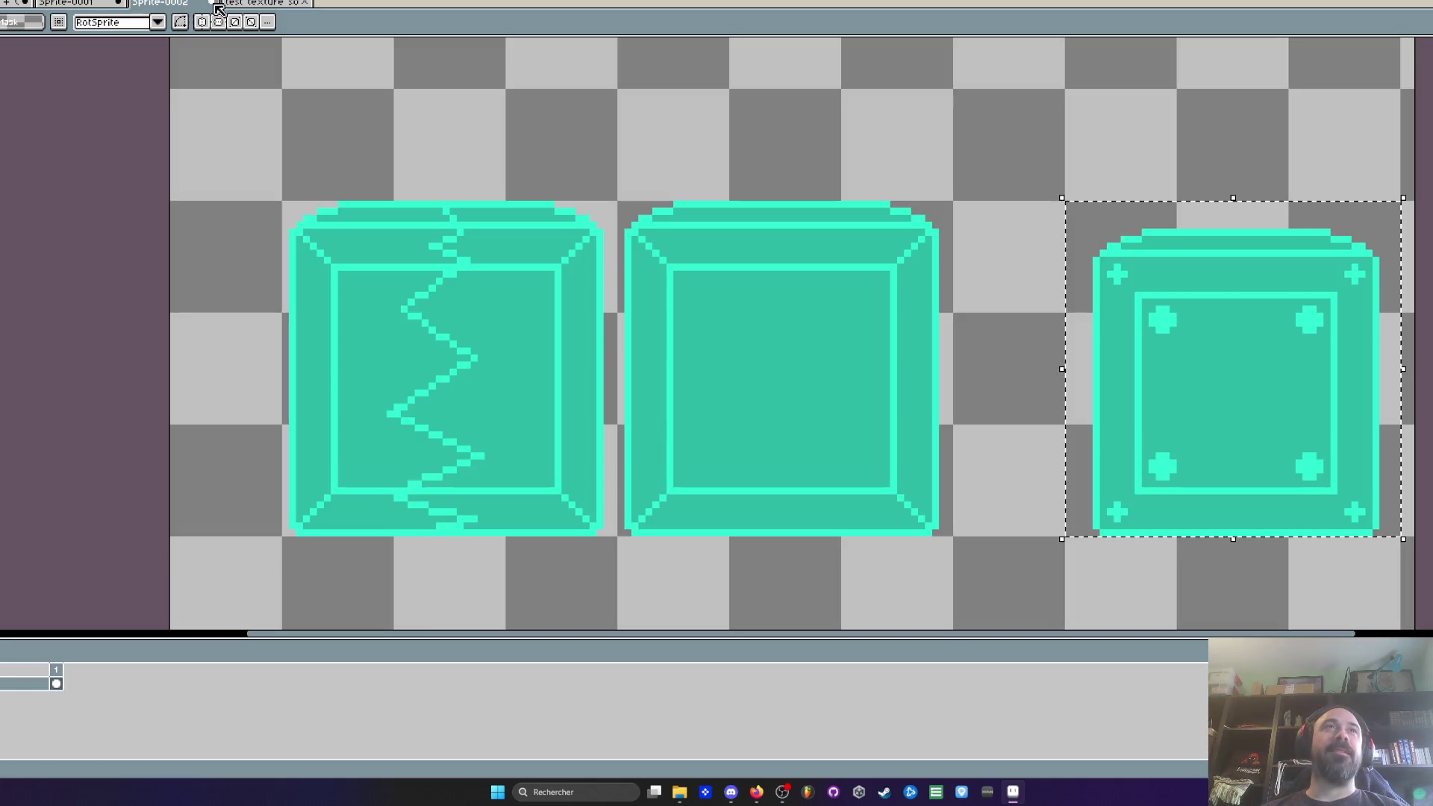
{"action": "left_click", "coordinate": [212, 3]}
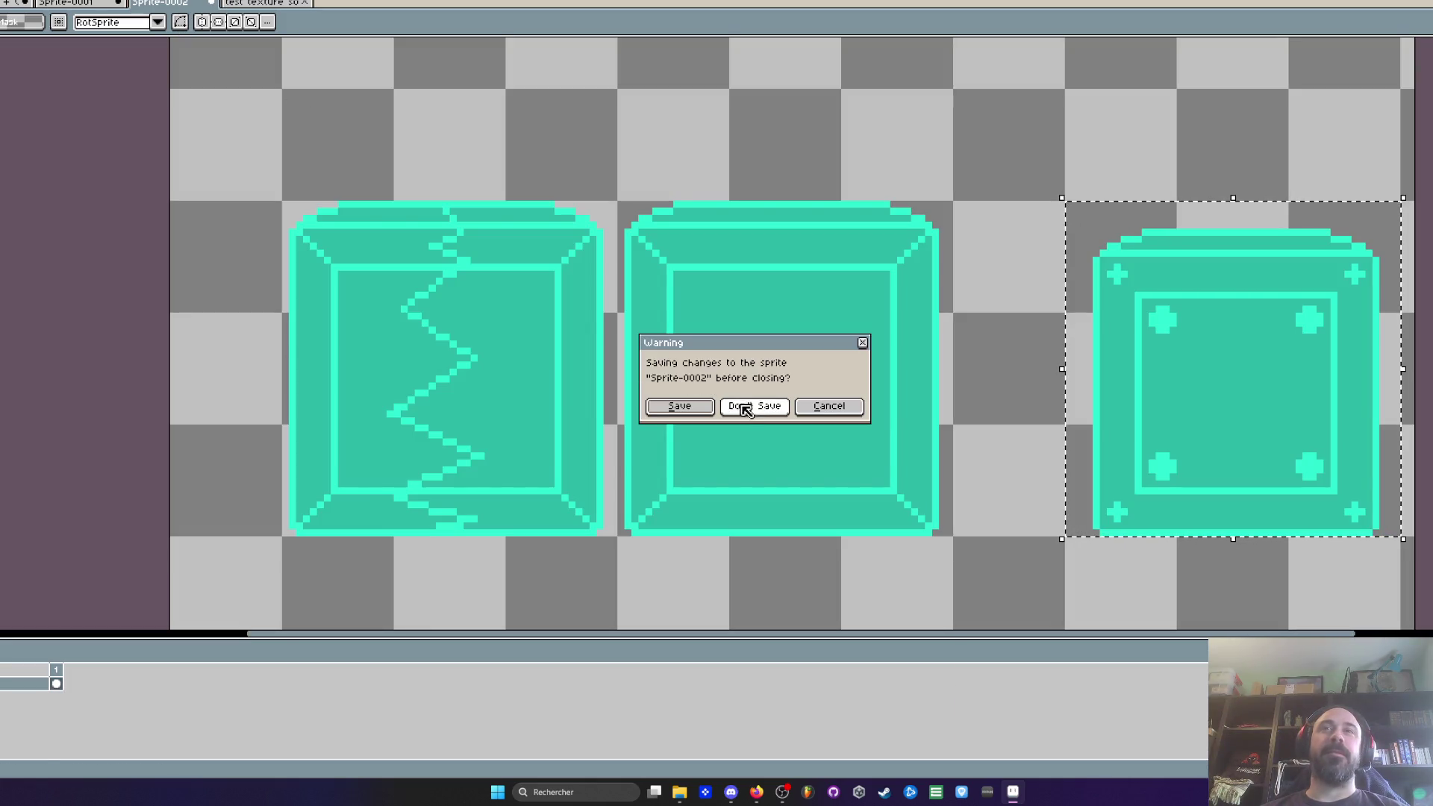
Step: Close Sprite-0002, Sprite-0001 and the wireframe room sprite without saving
{"action": "left_click", "coordinate": [750, 409]}
{"action": "left_click", "coordinate": [212, 3]}
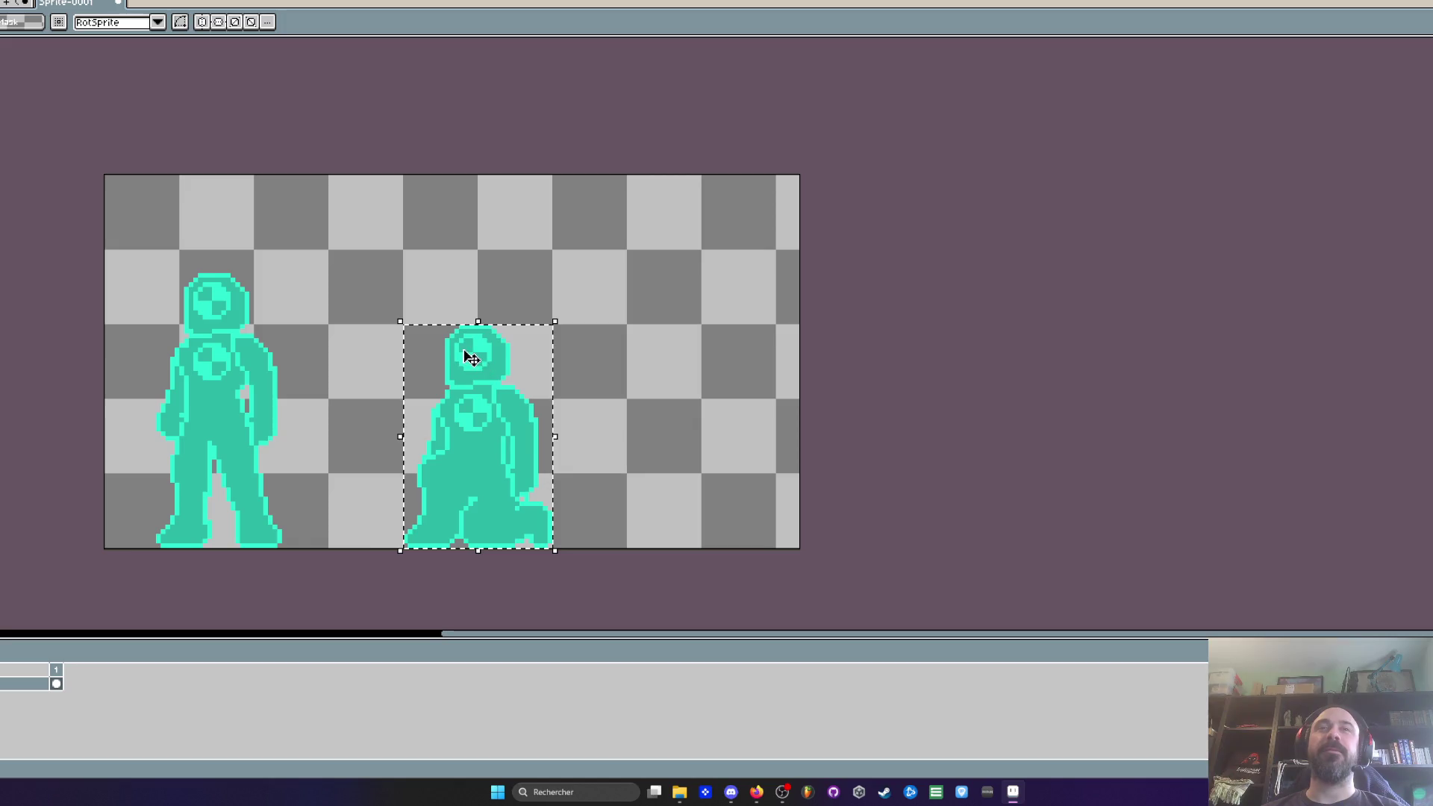
{"action": "left_click", "coordinate": [377, 285]}
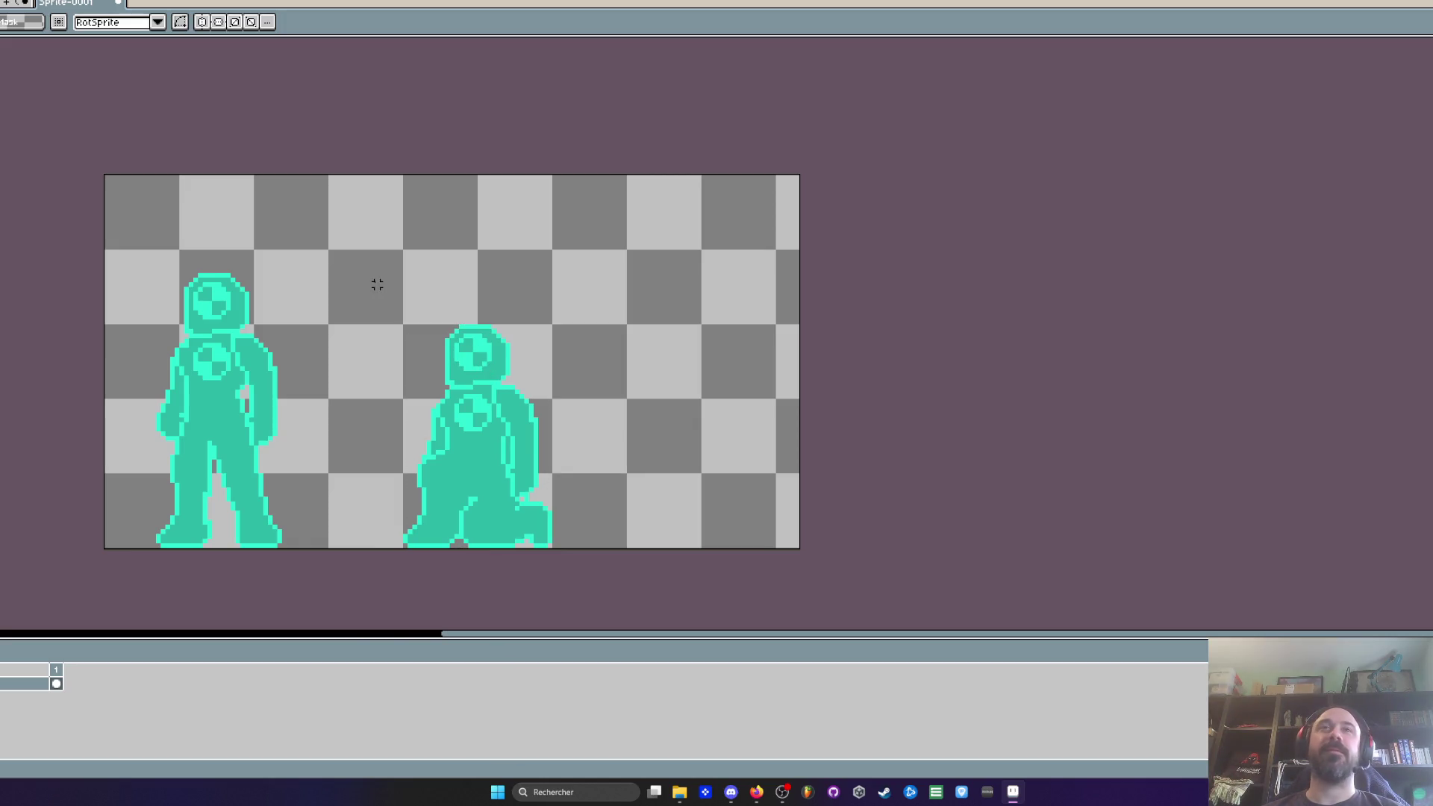
{"action": "left_click", "coordinate": [117, 3]}
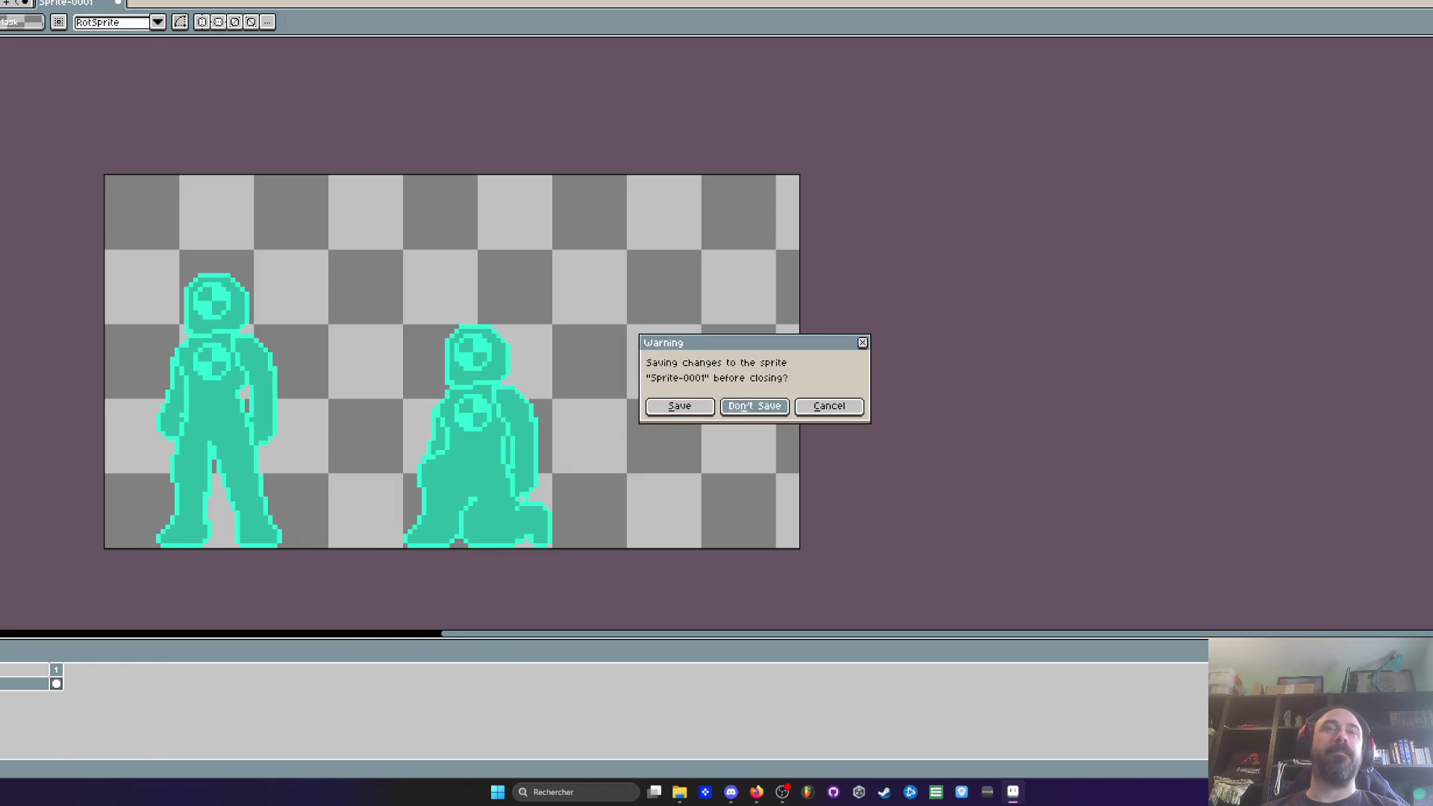
{"action": "left_click", "coordinate": [750, 407]}
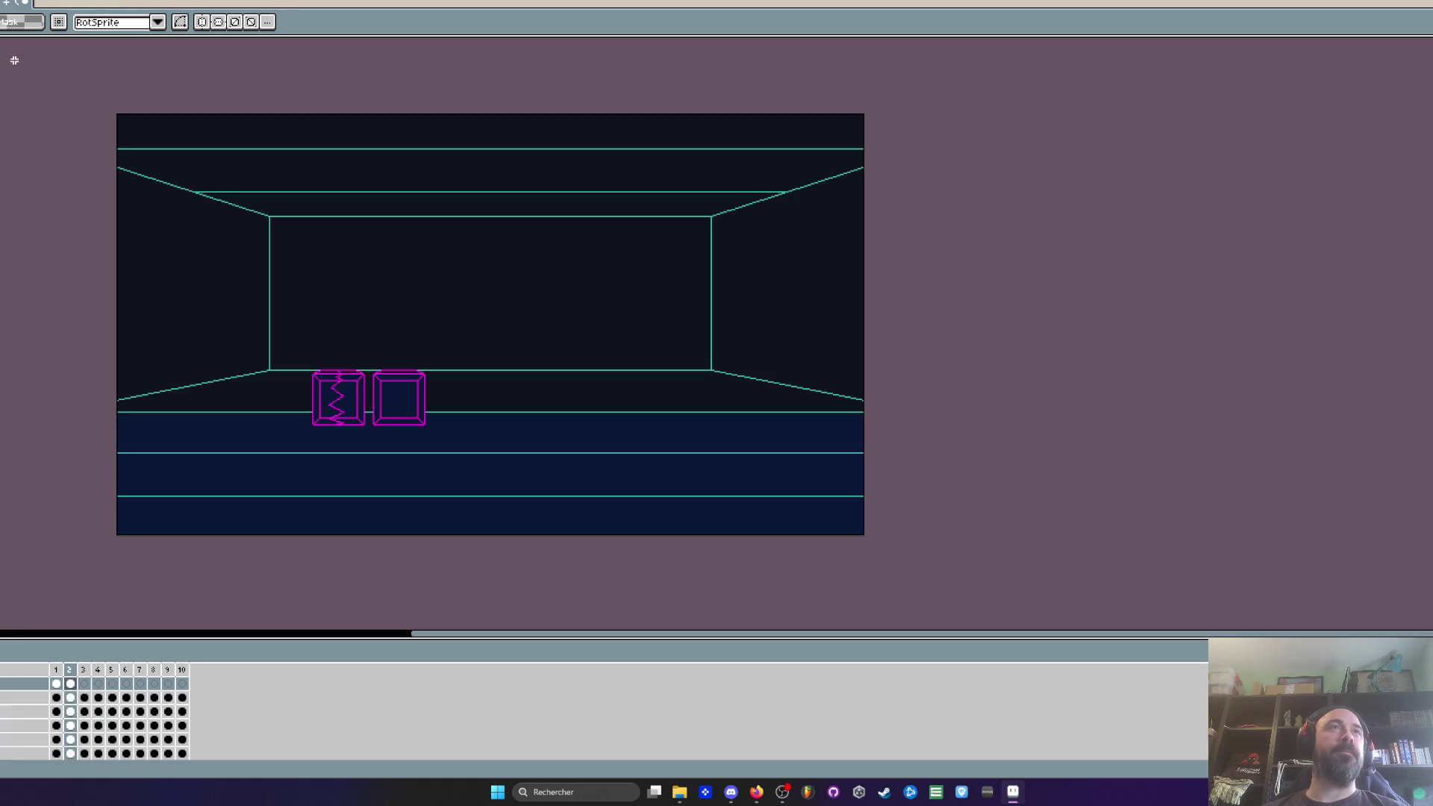
{"action": "left_click", "coordinate": [30, 6]}
{"action": "left_click", "coordinate": [826, 403]}
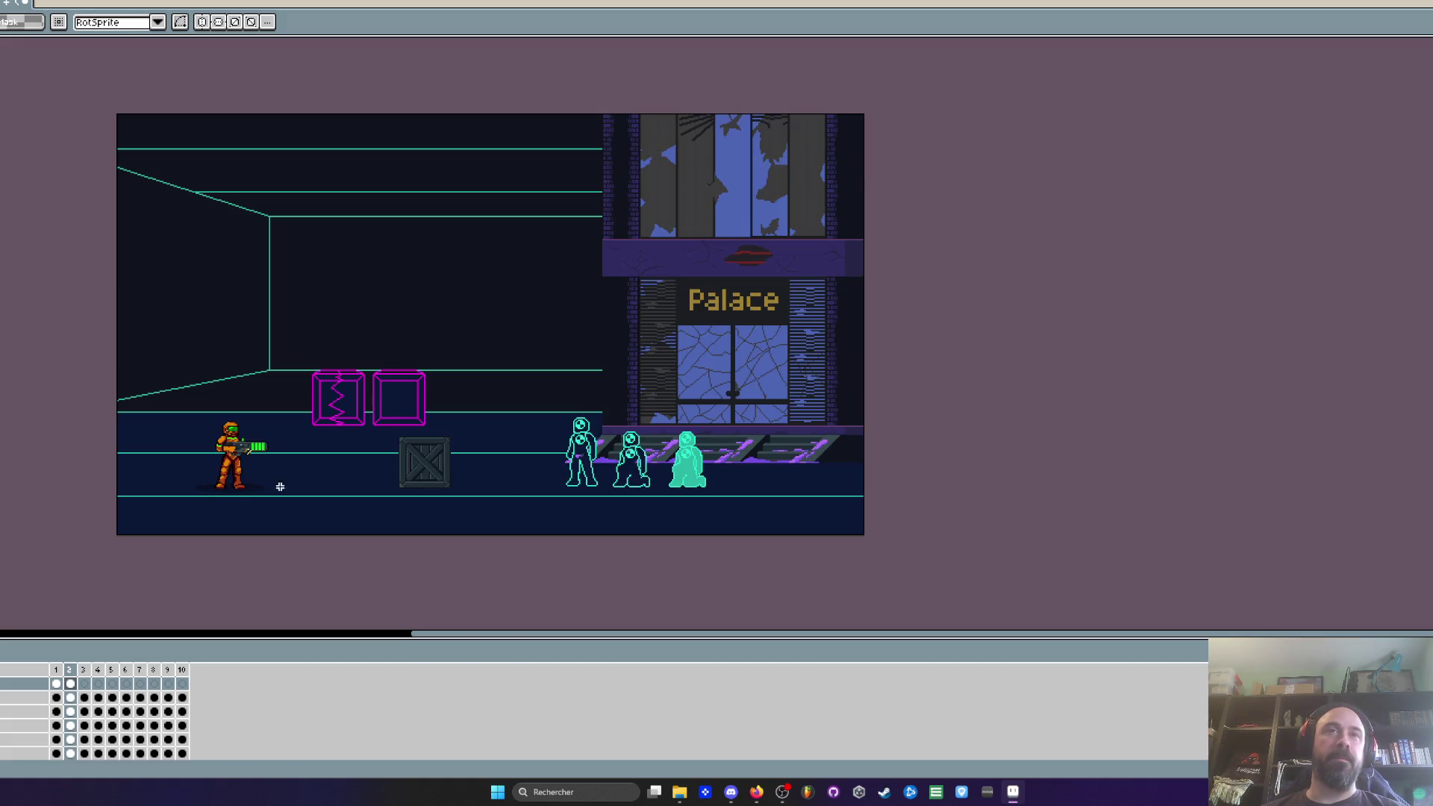
Step: Close Desert nuit + ville and the last sprite without saving, quit Aseprite, and reposition the Jeux vidéo window
{"action": "left_click", "coordinate": [25, 4]}
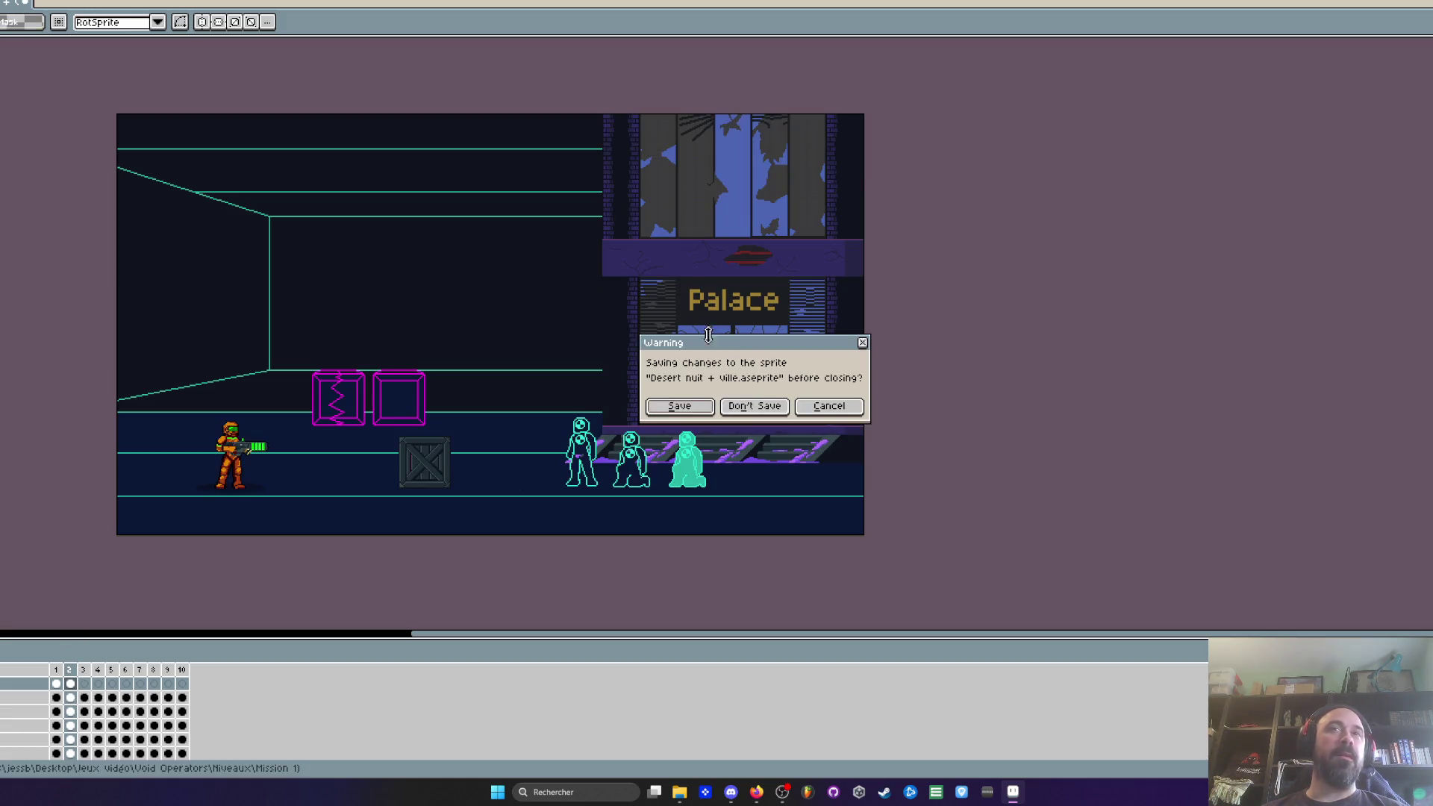
{"action": "left_click", "coordinate": [753, 406]}
{"action": "left_click", "coordinate": [26, 4]}
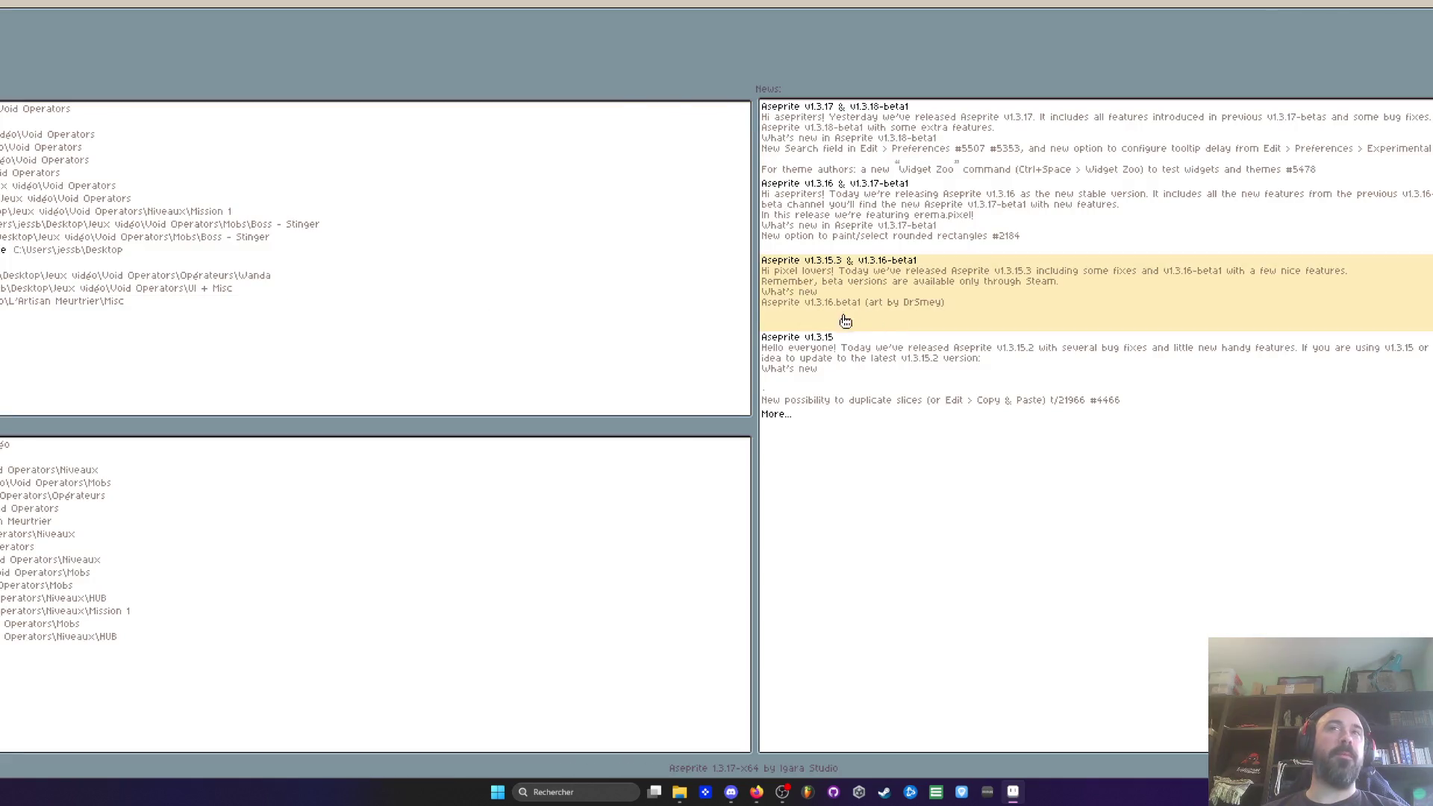
{"action": "key", "text": "ctrl+q"}
{"action": "left_click_drag", "start_coordinate": [916, 97], "coordinate": [810, 122]}
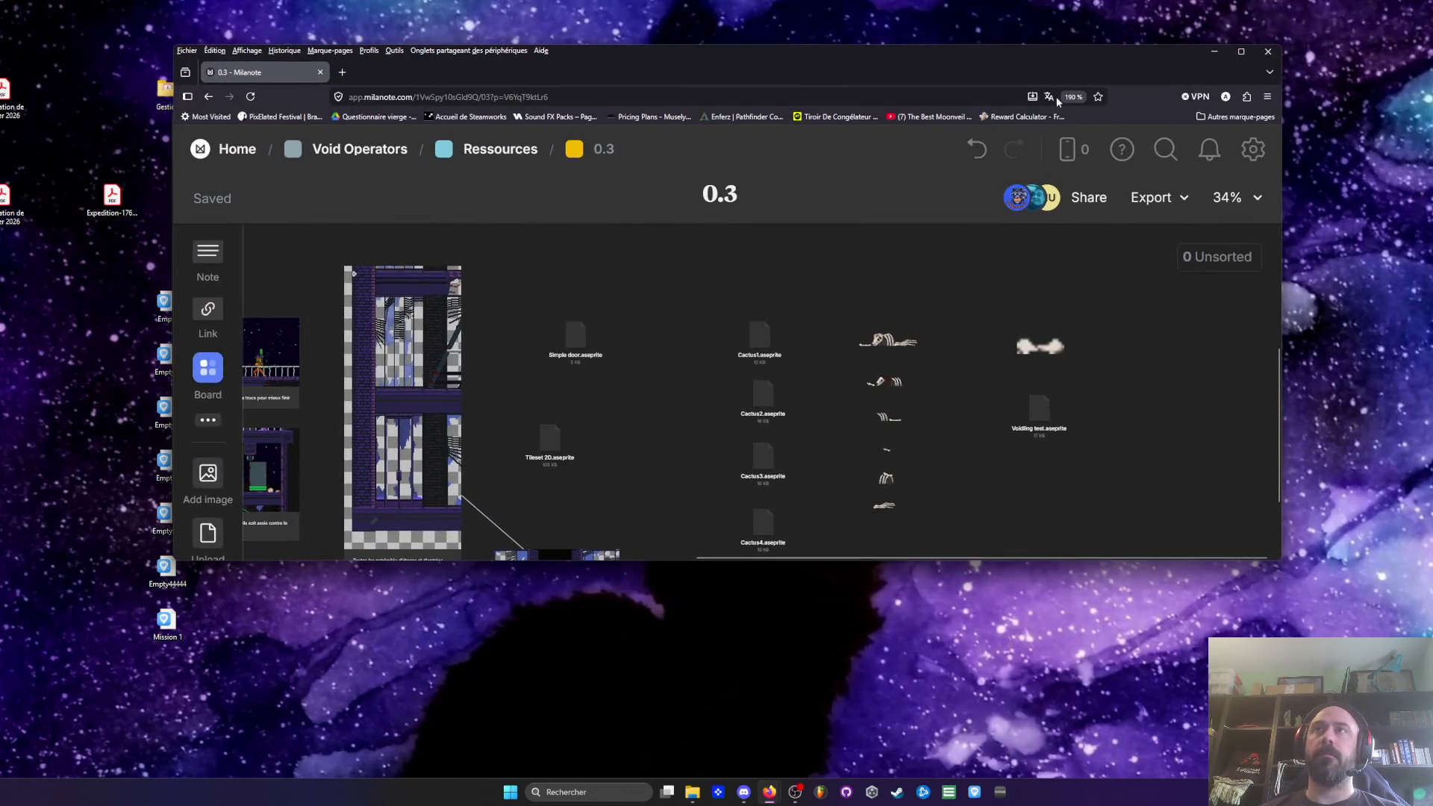
Step: Upload the desktop sprite files into the 0.3 Milanote board
{"action": "left_click_drag", "start_coordinate": [1034, 68], "coordinate": [950, 42]}
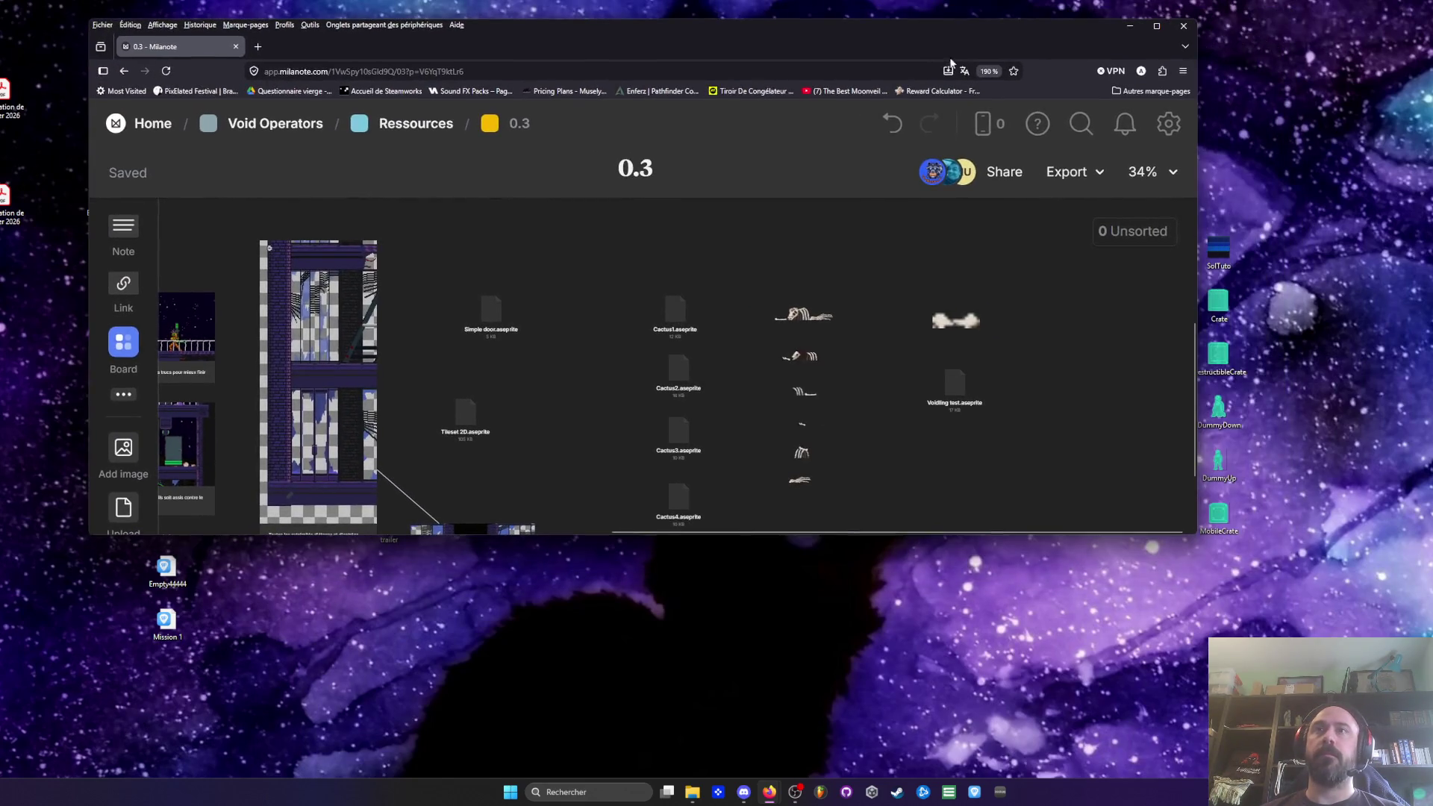
{"action": "left_click_drag", "start_coordinate": [1360, 231], "coordinate": [1198, 539]}
{"action": "left_click_drag", "start_coordinate": [1225, 429], "coordinate": [1091, 388]}
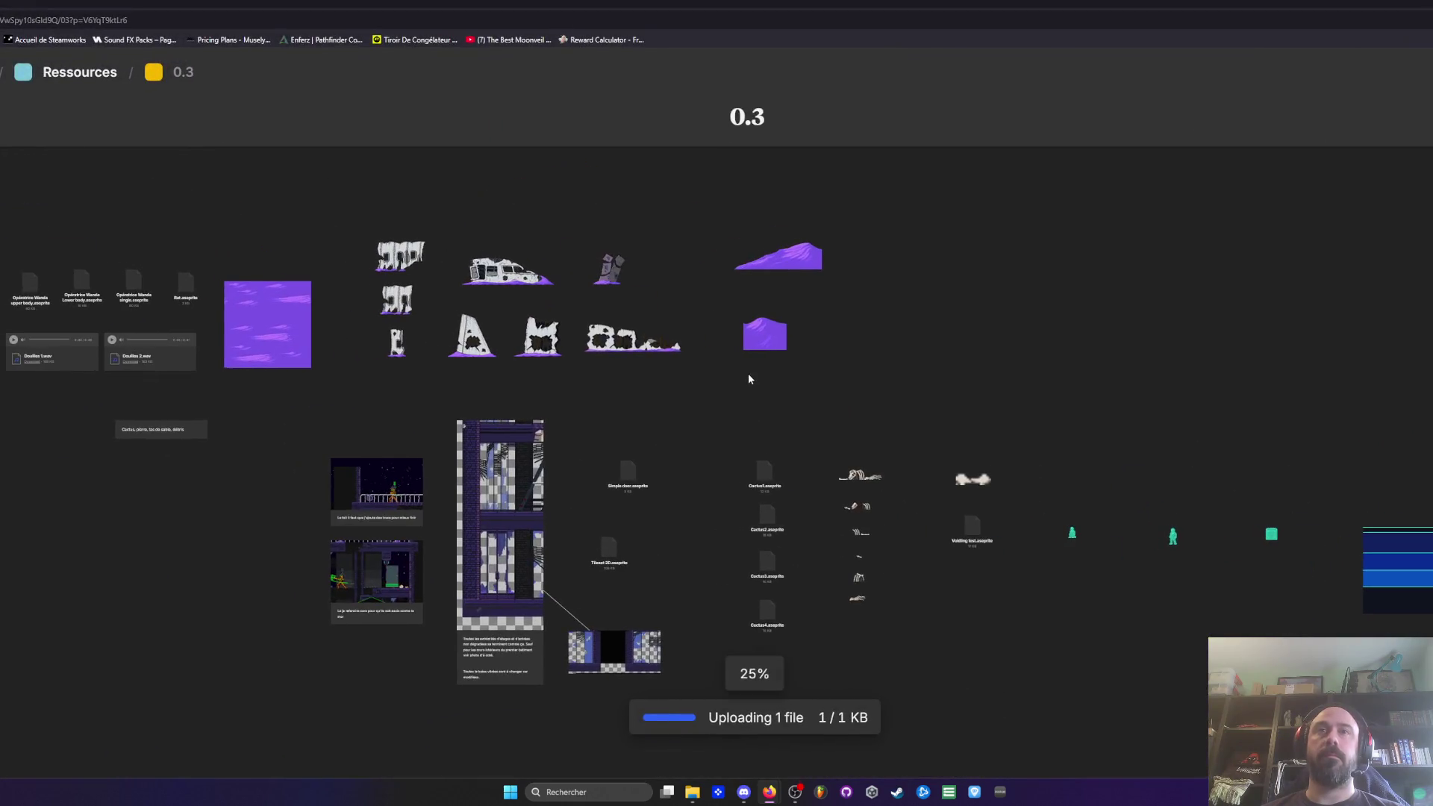
Step: Gather the sitting and standing green figure cards with a green crate card below them
{"action": "left_click", "coordinate": [1072, 532]}
{"action": "scroll", "coordinate": [1180, 530], "scroll_direction": "up", "scroll_amount": 3}
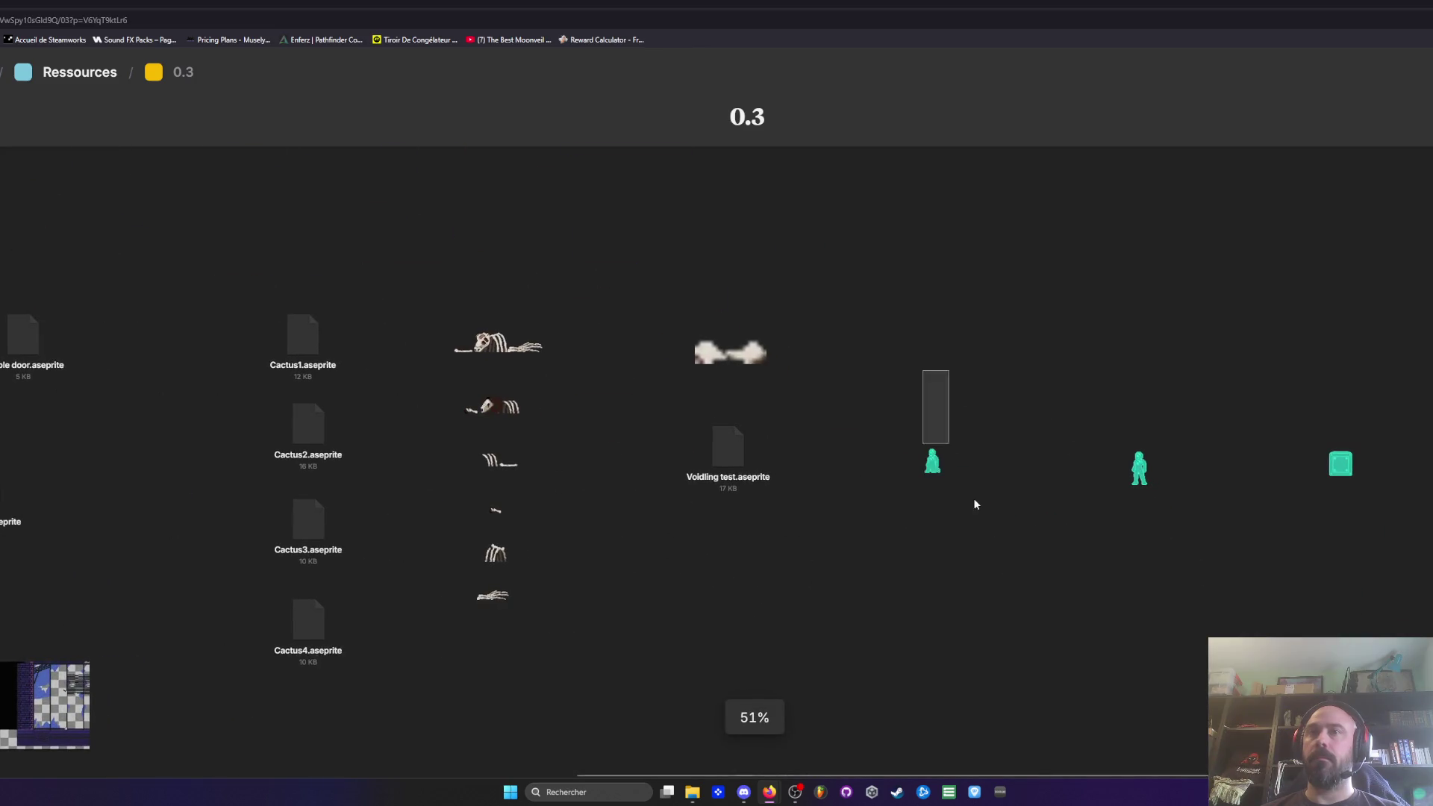
{"action": "left_click", "coordinate": [933, 466]}
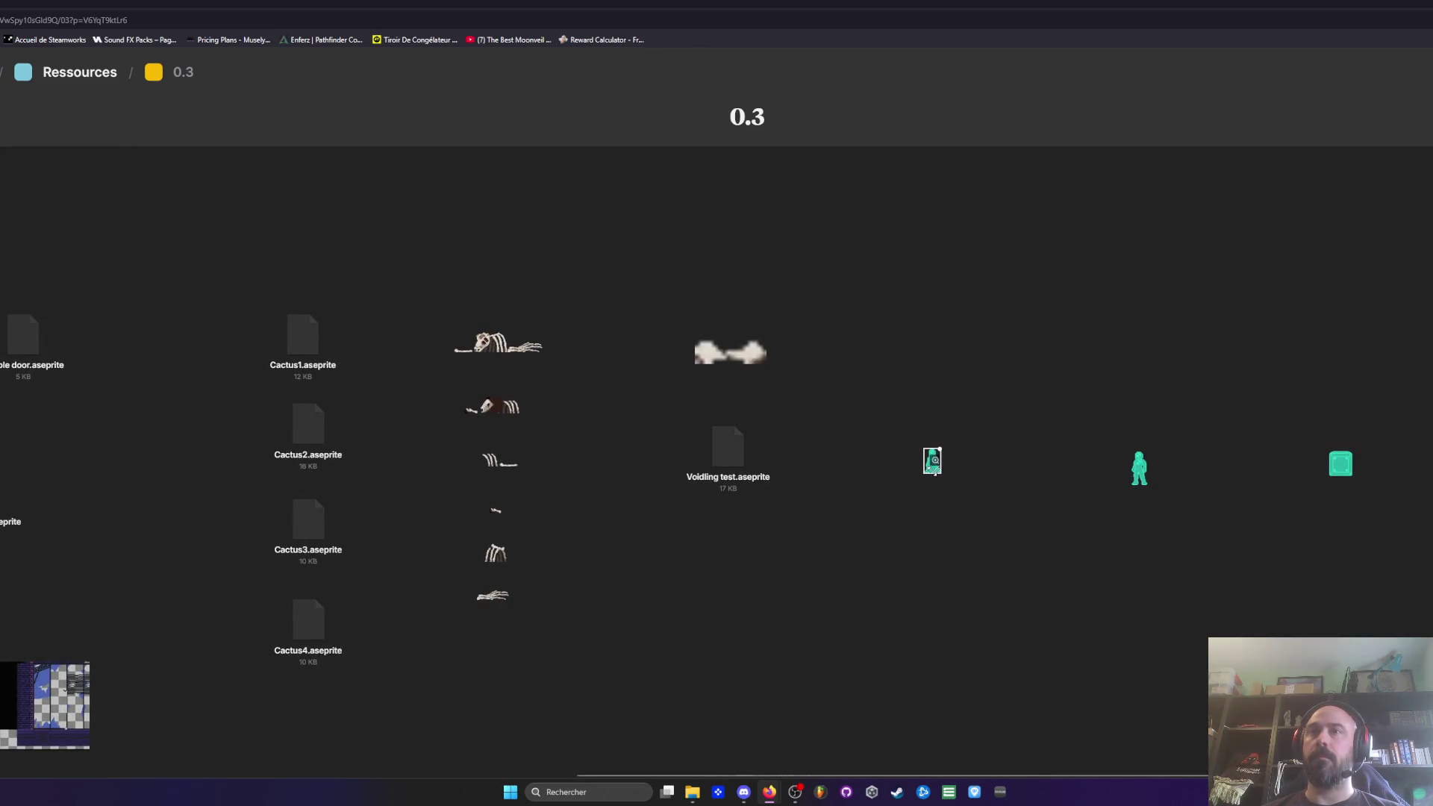
{"action": "scroll", "coordinate": [935, 462], "scroll_direction": "up", "scroll_amount": 3}
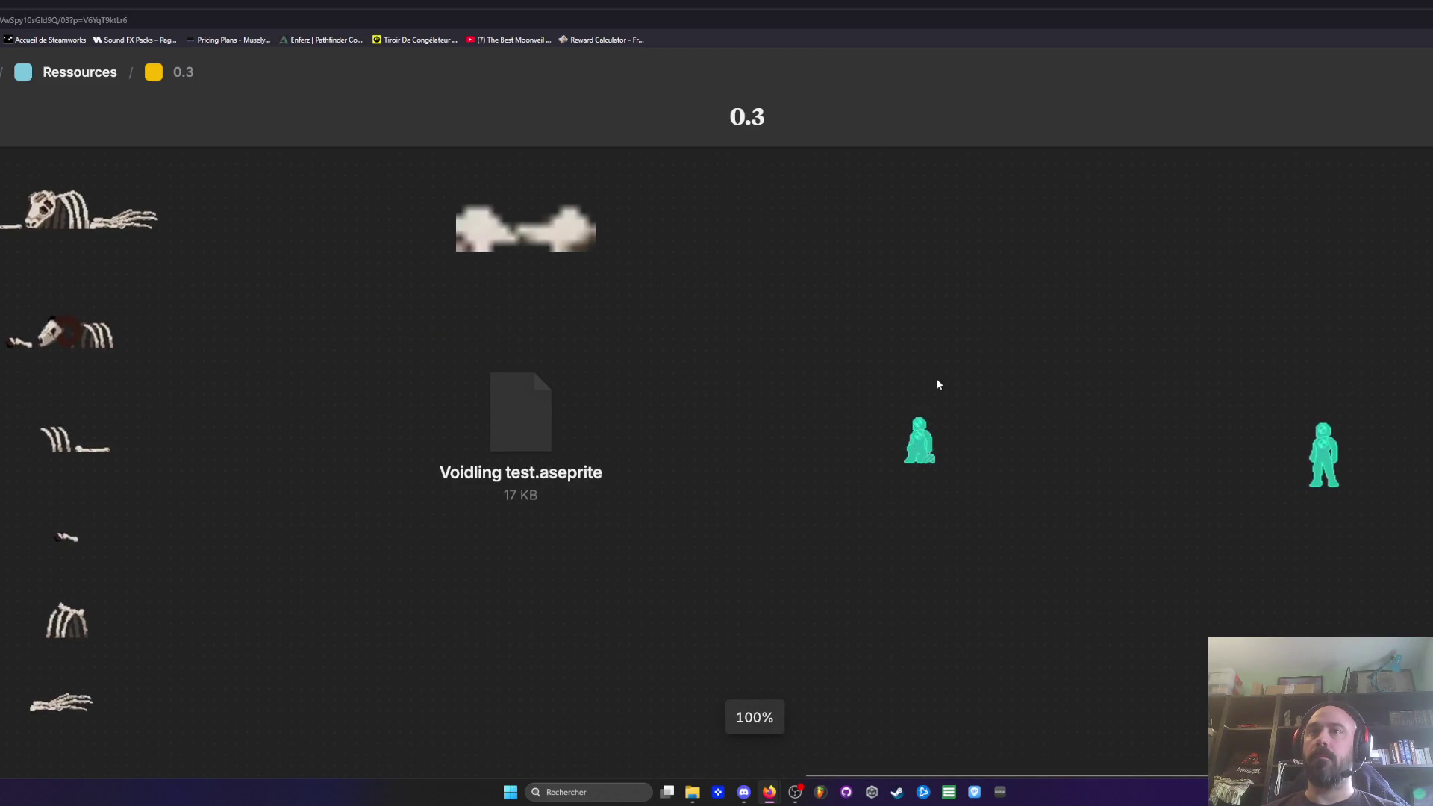
{"action": "left_click_drag", "start_coordinate": [919, 402], "coordinate": [919, 183]}
{"action": "mouse_move", "coordinate": [1337, 480]}
{"action": "left_mouse_down"}
{"action": "mouse_move", "coordinate": [918, 321]}
{"action": "mouse_move", "coordinate": [927, 295]}
{"action": "left_mouse_up"}
{"action": "mouse_move", "coordinate": [1120, 433]}
{"action": "left_mouse_down"}
{"action": "mouse_move", "coordinate": [943, 426]}
{"action": "mouse_move", "coordinate": [939, 412]}
{"action": "left_mouse_up"}
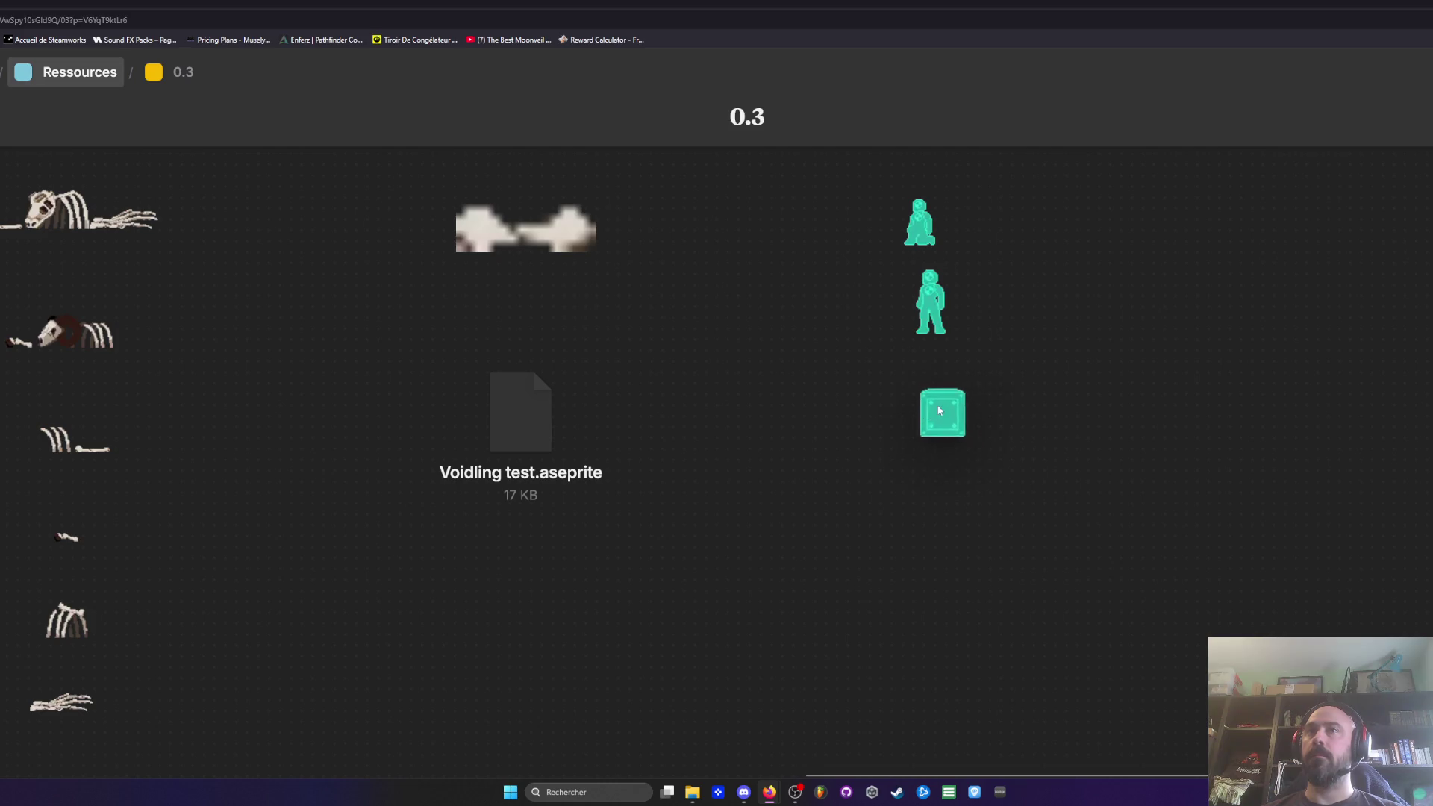
{"action": "scroll", "coordinate": [1136, 568], "scroll_direction": "down", "scroll_amount": 1}
{"action": "scroll", "coordinate": [1324, 434], "scroll_direction": "right", "scroll_amount": 5}
Step: Bring the blue striped panel and two more green crate cards next to the group
{"action": "mouse_move", "coordinate": [1343, 523]}
{"action": "left_mouse_down"}
{"action": "mouse_move", "coordinate": [787, 515]}
{"action": "mouse_move", "coordinate": [540, 566]}
{"action": "left_mouse_up"}
{"action": "mouse_move", "coordinate": [1320, 439]}
{"action": "left_mouse_down"}
{"action": "mouse_move", "coordinate": [743, 418]}
{"action": "mouse_move", "coordinate": [504, 427]}
{"action": "left_mouse_up"}
{"action": "scroll", "coordinate": [755, 441], "scroll_direction": "down", "scroll_amount": 2}
{"action": "scroll", "coordinate": [749, 451], "scroll_direction": "right", "scroll_amount": 2}
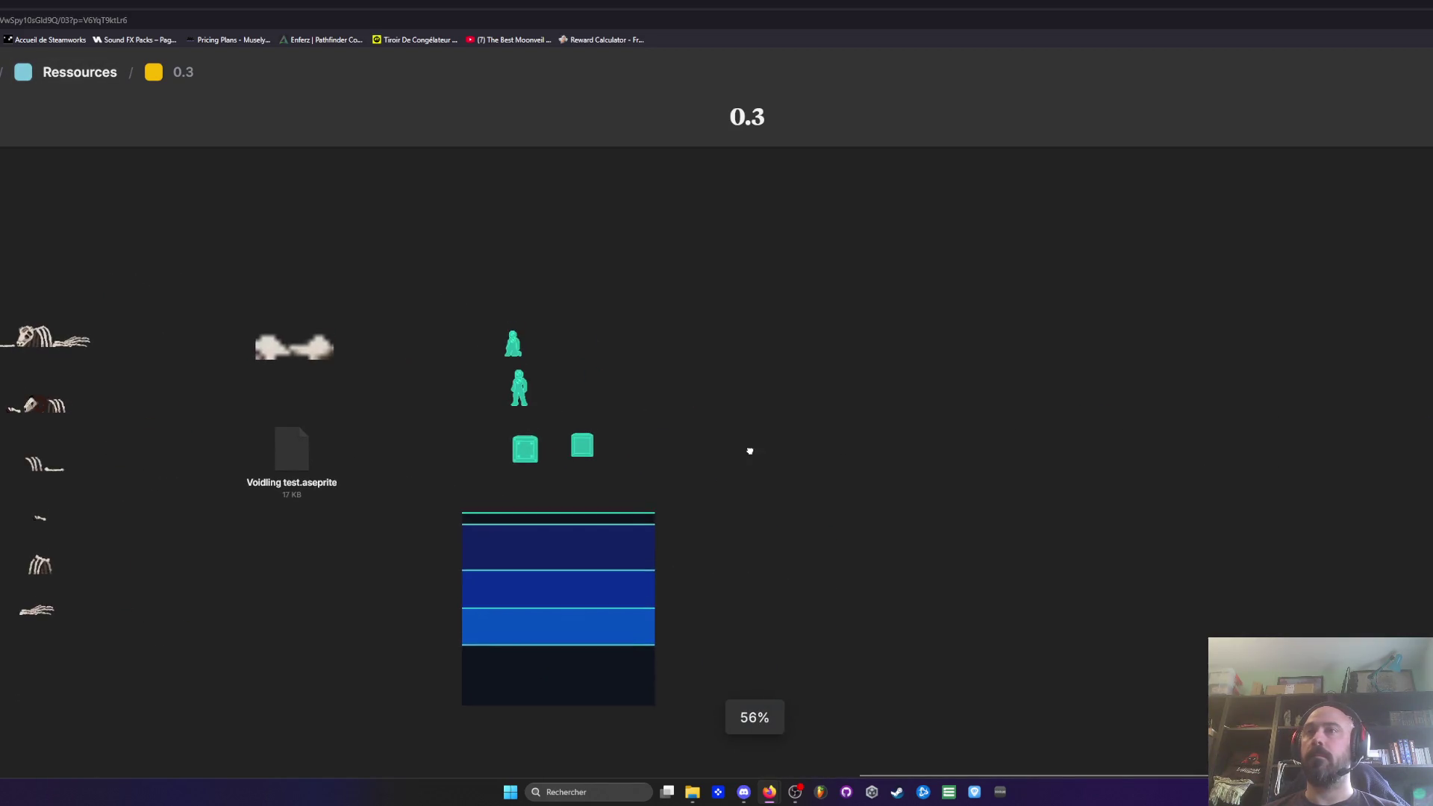
{"action": "left_click_drag", "start_coordinate": [1419, 441], "coordinate": [650, 444]}
Step: Line up the figures side by side, the three crates in one row, and the panel beneath
{"action": "scroll", "coordinate": [545, 403], "scroll_direction": "up", "scroll_amount": 3}
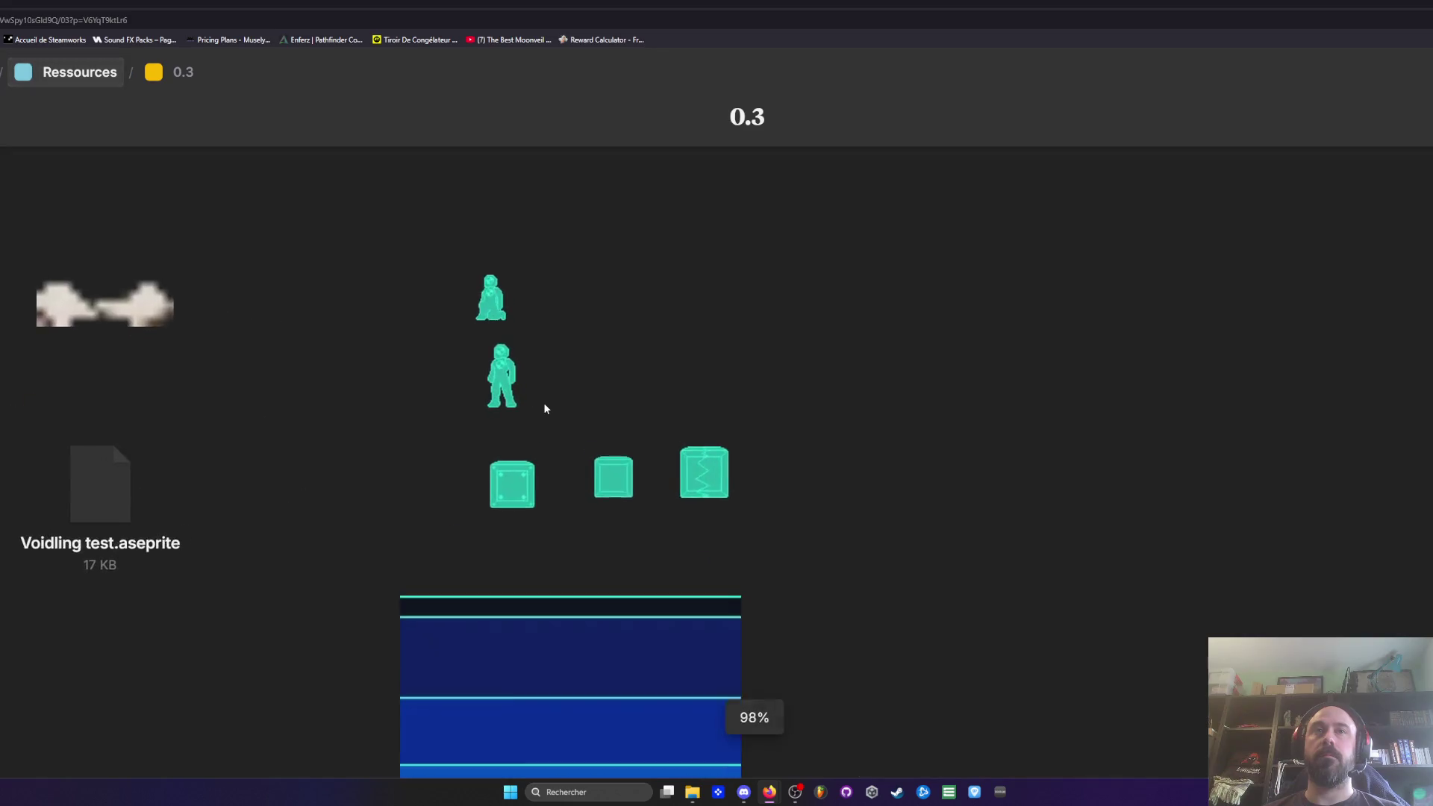
{"action": "left_click_drag", "start_coordinate": [498, 384], "coordinate": [586, 310]}
{"action": "mouse_move", "coordinate": [528, 503]}
{"action": "left_mouse_down"}
{"action": "mouse_move", "coordinate": [522, 420]}
{"action": "mouse_move", "coordinate": [503, 424]}
{"action": "left_mouse_up"}
{"action": "left_click_drag", "start_coordinate": [615, 485], "coordinate": [581, 412]}
{"action": "mouse_move", "coordinate": [705, 482]}
{"action": "left_mouse_down"}
{"action": "mouse_move", "coordinate": [670, 403]}
{"action": "mouse_move", "coordinate": [664, 419]}
{"action": "left_mouse_up"}
{"action": "left_click_drag", "start_coordinate": [563, 634], "coordinate": [572, 551]}
{"action": "scroll", "coordinate": [516, 516], "scroll_direction": "down", "scroll_amount": 5}
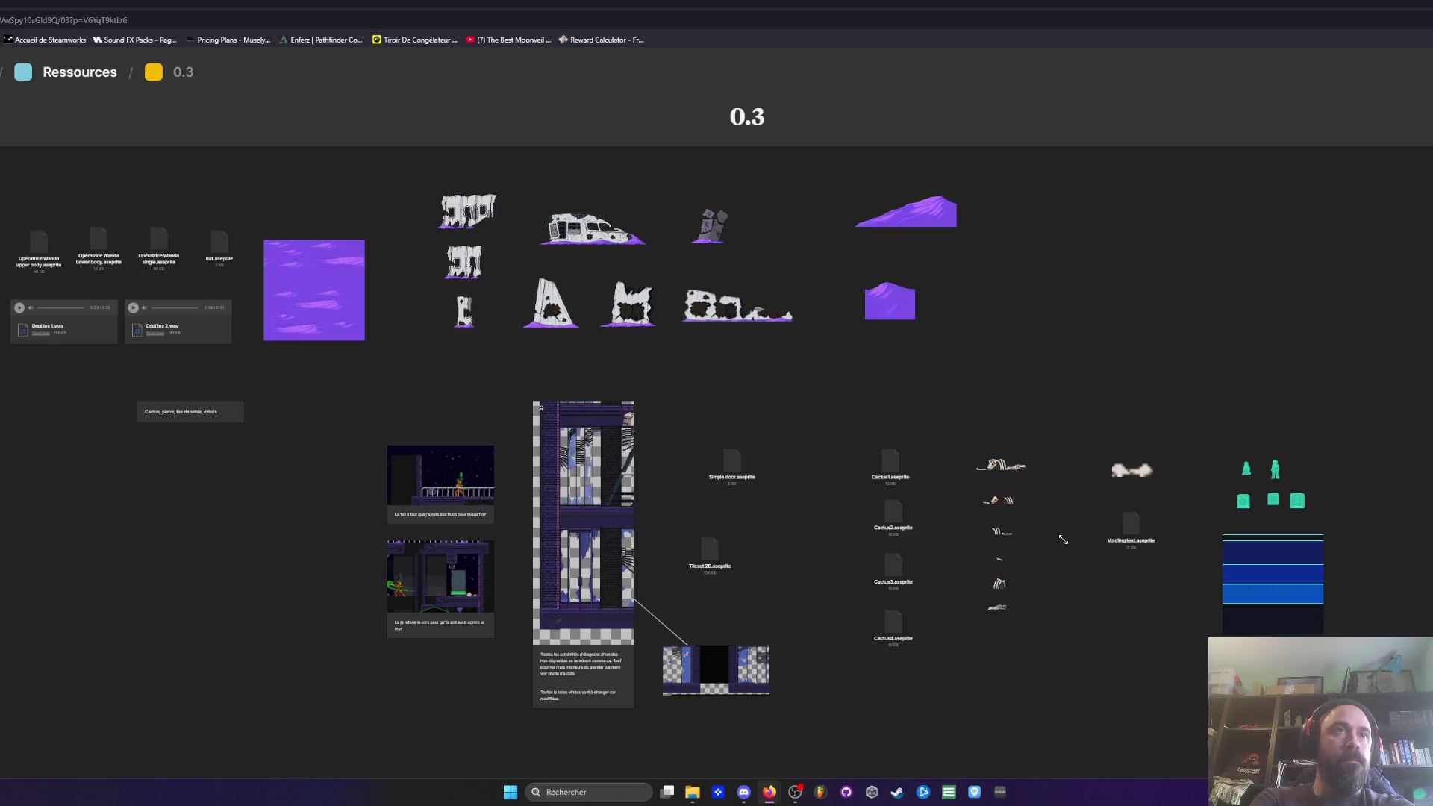
Step: Delete the 'Cactus, pierre, tas de sable, débris' note, shift the lower items left, and minimise the browser
{"action": "left_click_drag", "start_coordinate": [123, 394], "coordinate": [215, 445]}
{"action": "key", "text": "Delete"}
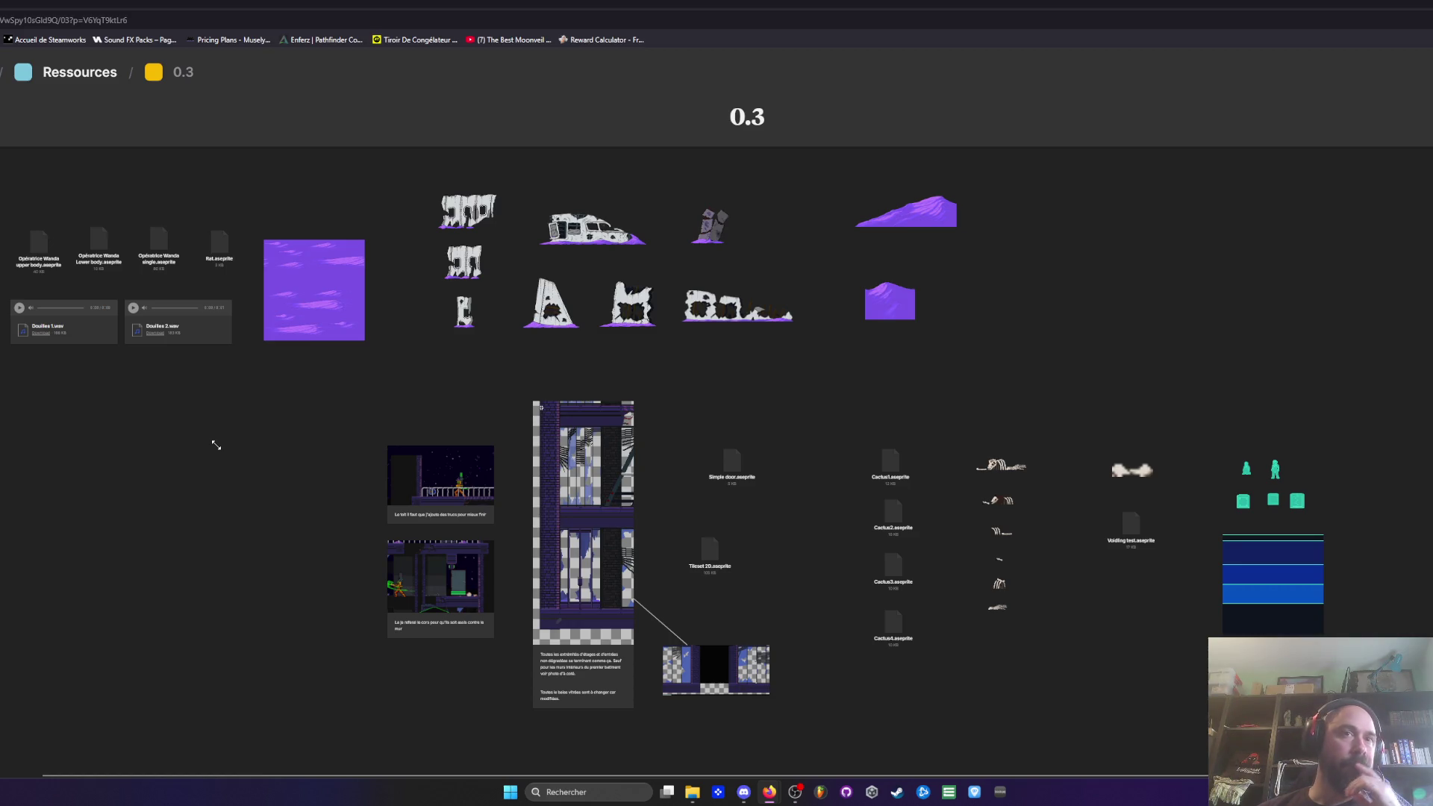
{"action": "mouse_move", "coordinate": [297, 400]}
{"action": "left_mouse_down"}
{"action": "mouse_move", "coordinate": [847, 607]}
{"action": "mouse_move", "coordinate": [1336, 634]}
{"action": "left_mouse_up"}
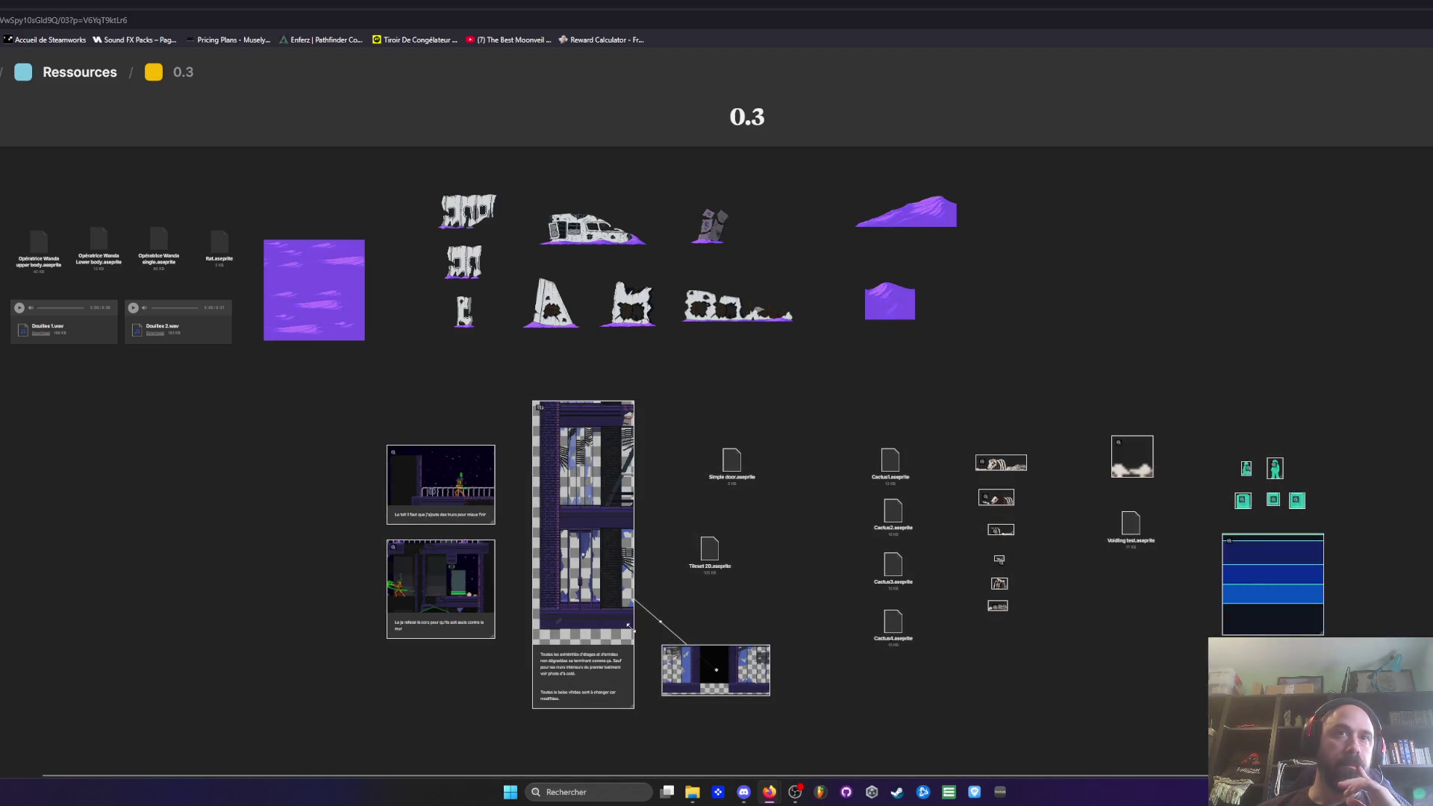
{"action": "left_click_drag", "start_coordinate": [423, 508], "coordinate": [39, 515]}
{"action": "left_click", "coordinate": [1073, 455]}
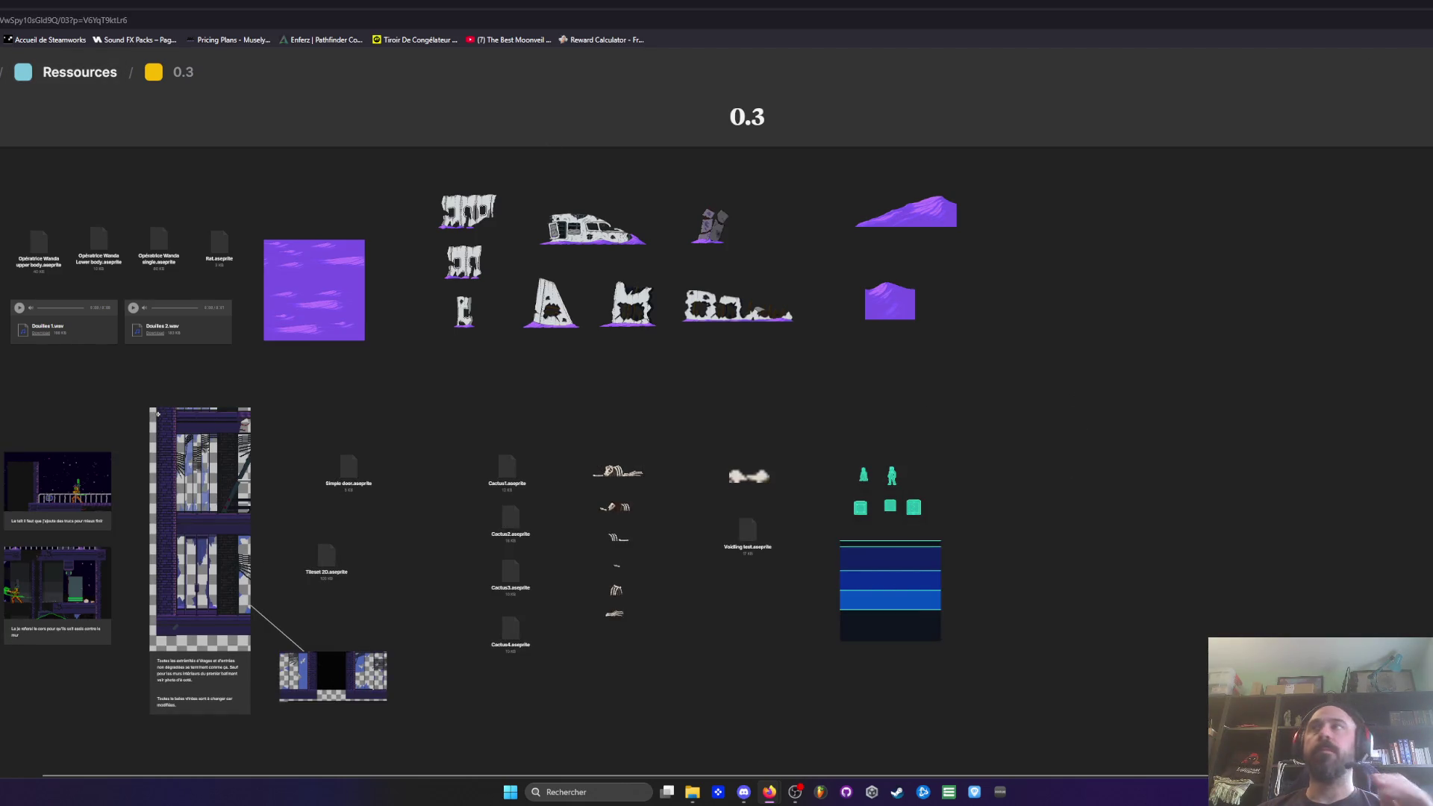
{"action": "key", "text": "super+Down"}
{"action": "key", "text": "super+Down"}
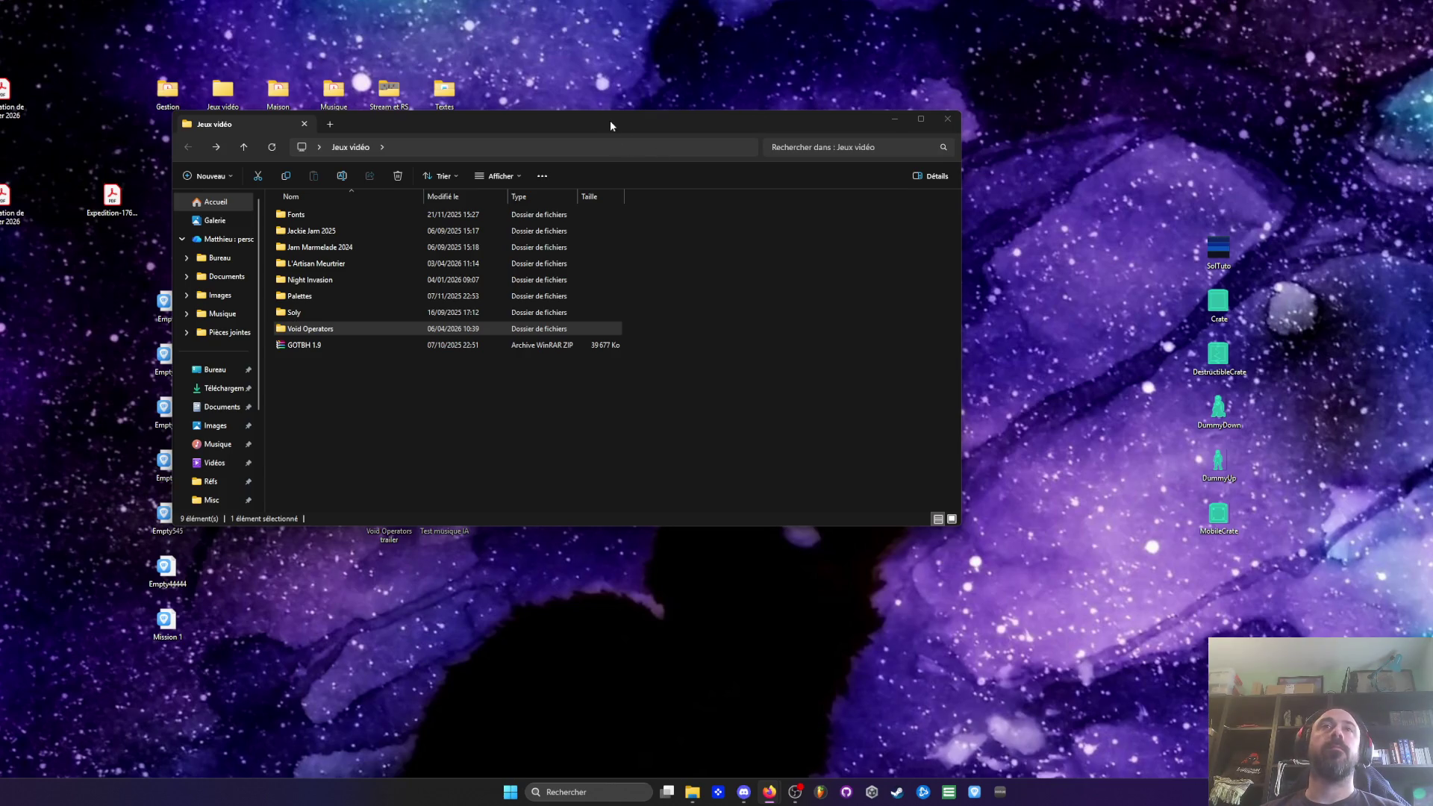
Step: Browse into Void Operators › Niveaux › HUB in File Explorer
{"action": "left_click_drag", "start_coordinate": [485, 124], "coordinate": [578, 115]}
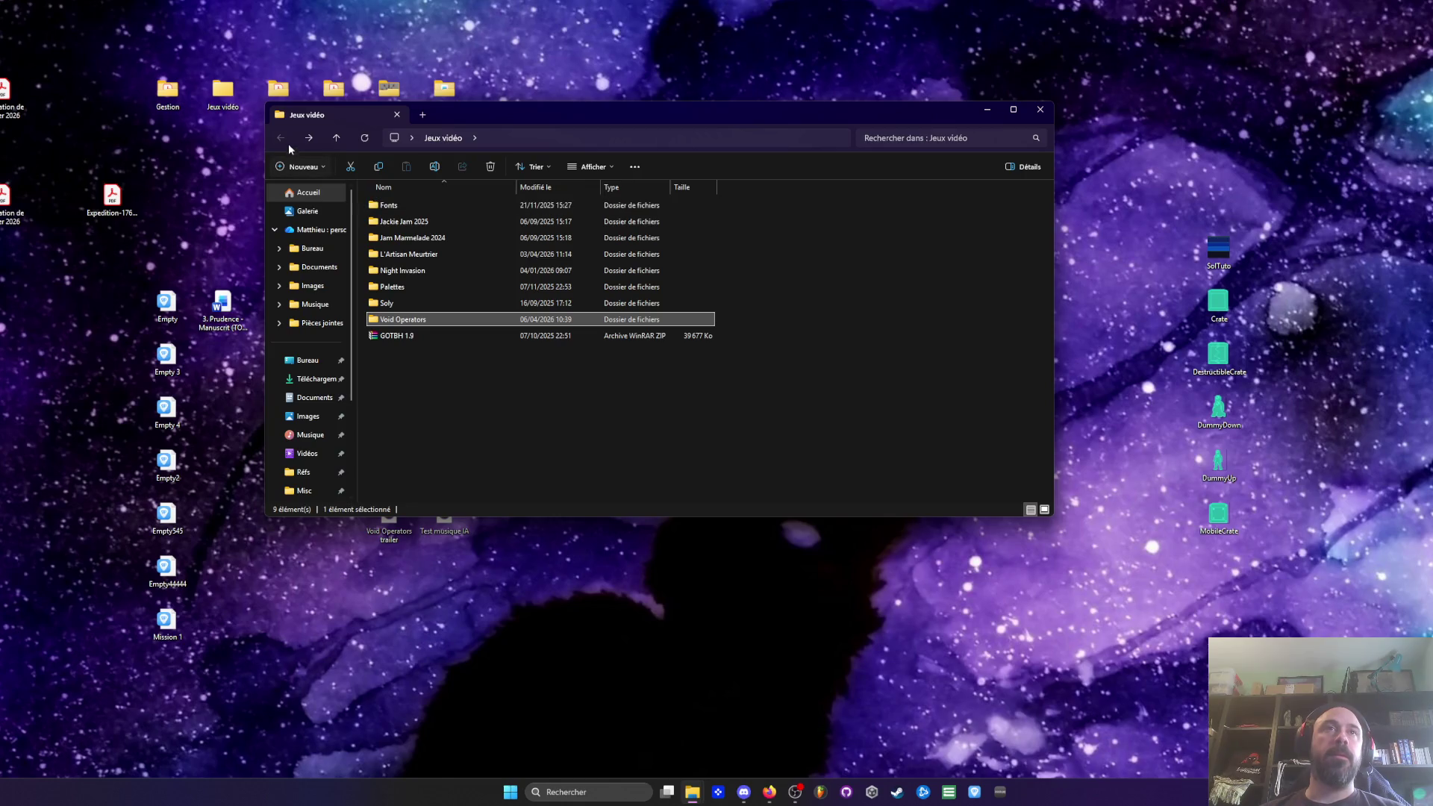
{"action": "double_click", "coordinate": [400, 321]}
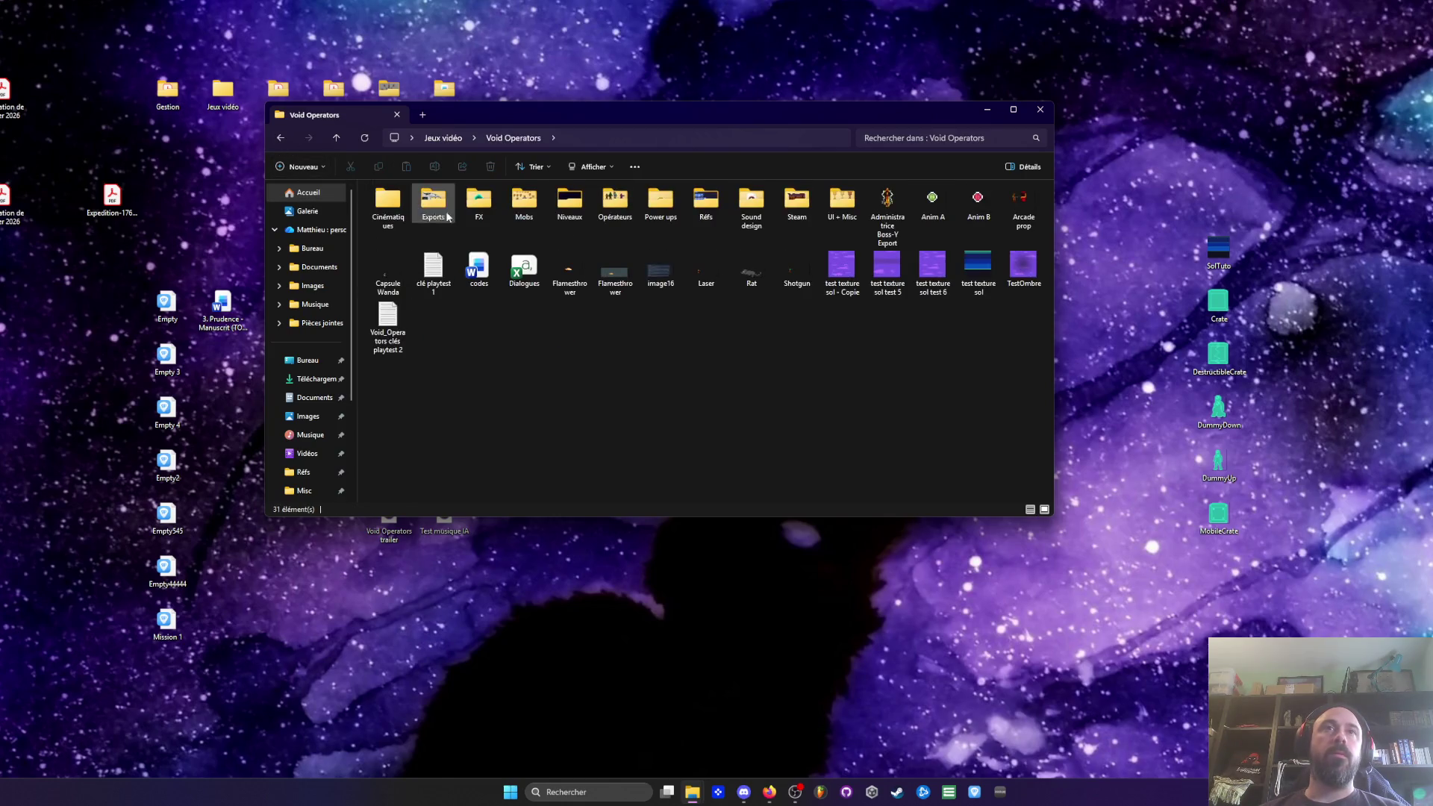
{"action": "left_click", "coordinate": [524, 200]}
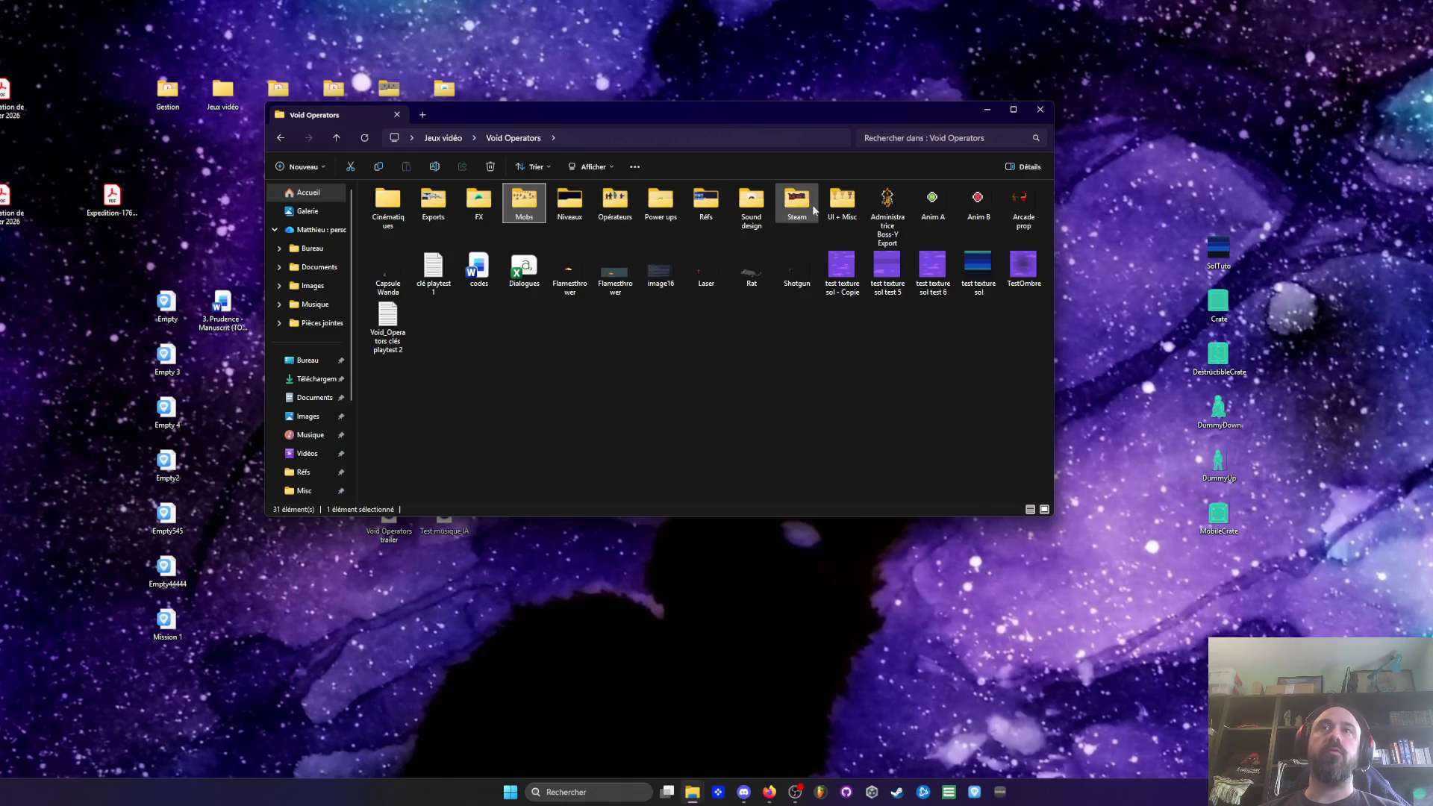
{"action": "left_click_drag", "start_coordinate": [684, 117], "coordinate": [678, 175]}
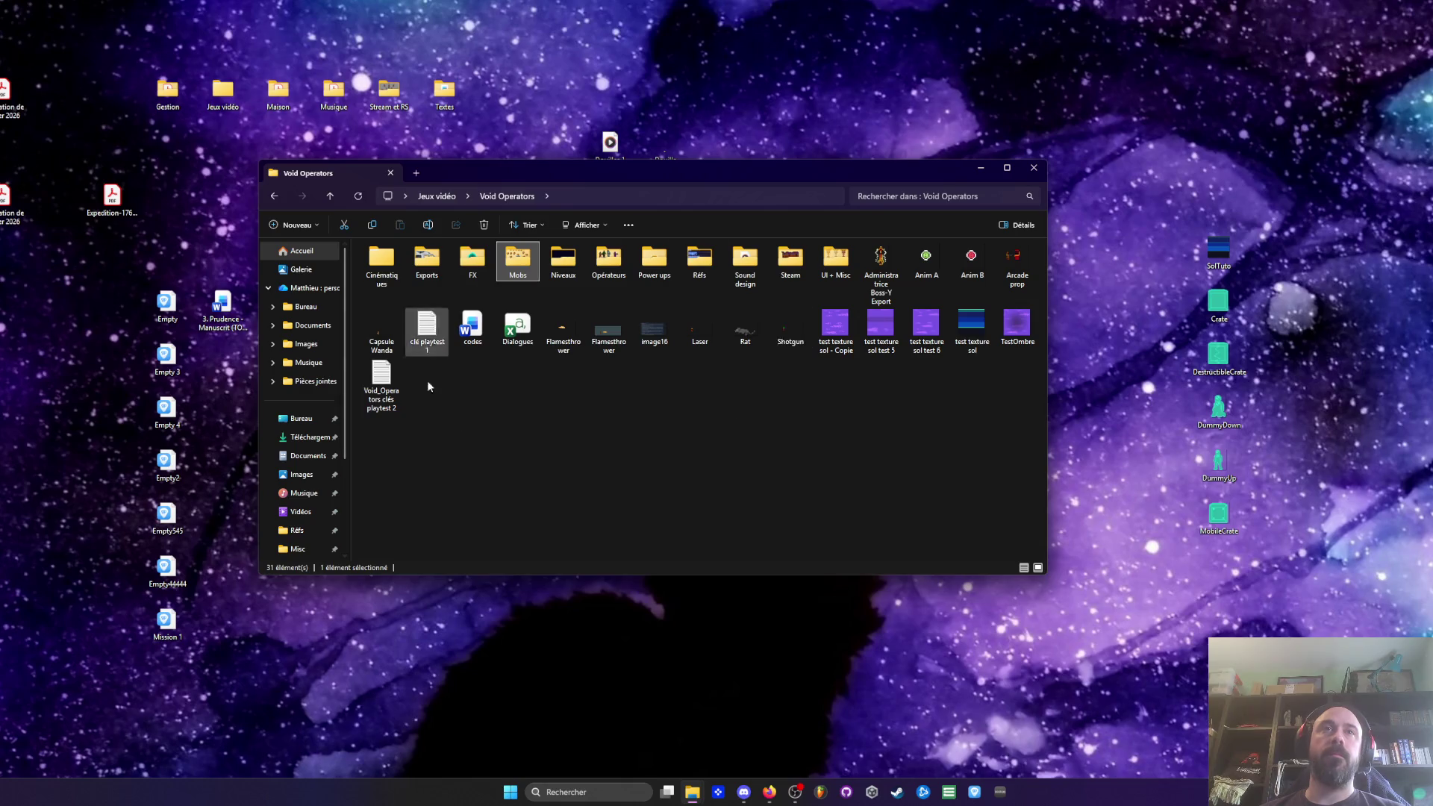
{"action": "double_click", "coordinate": [557, 269]}
{"action": "double_click", "coordinate": [406, 268]}
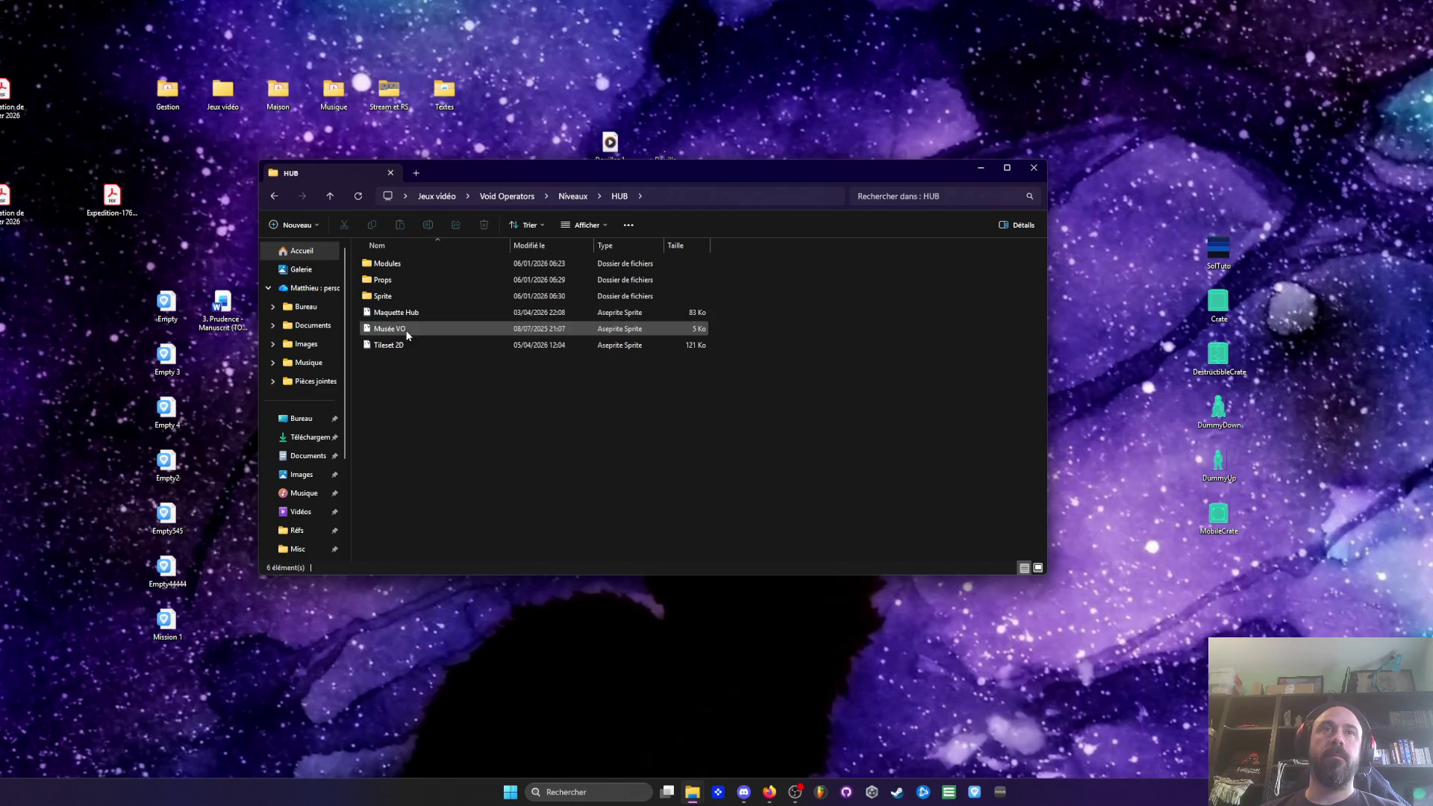
Step: Check the Props and Sprite folders, open Tileset 2D, then quit Aseprite
{"action": "double_click", "coordinate": [387, 281]}
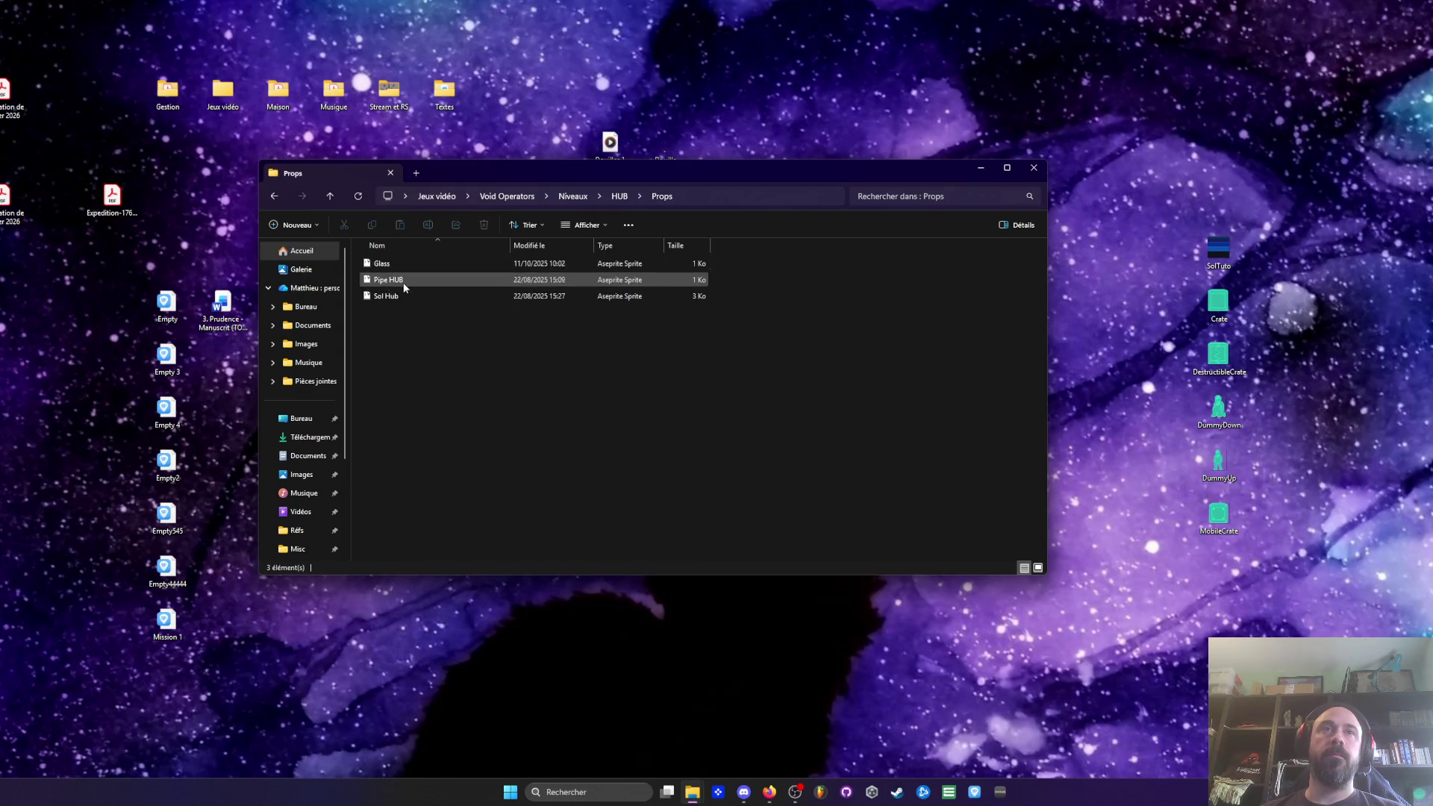
{"action": "left_click", "coordinate": [273, 198]}
{"action": "double_click", "coordinate": [380, 297]}
{"action": "left_click", "coordinate": [274, 196]}
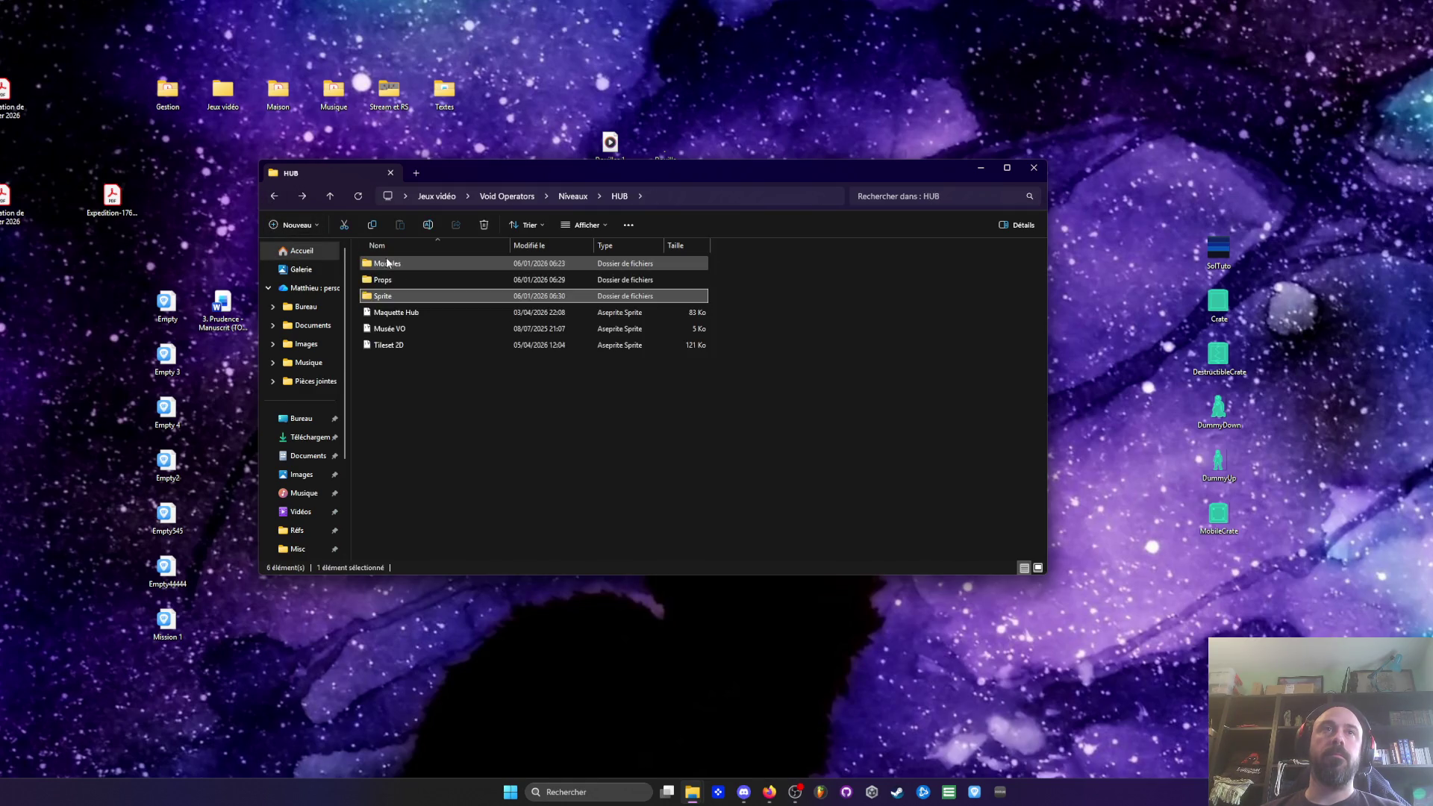
{"action": "double_click", "coordinate": [389, 345]}
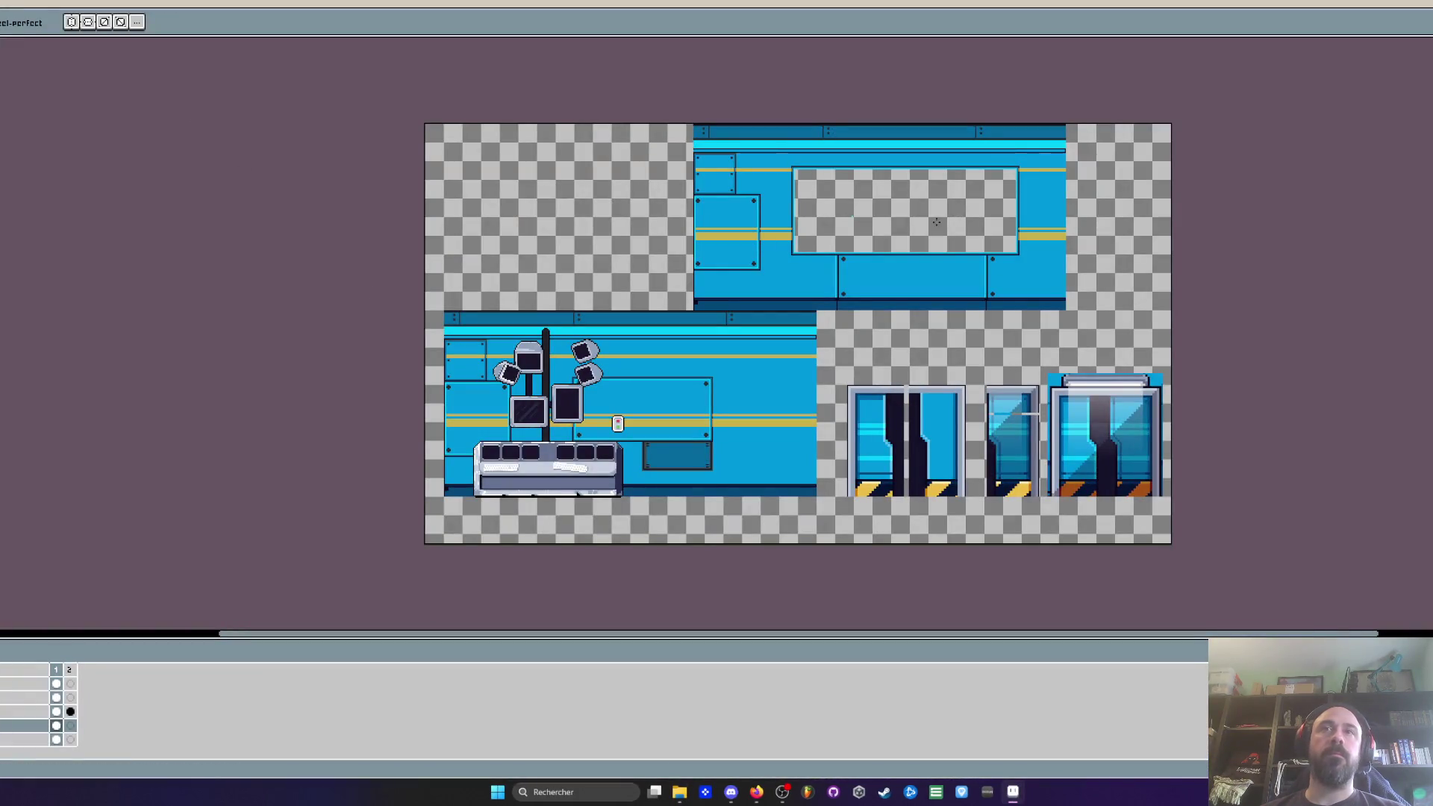
{"action": "key", "text": "ctrl+q"}
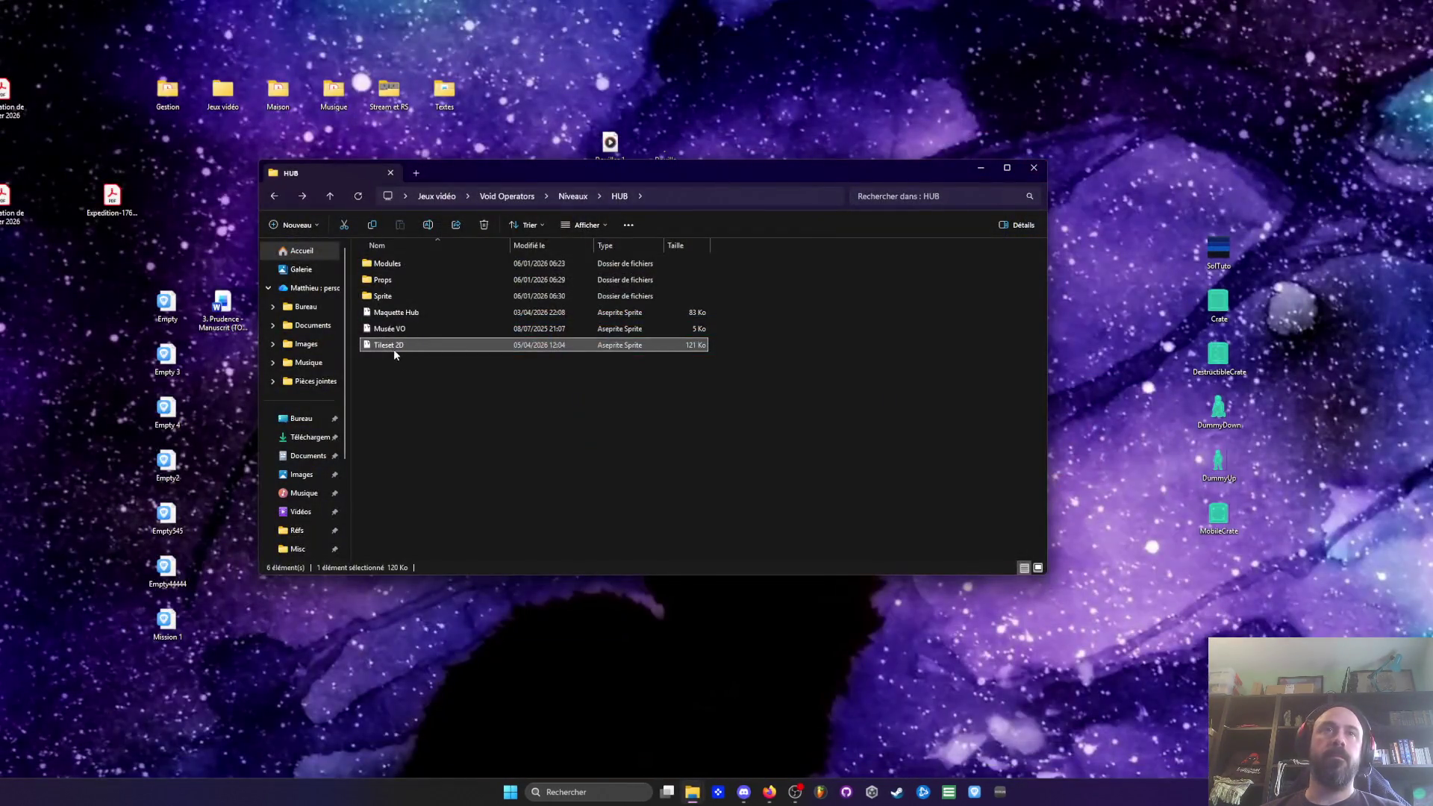
{"action": "right_click", "coordinate": [406, 344]}
{"action": "right_click", "coordinate": [405, 344]}
{"action": "left_click", "coordinate": [484, 364]}
{"action": "type", "text": "Maquette"}
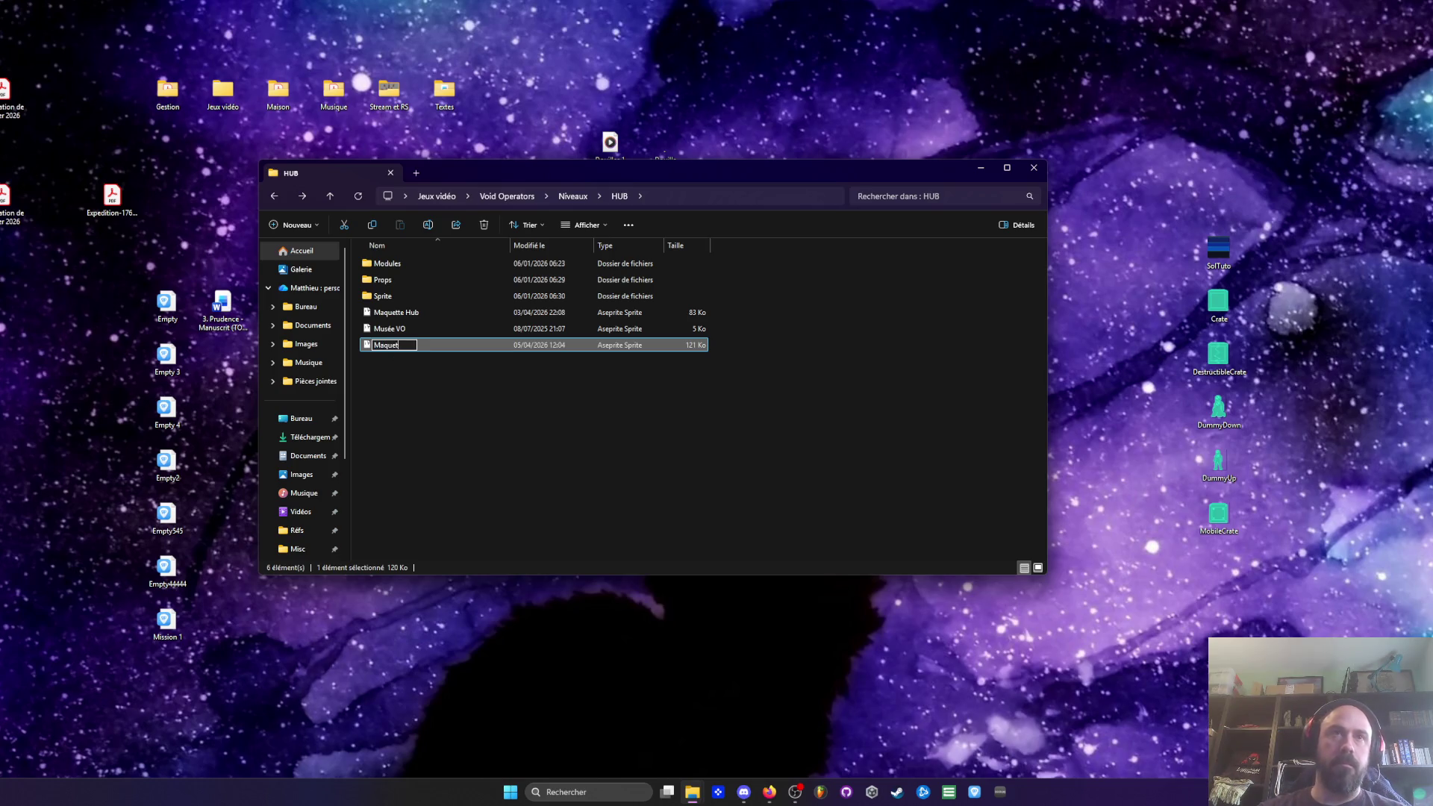
{"action": "type", "text": " HUB"}
{"action": "key", "text": "Return"}
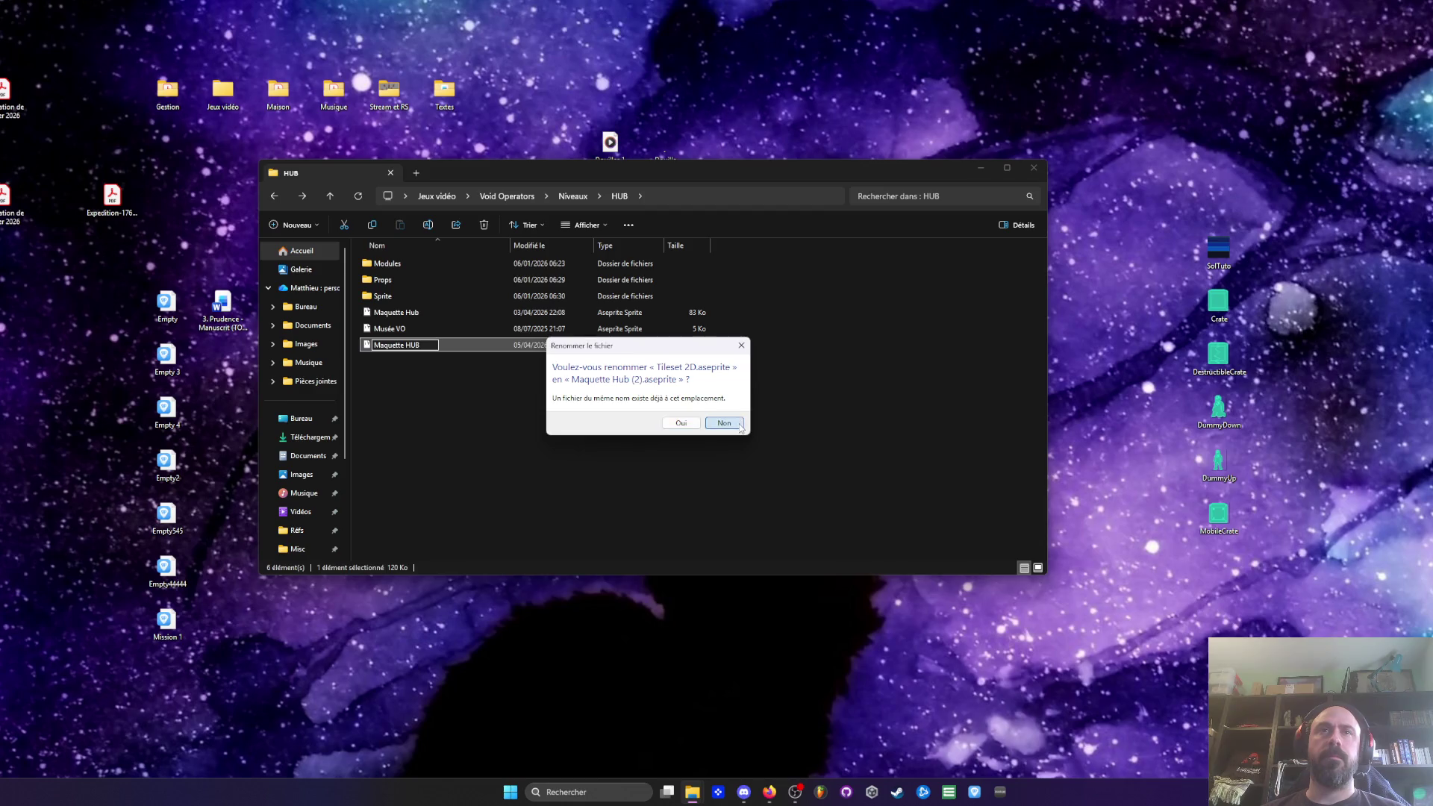
{"action": "left_click", "coordinate": [682, 424]}
{"action": "left_click", "coordinate": [404, 313]}
{"action": "double_click", "coordinate": [403, 314]}
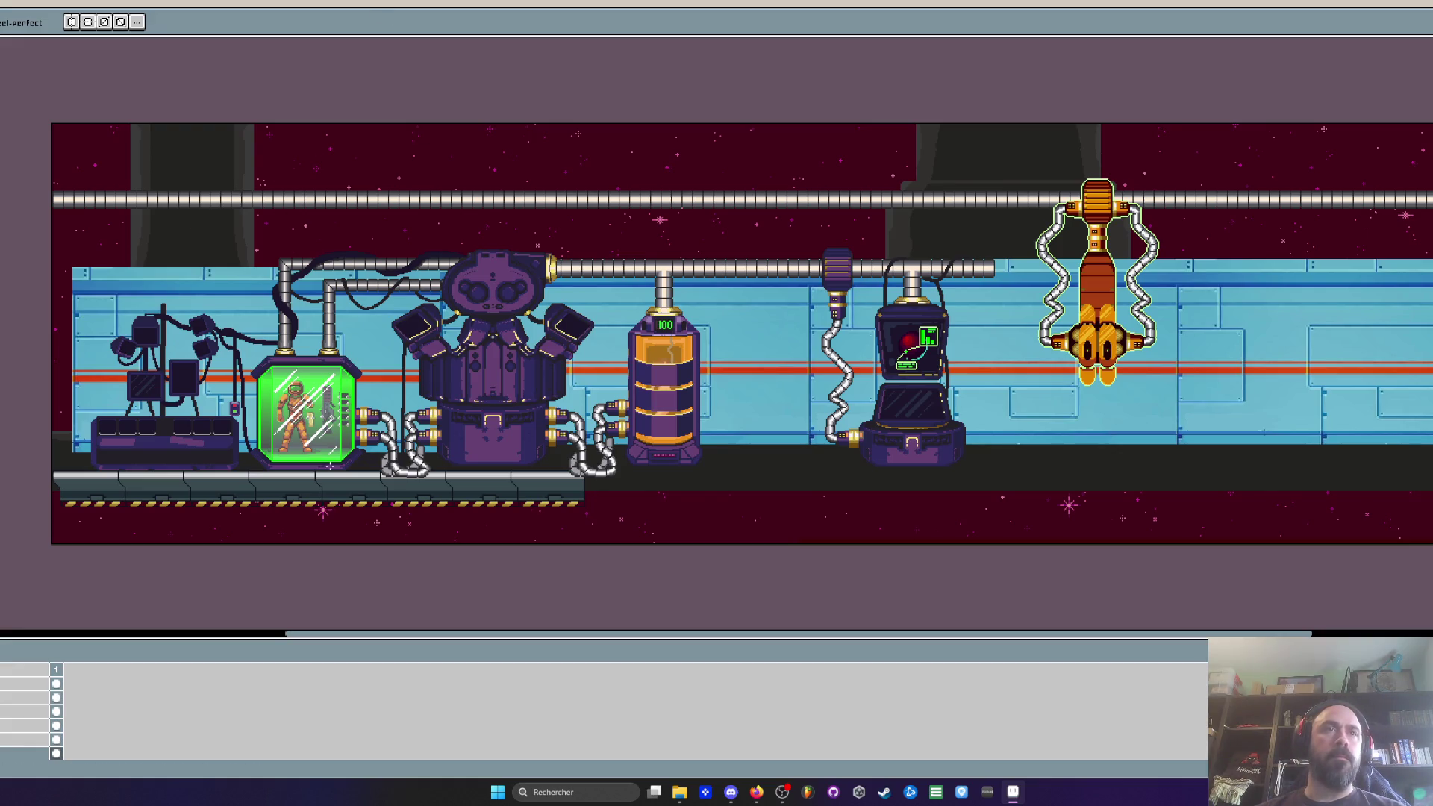
Step: Hide the red space background layer in the Maquette Hub mock-up
{"action": "mouse_move", "coordinate": [356, 643]}
{"action": "left_mouse_down"}
{"action": "mouse_move", "coordinate": [241, 633]}
{"action": "mouse_move", "coordinate": [430, 652]}
{"action": "left_mouse_up"}
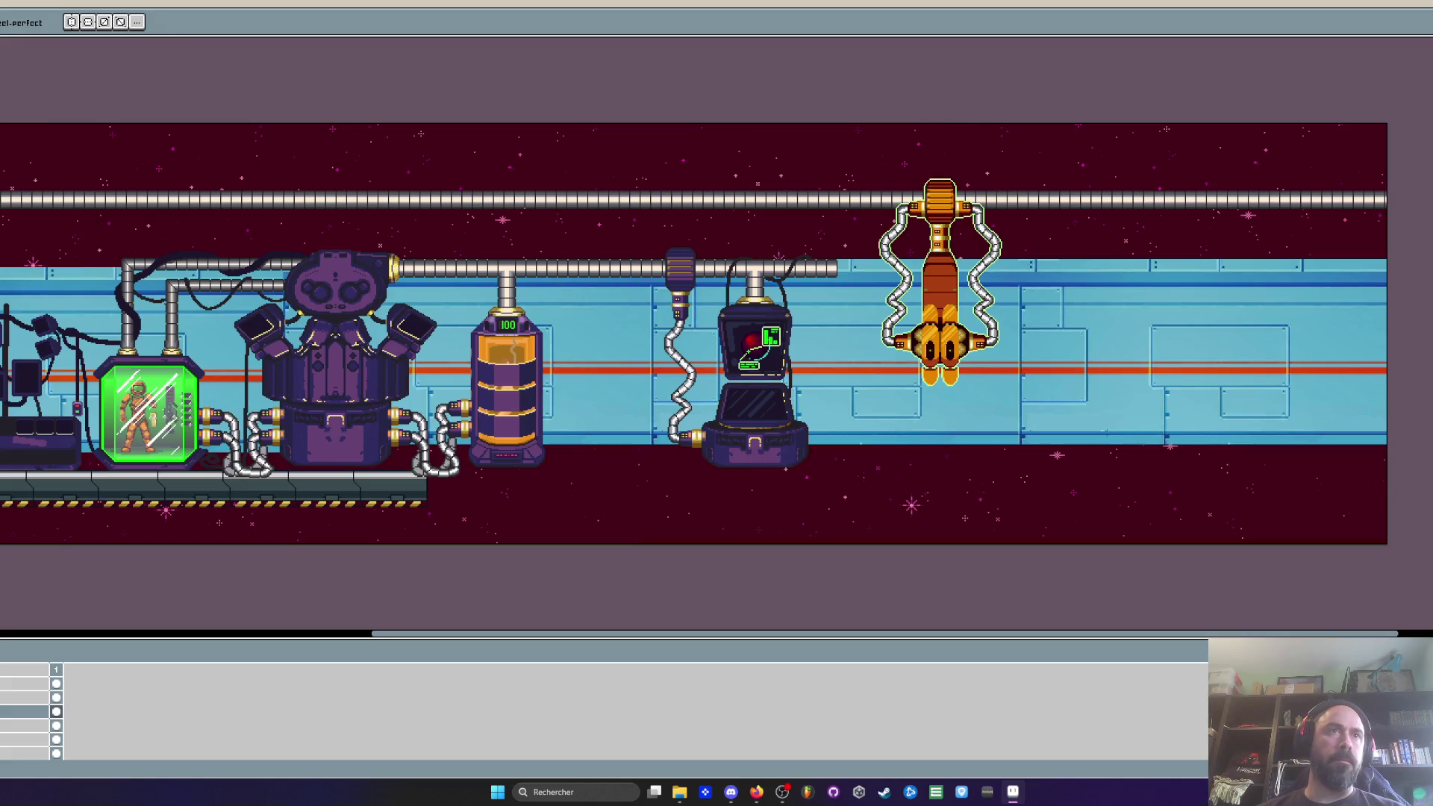
{"action": "left_click", "coordinate": [56, 711]}
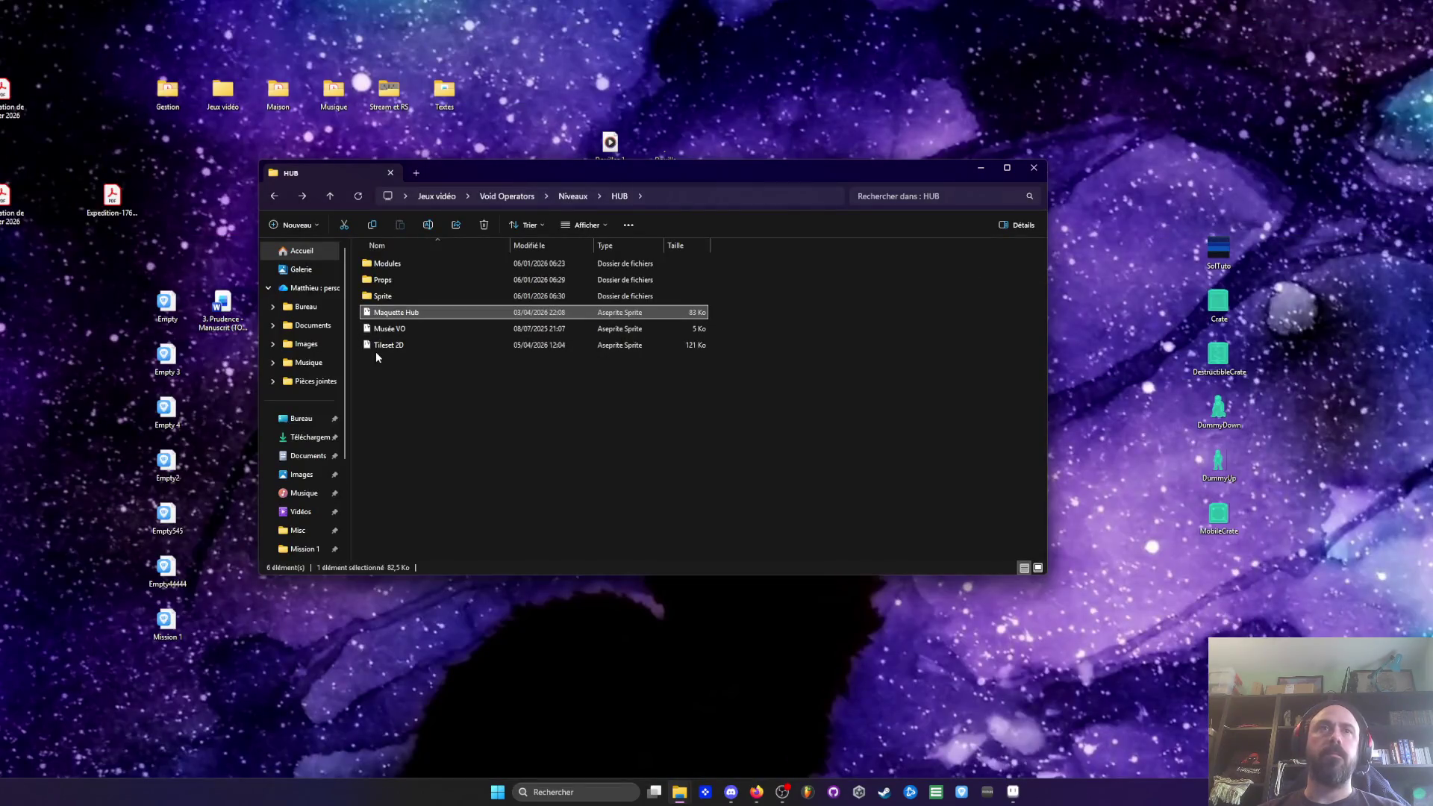
Step: Open the Tileset 2D file from Explorer in Aseprite
{"action": "left_click", "coordinate": [377, 347]}
{"action": "double_click", "coordinate": [401, 350]}
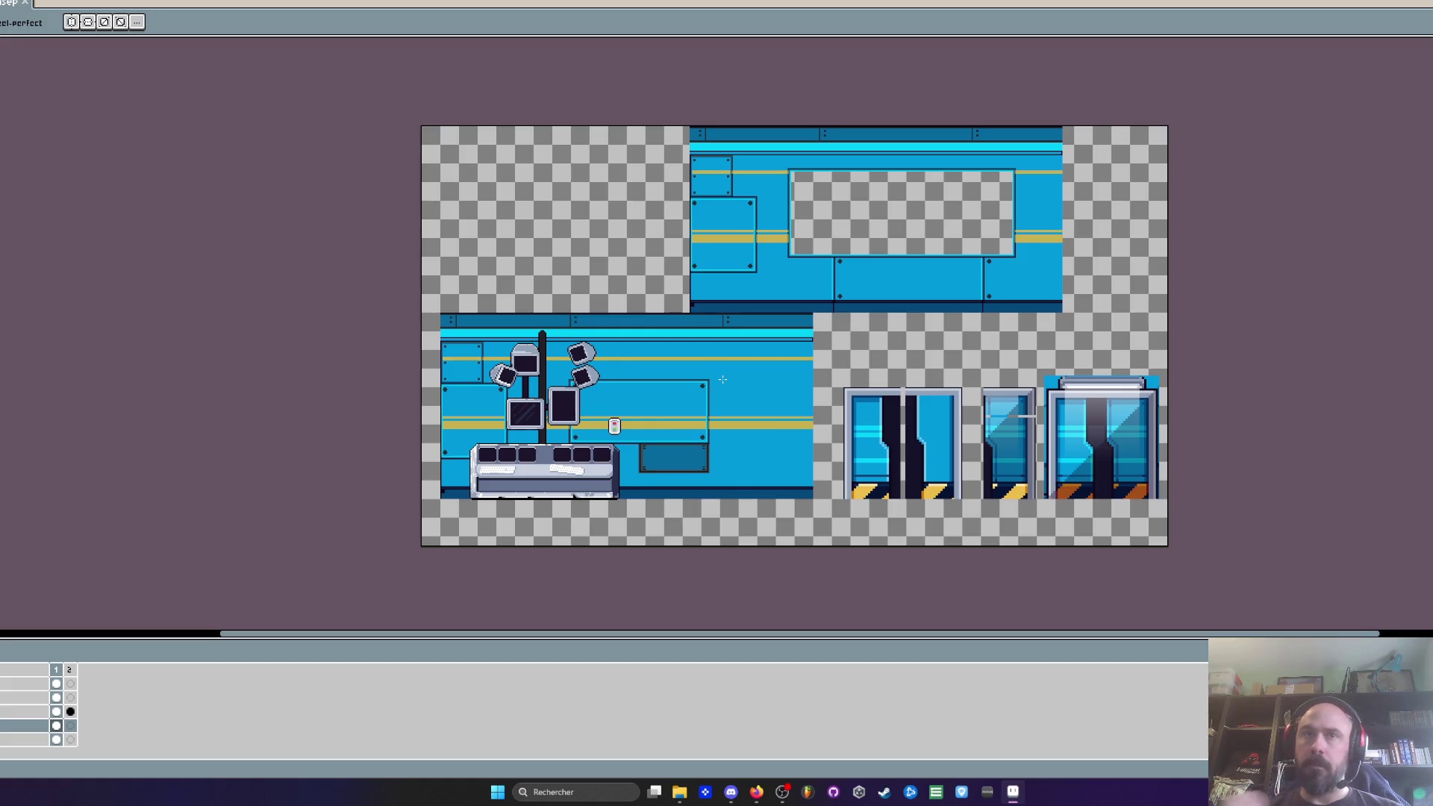
Step: Widen the Tileset 2D canvas to the right via Canvas Size
{"action": "scroll", "coordinate": [937, 338], "scroll_direction": "down", "scroll_amount": 2}
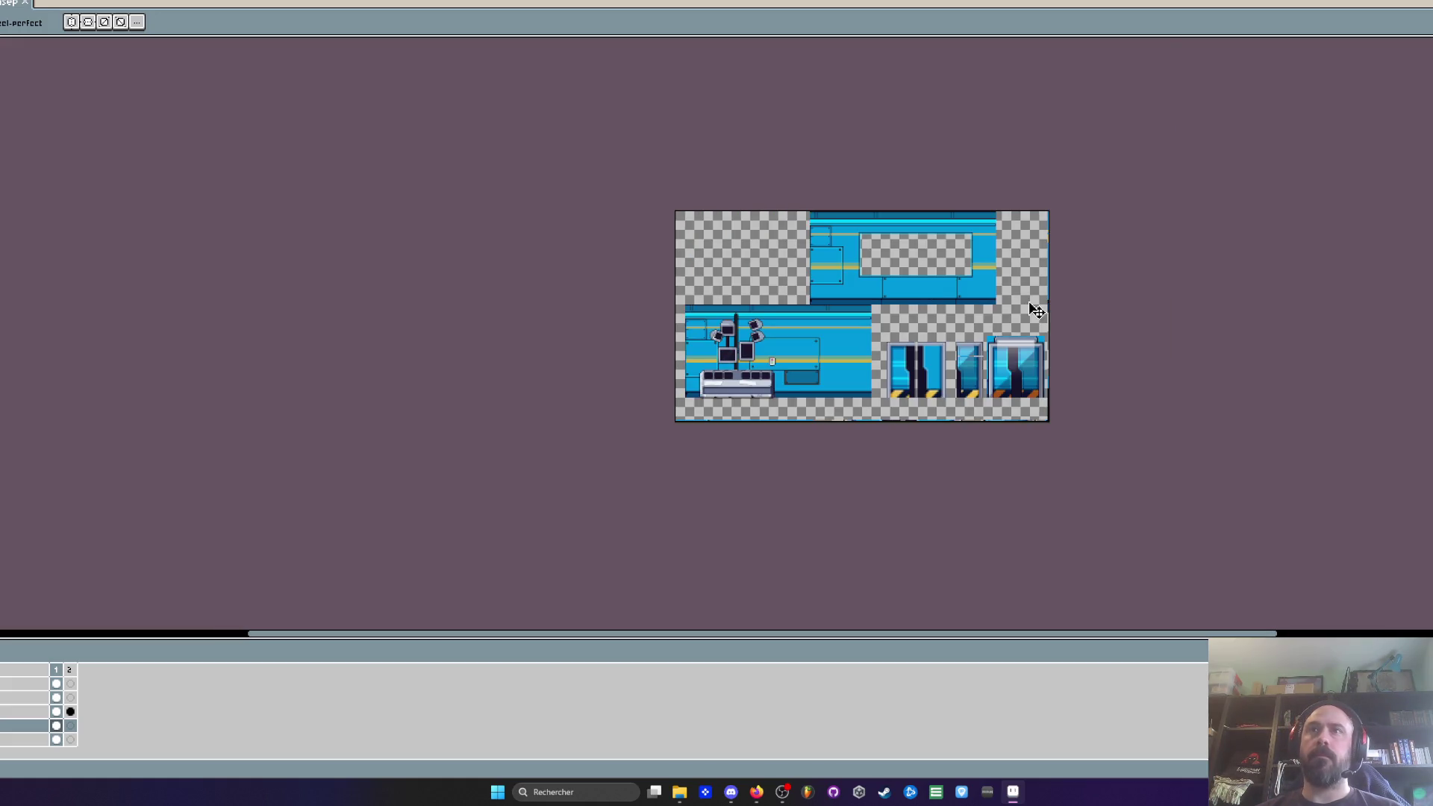
{"action": "key", "text": "ctrl+alt+c"}
{"action": "left_click_drag", "start_coordinate": [1048, 314], "coordinate": [1367, 314]}
{"action": "left_click", "coordinate": [9, 370]}
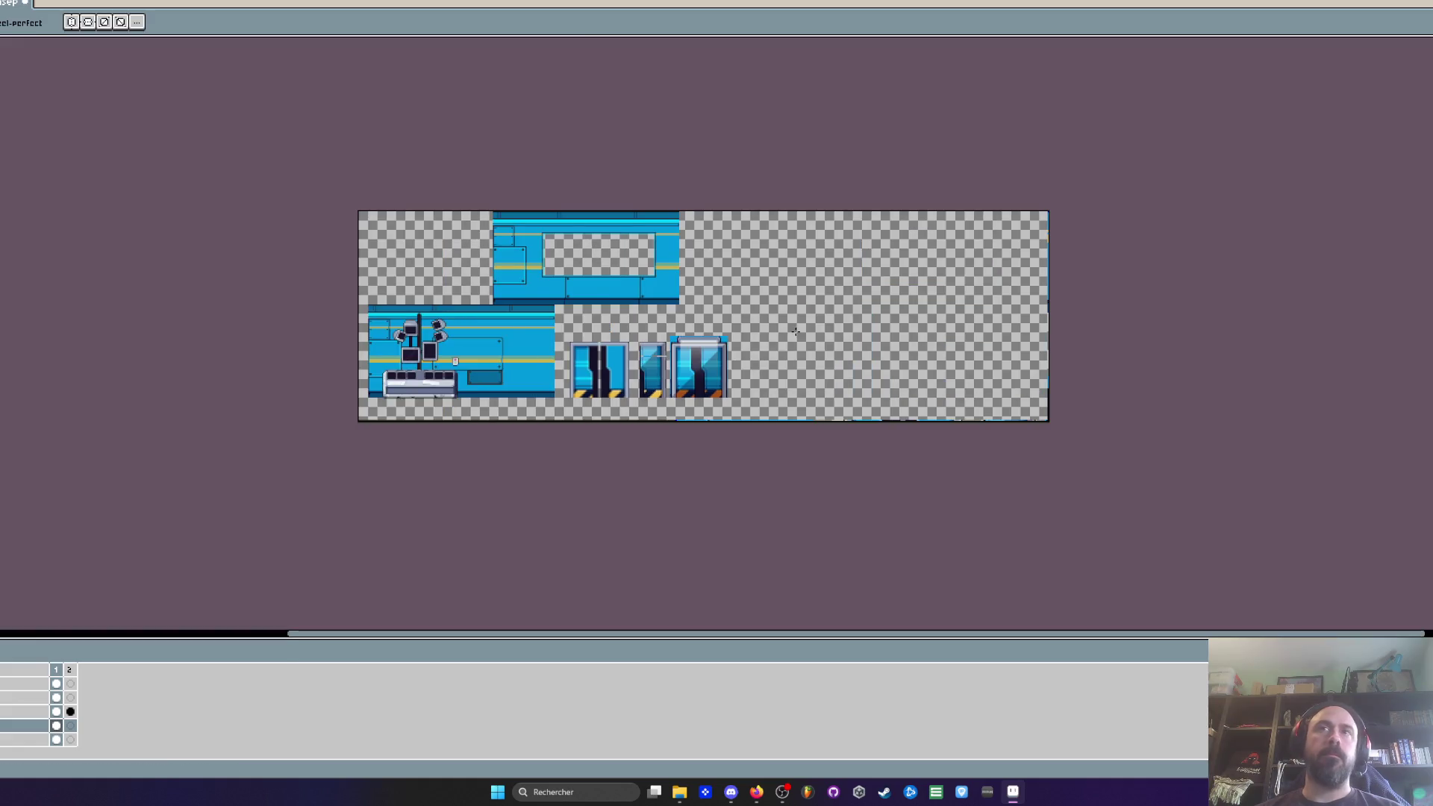
{"action": "scroll", "coordinate": [790, 333], "scroll_direction": "up", "scroll_amount": 2}
Step: Select the three door sprites on their layer and move them far to the right
{"action": "key", "text": "m"}
{"action": "left_click_drag", "start_coordinate": [476, 374], "coordinate": [877, 550]}
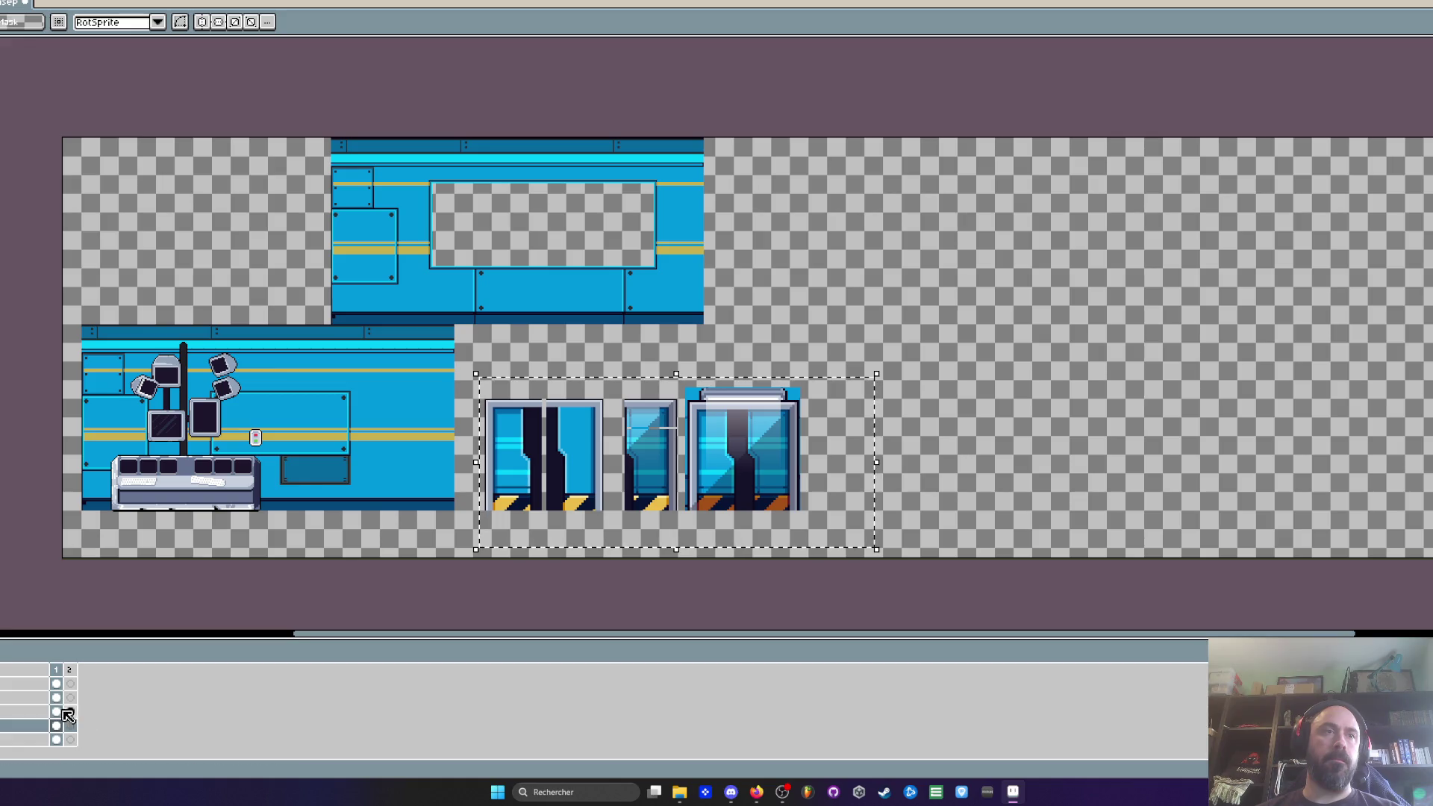
{"action": "left_click", "coordinate": [67, 713]}
{"action": "left_click_drag", "start_coordinate": [582, 485], "coordinate": [1186, 487]}
{"action": "mouse_move", "coordinate": [233, 136]}
{"action": "left_mouse_down"}
{"action": "mouse_move", "coordinate": [450, 168]}
{"action": "mouse_move", "coordinate": [825, 326]}
{"action": "left_mouse_up"}
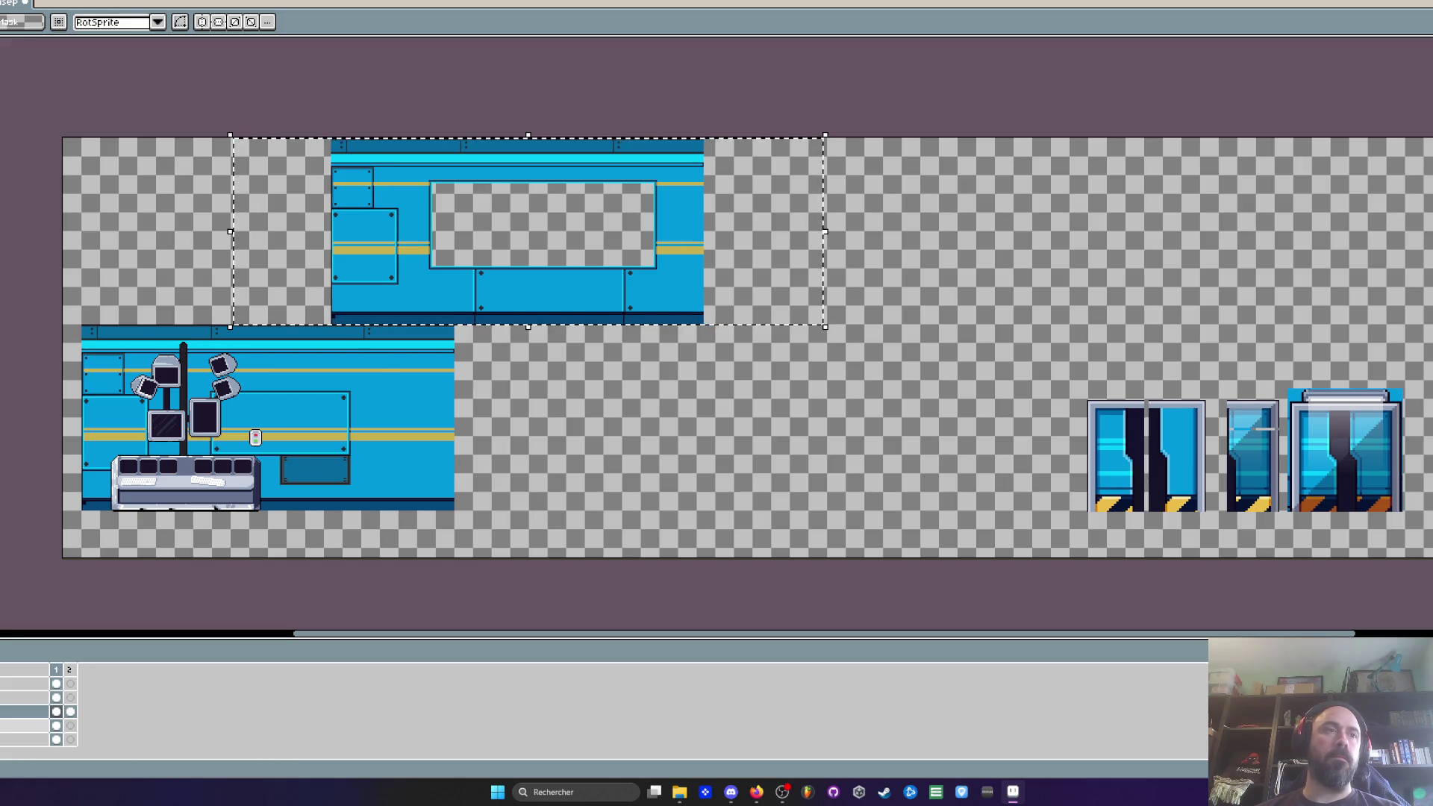
Step: Move the windowed wall panel down beside the console panel and commit the transform
{"action": "left_click_drag", "start_coordinate": [482, 262], "coordinate": [631, 458]}
{"action": "scroll", "coordinate": [485, 365], "scroll_direction": "up", "scroll_amount": 2}
{"action": "left_click_drag", "start_coordinate": [485, 366], "coordinate": [476, 360]}
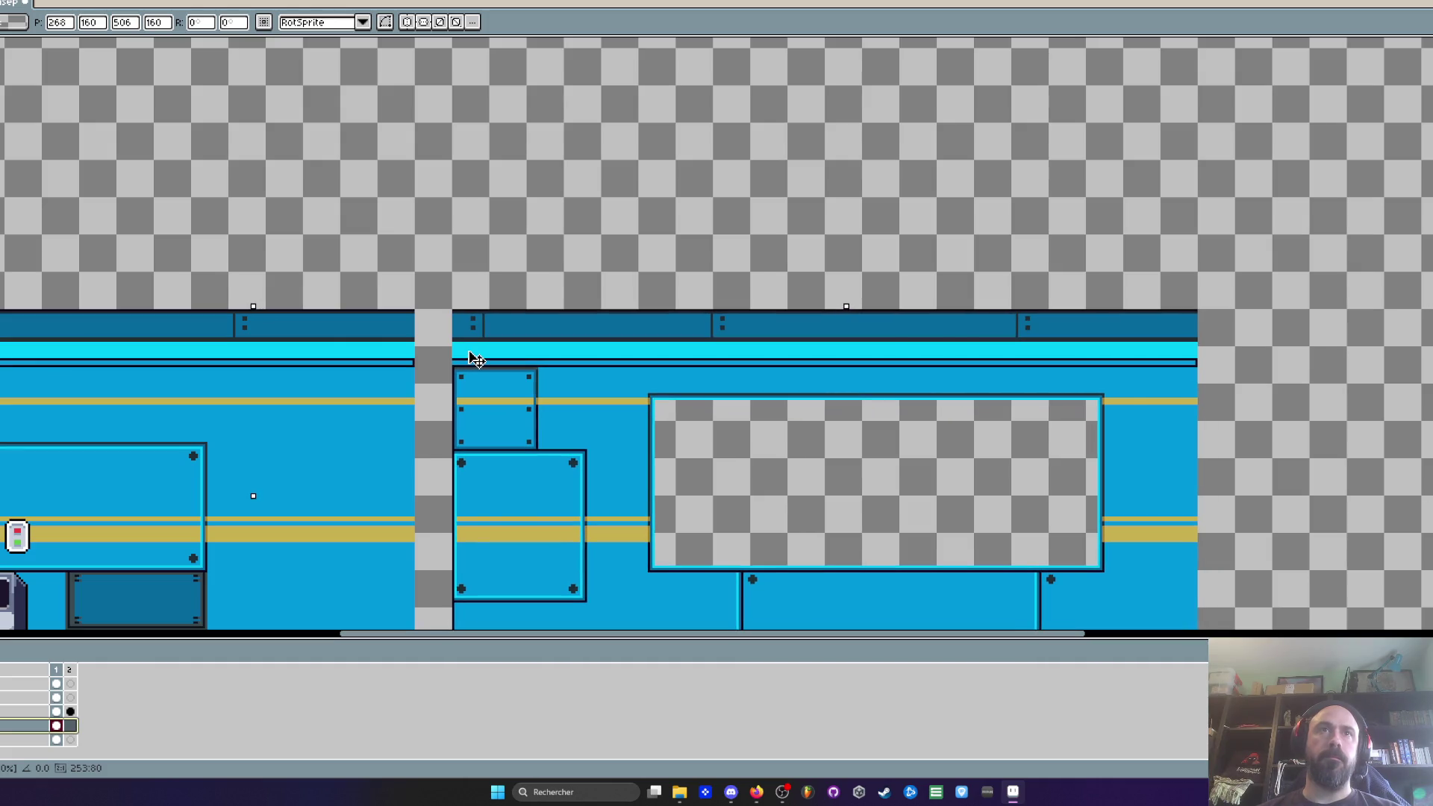
{"action": "scroll", "coordinate": [476, 359], "scroll_direction": "down", "scroll_amount": 1}
{"action": "key", "text": "Return"}
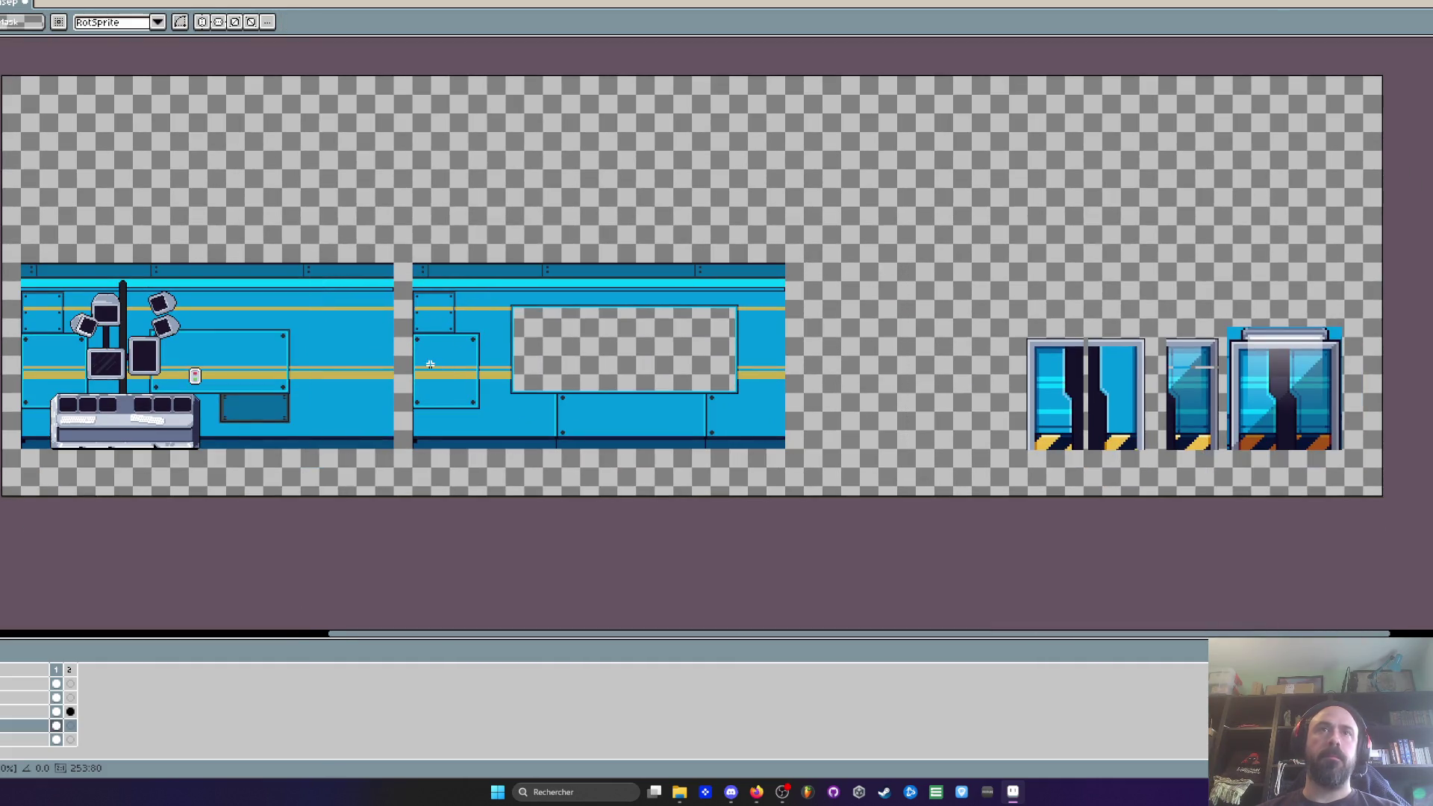
{"action": "scroll", "coordinate": [509, 339], "scroll_direction": "up", "scroll_amount": 1}
{"action": "scroll", "coordinate": [528, 312], "scroll_direction": "down", "scroll_amount": 1}
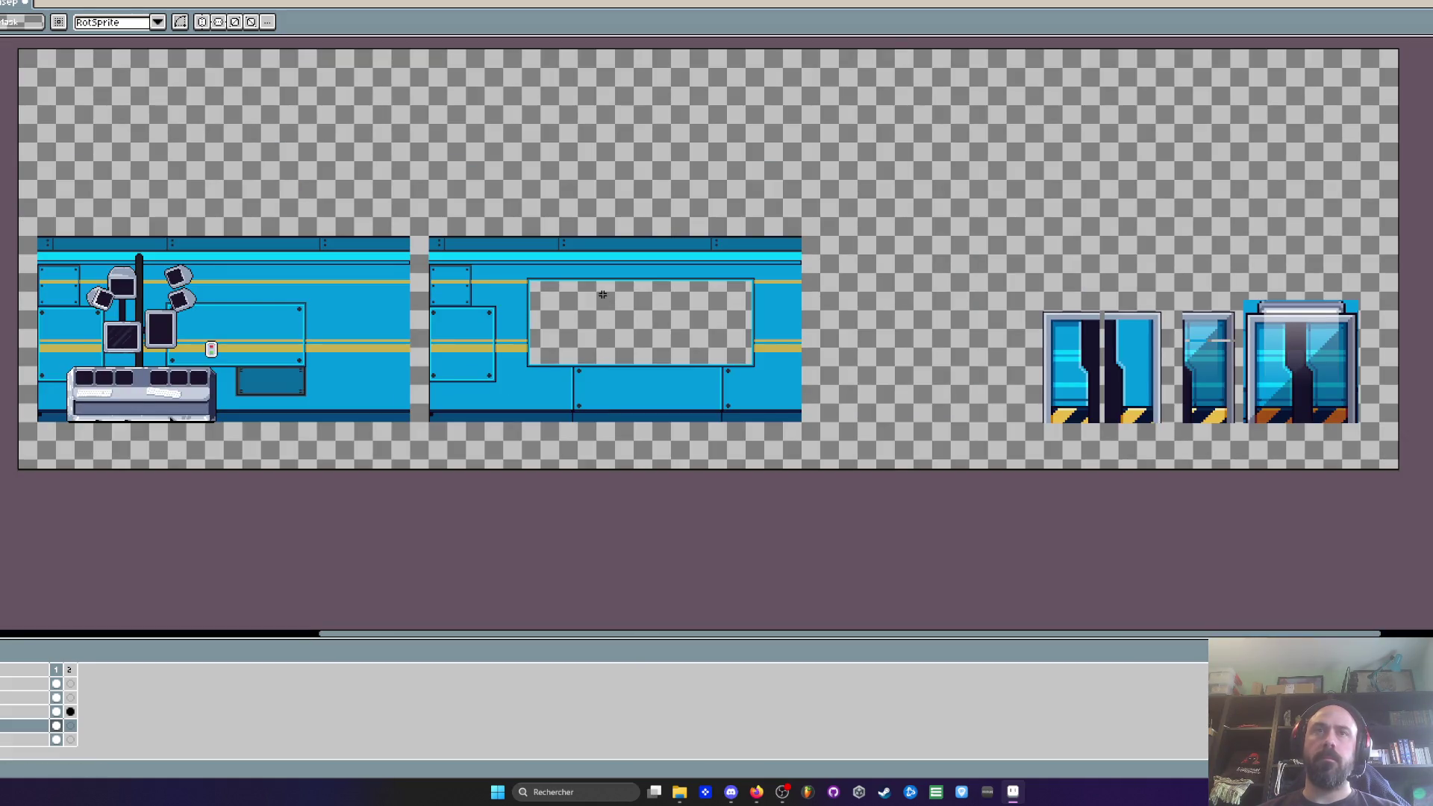
{"action": "scroll", "coordinate": [560, 301], "scroll_direction": "up", "scroll_amount": 1}
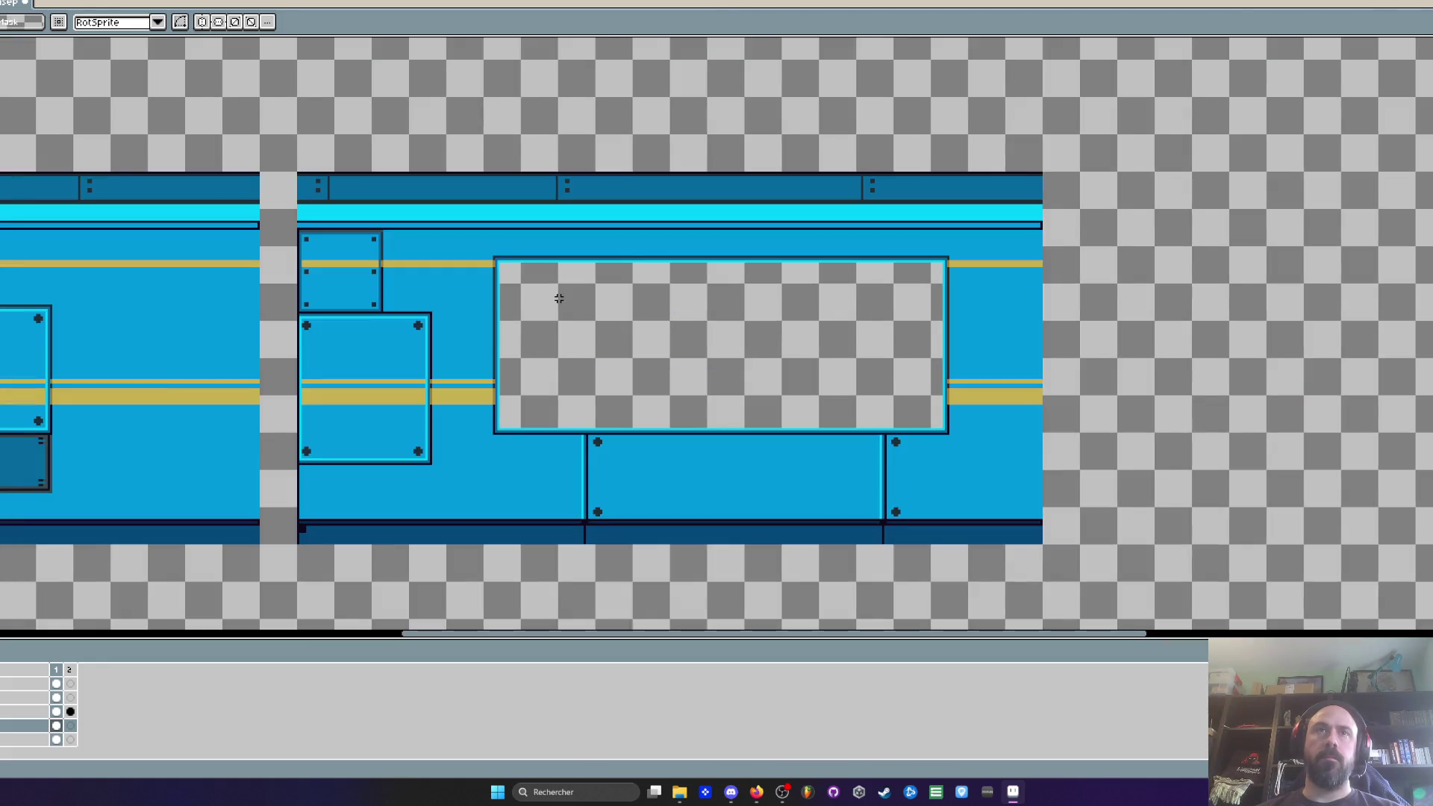
{"action": "key", "text": "i"}
{"action": "scroll", "coordinate": [662, 328], "scroll_direction": "up", "scroll_amount": 1}
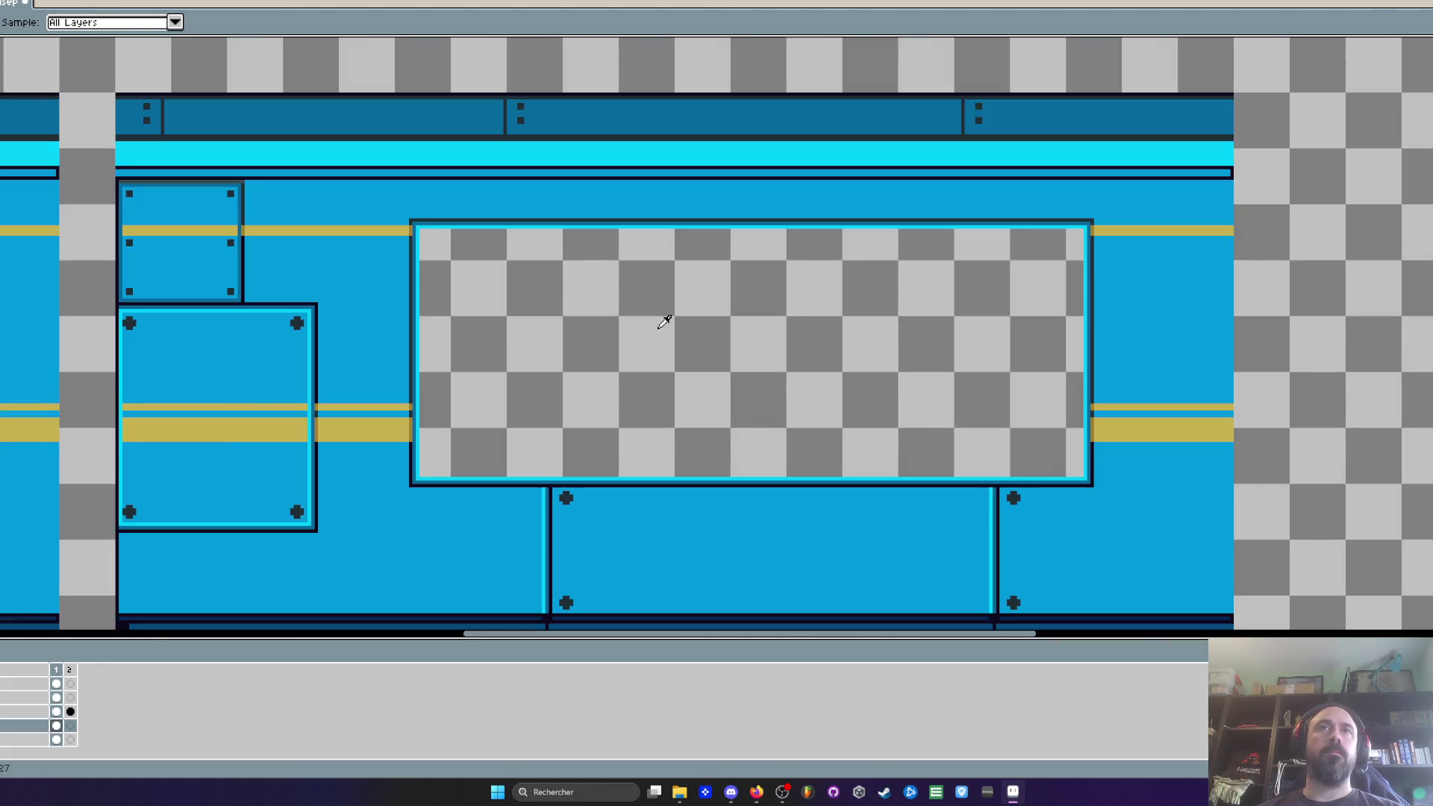
{"action": "left_click", "coordinate": [57, 726]}
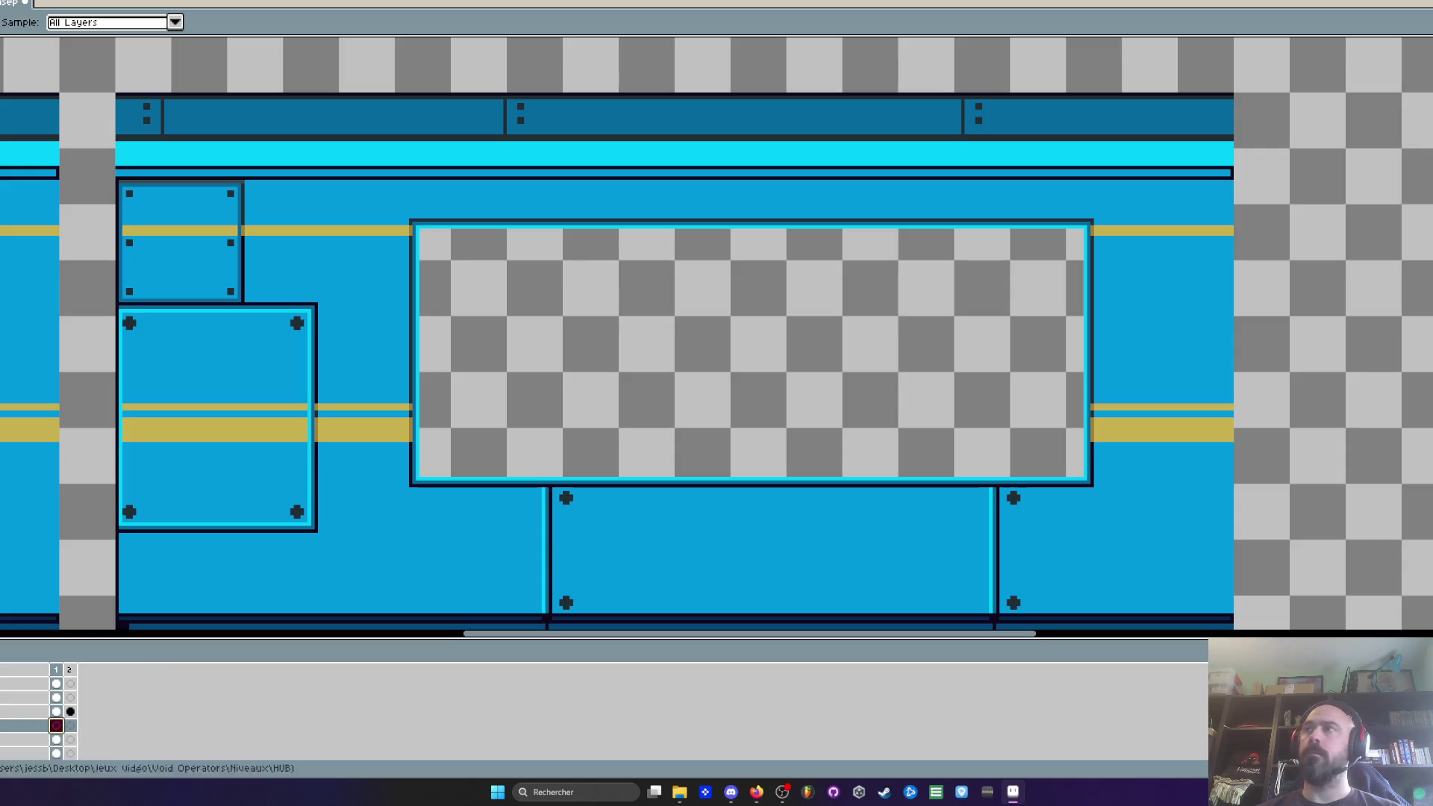
{"action": "key", "text": "v"}
{"action": "scroll", "coordinate": [577, 334], "scroll_direction": "up", "scroll_amount": 1}
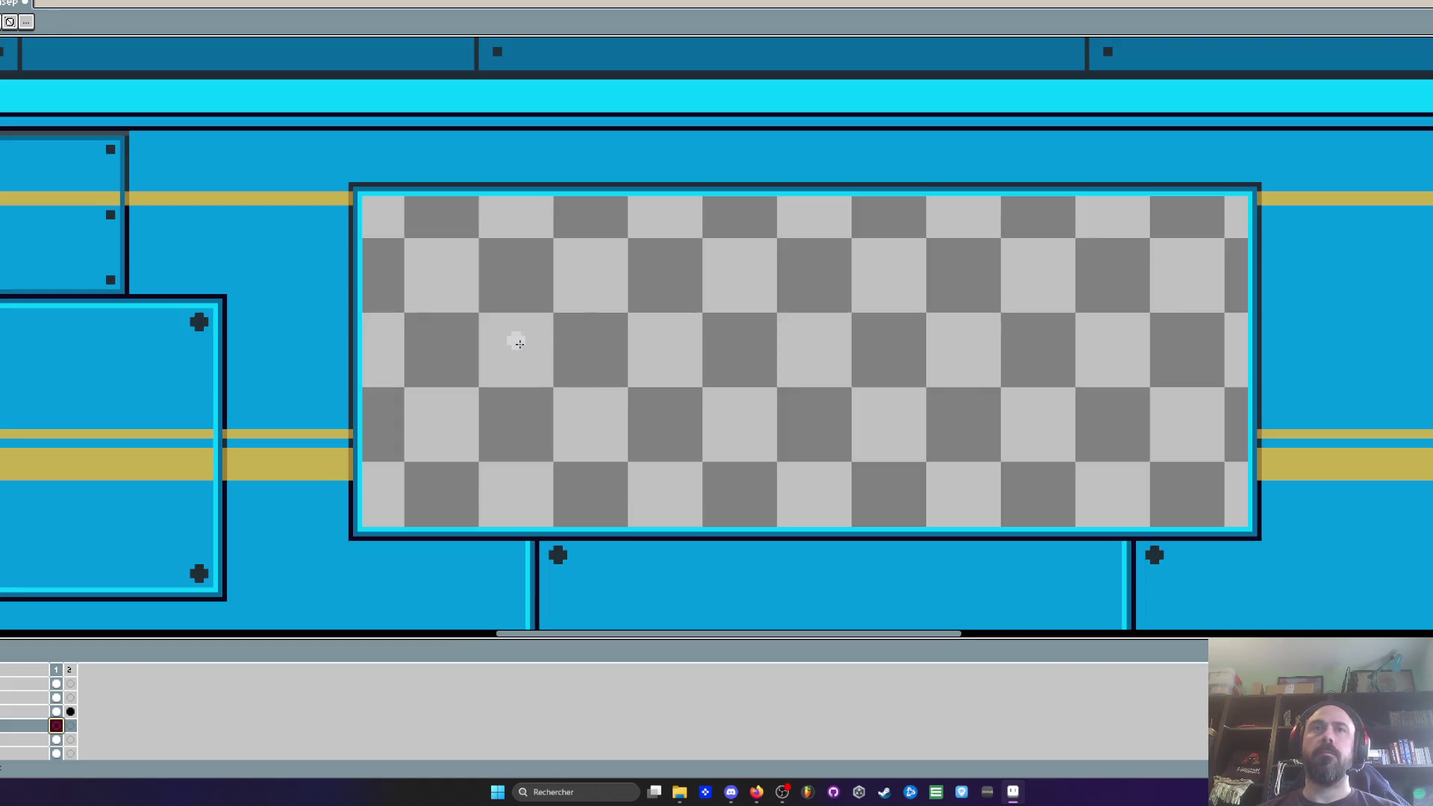
{"action": "mouse_move", "coordinate": [404, 388]}
{"action": "left_mouse_down"}
{"action": "mouse_move", "coordinate": [728, 213]}
{"action": "mouse_move", "coordinate": [753, 224]}
{"action": "mouse_move", "coordinate": [640, 246]}
{"action": "mouse_move", "coordinate": [1063, 288]}
{"action": "mouse_move", "coordinate": [1096, 256]}
{"action": "left_mouse_up"}
{"action": "key", "text": "ctrl+z"}
{"action": "scroll", "coordinate": [392, 231], "scroll_direction": "up", "scroll_amount": 2}
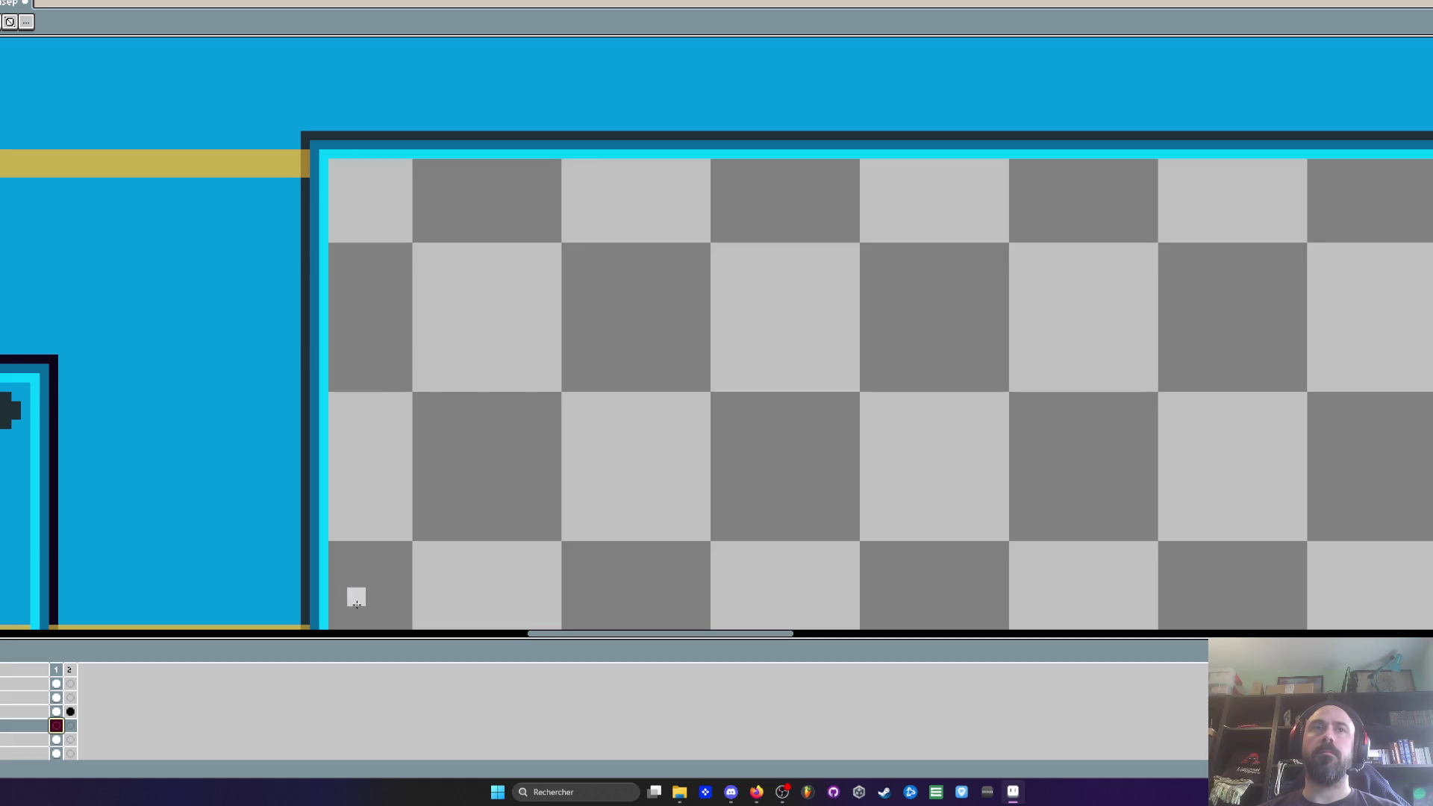
{"action": "mouse_move", "coordinate": [373, 607]}
{"action": "left_mouse_down"}
{"action": "mouse_move", "coordinate": [373, 217]}
{"action": "mouse_move", "coordinate": [790, 199]}
{"action": "left_mouse_up"}
Step: Replace the L-shaped glare with light strokes down the window's left edge and along its top
{"action": "scroll", "coordinate": [790, 198], "scroll_direction": "down", "scroll_amount": 2}
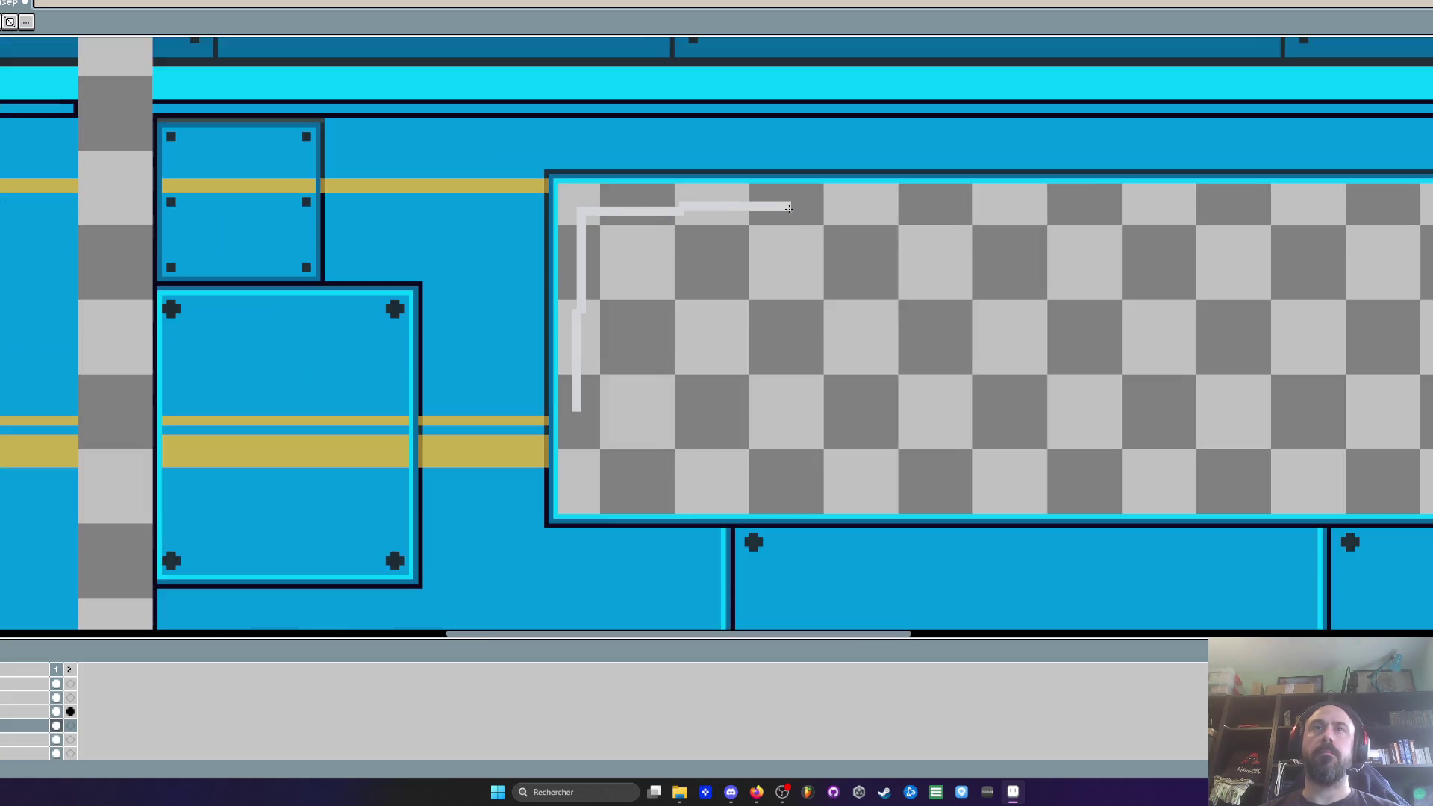
{"action": "scroll", "coordinate": [692, 228], "scroll_direction": "up", "scroll_amount": 1}
{"action": "key", "text": "ctrl+z"}
{"action": "key", "text": "ctrl+z"}
{"action": "key", "text": "ctrl+z"}
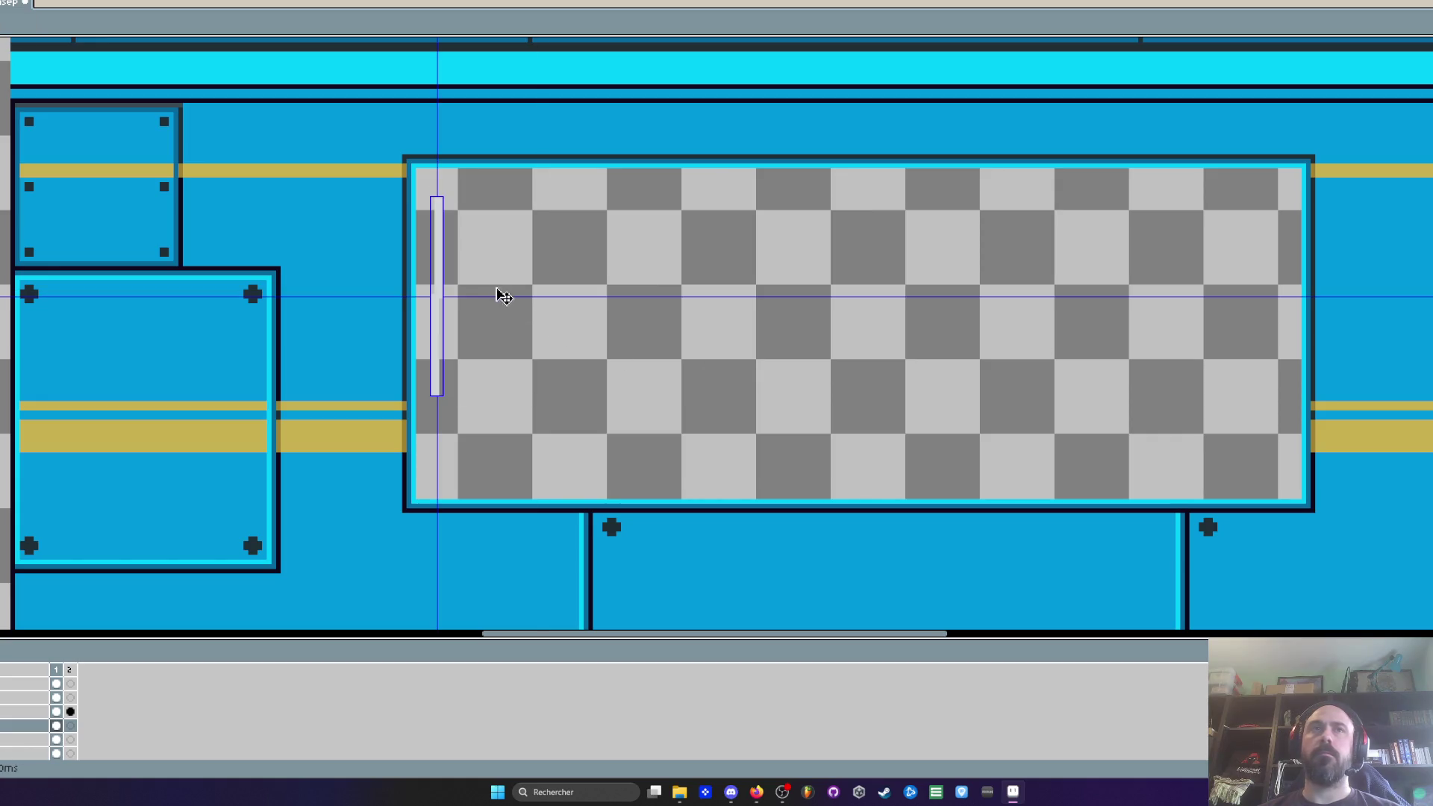
{"action": "scroll", "coordinate": [461, 231], "scroll_direction": "up", "scroll_amount": 1}
{"action": "left_click_drag", "start_coordinate": [432, 229], "coordinate": [423, 559]}
{"action": "scroll", "coordinate": [434, 479], "scroll_direction": "up", "scroll_amount": 2}
{"action": "scroll", "coordinate": [427, 512], "scroll_direction": "down", "scroll_amount": 1}
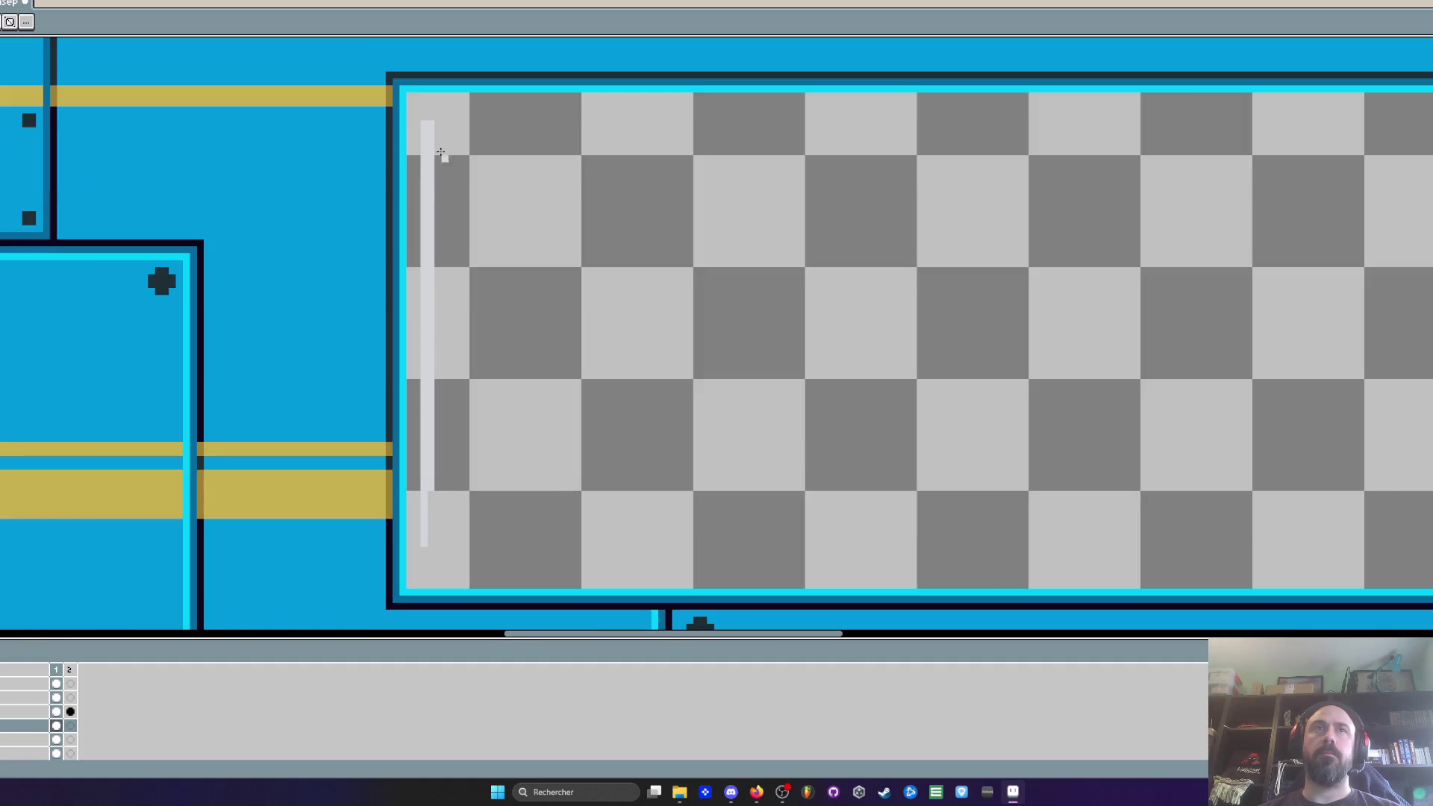
{"action": "left_click_drag", "start_coordinate": [423, 125], "coordinate": [822, 121]}
Step: Marquee-select the new top-left corner glare
{"action": "scroll", "coordinate": [858, 104], "scroll_direction": "down", "scroll_amount": 2}
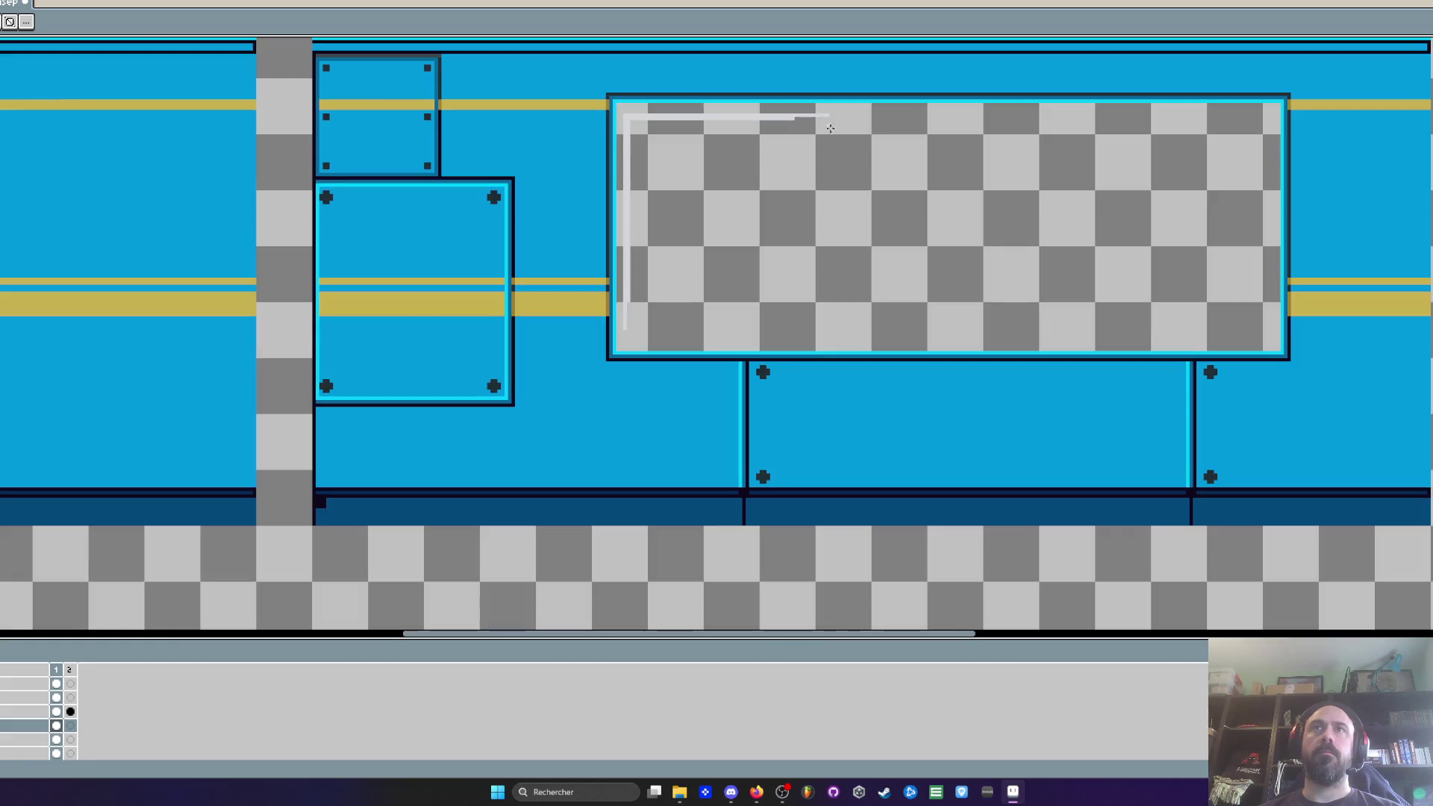
{"action": "left_click_drag", "start_coordinate": [921, 178], "coordinate": [657, 226]}
{"action": "key", "text": "m"}
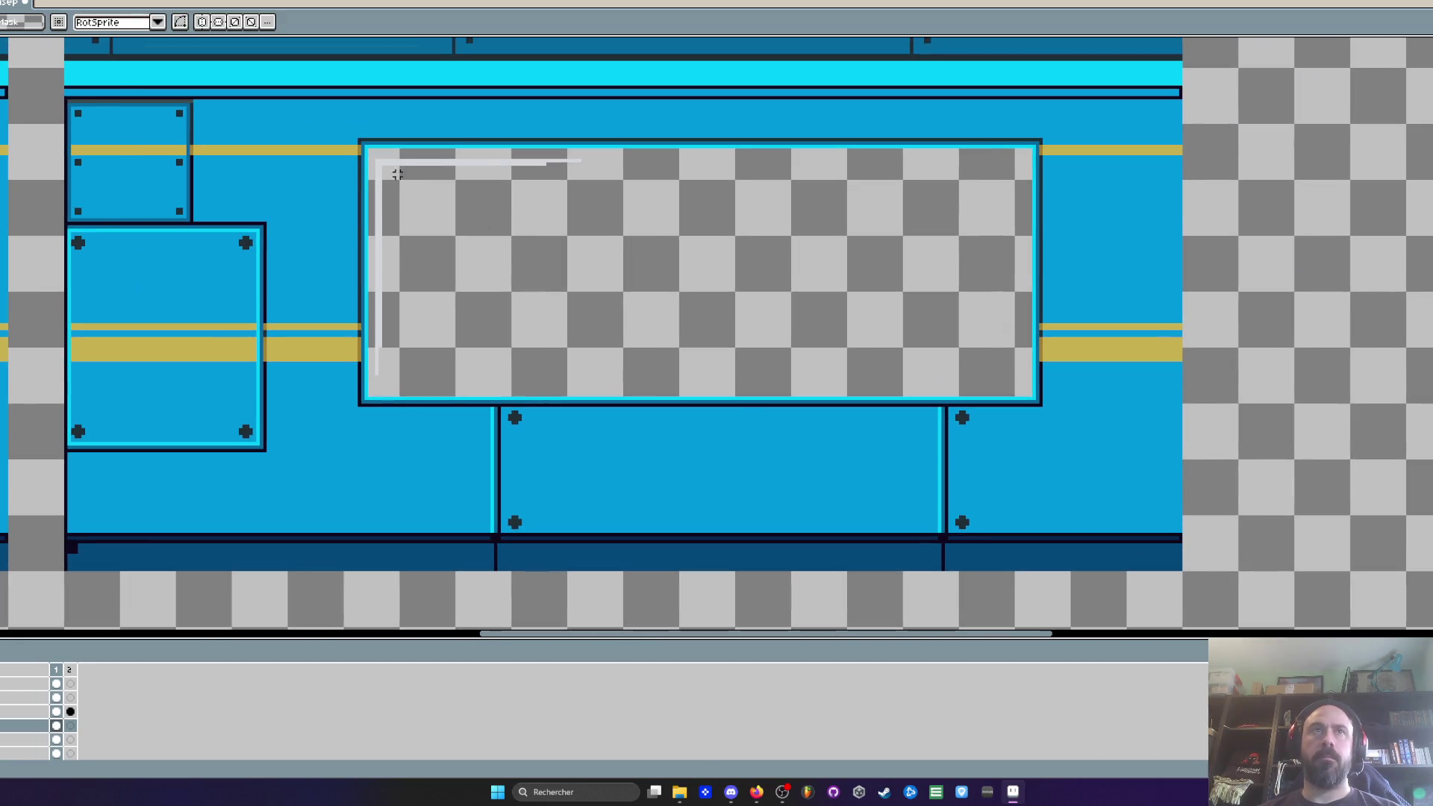
{"action": "scroll", "coordinate": [381, 166], "scroll_direction": "up", "scroll_amount": 1}
{"action": "left_click_drag", "start_coordinate": [371, 154], "coordinate": [735, 452]}
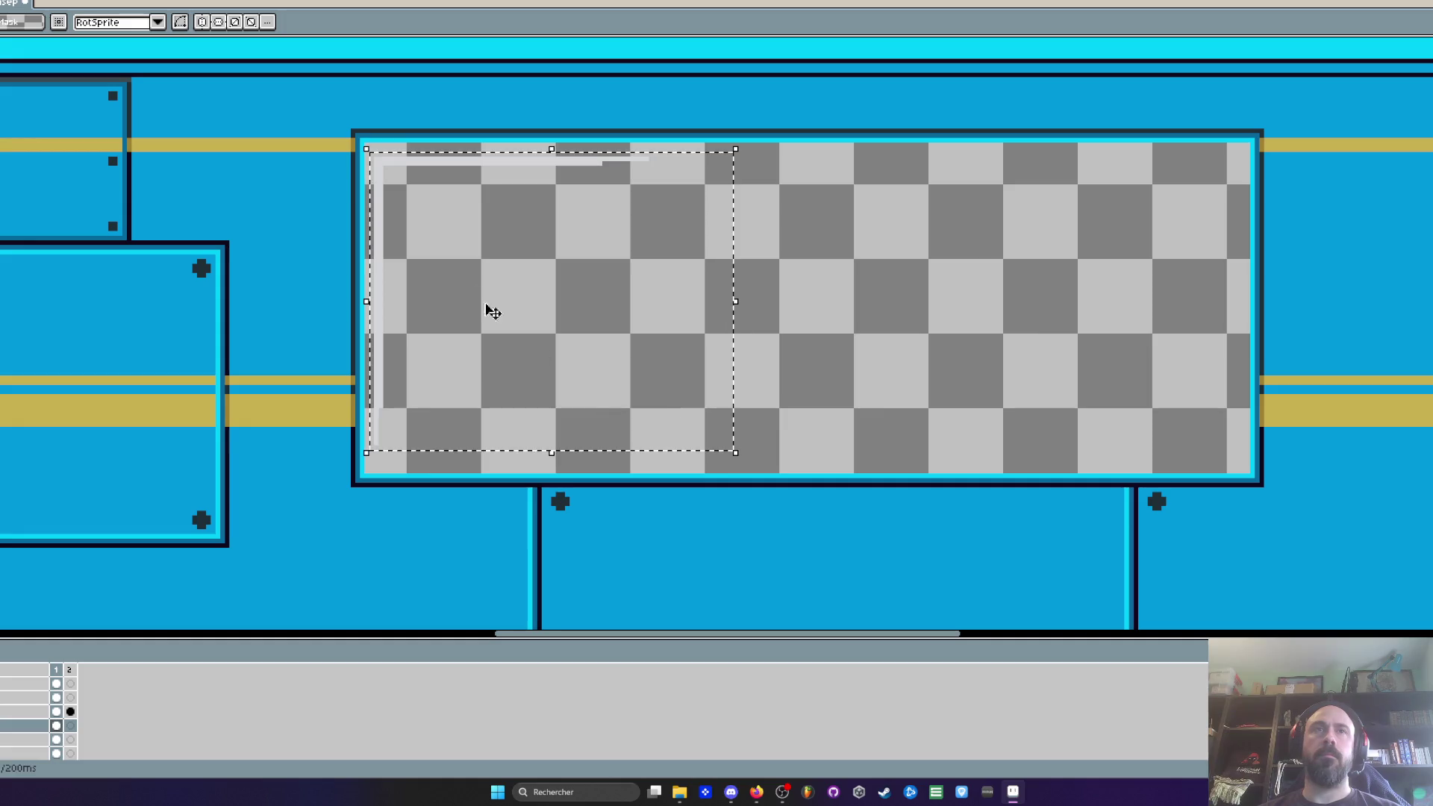
Step: Duplicate the corner glare, flip it, and place it at the window's bottom-right
{"action": "mouse_move", "coordinate": [604, 248]}
{"action": "left_mouse_down"}
{"action": "mouse_move", "coordinate": [733, 268]}
{"action": "mouse_move", "coordinate": [1033, 261]}
{"action": "left_mouse_up"}
{"action": "key", "text": "shift+v"}
{"action": "left_click_drag", "start_coordinate": [1150, 346], "coordinate": [1233, 350]}
{"action": "scroll", "coordinate": [1231, 457], "scroll_direction": "up", "scroll_amount": 1}
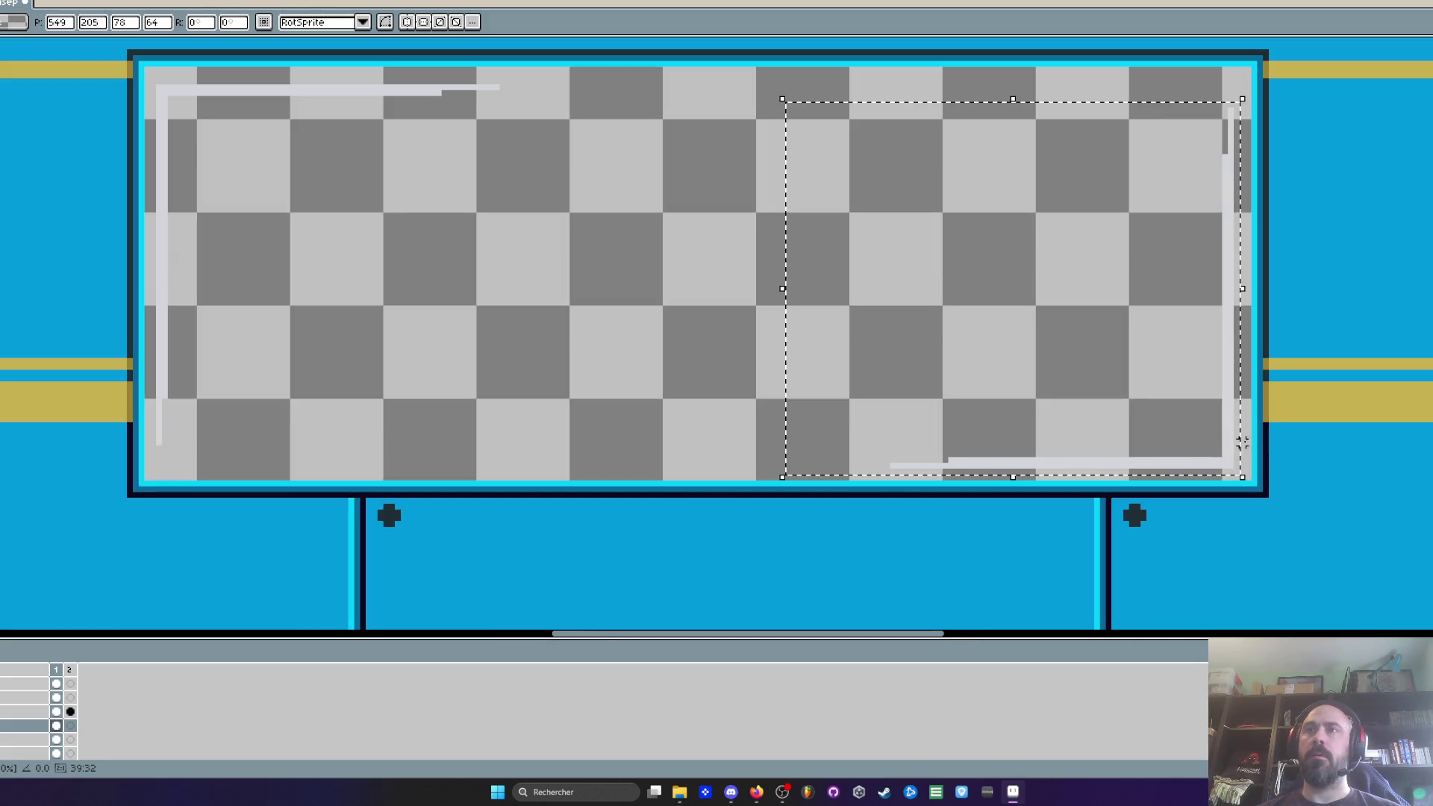
{"action": "scroll", "coordinate": [1235, 463], "scroll_direction": "up", "scroll_amount": 1}
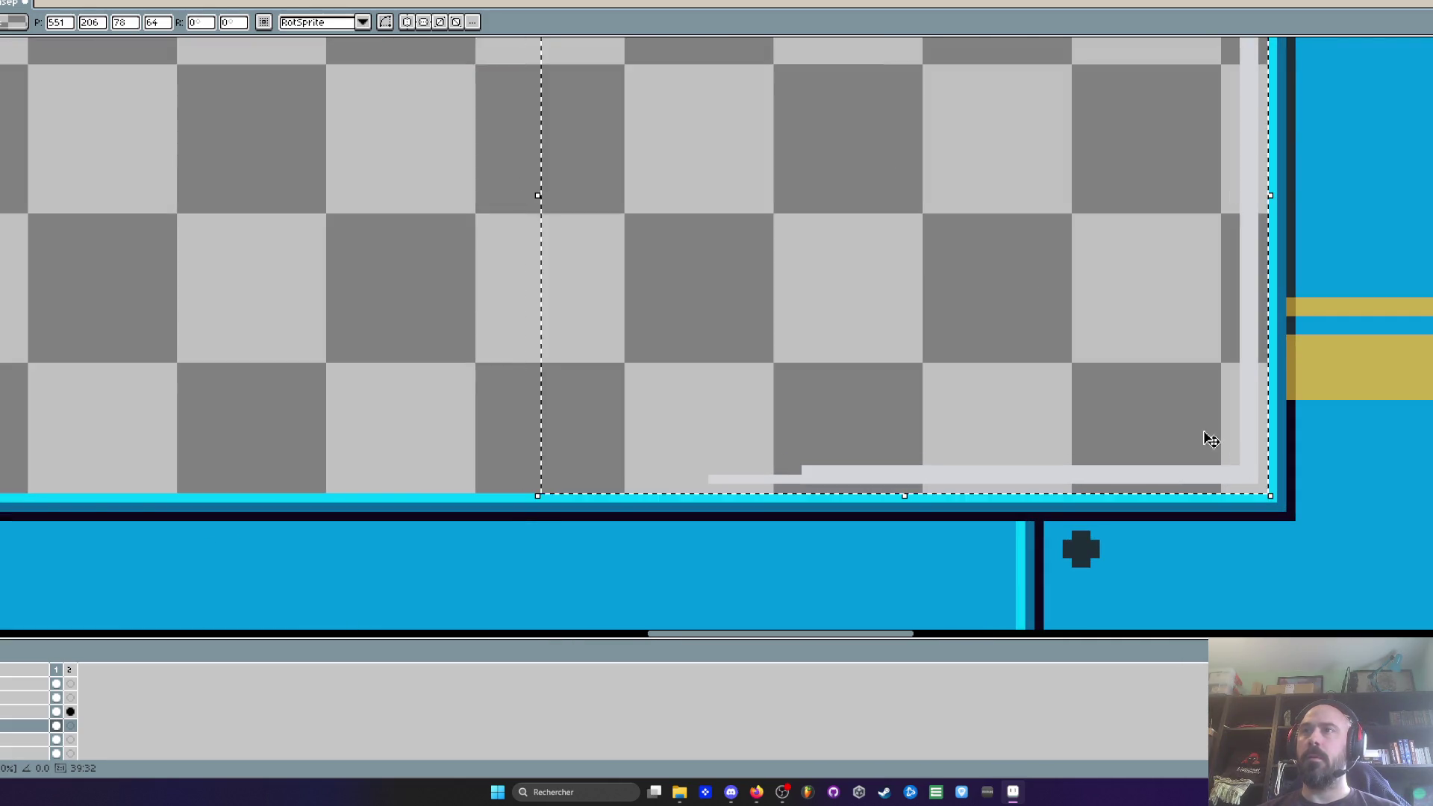
{"action": "scroll", "coordinate": [1211, 439], "scroll_direction": "down", "scroll_amount": 2}
Step: Select the bottom-right glare and raise the bottom line slightly inside the frame
{"action": "left_click_drag", "start_coordinate": [639, 226], "coordinate": [759, 333]}
{"action": "scroll", "coordinate": [759, 333], "scroll_direction": "up", "scroll_amount": 1}
{"action": "mouse_move", "coordinate": [812, 242]}
{"action": "left_mouse_down"}
{"action": "mouse_move", "coordinate": [496, 285]}
{"action": "mouse_move", "coordinate": [432, 473]}
{"action": "mouse_move", "coordinate": [411, 622]}
{"action": "left_mouse_up"}
{"action": "mouse_move", "coordinate": [441, 282]}
{"action": "left_mouse_down"}
{"action": "mouse_move", "coordinate": [440, 267]}
{"action": "mouse_move", "coordinate": [573, 283]}
{"action": "mouse_move", "coordinate": [517, 274]}
{"action": "left_mouse_up"}
{"action": "scroll", "coordinate": [433, 258], "scroll_direction": "down", "scroll_amount": 2}
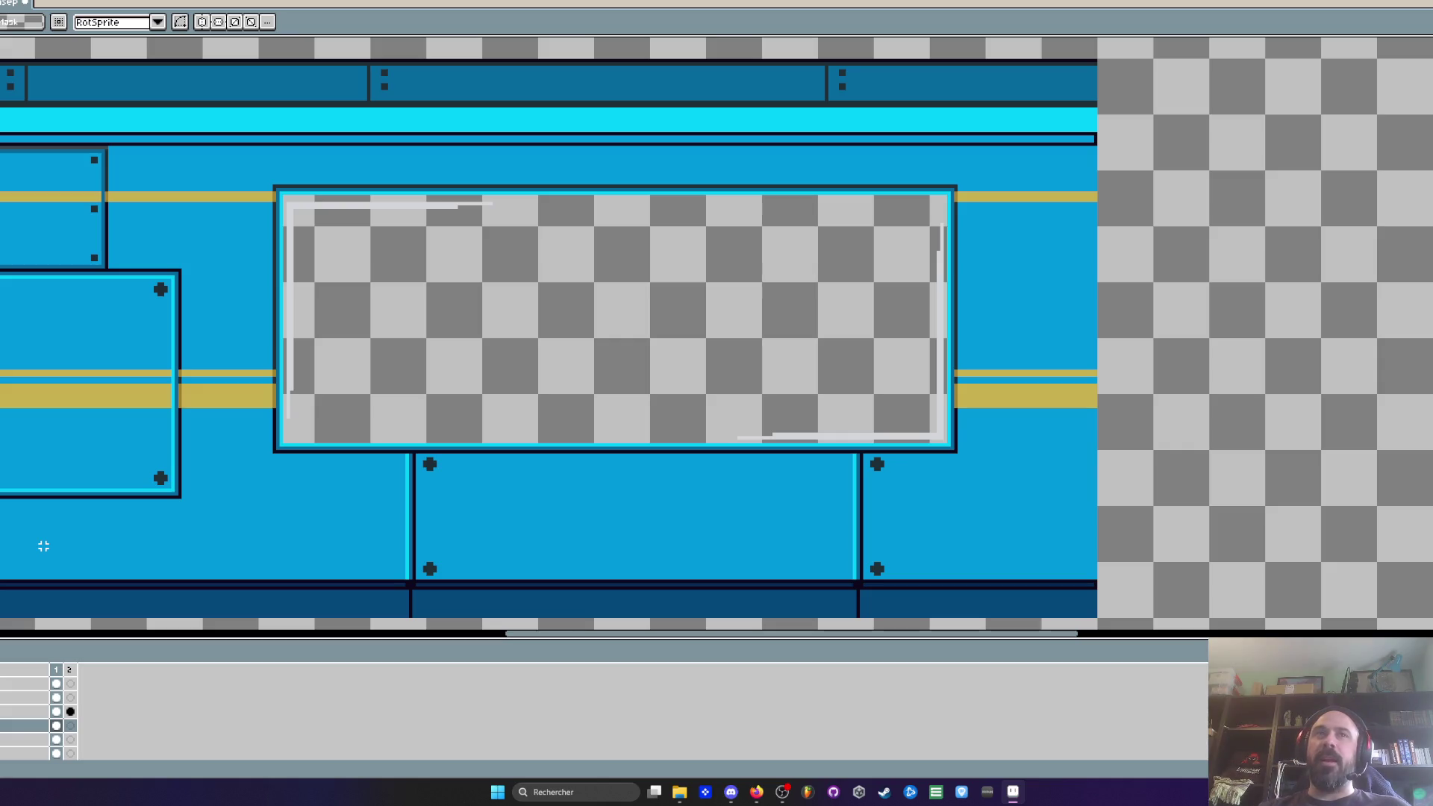
Step: Inspect the finished window glare and clear the selection
{"action": "scroll", "coordinate": [686, 248], "scroll_direction": "down", "scroll_amount": 1}
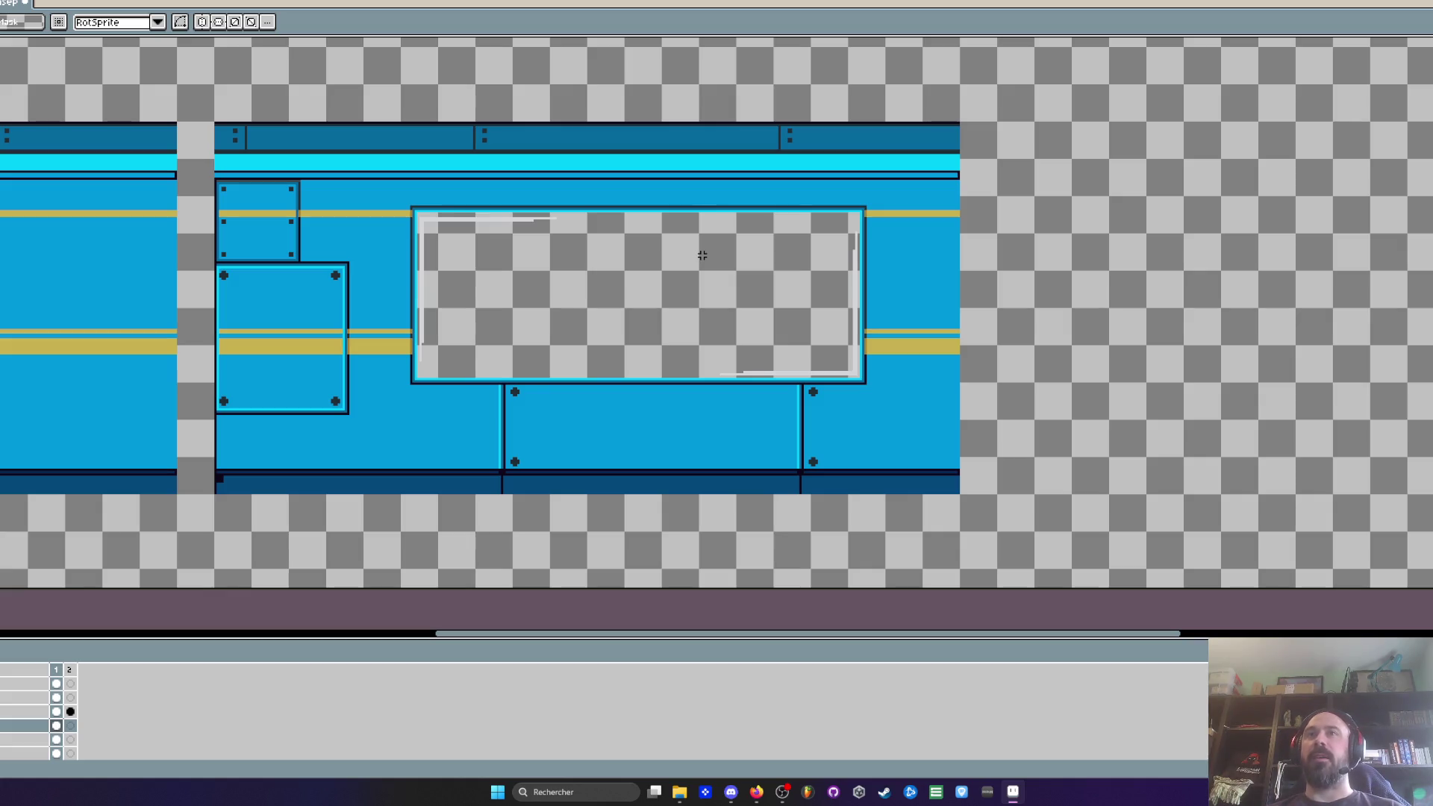
{"action": "scroll", "coordinate": [456, 228], "scroll_direction": "up", "scroll_amount": 1}
{"action": "scroll", "coordinate": [395, 217], "scroll_direction": "up", "scroll_amount": 1}
{"action": "mouse_move", "coordinate": [353, 196]}
{"action": "left_mouse_down"}
{"action": "mouse_move", "coordinate": [652, 477]}
{"action": "mouse_move", "coordinate": [866, 621]}
{"action": "mouse_move", "coordinate": [864, 518]}
{"action": "mouse_move", "coordinate": [873, 542]}
{"action": "left_mouse_up"}
{"action": "scroll", "coordinate": [877, 549], "scroll_direction": "down", "scroll_amount": 1}
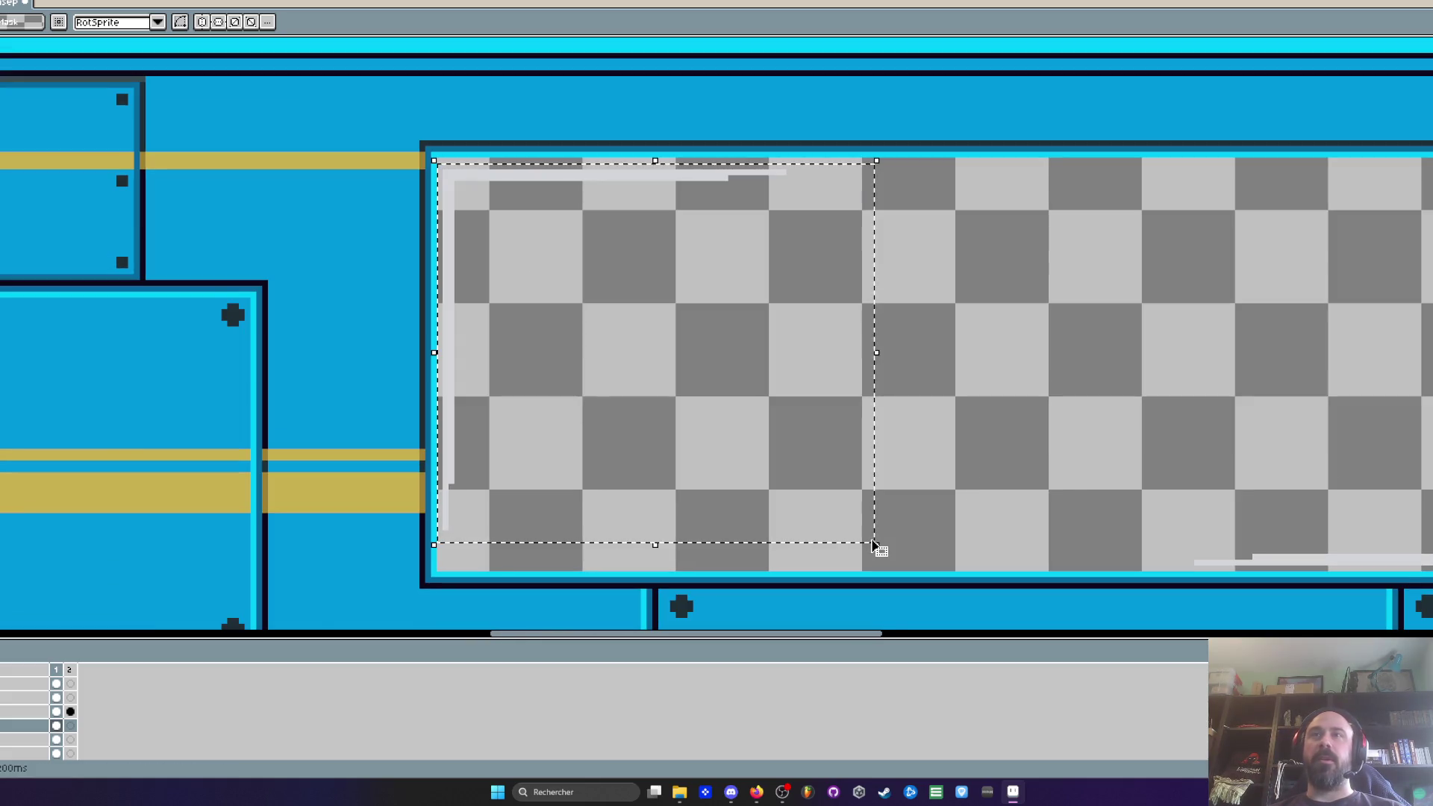
{"action": "scroll", "coordinate": [485, 194], "scroll_direction": "up", "scroll_amount": 2}
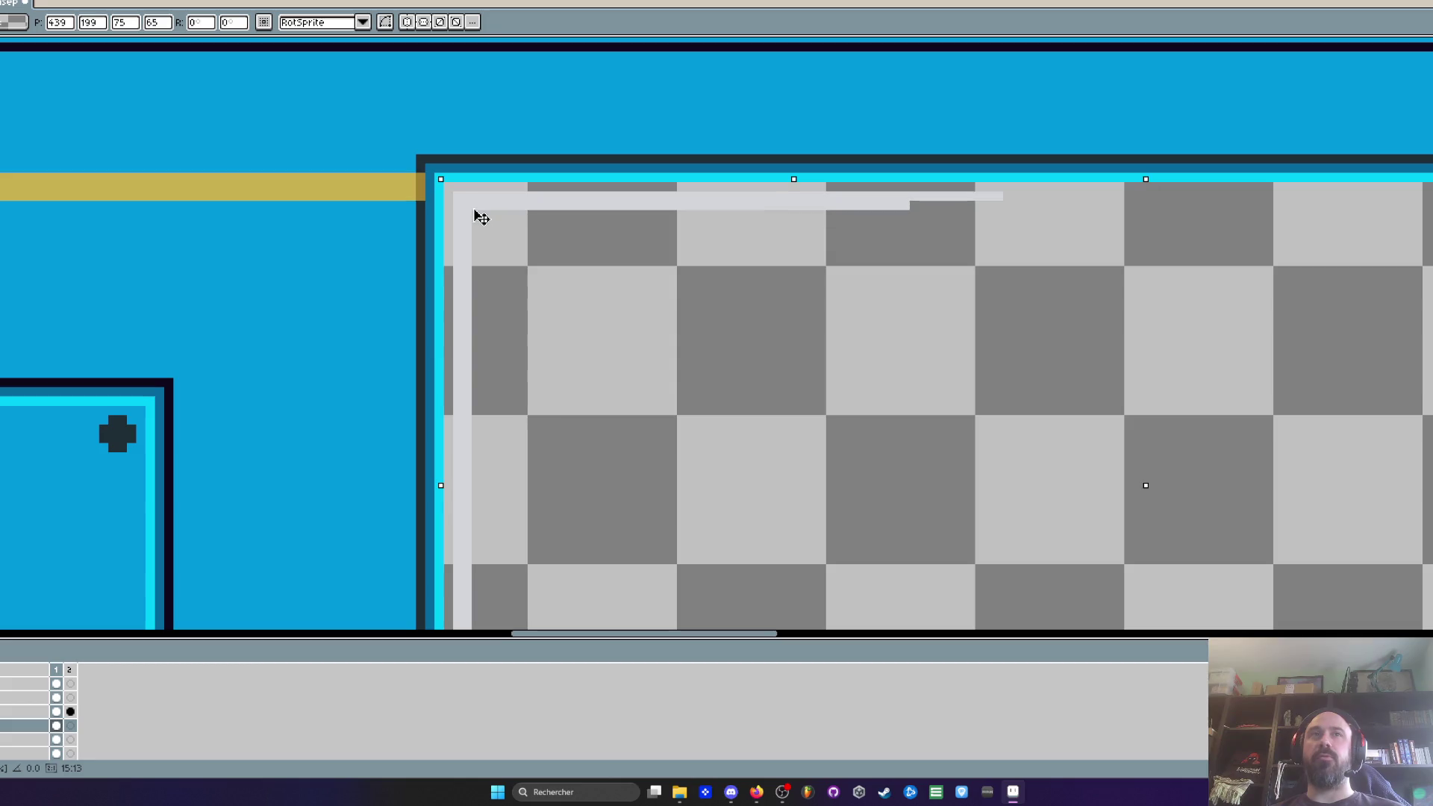
{"action": "scroll", "coordinate": [477, 218], "scroll_direction": "down", "scroll_amount": 1}
{"action": "left_click", "coordinate": [1057, 288]}
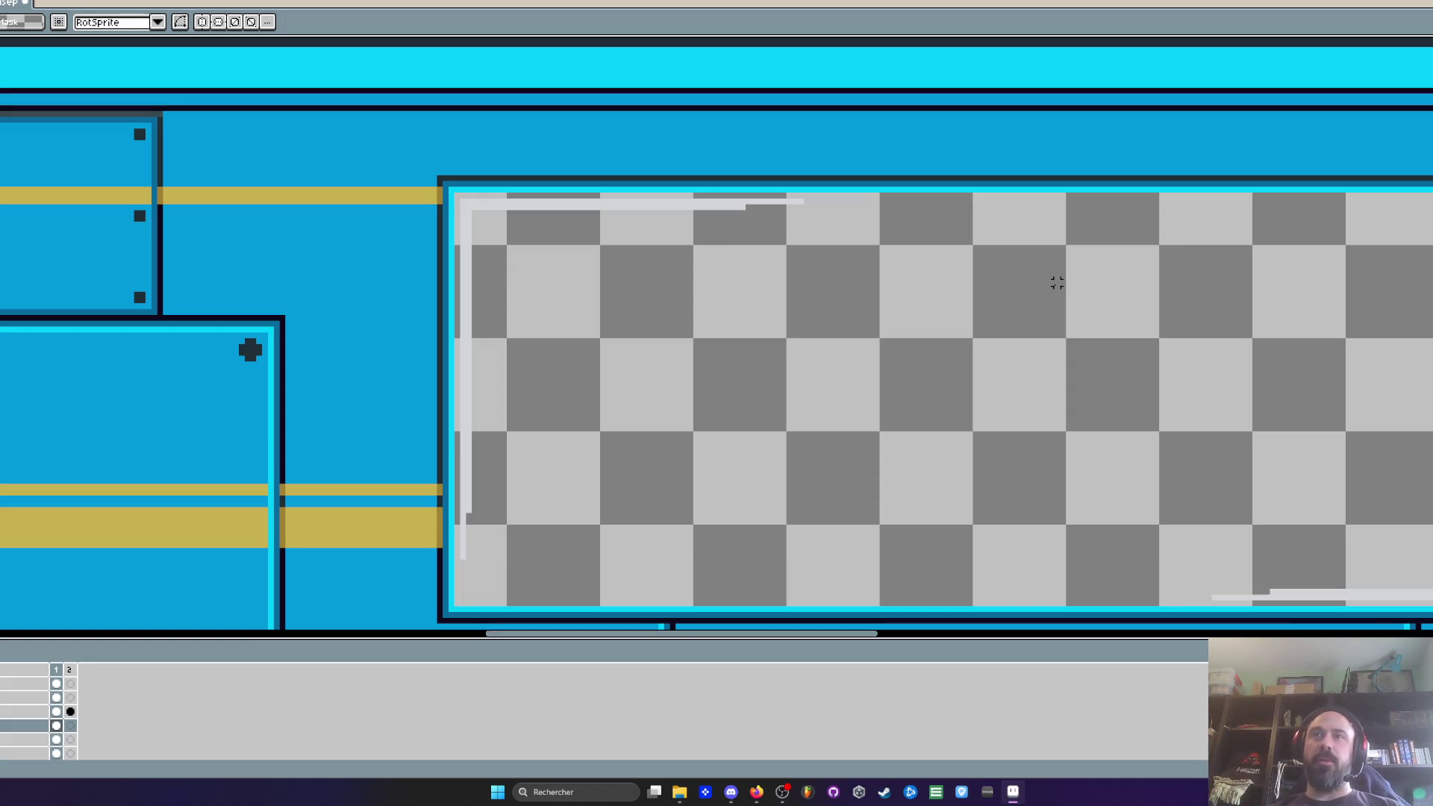
Step: Cycle through the open documents to the HUB level mock-up
{"action": "scroll", "coordinate": [1057, 283], "scroll_direction": "down", "scroll_amount": 4}
{"action": "scroll", "coordinate": [1045, 284], "scroll_direction": "right", "scroll_amount": 3}
{"action": "scroll", "coordinate": [739, 311], "scroll_direction": "up", "scroll_amount": 1}
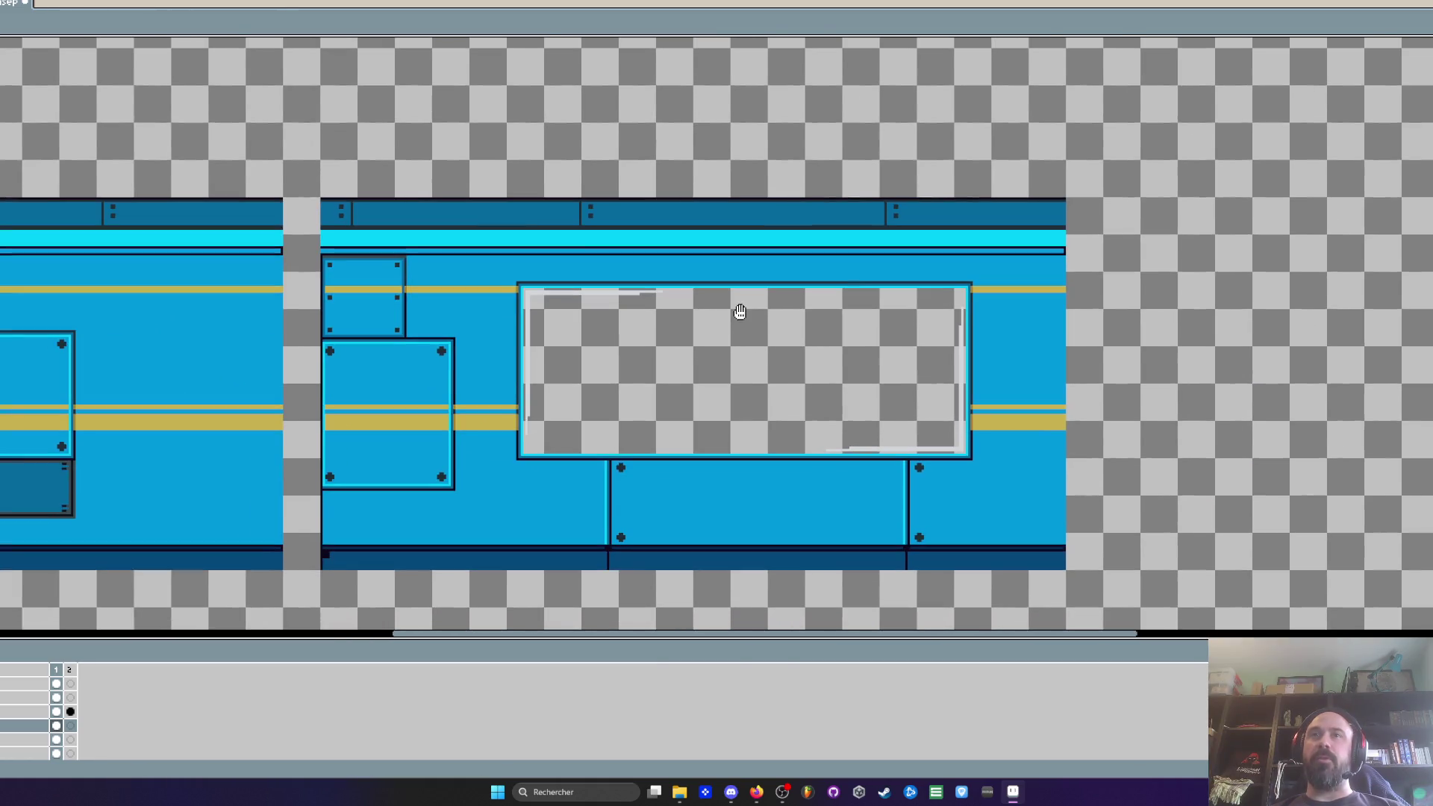
{"action": "scroll", "coordinate": [483, 395], "scroll_direction": "up", "scroll_amount": 1}
{"action": "scroll", "coordinate": [895, 298], "scroll_direction": "down", "scroll_amount": 2}
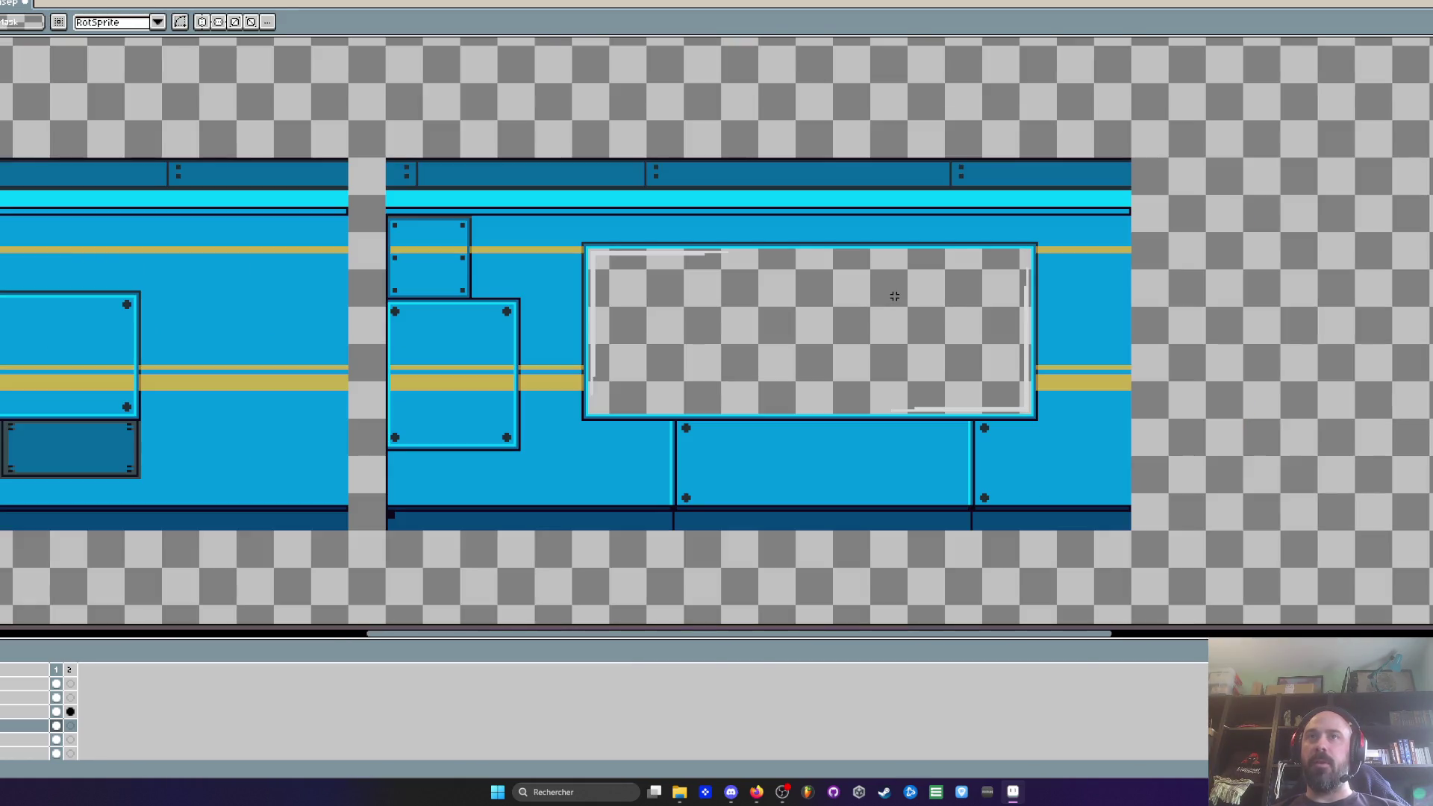
{"action": "scroll", "coordinate": [753, 345], "scroll_direction": "up", "scroll_amount": 2}
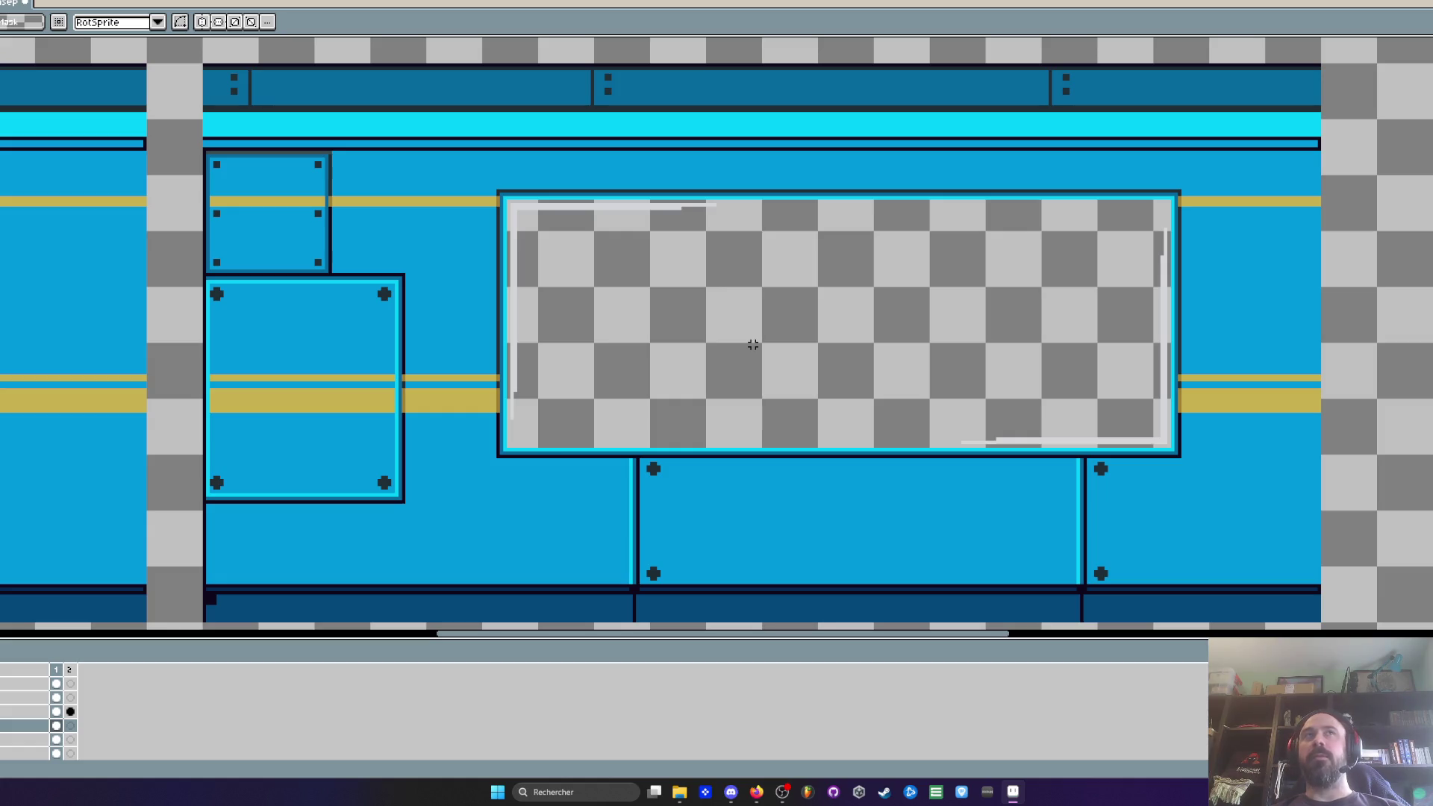
{"action": "scroll", "coordinate": [753, 345], "scroll_direction": "down", "scroll_amount": 1}
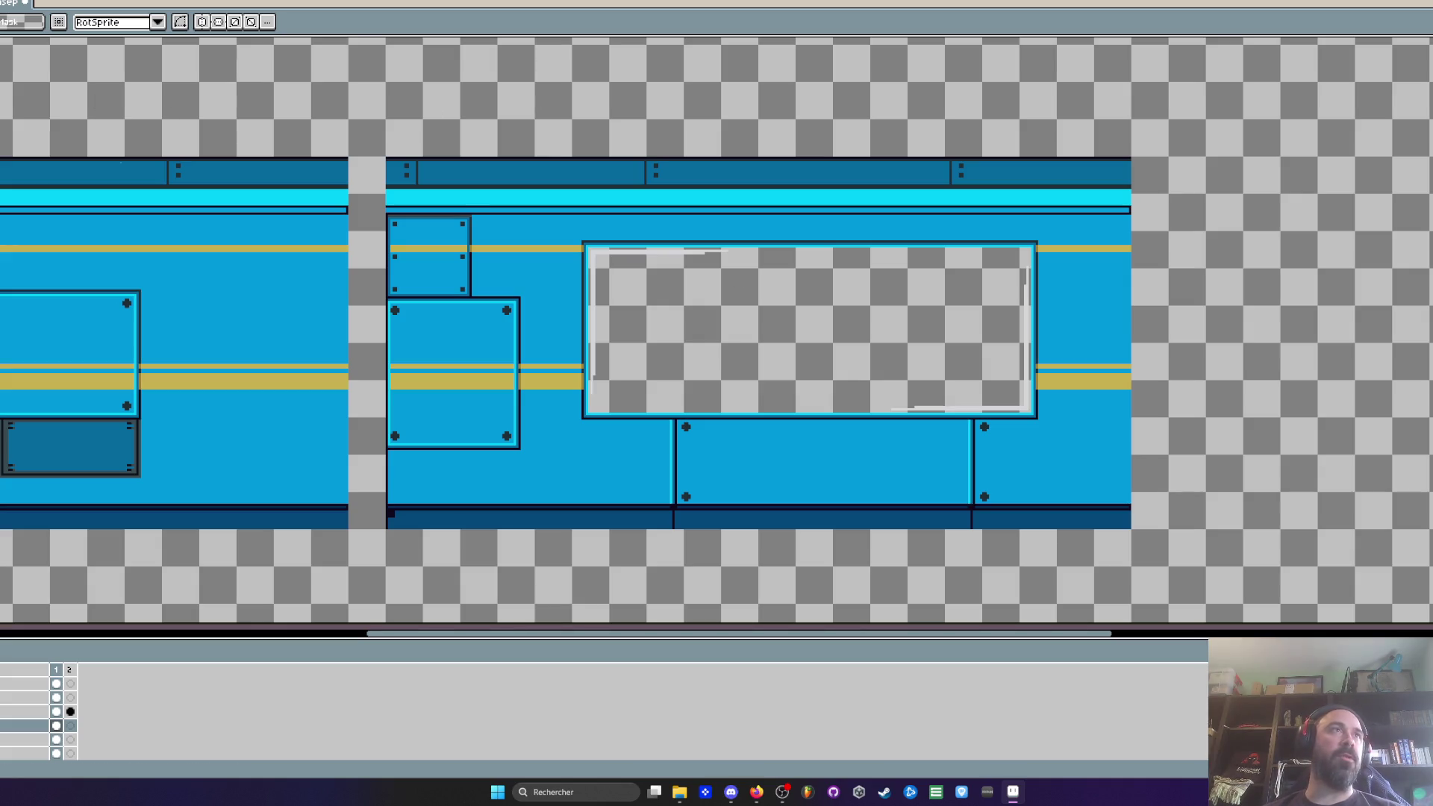
{"action": "key", "text": "ctrl+Tab"}
{"action": "scroll", "coordinate": [556, 321], "scroll_direction": "down", "scroll_amount": 3}
{"action": "key", "text": "ctrl+Tab"}
{"action": "key", "text": "ctrl+Tab"}
{"action": "key", "text": "ctrl+Tab"}
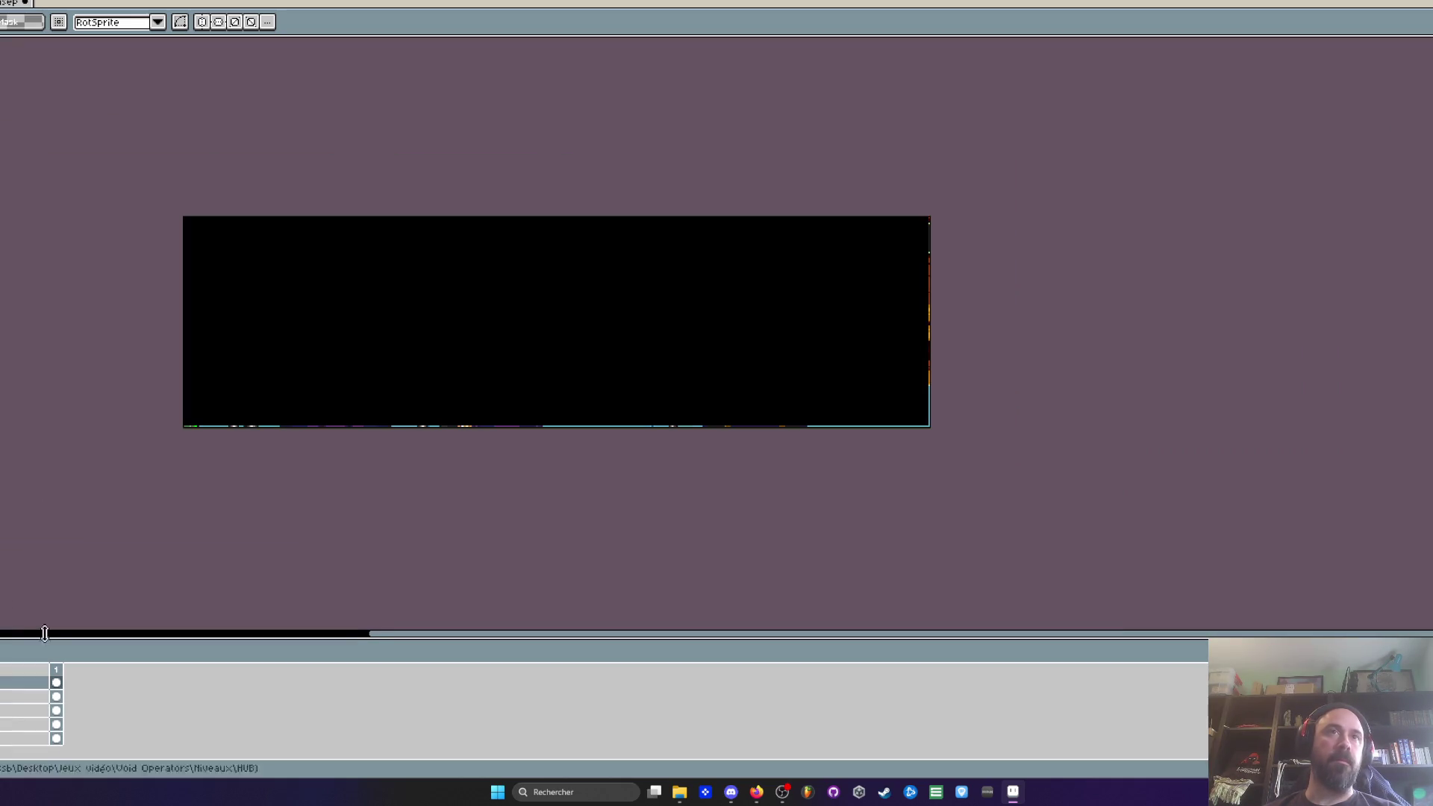
Step: Cycle to the starry-sky level scene and pan to its pillars and floor
{"action": "key", "text": "ctrl+Tab"}
{"action": "key", "text": "ctrl+Tab"}
{"action": "scroll", "coordinate": [501, 360], "scroll_direction": "up", "scroll_amount": 3}
{"action": "scroll", "coordinate": [501, 360], "scroll_direction": "down", "scroll_amount": 3}
{"action": "left_click_drag", "start_coordinate": [648, 634], "coordinate": [647, 612]}
{"action": "key", "text": "ctrl+Tab"}
{"action": "key", "text": "ctrl+Tab"}
{"action": "key", "text": "ctrl+Tab"}
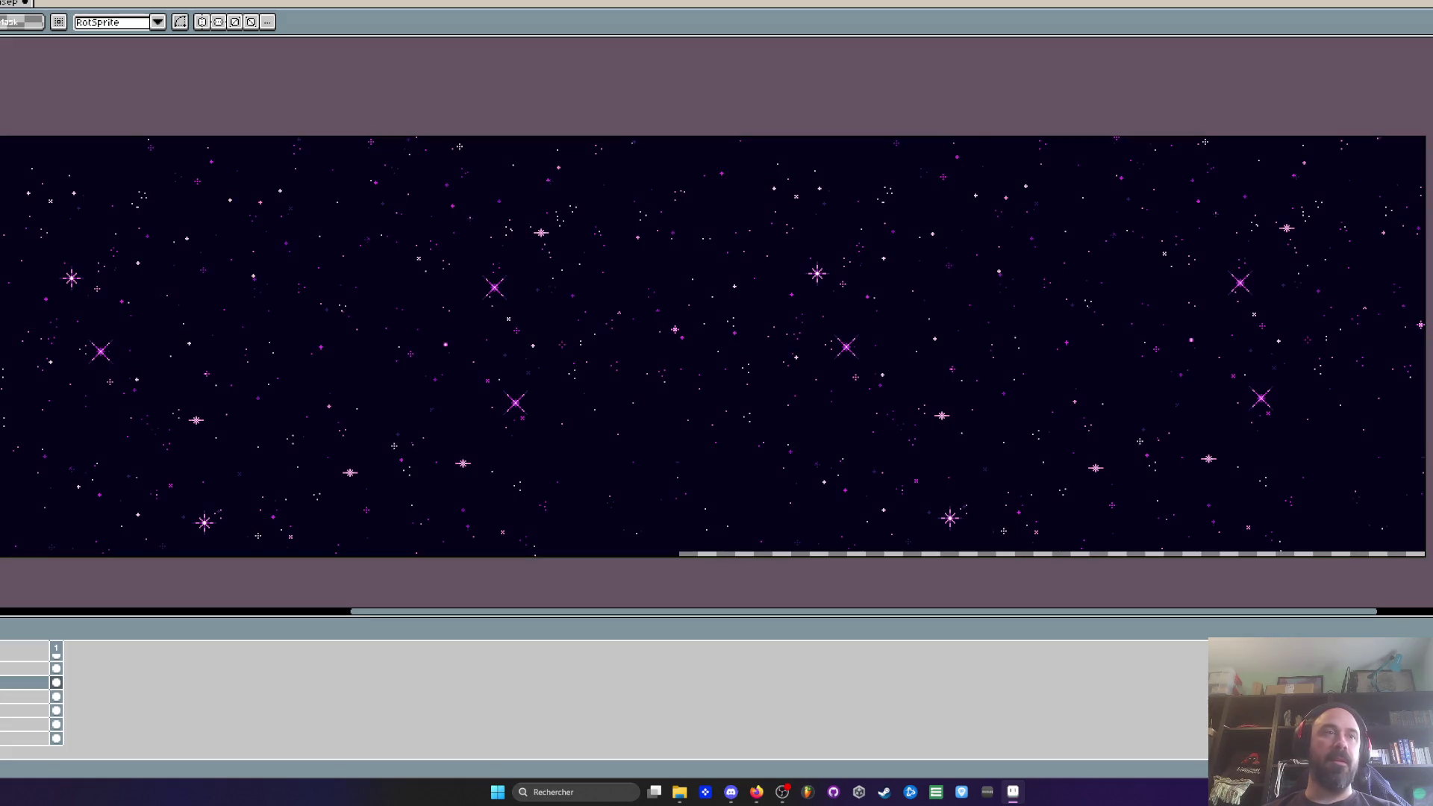
{"action": "scroll", "coordinate": [333, 401], "scroll_direction": "down", "scroll_amount": 2}
{"action": "scroll", "coordinate": [333, 401], "scroll_direction": "up", "scroll_amount": 2}
{"action": "left_click_drag", "start_coordinate": [378, 458], "coordinate": [478, 419]}
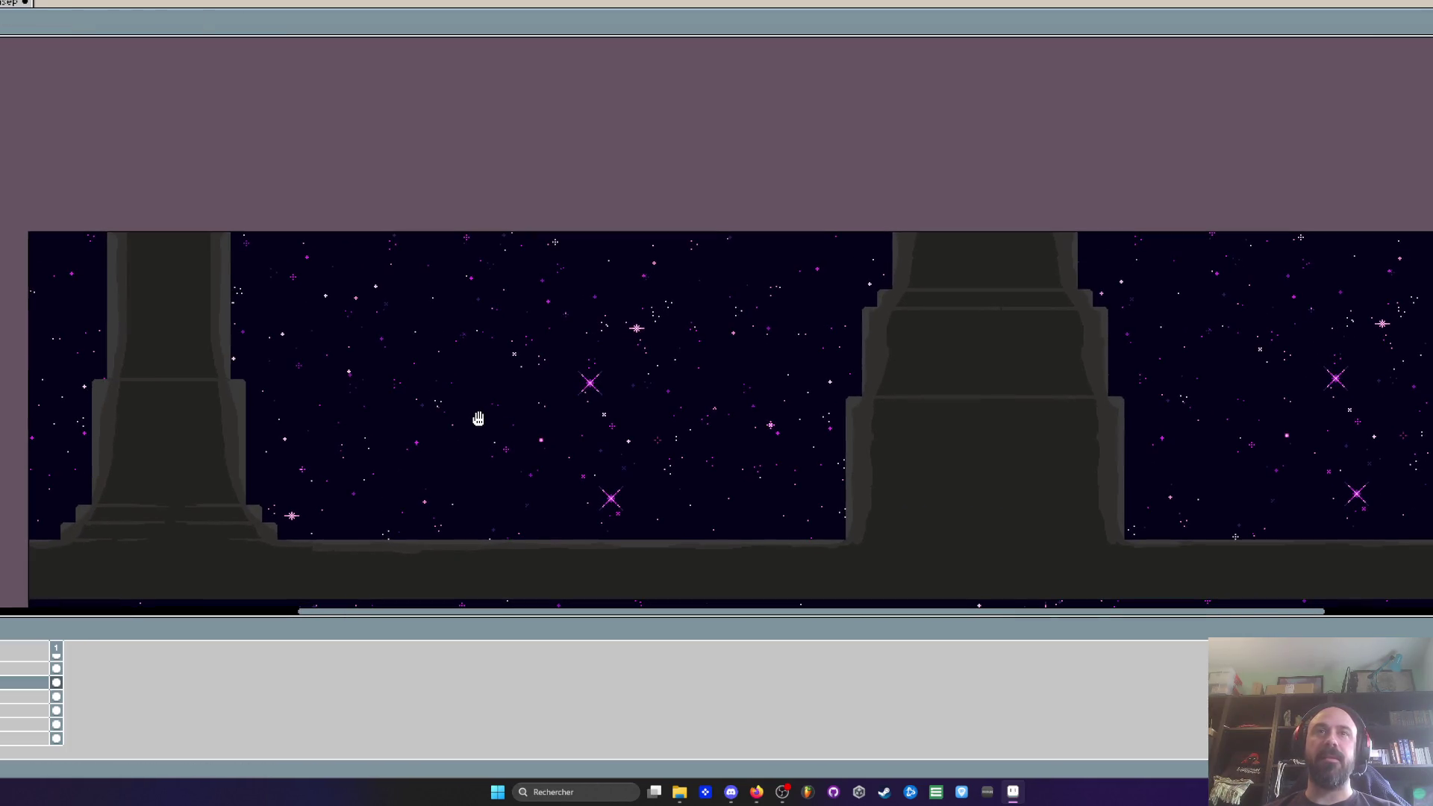
{"action": "scroll", "coordinate": [479, 418], "scroll_direction": "up", "scroll_amount": 2}
{"action": "scroll", "coordinate": [525, 329], "scroll_direction": "down", "scroll_amount": 2}
{"action": "scroll", "coordinate": [525, 343], "scroll_direction": "up", "scroll_amount": 2}
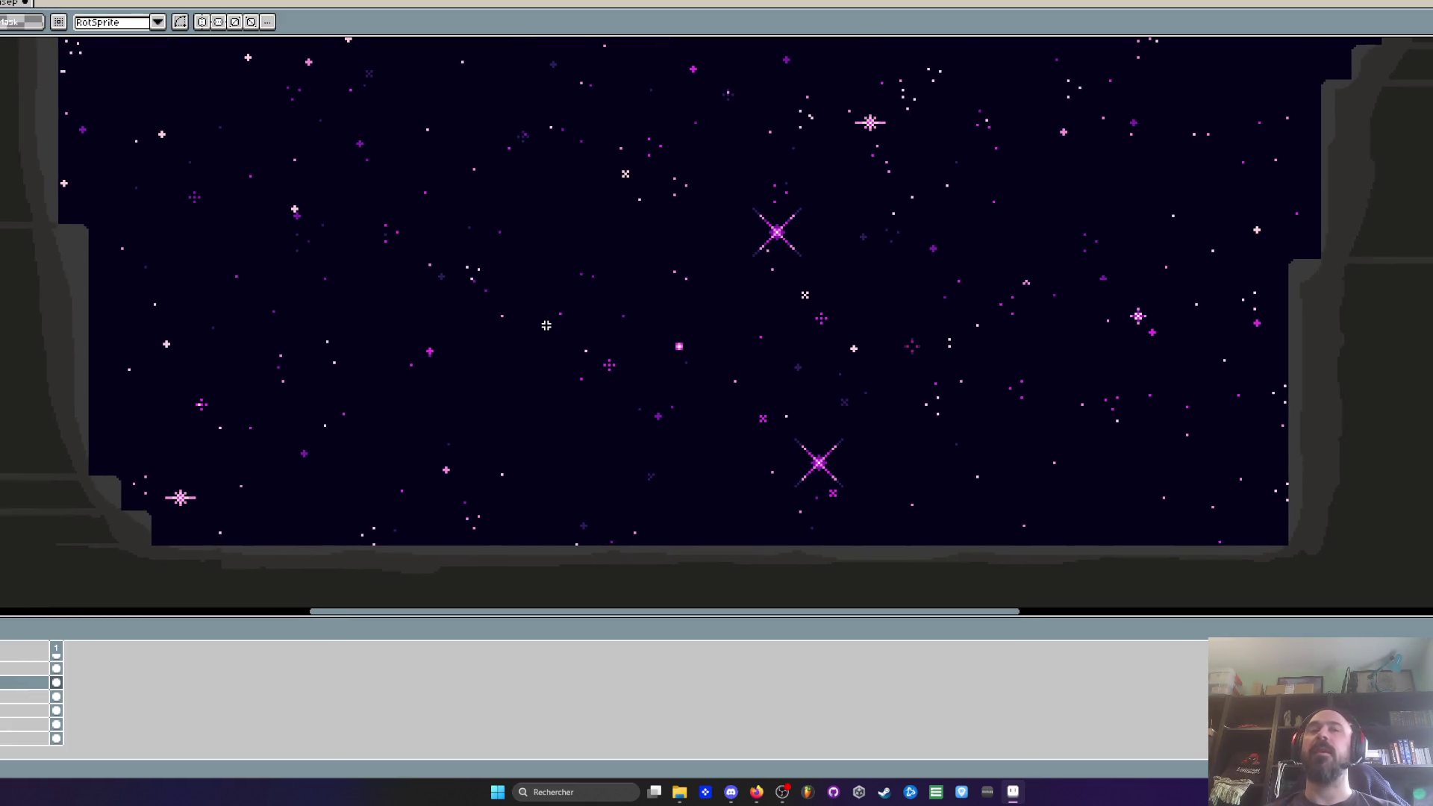
{"action": "scroll", "coordinate": [547, 326], "scroll_direction": "down", "scroll_amount": 2}
{"action": "left_click_drag", "start_coordinate": [1063, 195], "coordinate": [1056, 263]}
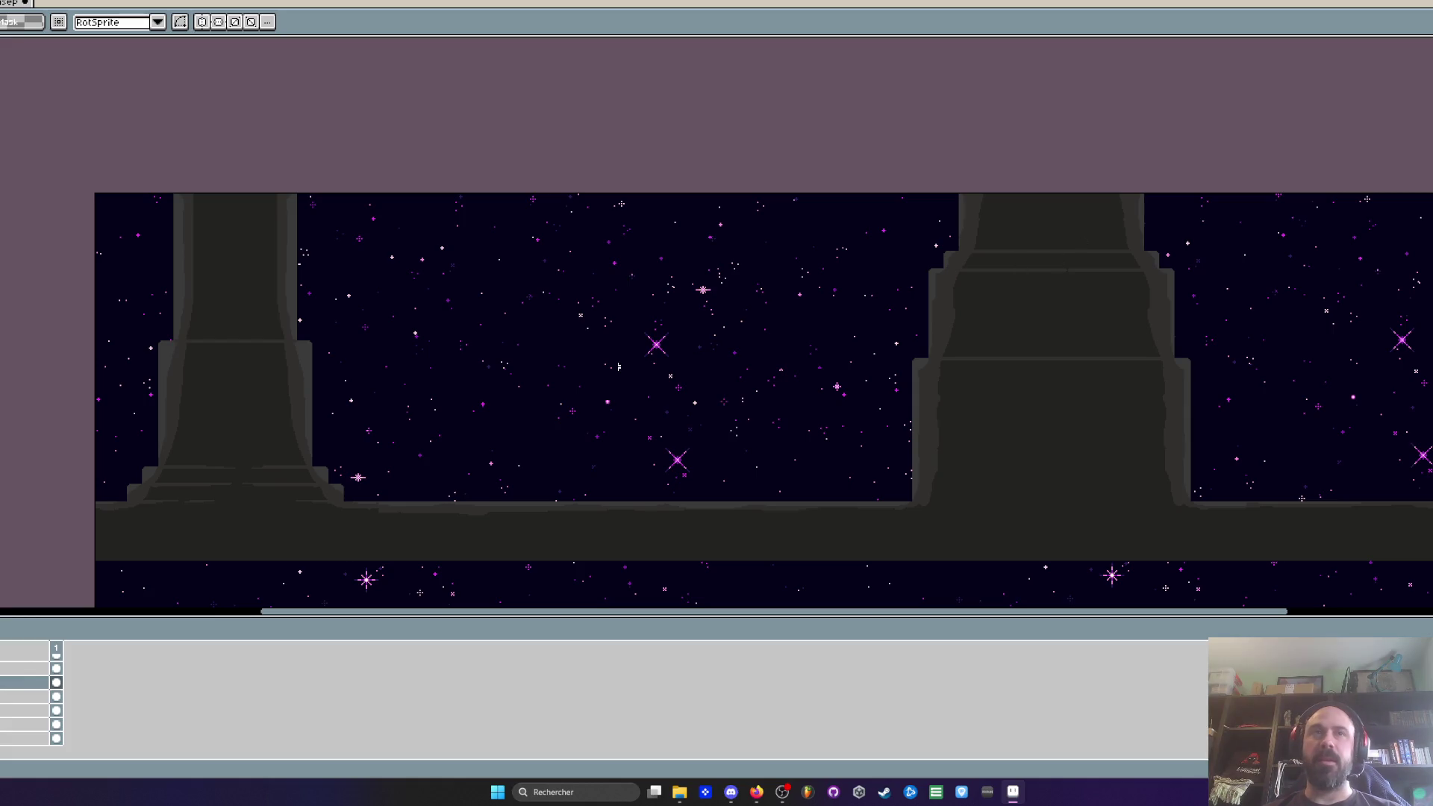
Step: Select the starfield between the two pillars, then drop the selection
{"action": "mouse_move", "coordinate": [332, 238]}
{"action": "left_mouse_down"}
{"action": "mouse_move", "coordinate": [921, 455]}
{"action": "mouse_move", "coordinate": [899, 451]}
{"action": "left_mouse_up"}
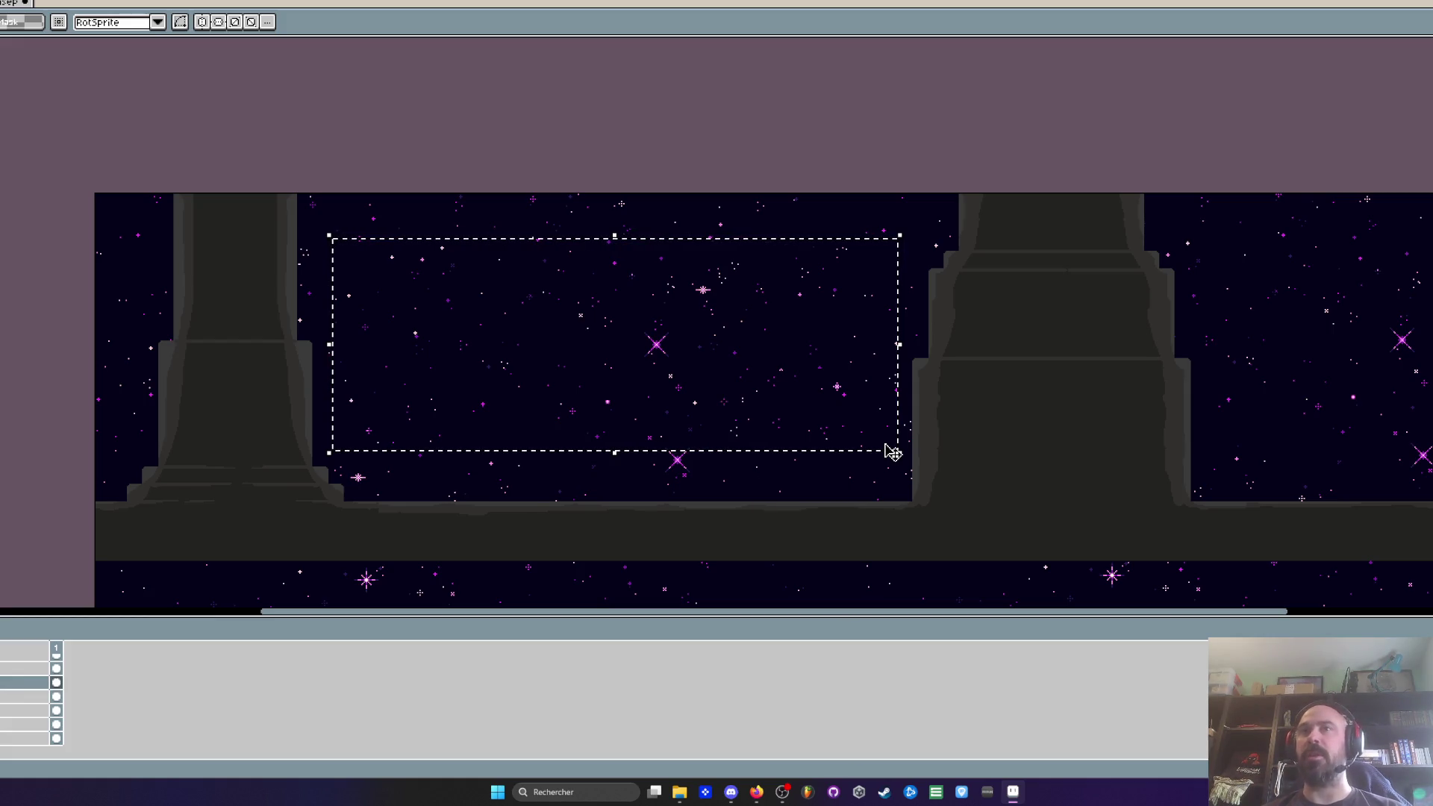
{"action": "scroll", "coordinate": [359, 397], "scroll_direction": "up", "scroll_amount": 1}
{"action": "key", "text": "ctrl+d"}
{"action": "scroll", "coordinate": [358, 398], "scroll_direction": "down", "scroll_amount": 2}
{"action": "scroll", "coordinate": [460, 373], "scroll_direction": "up", "scroll_amount": 1}
{"action": "left_click_drag", "start_coordinate": [461, 372], "coordinate": [517, 412]}
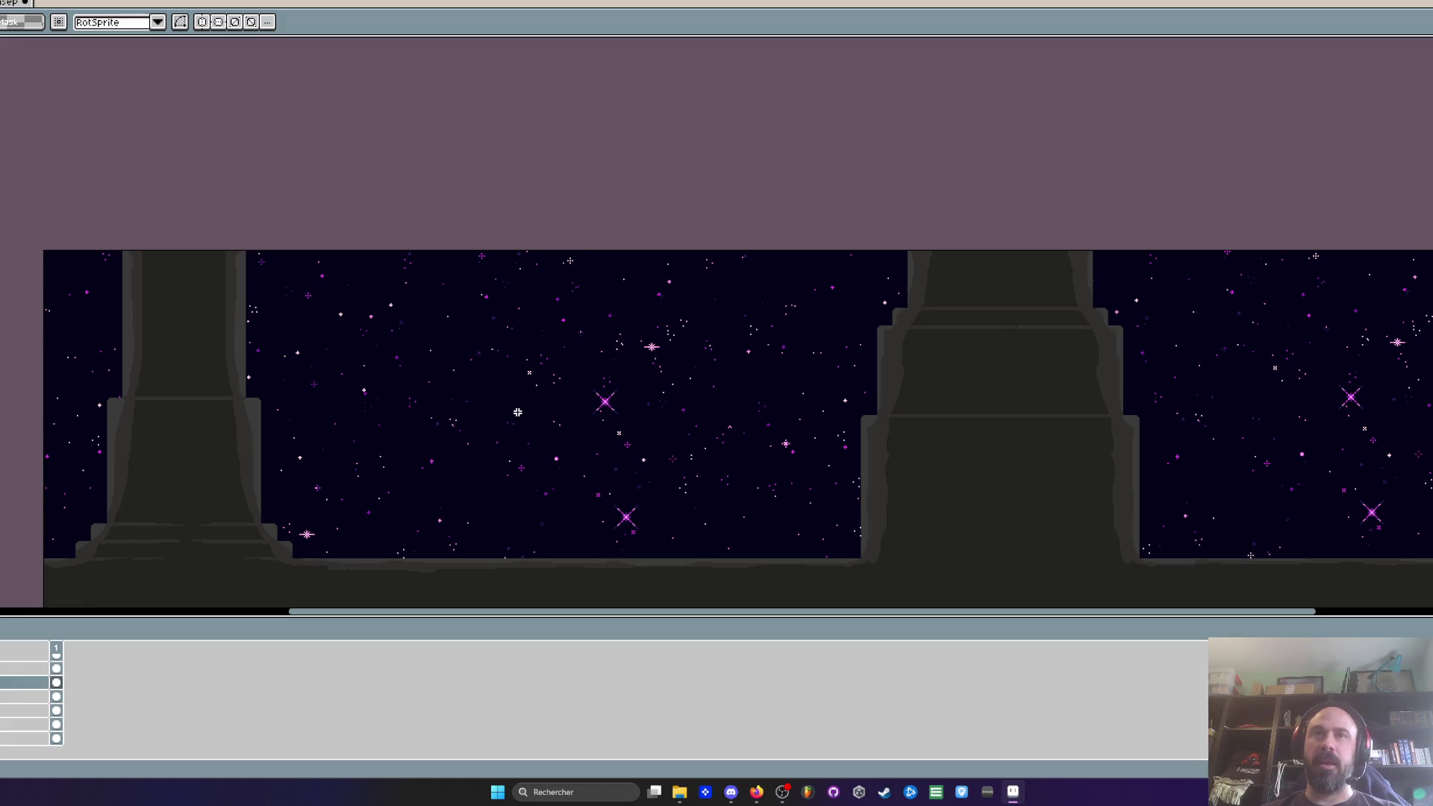
Step: Survey the space image, then return to the blue wall tileset document
{"action": "scroll", "coordinate": [517, 412], "scroll_direction": "up", "scroll_amount": 1}
{"action": "scroll", "coordinate": [518, 413], "scroll_direction": "down", "scroll_amount": 1}
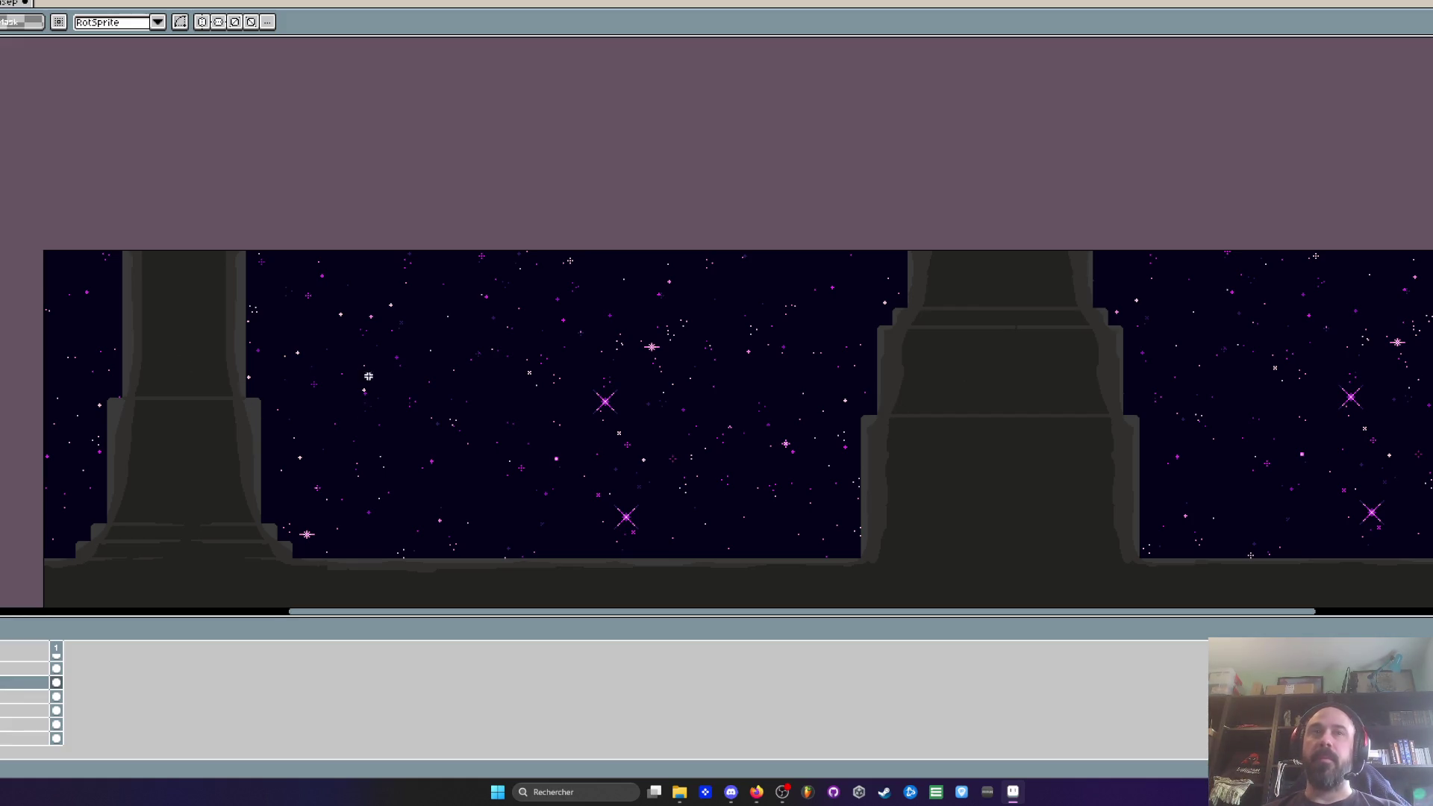
{"action": "scroll", "coordinate": [371, 381], "scroll_direction": "up", "scroll_amount": 1}
{"action": "scroll", "coordinate": [307, 319], "scroll_direction": "down", "scroll_amount": 1}
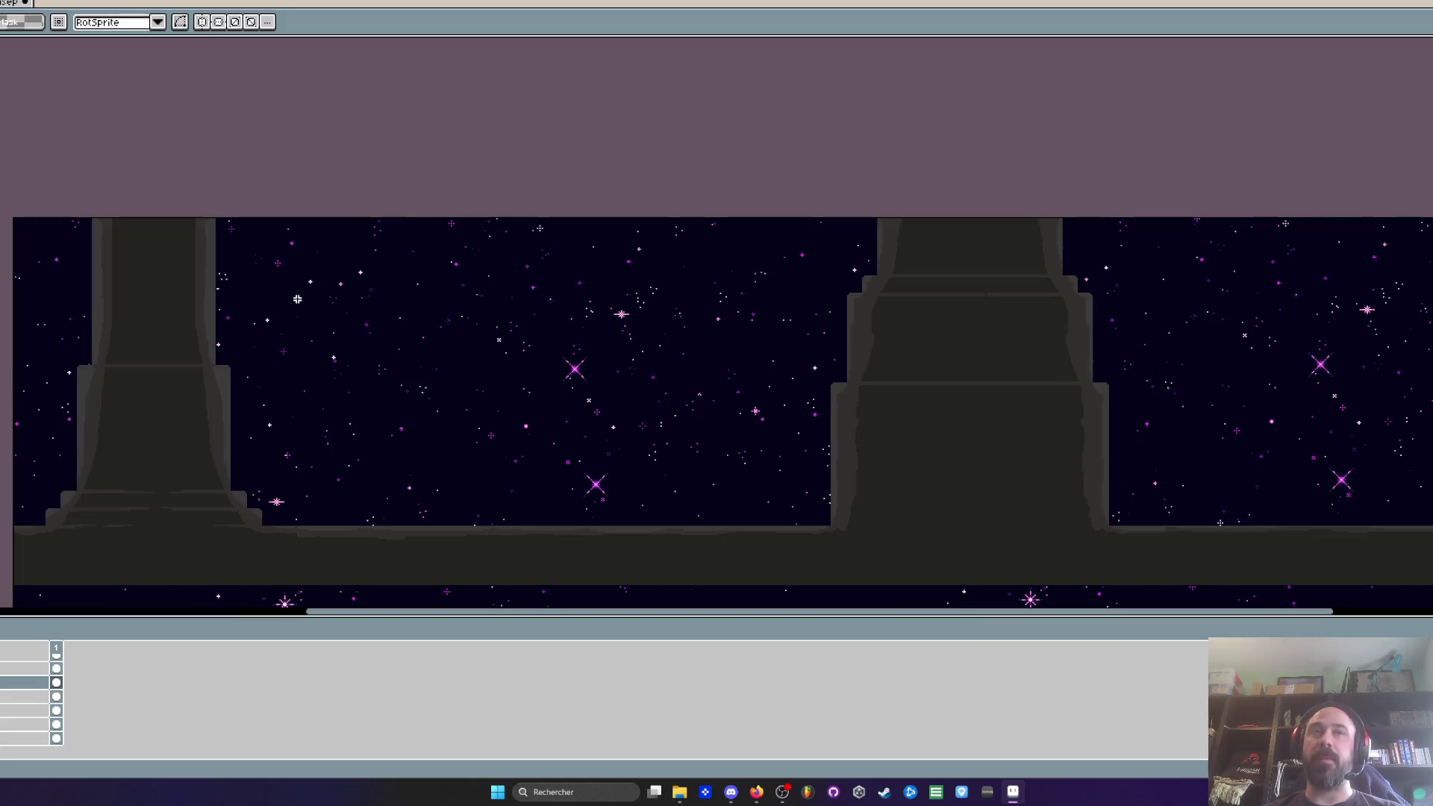
{"action": "scroll", "coordinate": [489, 442], "scroll_direction": "up", "scroll_amount": 1}
{"action": "scroll", "coordinate": [515, 458], "scroll_direction": "down", "scroll_amount": 1}
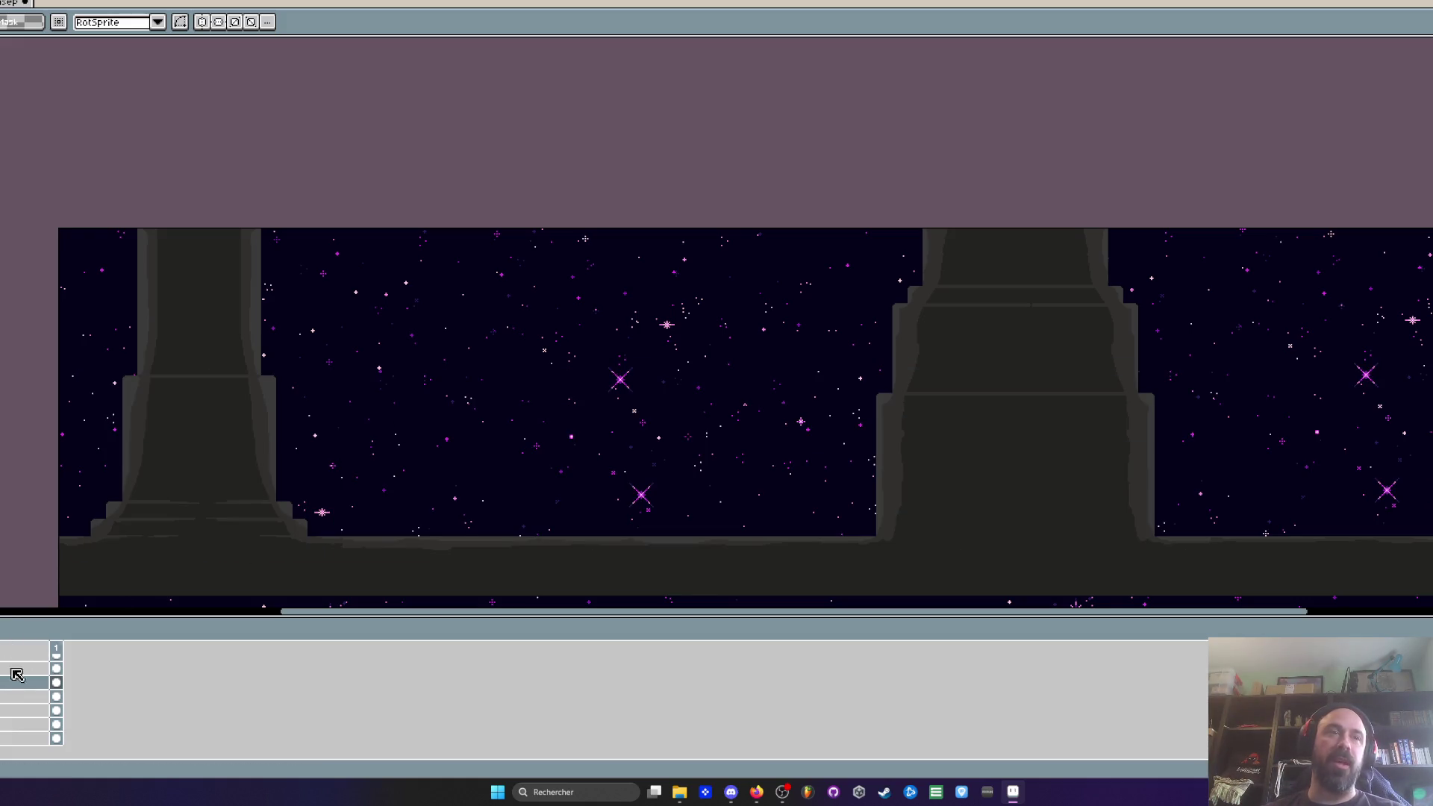
{"action": "scroll", "coordinate": [440, 438], "scroll_direction": "down", "scroll_amount": 1}
{"action": "scroll", "coordinate": [477, 455], "scroll_direction": "up", "scroll_amount": 1}
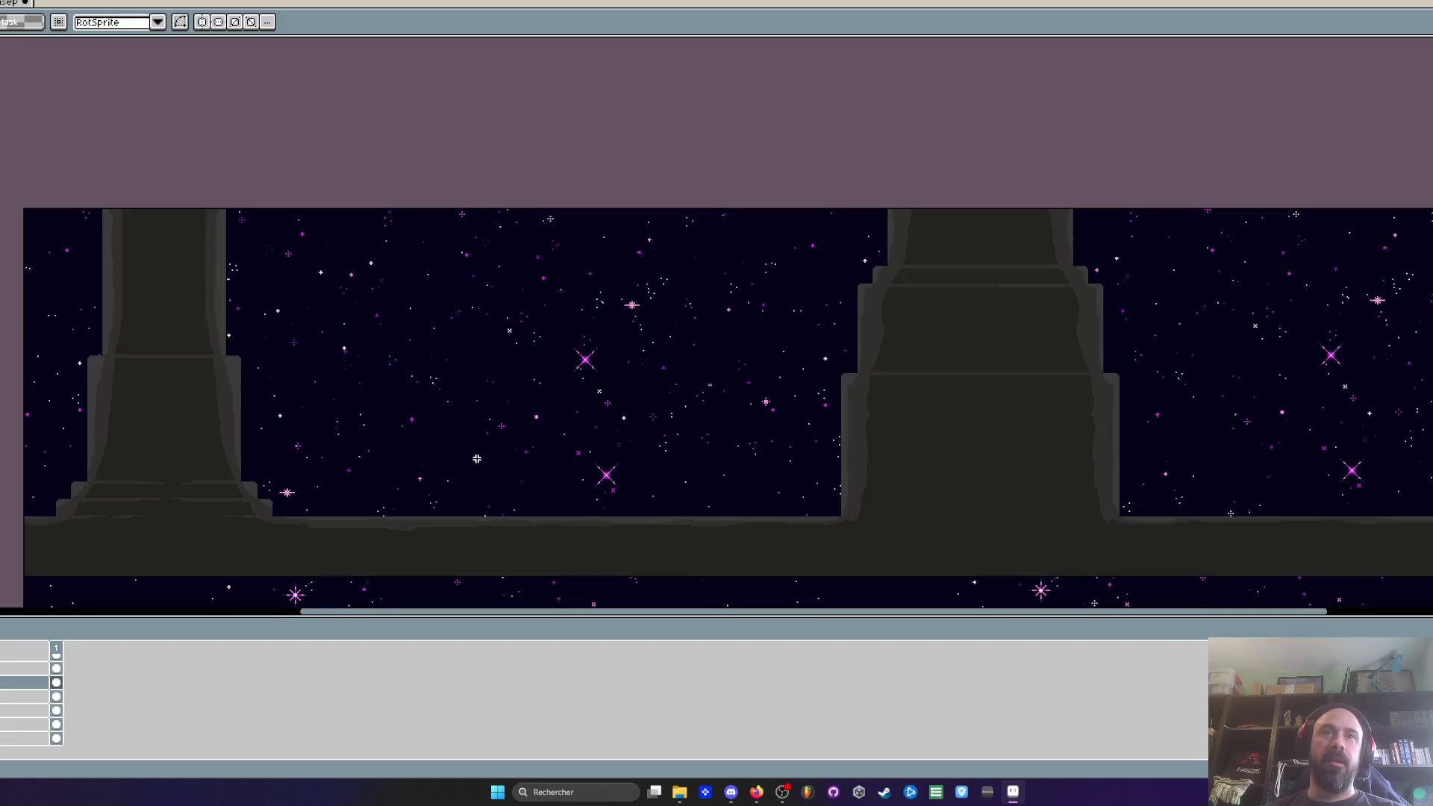
{"action": "left_click_drag", "start_coordinate": [467, 450], "coordinate": [469, 463]}
{"action": "key", "text": "m"}
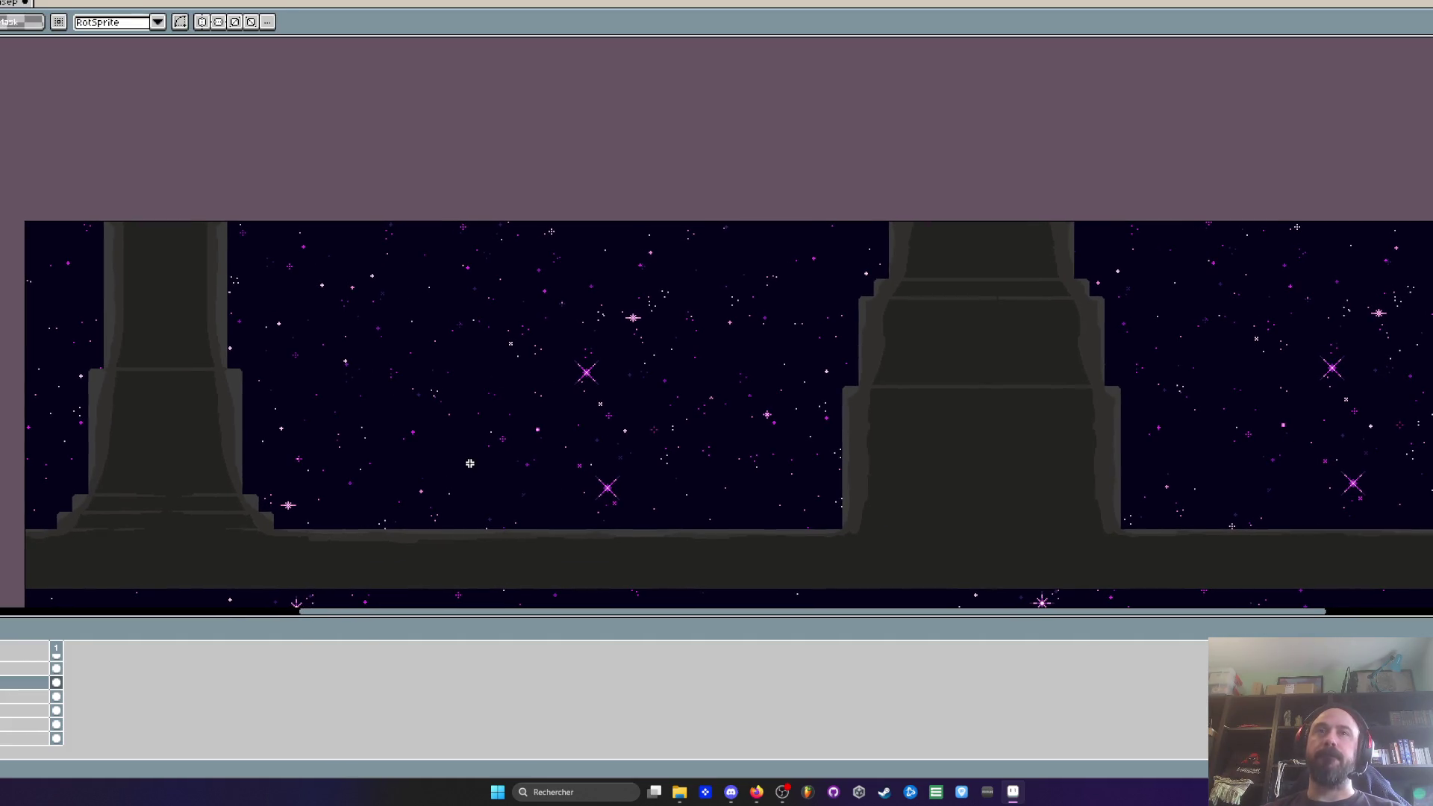
{"action": "key", "text": "ctrl+Tab"}
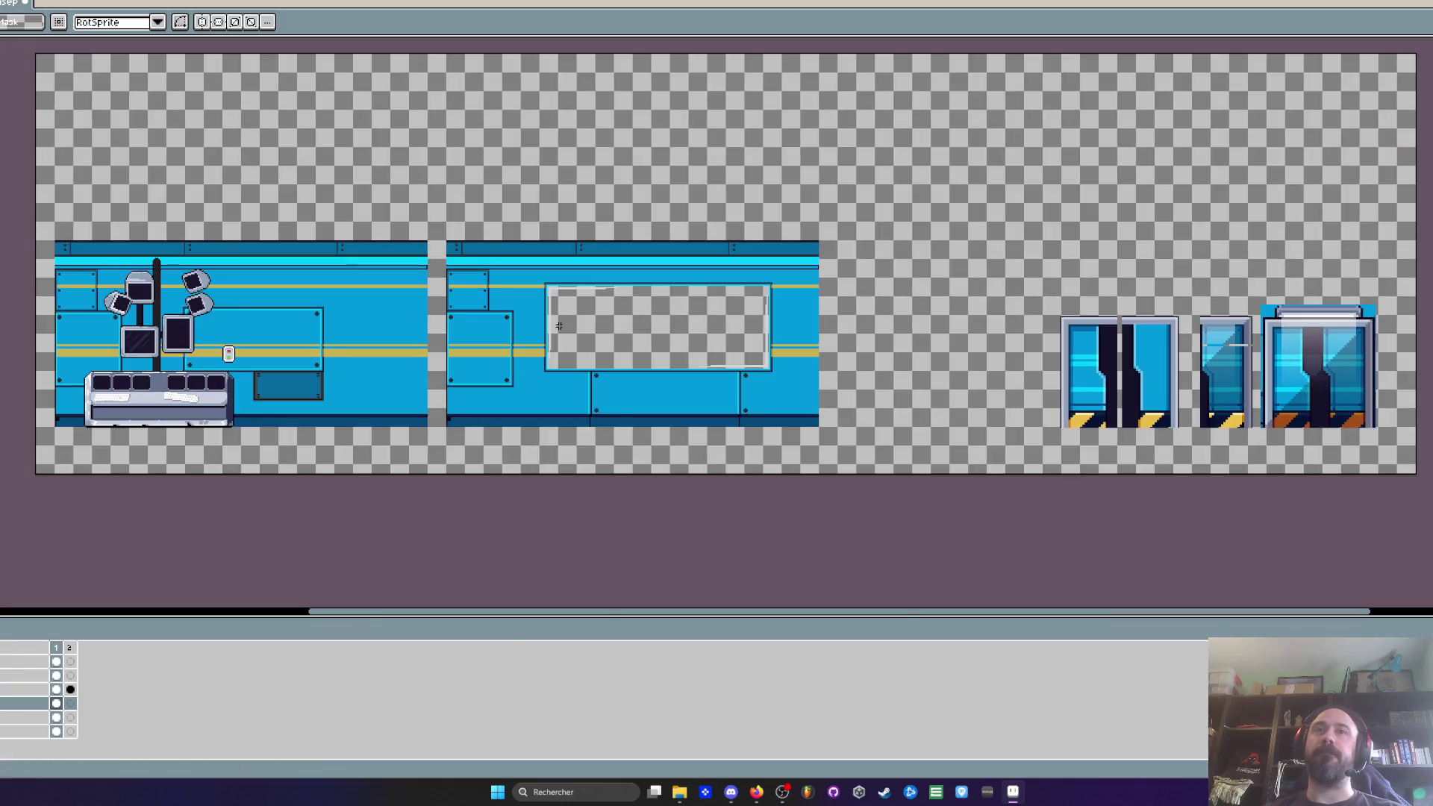
Step: Bring the window panel into view and glance at Layer 2's properties
{"action": "scroll", "coordinate": [534, 319], "scroll_direction": "up", "scroll_amount": 2}
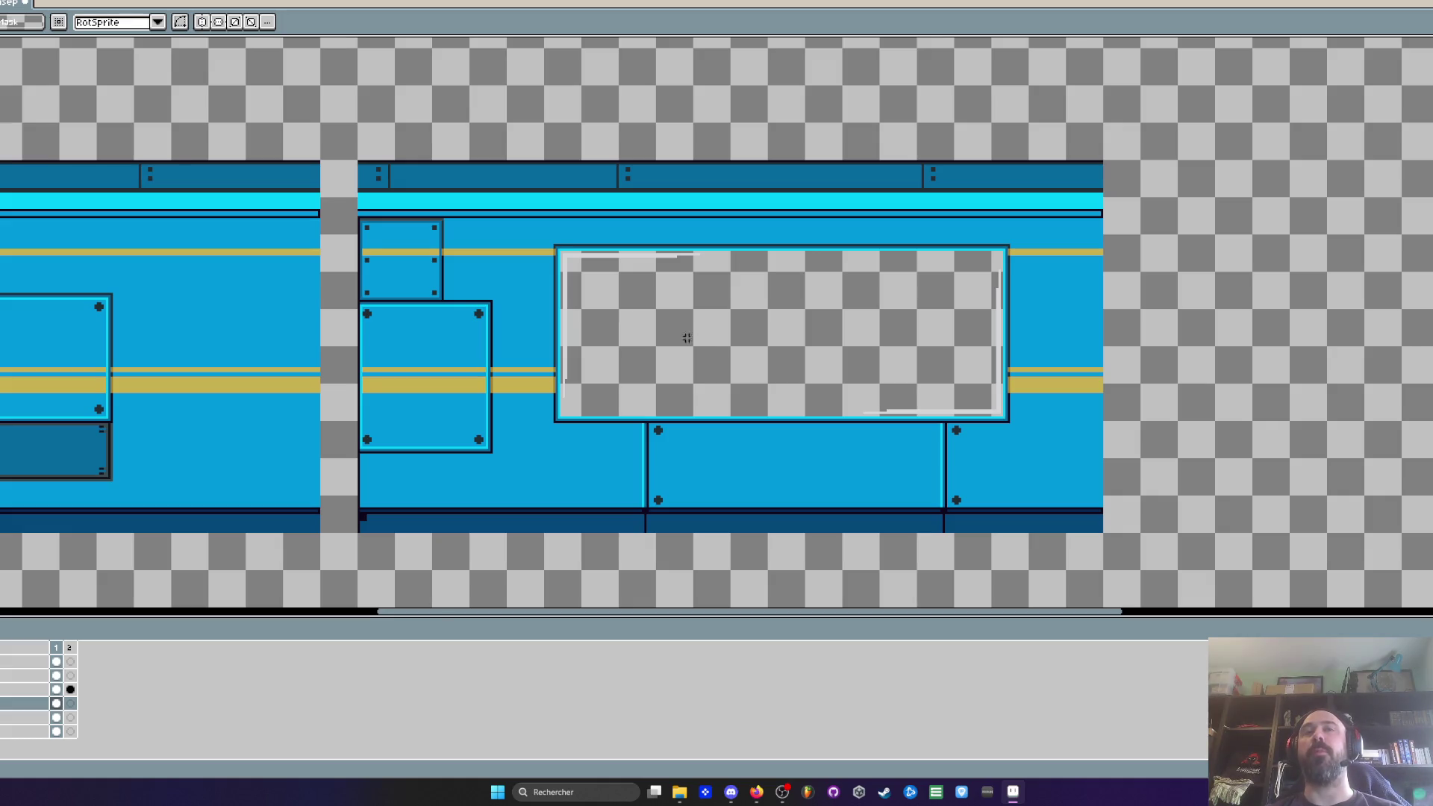
{"action": "scroll", "coordinate": [736, 333], "scroll_direction": "up", "scroll_amount": 1}
{"action": "scroll", "coordinate": [736, 334], "scroll_direction": "down", "scroll_amount": 1}
{"action": "left_click_drag", "start_coordinate": [733, 323], "coordinate": [607, 342]}
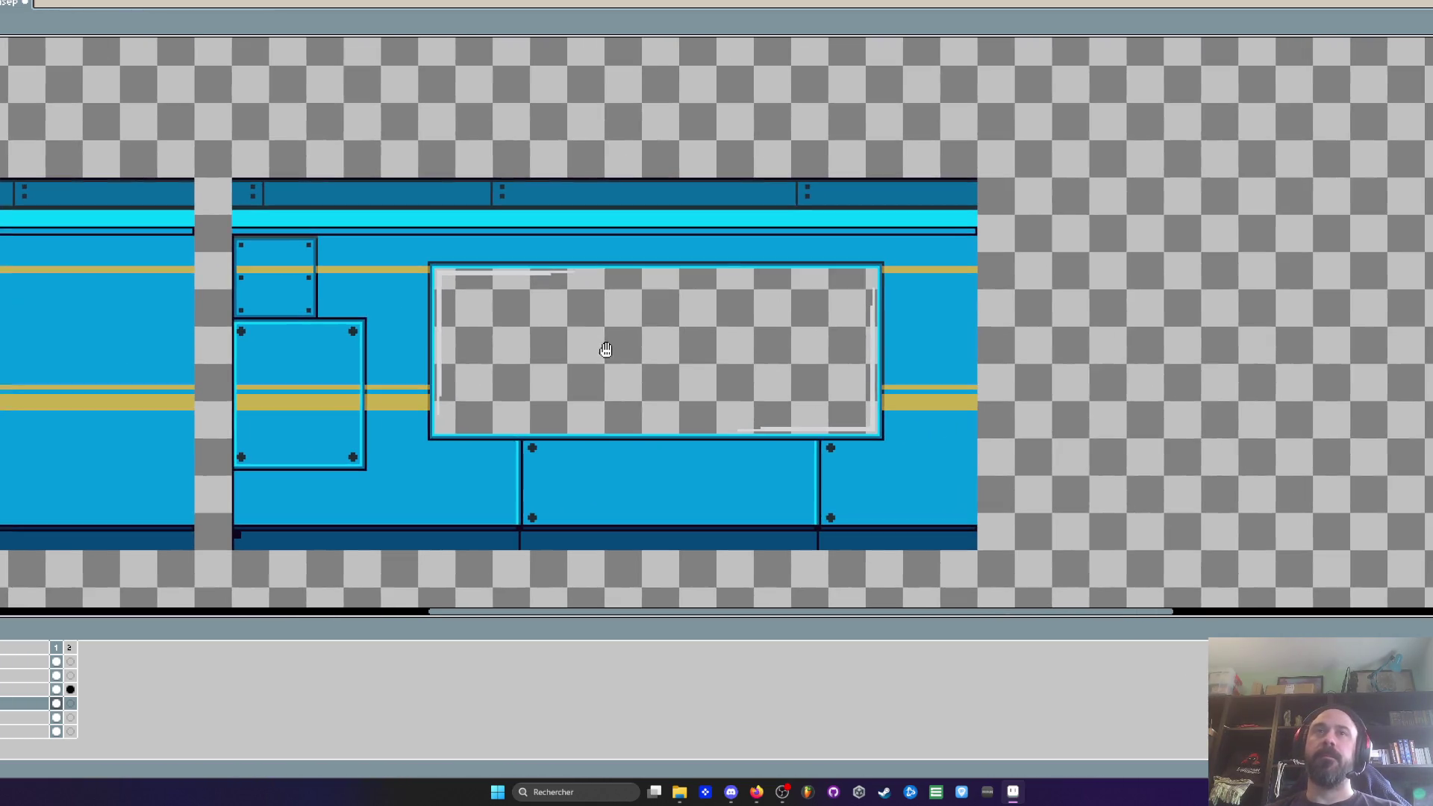
{"action": "scroll", "coordinate": [608, 342], "scroll_direction": "up", "scroll_amount": 1}
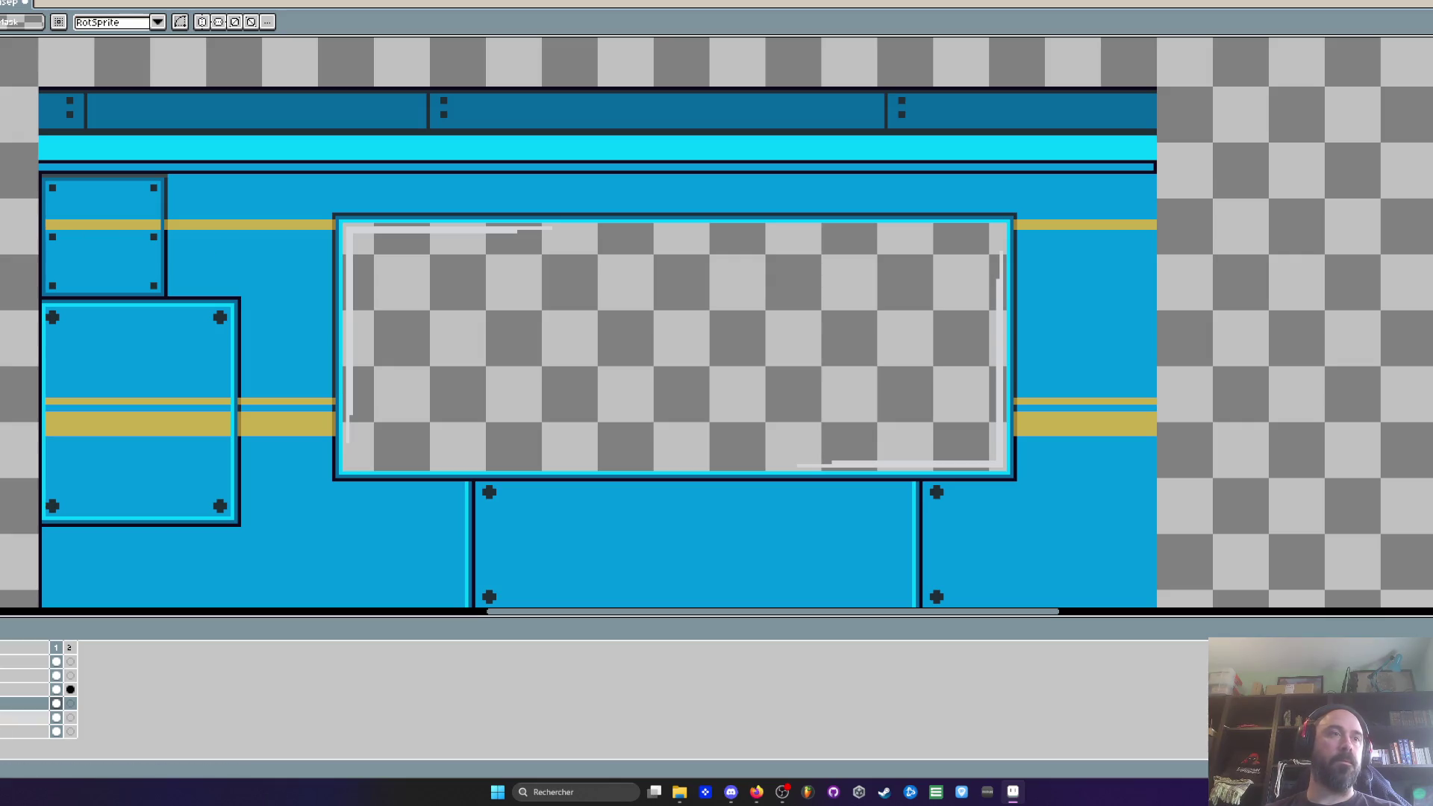
{"action": "double_click", "coordinate": [25, 703]}
{"action": "left_click", "coordinate": [187, 391]}
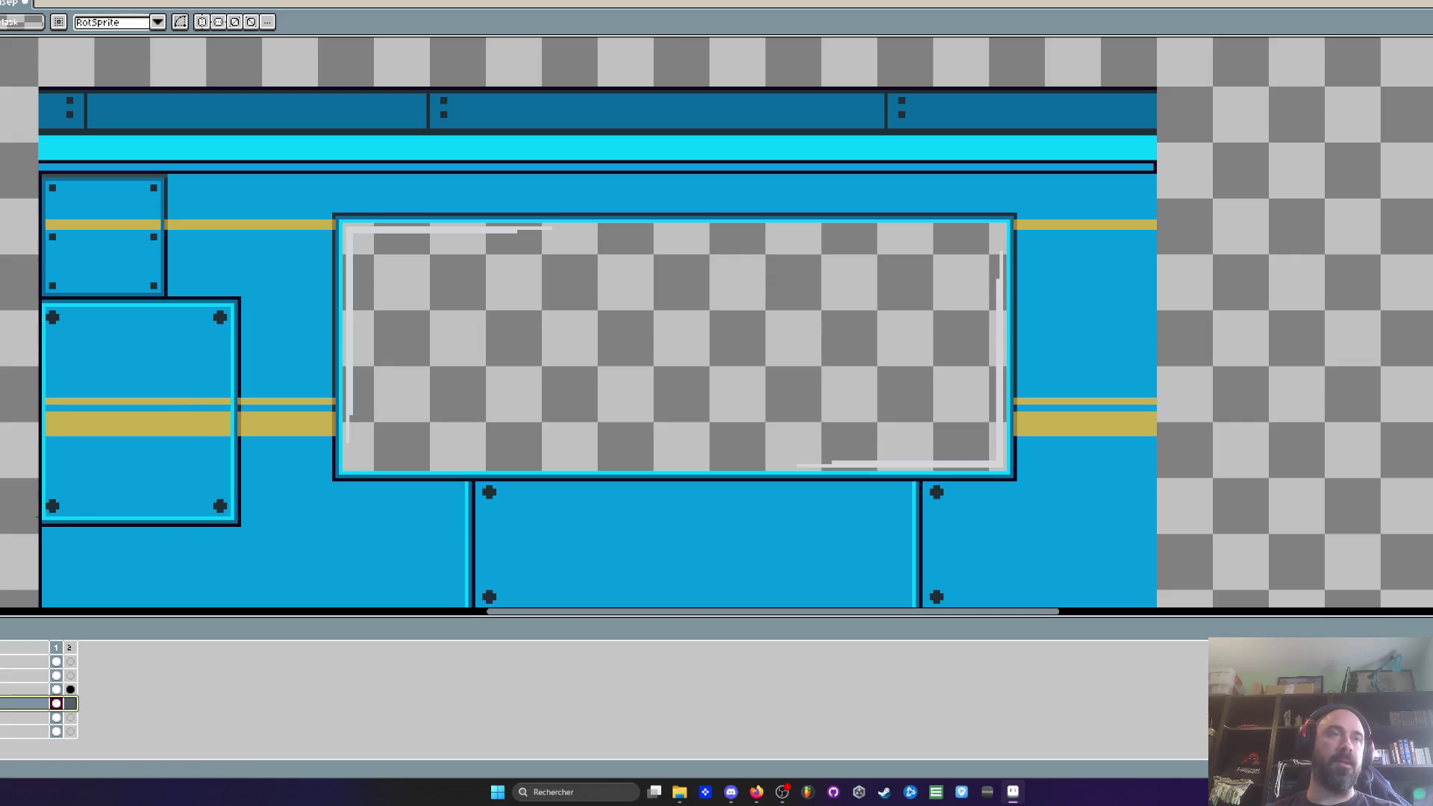
Step: In the space image, pick the starfield layer and marquee the left half of the stars
{"action": "key", "text": "ctrl+Tab"}
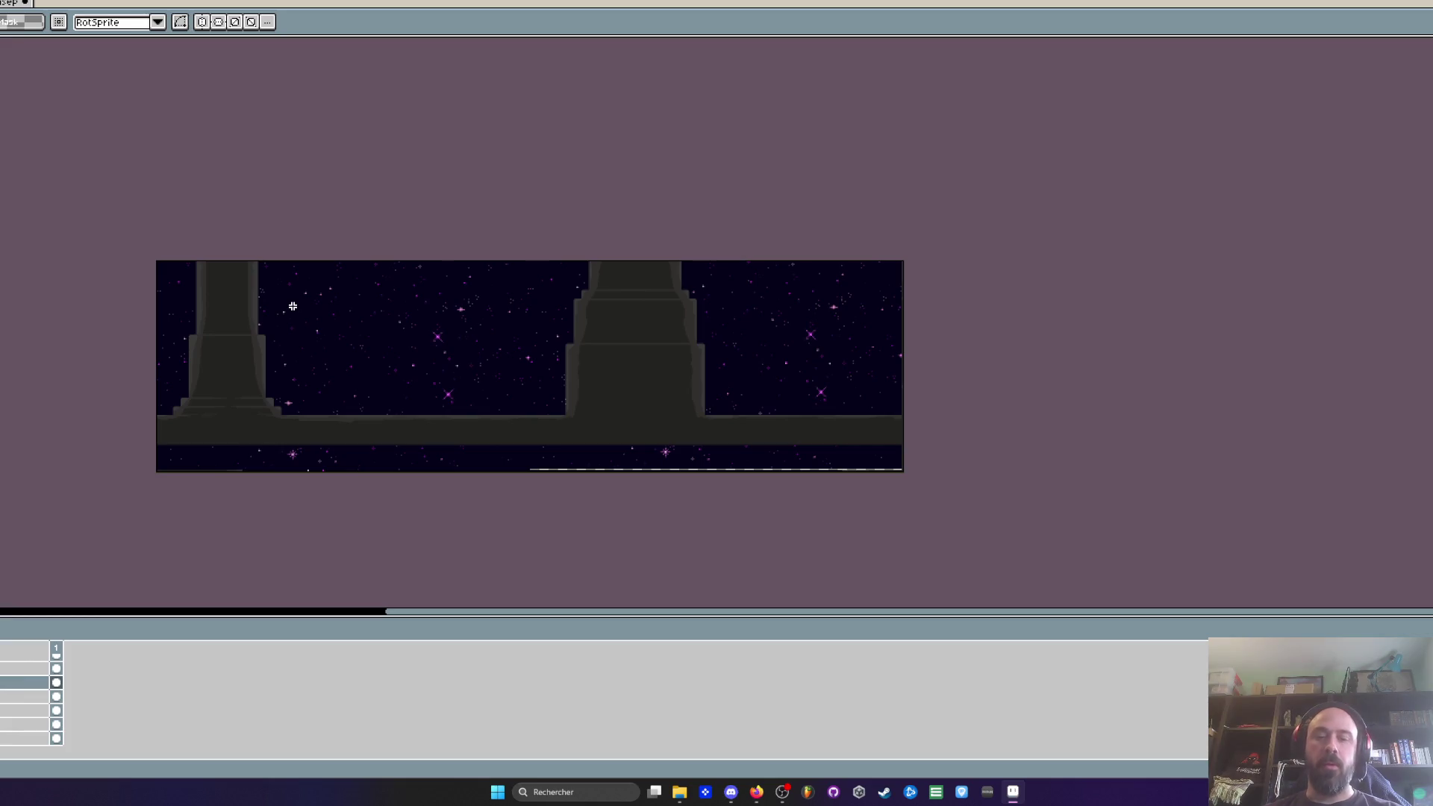
{"action": "scroll", "coordinate": [293, 306], "scroll_direction": "up", "scroll_amount": 1}
{"action": "left_click", "coordinate": [26, 738]}
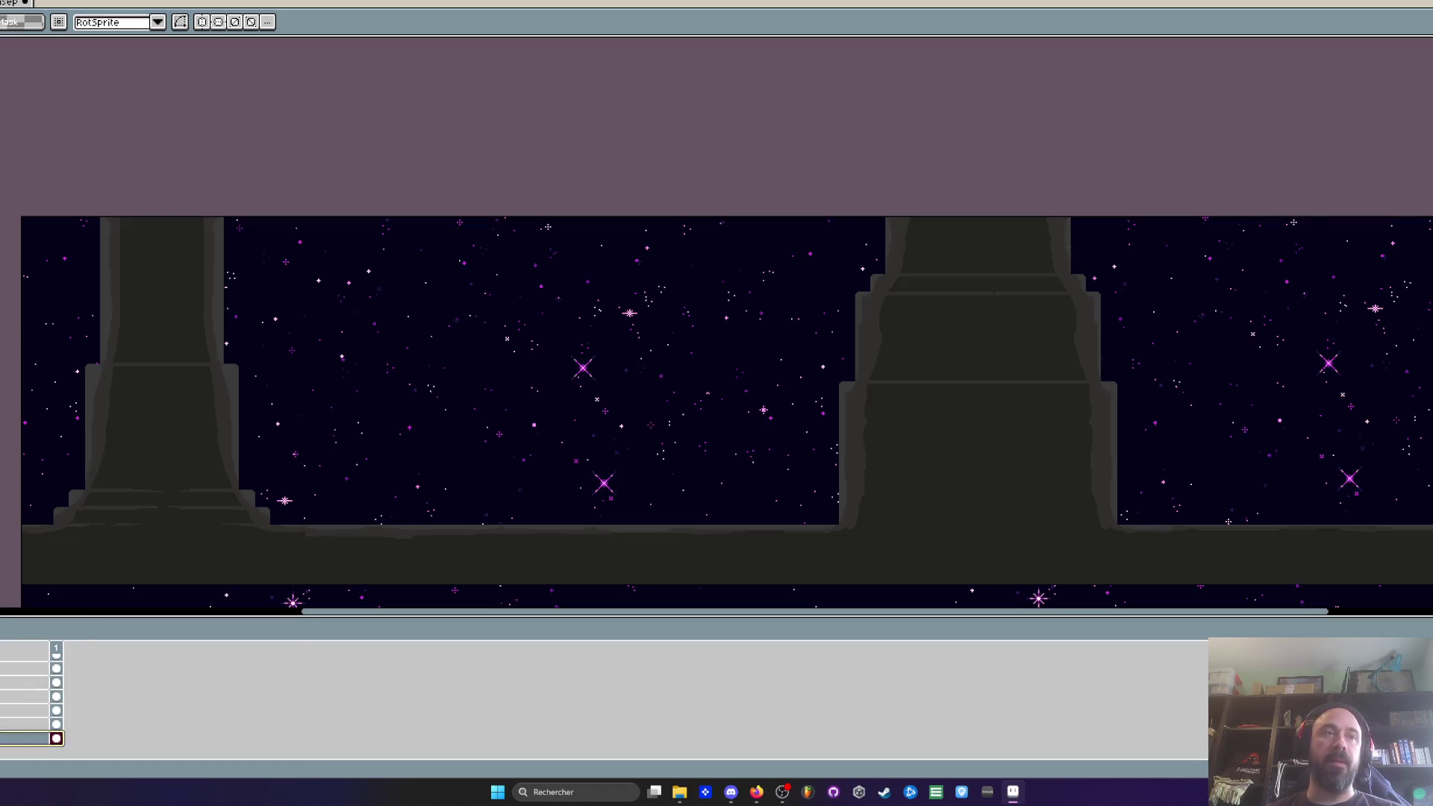
{"action": "left_click", "coordinate": [26, 724]}
{"action": "scroll", "coordinate": [49, 386], "scroll_direction": "down", "scroll_amount": 2}
{"action": "key", "text": "ctrl+a"}
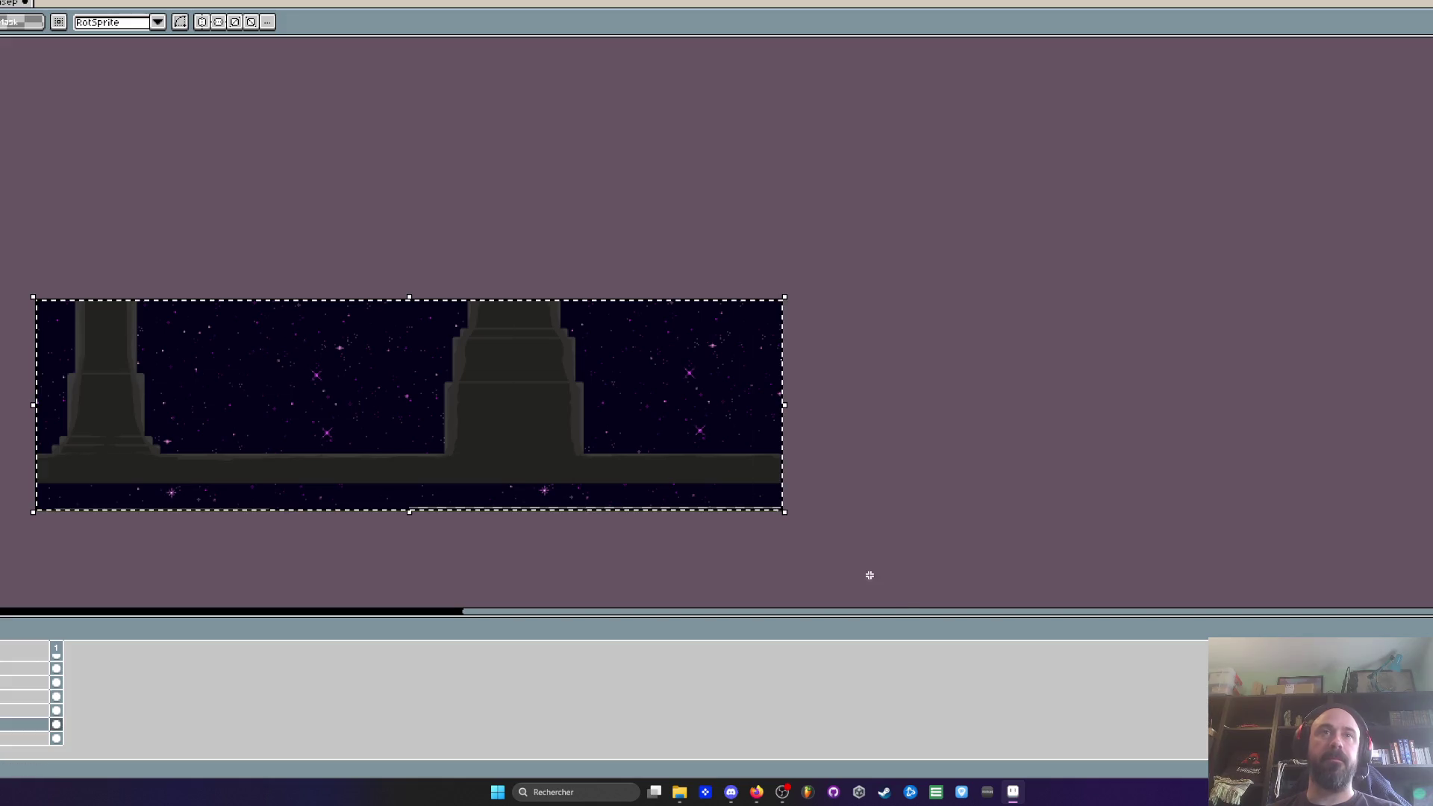
{"action": "key", "text": "ctrl+d"}
{"action": "left_click_drag", "start_coordinate": [395, 595], "coordinate": [343, 452]}
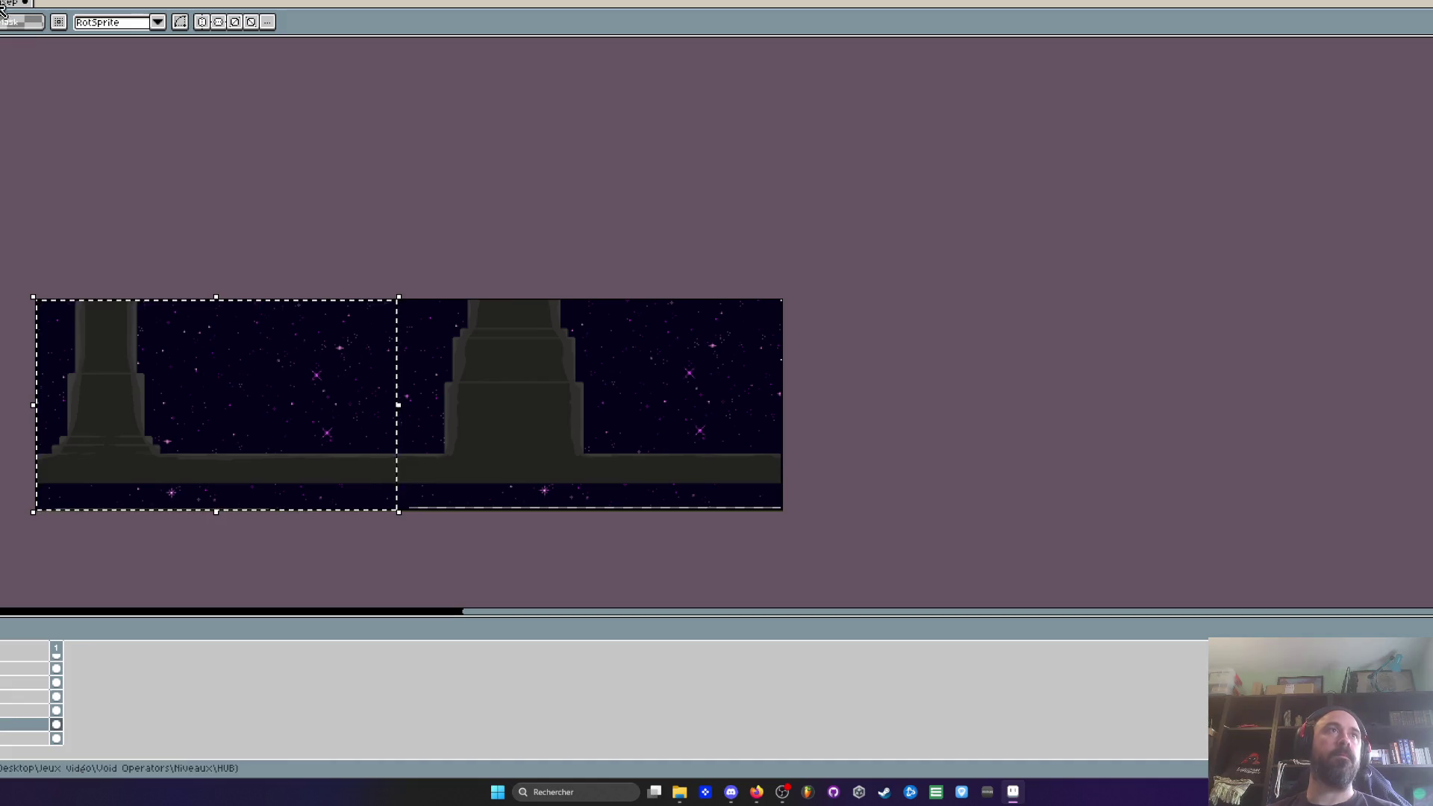
Step: In the tileset, hide the dark art layer and paste the starfield twice, placed at 618,0
{"action": "left_click", "coordinate": [3, 9]}
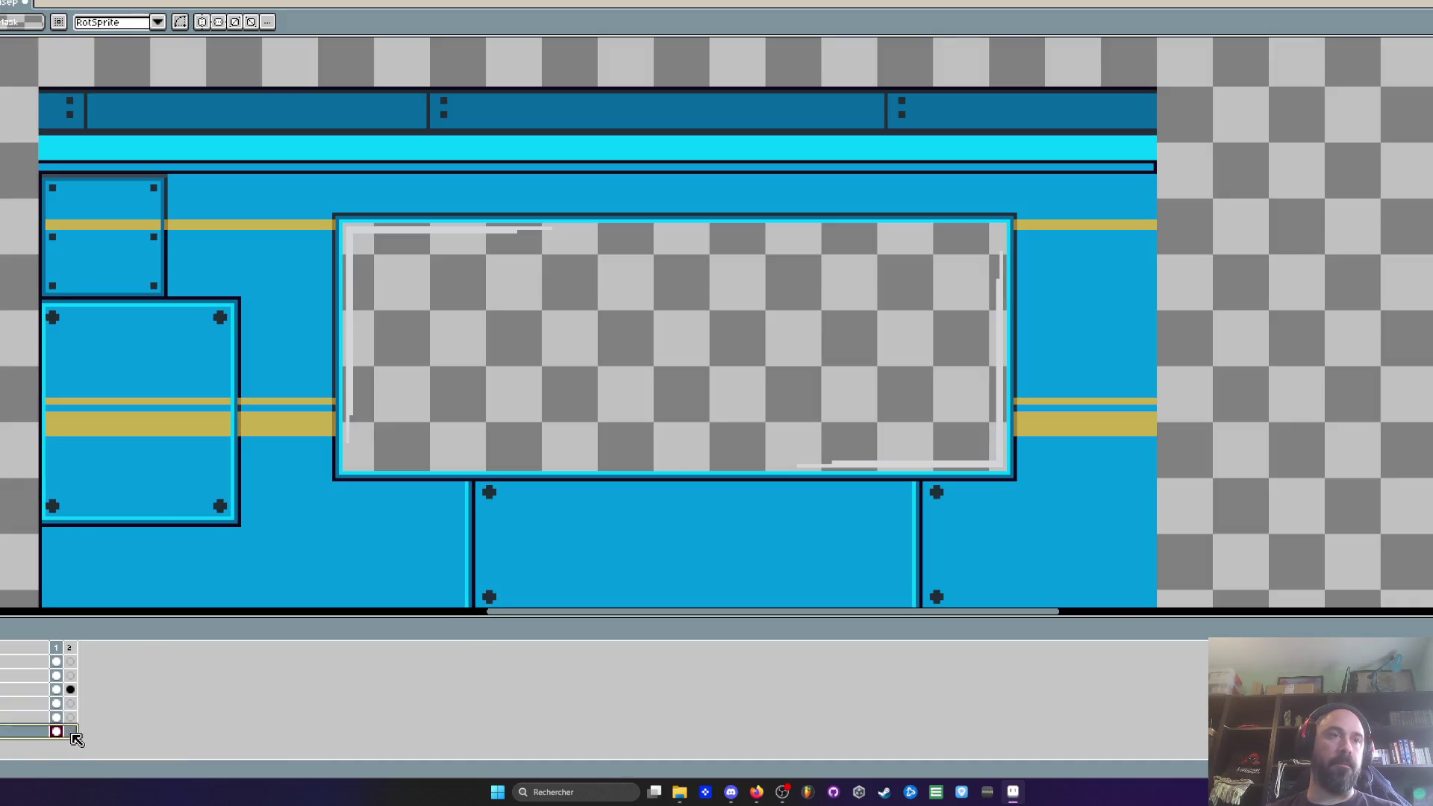
{"action": "key", "text": "minus"}
{"action": "key", "text": "minus"}
{"action": "key", "text": "minus"}
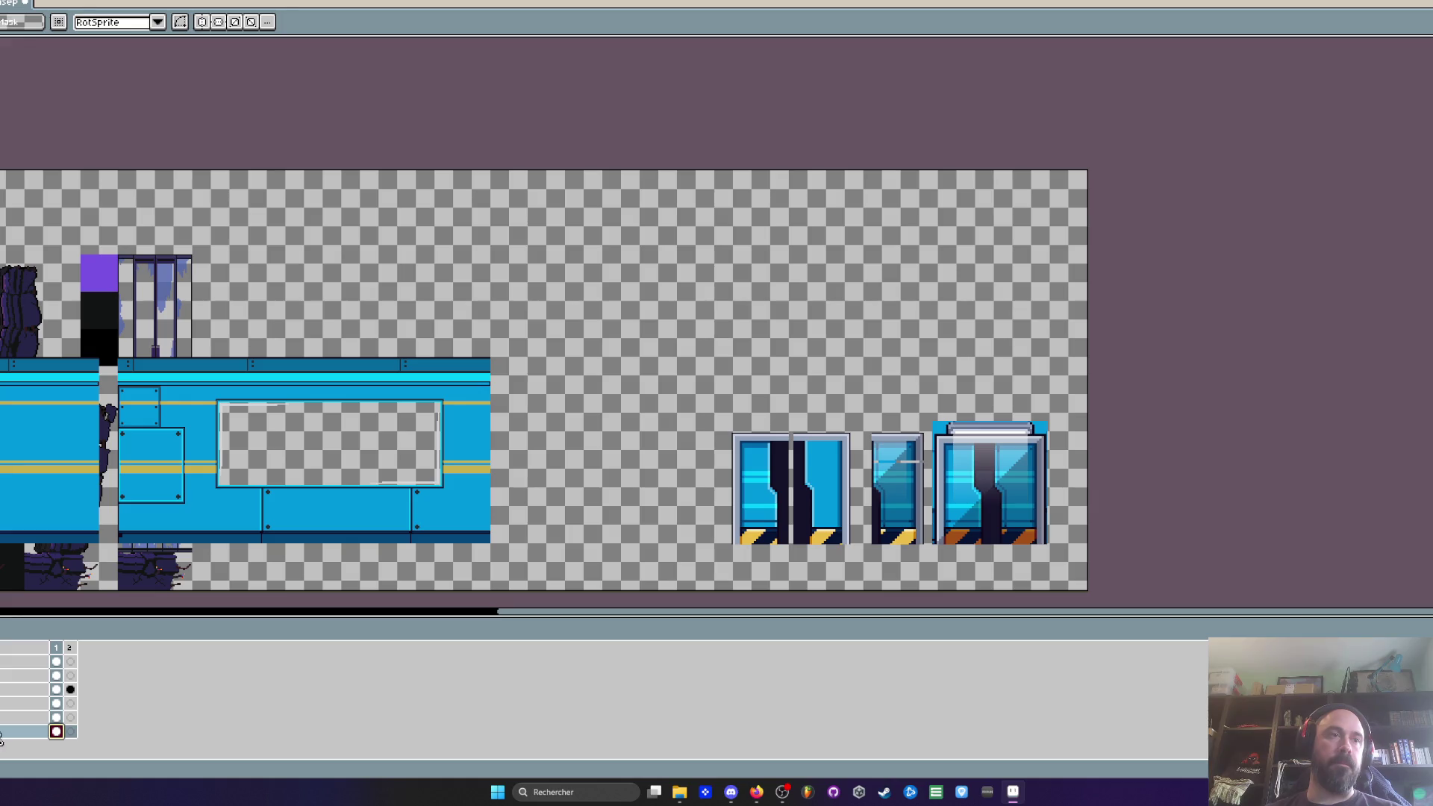
{"action": "left_click_drag", "start_coordinate": [75, 522], "coordinate": [439, 469]}
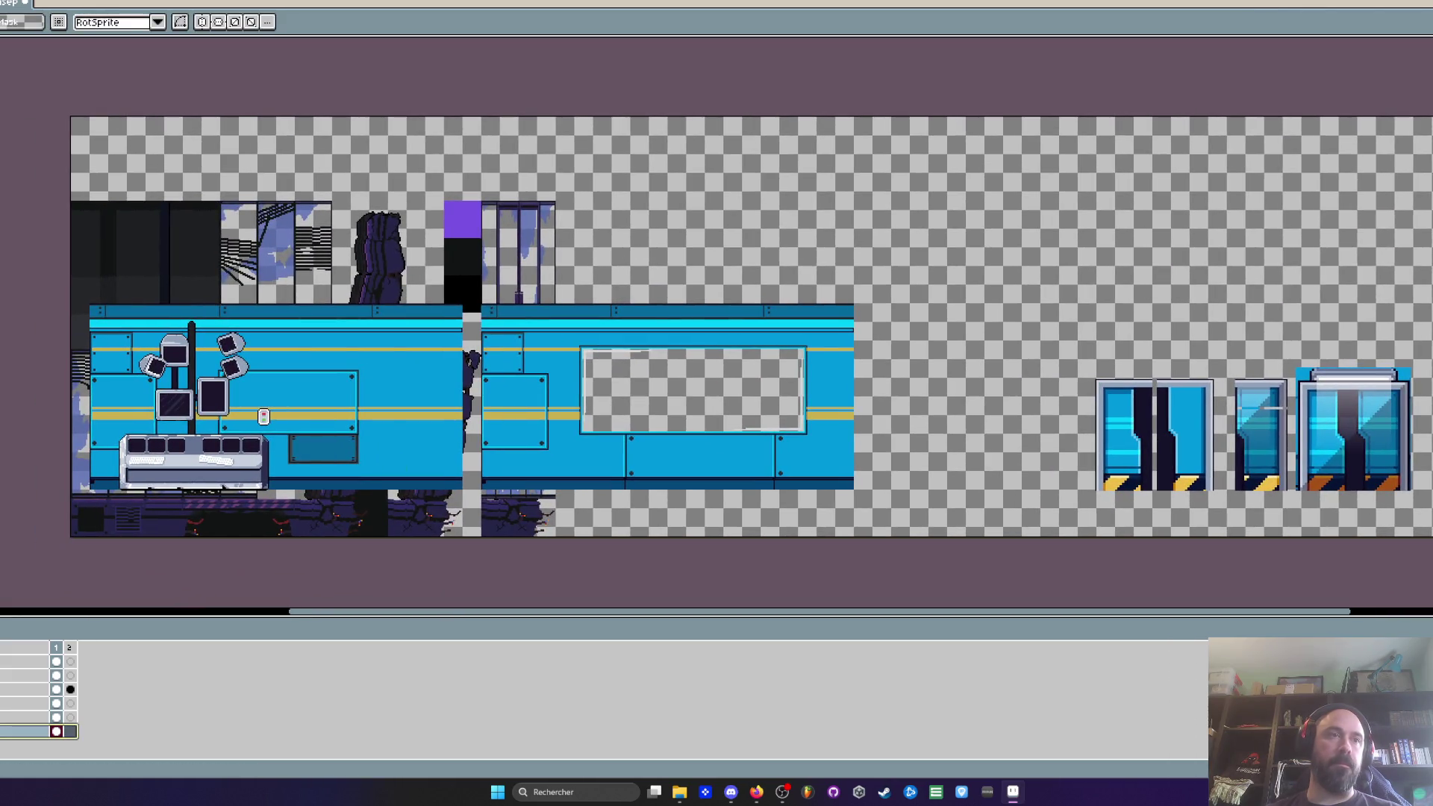
{"action": "left_click", "coordinate": [57, 731]}
{"action": "key", "text": "Delete"}
{"action": "key", "text": "ctrl+v"}
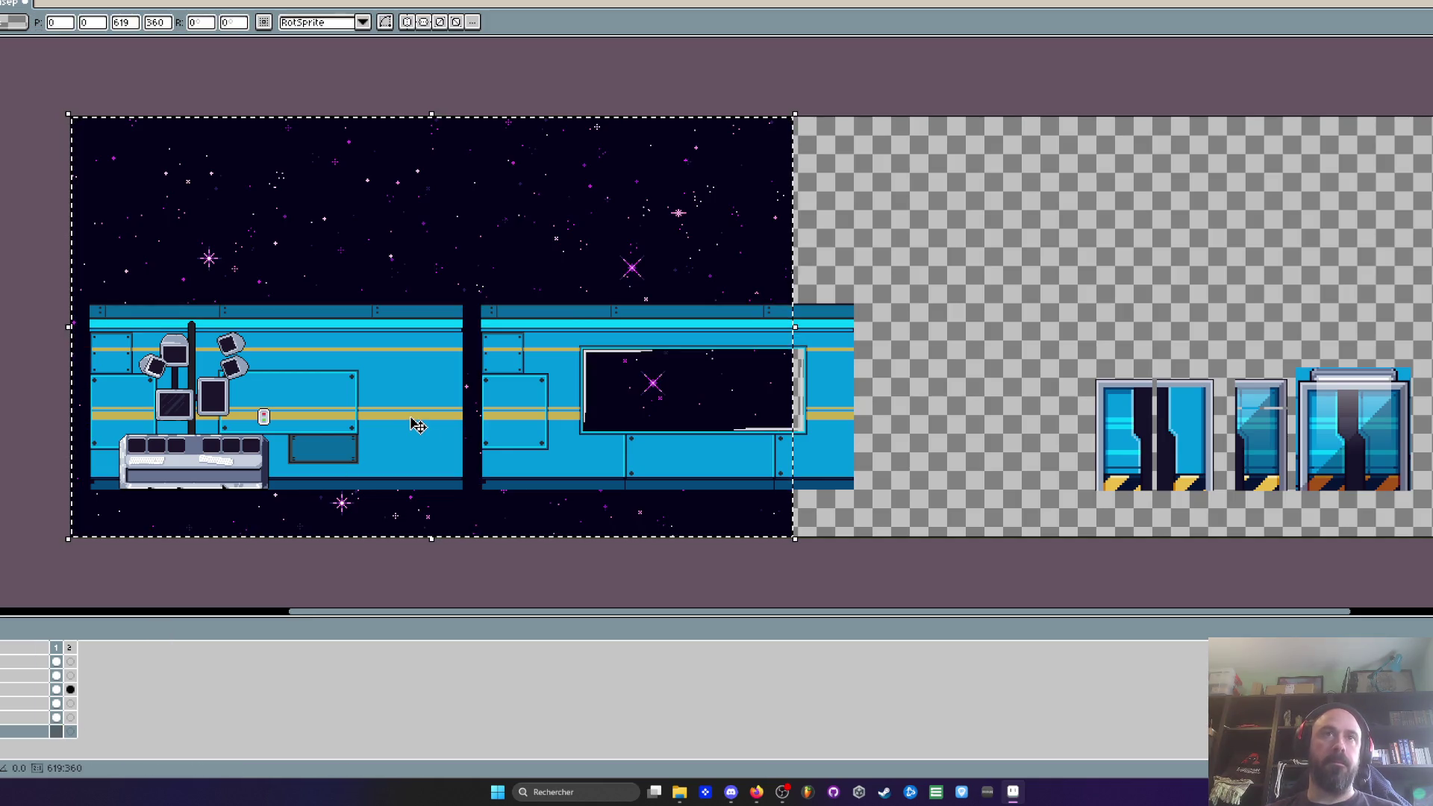
{"action": "left_click_drag", "start_coordinate": [366, 325], "coordinate": [1071, 323]}
{"action": "scroll", "coordinate": [841, 182], "scroll_direction": "up", "scroll_amount": 3}
{"action": "mouse_move", "coordinate": [721, 171]}
{"action": "left_mouse_down"}
{"action": "mouse_move", "coordinate": [749, 333]}
{"action": "mouse_move", "coordinate": [790, 261]}
{"action": "left_mouse_up"}
{"action": "scroll", "coordinate": [777, 291], "scroll_direction": "up", "scroll_amount": 2}
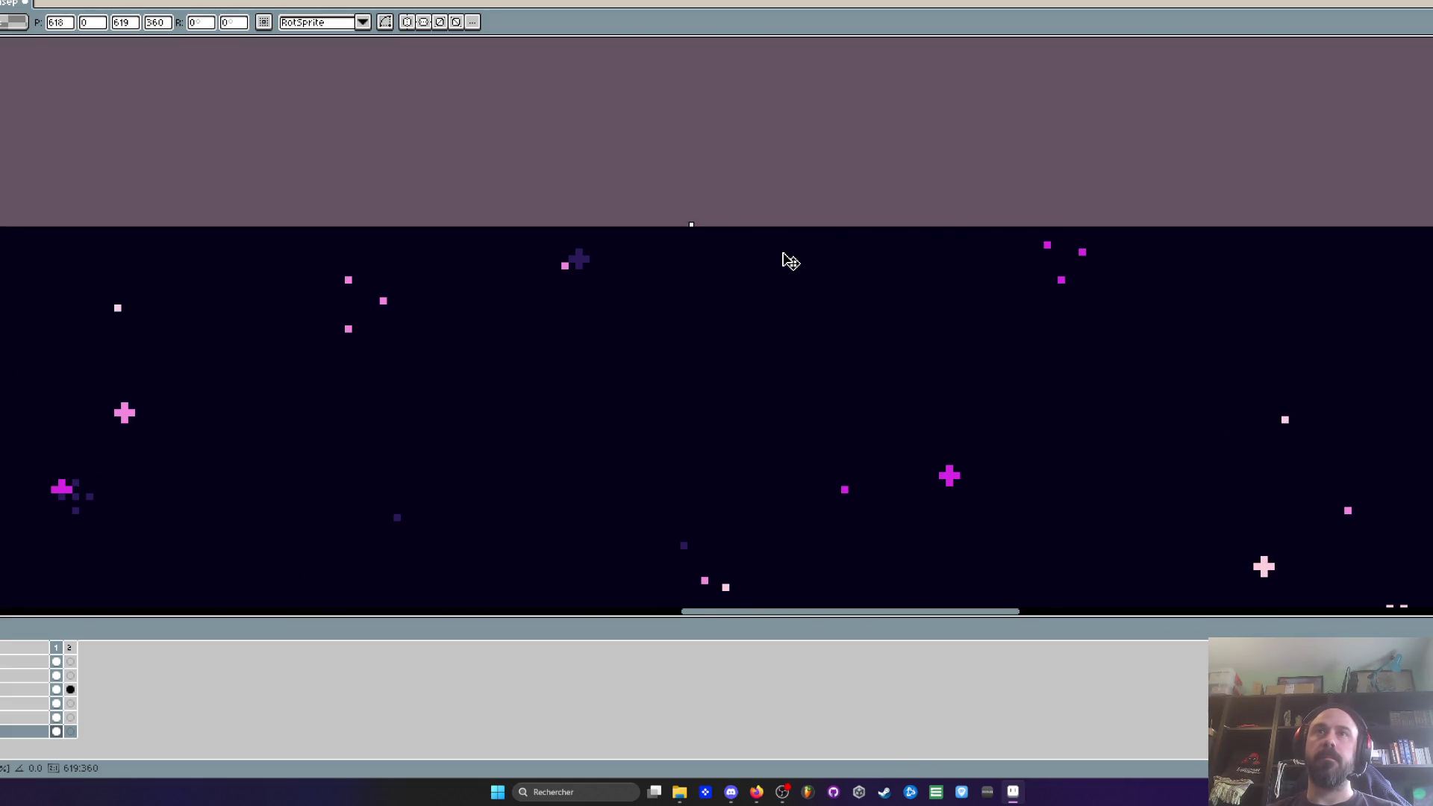
{"action": "scroll", "coordinate": [790, 261], "scroll_direction": "down", "scroll_amount": 4}
{"action": "left_click", "coordinate": [753, 483]}
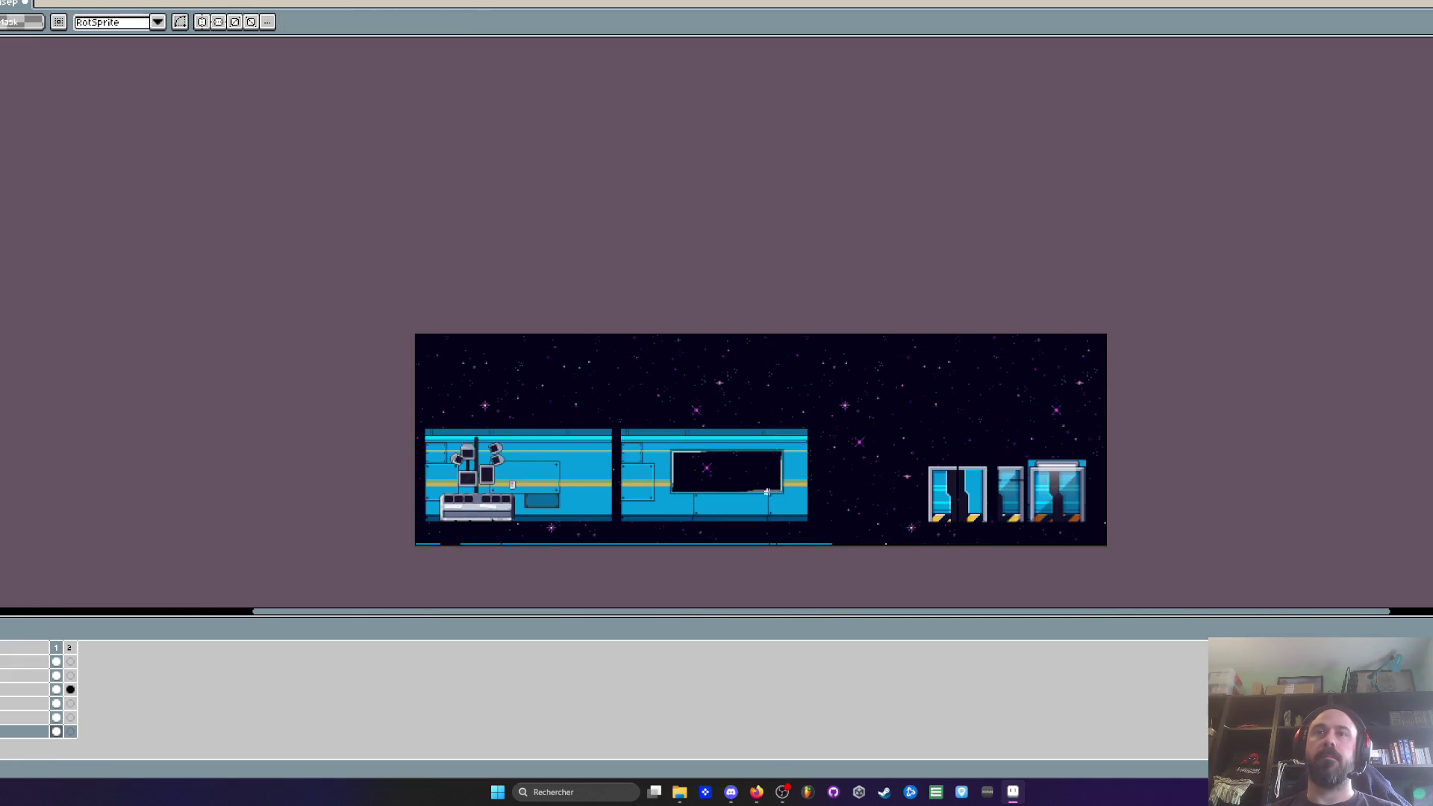
{"action": "scroll", "coordinate": [753, 483], "scroll_direction": "up", "scroll_amount": 3}
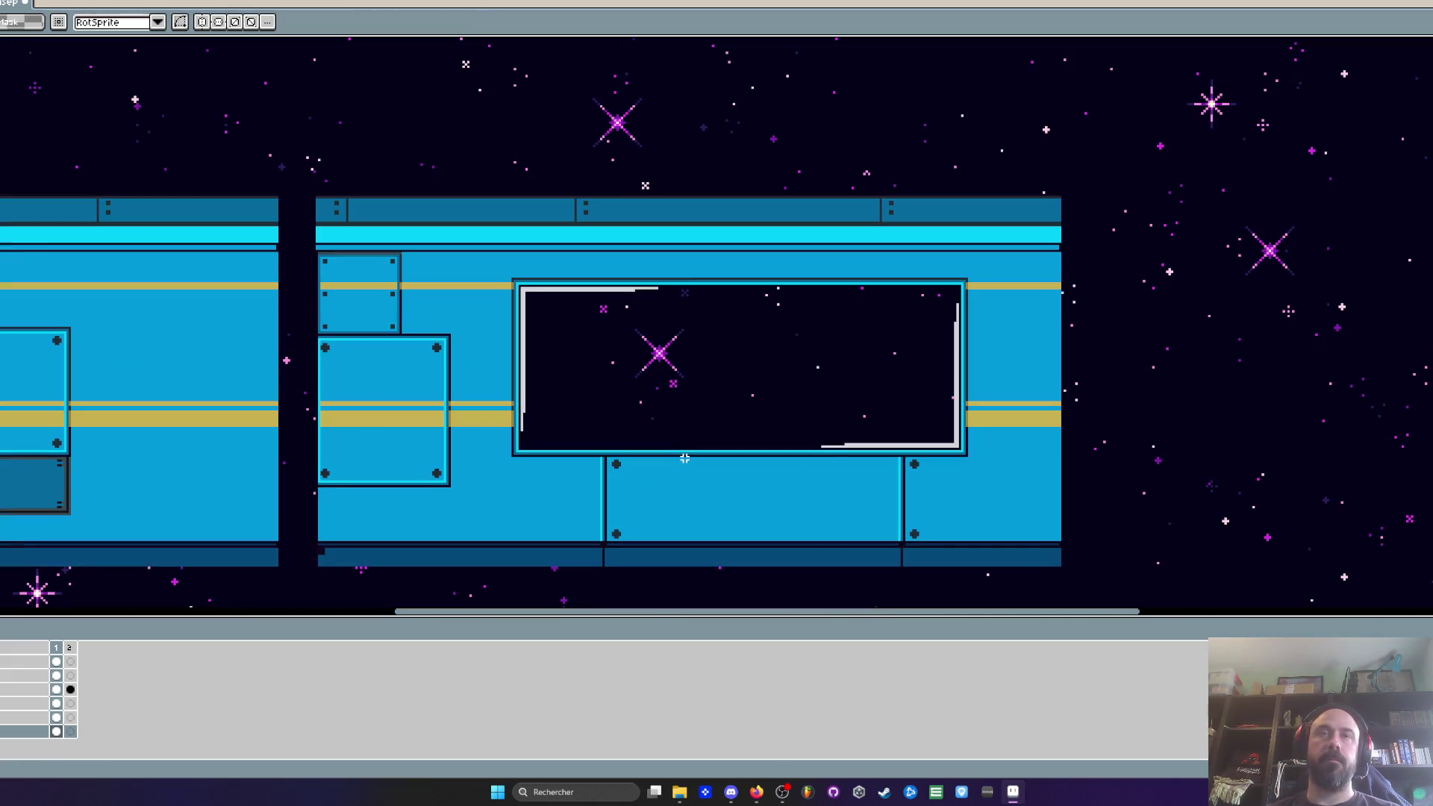
{"action": "scroll", "coordinate": [557, 423], "scroll_direction": "up", "scroll_amount": 1}
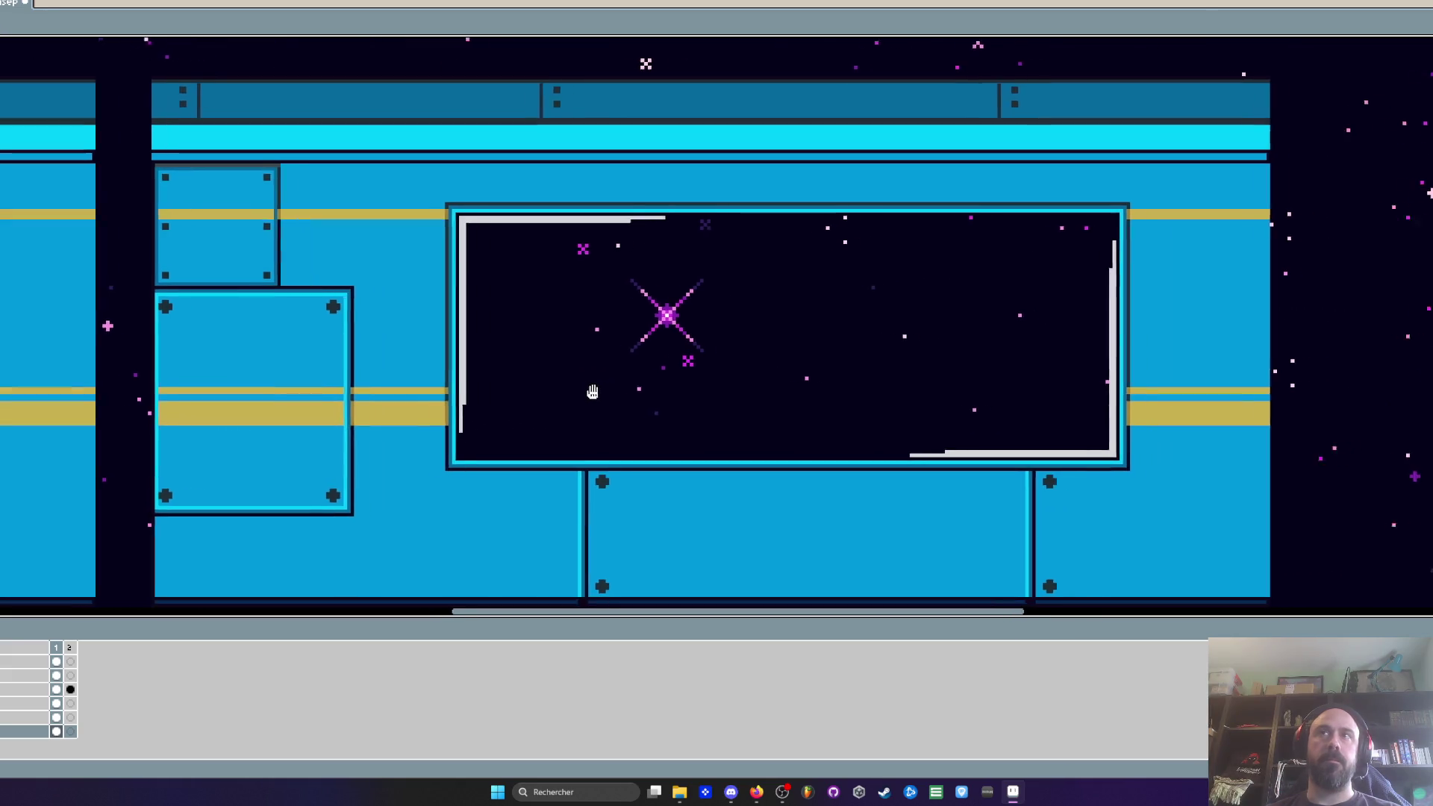
{"action": "left_click", "coordinate": [56, 718]}
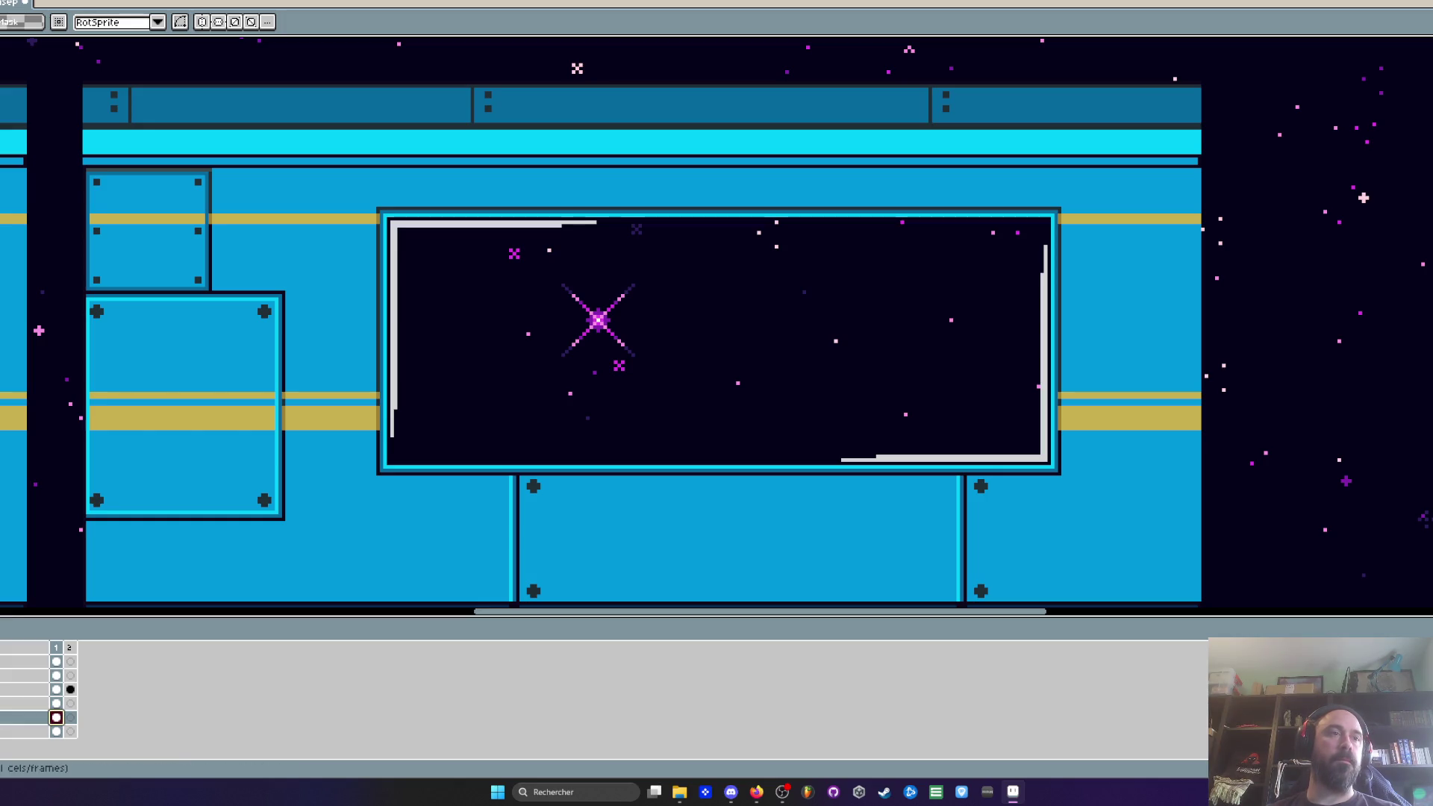
{"action": "left_click", "coordinate": [4, 731]}
{"action": "left_click", "coordinate": [4, 732]}
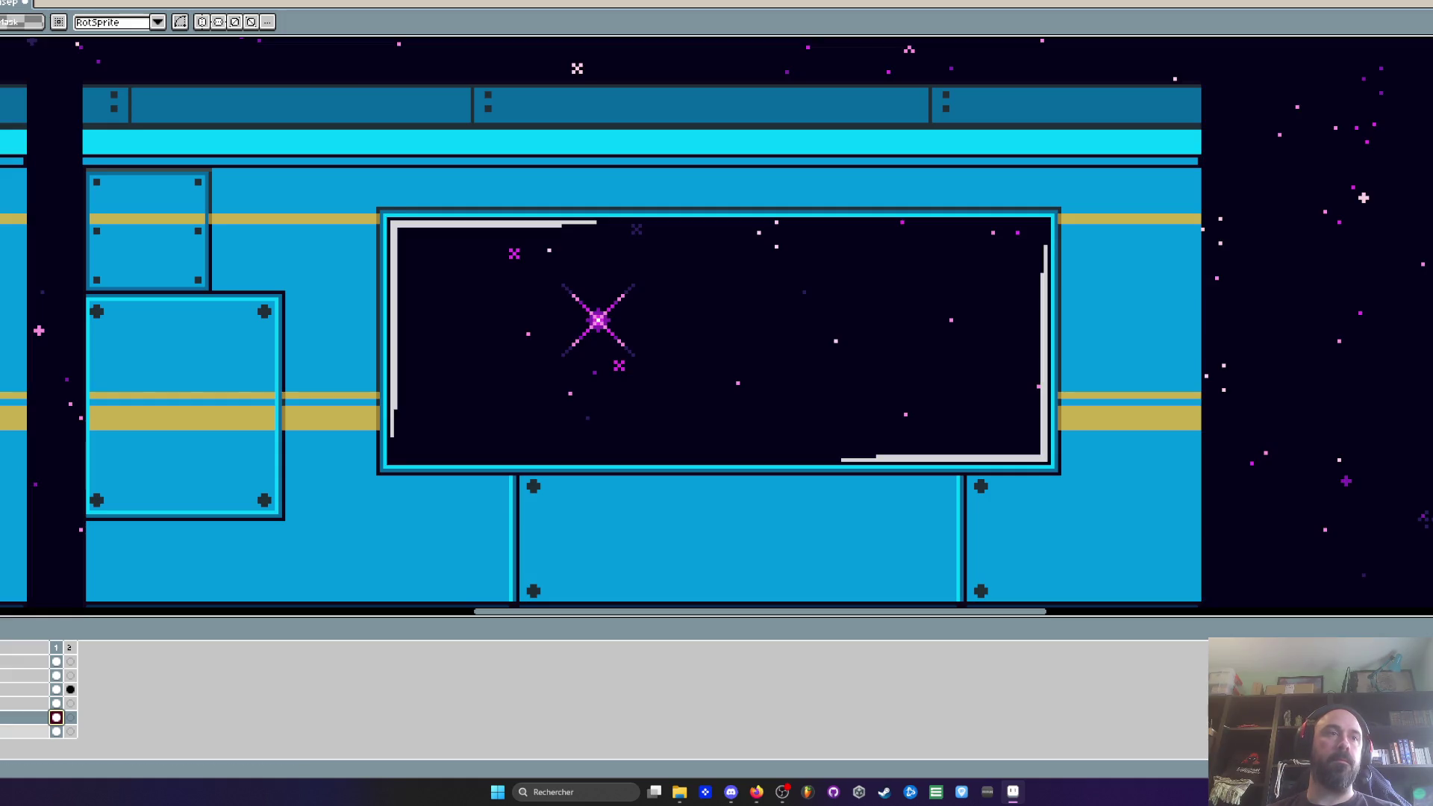
{"action": "left_click", "coordinate": [30, 732]}
{"action": "scroll", "coordinate": [384, 321], "scroll_direction": "up", "scroll_amount": 1}
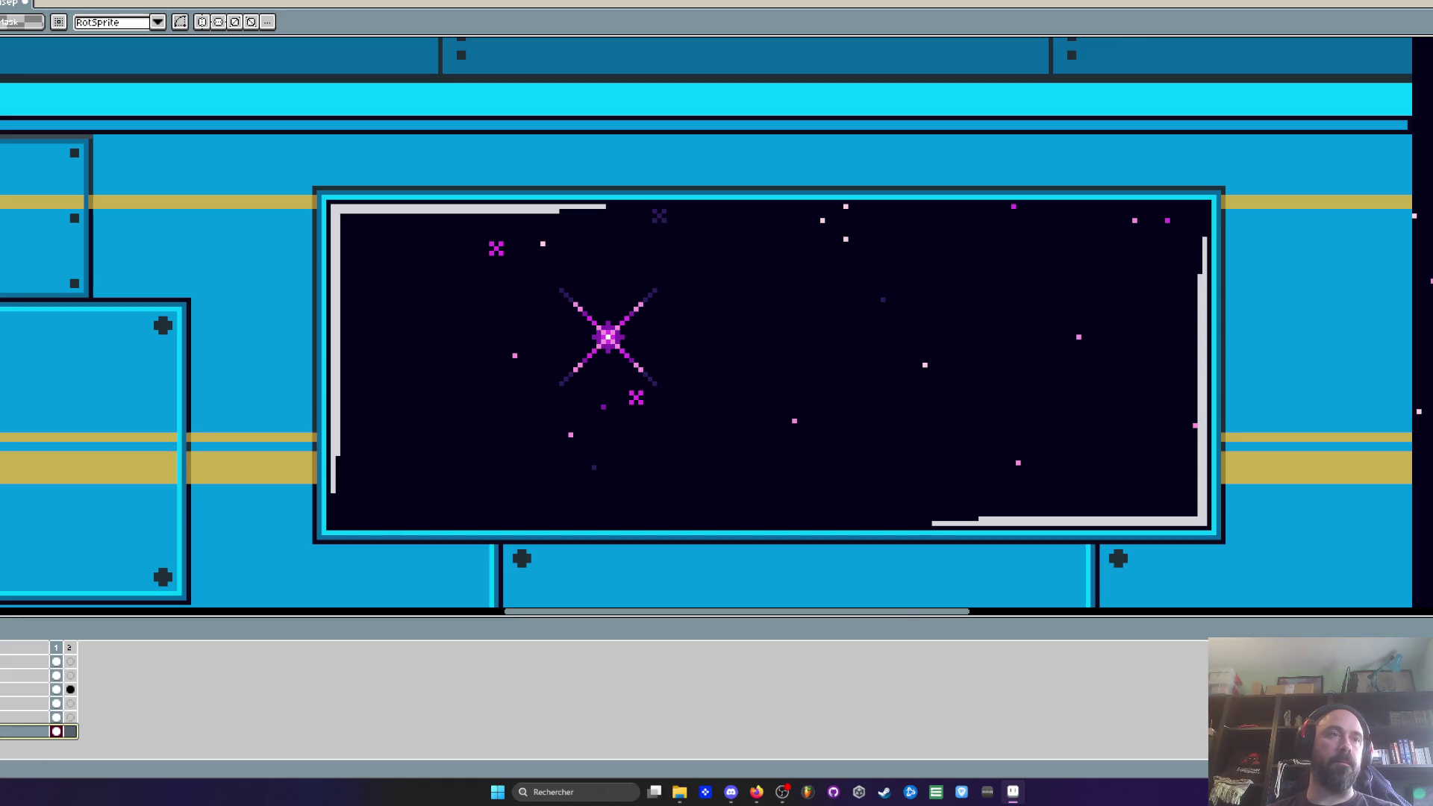
{"action": "left_click", "coordinate": [30, 703]}
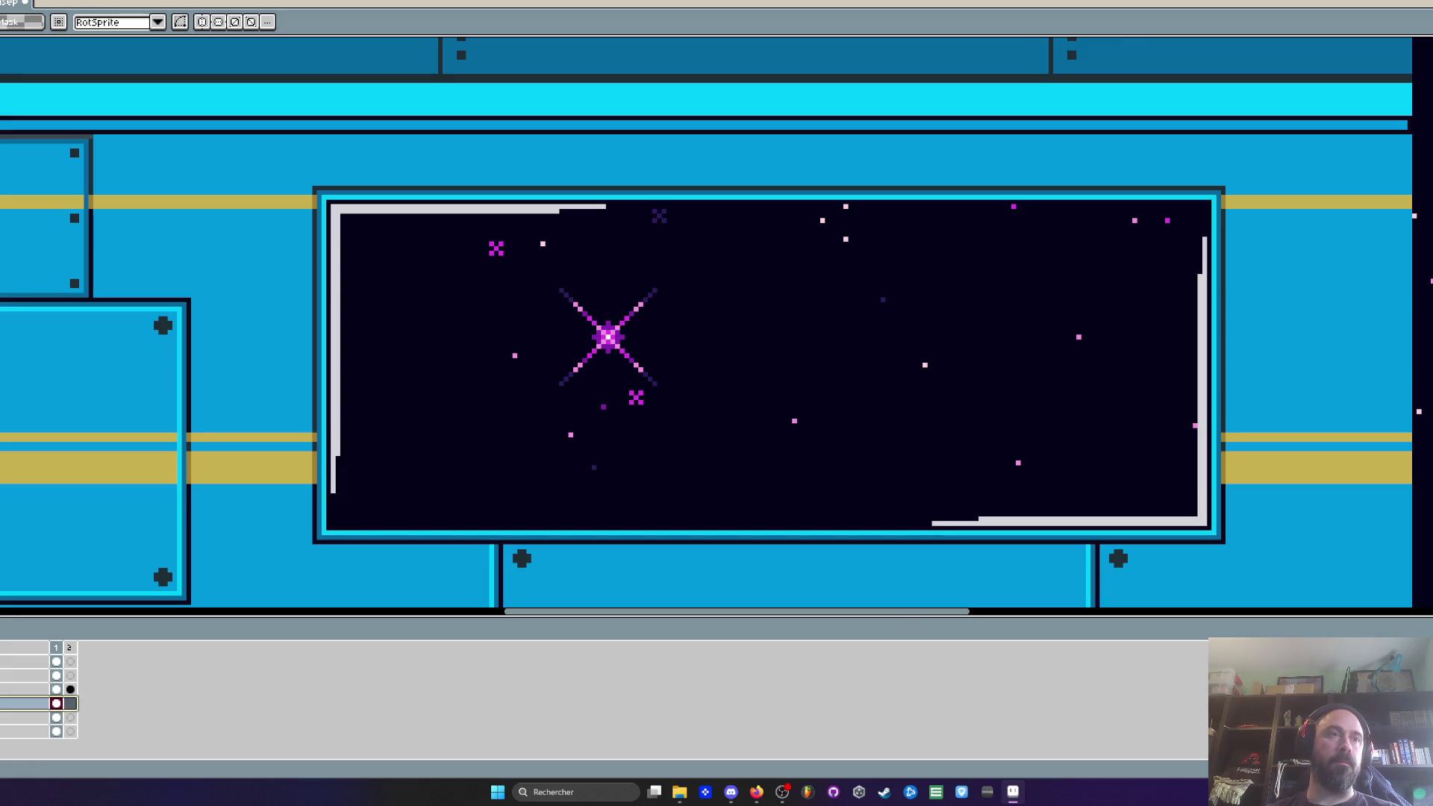
{"action": "double_click", "coordinate": [30, 704]}
{"action": "left_click", "coordinate": [121, 456]}
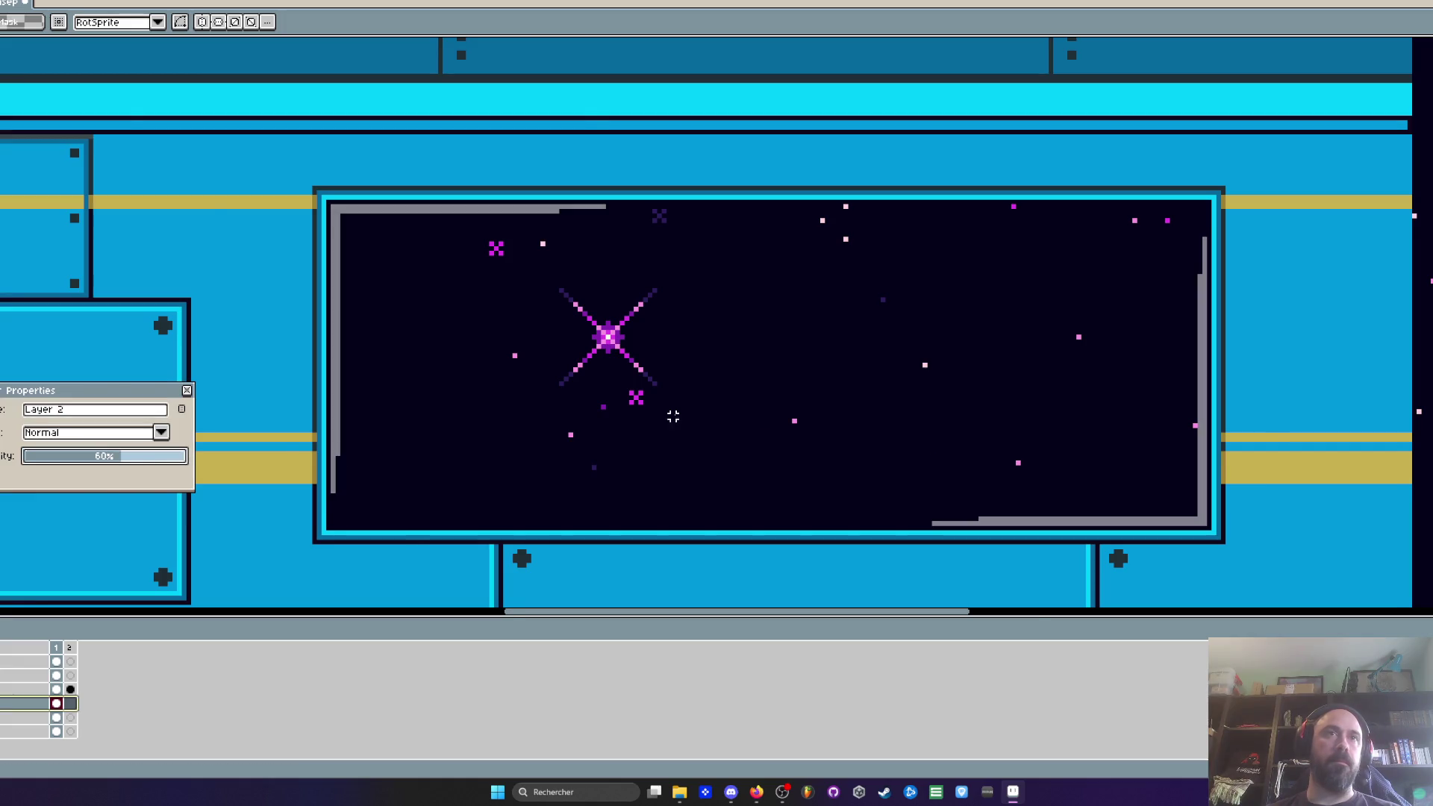
{"action": "scroll", "coordinate": [672, 416], "scroll_direction": "down", "scroll_amount": 2}
{"action": "scroll", "coordinate": [873, 429], "scroll_direction": "up", "scroll_amount": 2}
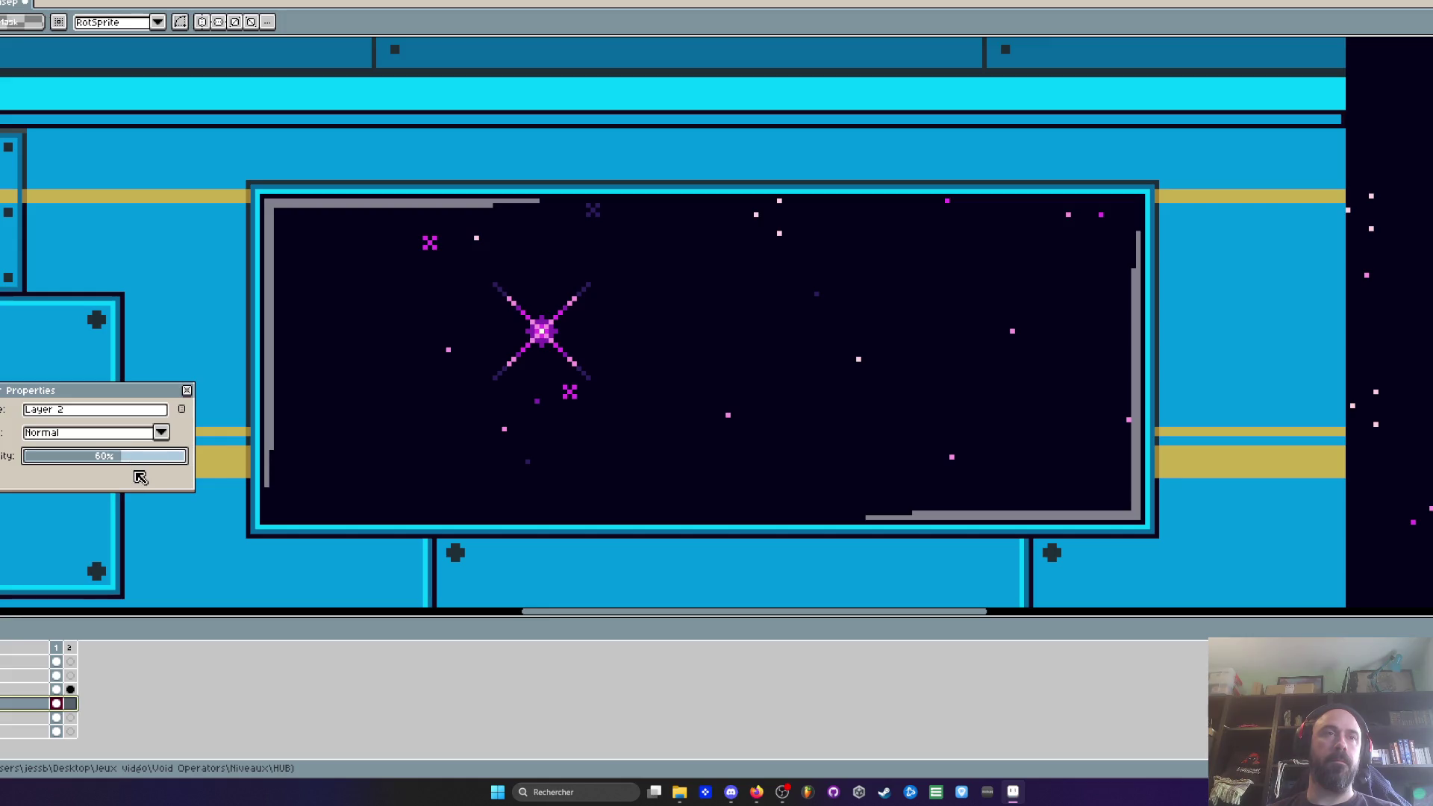
{"action": "scroll", "coordinate": [574, 377], "scroll_direction": "down", "scroll_amount": 1}
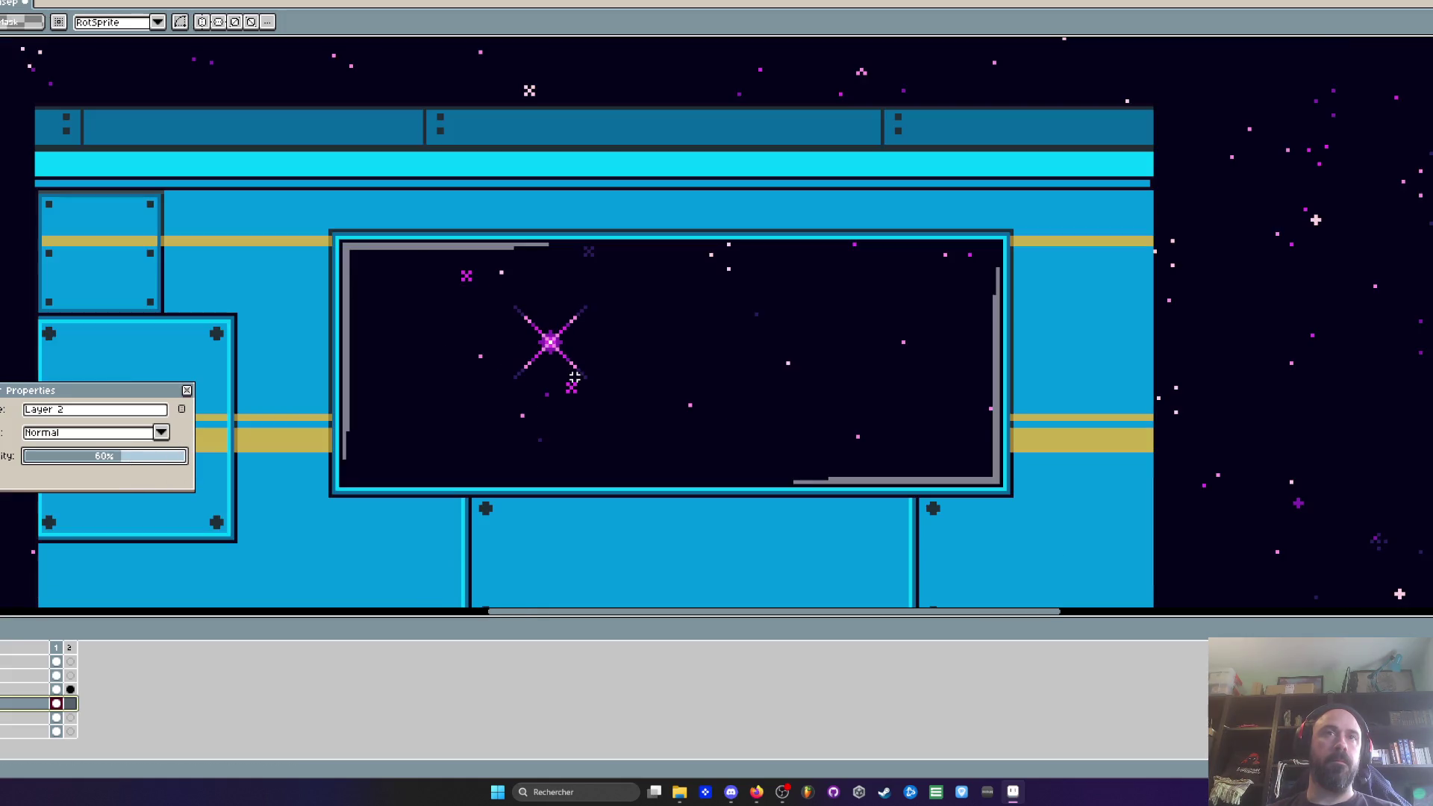
{"action": "scroll", "coordinate": [574, 377], "scroll_direction": "down", "scroll_amount": 3}
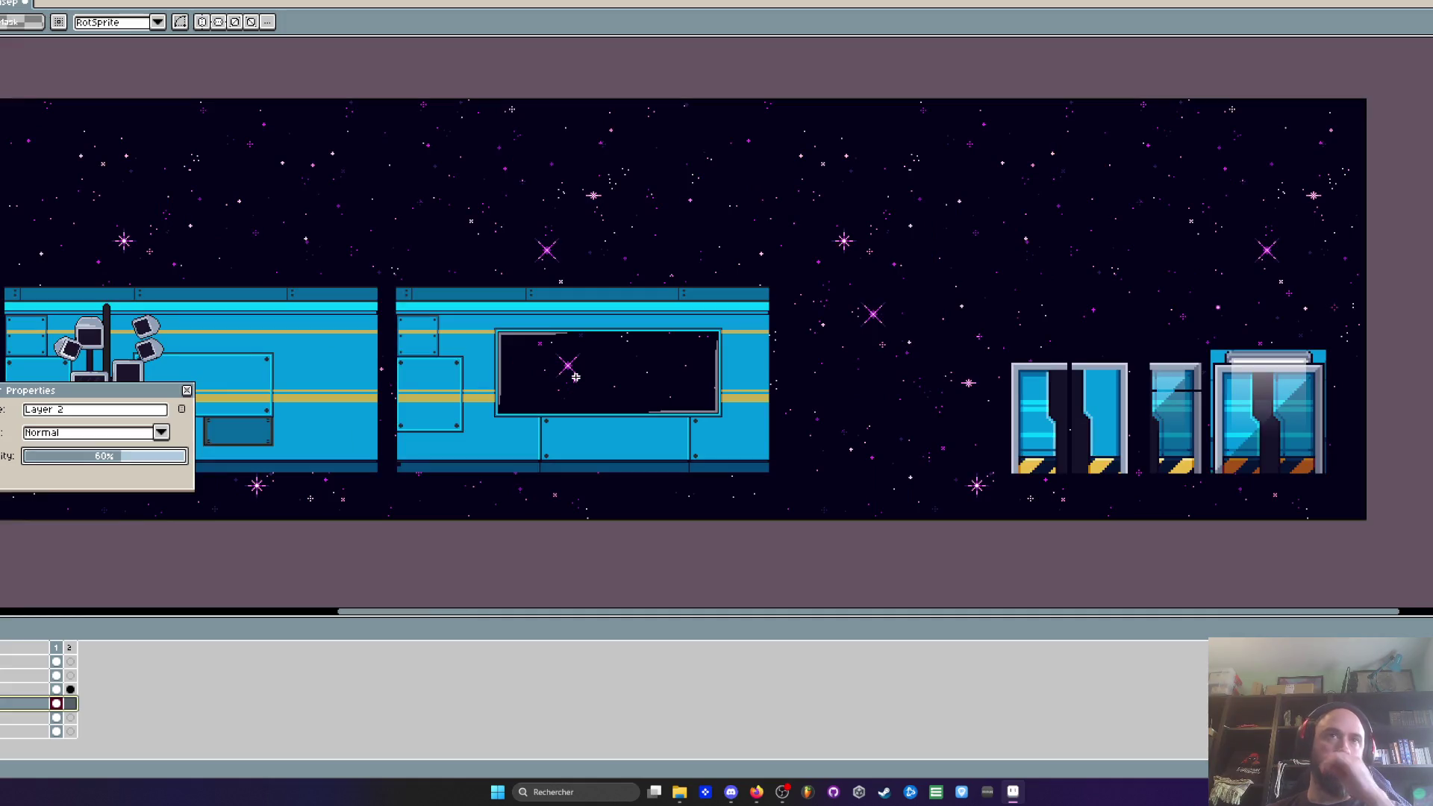
{"action": "scroll", "coordinate": [575, 377], "scroll_direction": "up", "scroll_amount": 2}
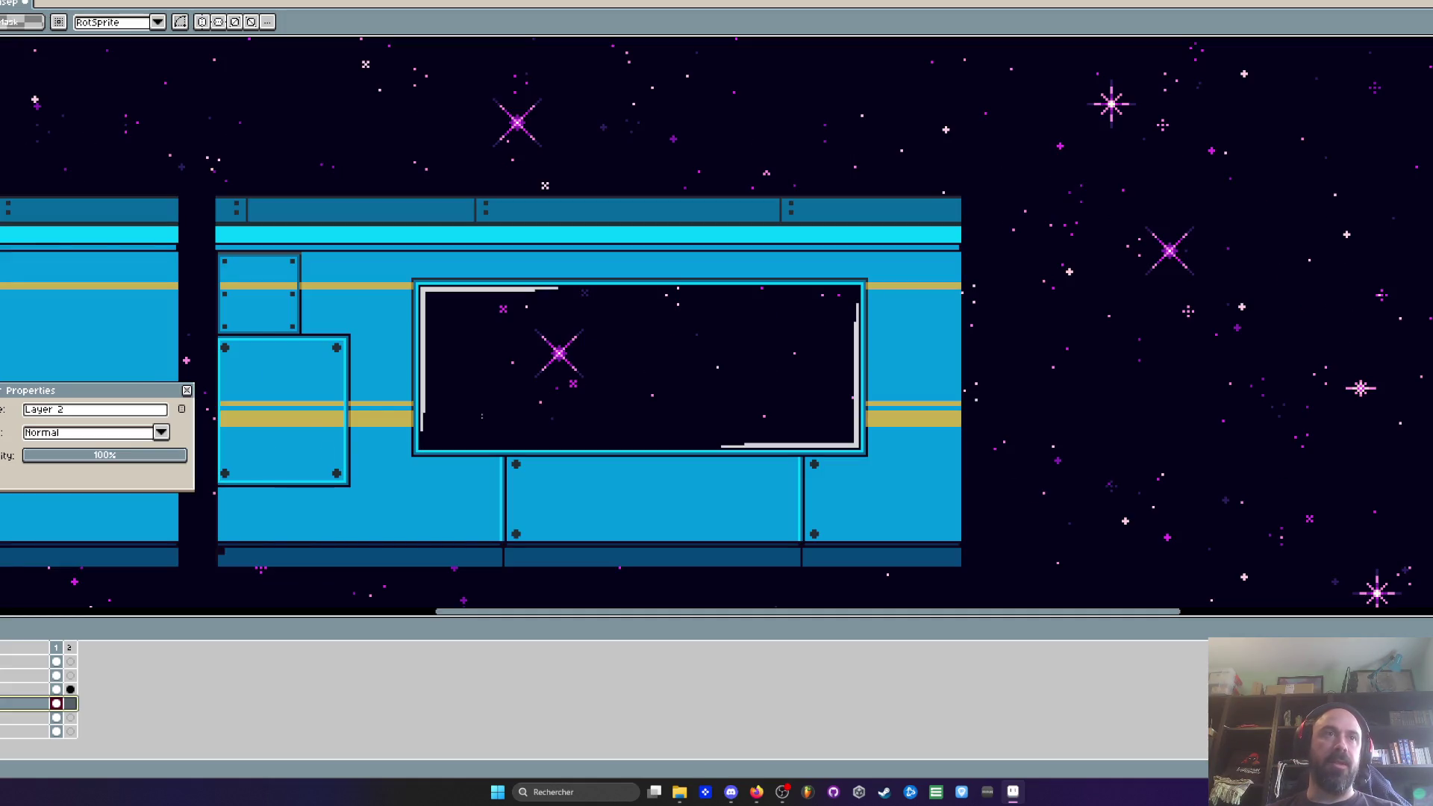
{"action": "left_click", "coordinate": [187, 391]}
{"action": "scroll", "coordinate": [437, 371], "scroll_direction": "down", "scroll_amount": 3}
{"action": "scroll", "coordinate": [438, 371], "scroll_direction": "up", "scroll_amount": 2}
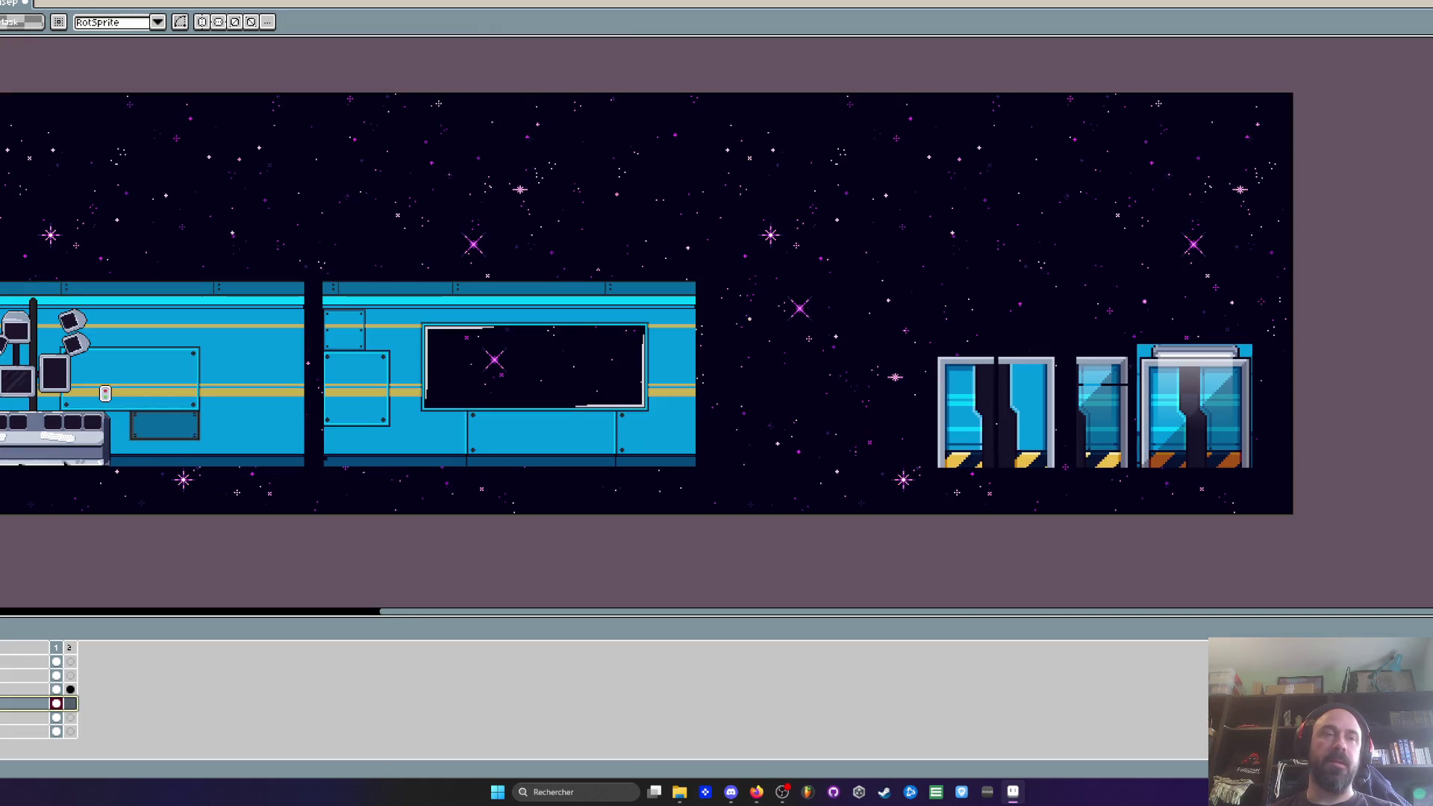
{"action": "key", "text": "Delete"}
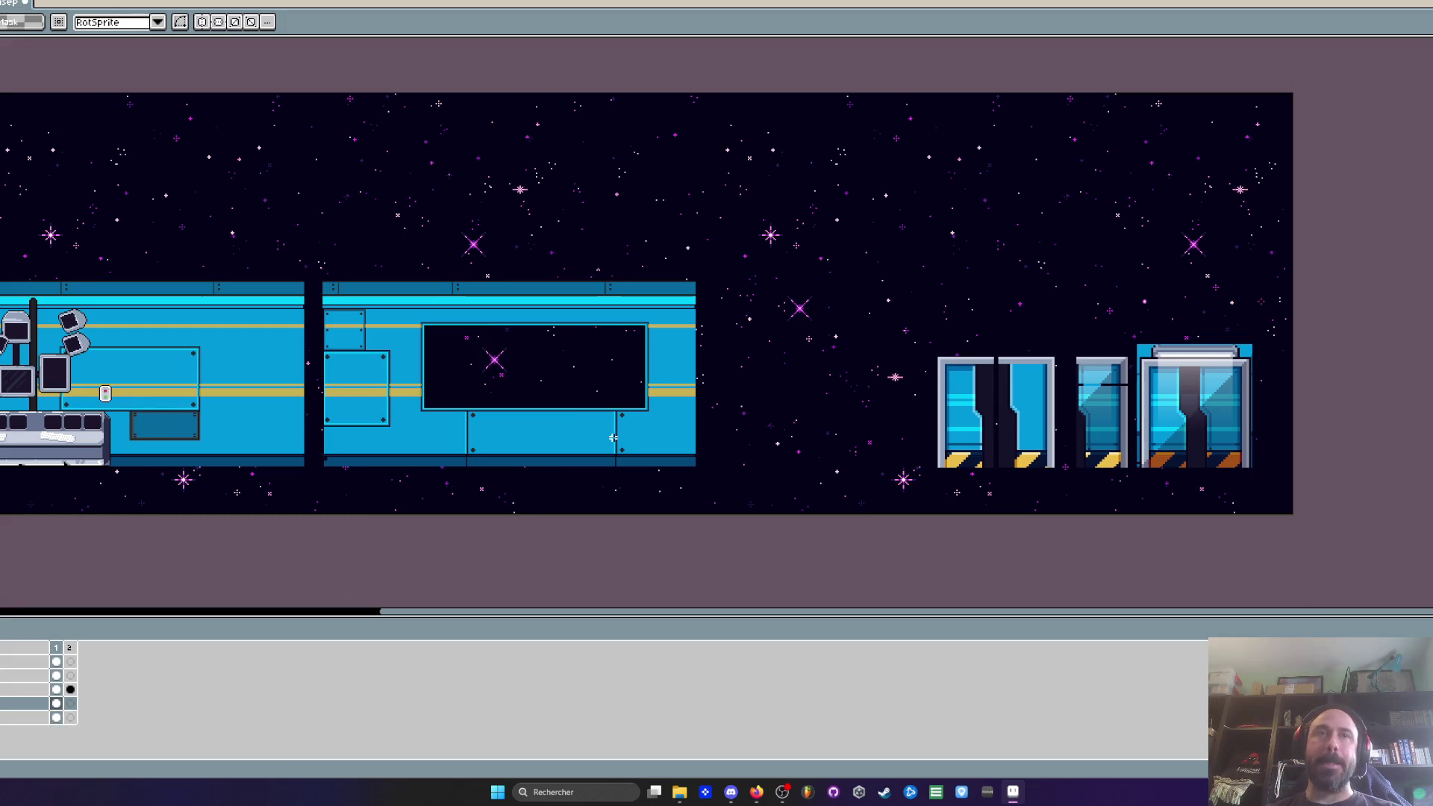
Step: Delete the starfield background so the window area is transparent again
{"action": "key", "text": "Delete"}
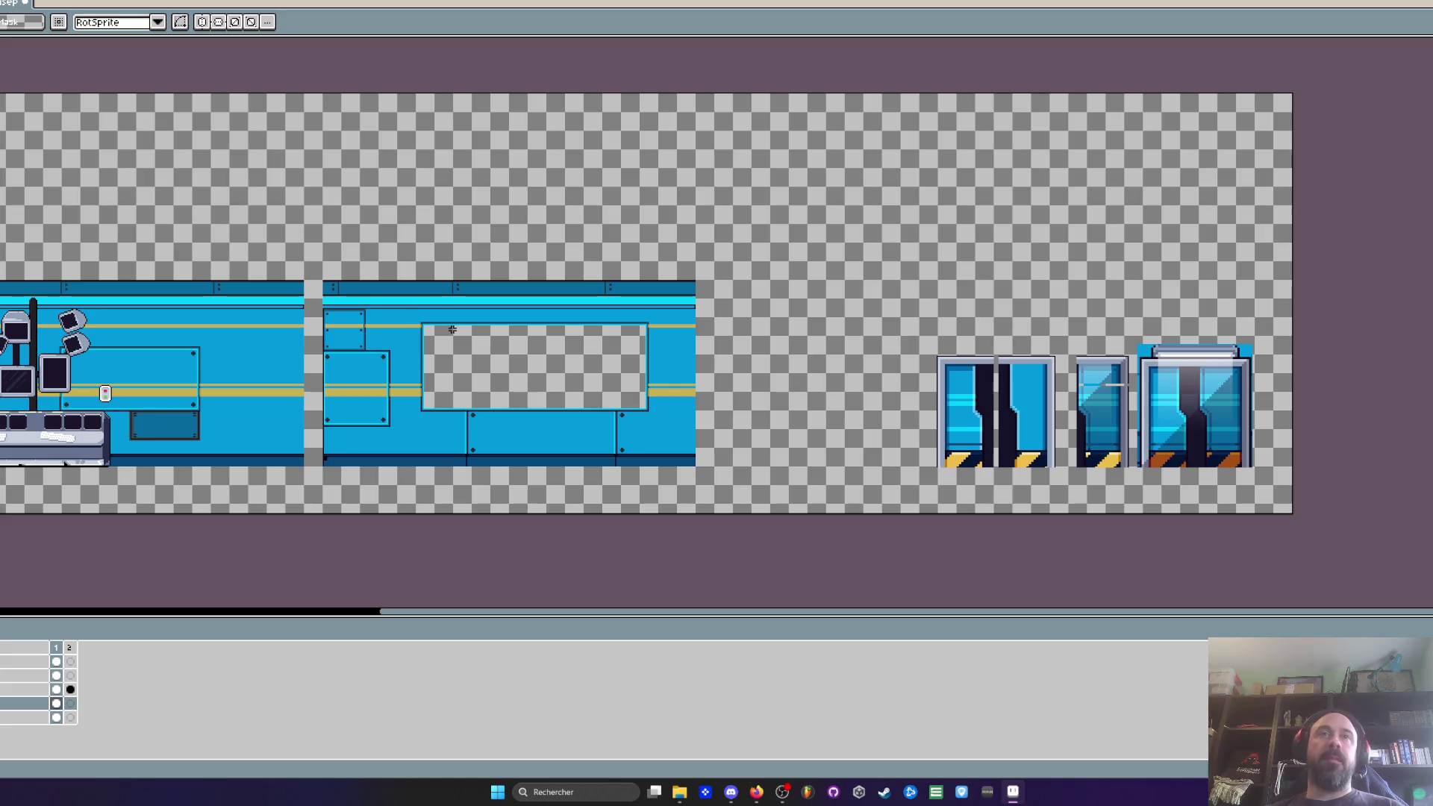
{"action": "scroll", "coordinate": [454, 342], "scroll_direction": "up", "scroll_amount": 1}
Step: Select the right windowed wall panel and duplicate it directly above the original
{"action": "mouse_move", "coordinate": [177, 210]}
{"action": "left_mouse_down"}
{"action": "mouse_move", "coordinate": [930, 576]}
{"action": "mouse_move", "coordinate": [1012, 579]}
{"action": "left_mouse_up"}
{"action": "scroll", "coordinate": [986, 556], "scroll_direction": "down", "scroll_amount": 1}
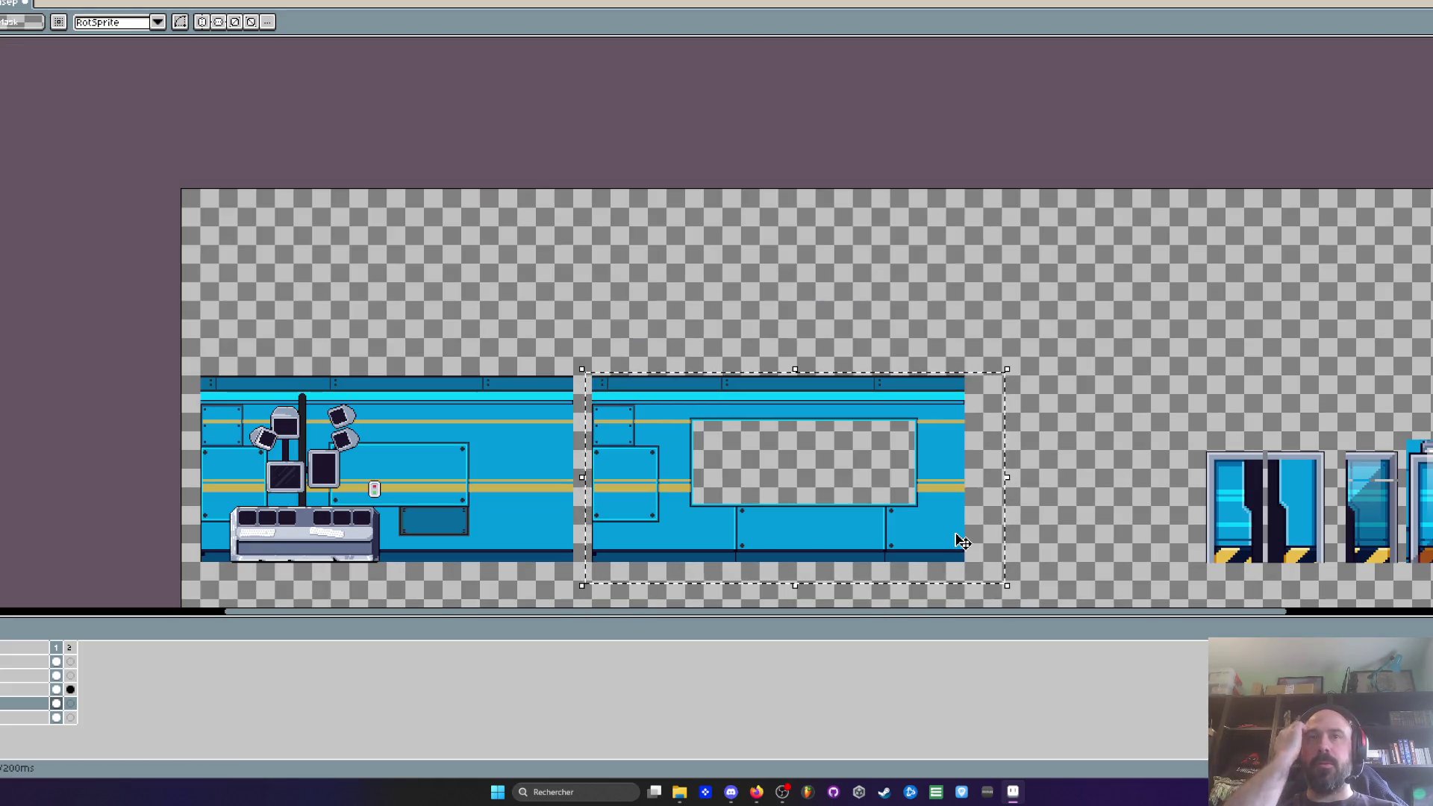
{"action": "left_click_drag", "start_coordinate": [1030, 434], "coordinate": [958, 449]}
{"action": "scroll", "coordinate": [732, 417], "scroll_direction": "up", "scroll_amount": 1}
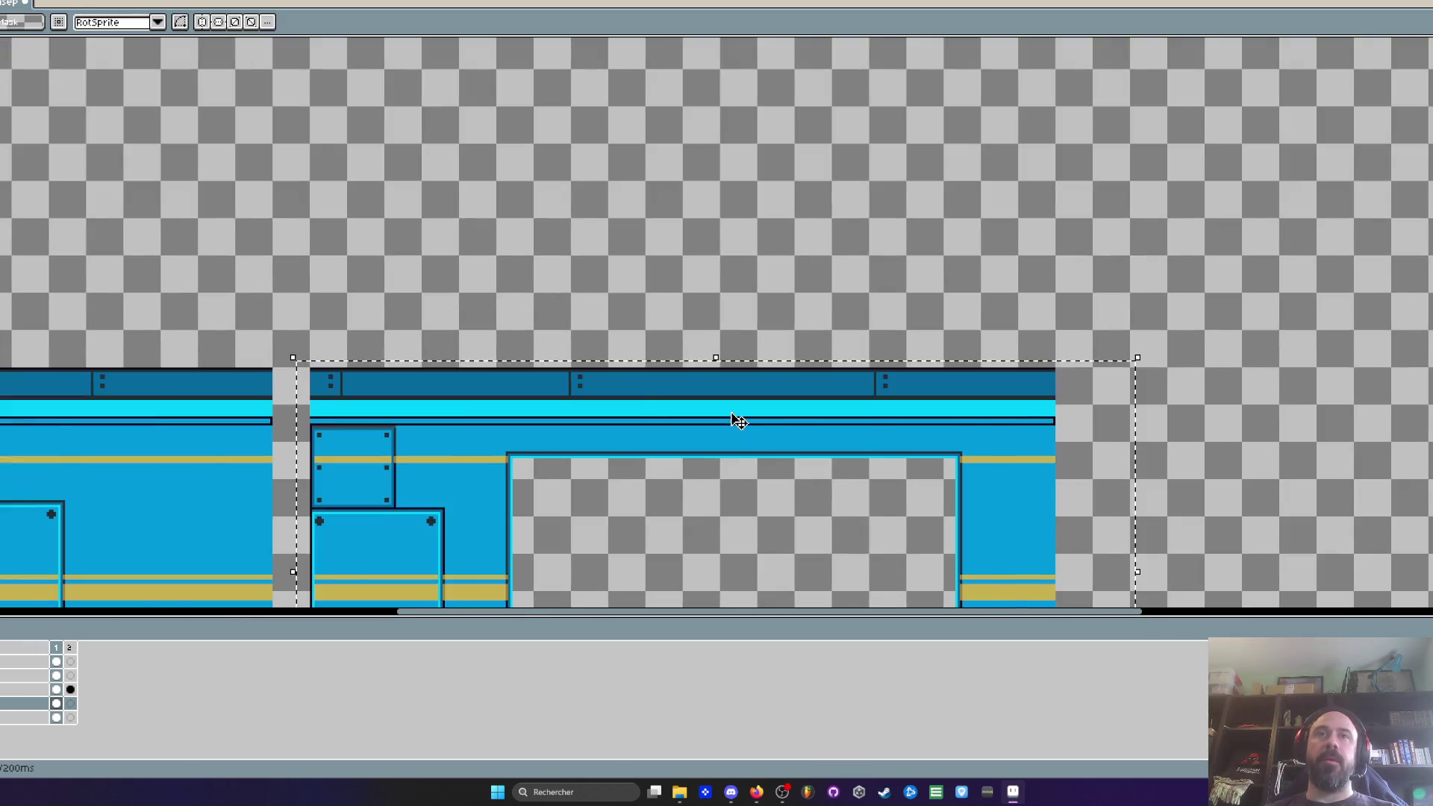
{"action": "scroll", "coordinate": [634, 397], "scroll_direction": "down", "scroll_amount": 1}
{"action": "mouse_move", "coordinate": [598, 497]}
{"action": "left_mouse_down"}
{"action": "mouse_move", "coordinate": [671, 343]}
{"action": "mouse_move", "coordinate": [591, 317]}
{"action": "left_mouse_up"}
Step: Erase the strip between the two windows to form one tall opening
{"action": "scroll", "coordinate": [500, 370], "scroll_direction": "up", "scroll_amount": 2}
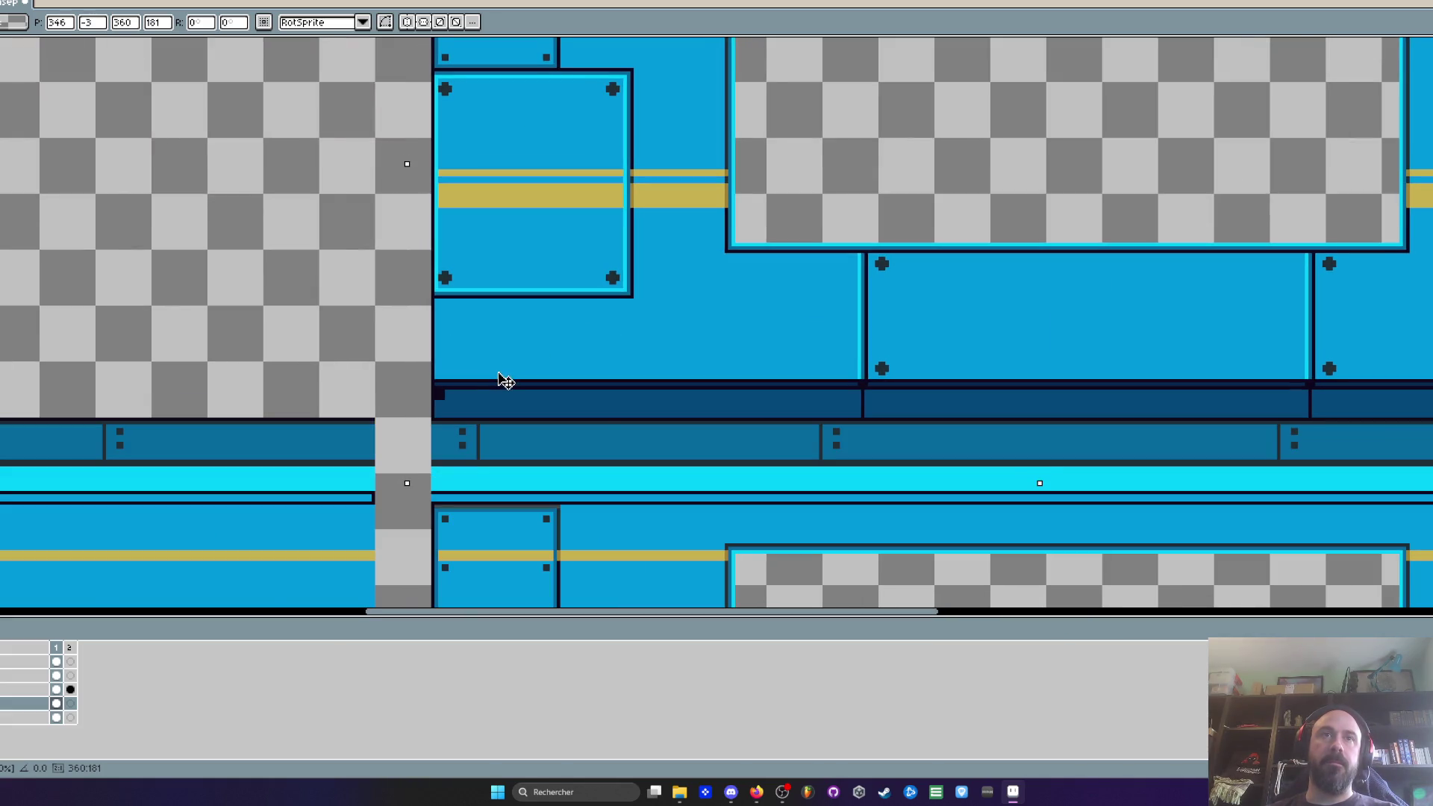
{"action": "scroll", "coordinate": [567, 329], "scroll_direction": "down", "scroll_amount": 1}
{"action": "scroll", "coordinate": [686, 259], "scroll_direction": "up", "scroll_amount": 1}
{"action": "scroll", "coordinate": [676, 258], "scroll_direction": "down", "scroll_amount": 3}
{"action": "mouse_move", "coordinate": [675, 259]}
{"action": "left_mouse_down"}
{"action": "mouse_move", "coordinate": [791, 351]}
{"action": "mouse_move", "coordinate": [899, 399]}
{"action": "left_mouse_up"}
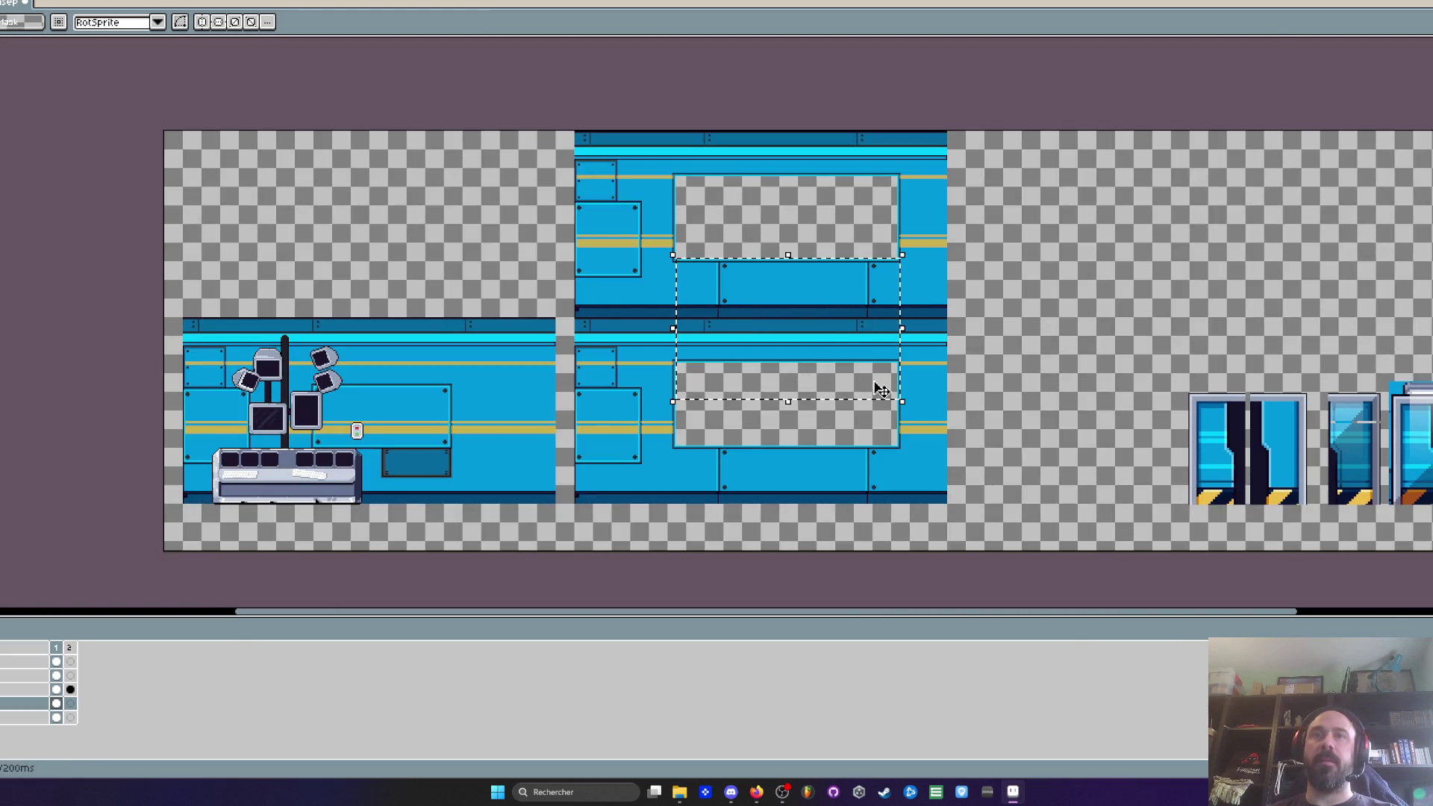
{"action": "key", "text": "Delete"}
{"action": "scroll", "coordinate": [758, 287], "scroll_direction": "up", "scroll_amount": 2}
{"action": "scroll", "coordinate": [747, 250], "scroll_direction": "down", "scroll_amount": 2}
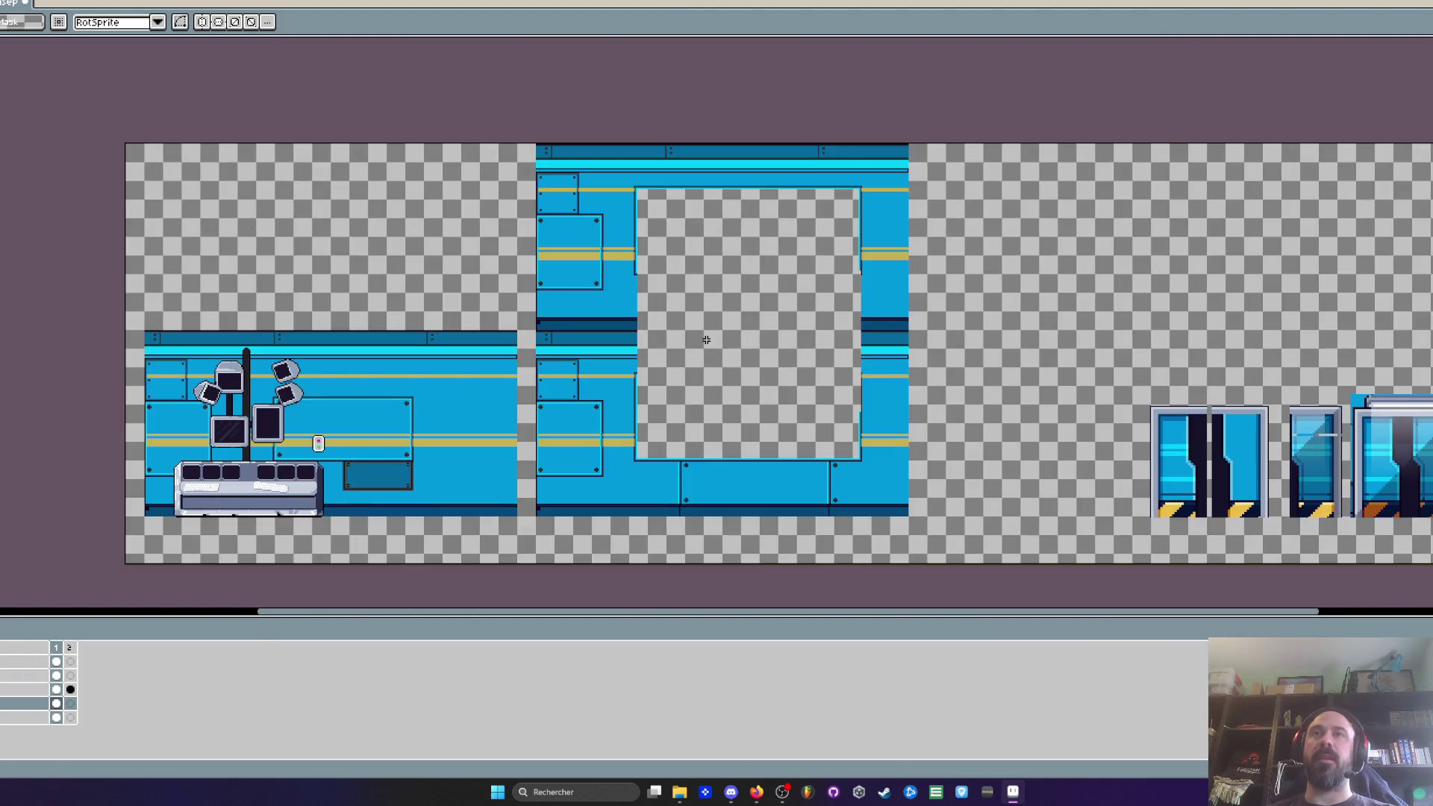
{"action": "scroll", "coordinate": [706, 340], "scroll_direction": "up", "scroll_amount": 1}
{"action": "scroll", "coordinate": [725, 183], "scroll_direction": "down", "scroll_amount": 1}
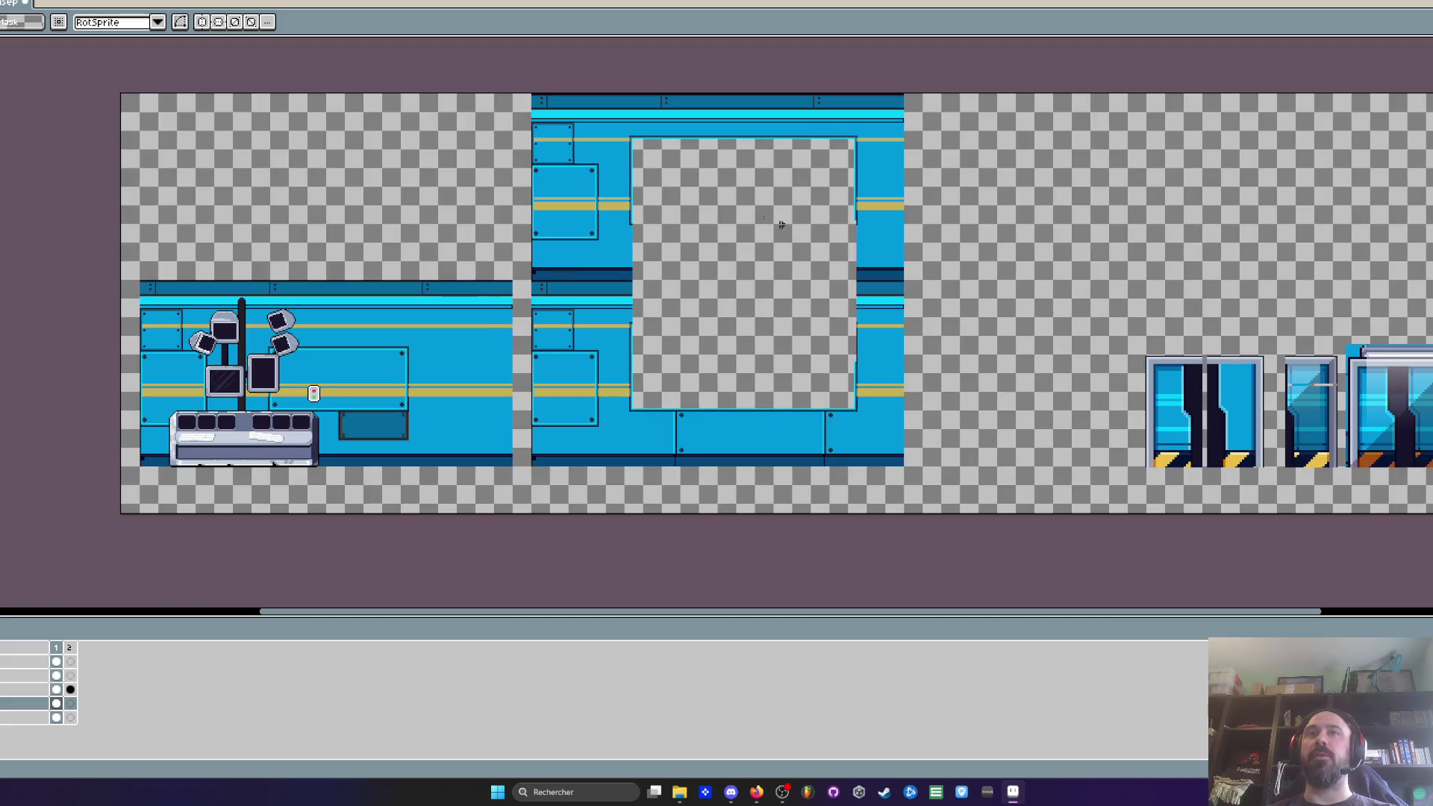
{"action": "scroll", "coordinate": [741, 236], "scroll_direction": "up", "scroll_amount": 1}
{"action": "scroll", "coordinate": [731, 232], "scroll_direction": "down", "scroll_amount": 1}
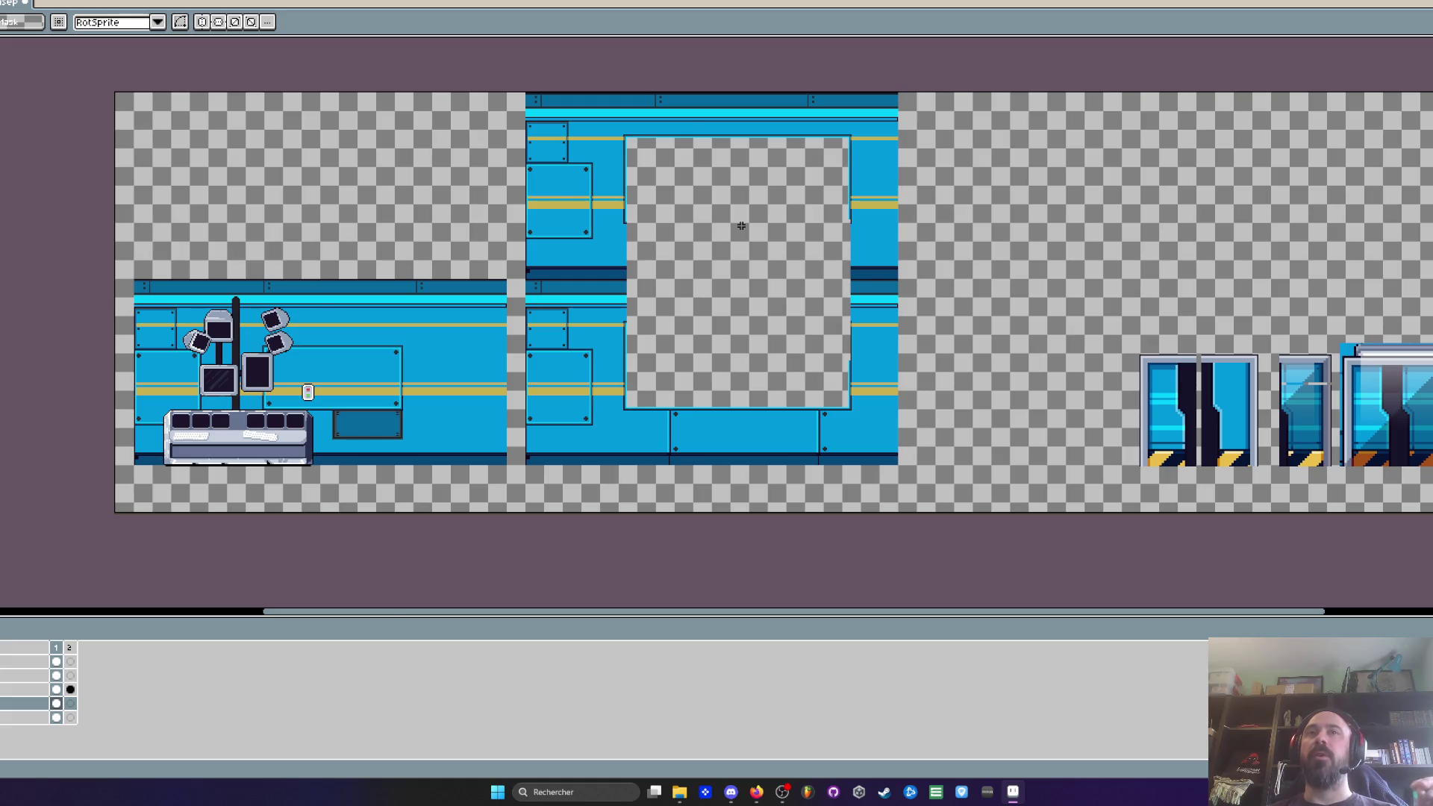
{"action": "scroll", "coordinate": [741, 225], "scroll_direction": "up", "scroll_amount": 1}
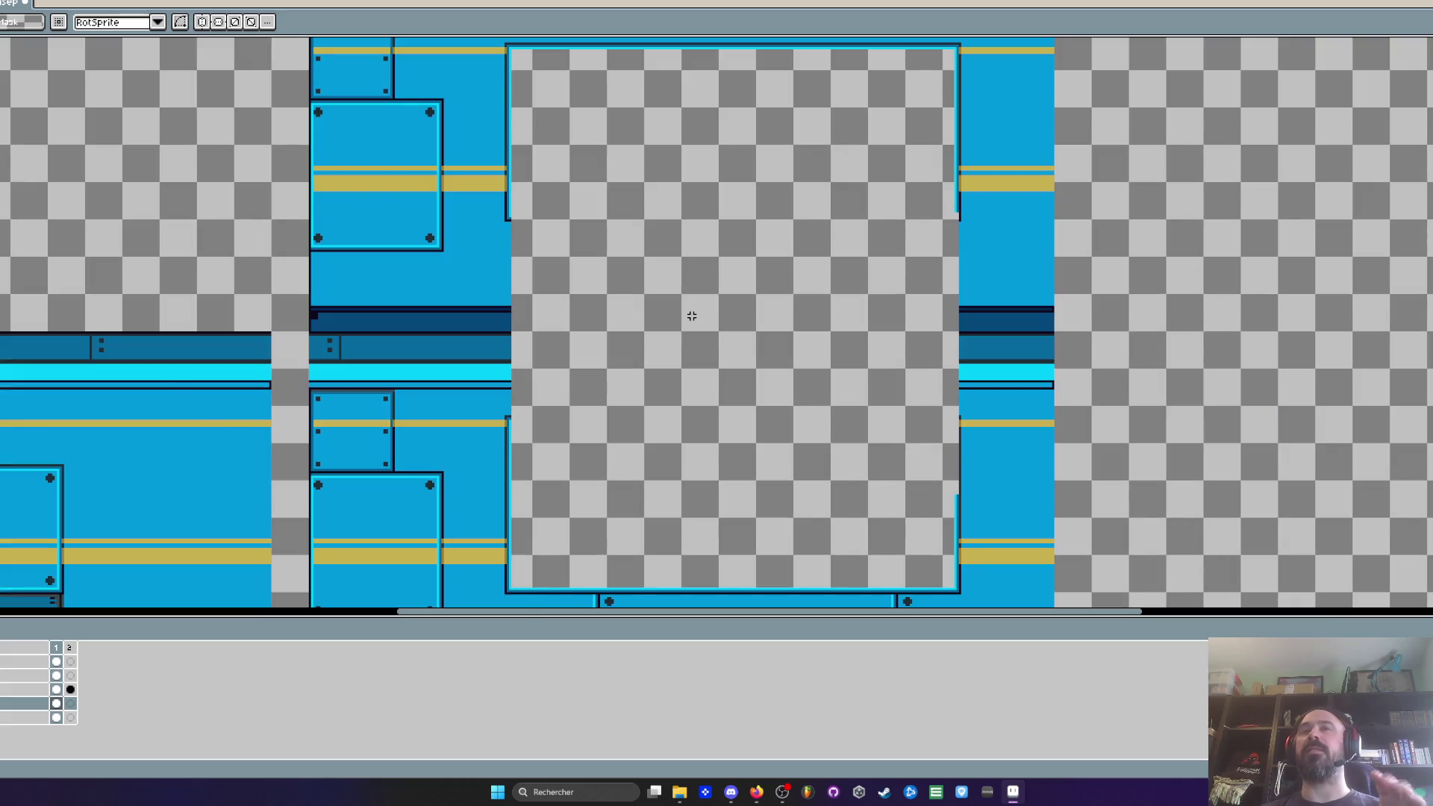
{"action": "scroll", "coordinate": [671, 240], "scroll_direction": "down", "scroll_amount": 1}
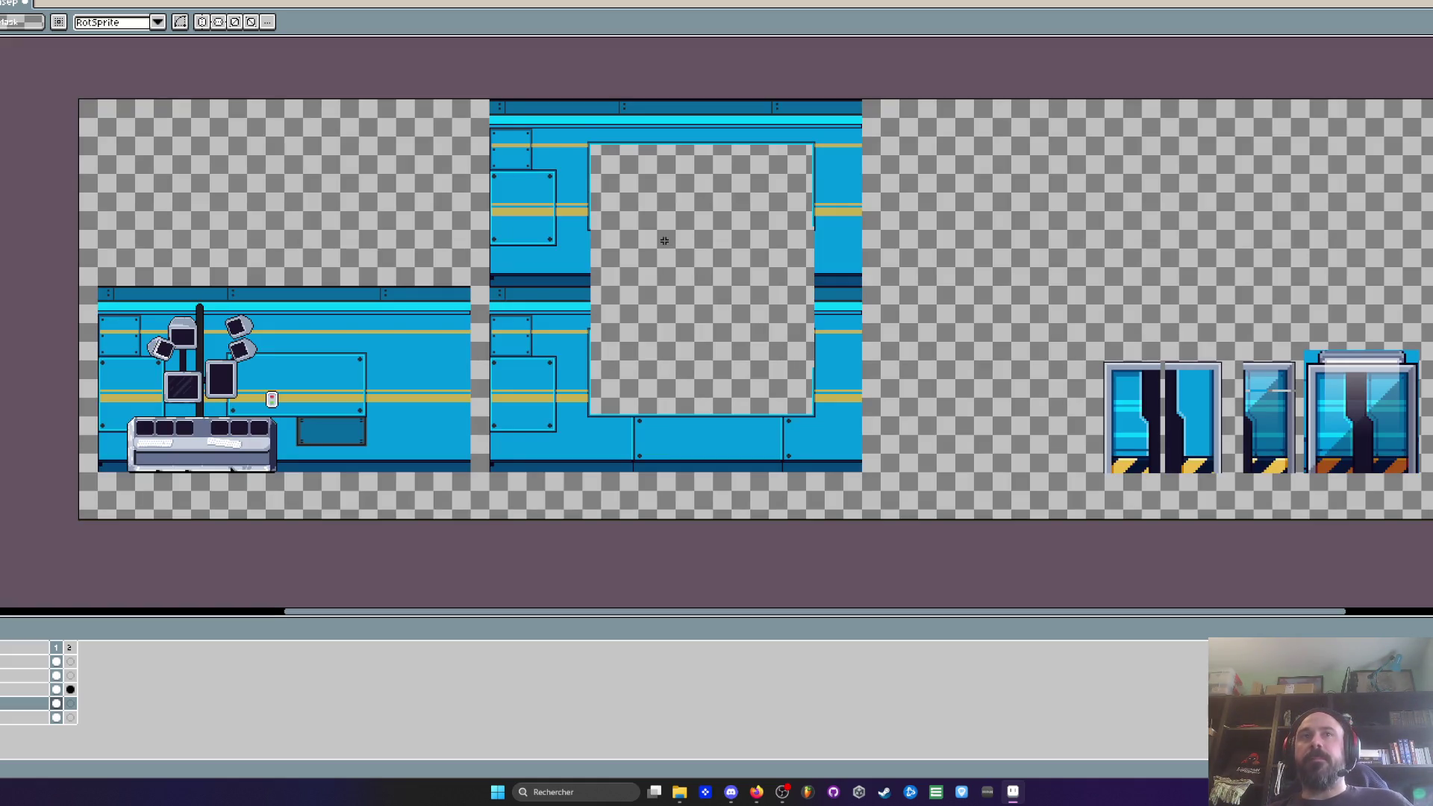
{"action": "scroll", "coordinate": [664, 241], "scroll_direction": "down", "scroll_amount": 1}
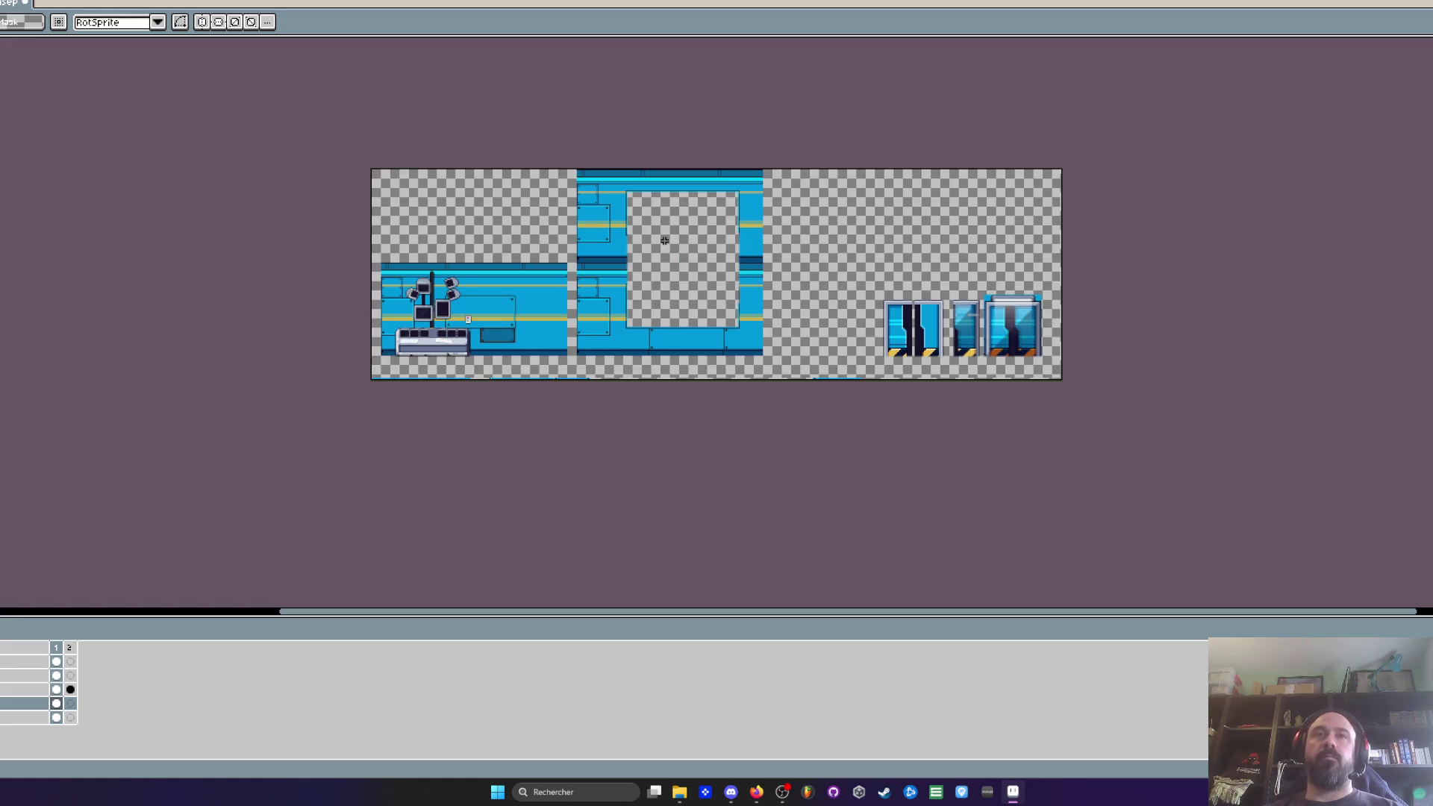
Step: Undo five edits, removing the tall window and restoring the compact sheet layout
{"action": "key", "text": "ctrl+z"}
{"action": "key", "text": "ctrl+z"}
{"action": "key", "text": "ctrl+z"}
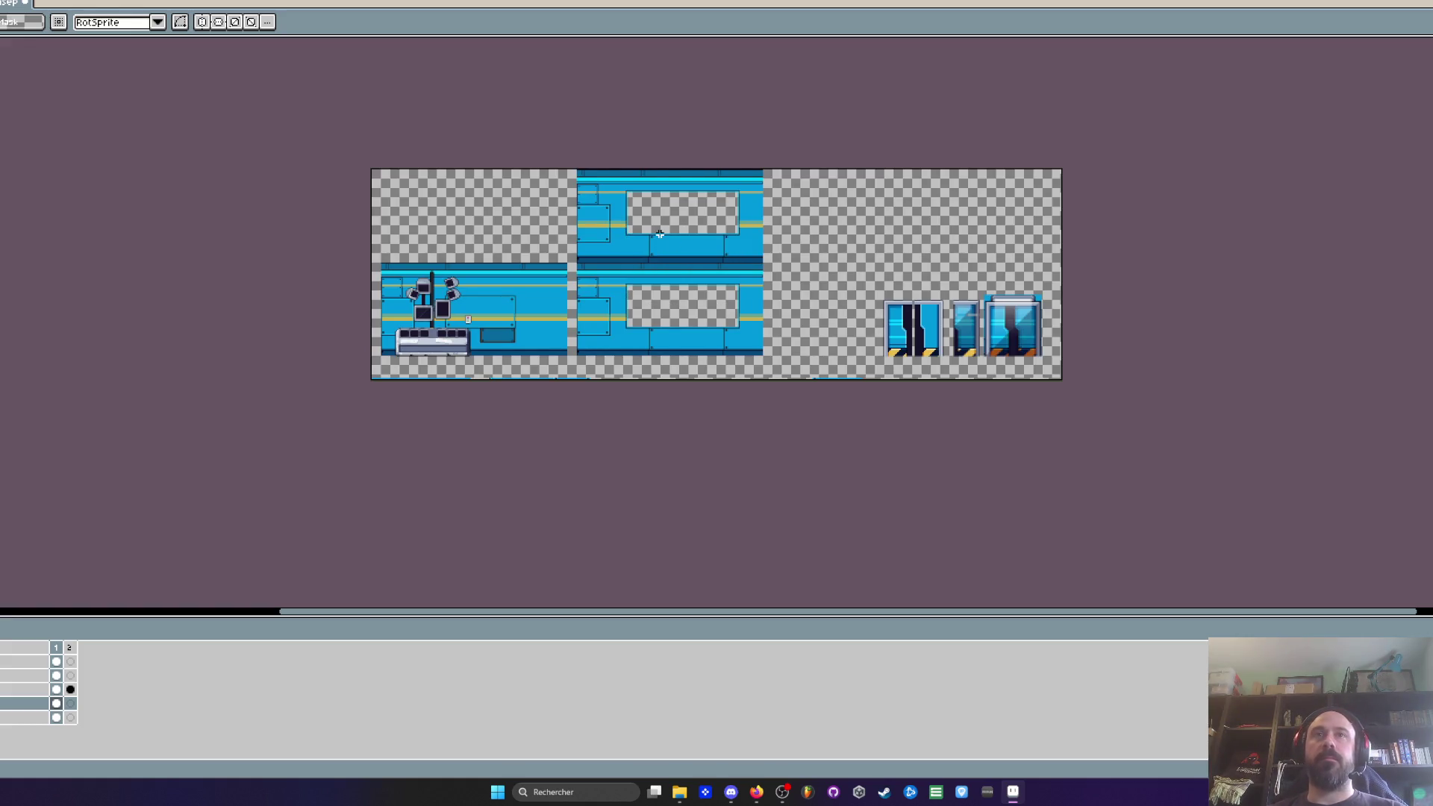
{"action": "key", "text": "ctrl+z"}
{"action": "key", "text": "ctrl+z"}
{"action": "key", "text": "ctrl+z"}
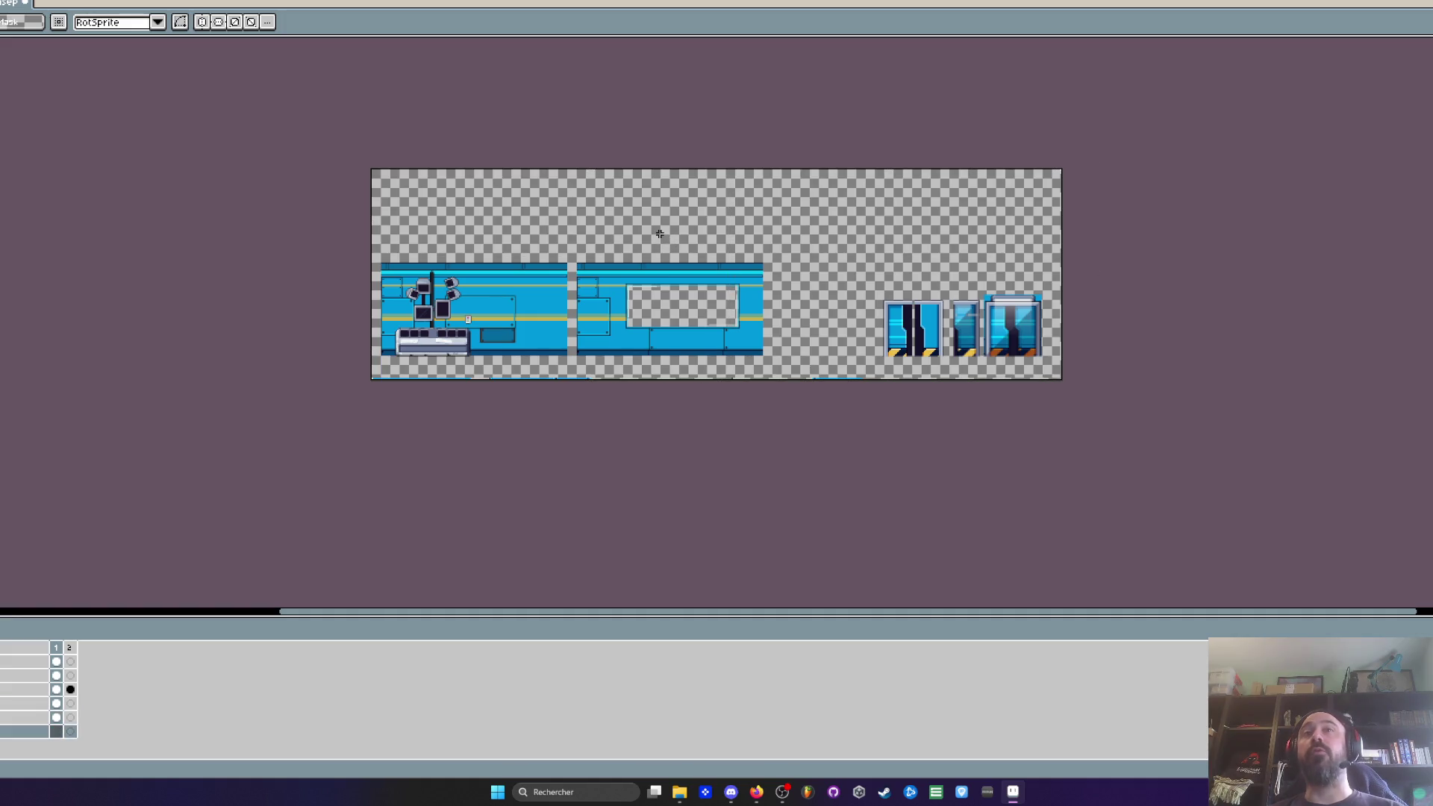
{"action": "key", "text": "ctrl+z"}
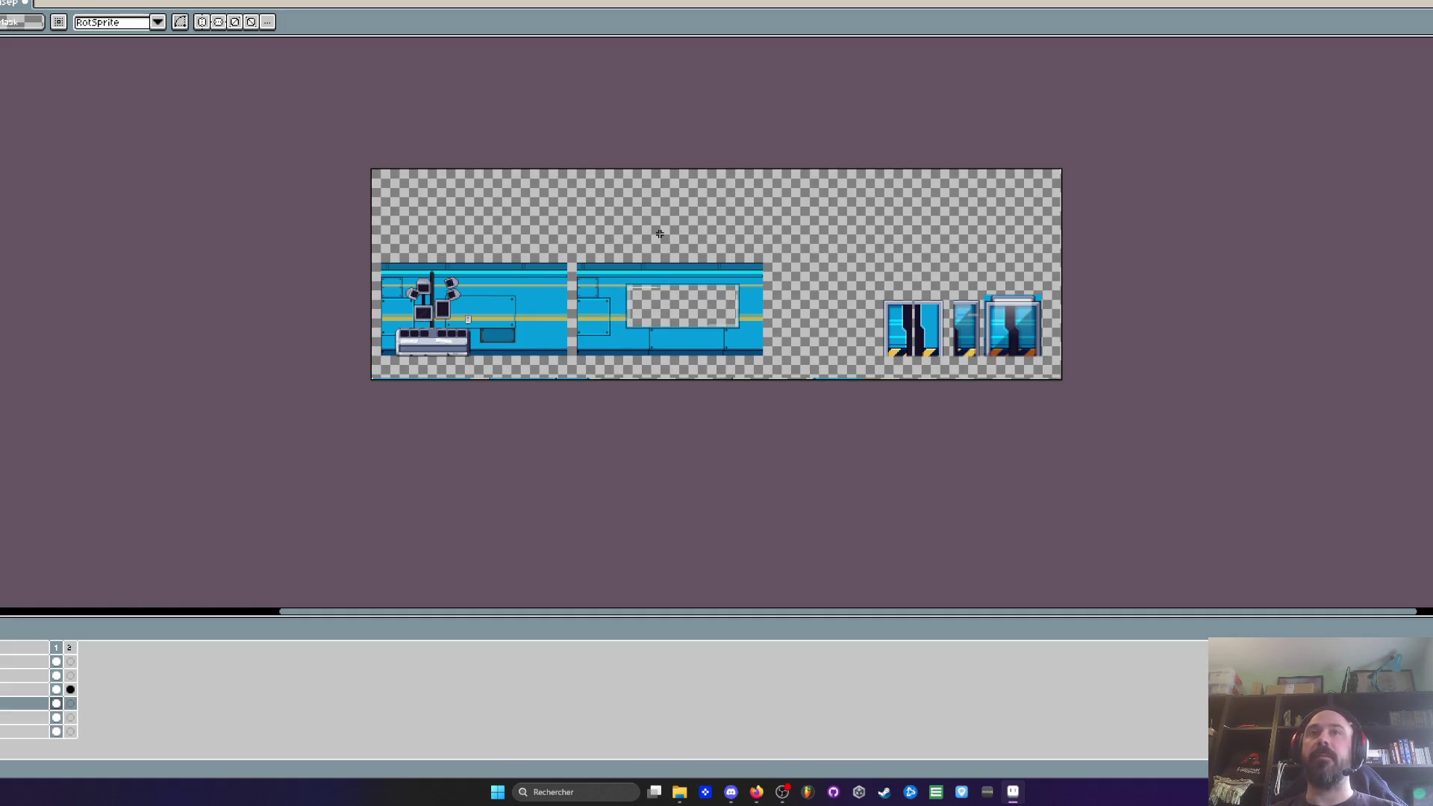
{"action": "key", "text": "ctrl+z"}
{"action": "key", "text": "ctrl+z"}
{"action": "key", "text": "ctrl+z"}
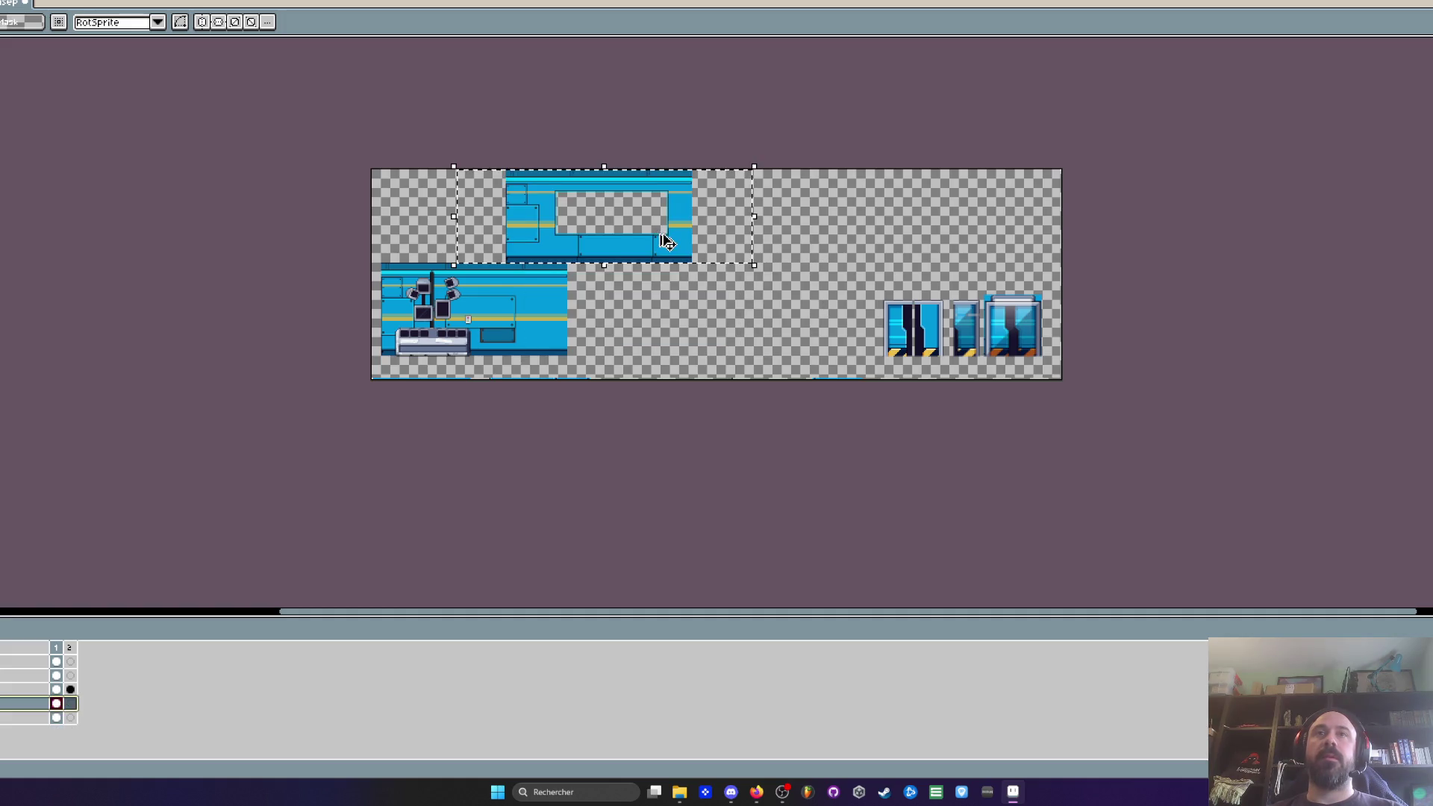
{"action": "key", "text": "ctrl+z"}
{"action": "key", "text": "ctrl+z"}
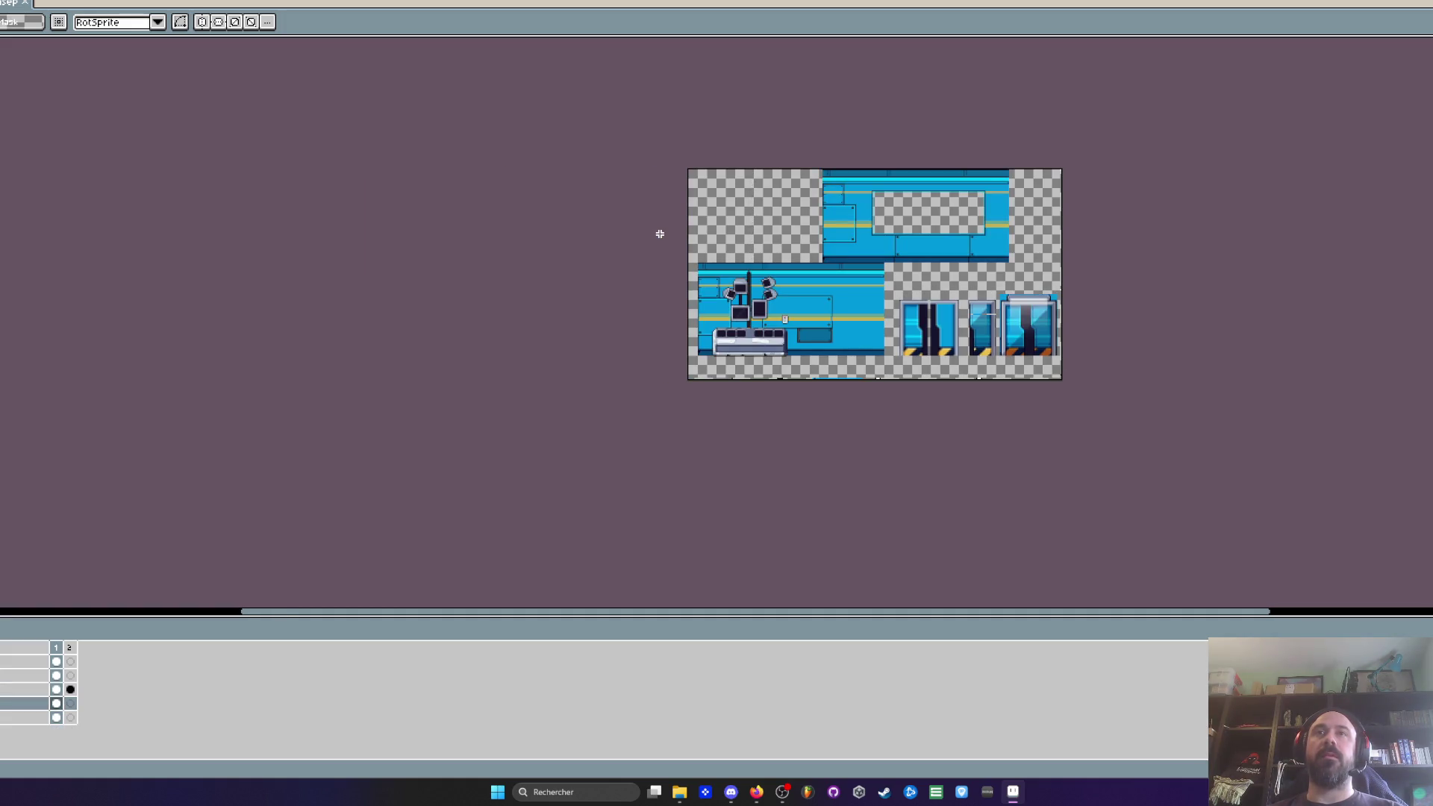
Step: Move the windowed wall tile to the sheet's top, lined up above the console wall
{"action": "scroll", "coordinate": [945, 278], "scroll_direction": "up", "scroll_amount": 1}
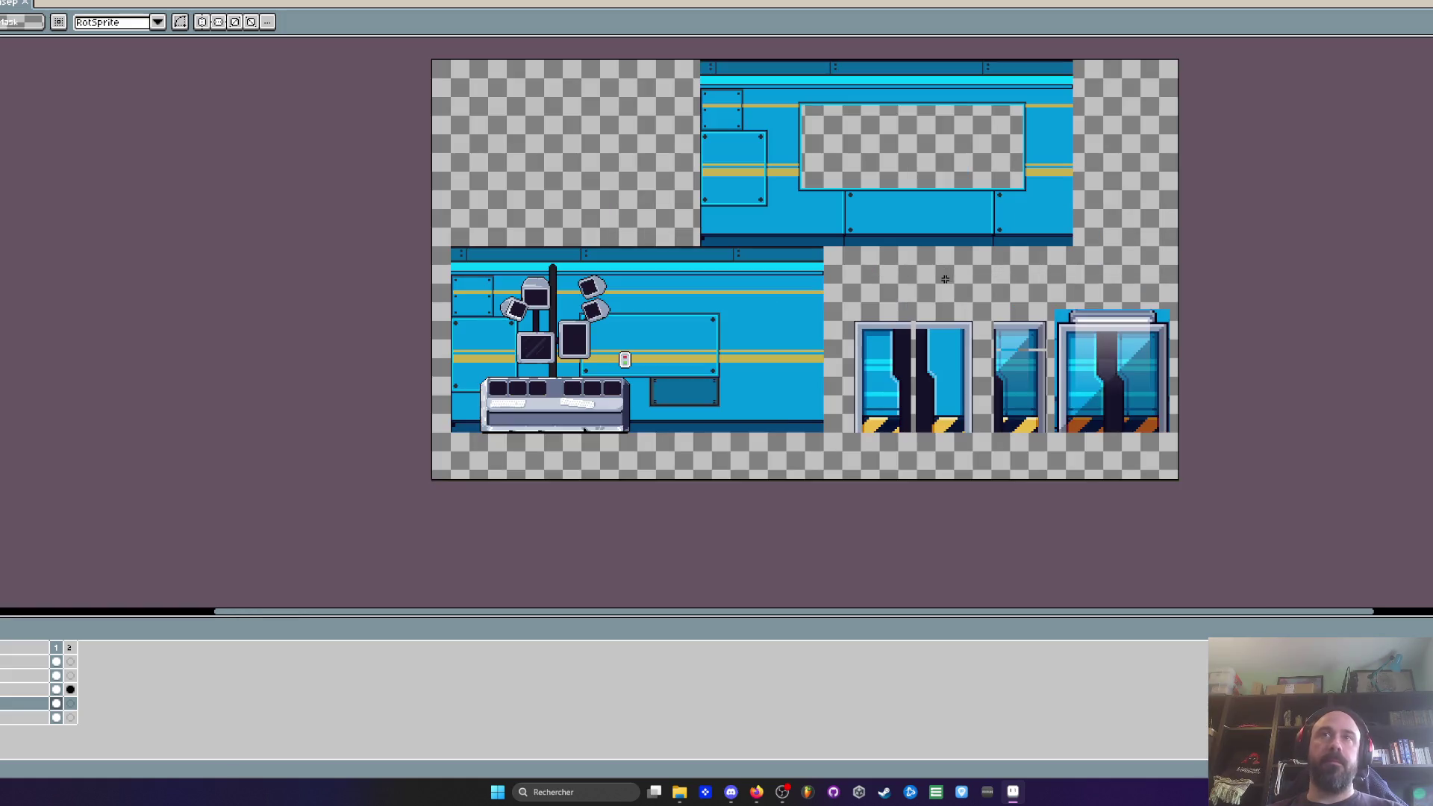
{"action": "left_click_drag", "start_coordinate": [610, 169], "coordinate": [1038, 316]}
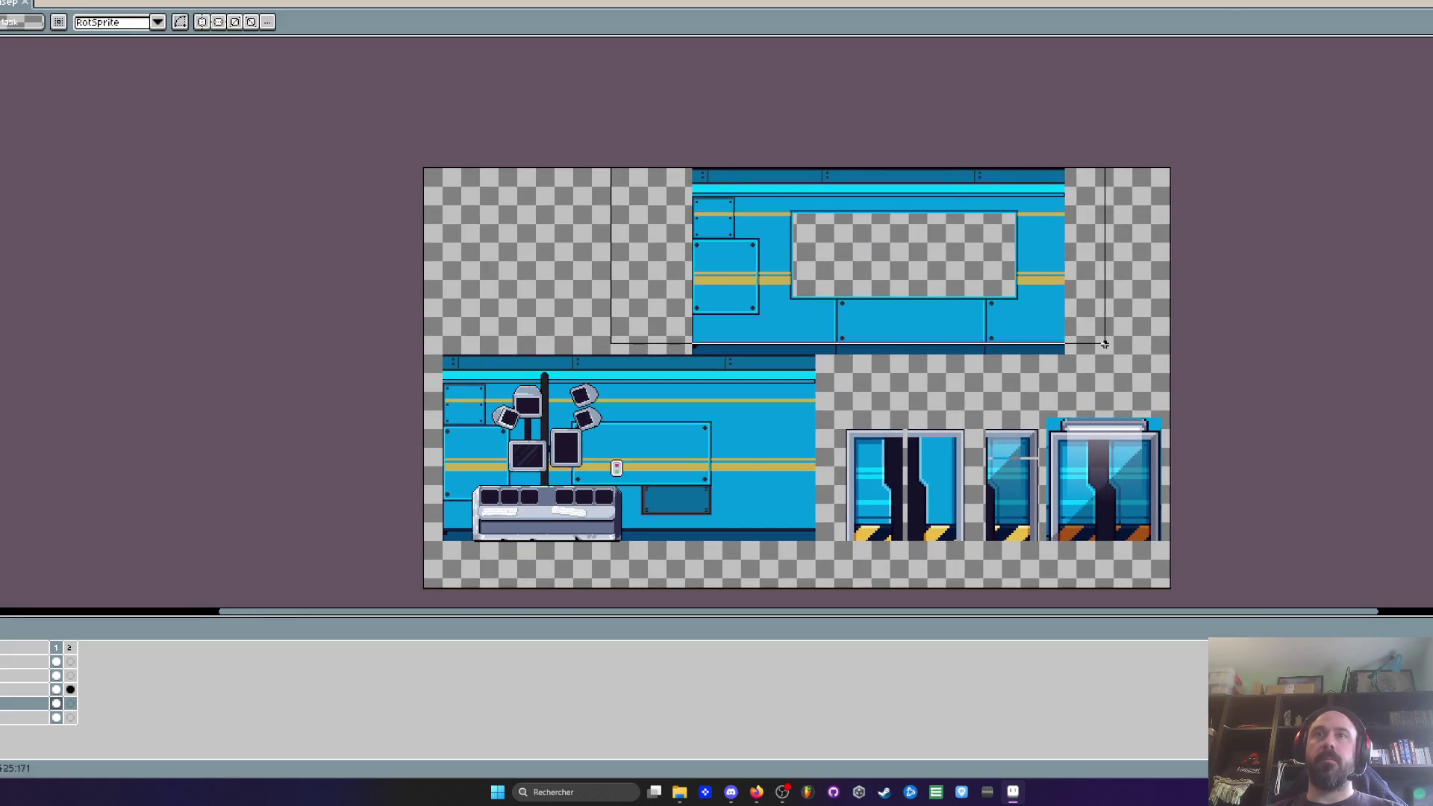
{"action": "left_click", "coordinate": [353, 587]}
{"action": "left_click_drag", "start_coordinate": [610, 169], "coordinate": [1128, 356]}
{"action": "scroll", "coordinate": [754, 348], "scroll_direction": "up", "scroll_amount": 4}
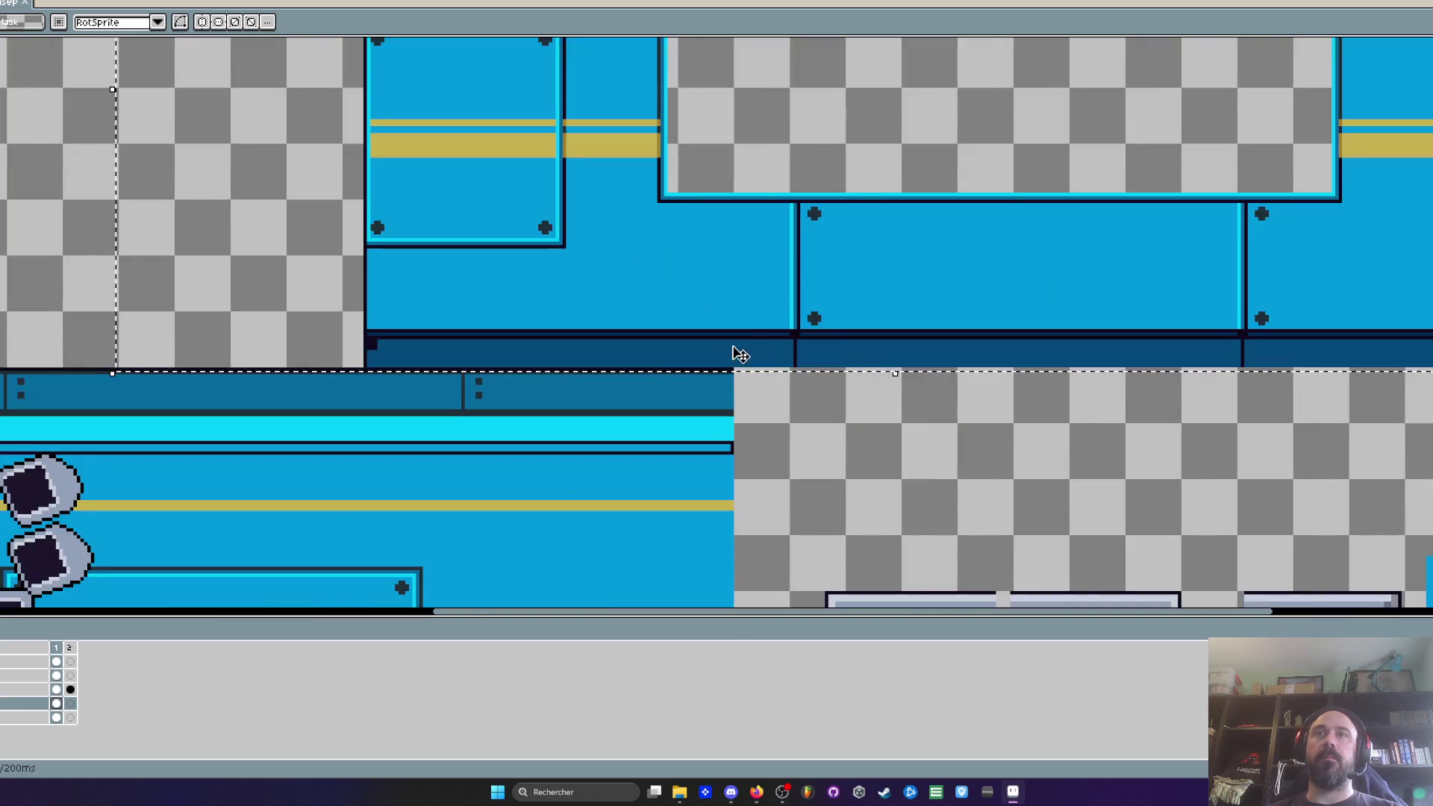
{"action": "scroll", "coordinate": [278, 367], "scroll_direction": "down", "scroll_amount": 2}
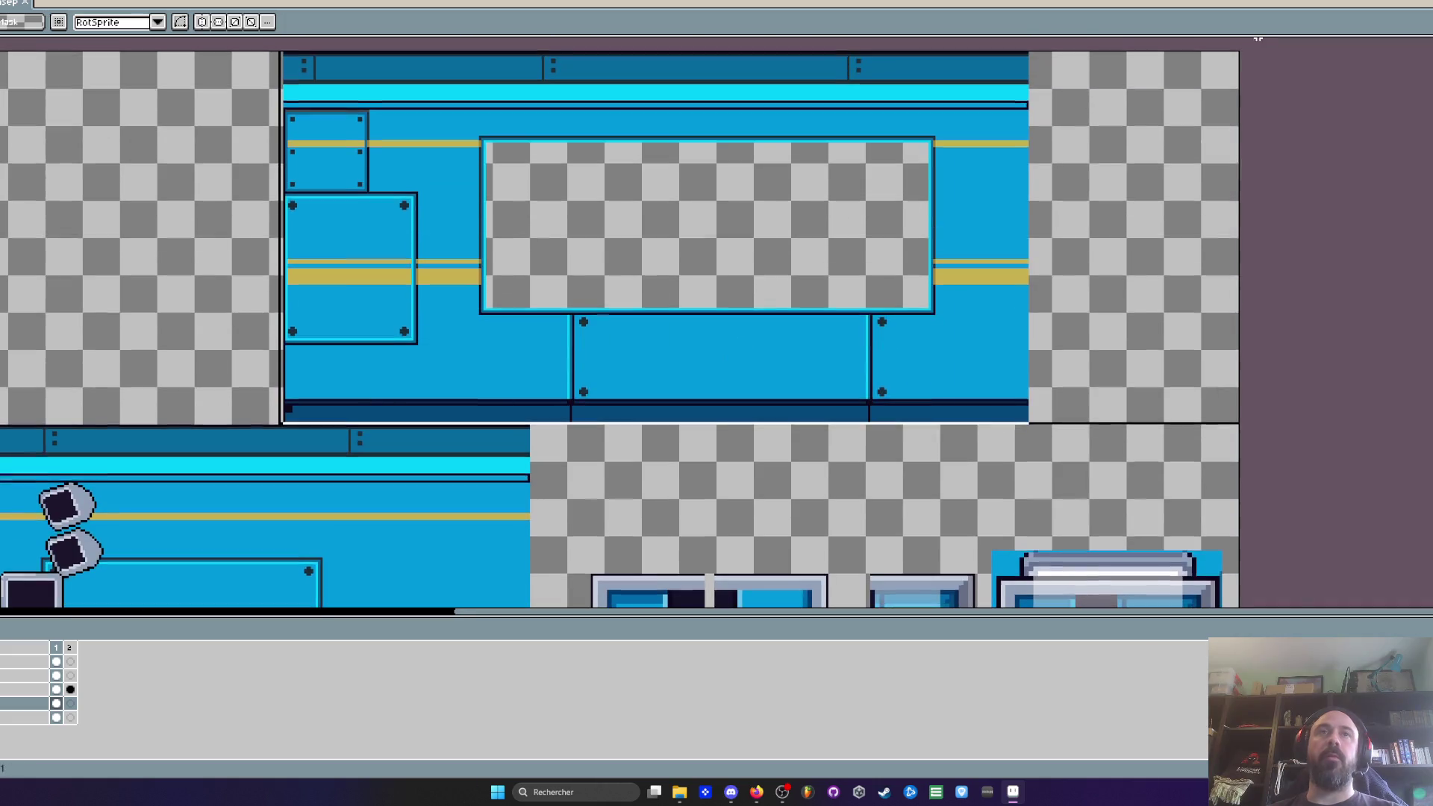
{"action": "mouse_move", "coordinate": [724, 138]}
{"action": "left_mouse_down"}
{"action": "mouse_move", "coordinate": [923, 281]}
{"action": "mouse_move", "coordinate": [1014, 456]}
{"action": "mouse_move", "coordinate": [826, 243]}
{"action": "mouse_move", "coordinate": [693, 254]}
{"action": "left_mouse_up"}
{"action": "scroll", "coordinate": [693, 254], "scroll_direction": "down", "scroll_amount": 4}
{"action": "scroll", "coordinate": [693, 254], "scroll_direction": "up", "scroll_amount": 4}
{"action": "scroll", "coordinate": [693, 254], "scroll_direction": "down", "scroll_amount": 4}
{"action": "left_click_drag", "start_coordinate": [602, 306], "coordinate": [569, 212]}
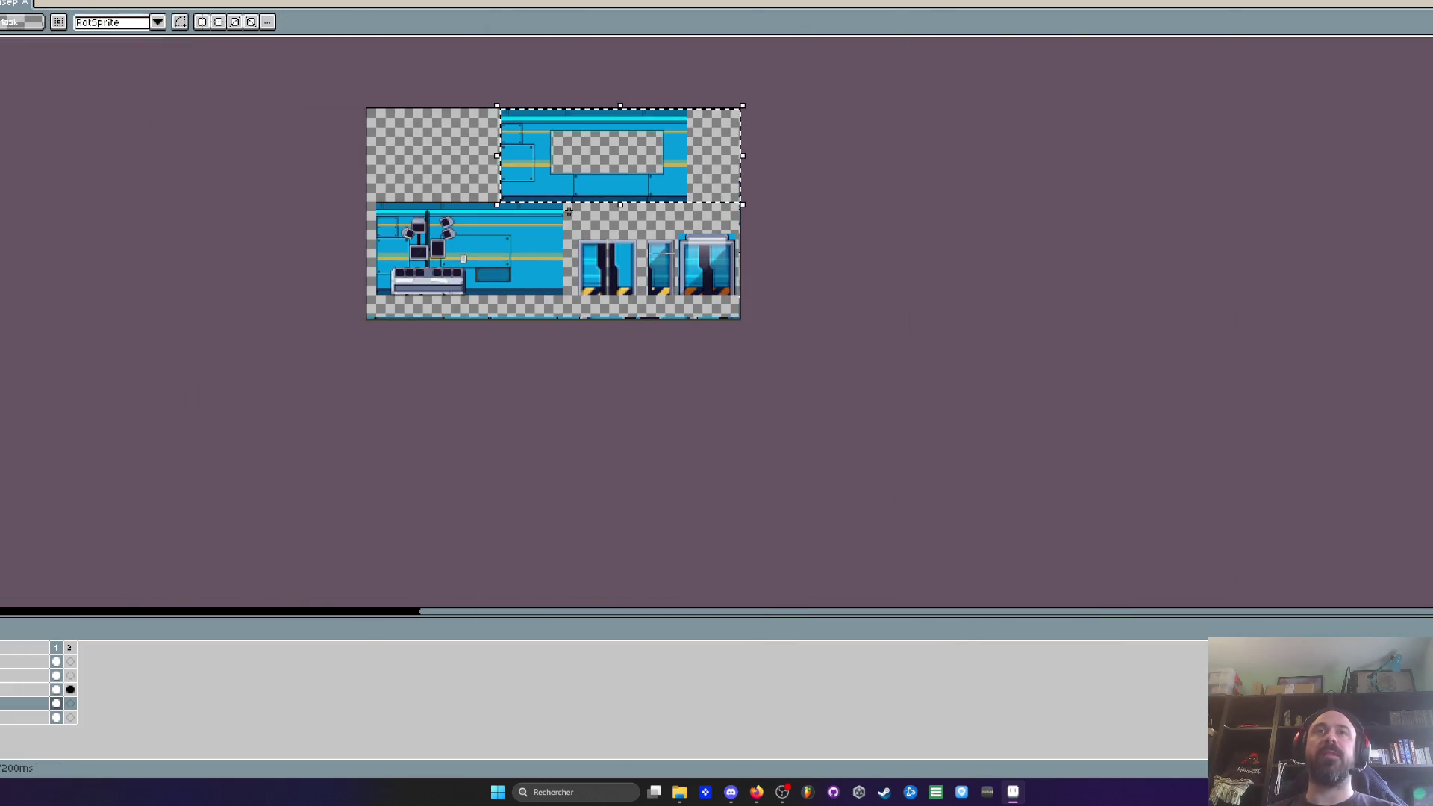
{"action": "scroll", "coordinate": [528, 189], "scroll_direction": "up", "scroll_amount": 5}
{"action": "left_click_drag", "start_coordinate": [536, 291], "coordinate": [400, 278]}
Step: Lay conveyor floor platforms beneath both wall rows
{"action": "scroll", "coordinate": [400, 279], "scroll_direction": "down", "scroll_amount": 4}
{"action": "scroll", "coordinate": [308, 326], "scroll_direction": "up", "scroll_amount": 4}
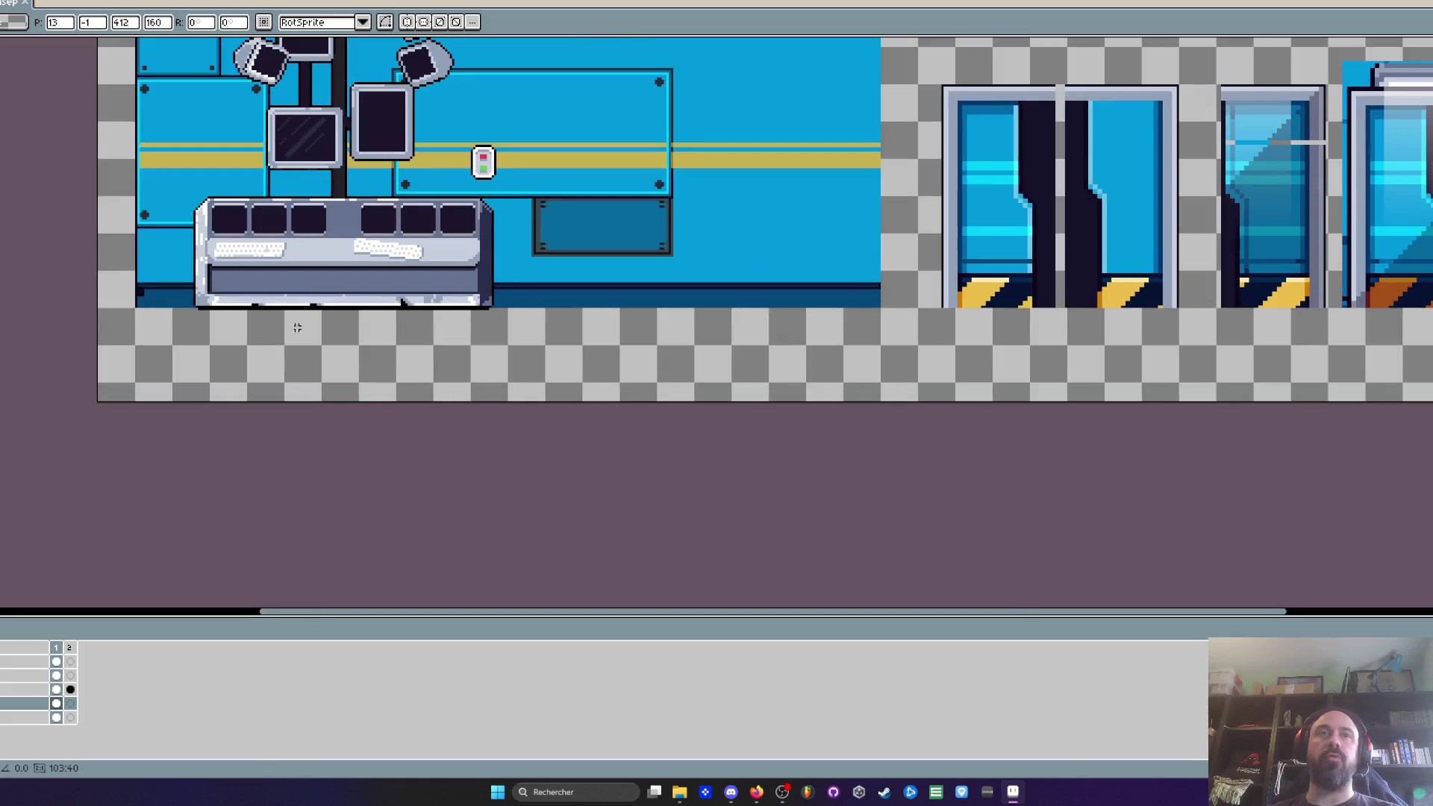
{"action": "scroll", "coordinate": [226, 345], "scroll_direction": "down", "scroll_amount": 2}
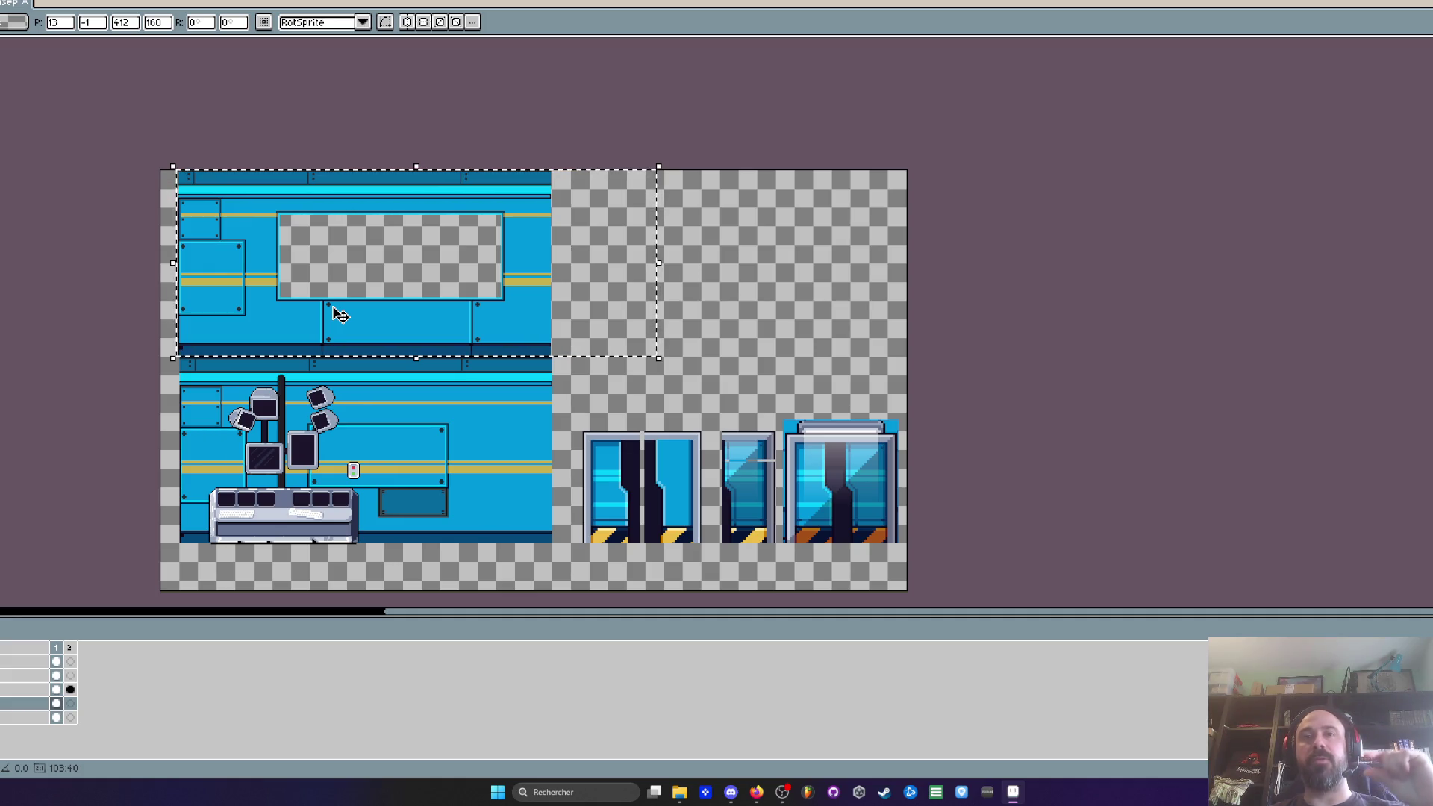
{"action": "scroll", "coordinate": [342, 334], "scroll_direction": "up", "scroll_amount": 2}
{"action": "scroll", "coordinate": [105, 362], "scroll_direction": "down", "scroll_amount": 1}
{"action": "scroll", "coordinate": [105, 361], "scroll_direction": "up", "scroll_amount": 2}
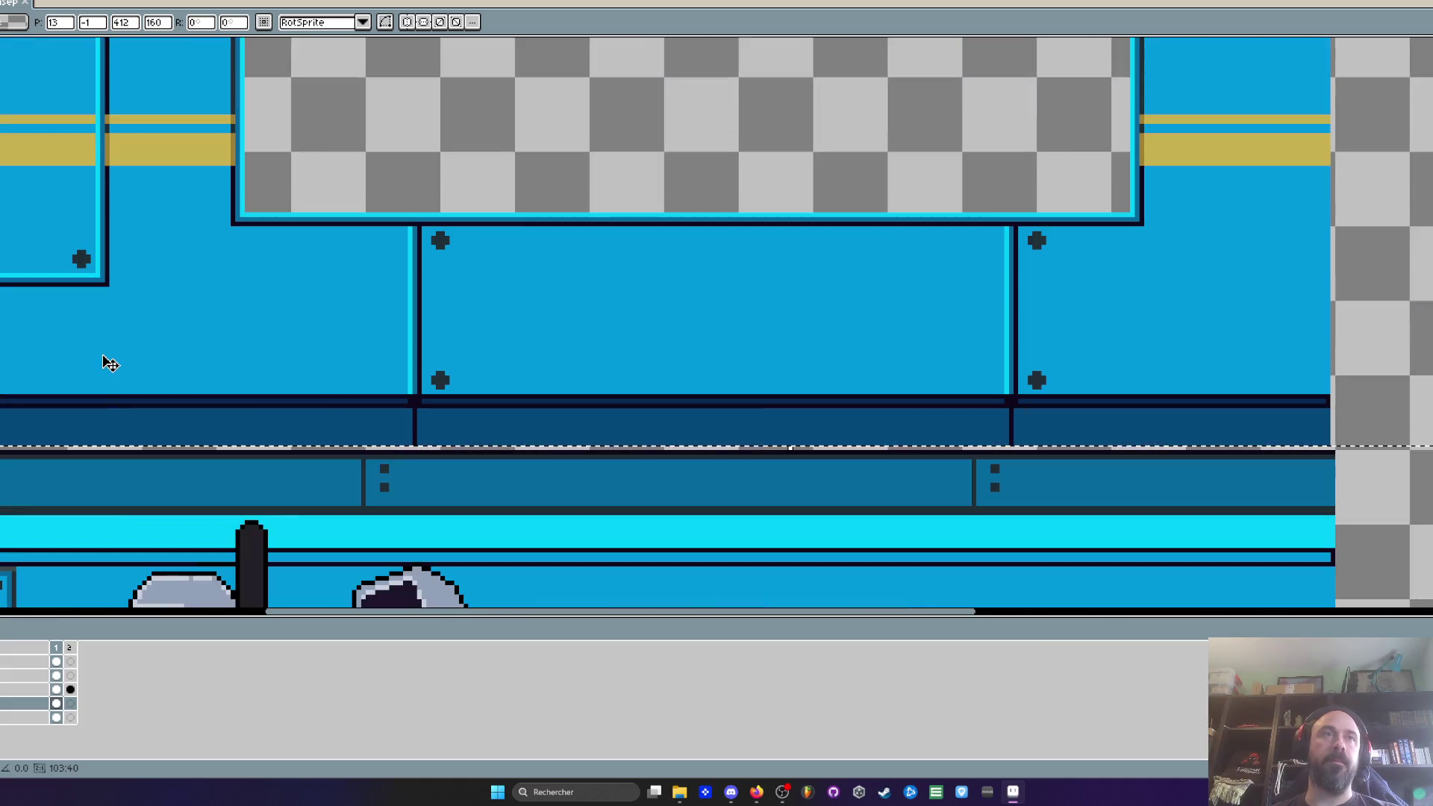
{"action": "left_click_drag", "start_coordinate": [63, 367], "coordinate": [294, 371]}
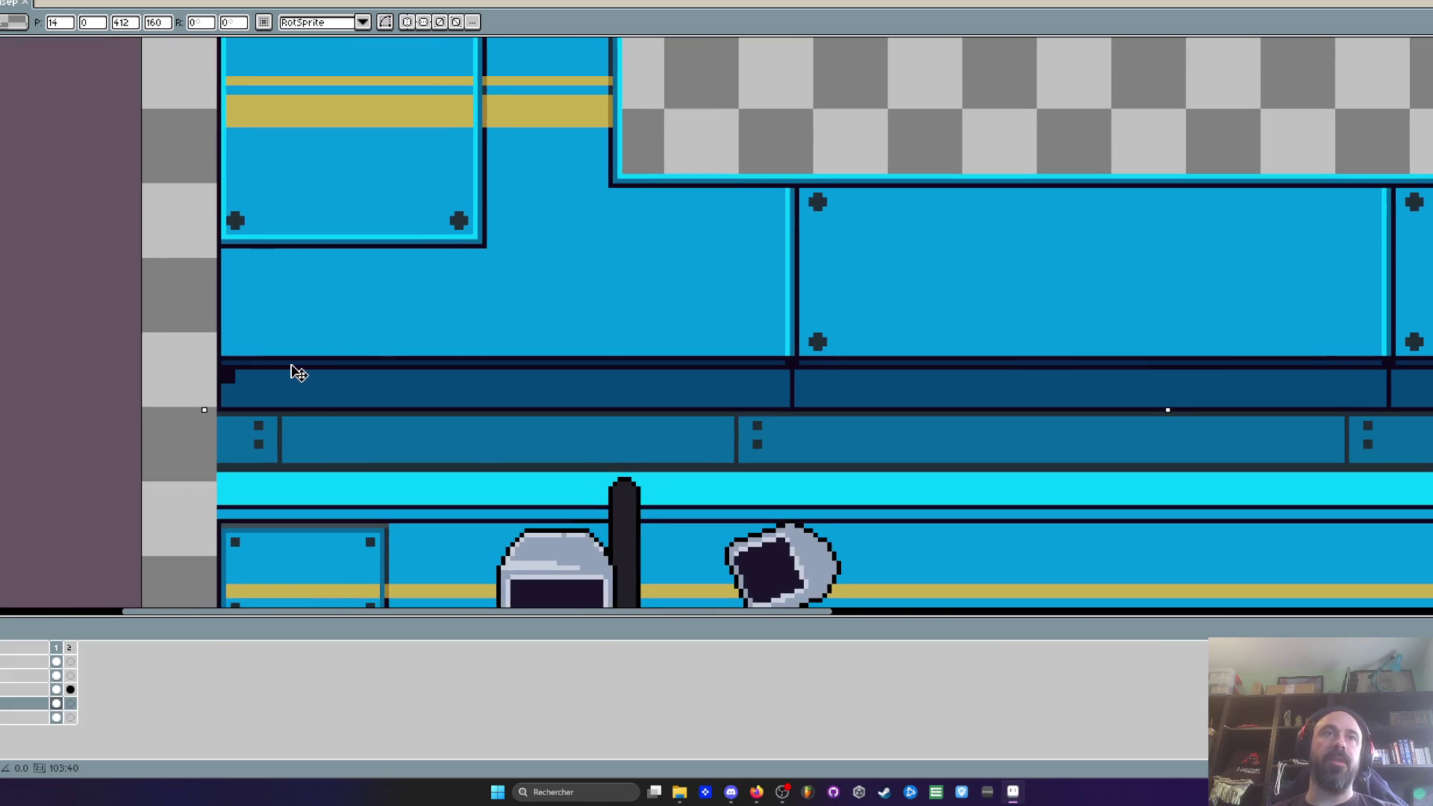
{"action": "scroll", "coordinate": [298, 374], "scroll_direction": "down", "scroll_amount": 2}
{"action": "scroll", "coordinate": [358, 371], "scroll_direction": "up", "scroll_amount": 1}
{"action": "scroll", "coordinate": [359, 371], "scroll_direction": "down", "scroll_amount": 1}
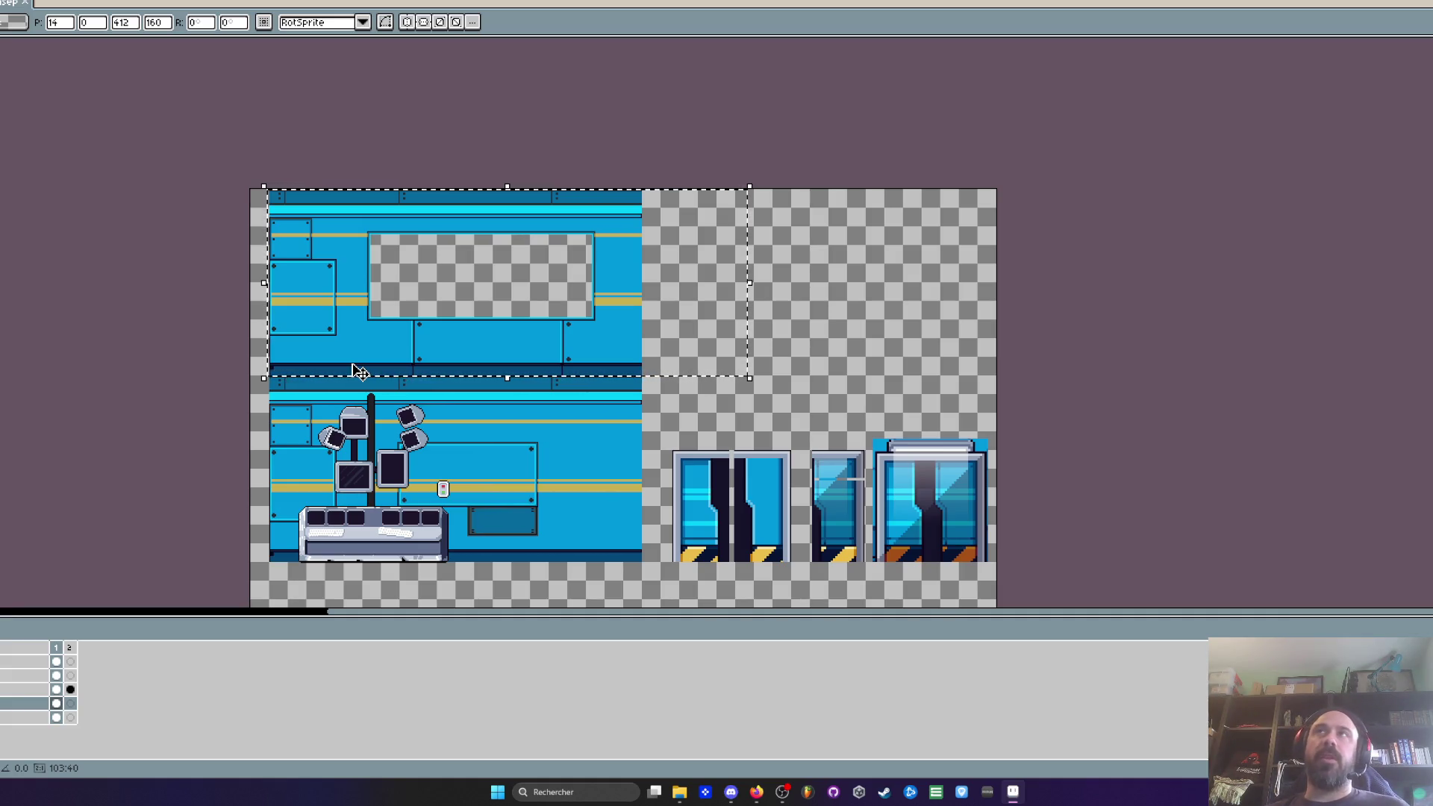
{"action": "scroll", "coordinate": [361, 338], "scroll_direction": "up", "scroll_amount": 2}
{"action": "scroll", "coordinate": [362, 337], "scroll_direction": "down", "scroll_amount": 2}
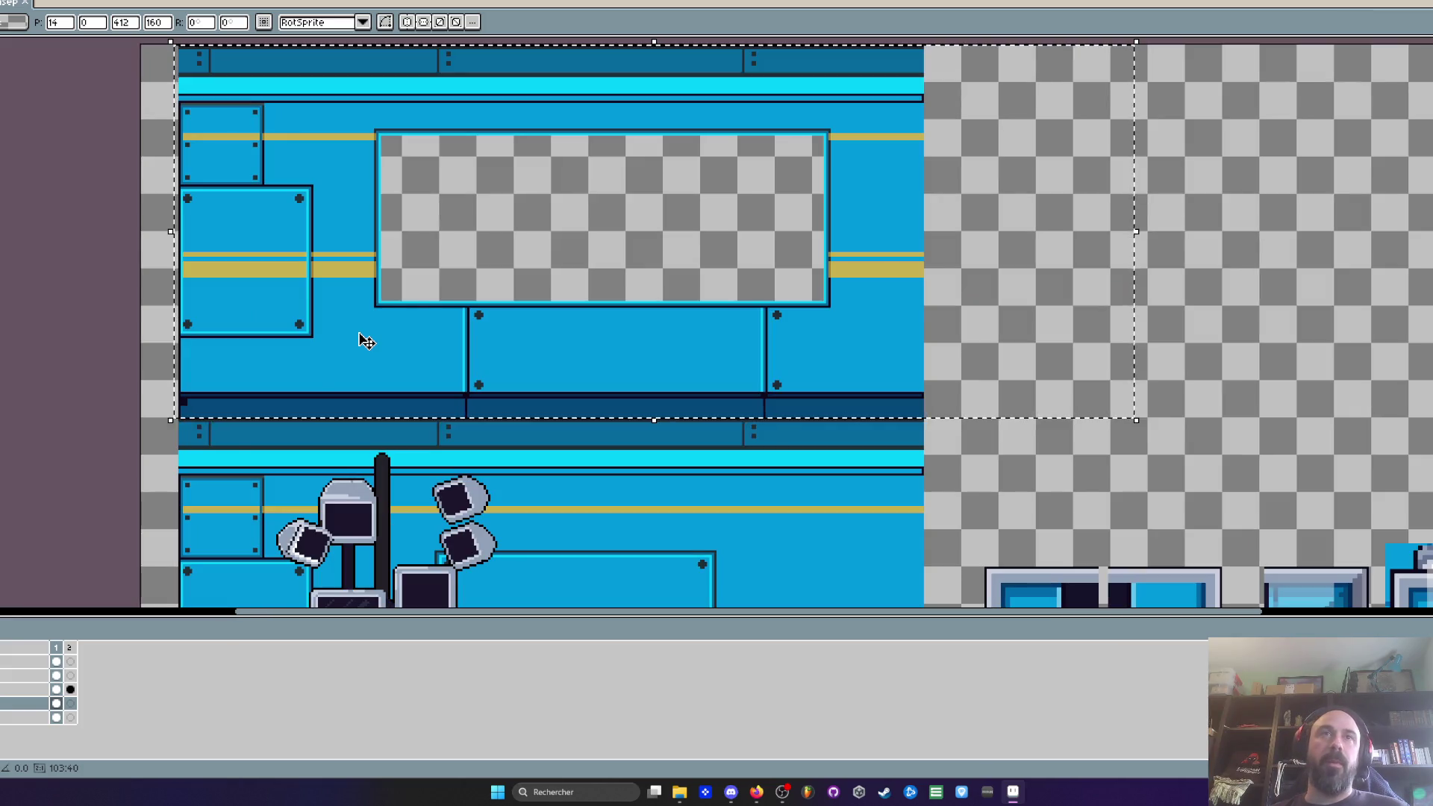
{"action": "scroll", "coordinate": [362, 226], "scroll_direction": "up", "scroll_amount": 2}
{"action": "scroll", "coordinate": [362, 226], "scroll_direction": "down", "scroll_amount": 2}
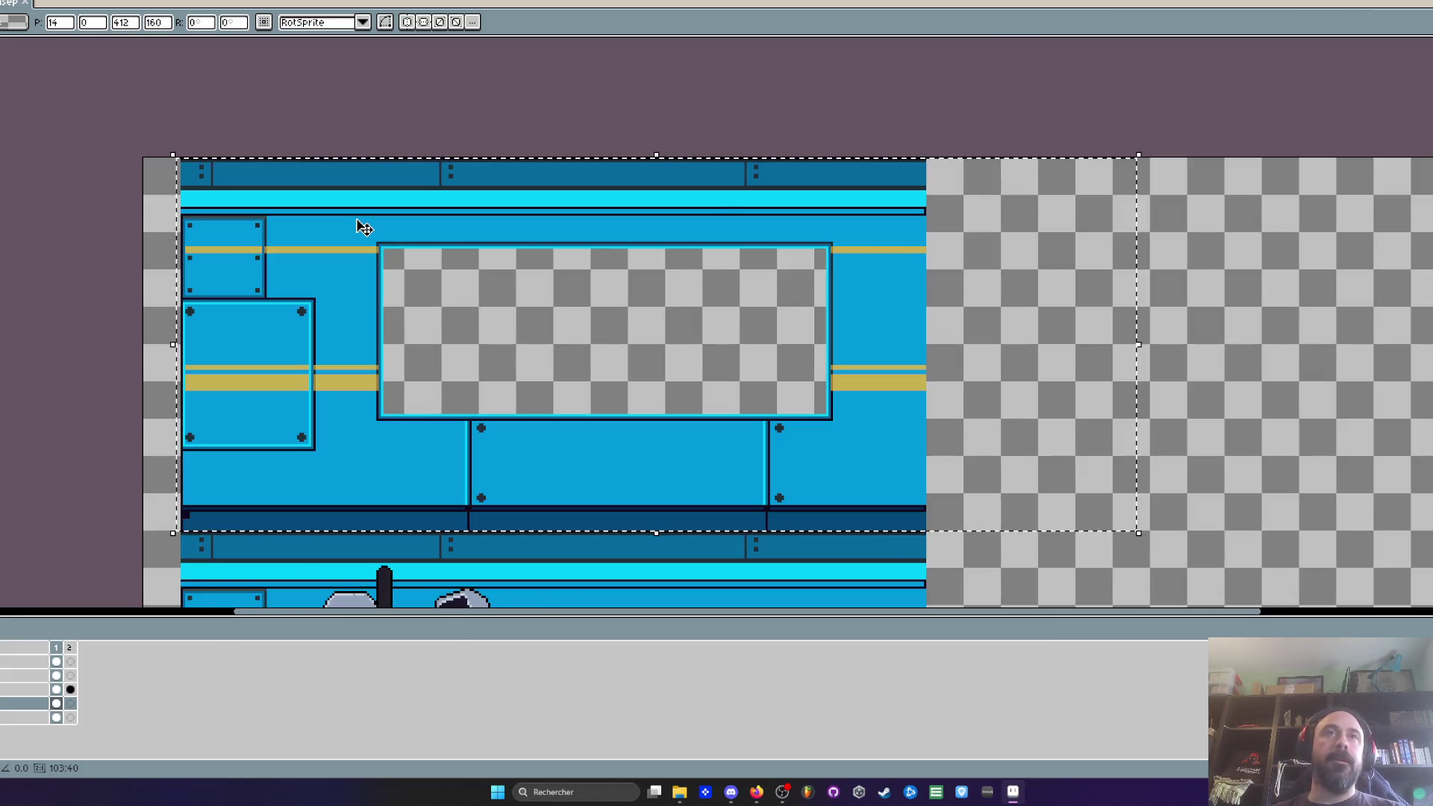
{"action": "scroll", "coordinate": [388, 333], "scroll_direction": "up", "scroll_amount": 2}
{"action": "scroll", "coordinate": [388, 334], "scroll_direction": "down", "scroll_amount": 2}
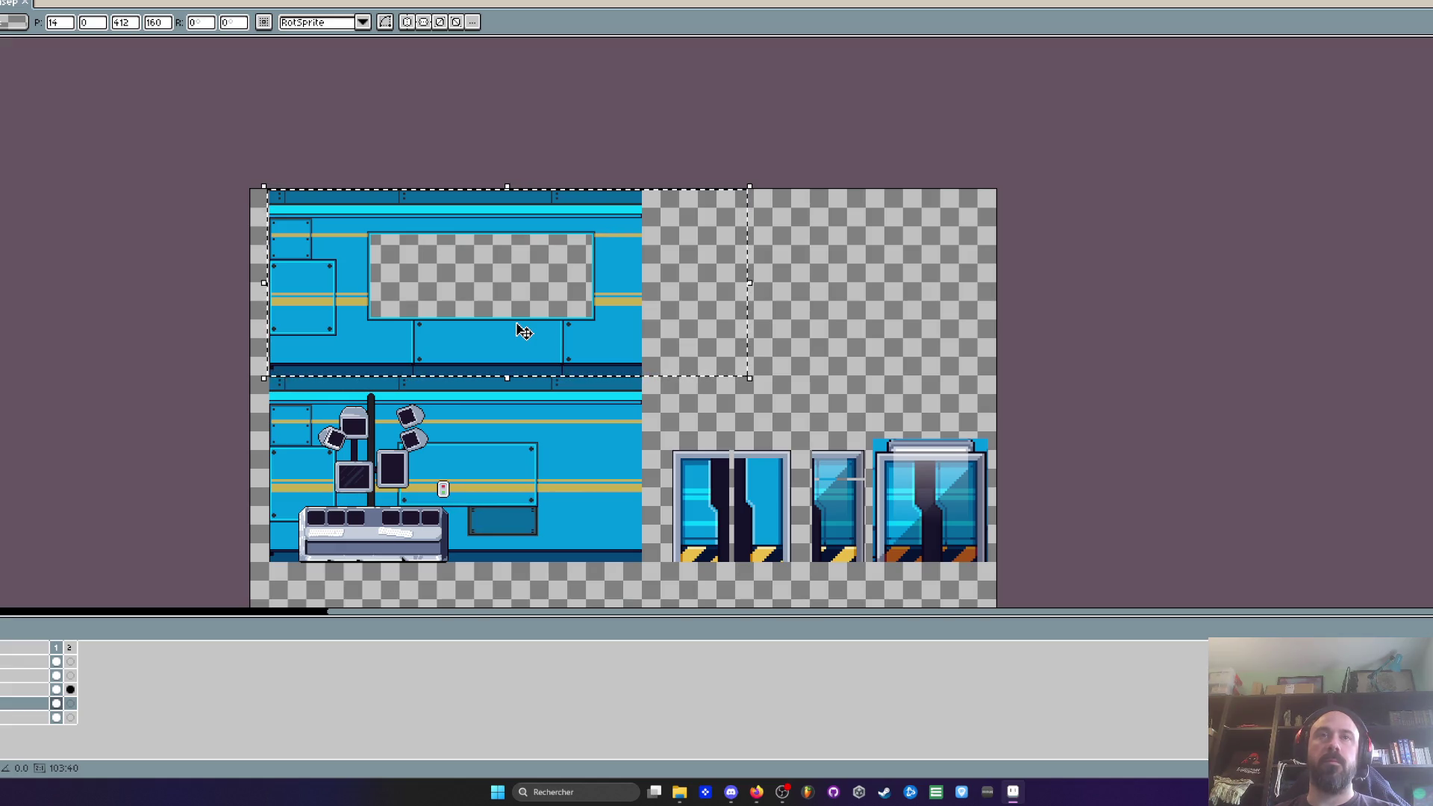
{"action": "key", "text": "ctrl+z"}
{"action": "mouse_move", "coordinate": [160, 459]}
{"action": "left_mouse_down"}
{"action": "mouse_move", "coordinate": [179, 361]}
{"action": "mouse_move", "coordinate": [192, 383]}
{"action": "left_mouse_up"}
{"action": "scroll", "coordinate": [196, 342], "scroll_direction": "up", "scroll_amount": 2}
{"action": "scroll", "coordinate": [192, 384], "scroll_direction": "down", "scroll_amount": 2}
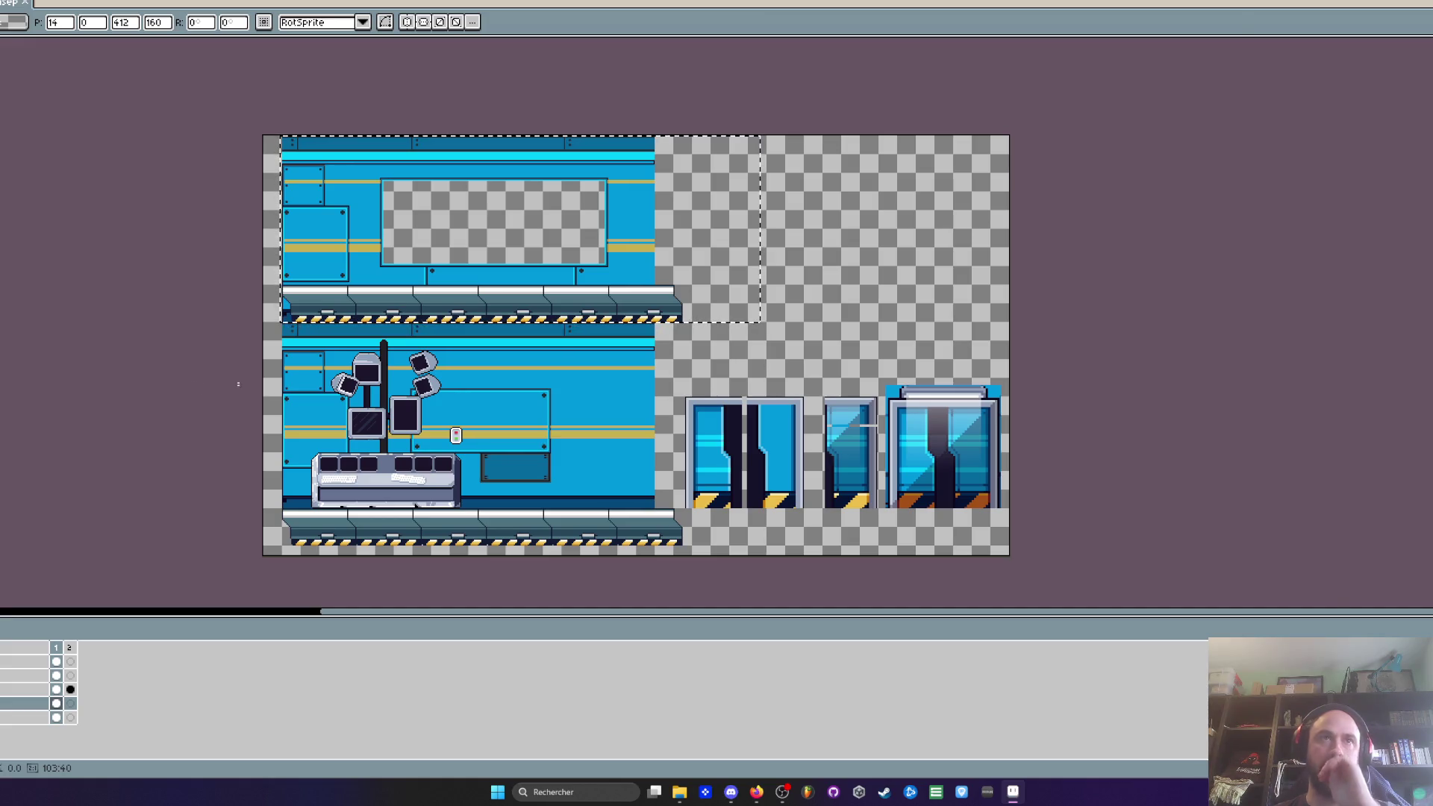
Step: Commit the tile, then place and select the orange armoured character sprite
{"action": "scroll", "coordinate": [394, 289], "scroll_direction": "up", "scroll_amount": 3}
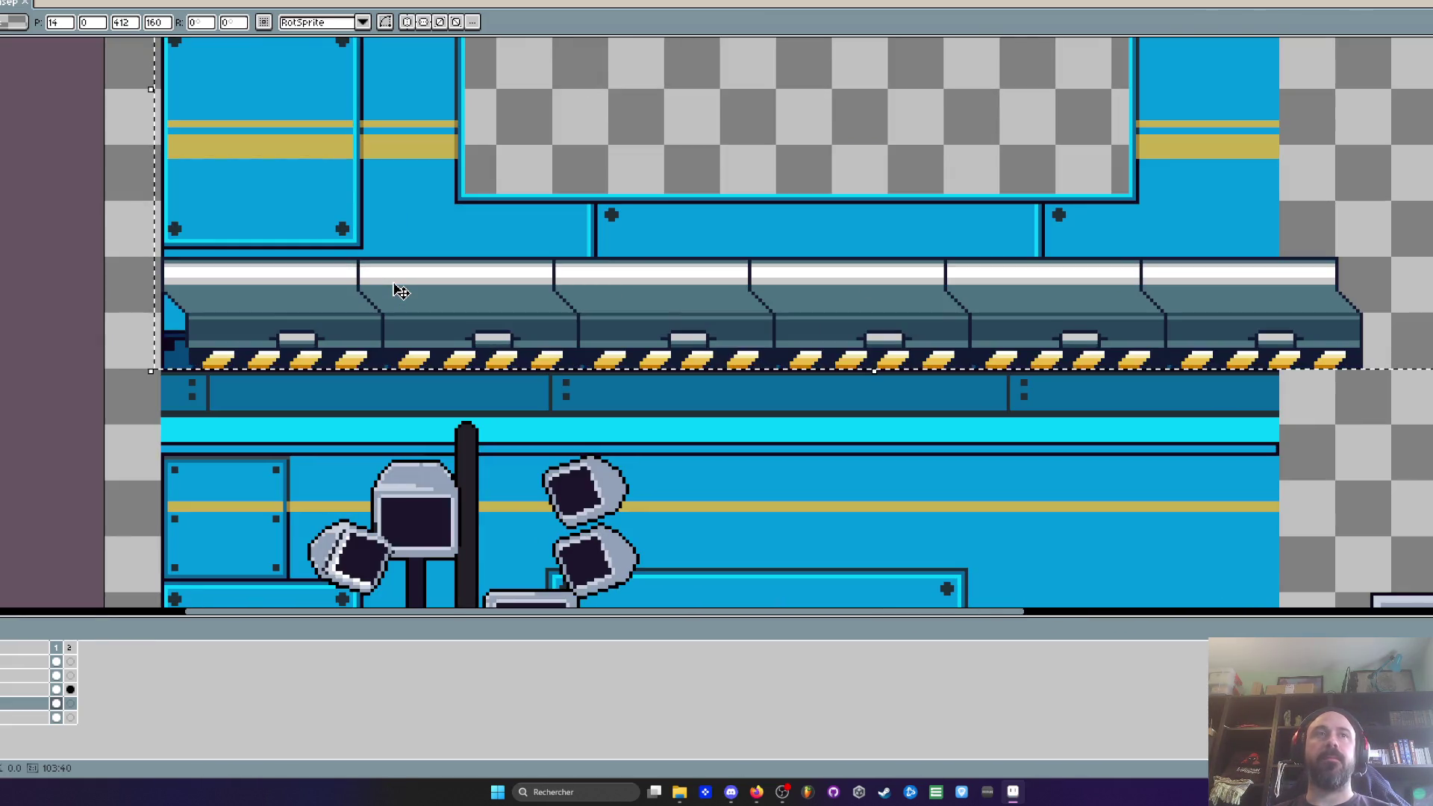
{"action": "key", "text": "ctrl+d"}
{"action": "scroll", "coordinate": [393, 284], "scroll_direction": "down", "scroll_amount": 1}
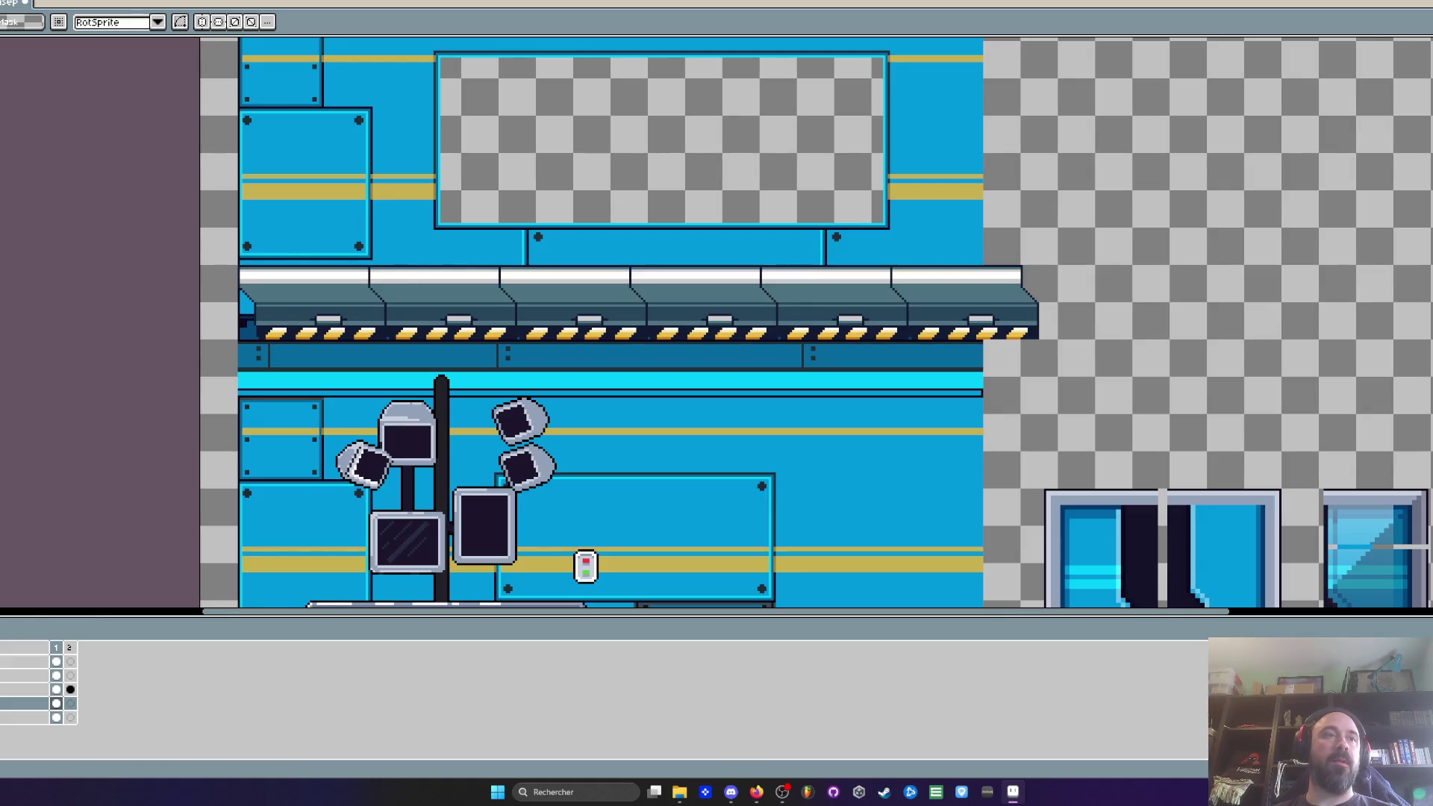
{"action": "left_click", "coordinate": [56, 662]}
{"action": "left_click_drag", "start_coordinate": [121, 426], "coordinate": [129, 308]}
{"action": "left_click_drag", "start_coordinate": [190, 244], "coordinate": [546, 587]}
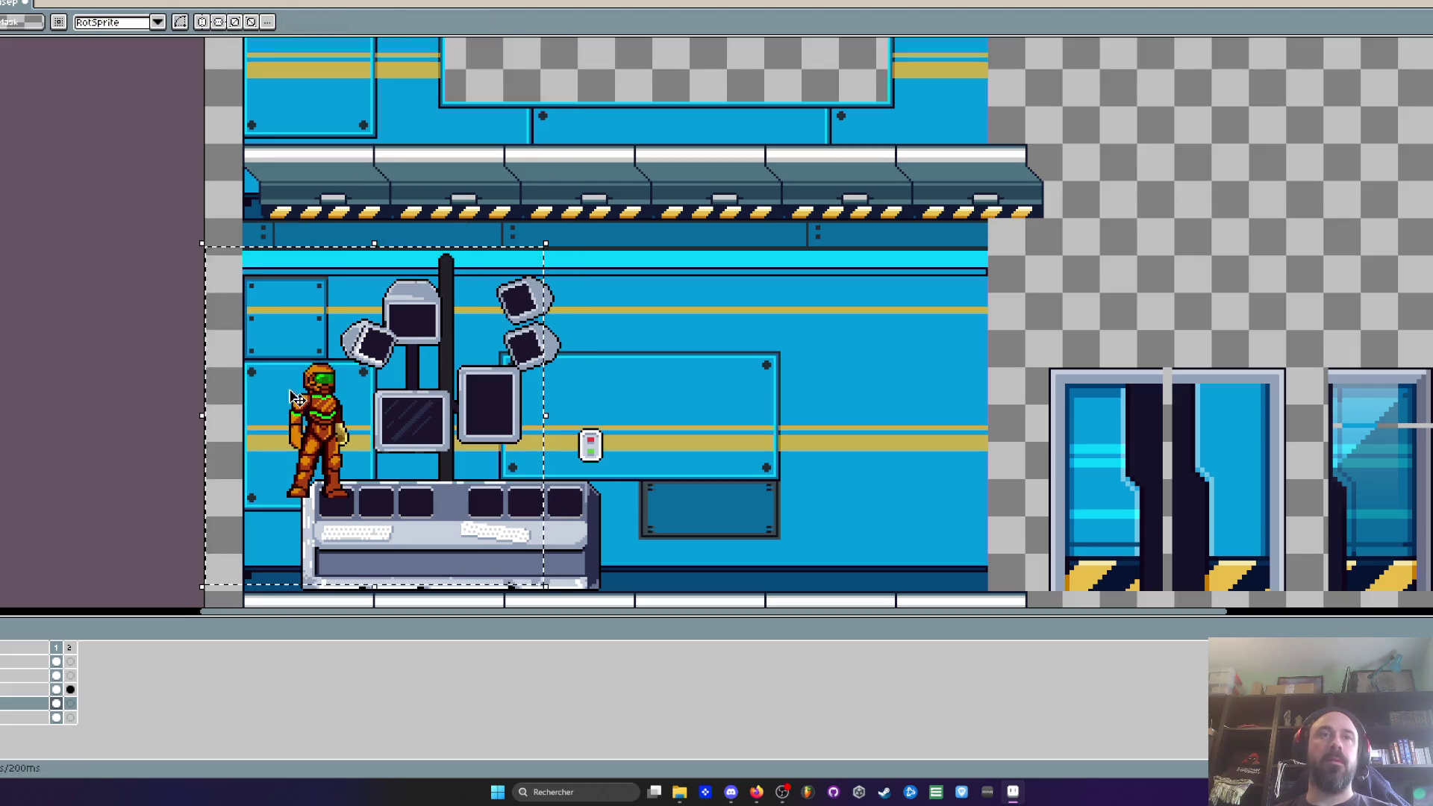
{"action": "left_click", "coordinate": [56, 662]}
Step: Test the character standing on the upper ledge surface
{"action": "left_click_drag", "start_coordinate": [307, 440], "coordinate": [325, 121]}
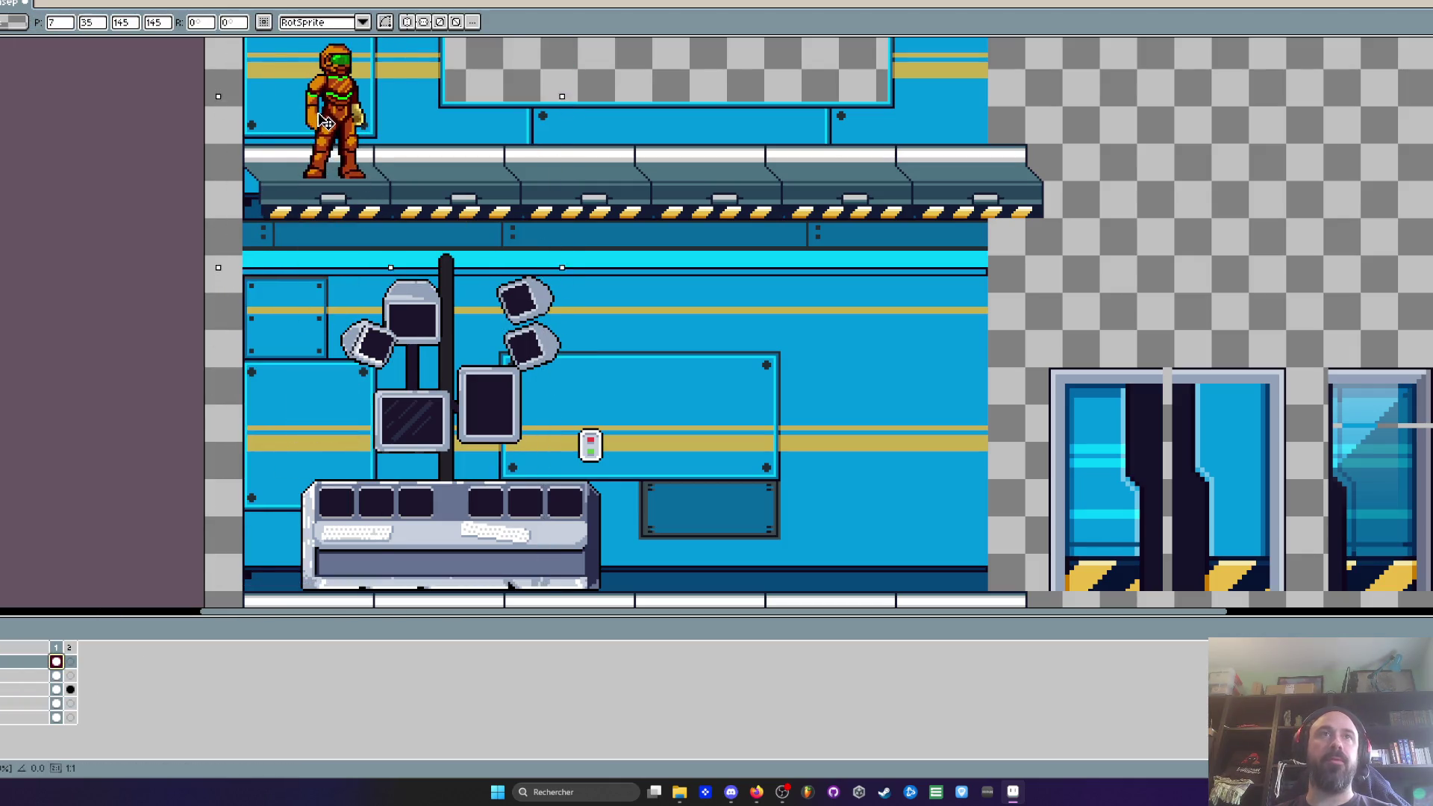
{"action": "scroll", "coordinate": [328, 127], "scroll_direction": "up", "scroll_amount": 3}
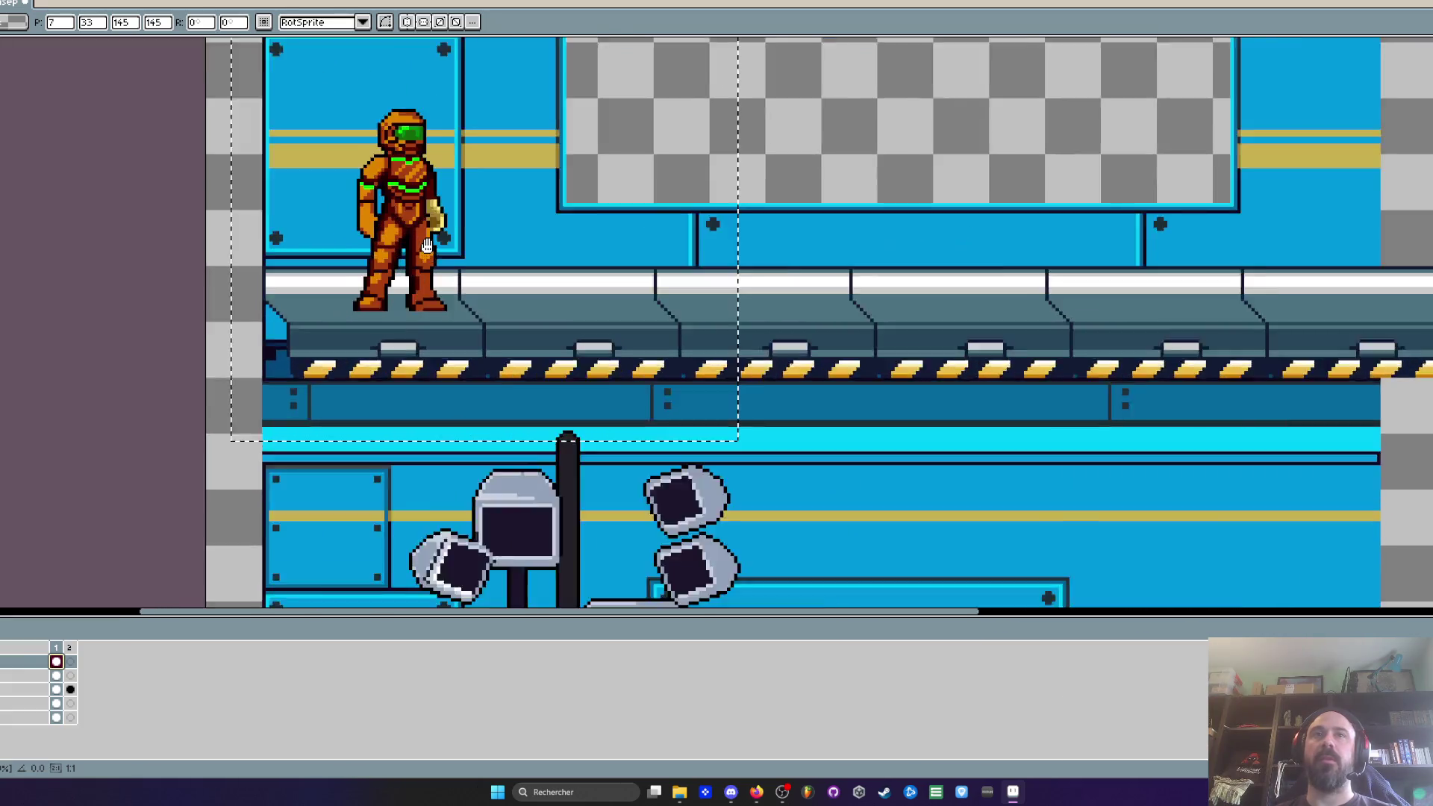
{"action": "scroll", "coordinate": [426, 246], "scroll_direction": "up", "scroll_amount": 1}
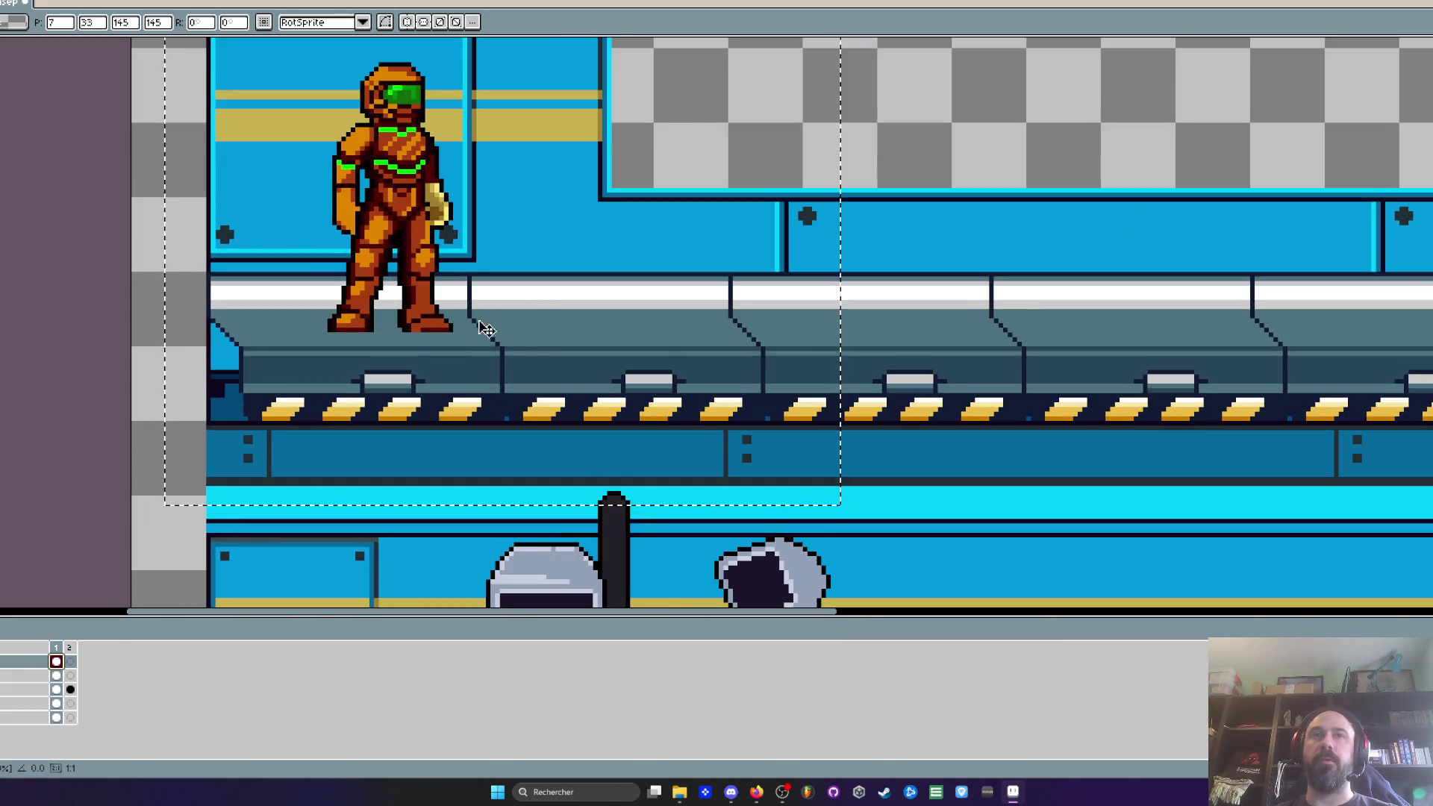
{"action": "left_click_drag", "start_coordinate": [427, 314], "coordinate": [388, 309]}
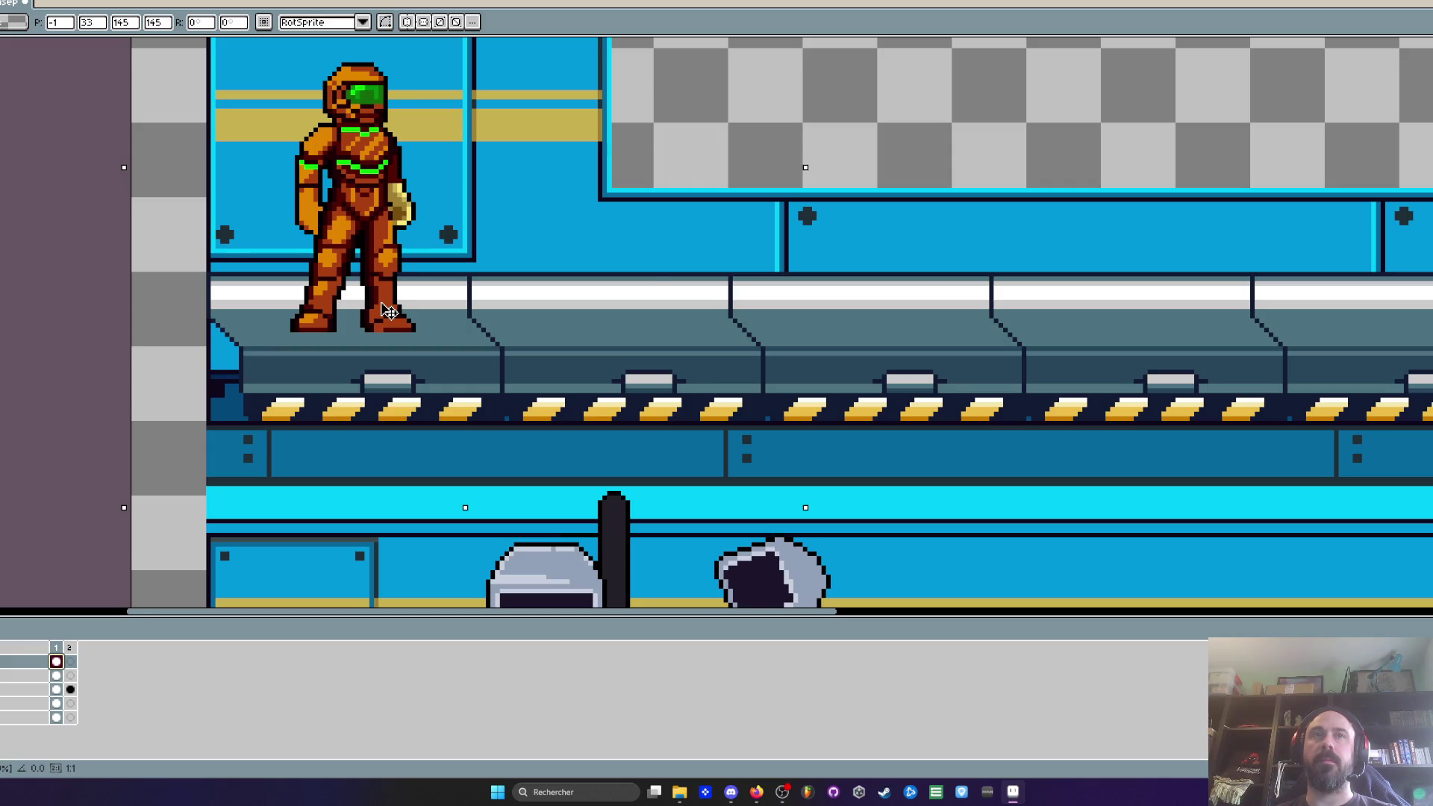
{"action": "scroll", "coordinate": [388, 310], "scroll_direction": "down", "scroll_amount": 2}
{"action": "scroll", "coordinate": [388, 310], "scroll_direction": "up", "scroll_amount": 1}
{"action": "mouse_move", "coordinate": [388, 310]}
{"action": "left_mouse_down"}
{"action": "mouse_move", "coordinate": [379, 257]}
{"action": "mouse_move", "coordinate": [527, 264]}
{"action": "left_mouse_up"}
{"action": "scroll", "coordinate": [515, 259], "scroll_direction": "down", "scroll_amount": 2}
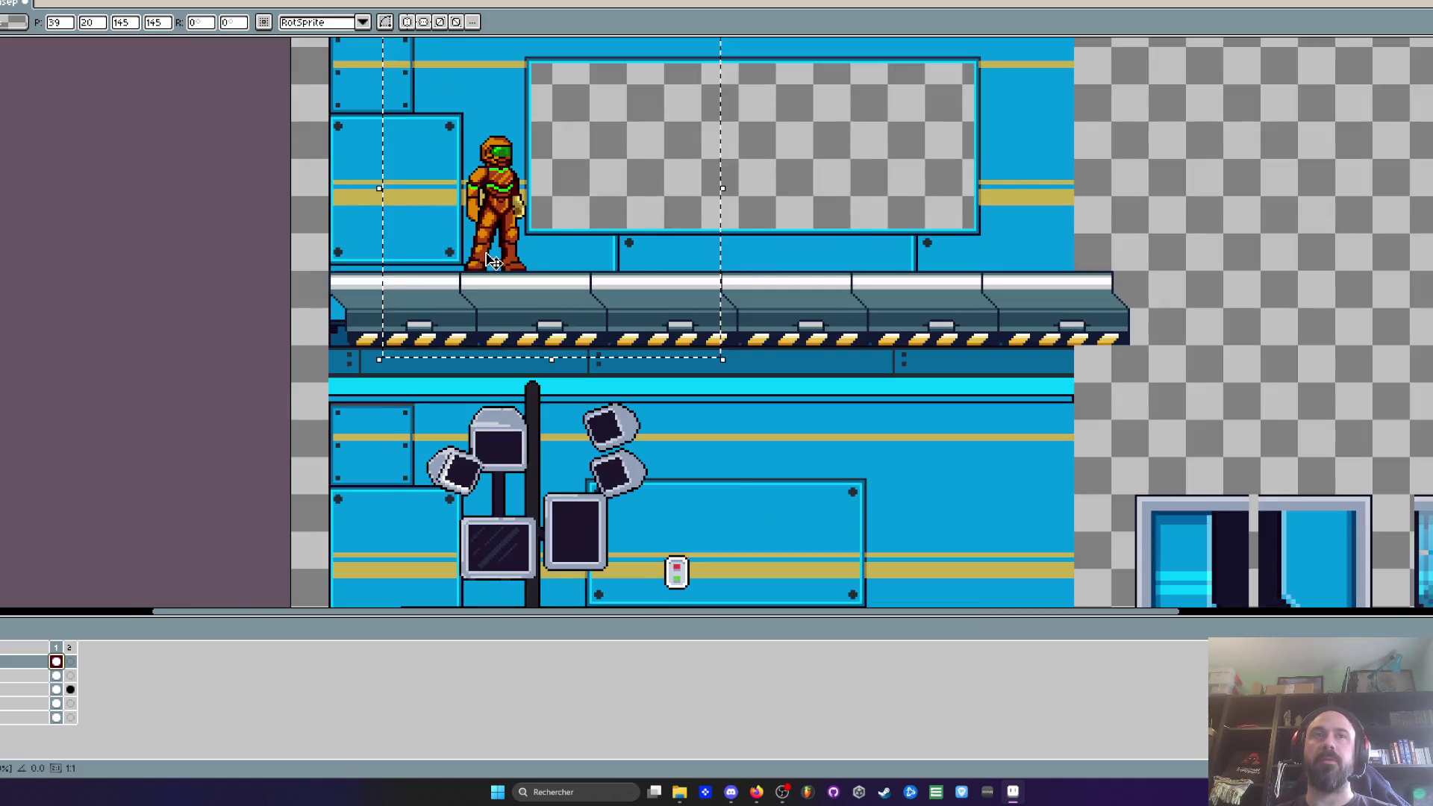
Step: Test the character on the lower floor, then return it to its spot on the console
{"action": "left_click_drag", "start_coordinate": [506, 237], "coordinate": [456, 479]}
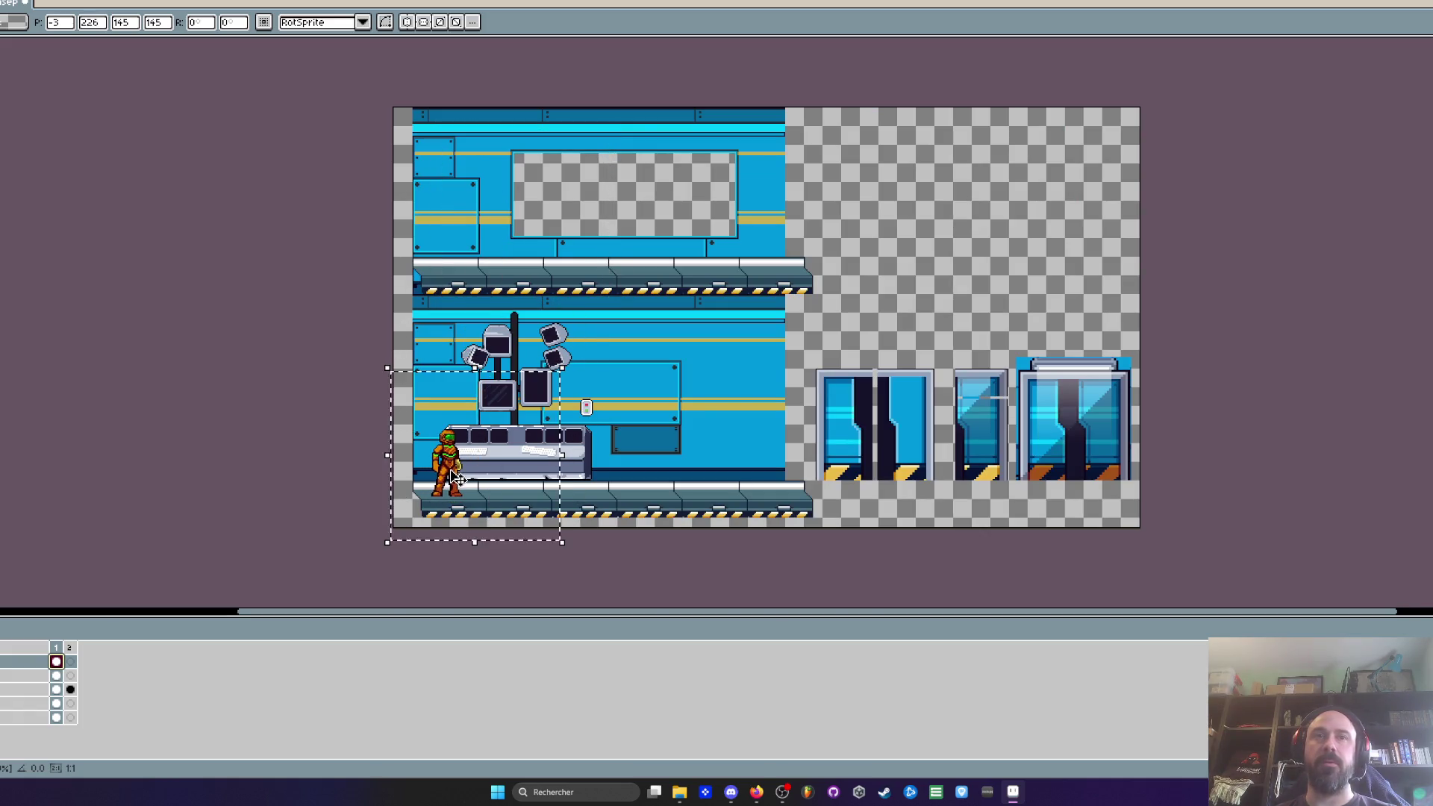
{"action": "scroll", "coordinate": [456, 480], "scroll_direction": "up", "scroll_amount": 4}
{"action": "left_click_drag", "start_coordinate": [480, 361], "coordinate": [480, 360]}
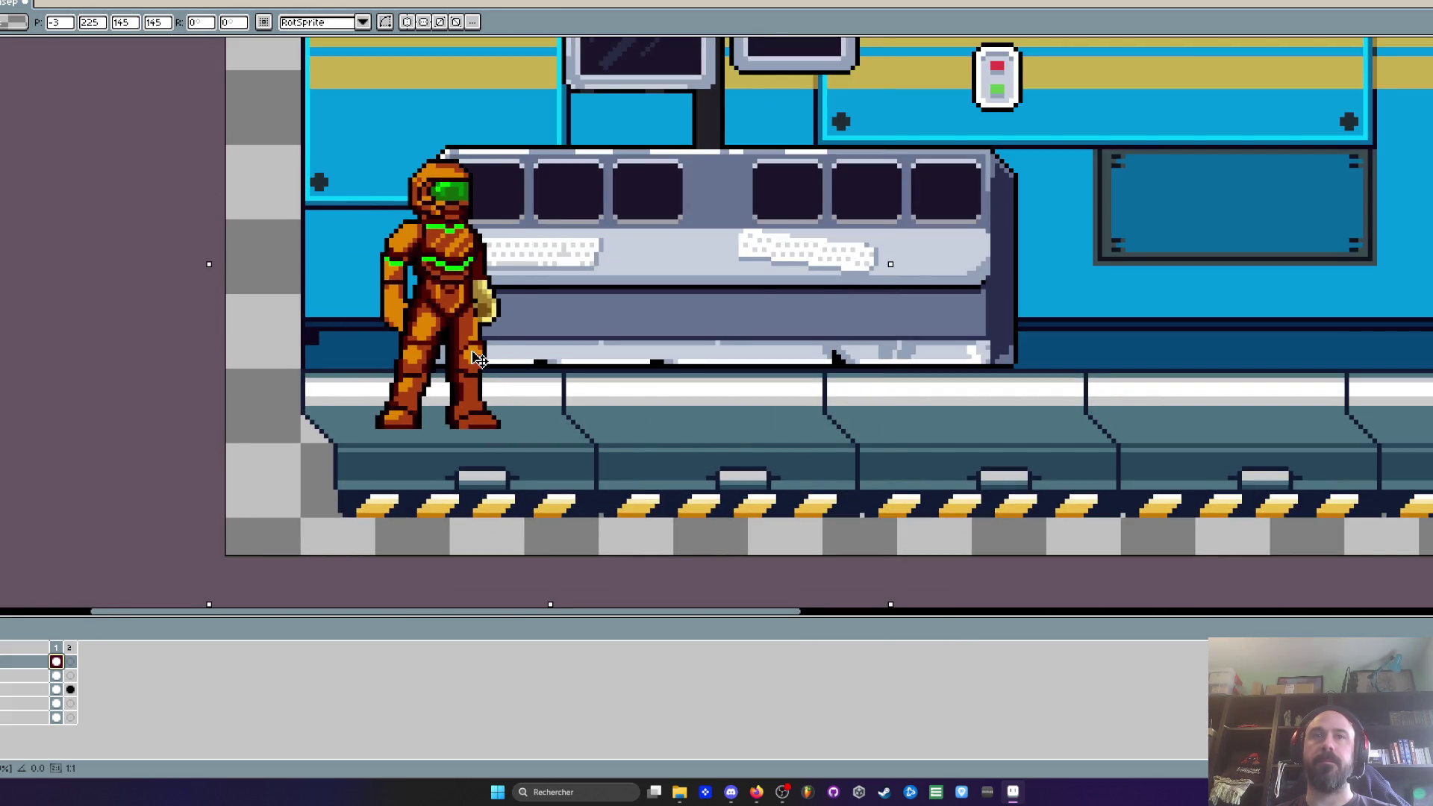
{"action": "scroll", "coordinate": [478, 359], "scroll_direction": "down", "scroll_amount": 4}
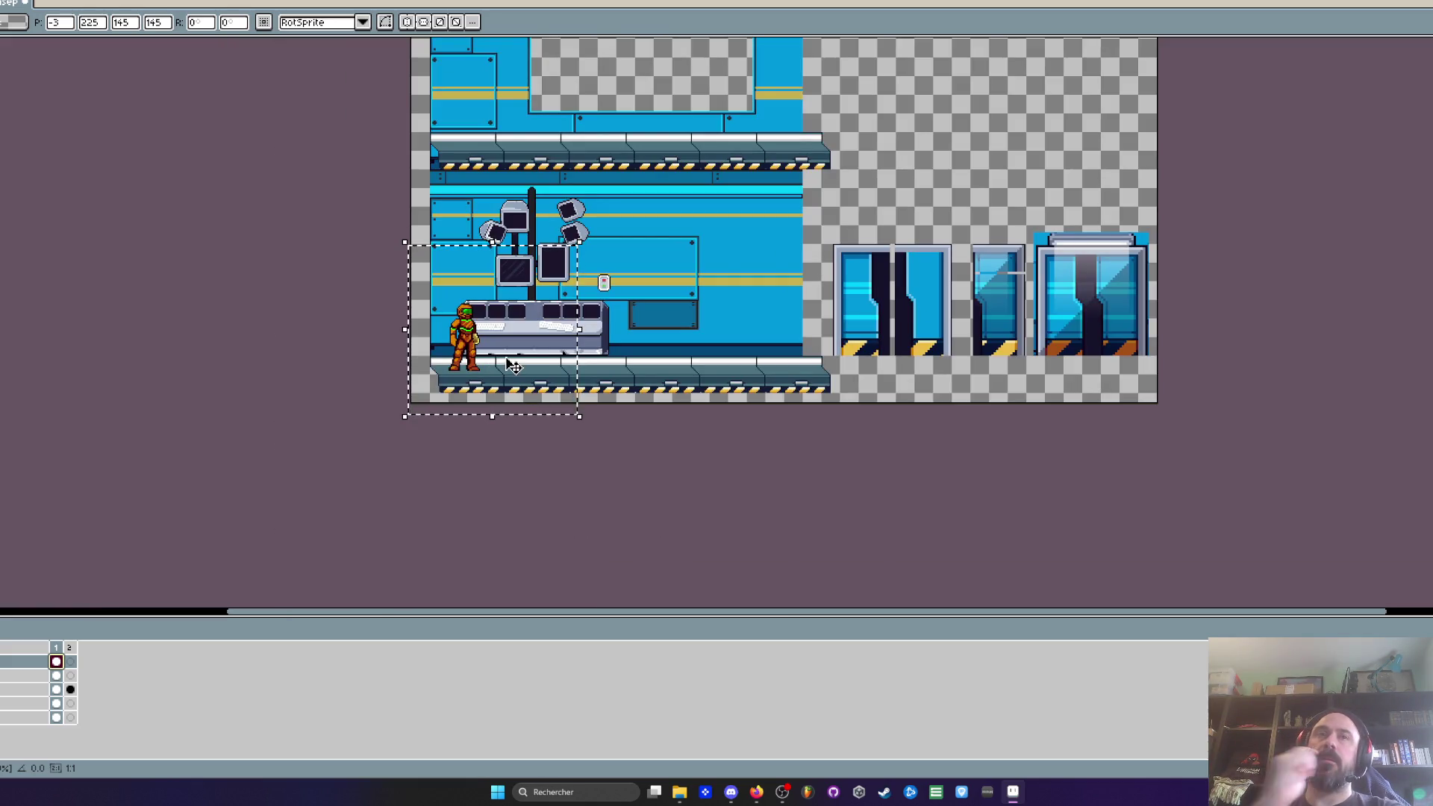
{"action": "scroll", "coordinate": [513, 366], "scroll_direction": "up", "scroll_amount": 4}
{"action": "mouse_move", "coordinate": [400, 366]}
{"action": "left_mouse_down"}
{"action": "mouse_move", "coordinate": [374, 319]}
{"action": "mouse_move", "coordinate": [385, 359]}
{"action": "left_mouse_up"}
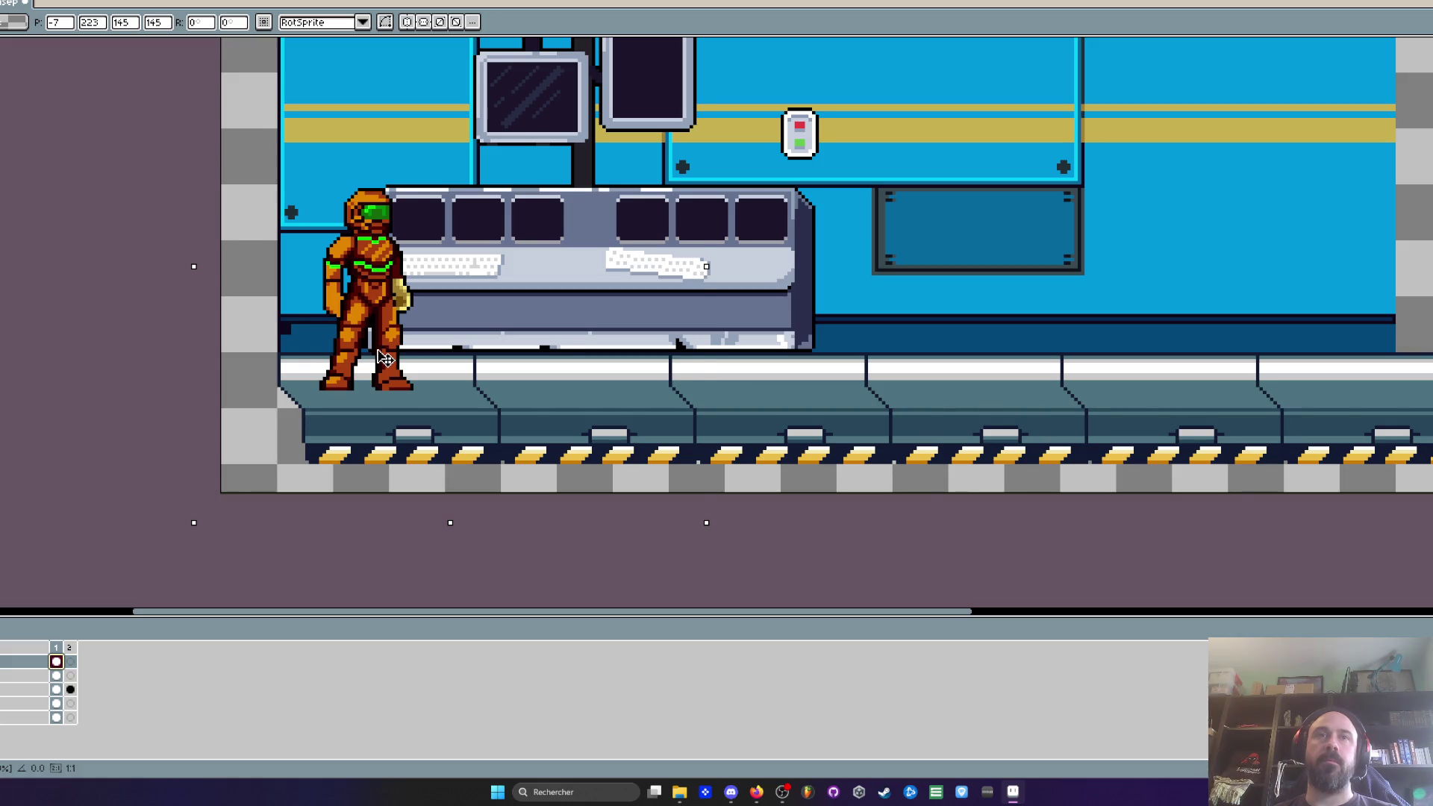
{"action": "scroll", "coordinate": [385, 358], "scroll_direction": "down", "scroll_amount": 2}
{"action": "key", "text": "Escape"}
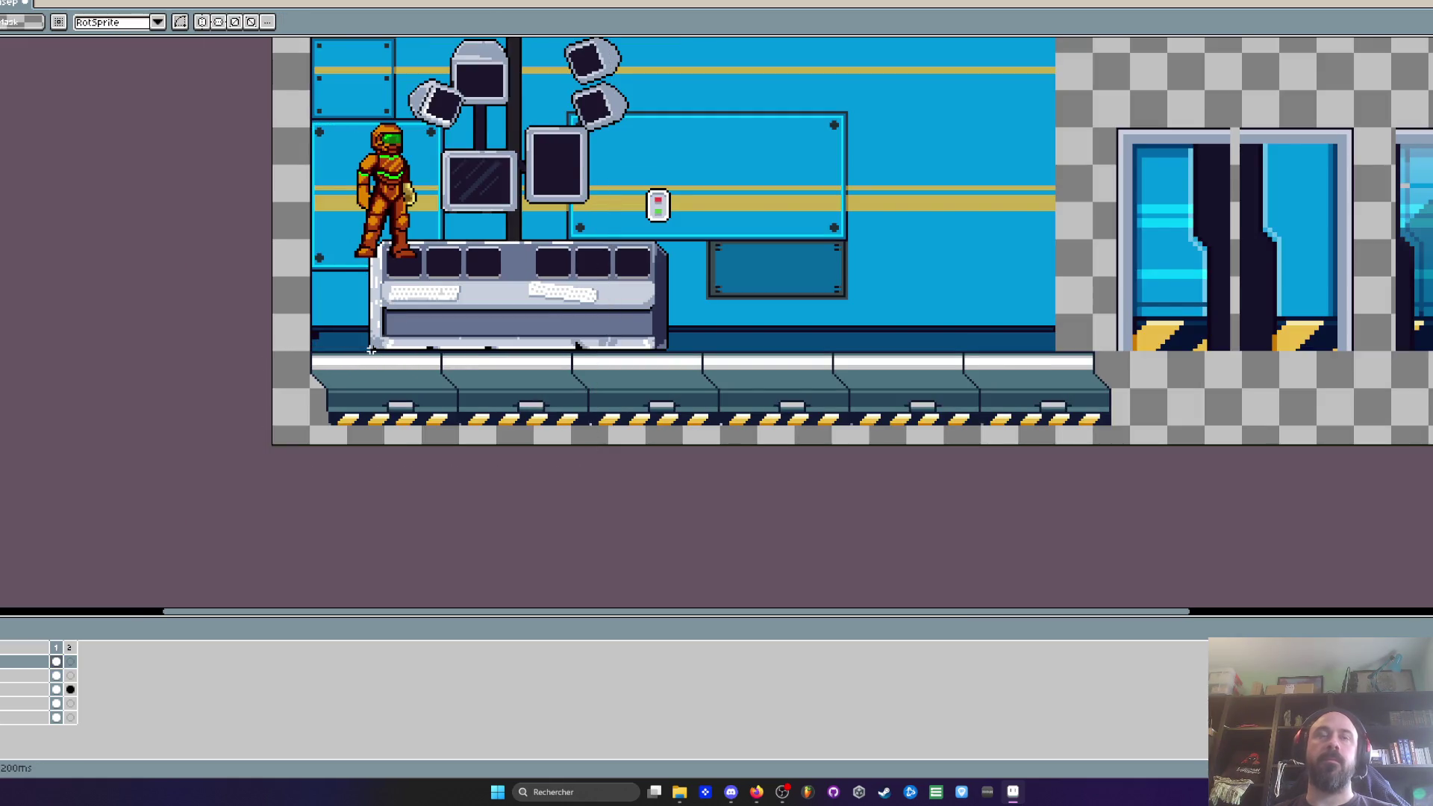
{"action": "scroll", "coordinate": [340, 374], "scroll_direction": "up", "scroll_amount": 2}
Step: Close the staircase gap and fill the floor's lower-left corner with the dark navy outline colour
{"action": "scroll", "coordinate": [280, 383], "scroll_direction": "up", "scroll_amount": 1}
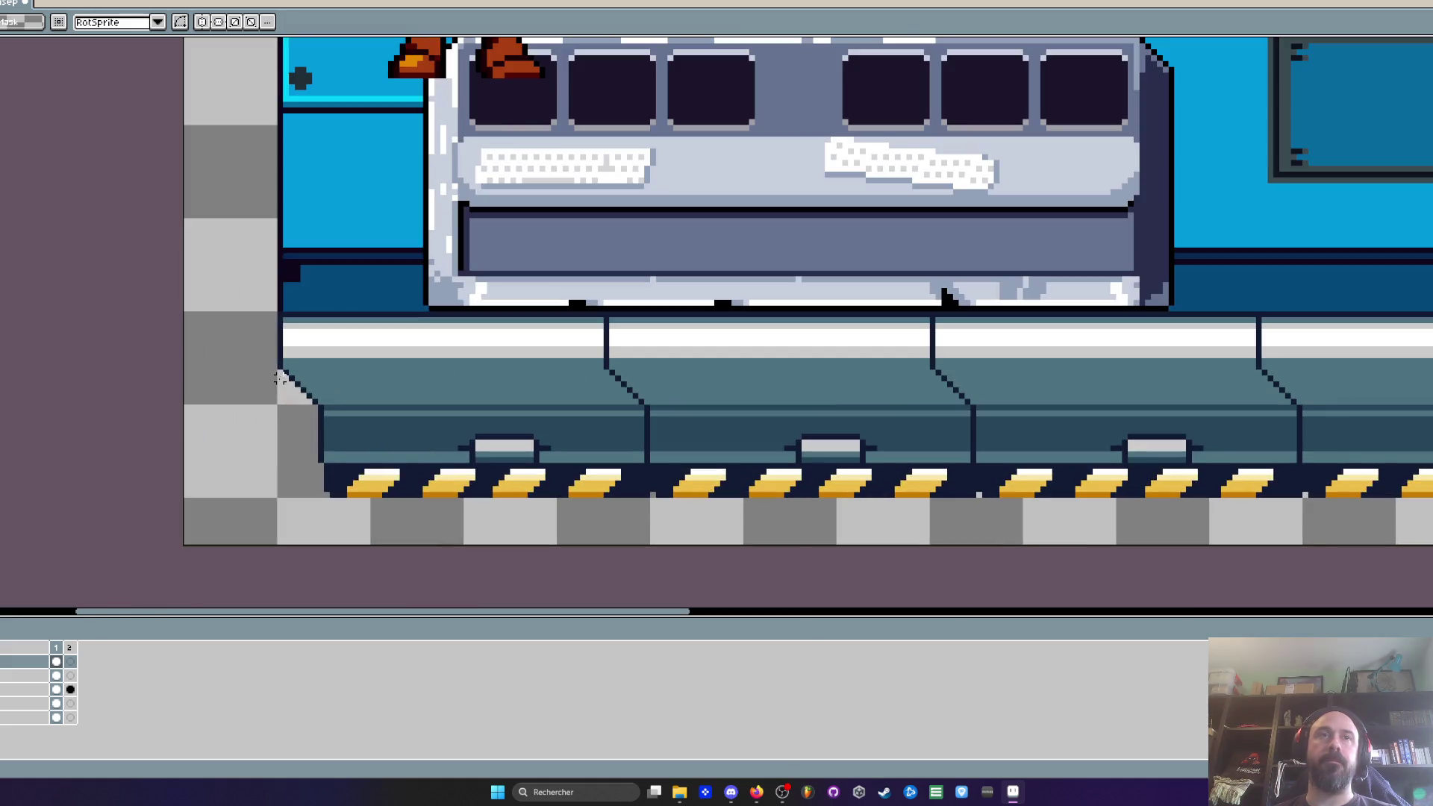
{"action": "mouse_move", "coordinate": [281, 373]}
{"action": "left_mouse_down"}
{"action": "mouse_move", "coordinate": [391, 426]}
{"action": "mouse_move", "coordinate": [665, 506]}
{"action": "left_mouse_up"}
{"action": "key", "text": "ctrl+d"}
{"action": "scroll", "coordinate": [320, 399], "scroll_direction": "up", "scroll_amount": 1}
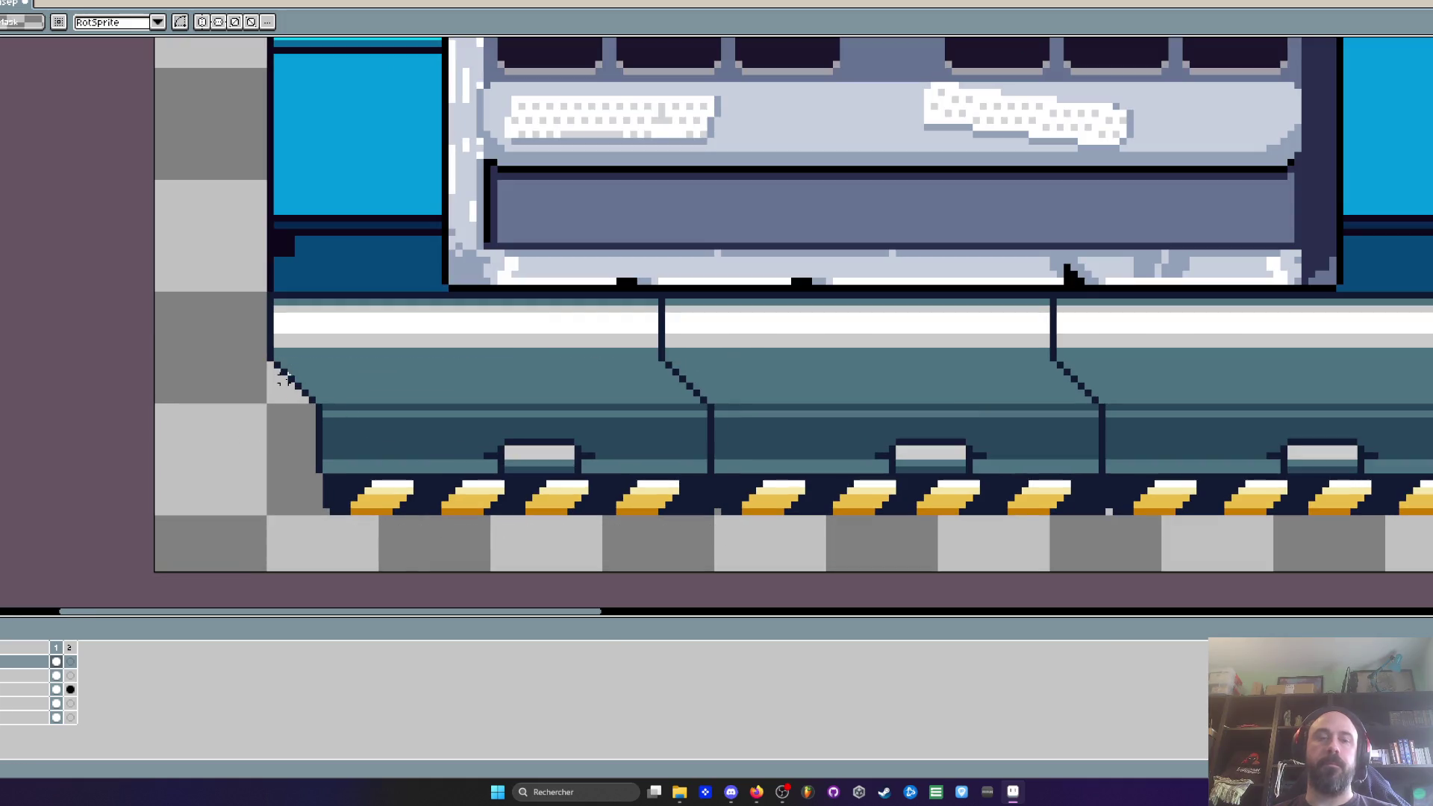
{"action": "key", "text": "i"}
{"action": "key", "text": "alt+Down"}
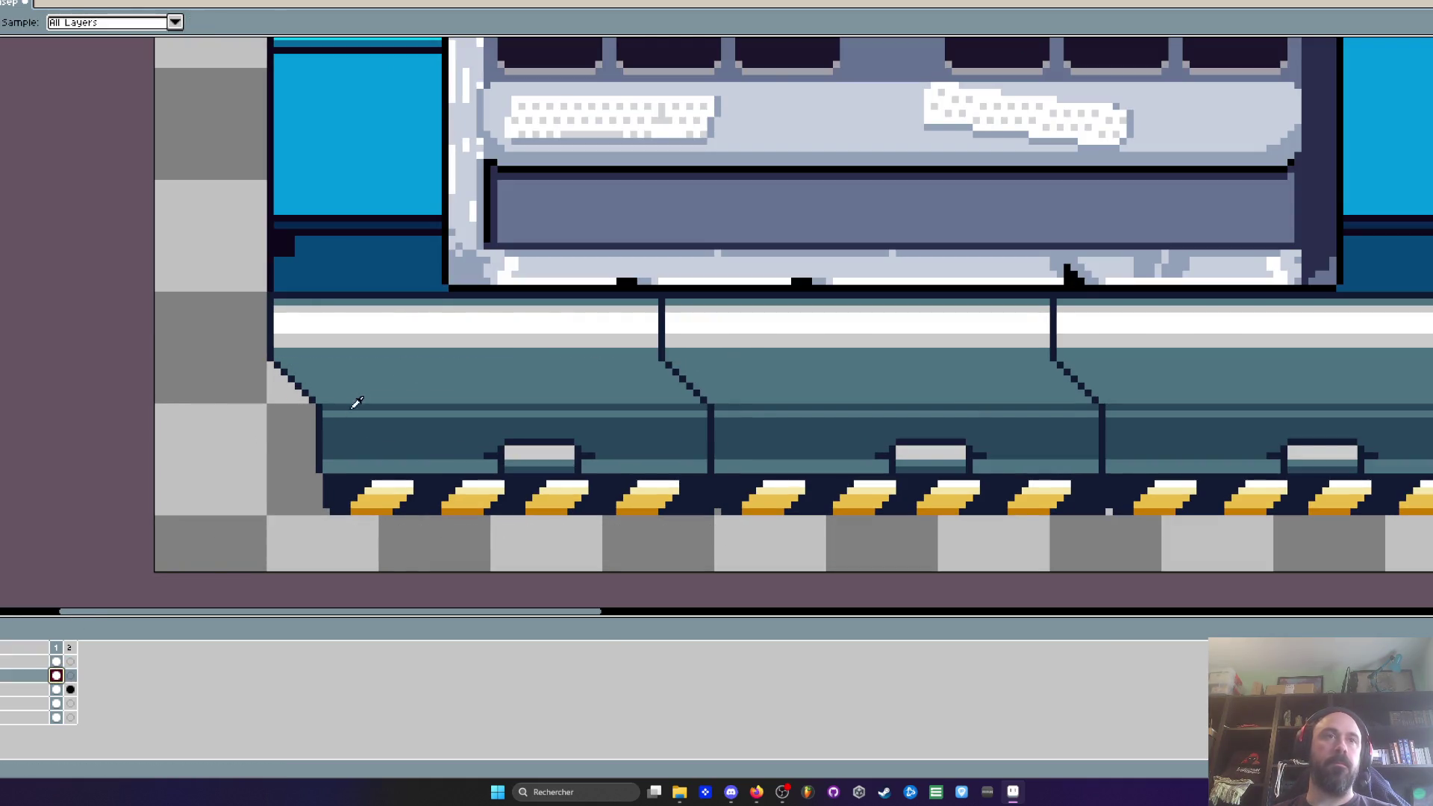
{"action": "scroll", "coordinate": [362, 384], "scroll_direction": "up", "scroll_amount": 2}
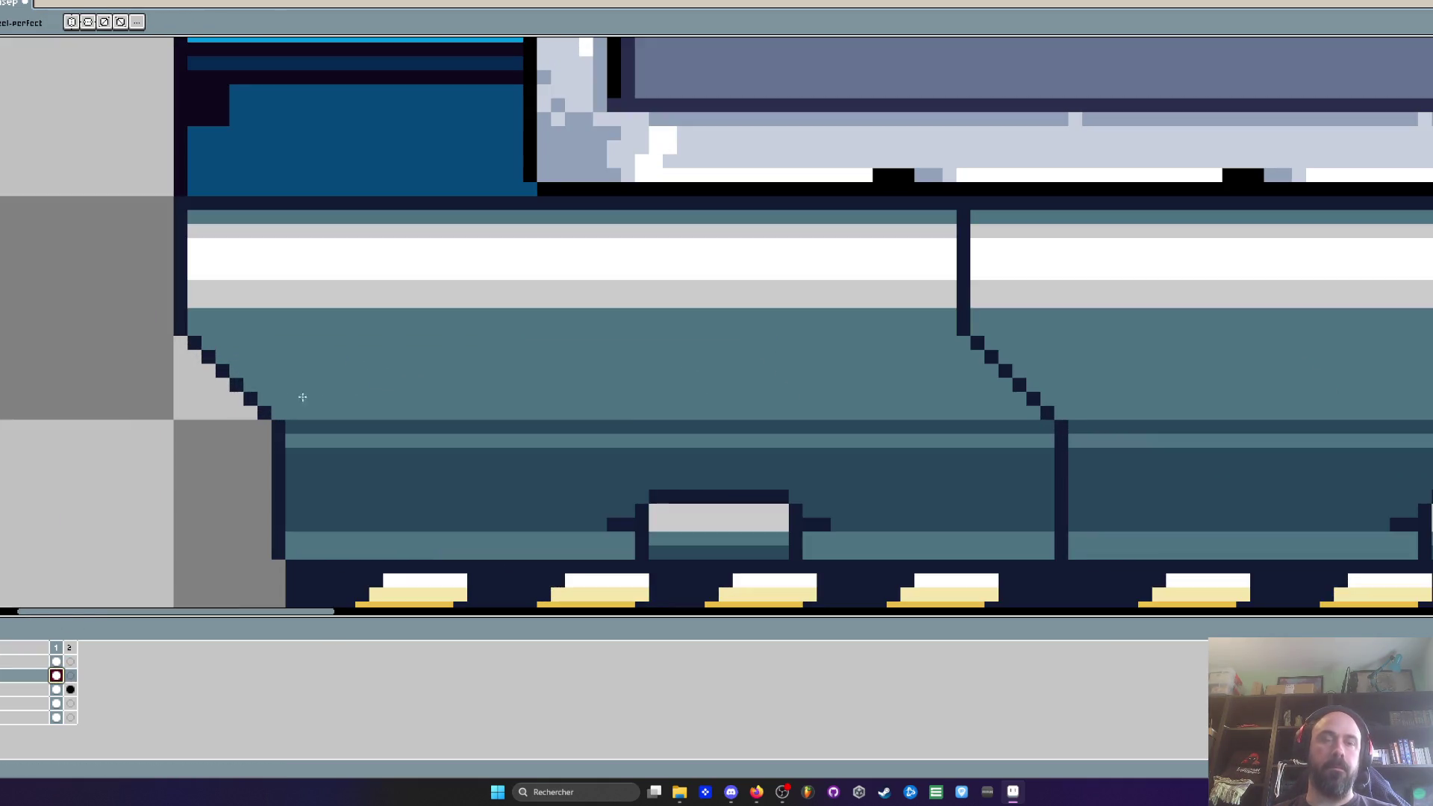
{"action": "key", "text": "alt"}
{"action": "left_click", "coordinate": [191, 343]}
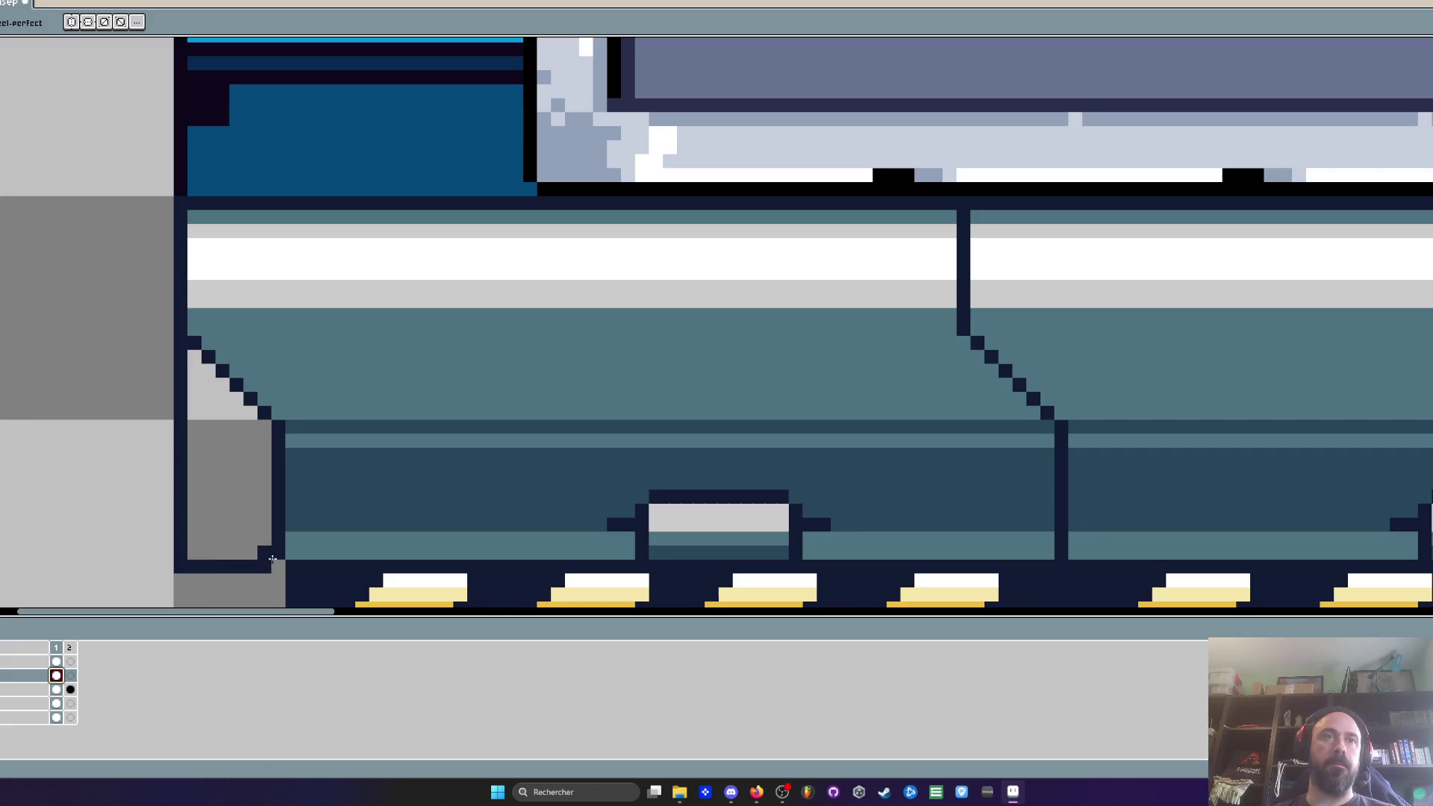
{"action": "left_click_drag", "start_coordinate": [27, 469], "coordinate": [27, 469]}
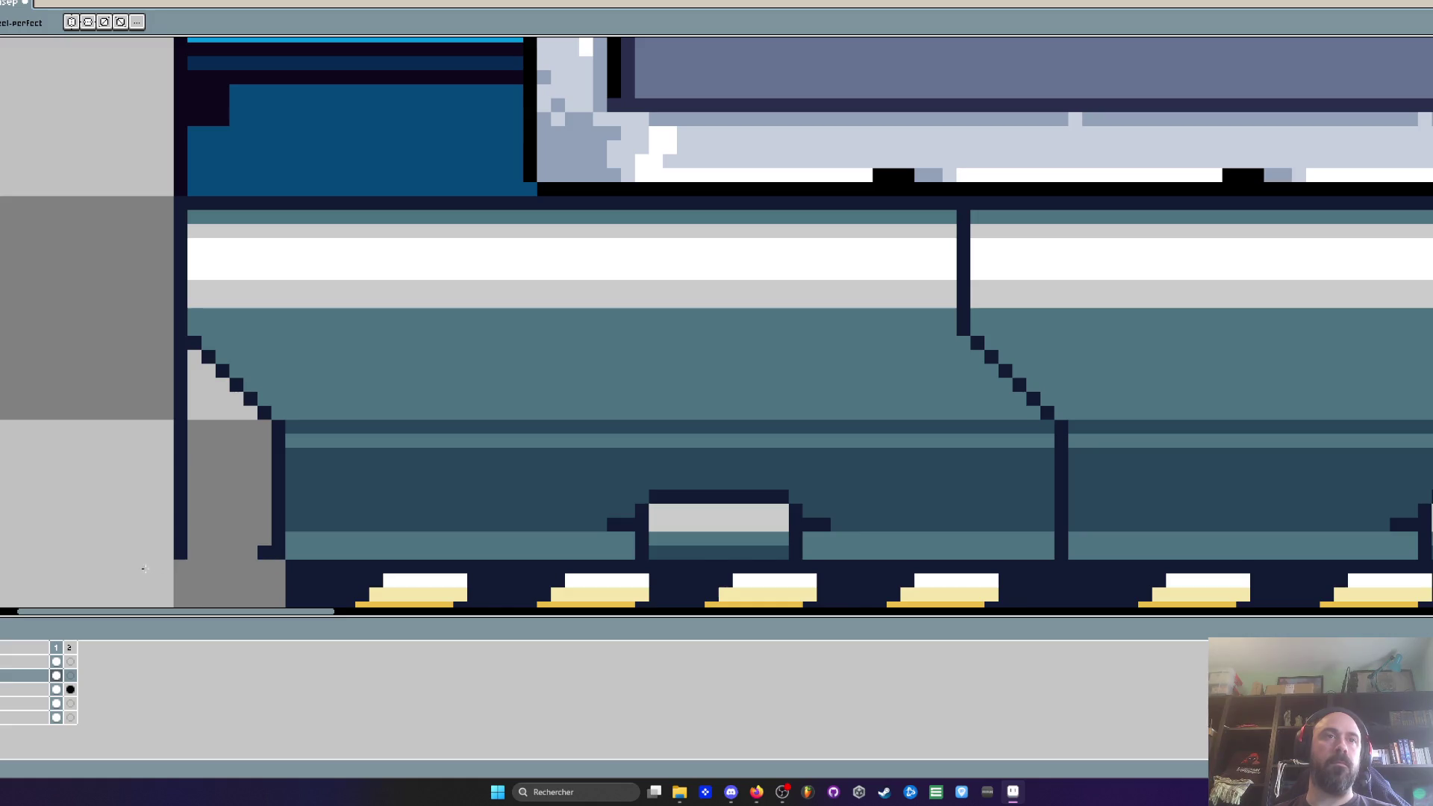
{"action": "left_click", "coordinate": [222, 483]}
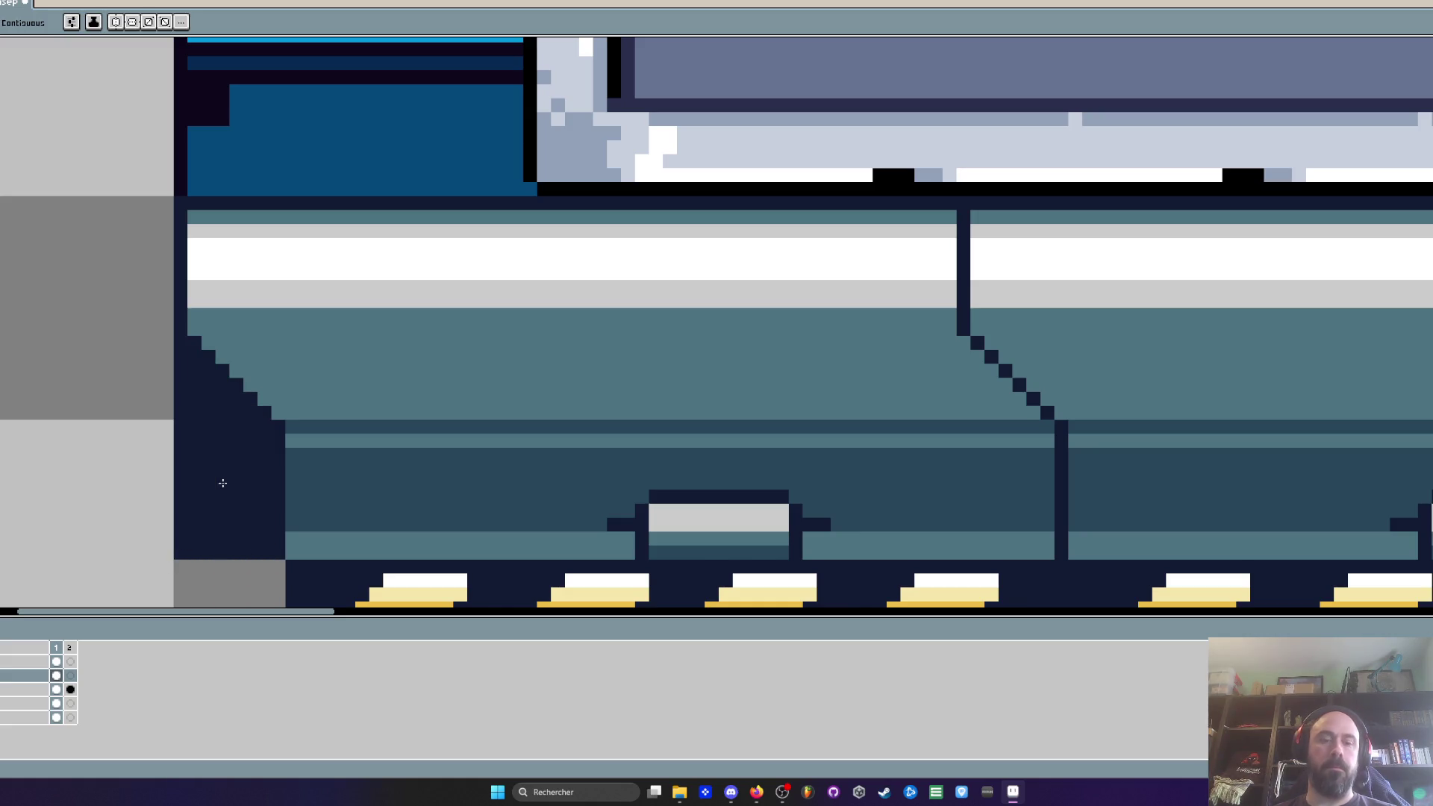
Step: Shift the corner pixels below the stair edge to the left
{"action": "key", "text": "alt"}
{"action": "key", "text": "m"}
{"action": "scroll", "coordinate": [314, 425], "scroll_direction": "up", "scroll_amount": 1}
{"action": "mouse_move", "coordinate": [268, 416]}
{"action": "left_mouse_down"}
{"action": "mouse_move", "coordinate": [358, 538]}
{"action": "mouse_move", "coordinate": [378, 601]}
{"action": "left_mouse_up"}
{"action": "left_click_drag", "start_coordinate": [316, 510], "coordinate": [184, 493]}
Step: Repaint the dark staircase bevel pixels in the floor's teal colour
{"action": "left_click_drag", "start_coordinate": [192, 284], "coordinate": [363, 419]}
{"action": "key", "text": "i"}
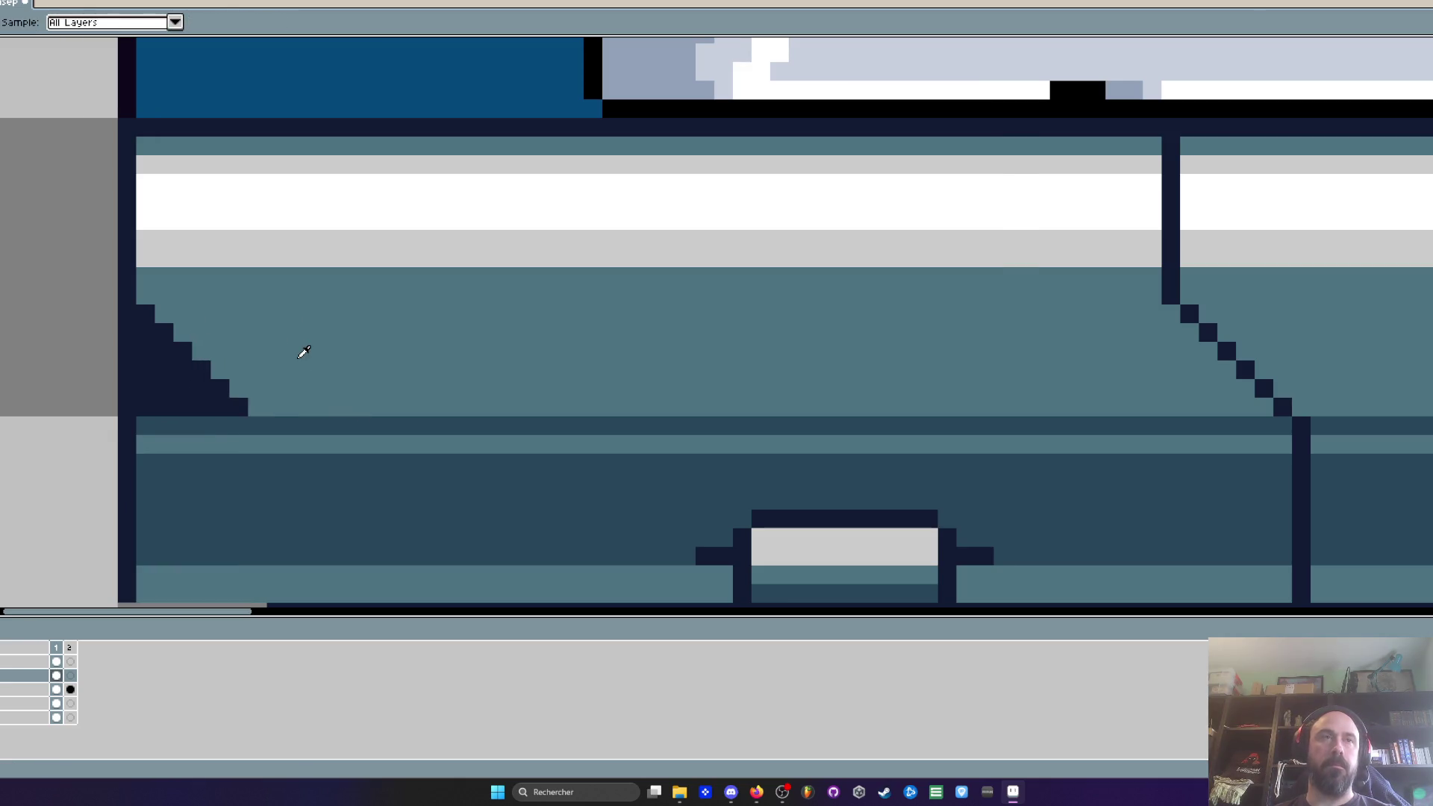
{"action": "key", "text": "b"}
{"action": "left_click", "coordinate": [145, 310]}
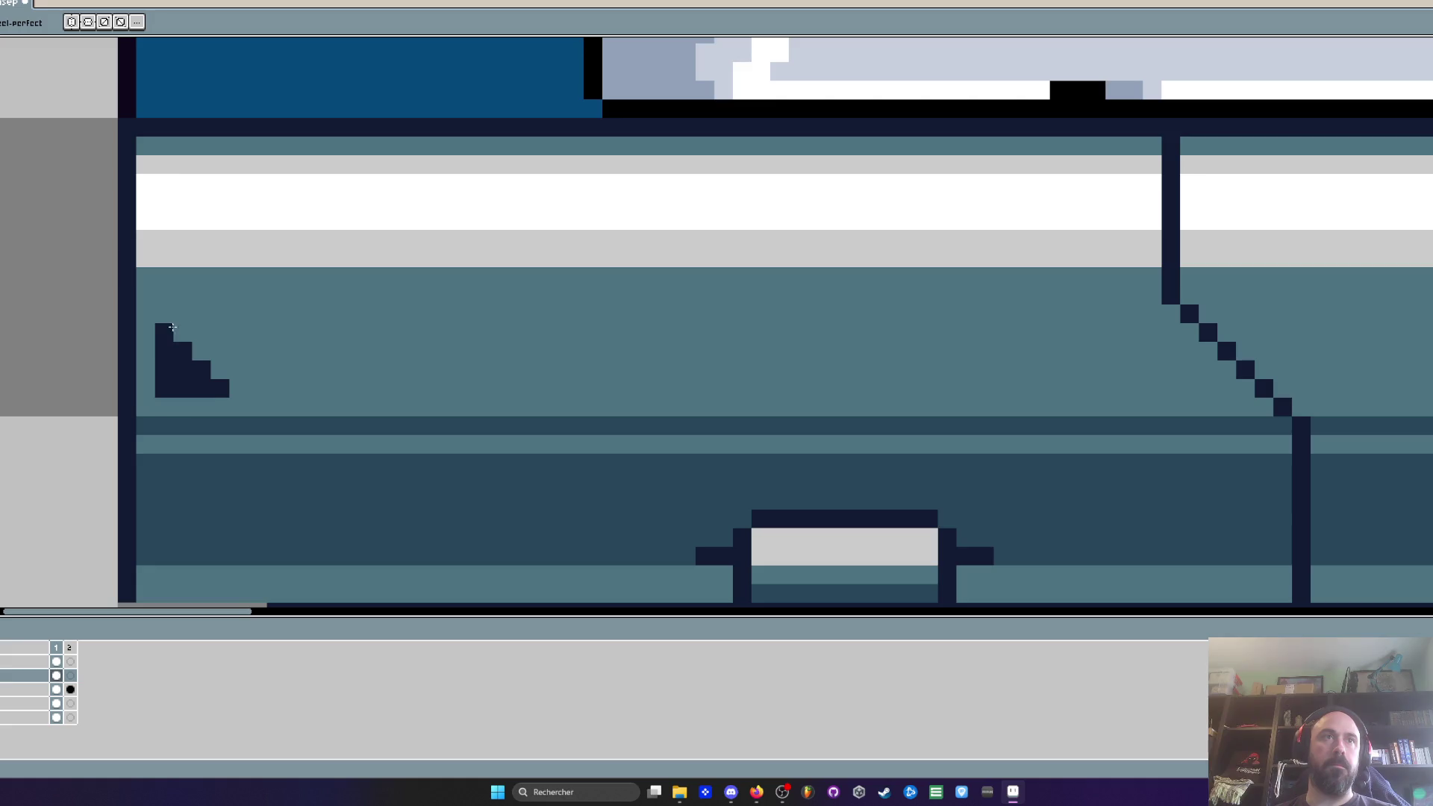
{"action": "left_click_drag", "start_coordinate": [175, 321], "coordinate": [220, 359]}
{"action": "scroll", "coordinate": [405, 368], "scroll_direction": "down", "scroll_amount": 3}
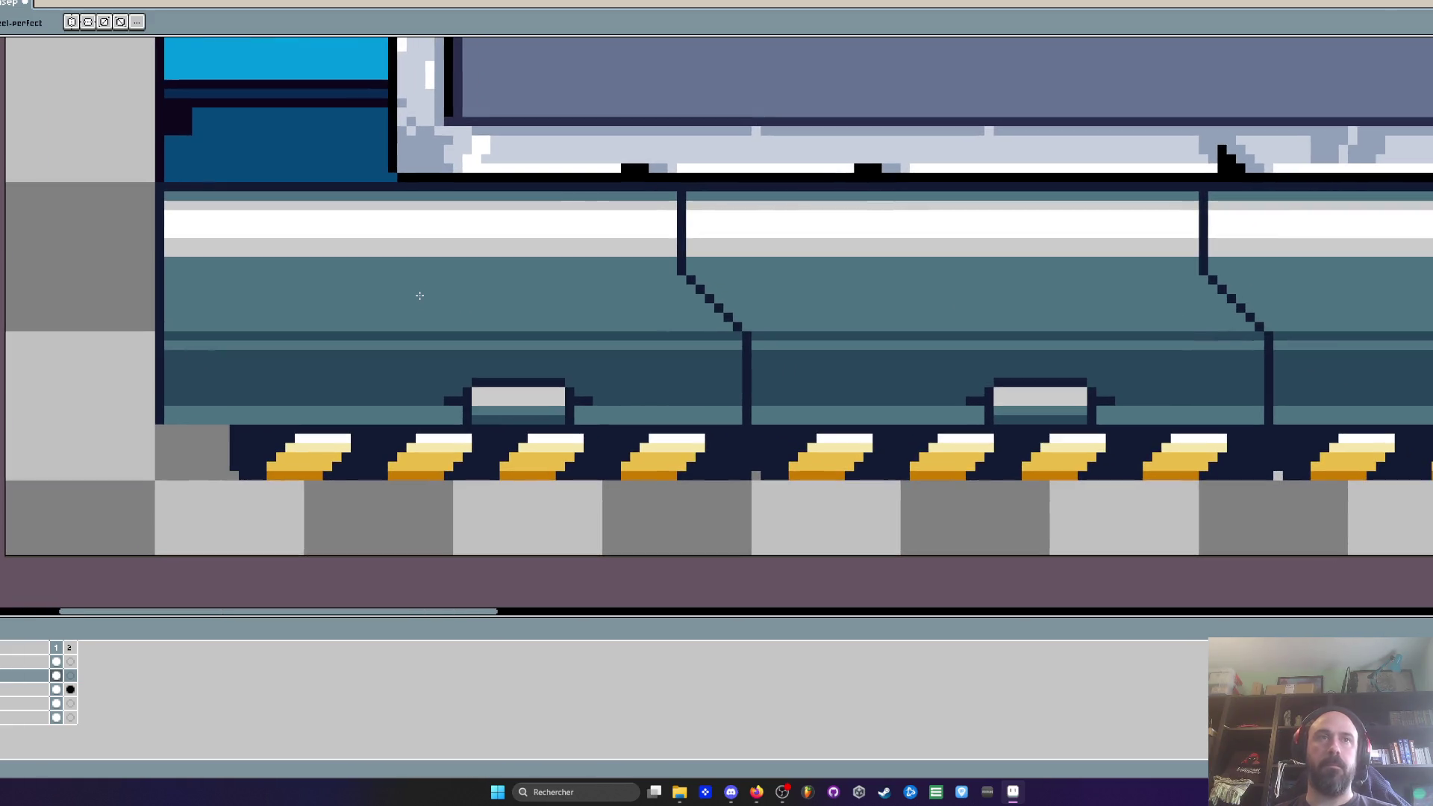
Step: Paint the grey bottom-left block dark navy, outlining its rows and filling the rest
{"action": "key", "text": "m"}
{"action": "scroll", "coordinate": [420, 295], "scroll_direction": "up", "scroll_amount": 2}
{"action": "mouse_move", "coordinate": [199, 406]}
{"action": "left_mouse_down"}
{"action": "mouse_move", "coordinate": [475, 515]}
{"action": "mouse_move", "coordinate": [249, 495]}
{"action": "left_mouse_up"}
{"action": "key", "text": "ctrl+z"}
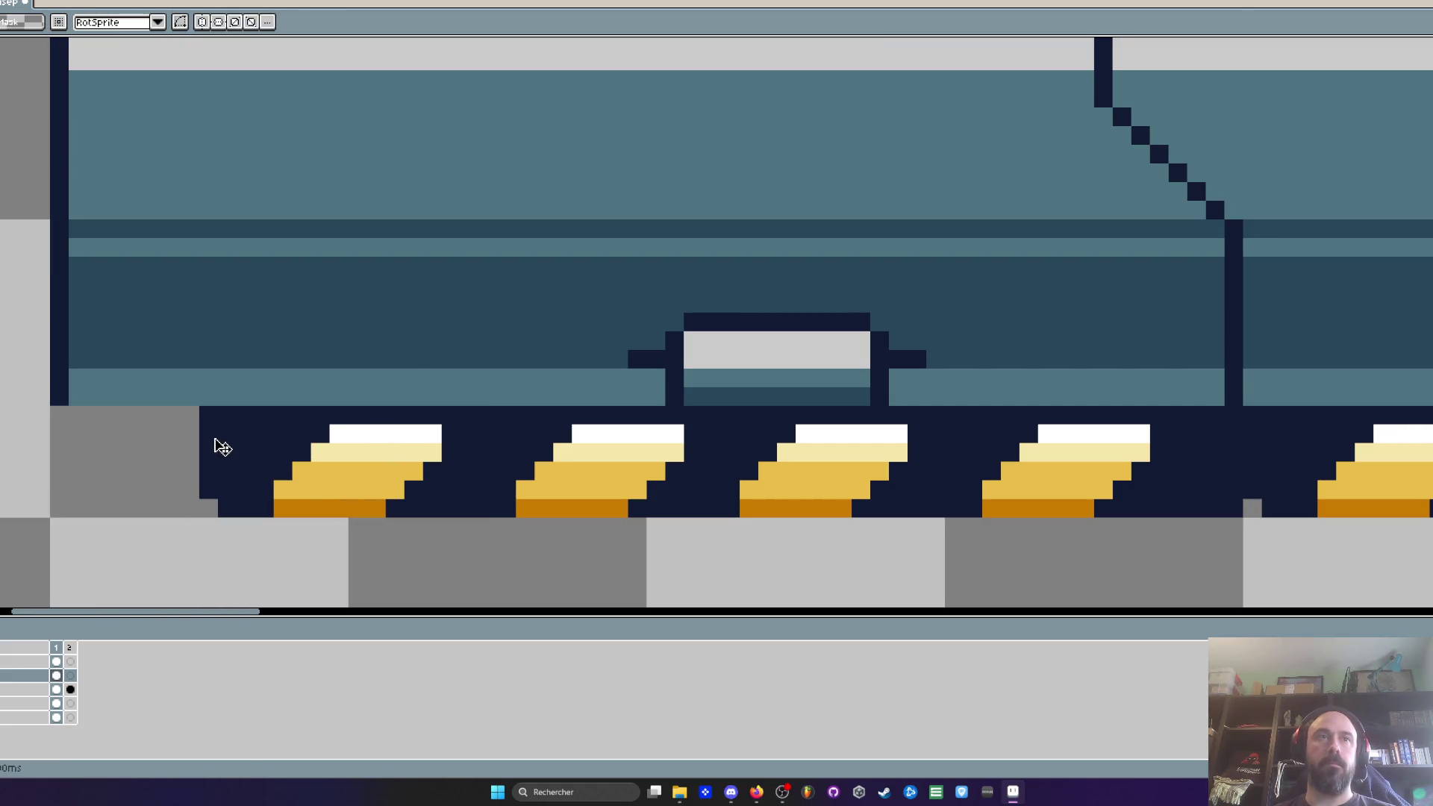
{"action": "key", "text": "b"}
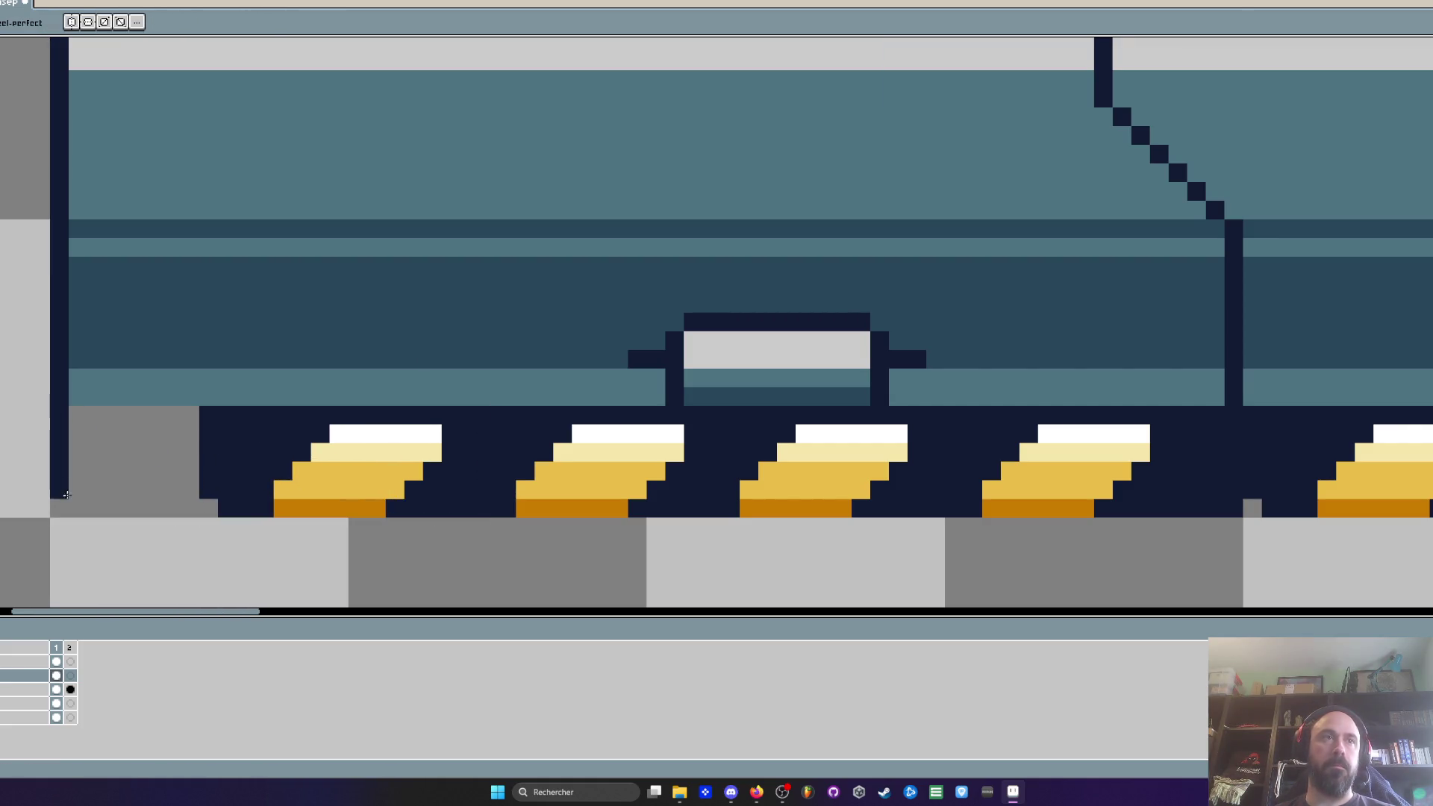
{"action": "left_click_drag", "start_coordinate": [66, 494], "coordinate": [225, 508]}
{"action": "left_click_drag", "start_coordinate": [201, 414], "coordinate": [71, 415]}
{"action": "key", "text": "g"}
{"action": "left_click", "coordinate": [158, 453]}
{"action": "scroll", "coordinate": [169, 451], "scroll_direction": "down", "scroll_amount": 2}
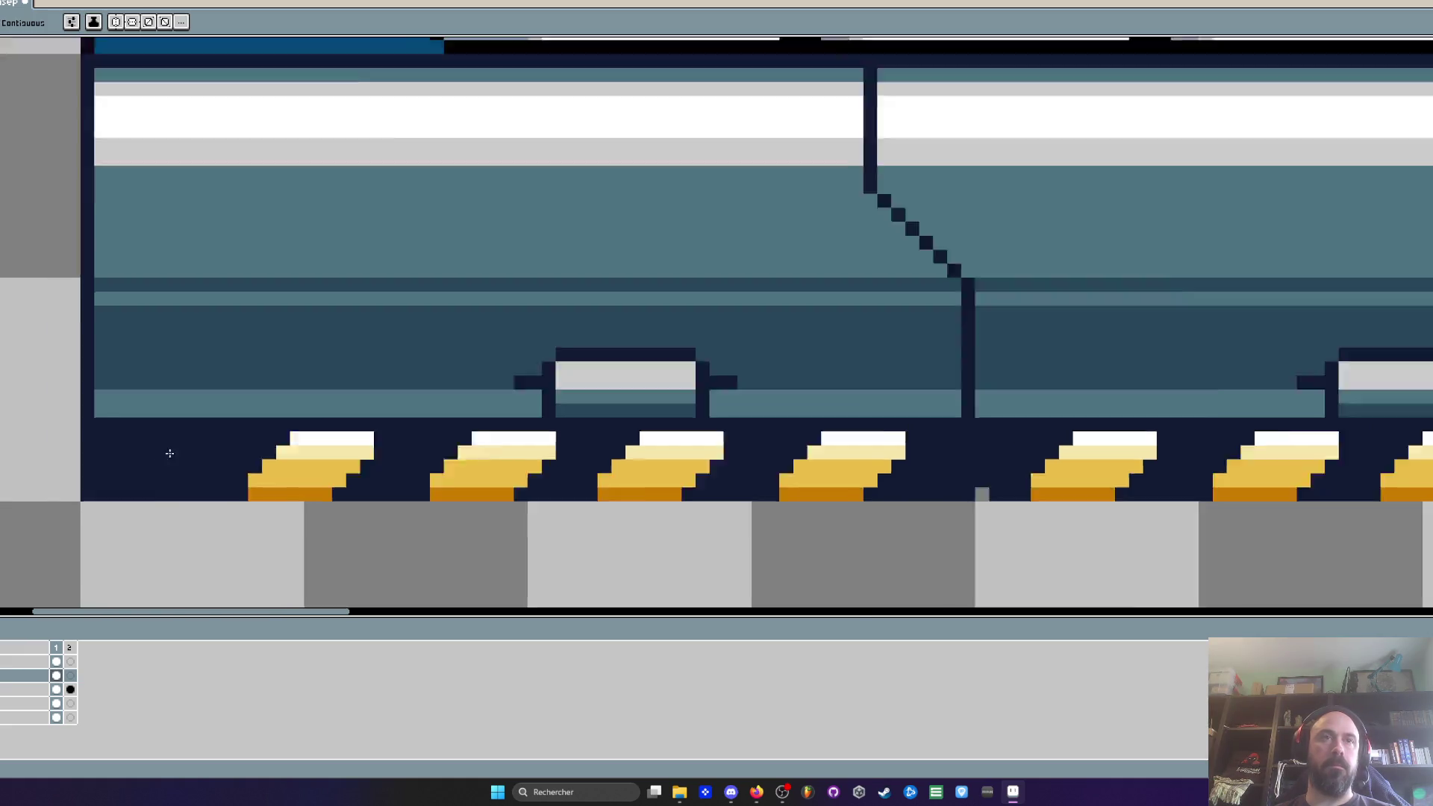
{"action": "scroll", "coordinate": [182, 455], "scroll_direction": "up", "scroll_amount": 1}
Step: Copy the two gold hazard stripe blocks one block left so stripes reach the edge
{"action": "key", "text": "m"}
{"action": "scroll", "coordinate": [183, 455], "scroll_direction": "up", "scroll_amount": 1}
{"action": "mouse_move", "coordinate": [225, 416]}
{"action": "left_mouse_down"}
{"action": "mouse_move", "coordinate": [416, 498]}
{"action": "mouse_move", "coordinate": [417, 512]}
{"action": "left_mouse_up"}
{"action": "left_click_drag", "start_coordinate": [227, 416], "coordinate": [639, 528]}
{"action": "mouse_move", "coordinate": [612, 455]}
{"action": "left_mouse_down"}
{"action": "mouse_move", "coordinate": [288, 466]}
{"action": "mouse_move", "coordinate": [376, 450]}
{"action": "left_mouse_up"}
{"action": "key", "text": "ctrl+d"}
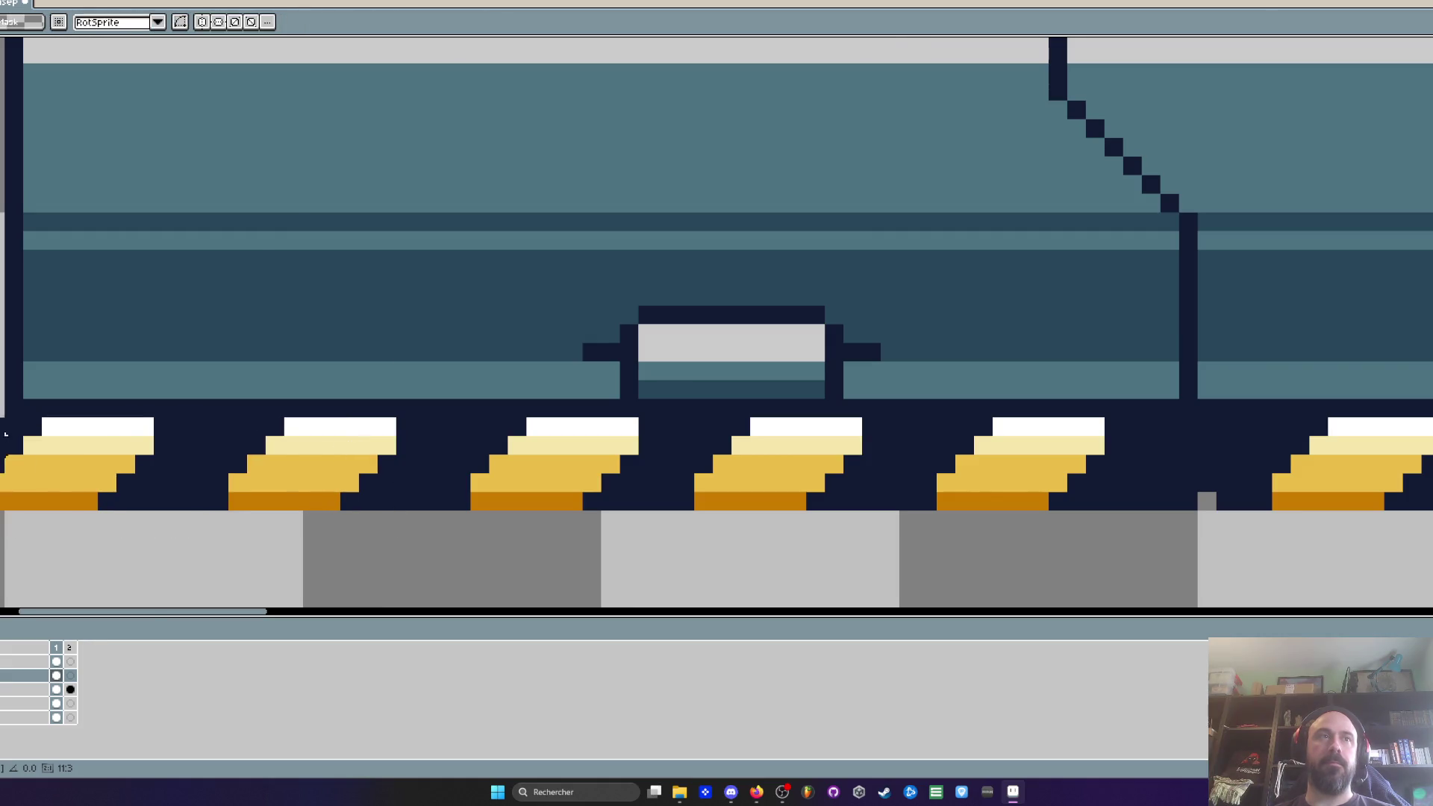
{"action": "scroll", "coordinate": [51, 481], "scroll_direction": "down", "scroll_amount": 2}
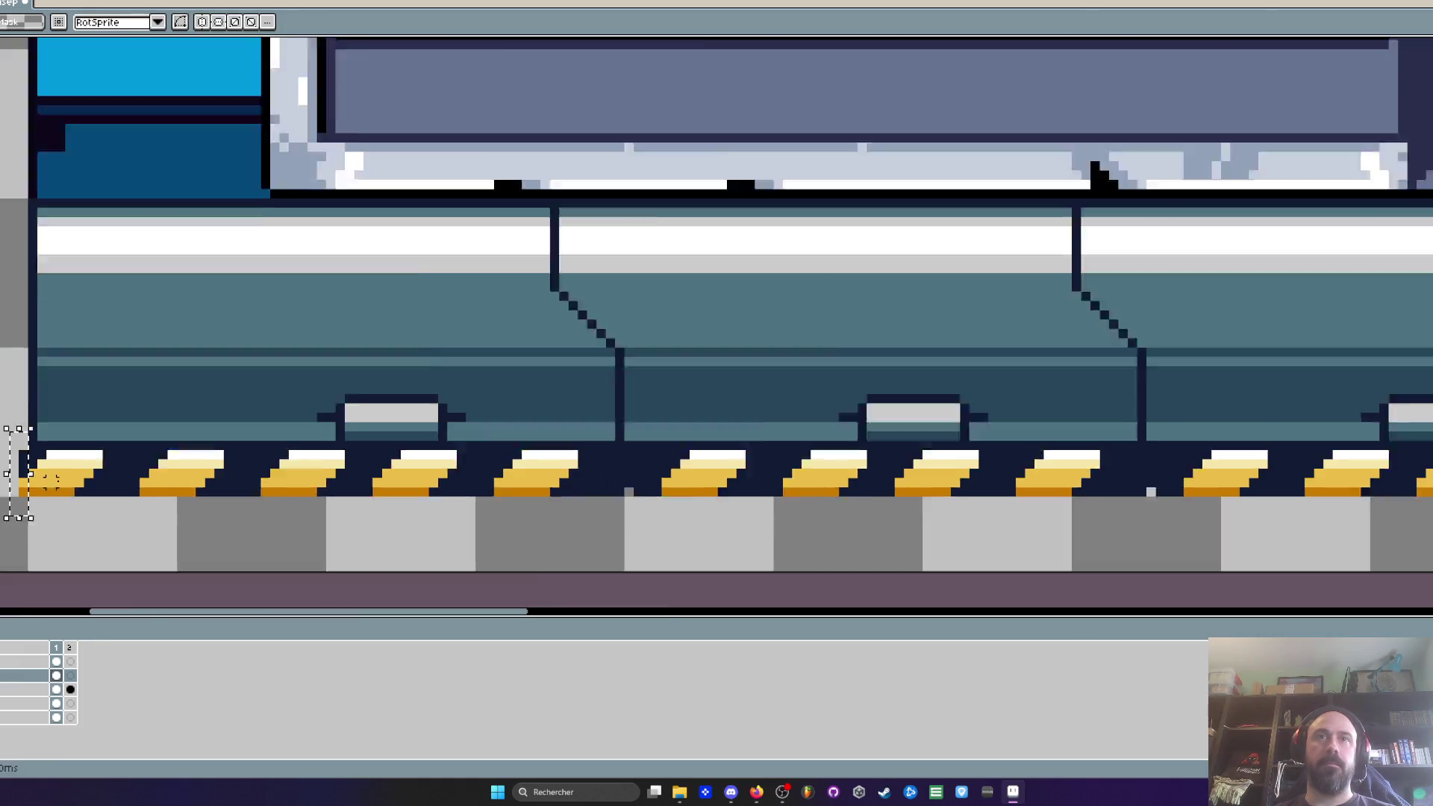
{"action": "scroll", "coordinate": [81, 484], "scroll_direction": "up", "scroll_amount": 1}
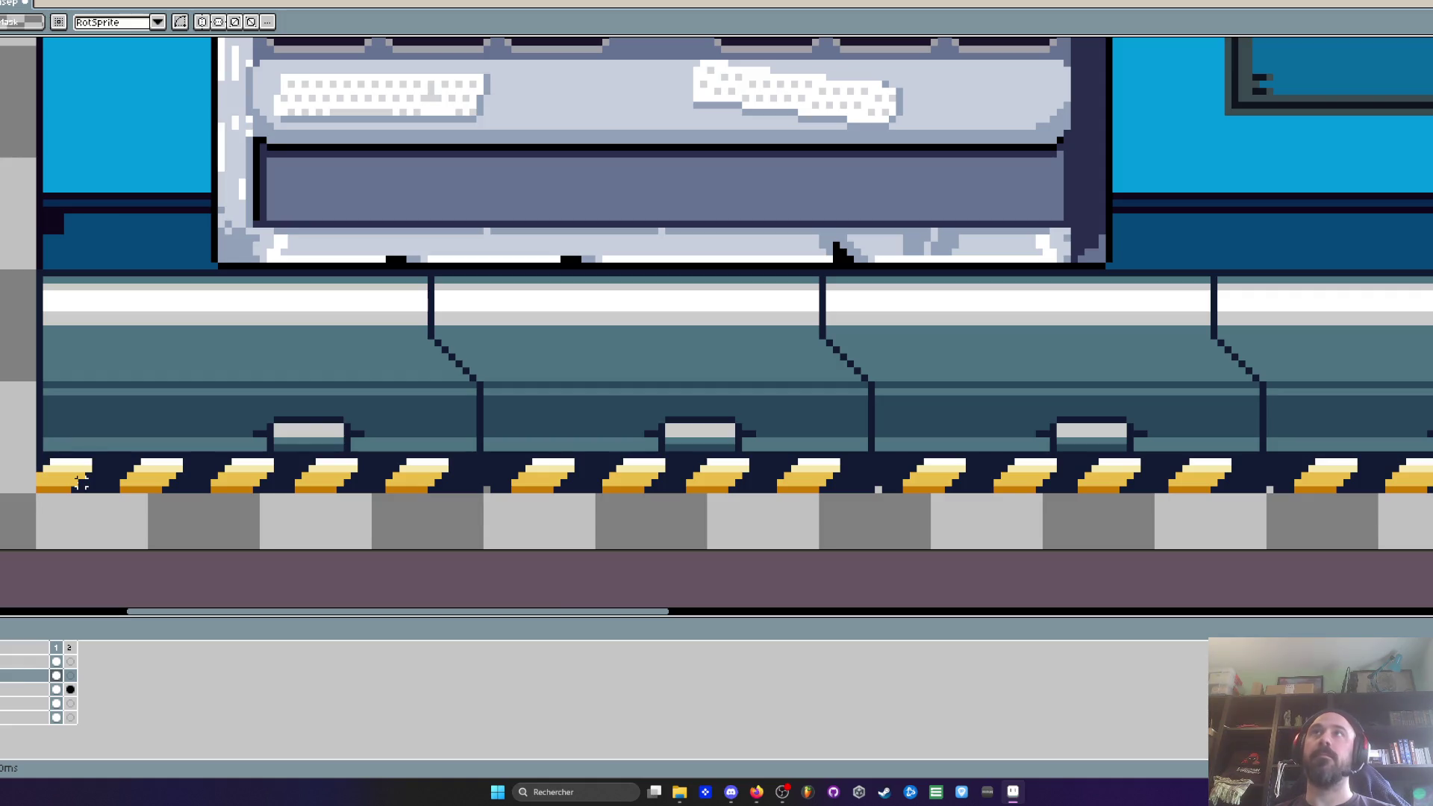
{"action": "scroll", "coordinate": [80, 484], "scroll_direction": "down", "scroll_amount": 1}
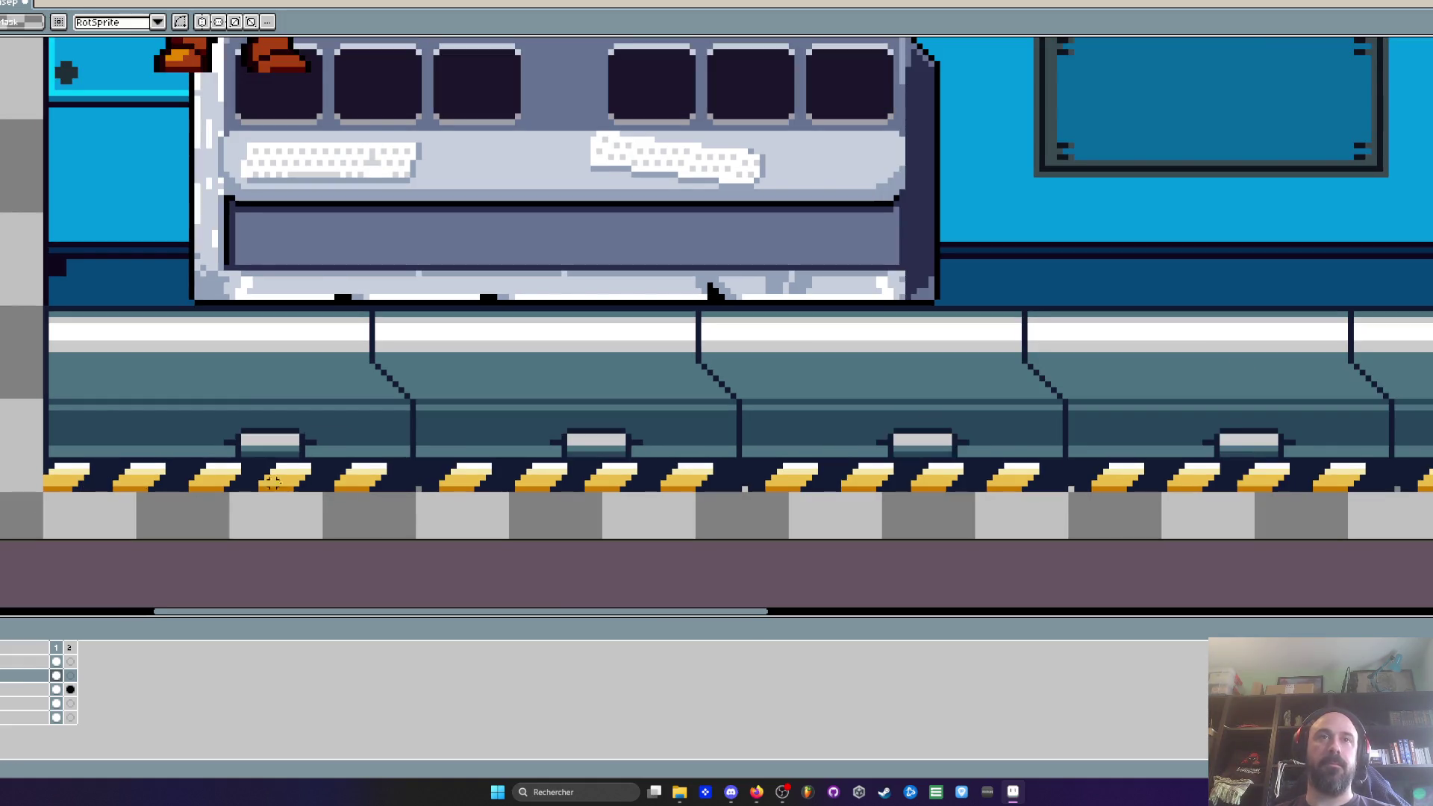
{"action": "scroll", "coordinate": [372, 431], "scroll_direction": "up", "scroll_amount": 1}
{"action": "scroll", "coordinate": [383, 389], "scroll_direction": "up", "scroll_amount": 1}
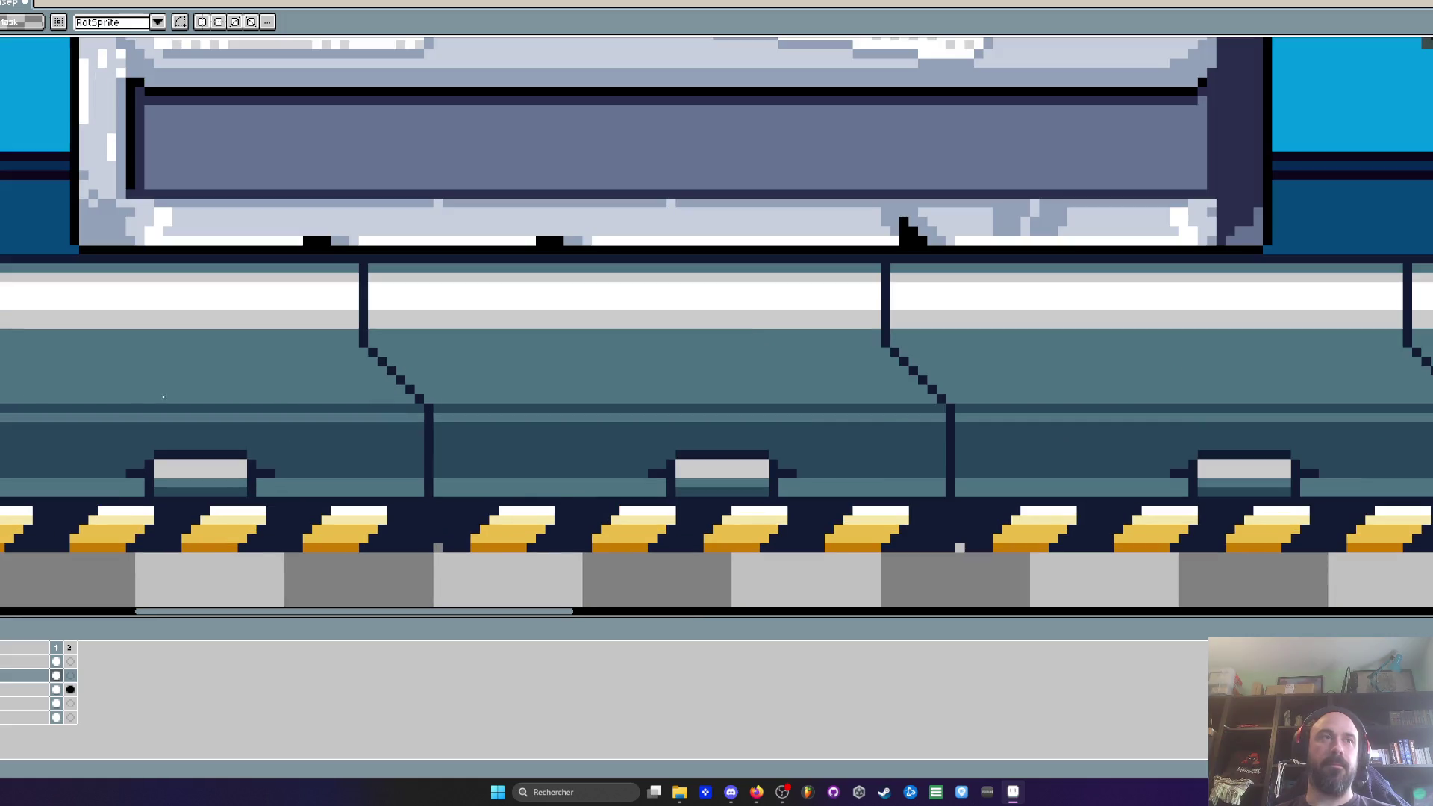
{"action": "scroll", "coordinate": [281, 386], "scroll_direction": "left", "scroll_amount": 3}
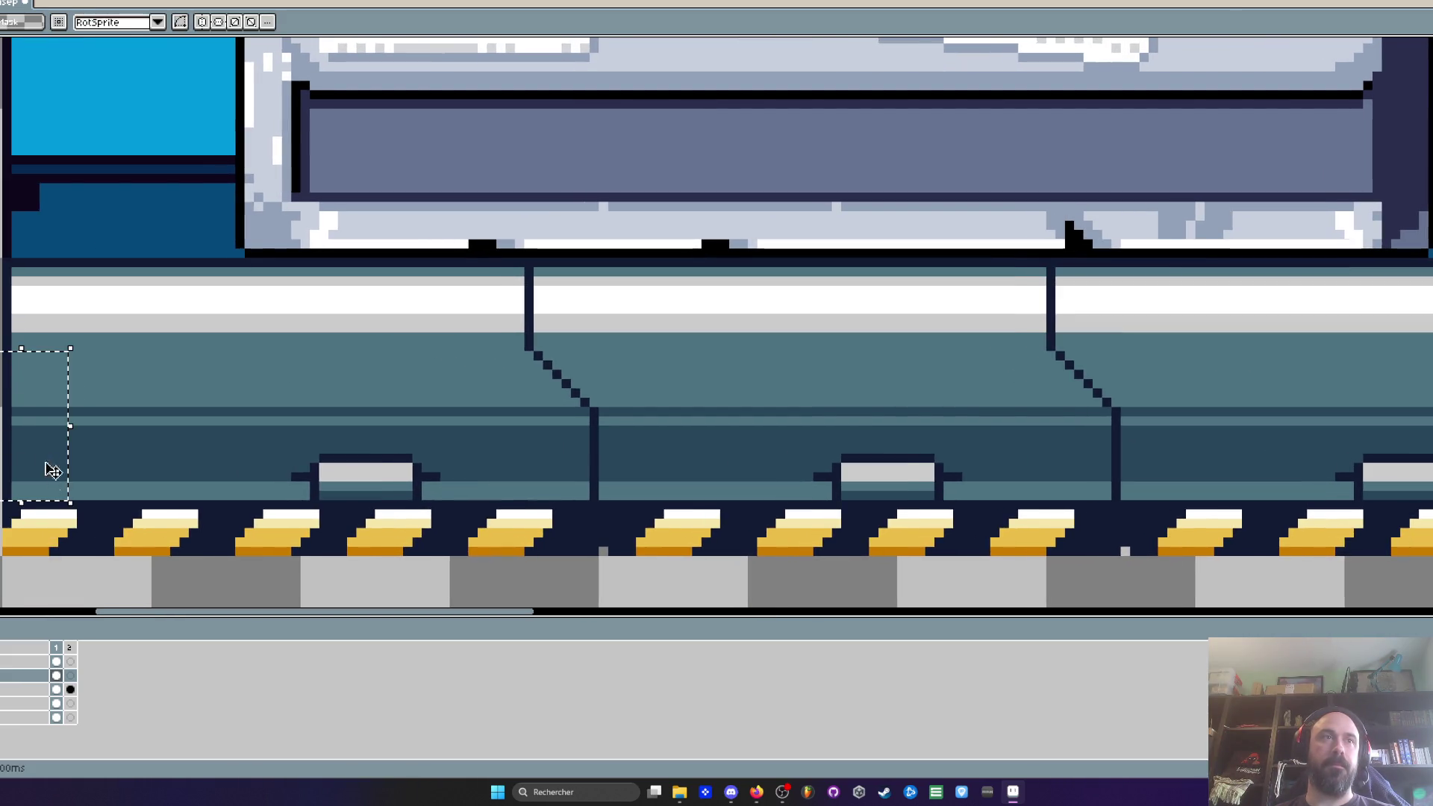